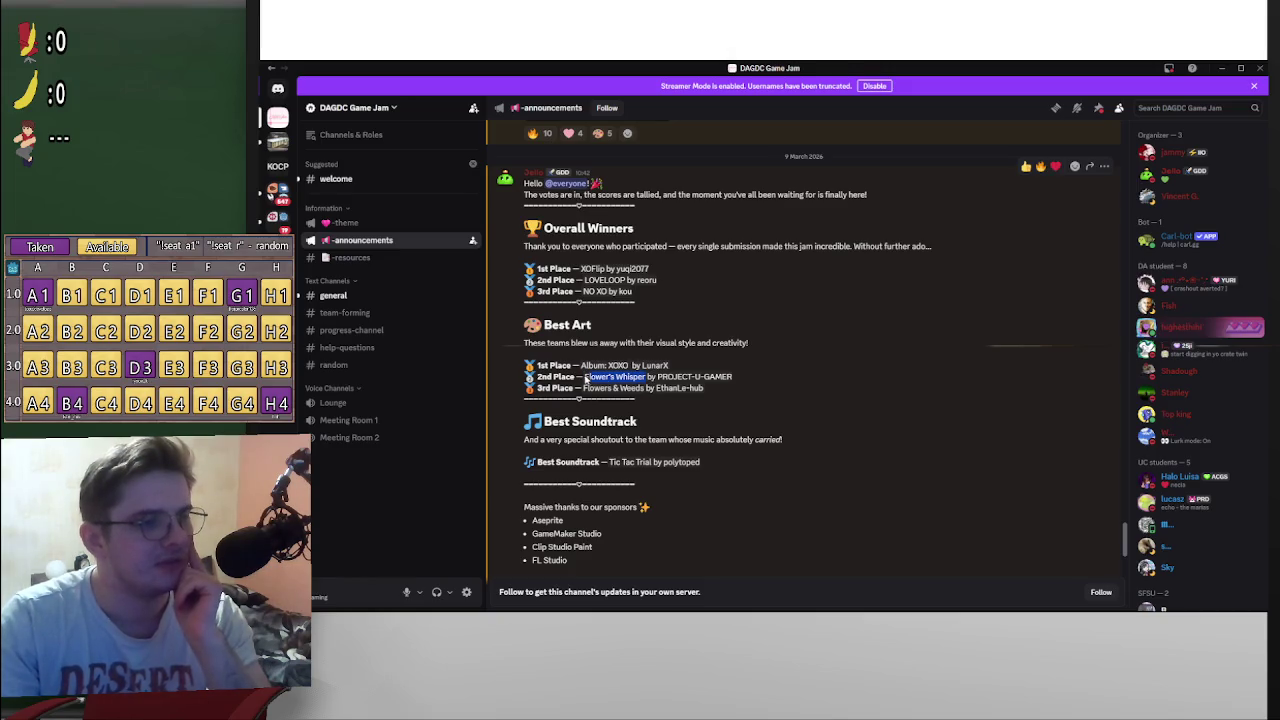
# Step: Minimize the Discord window showing the DAGDC Game Jam announcements
pyautogui.click(1222, 69)
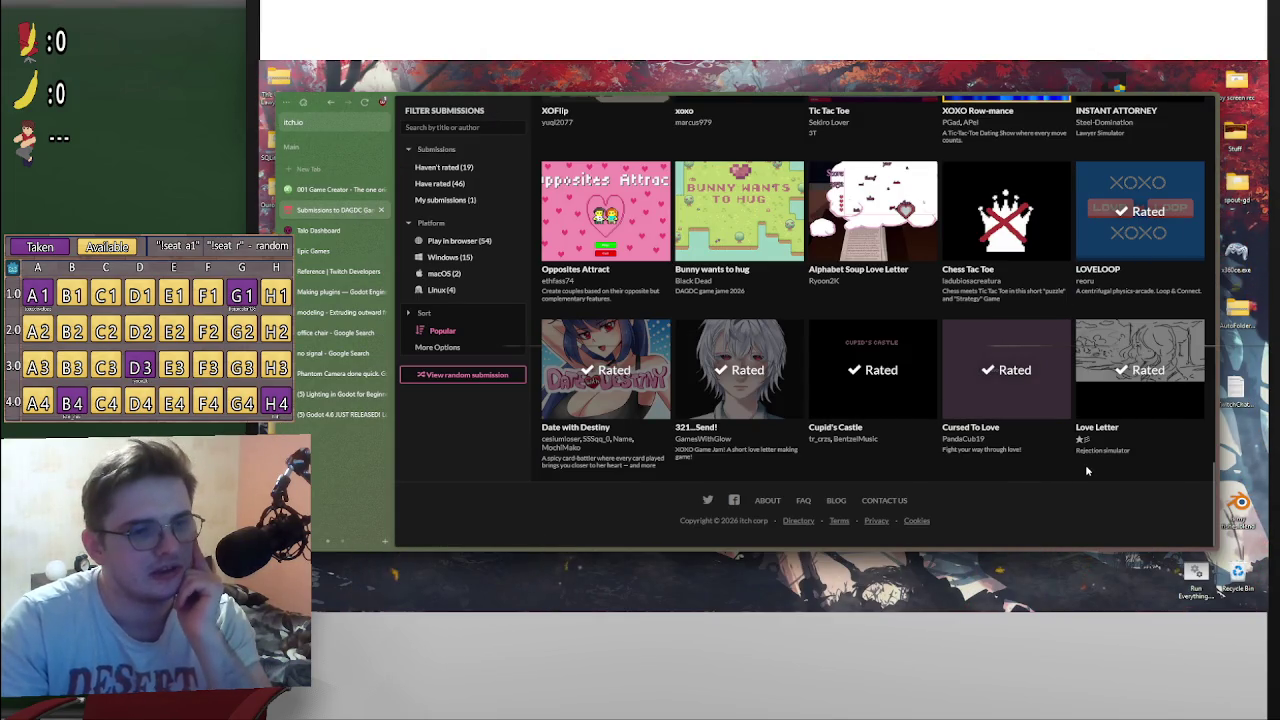
pyautogui.scroll(2, 1085, 467)
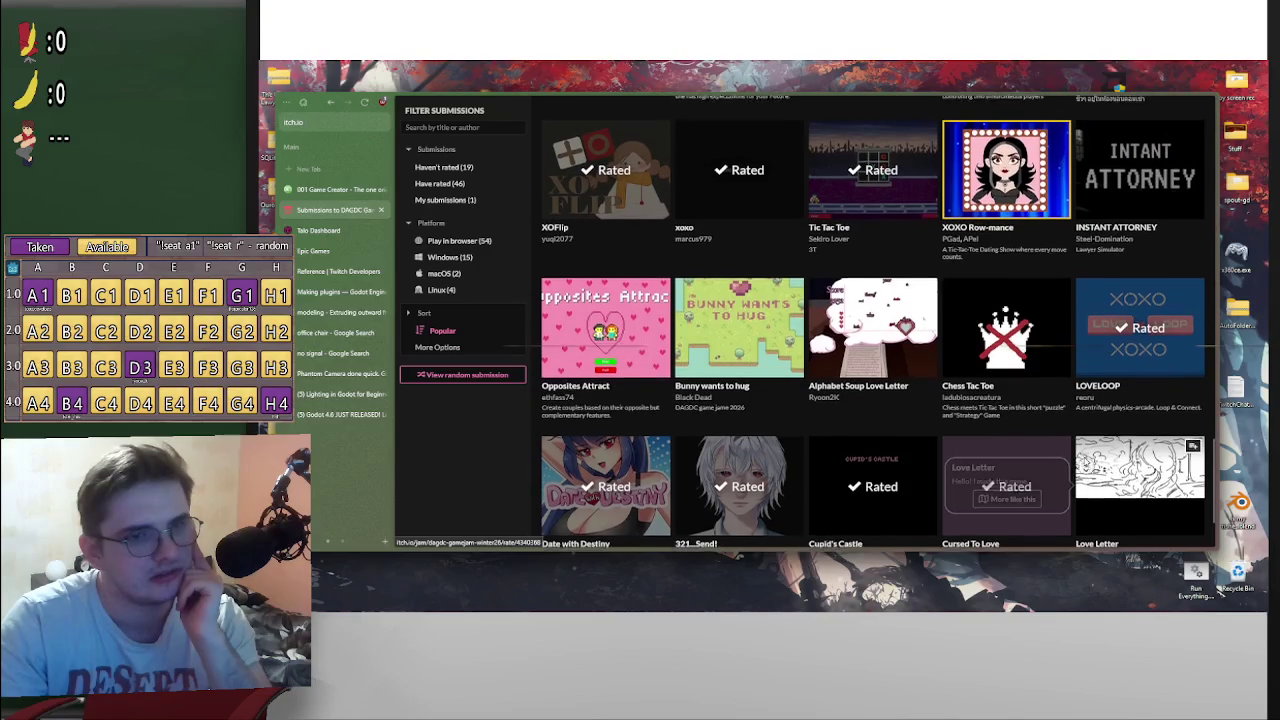
pyautogui.scroll(3, 1085, 467)
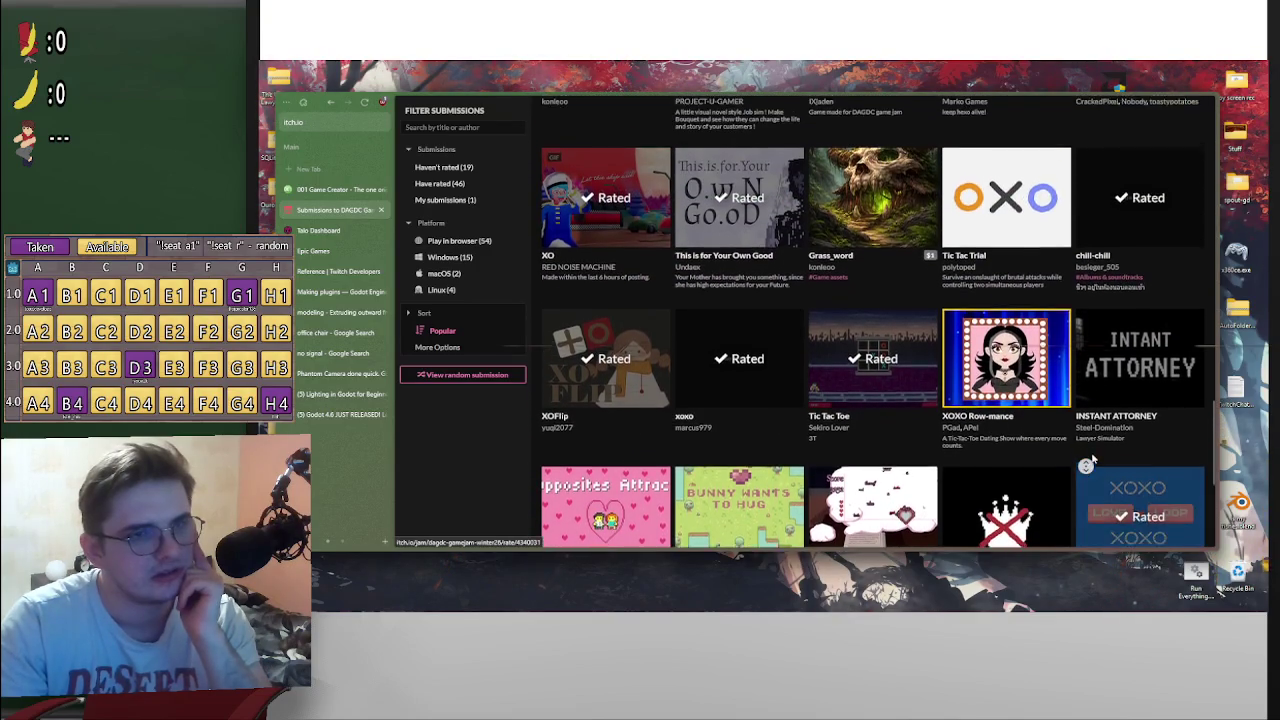
pyautogui.scroll(2, 1094, 454)
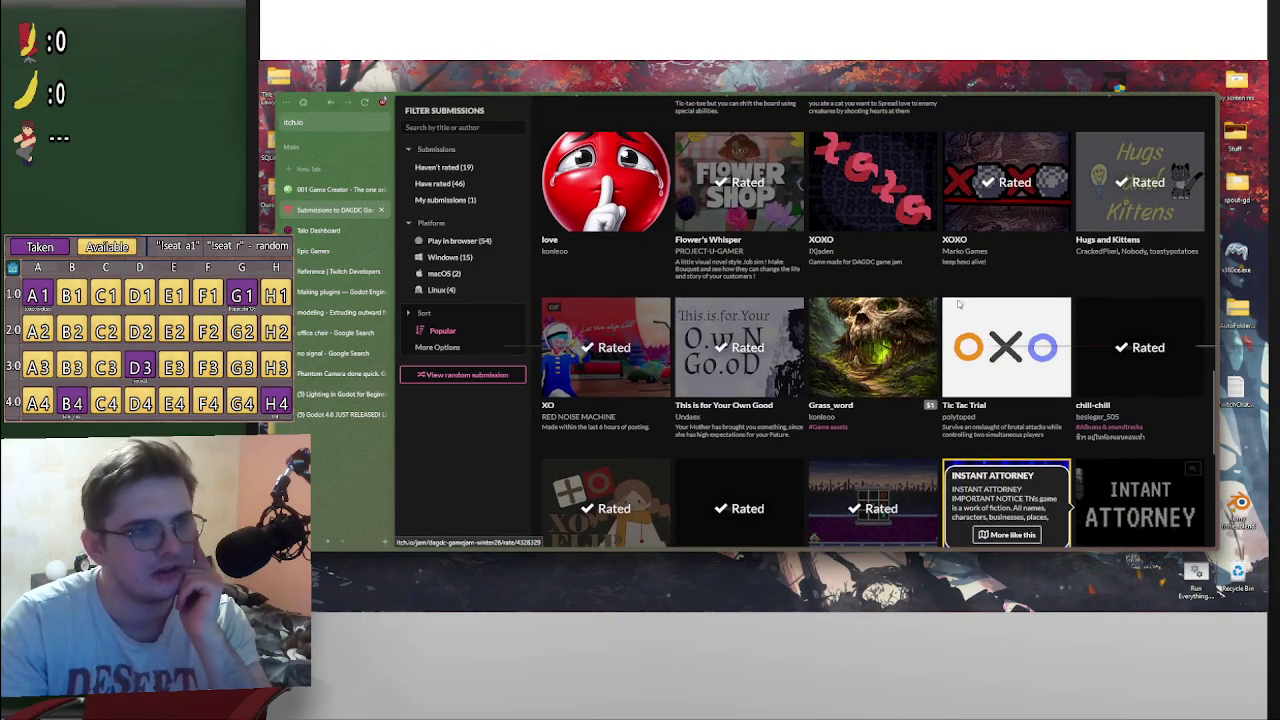
pyautogui.moveTo(735, 175)
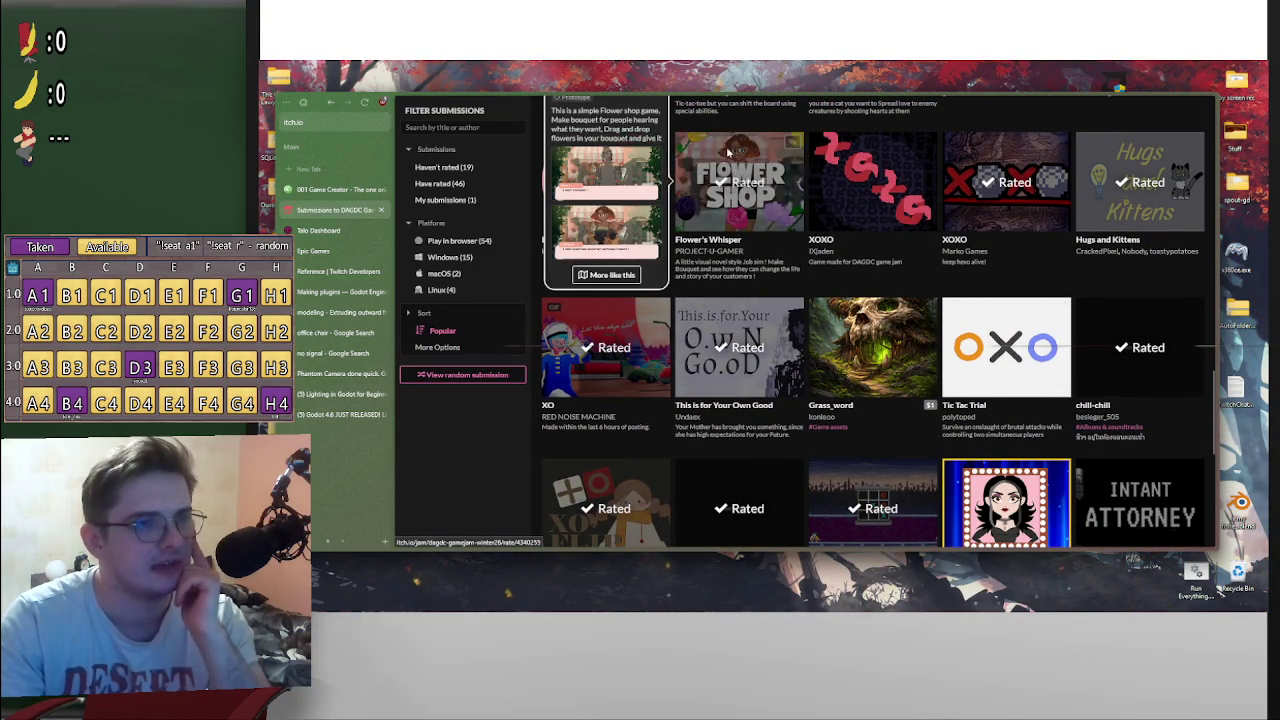
pyautogui.scroll(2, 880, 411)
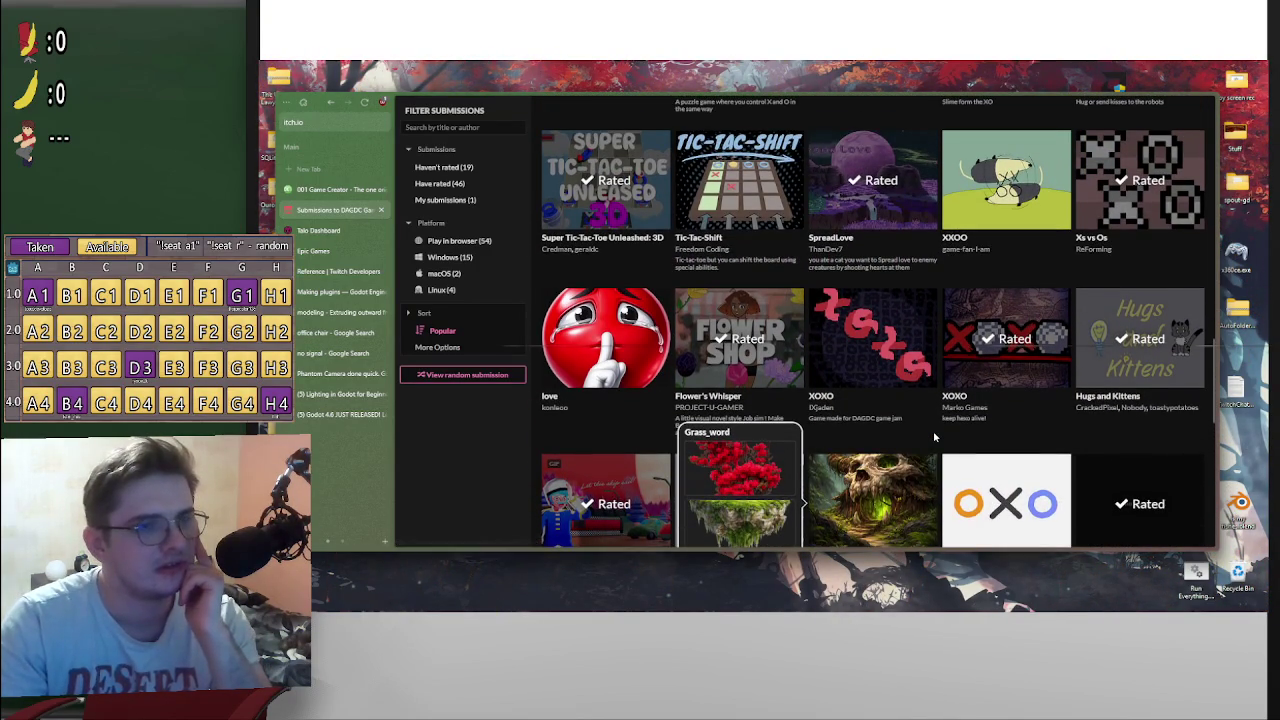
pyautogui.scroll(-3, 935, 437)
pyautogui.scroll(-7, 935, 437)
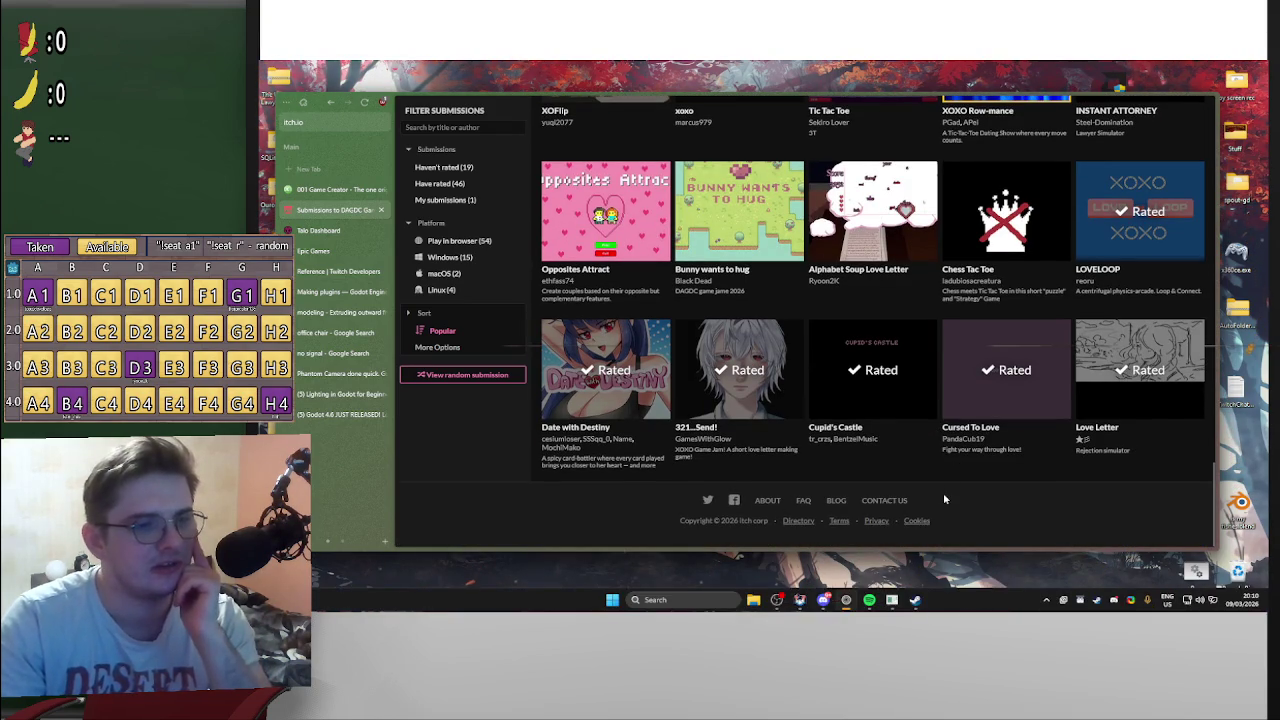
pyautogui.scroll(6, 943, 470)
pyautogui.scroll(5, 943, 470)
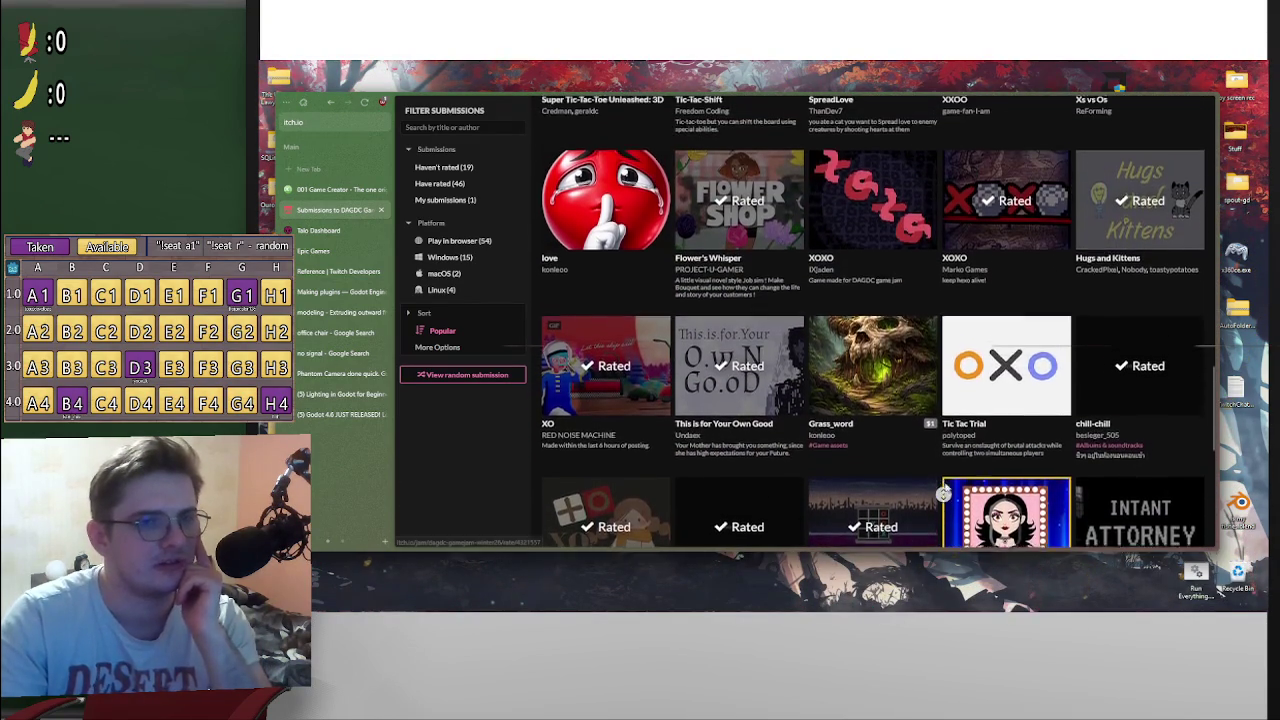
pyautogui.scroll(3, 943, 493)
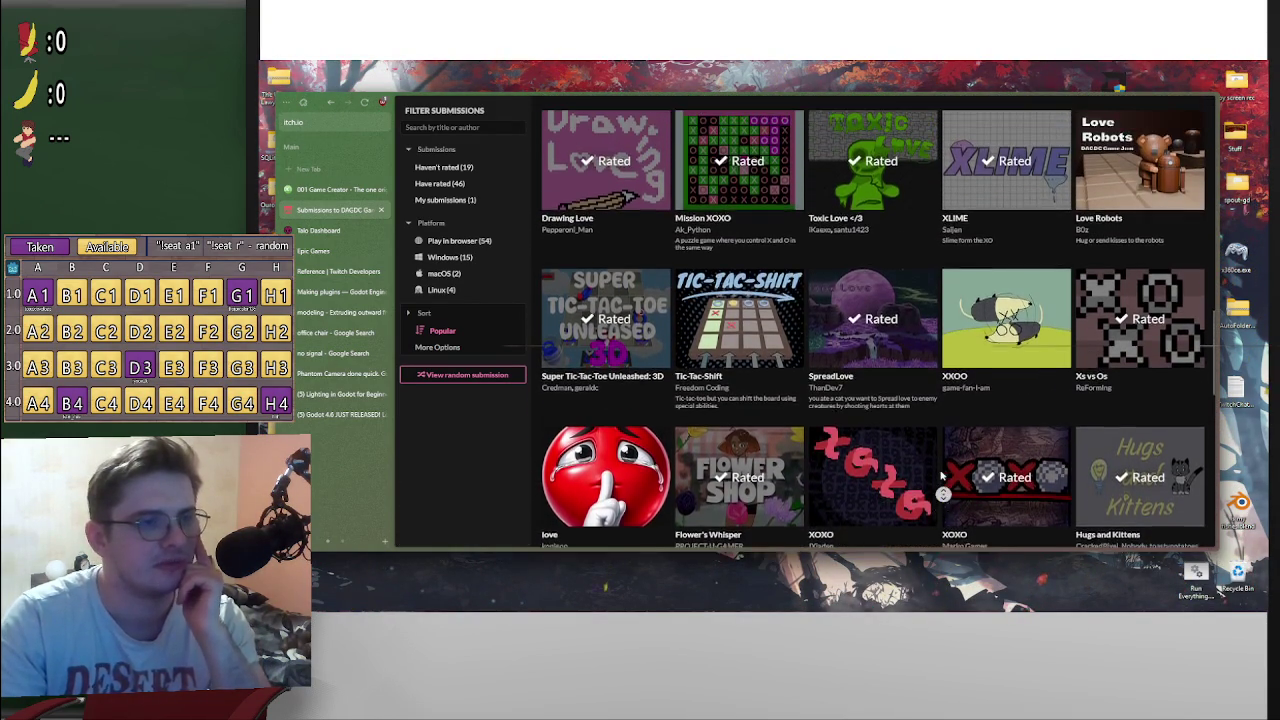
pyautogui.scroll(2, 943, 493)
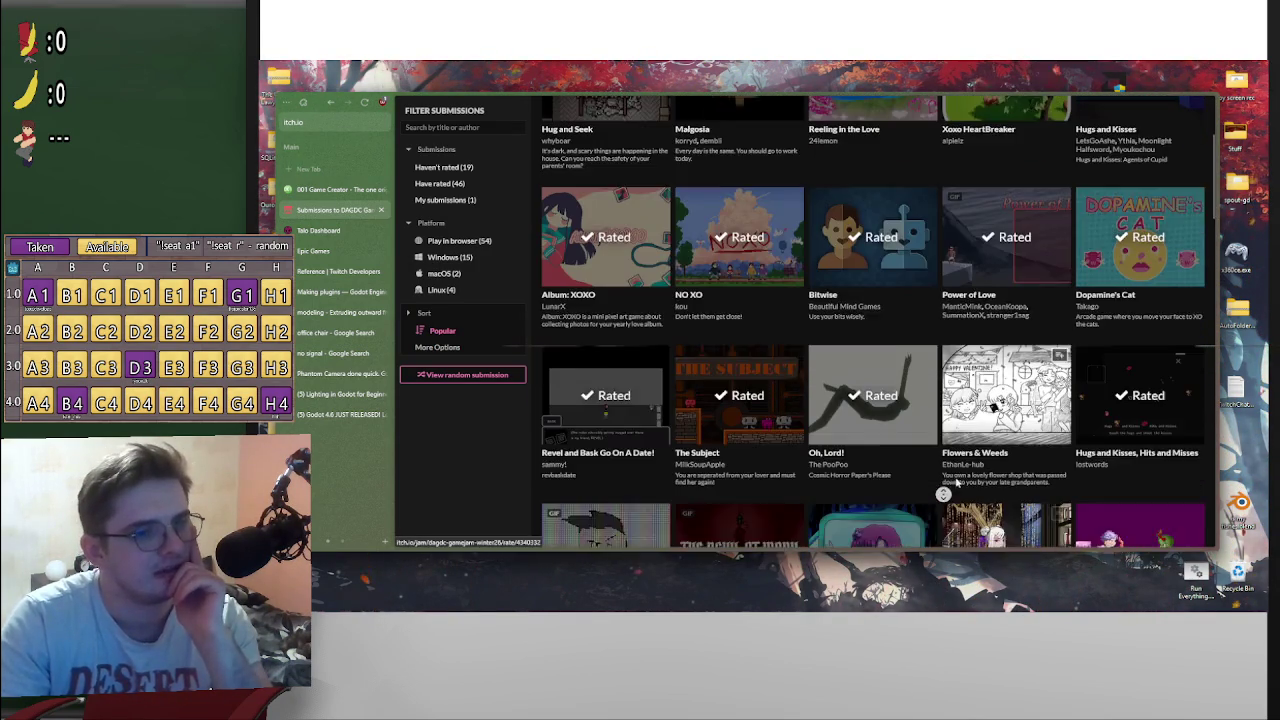
pyautogui.click(918, 393)
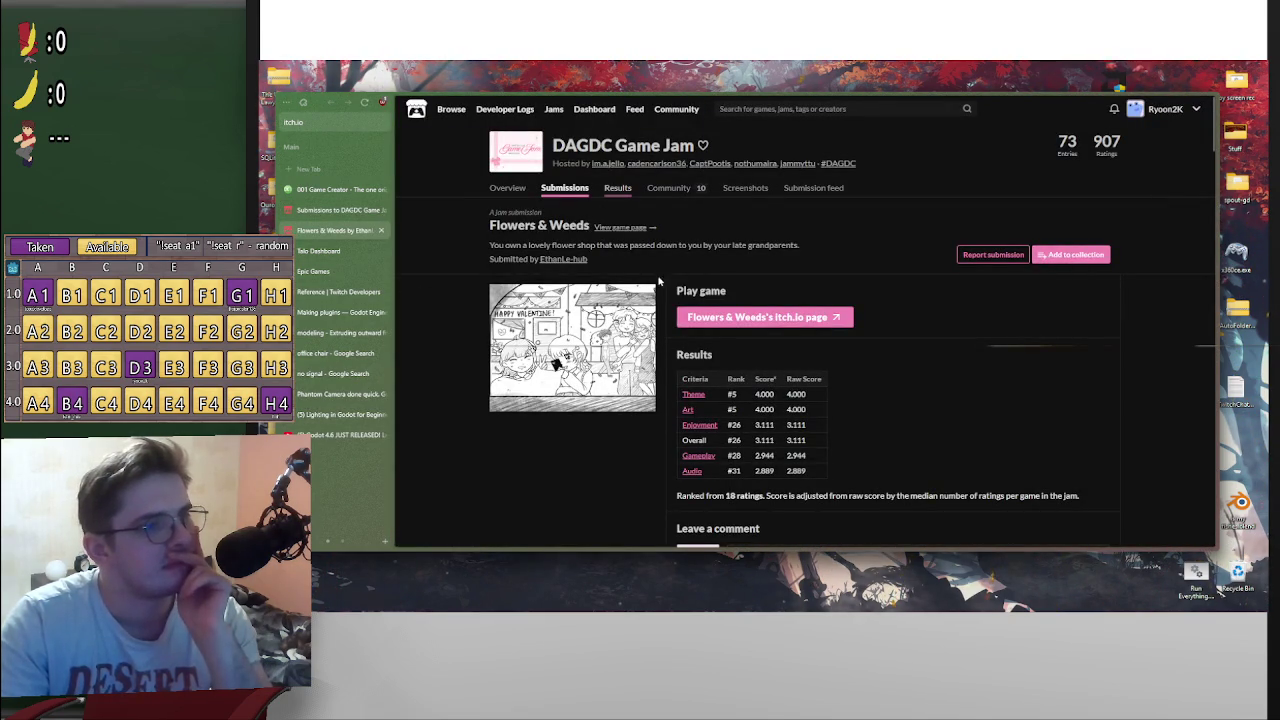
# Step: Open and look over the full game page for Flowers & Weeds
pyautogui.scroll(-2, 715, 350)
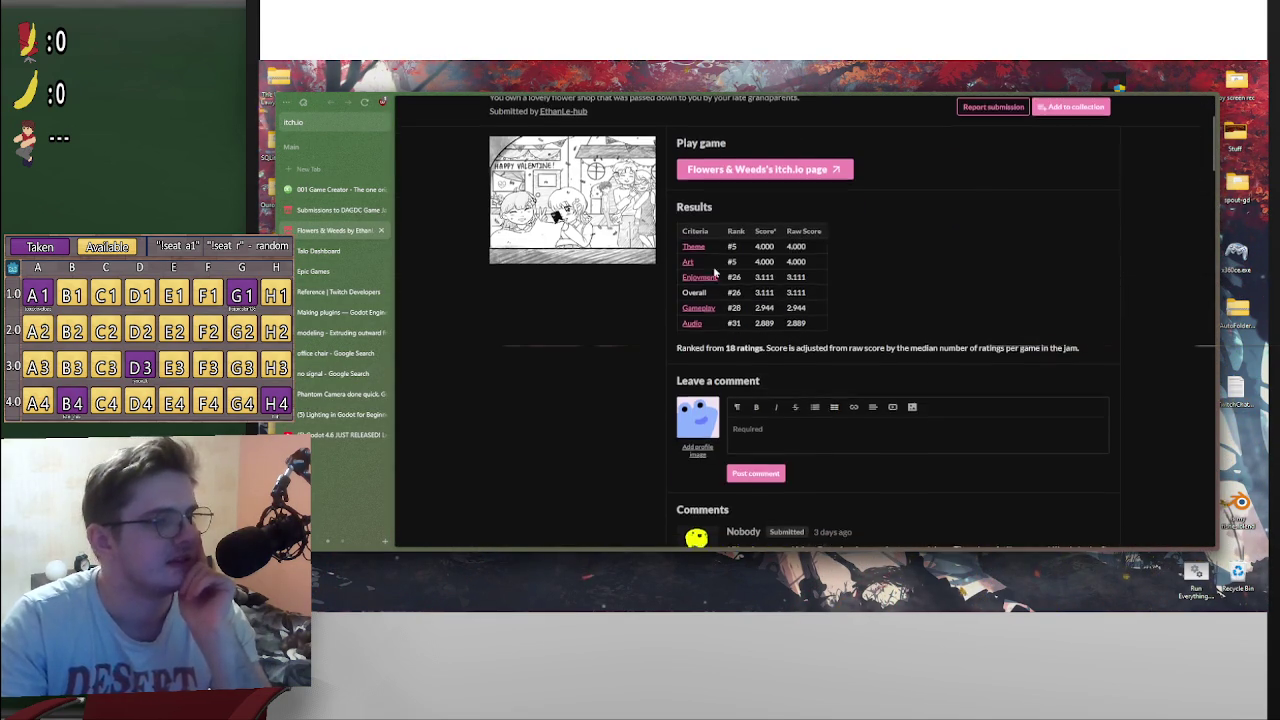
pyautogui.scroll(1, 730, 350)
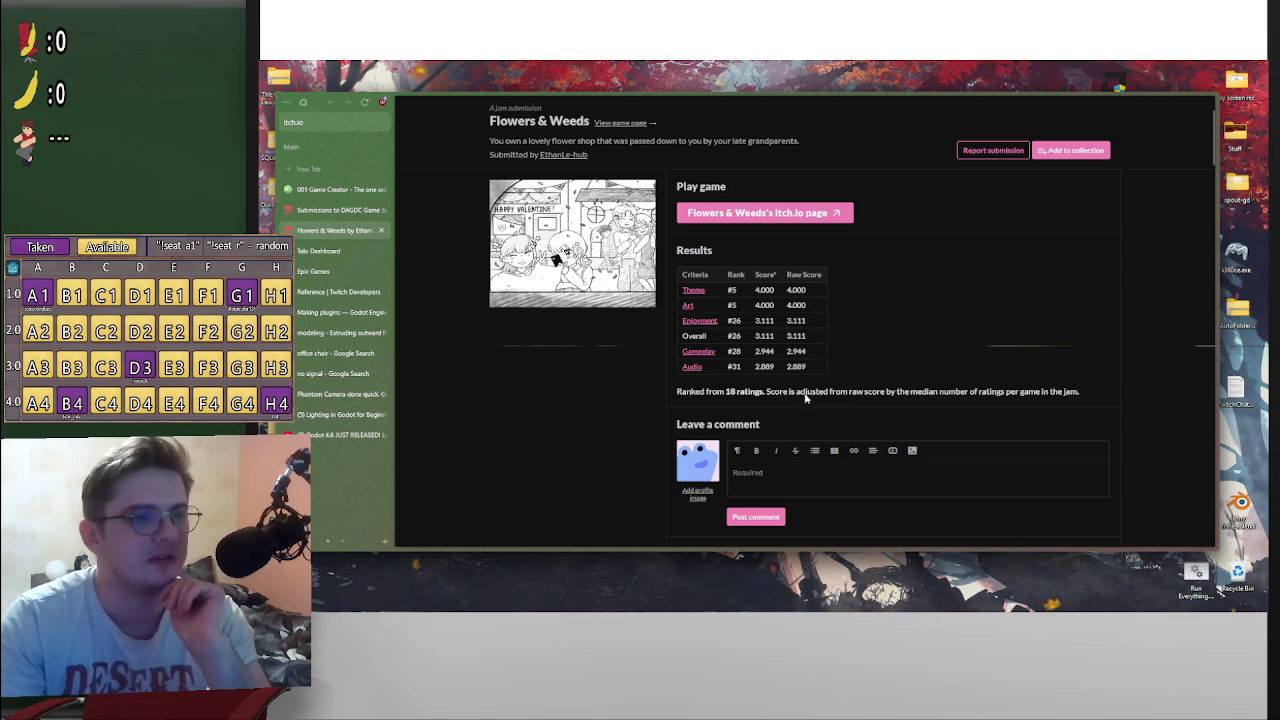
pyautogui.scroll(2, 740, 360)
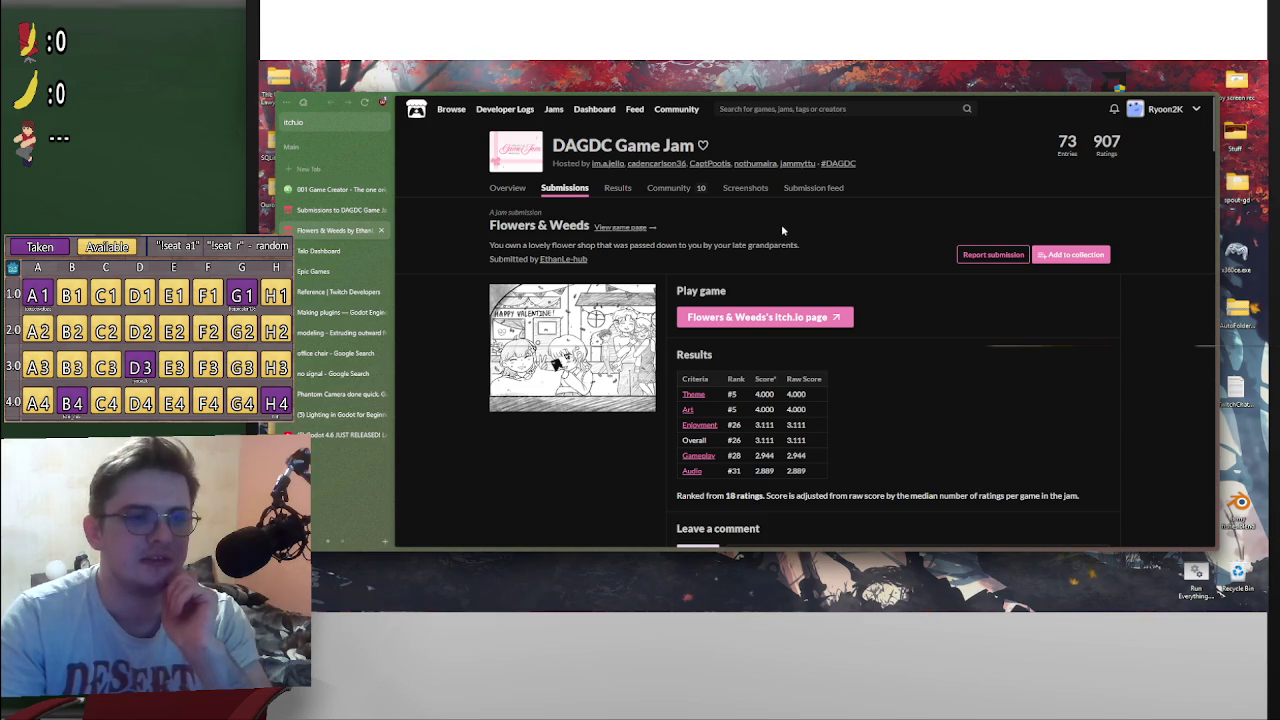
pyautogui.click(627, 229)
pyautogui.scroll(-3, 920, 405)
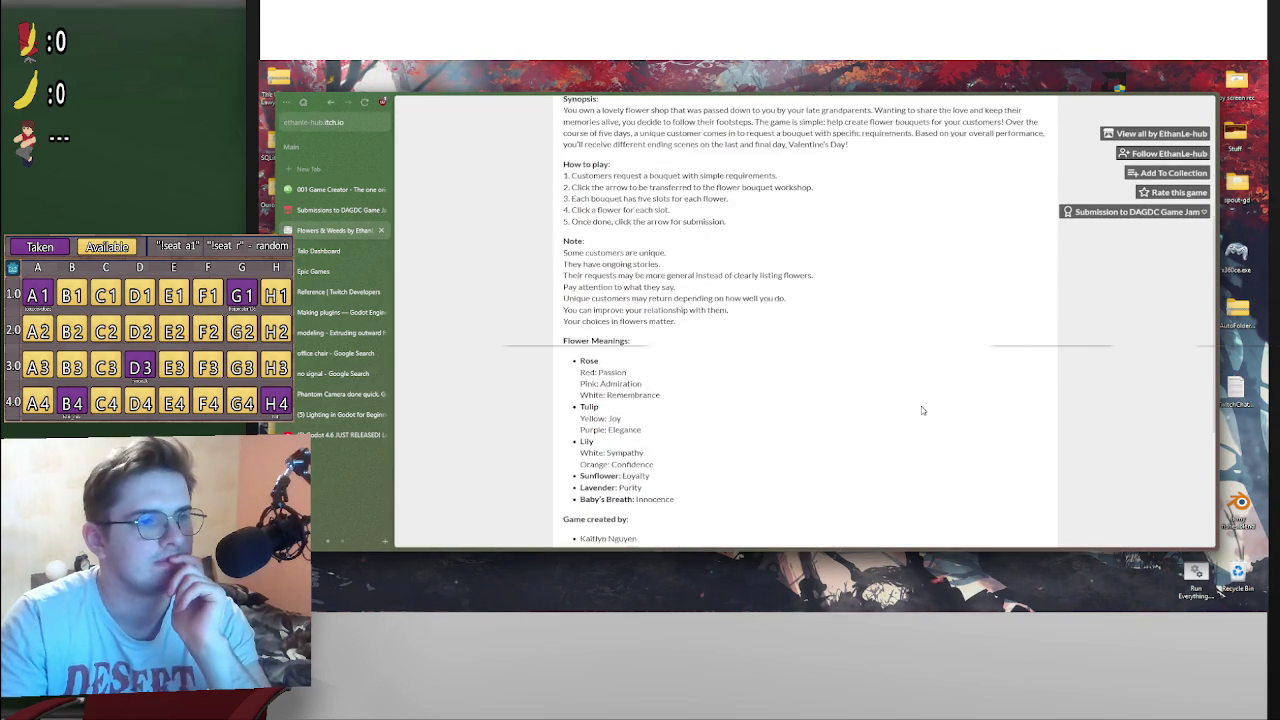
pyautogui.scroll(3, 918, 411)
# Step: Go back to the Flowers & Weeds submission, then return to the jam submissions grid
pyautogui.hotkey('alt', 'Left')
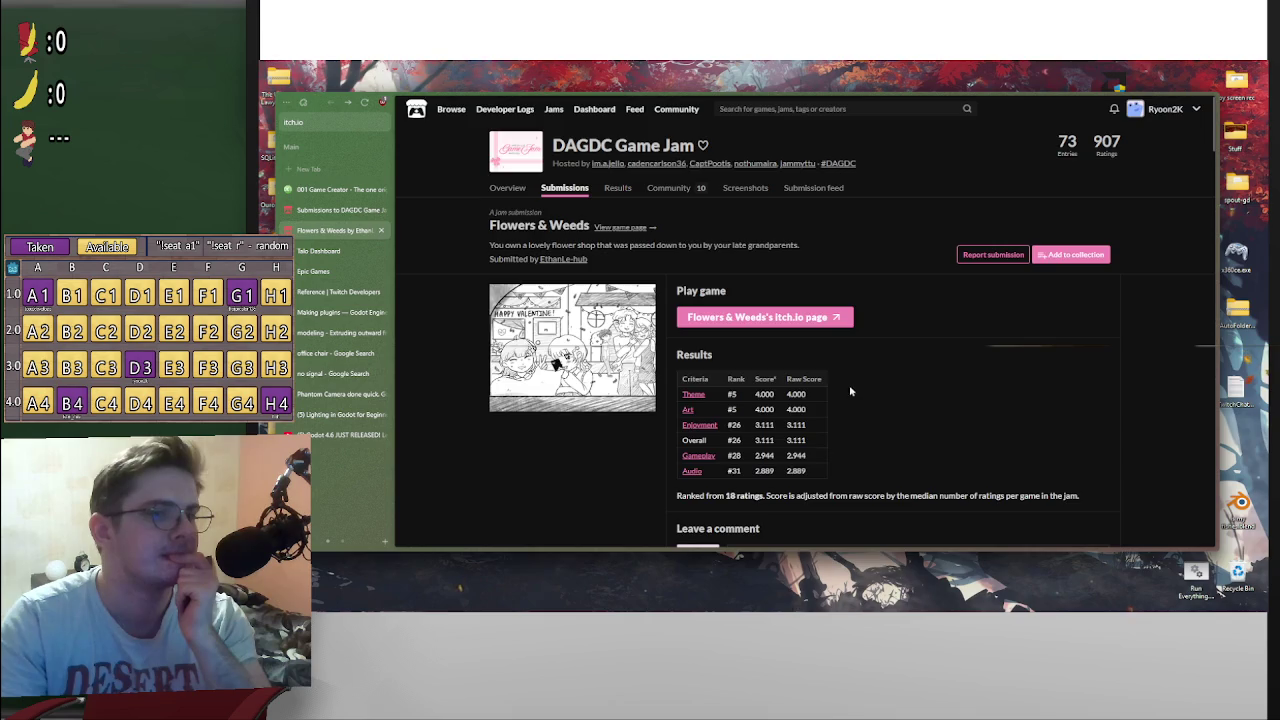
pyautogui.scroll(-3, 849, 385)
pyautogui.scroll(4, 849, 385)
pyautogui.click(340, 210)
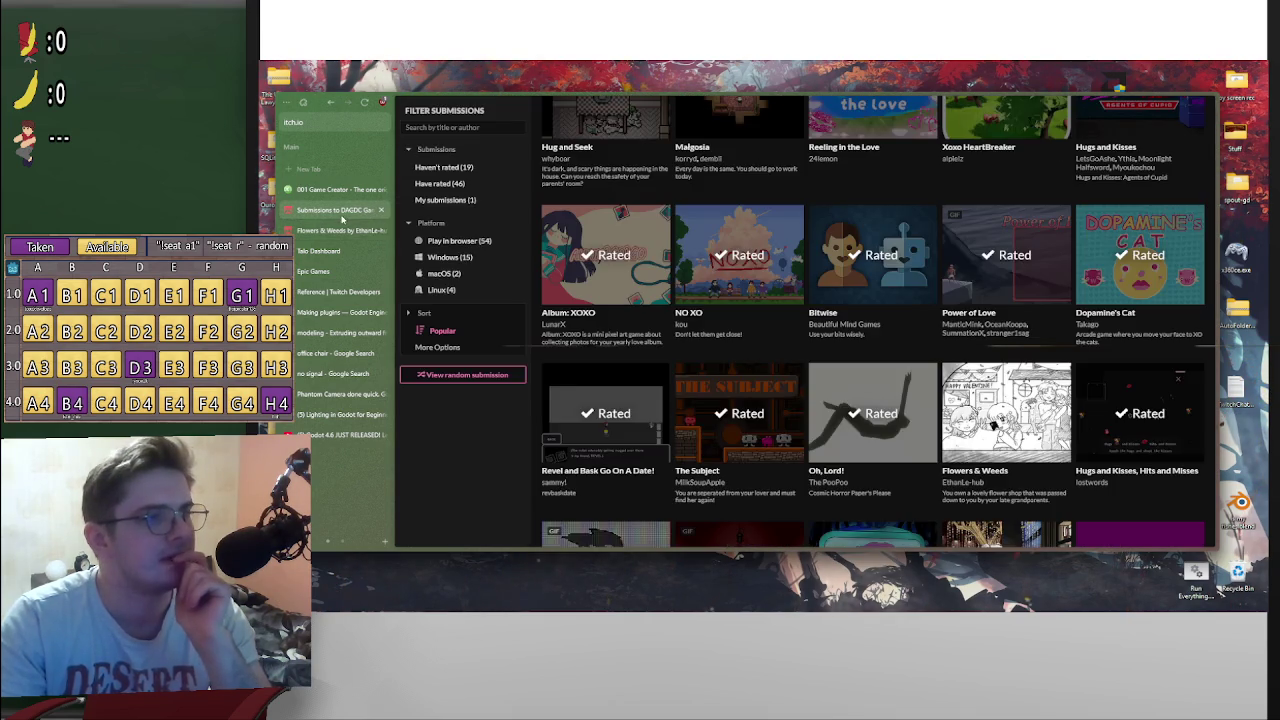
# Step: Open and scroll the Alphabet Soup Love Letter submission page
pyautogui.scroll(-5, 938, 448)
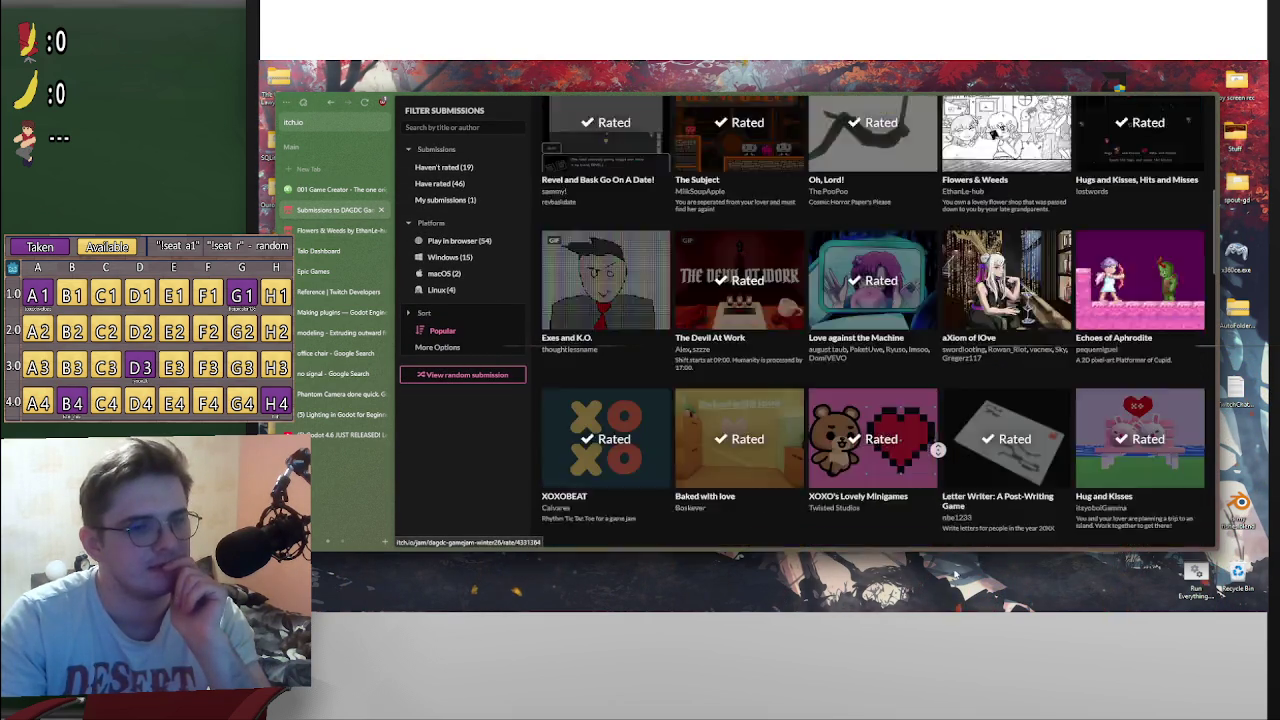
pyautogui.scroll(-10, 938, 450)
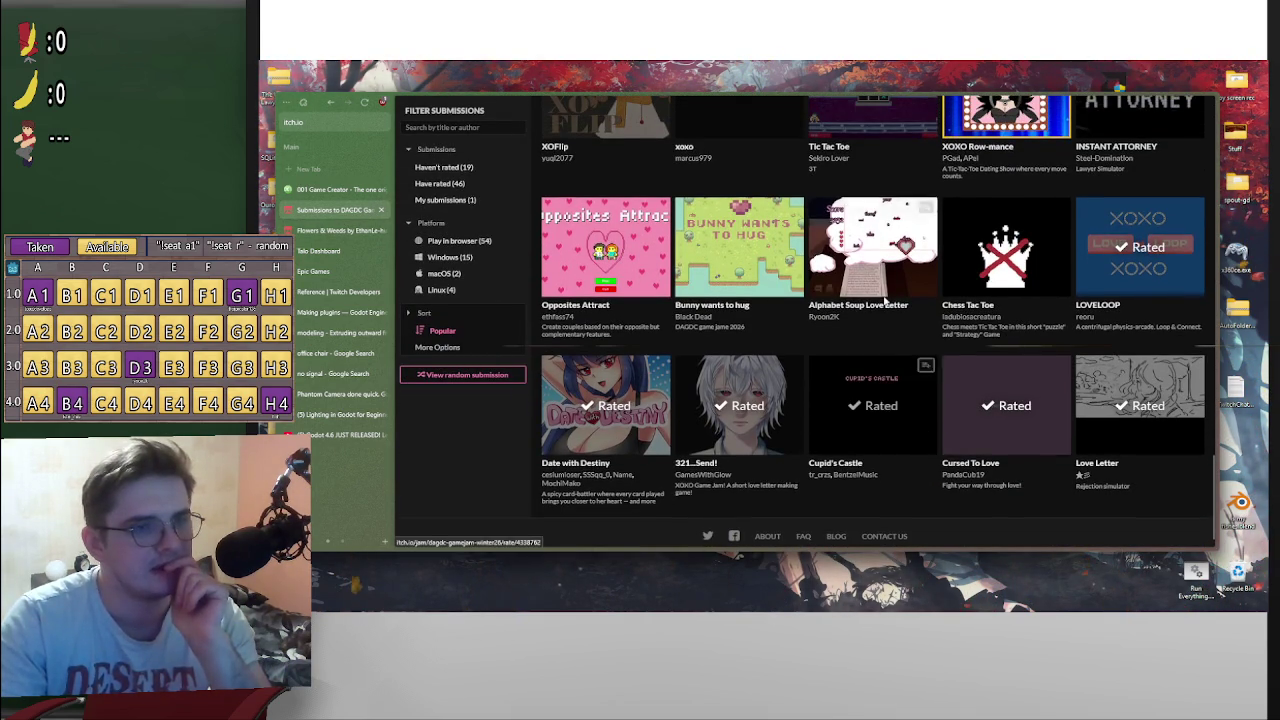
pyautogui.click(884, 300)
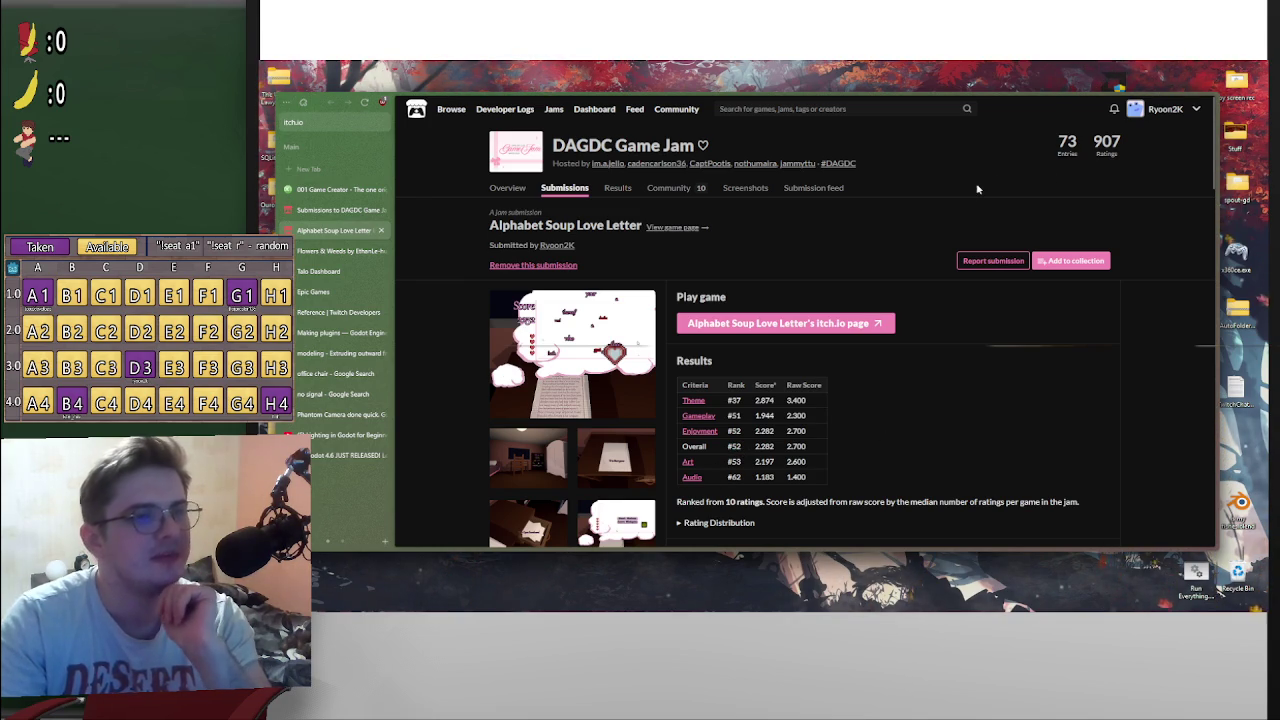
pyautogui.scroll(-3, 986, 315)
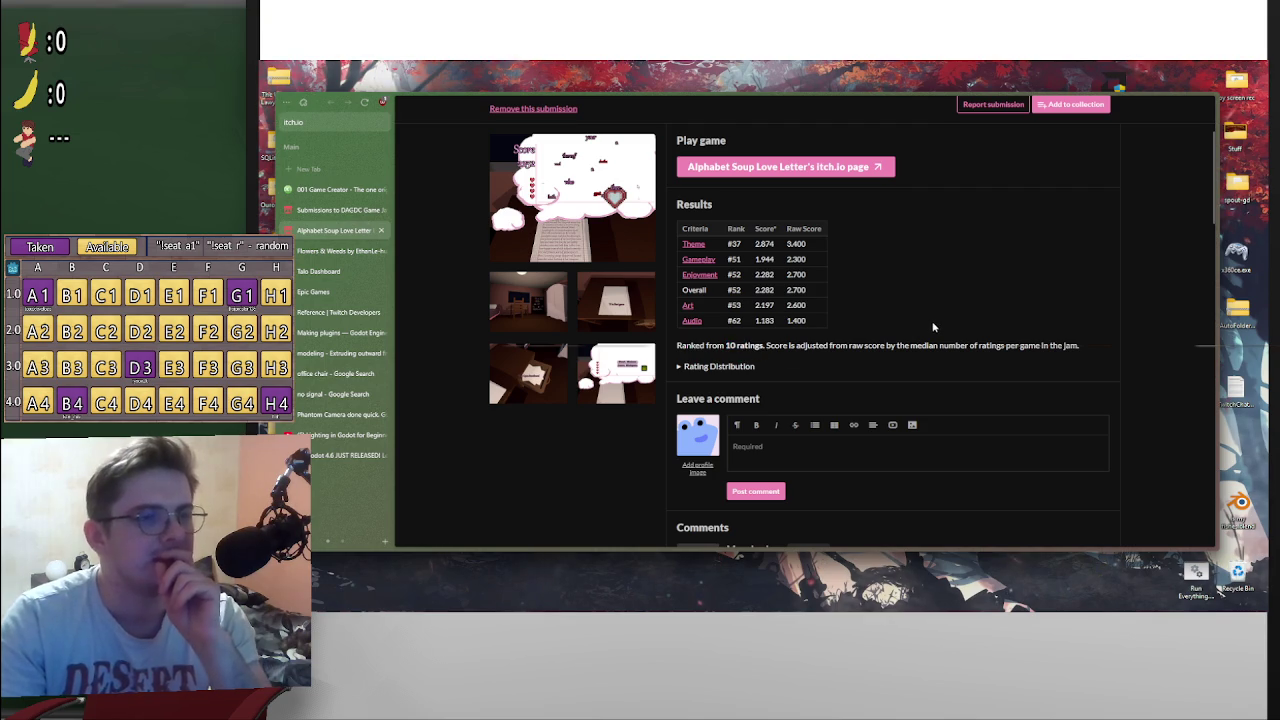
# Step: Return to the submissions grid and reopen the Flowers & Weeds submission
pyautogui.click(335, 209)
pyautogui.scroll(5, 989, 405)
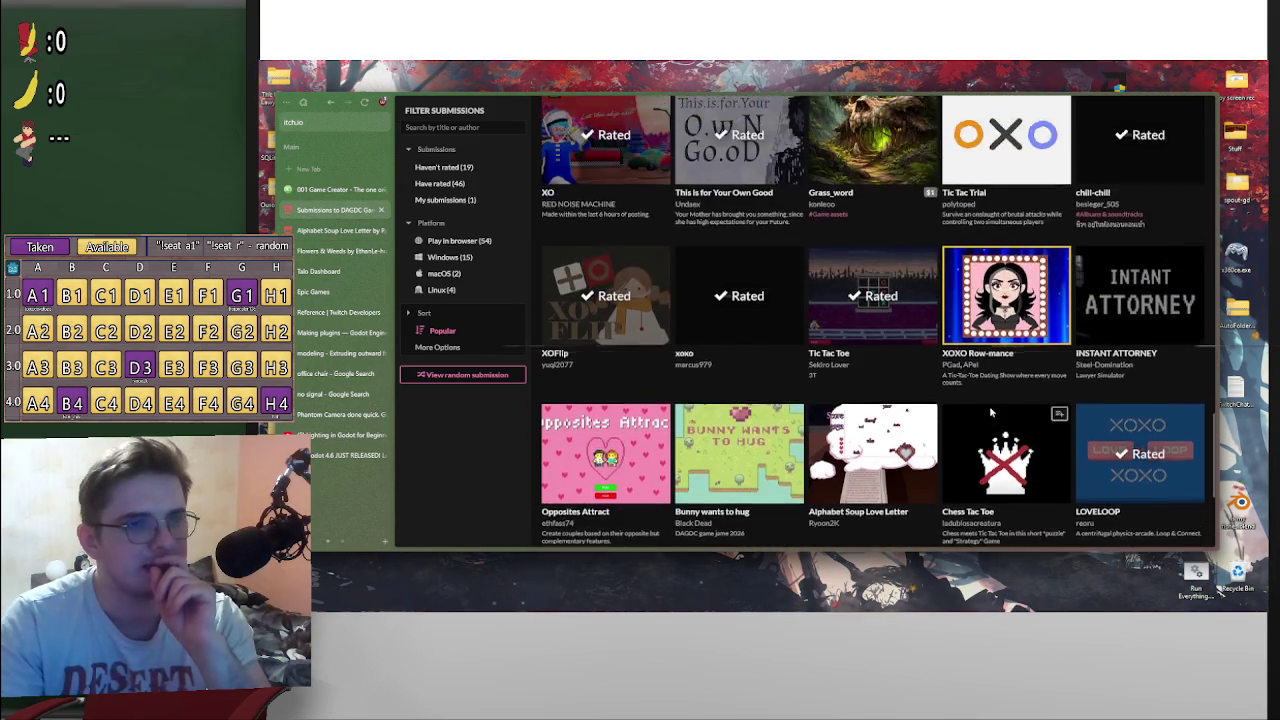
pyautogui.scroll(10, 1004, 421)
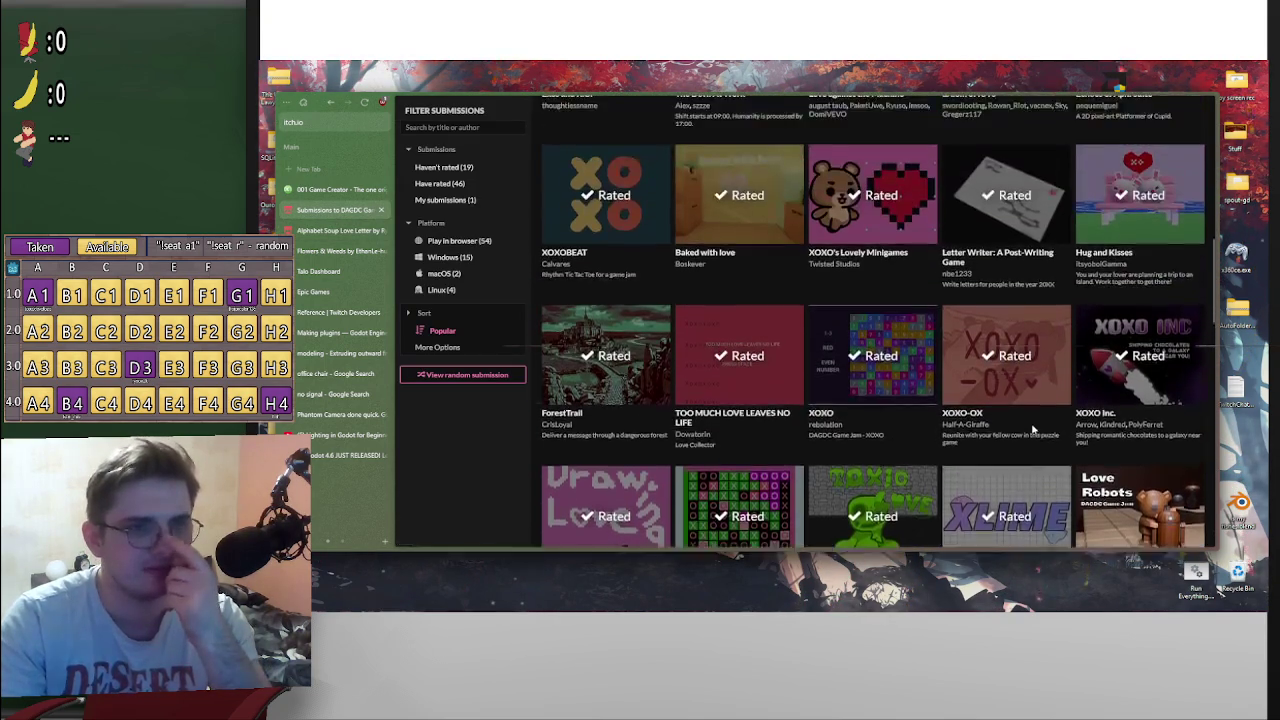
pyautogui.scroll(6, 1025, 358)
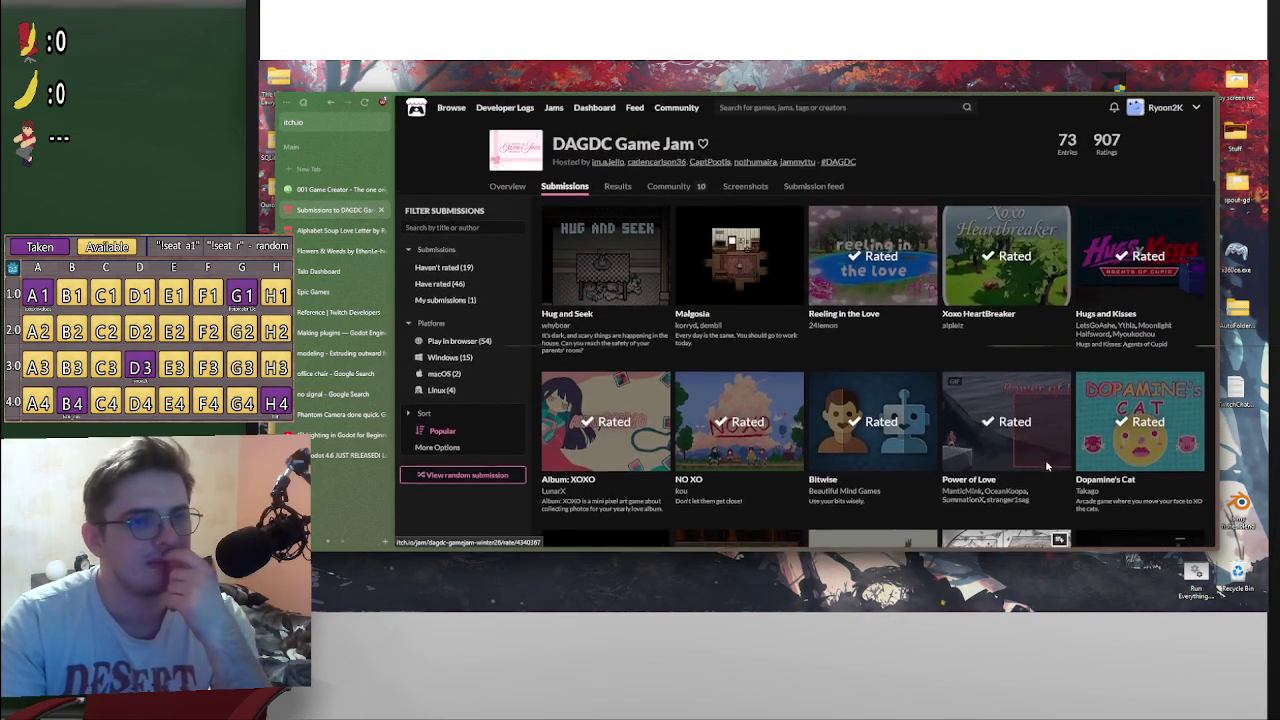
pyautogui.scroll(-3, 1045, 459)
pyautogui.click(1020, 380)
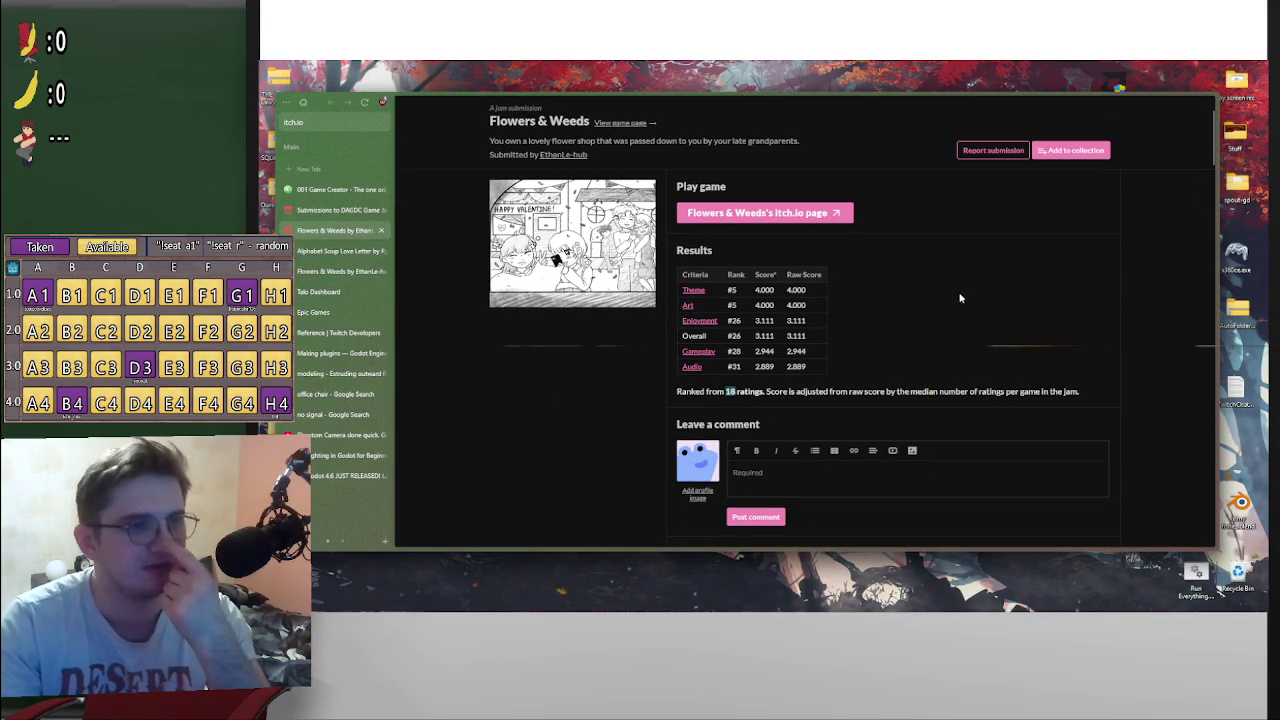
# Step: Expand Alphabet Soup Love Letter's rating distribution, then check the Flowers & Weeds results
pyautogui.click(343, 253)
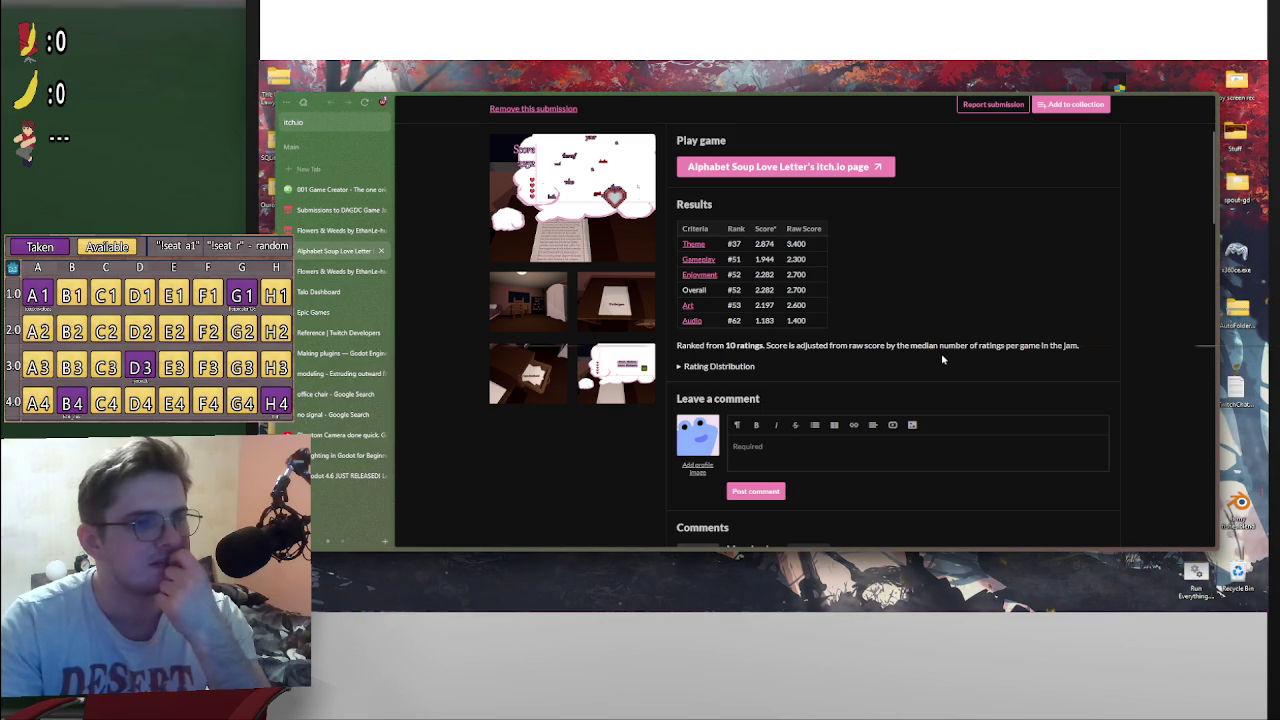
pyautogui.scroll(-3, 1066, 366)
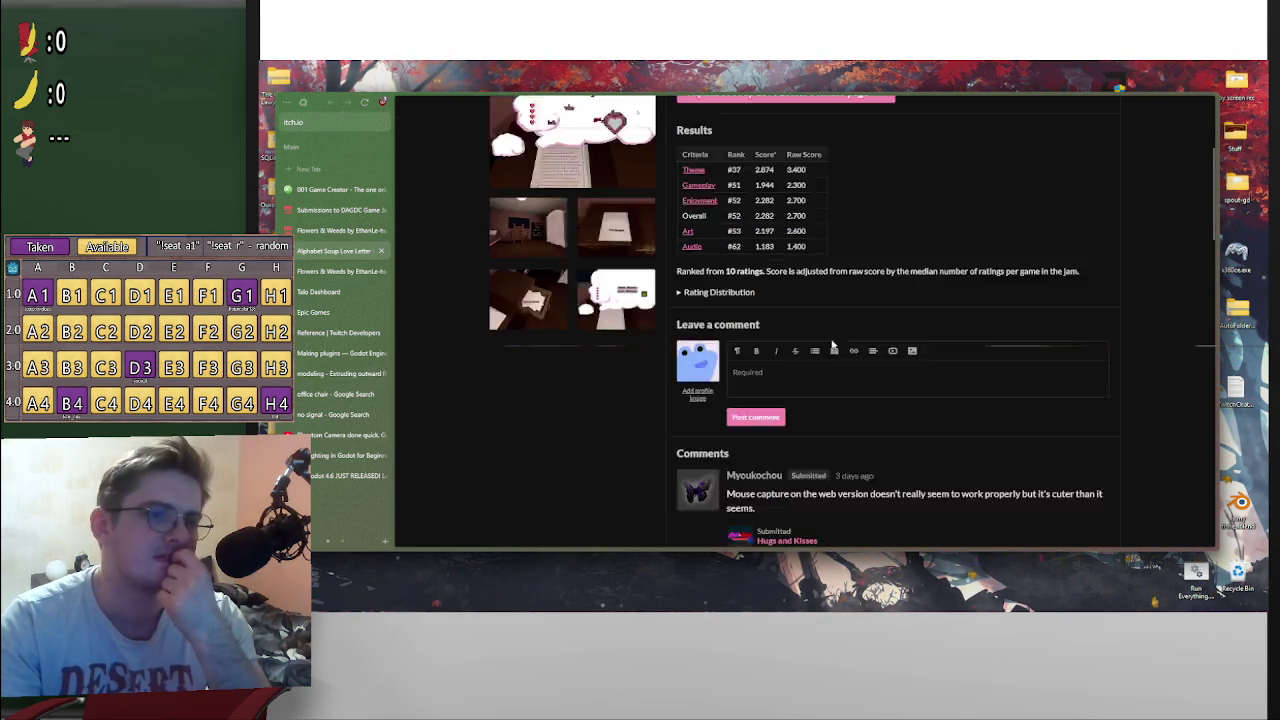
pyautogui.scroll(2, 1119, 384)
pyautogui.scroll(1, 731, 346)
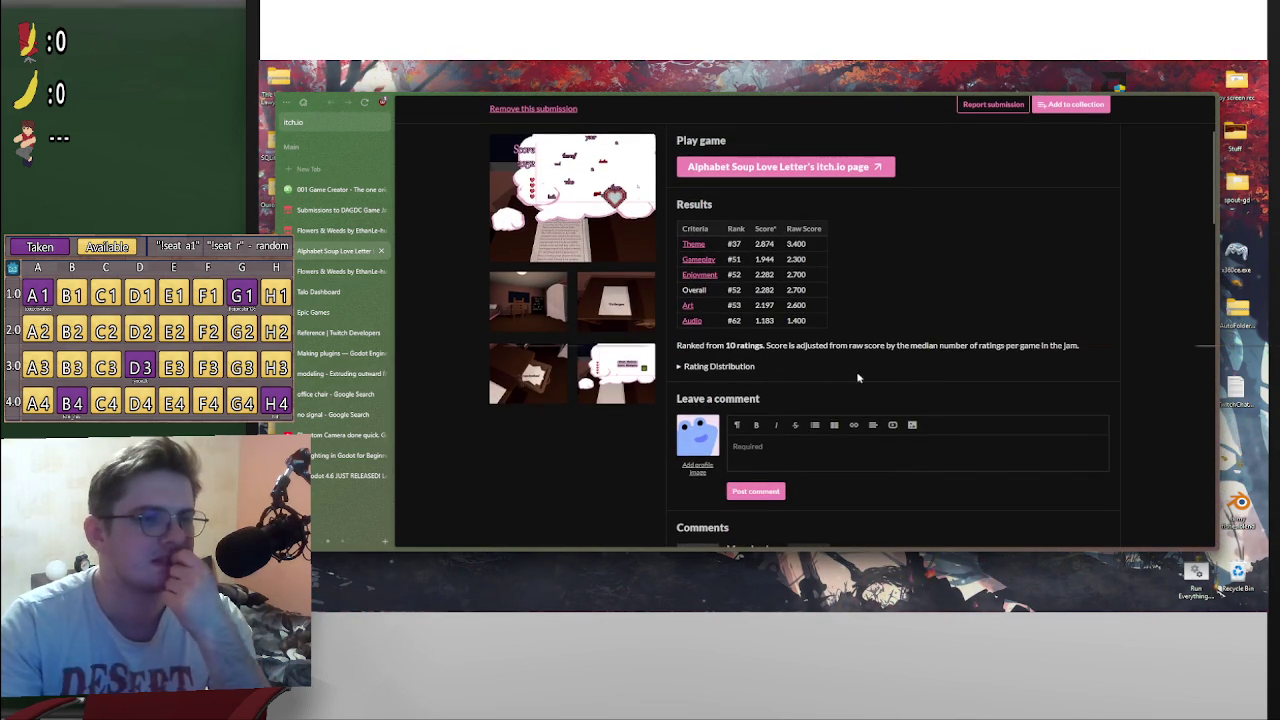
pyautogui.click(679, 367)
pyautogui.scroll(-1, 736, 378)
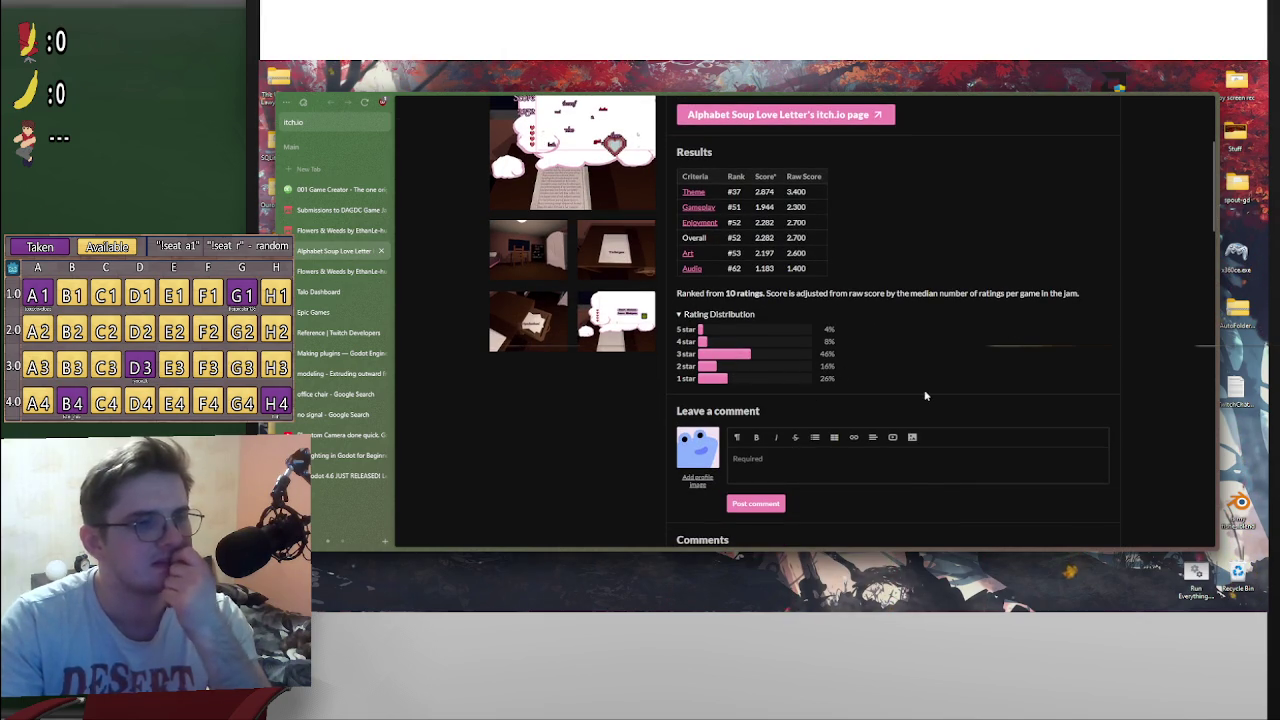
pyautogui.scroll(2, 875, 419)
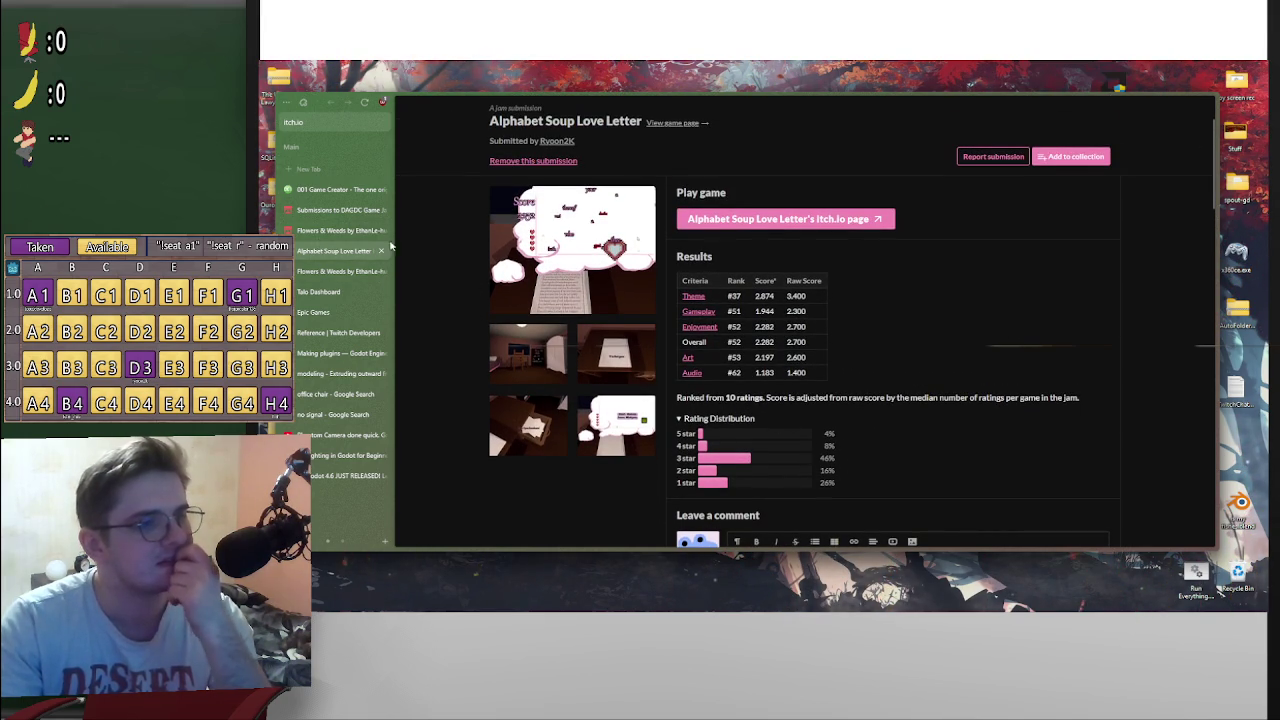
pyautogui.click(346, 232)
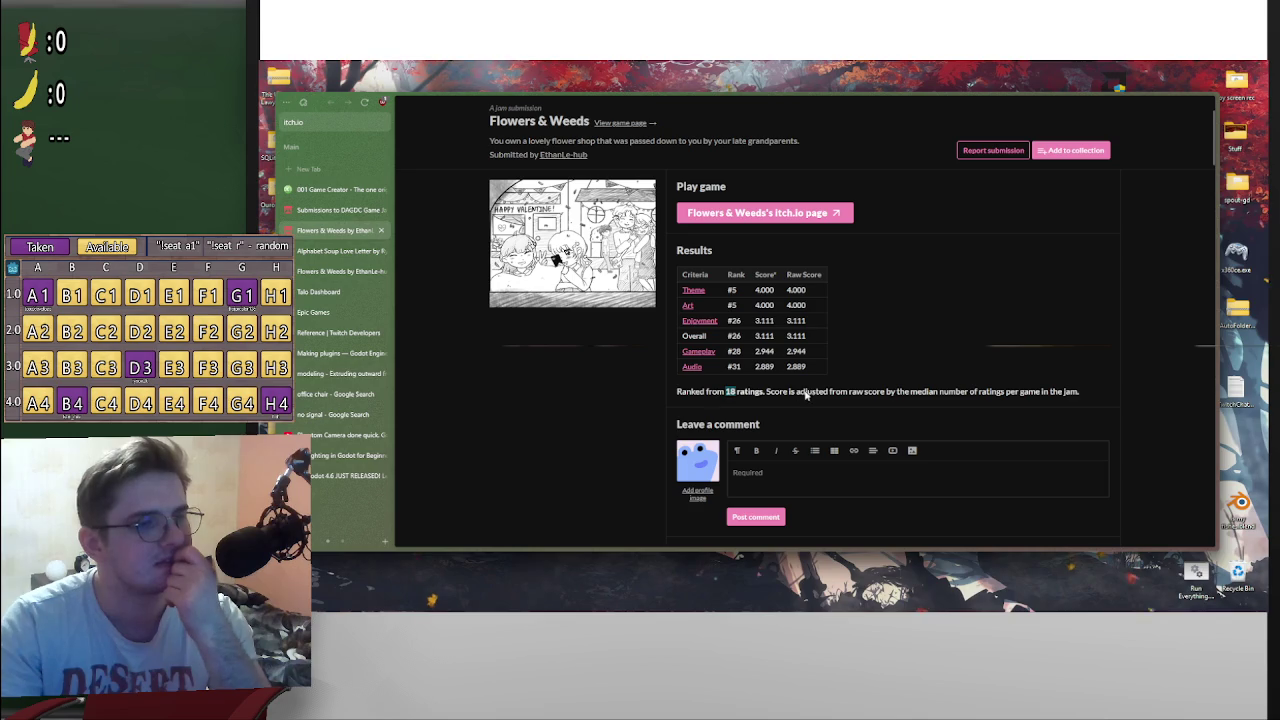
pyautogui.scroll(-2, 1064, 355)
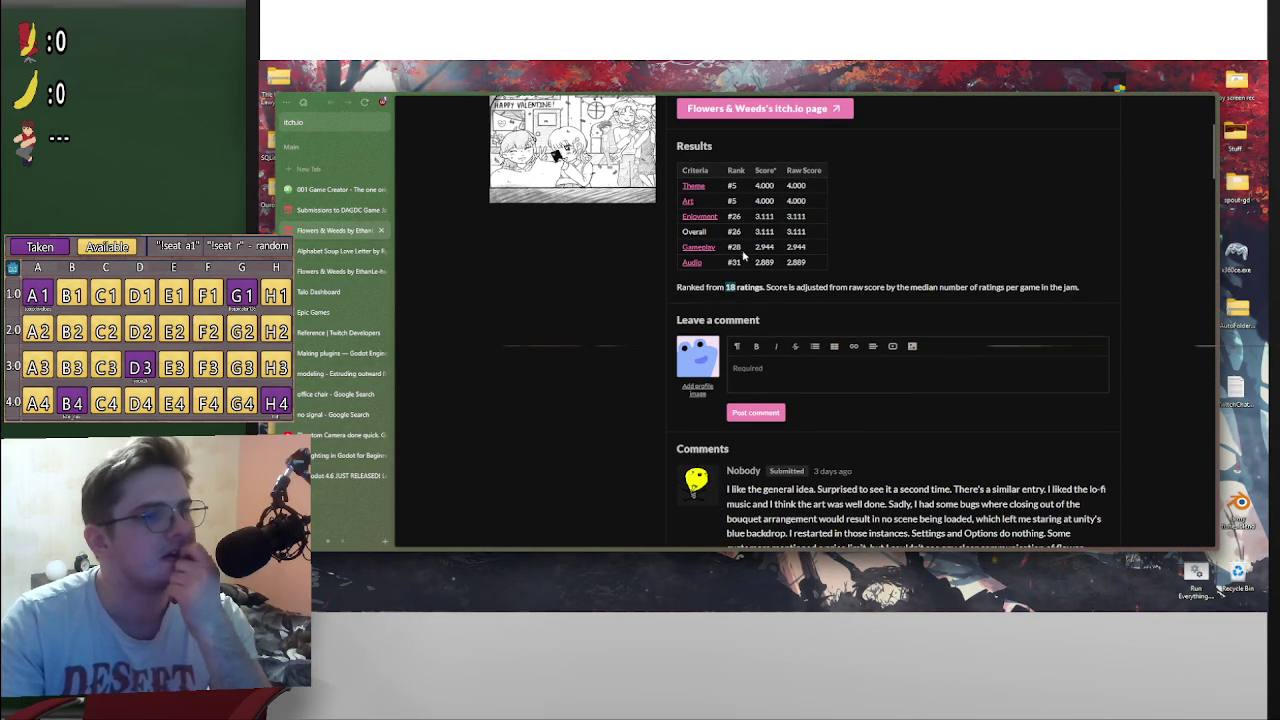
# Step: Review Alphabet Soup Love Letter's ratings and comments, then open its own game page
pyautogui.click(338, 251)
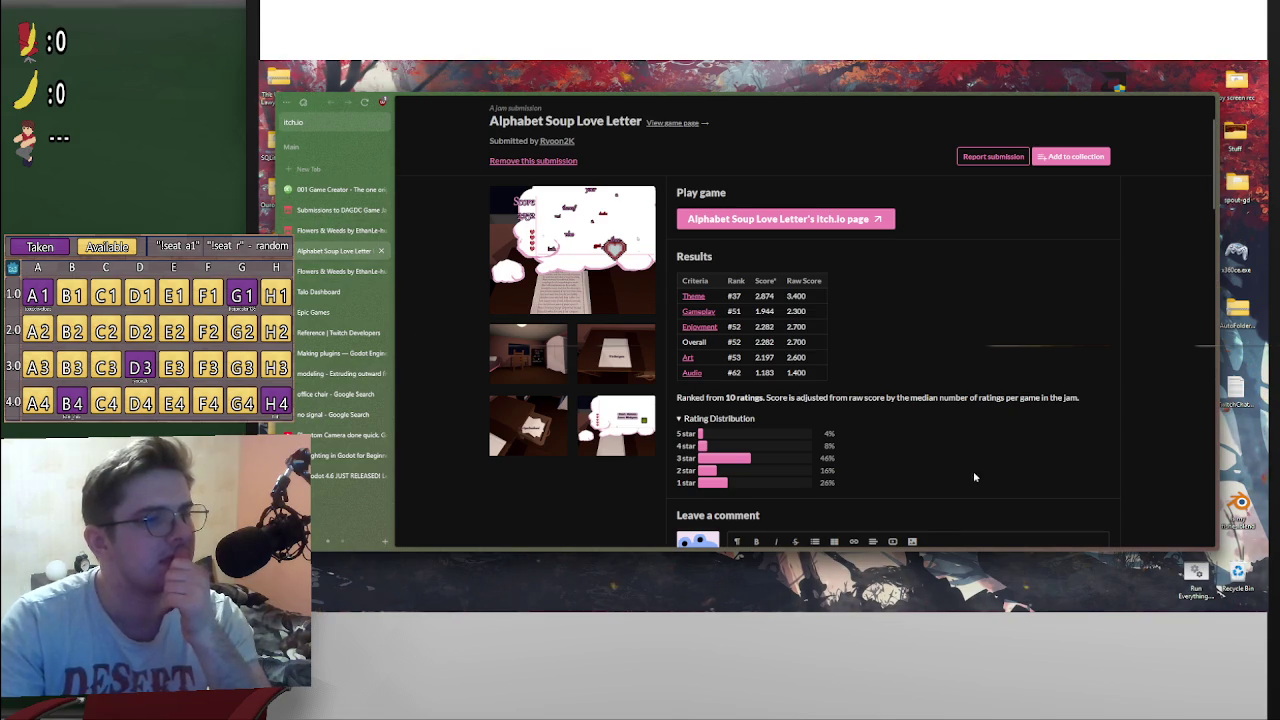
pyautogui.scroll(2, 960, 465)
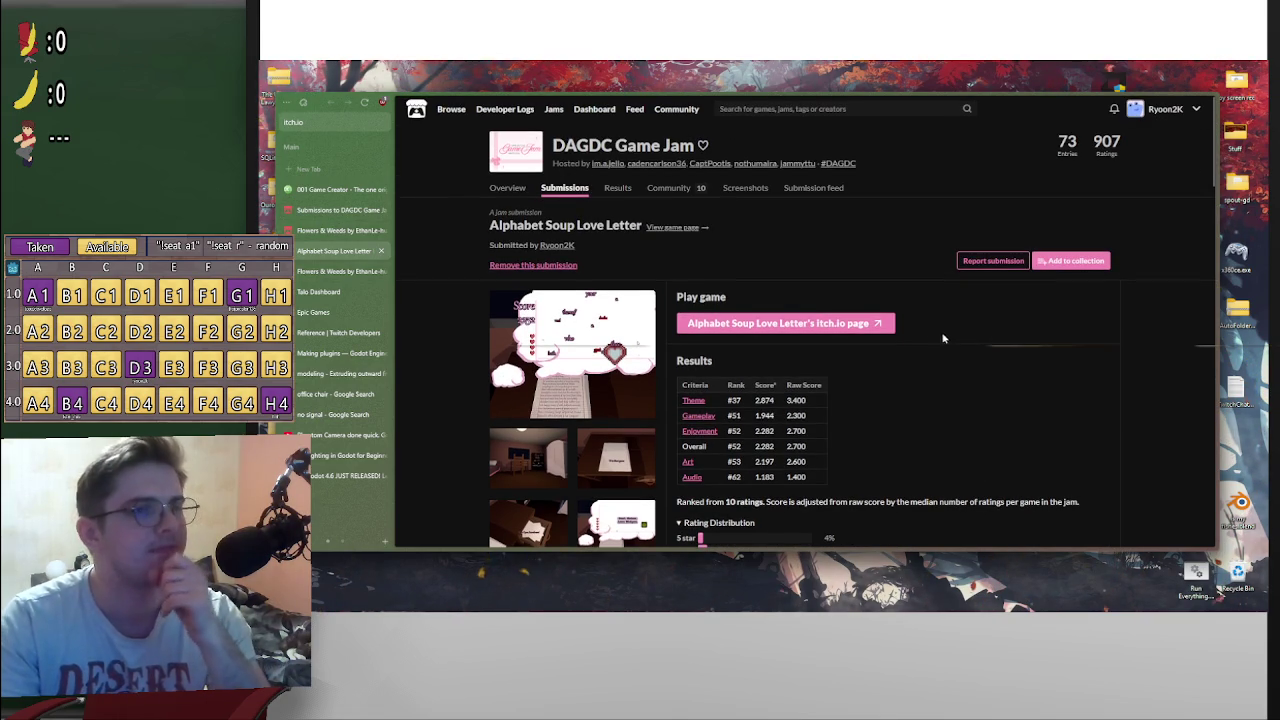
pyautogui.scroll(-4, 1028, 318)
pyautogui.scroll(4, 1060, 320)
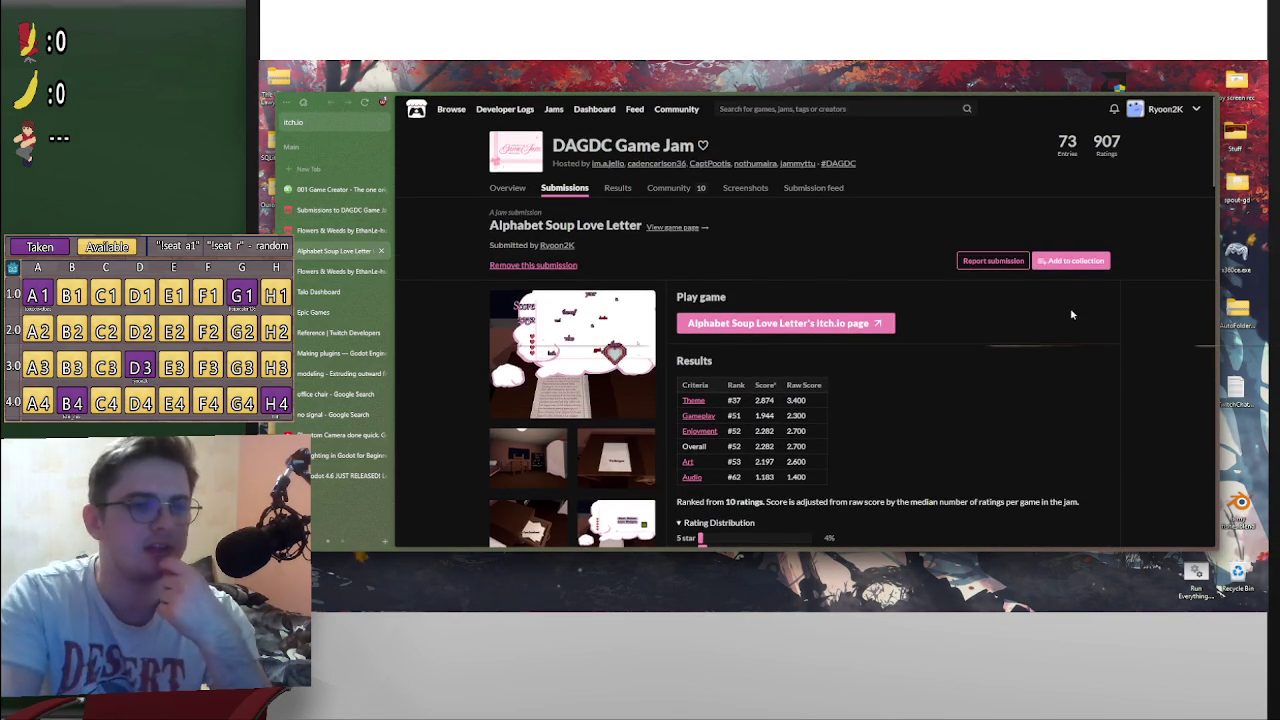
pyautogui.scroll(-5, 897, 366)
pyautogui.scroll(-1, 983, 337)
pyautogui.scroll(7, 1003, 329)
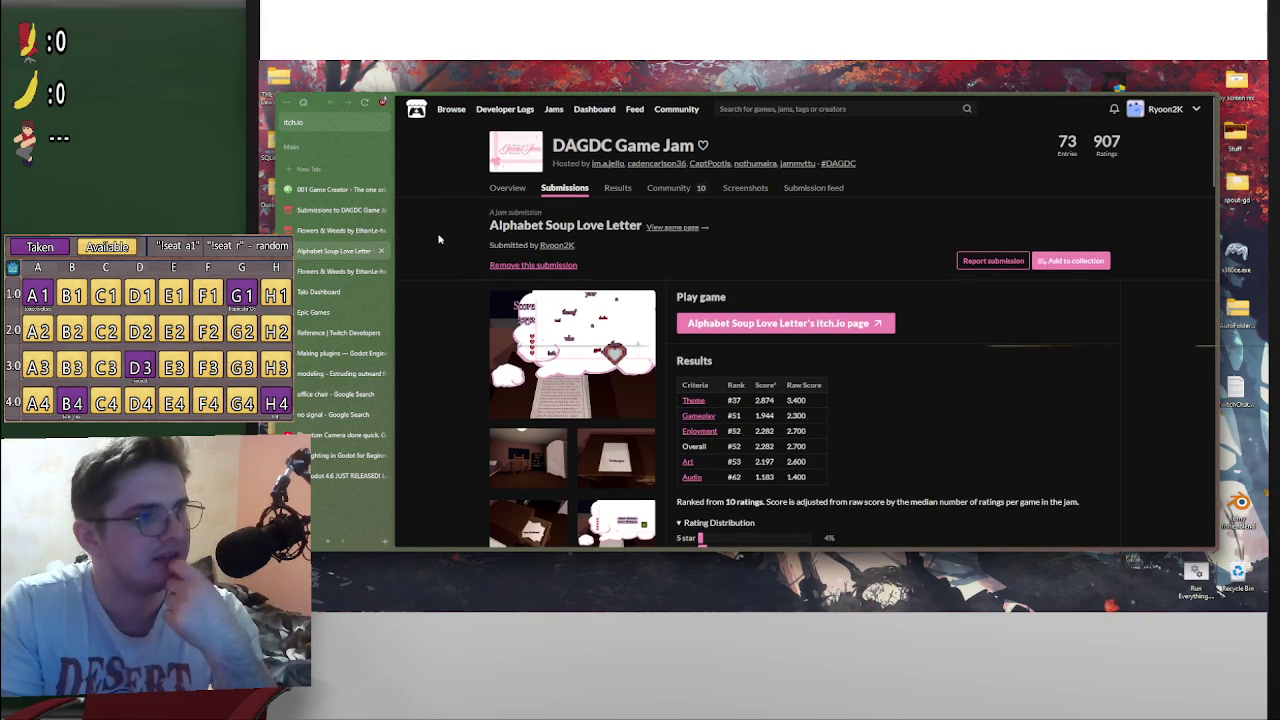
pyautogui.scroll(-3, 600, 300)
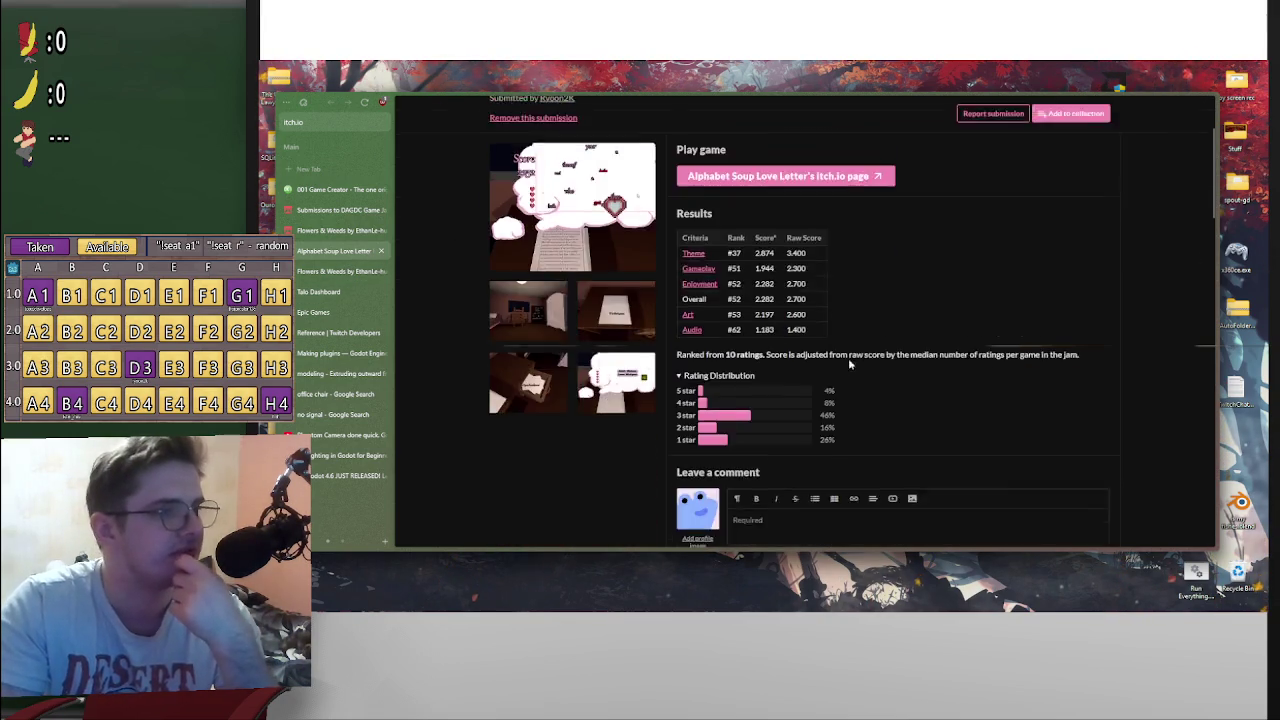
pyautogui.scroll(2, 689, 340)
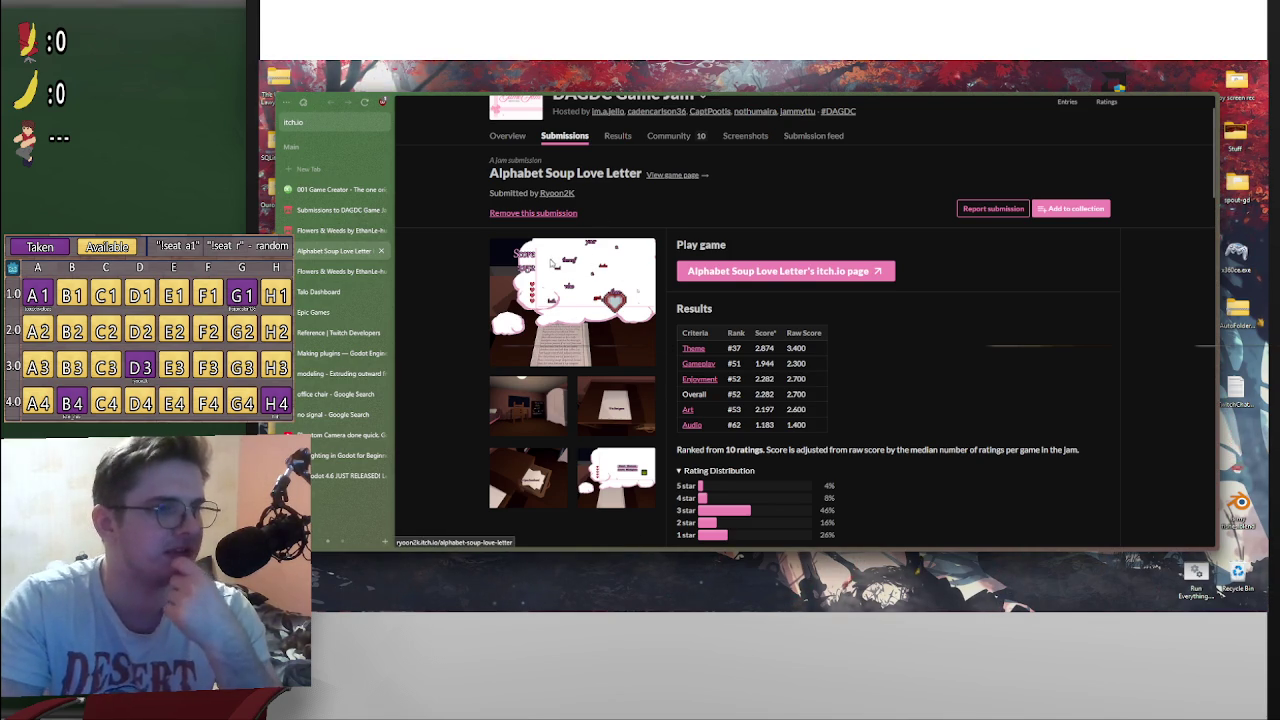
pyautogui.scroll(1, 923, 337)
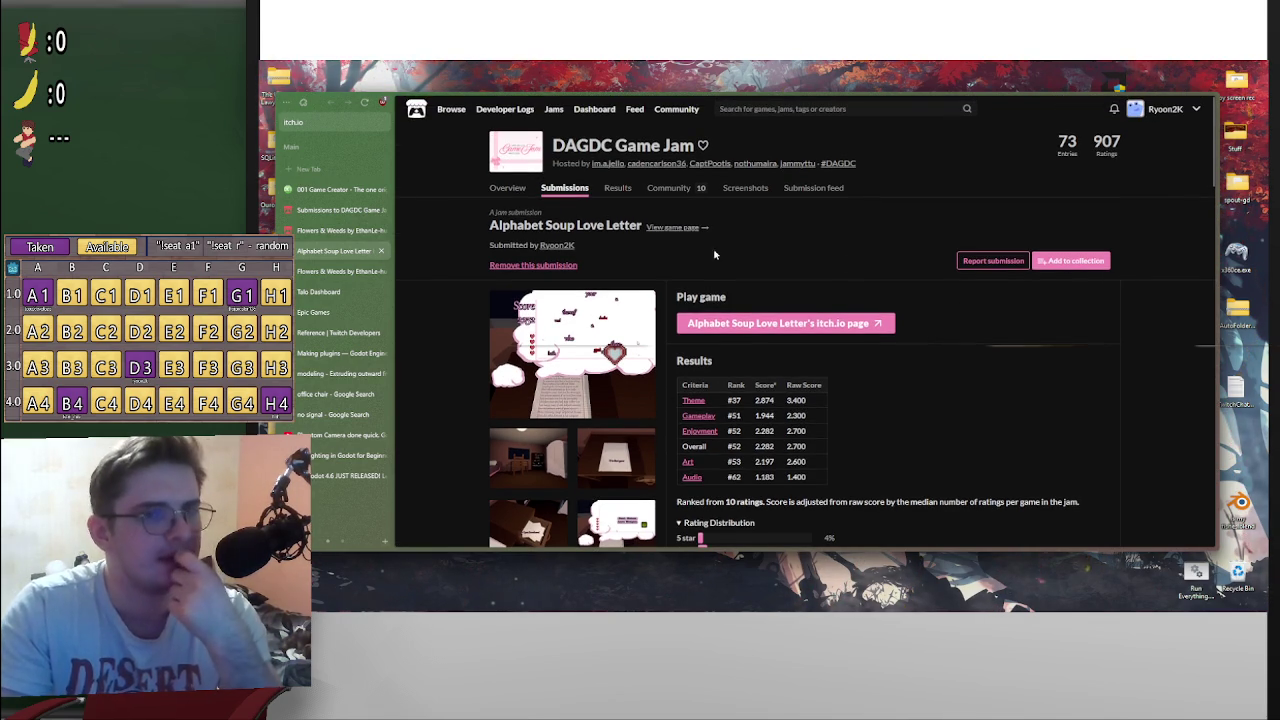
pyautogui.click(680, 227)
# Step: List the developer's games and open the Alphabet Soup Love Letter game page
pyautogui.scroll(-10, 1104, 380)
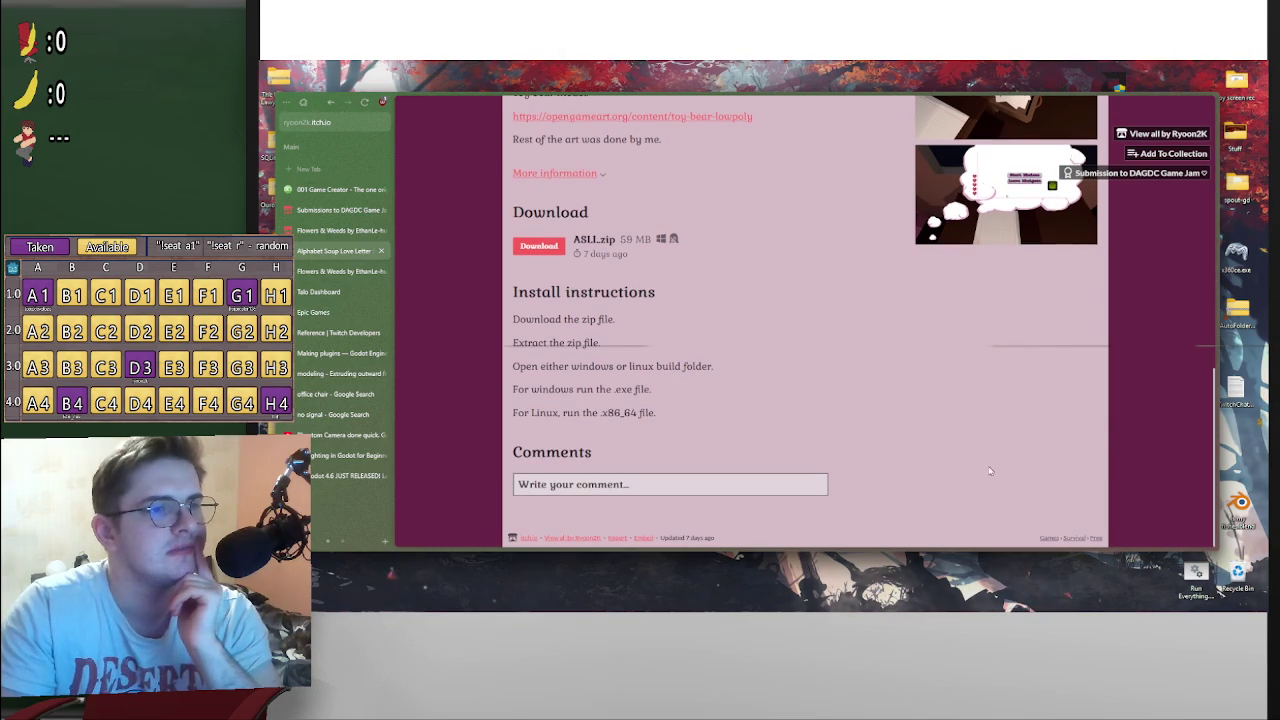
pyautogui.scroll(10, 989, 470)
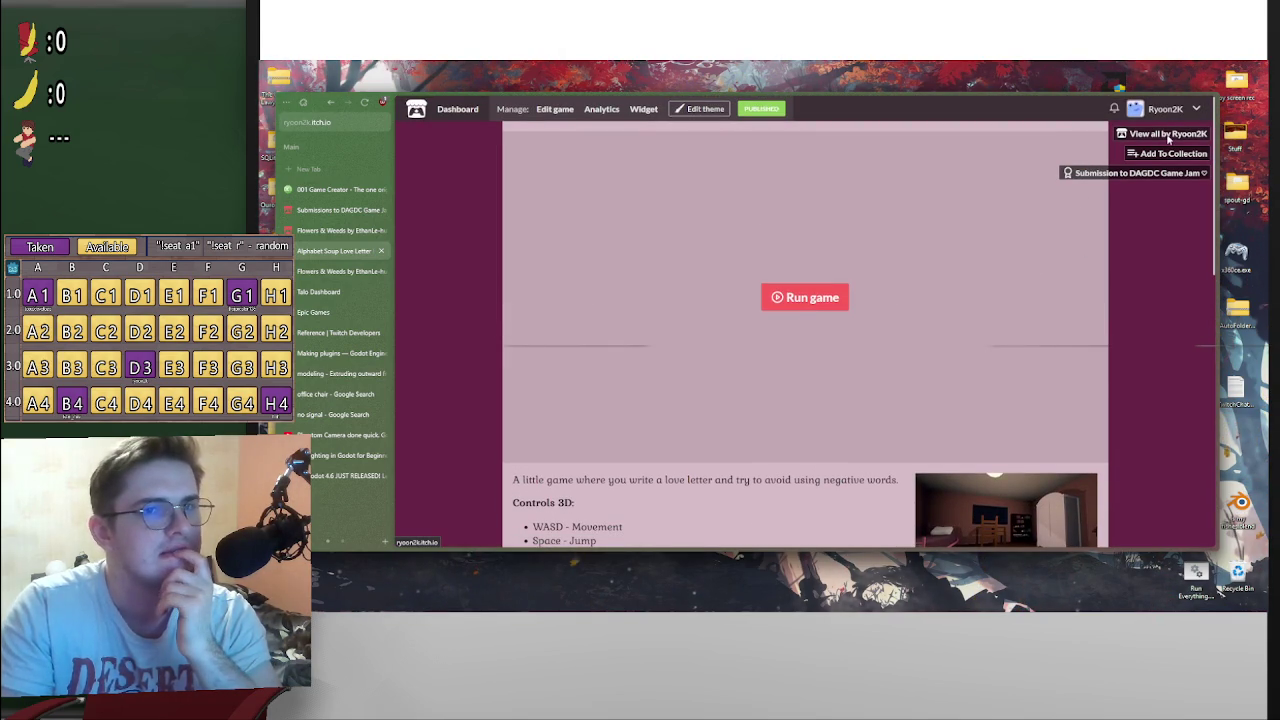
pyautogui.click(1168, 135)
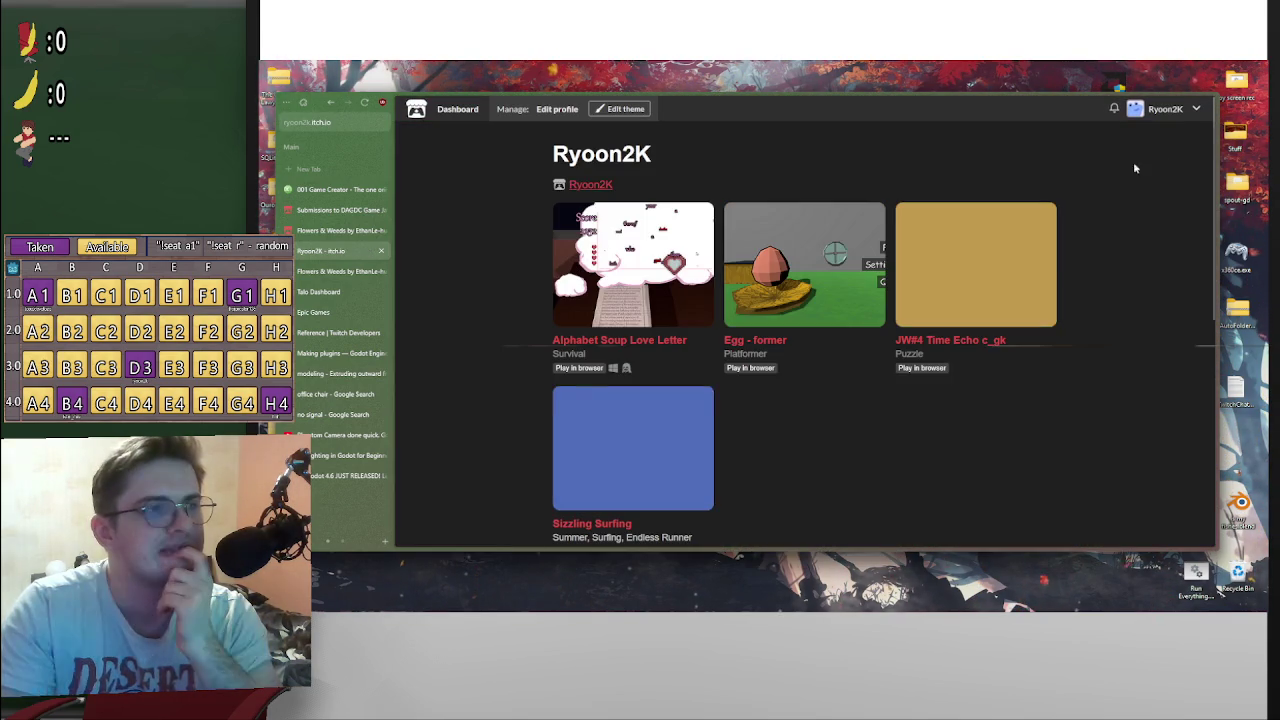
pyautogui.click(644, 271)
# Step: Read through the game page and enlarge the minigame menu screenshot
pyautogui.scroll(-5, 1049, 450)
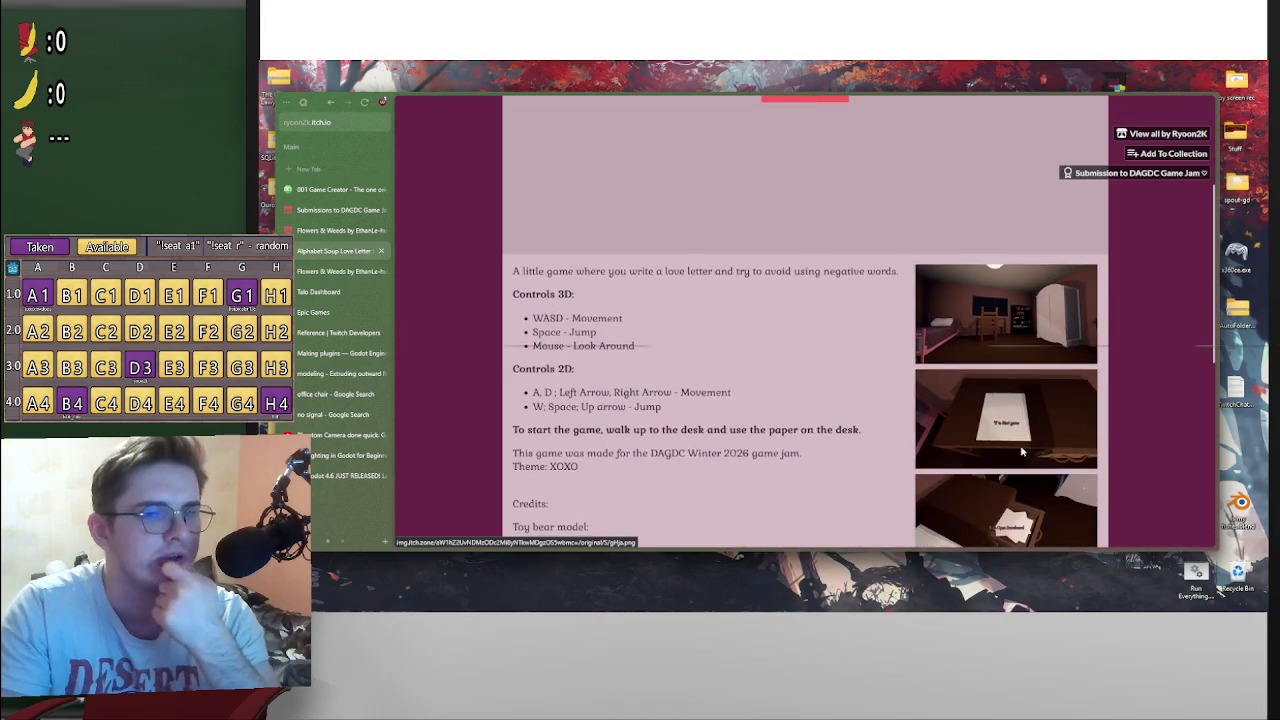
pyautogui.scroll(-4, 1049, 450)
pyautogui.scroll(5, 1082, 430)
pyautogui.scroll(1, 1088, 320)
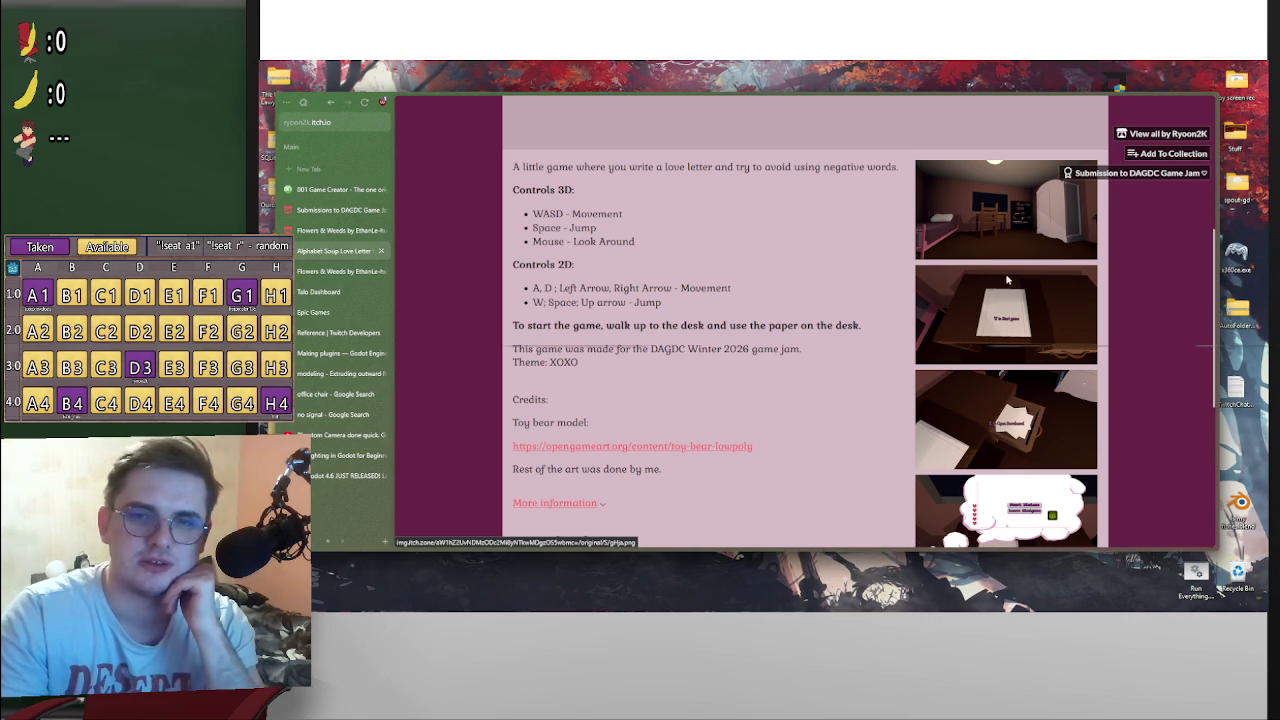
pyautogui.scroll(-3, 1007, 280)
pyautogui.scroll(3, 911, 345)
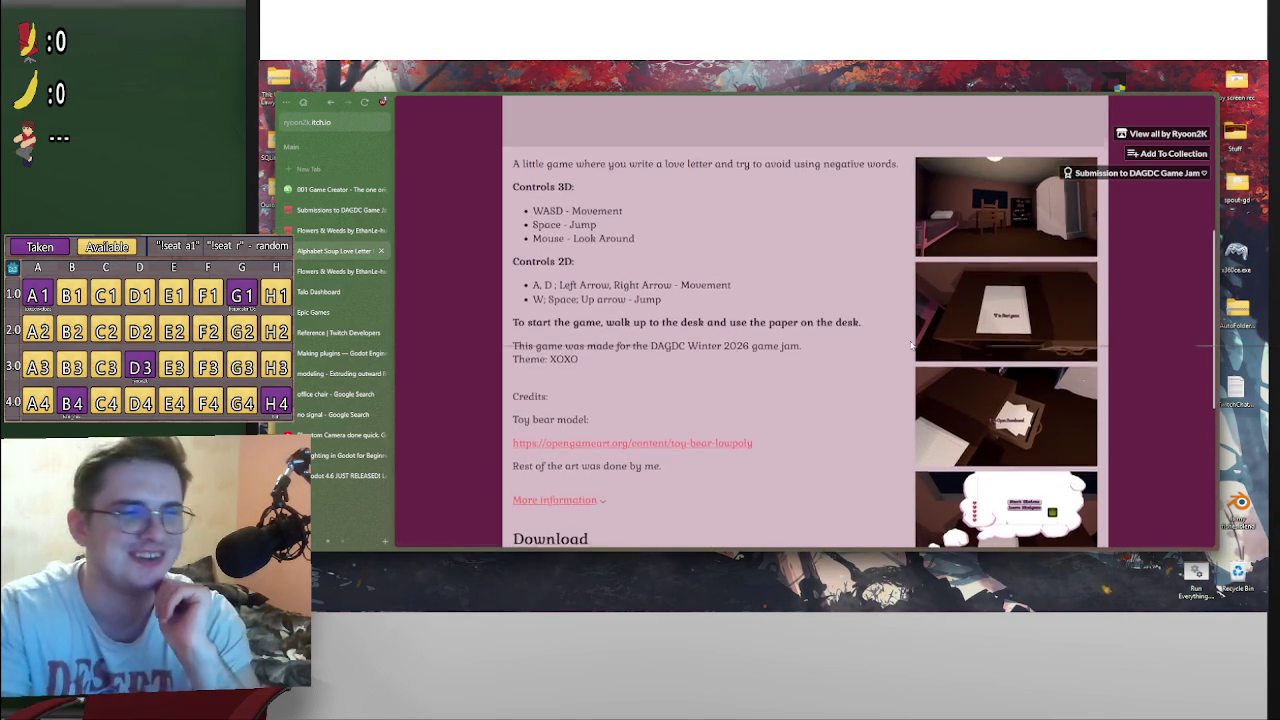
pyautogui.scroll(-2, 911, 345)
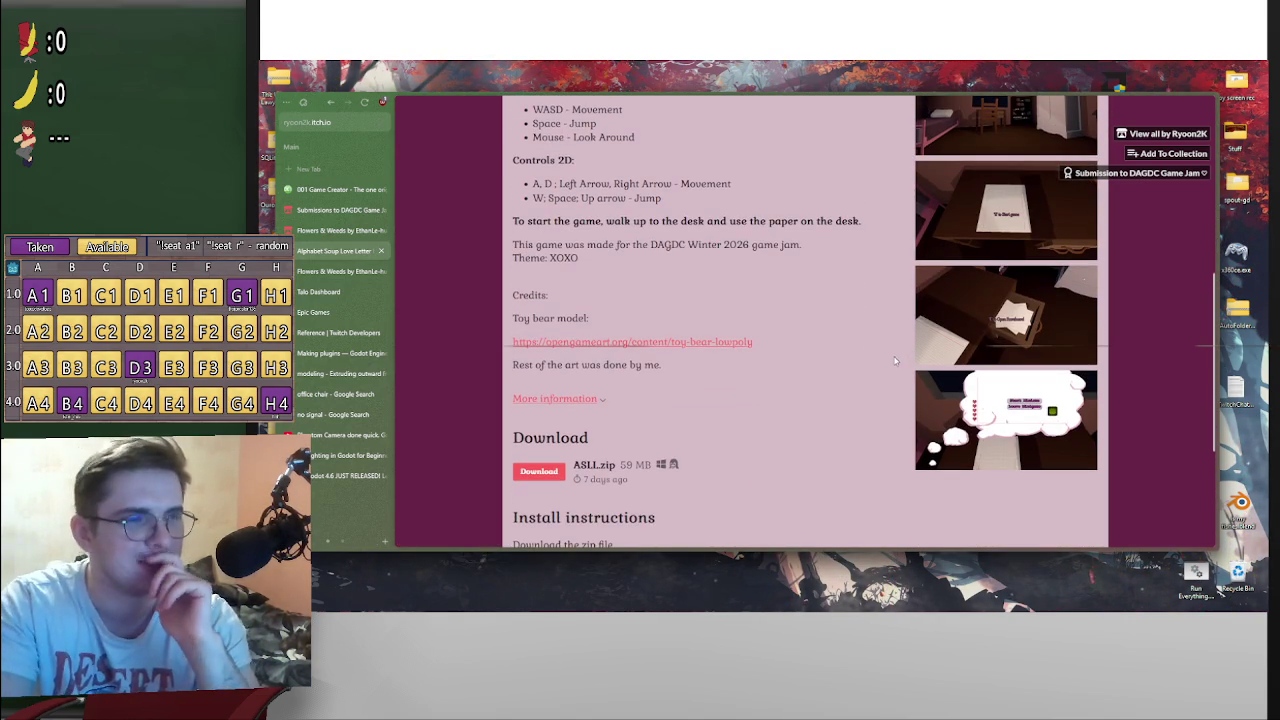
pyautogui.scroll(6, 896, 361)
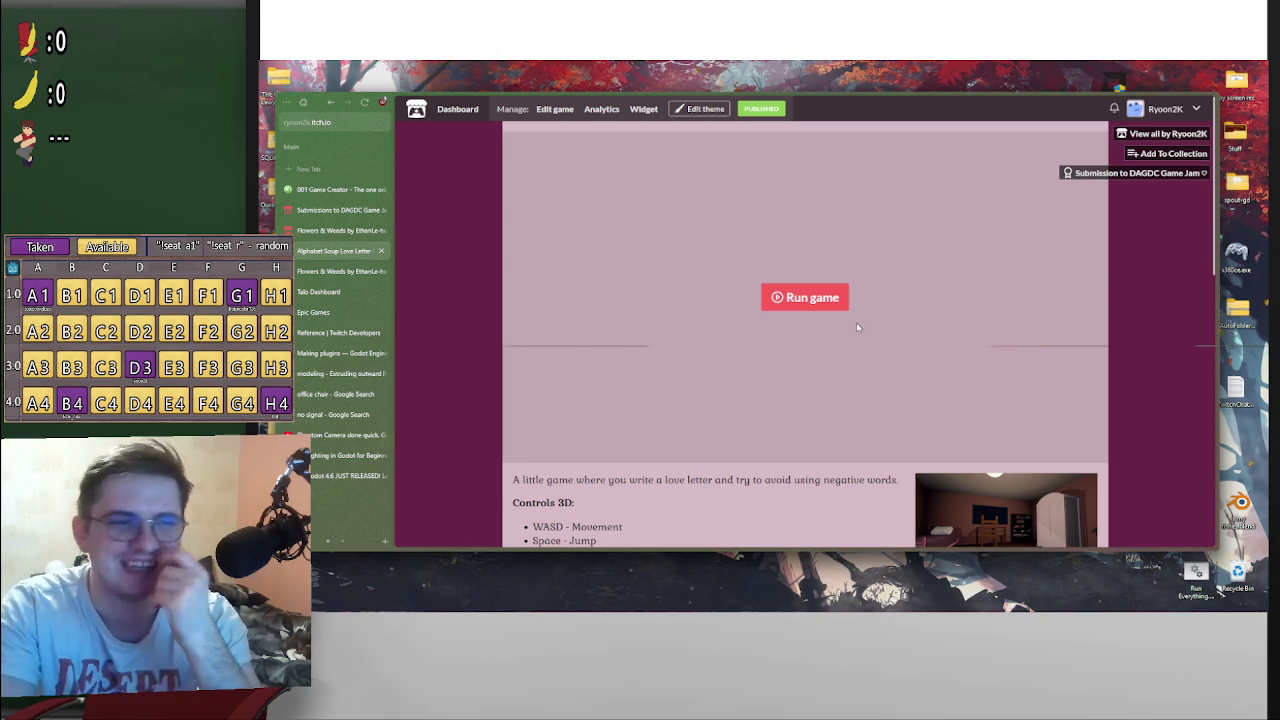
pyautogui.scroll(-3, 1000, 345)
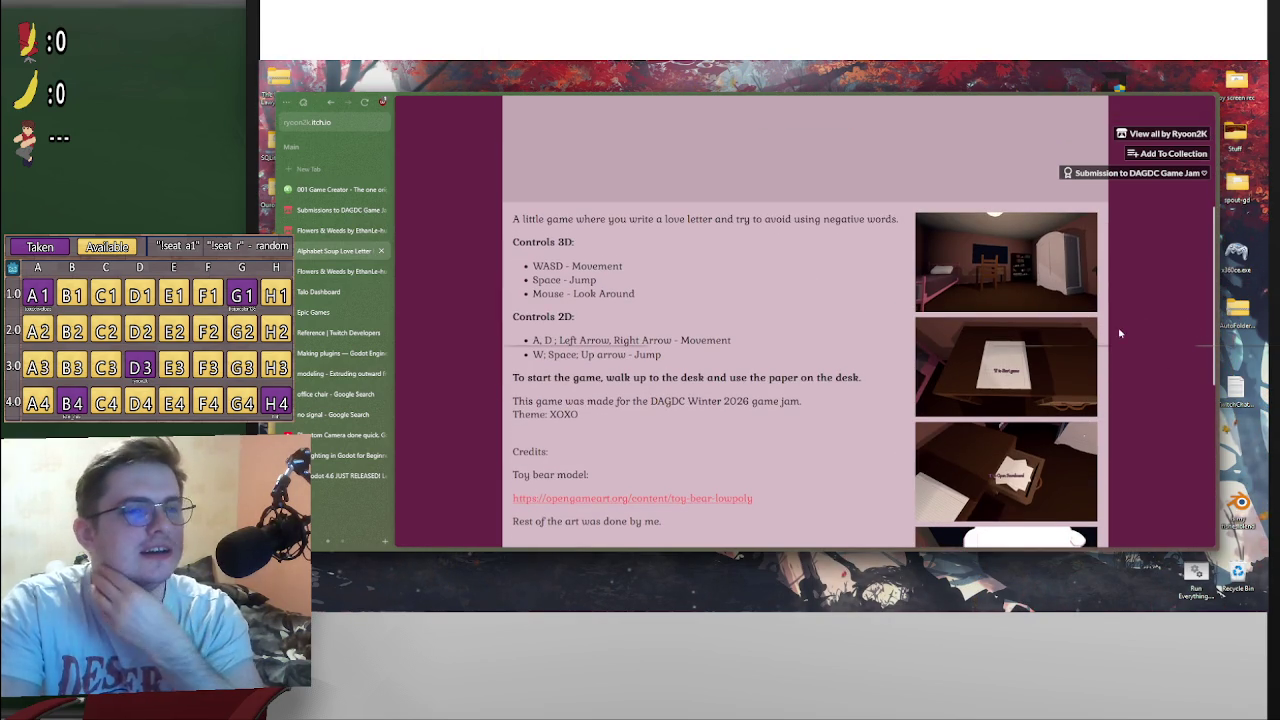
pyautogui.scroll(2, 1163, 366)
pyautogui.scroll(-1, 1033, 395)
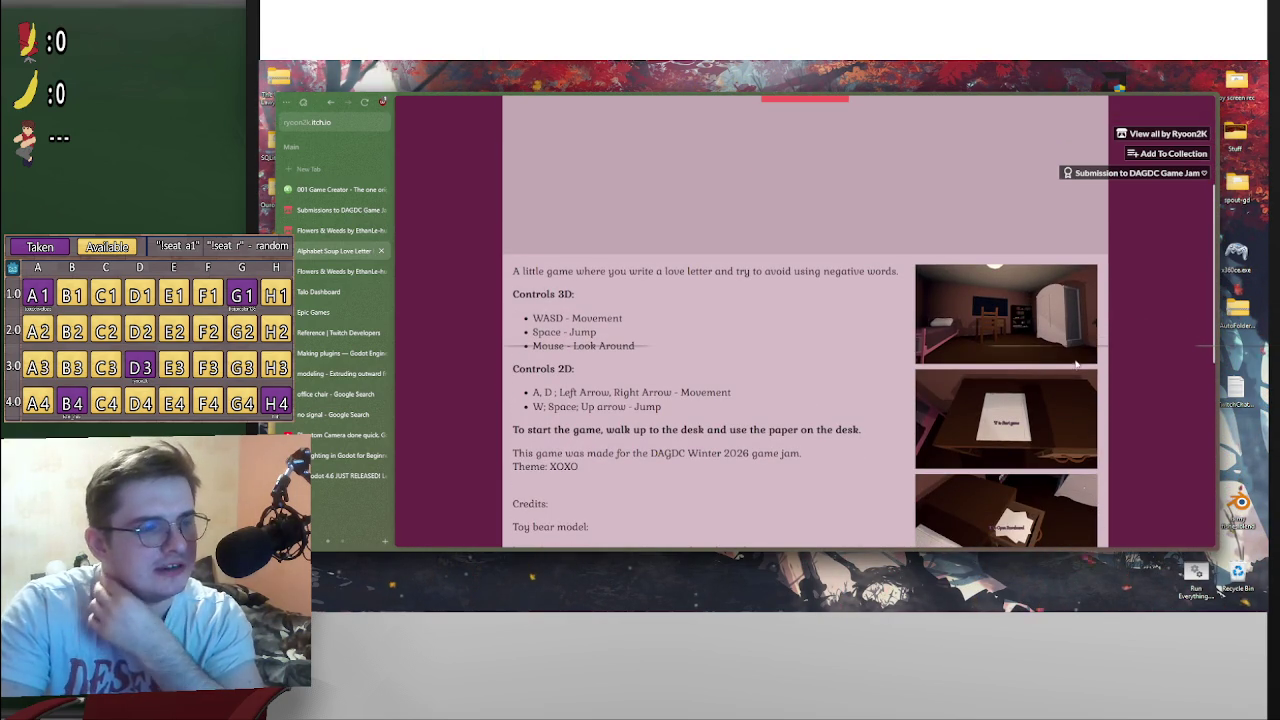
pyautogui.scroll(-2, 1038, 410)
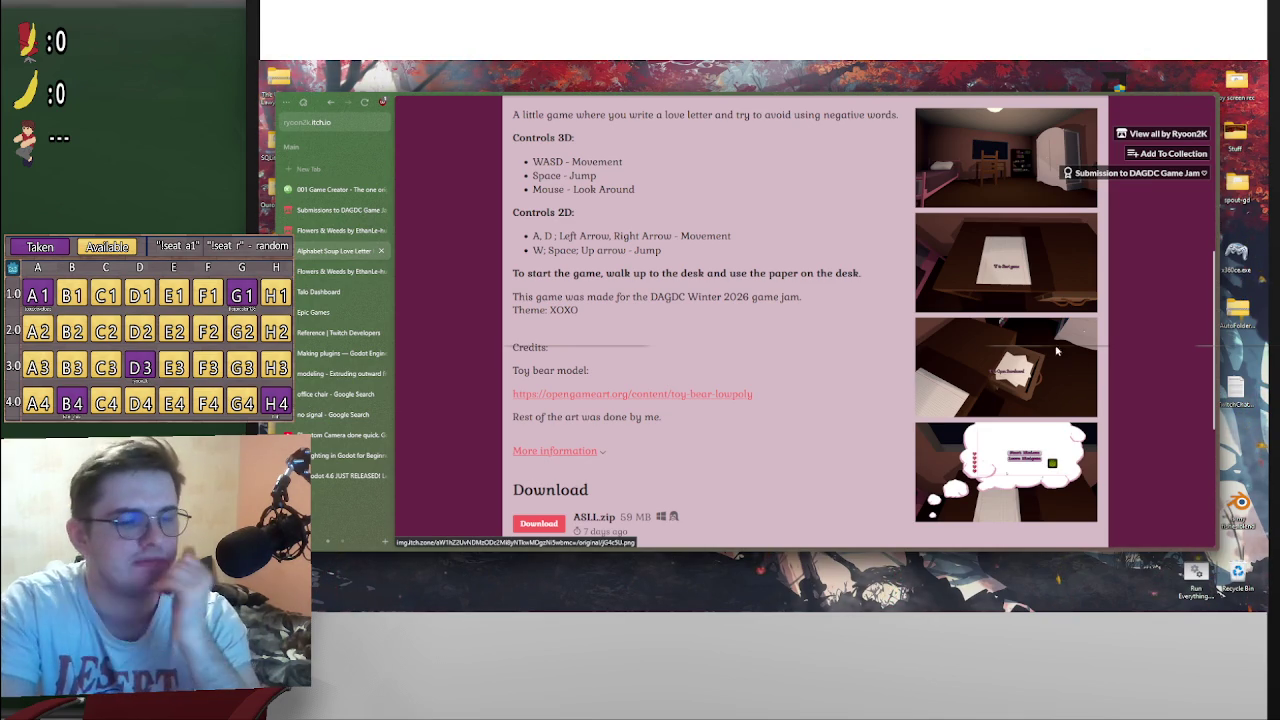
pyautogui.scroll(-2, 1033, 350)
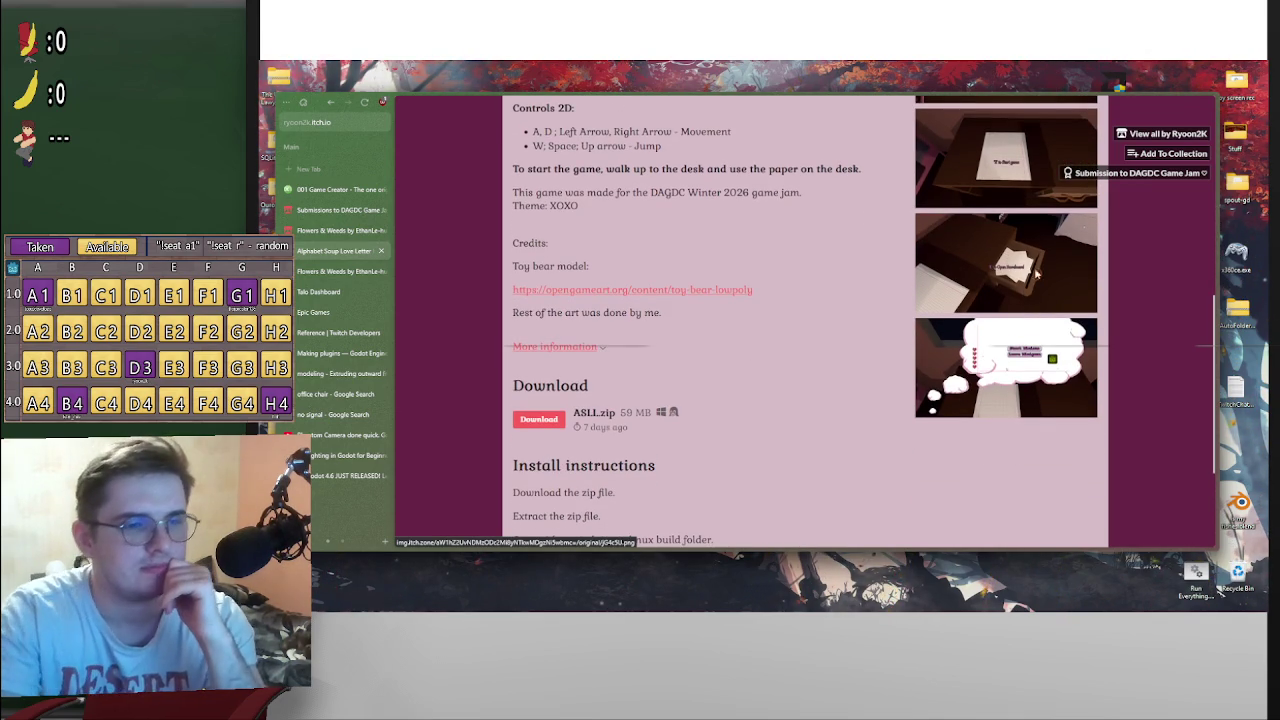
pyautogui.scroll(1, 1040, 350)
pyautogui.click(1053, 424)
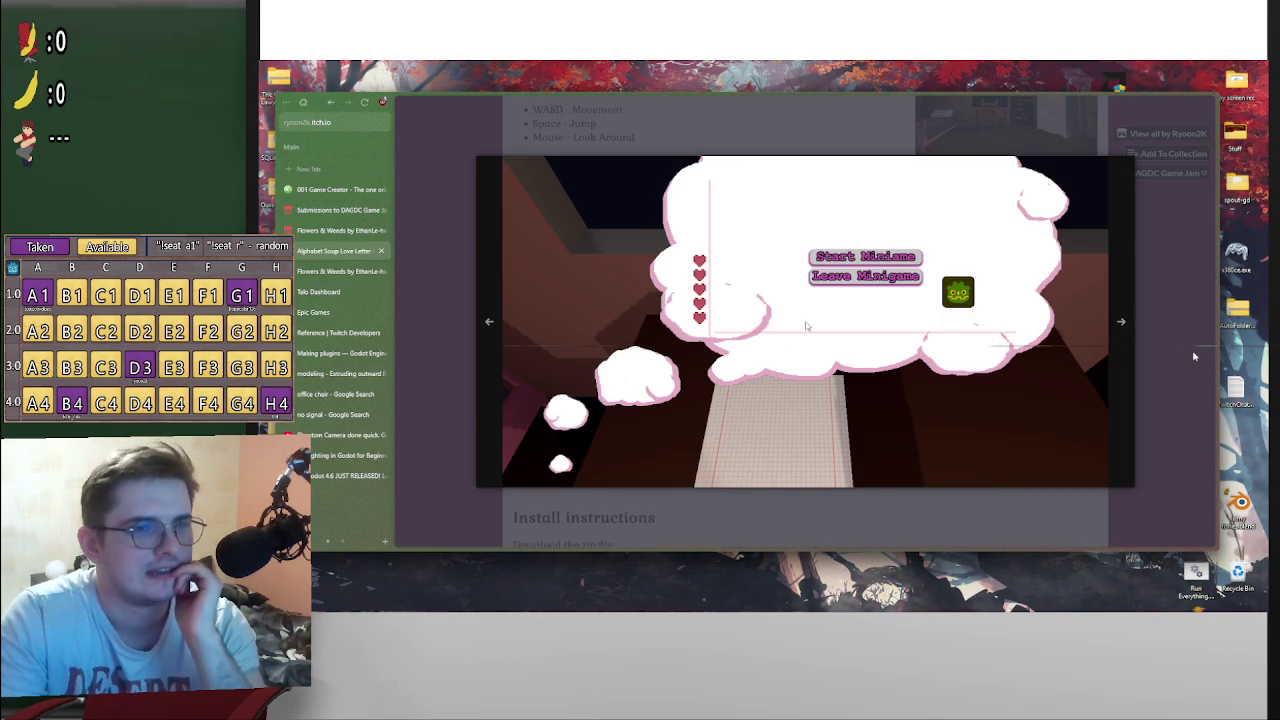
pyautogui.click(1193, 356)
pyautogui.scroll(4, 1053, 433)
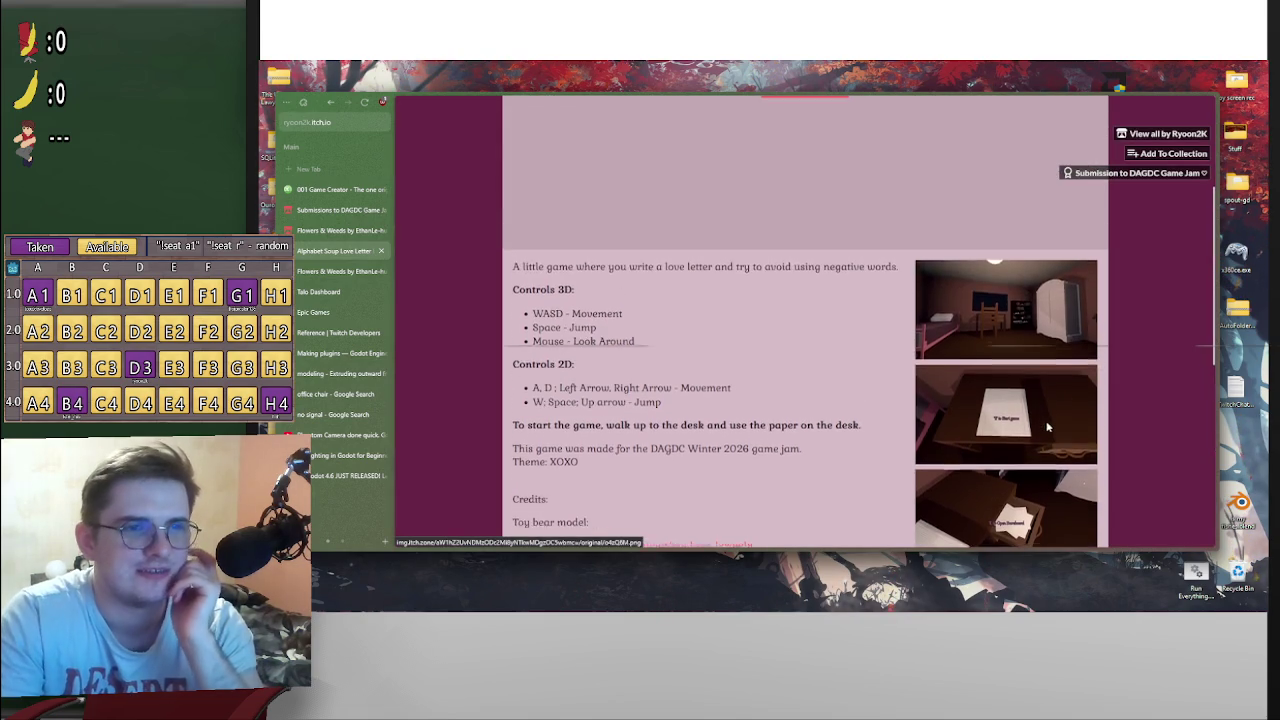
pyautogui.scroll(-4, 1053, 433)
pyautogui.click(1053, 435)
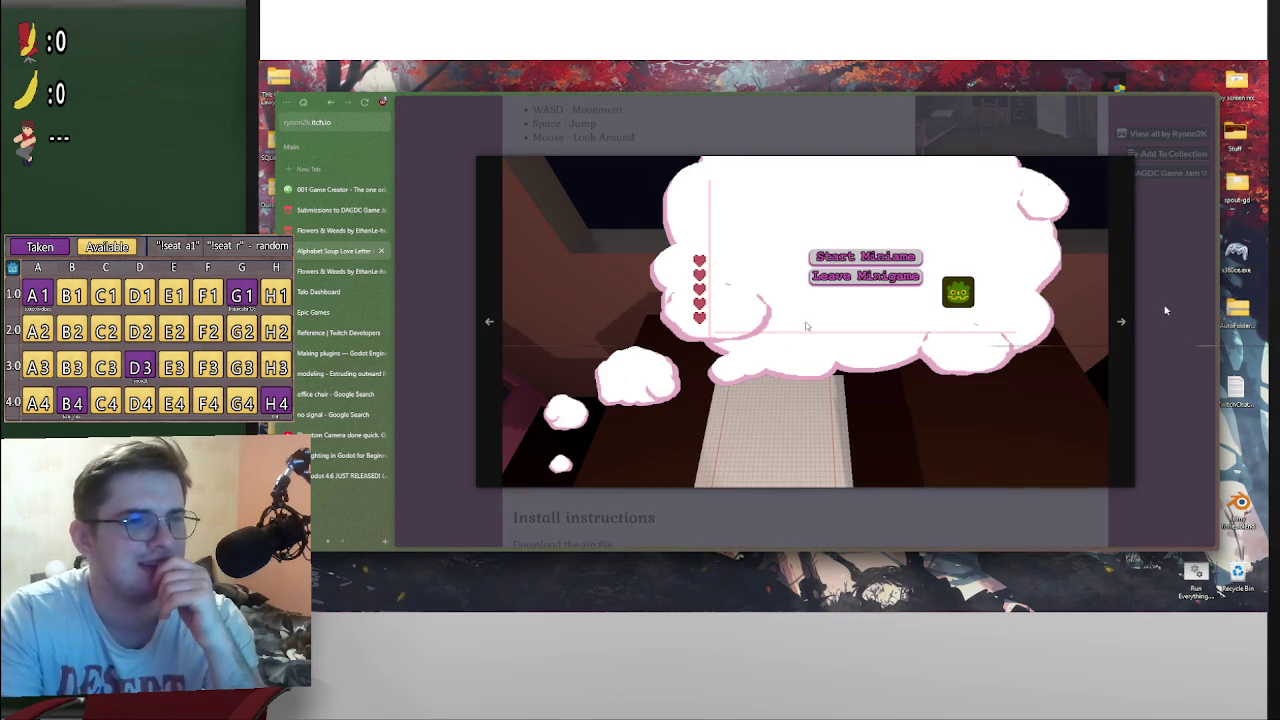
pyautogui.click(1159, 311)
pyautogui.scroll(2, 1017, 280)
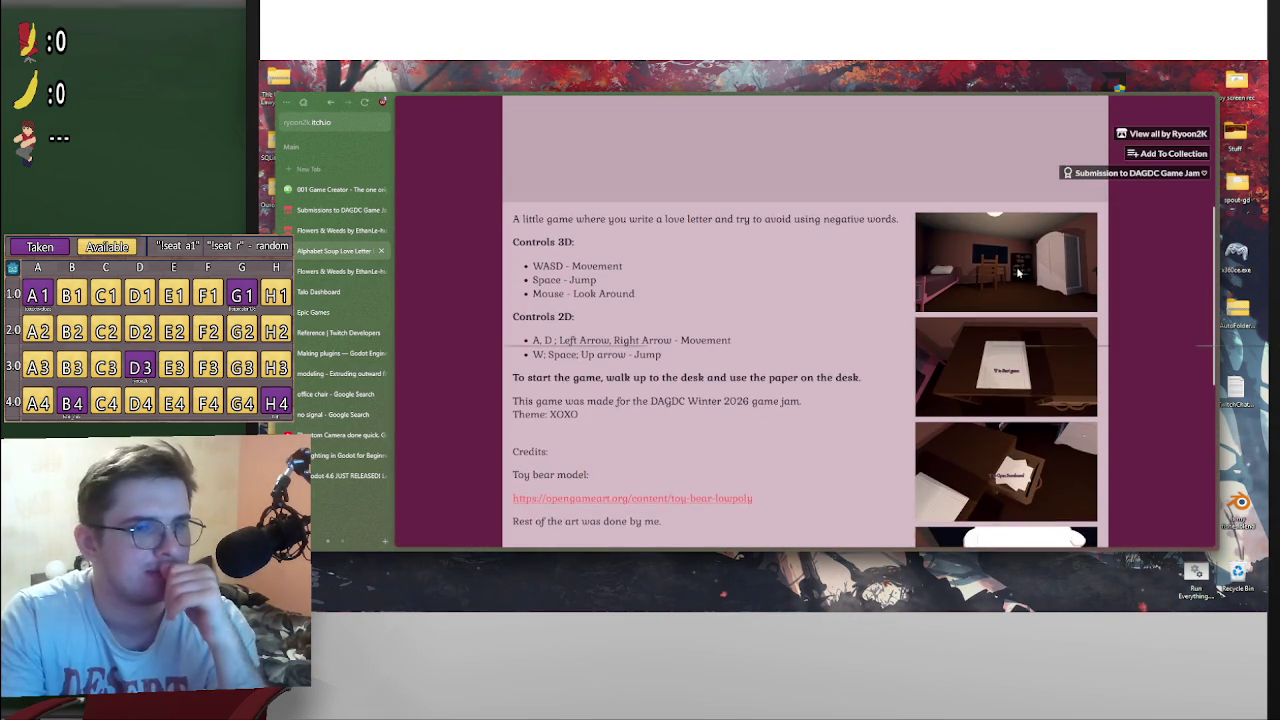
pyautogui.click(1018, 266)
pyautogui.click(1175, 326)
pyautogui.scroll(-4, 1160, 310)
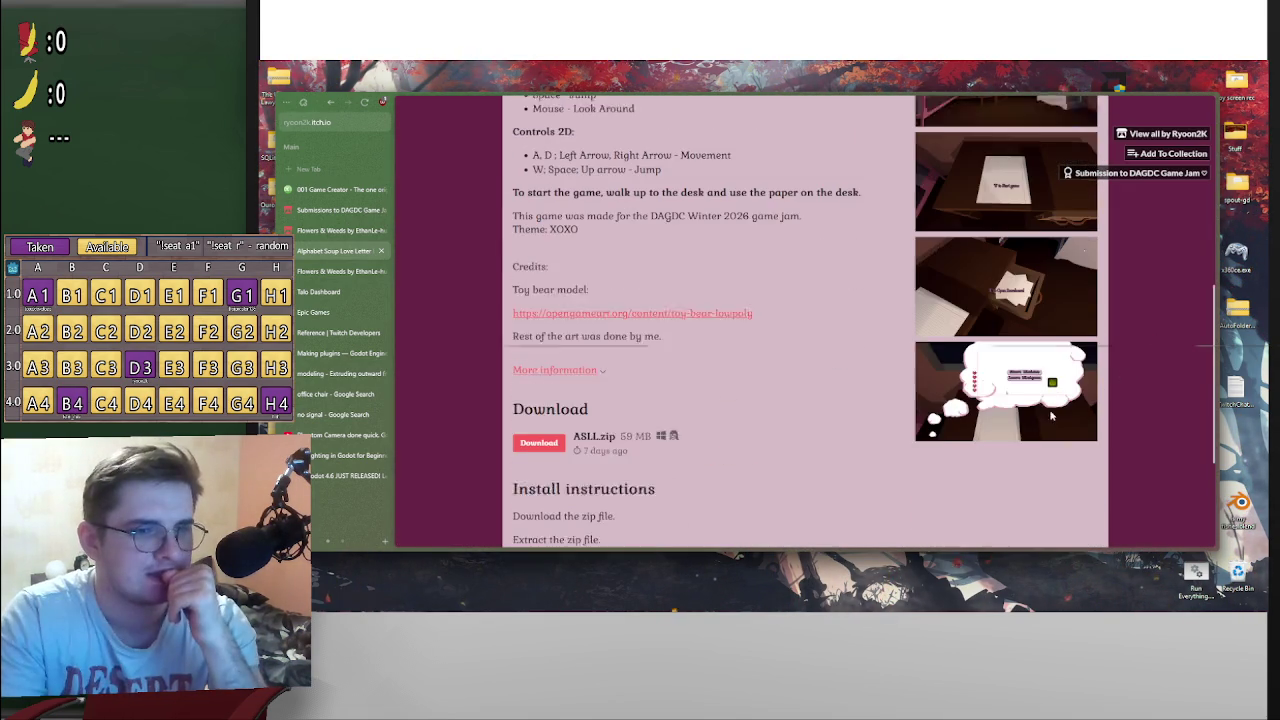
pyautogui.click(1070, 280)
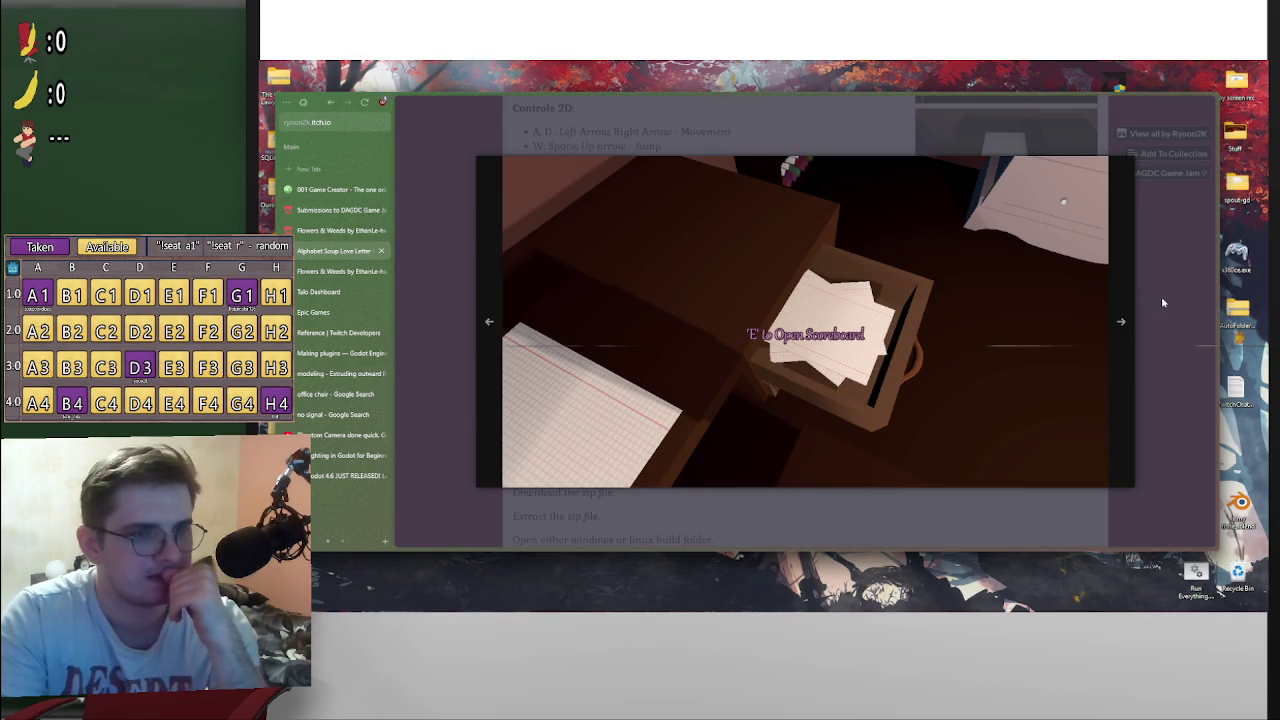
pyautogui.click(1158, 300)
pyautogui.scroll(2, 1132, 324)
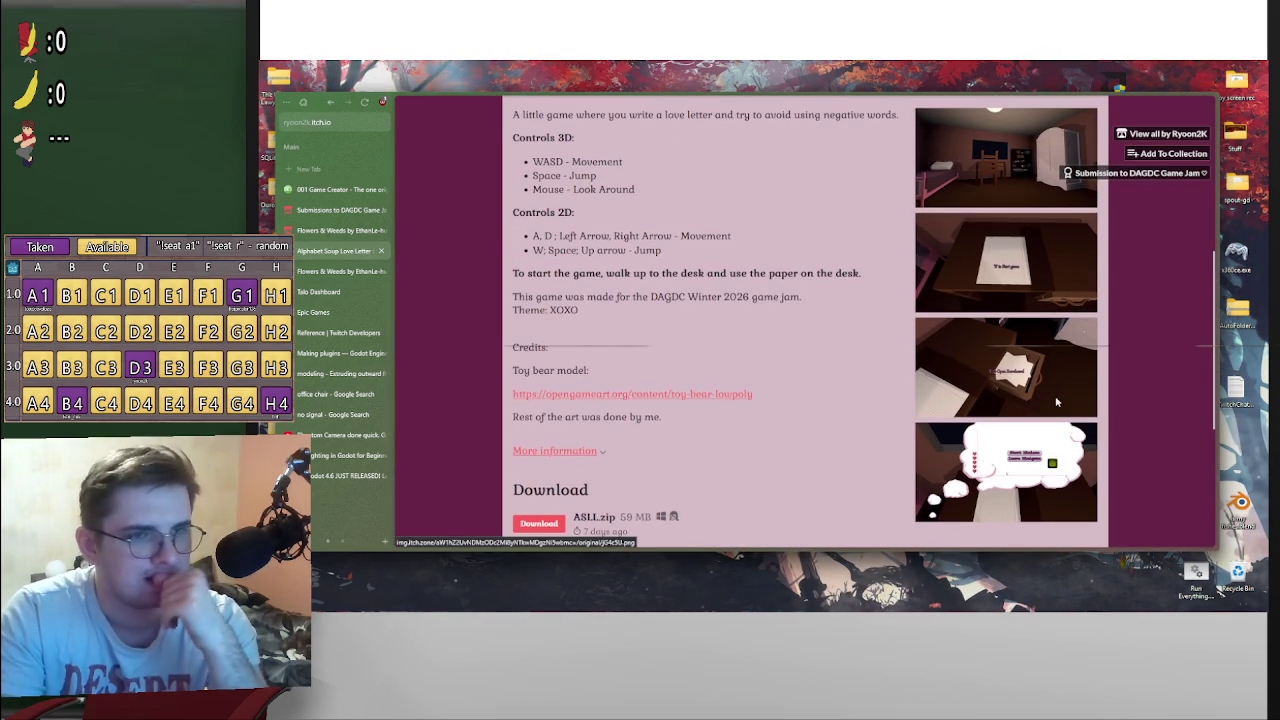
pyautogui.scroll(3, 1120, 412)
pyautogui.scroll(-3, 1120, 412)
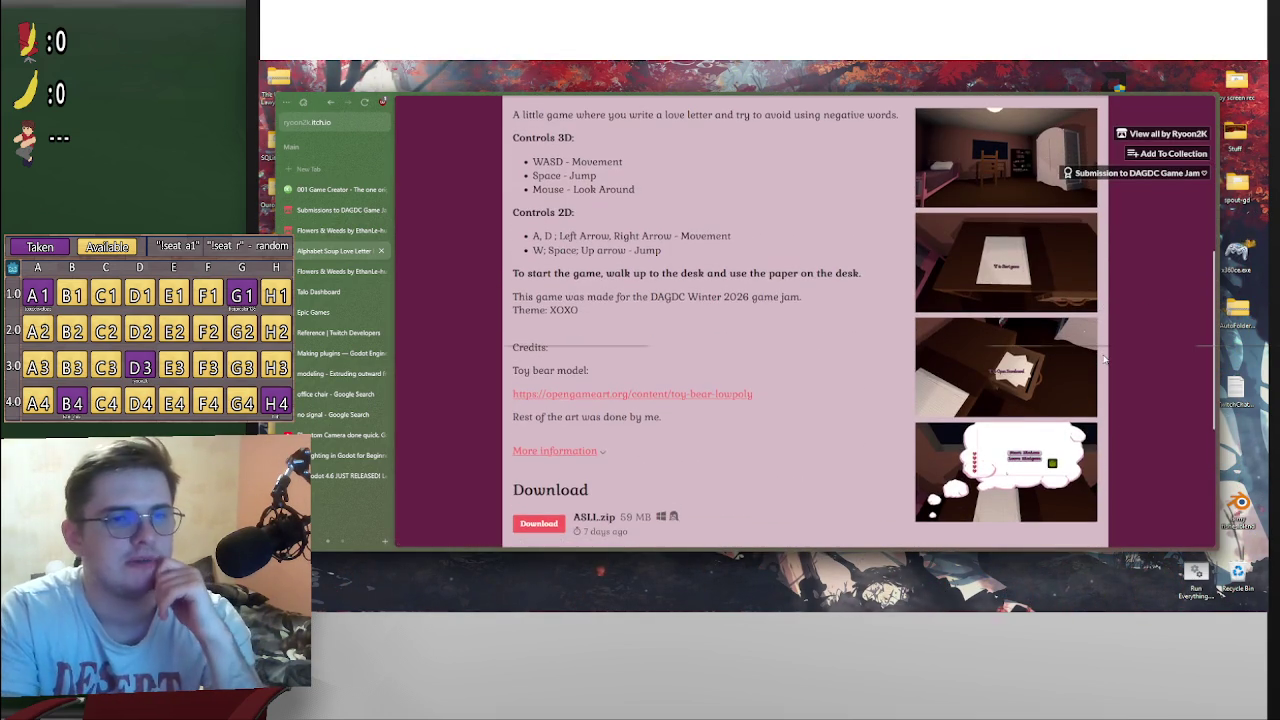
pyautogui.scroll(4, 1104, 358)
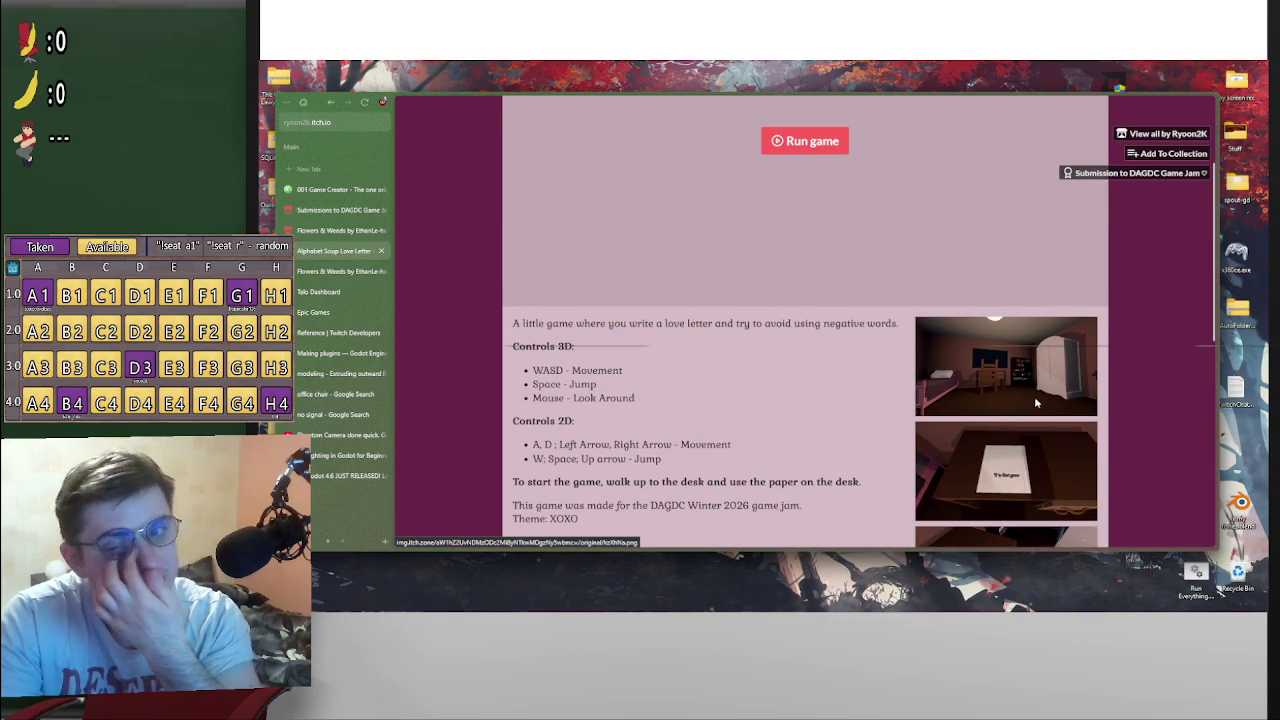
pyautogui.scroll(3, 845, 260)
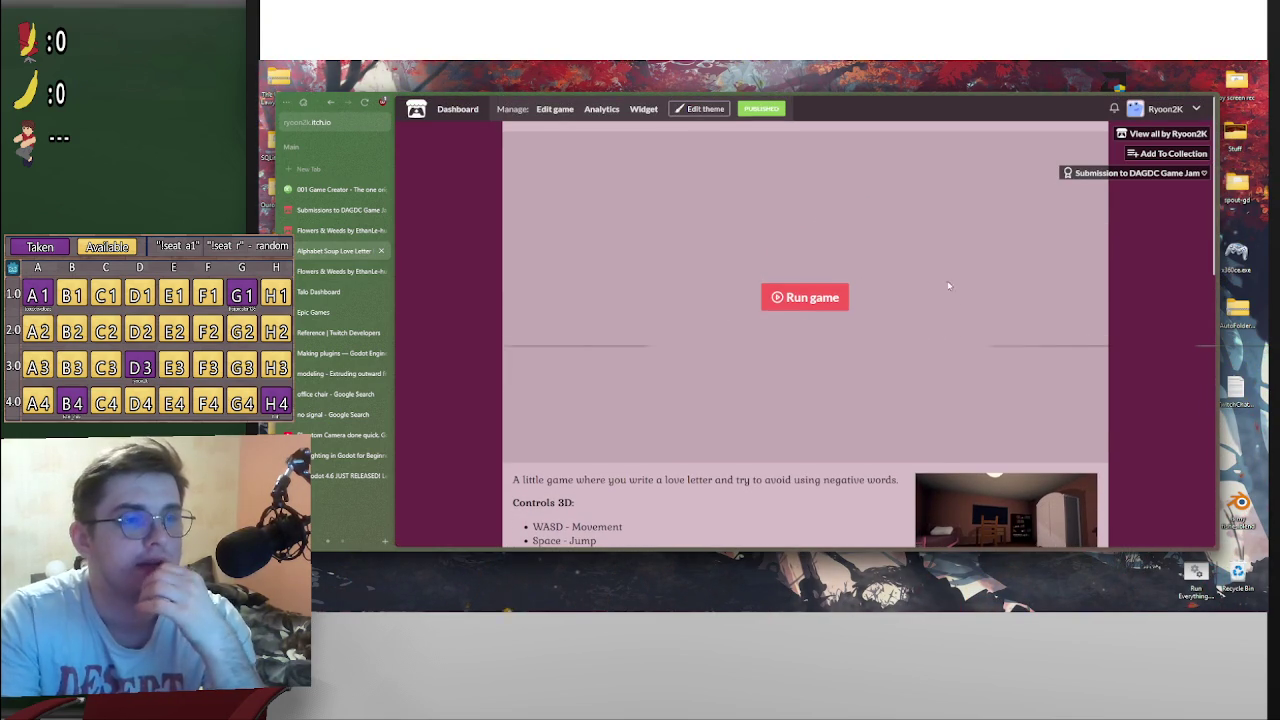
pyautogui.scroll(-5, 1108, 437)
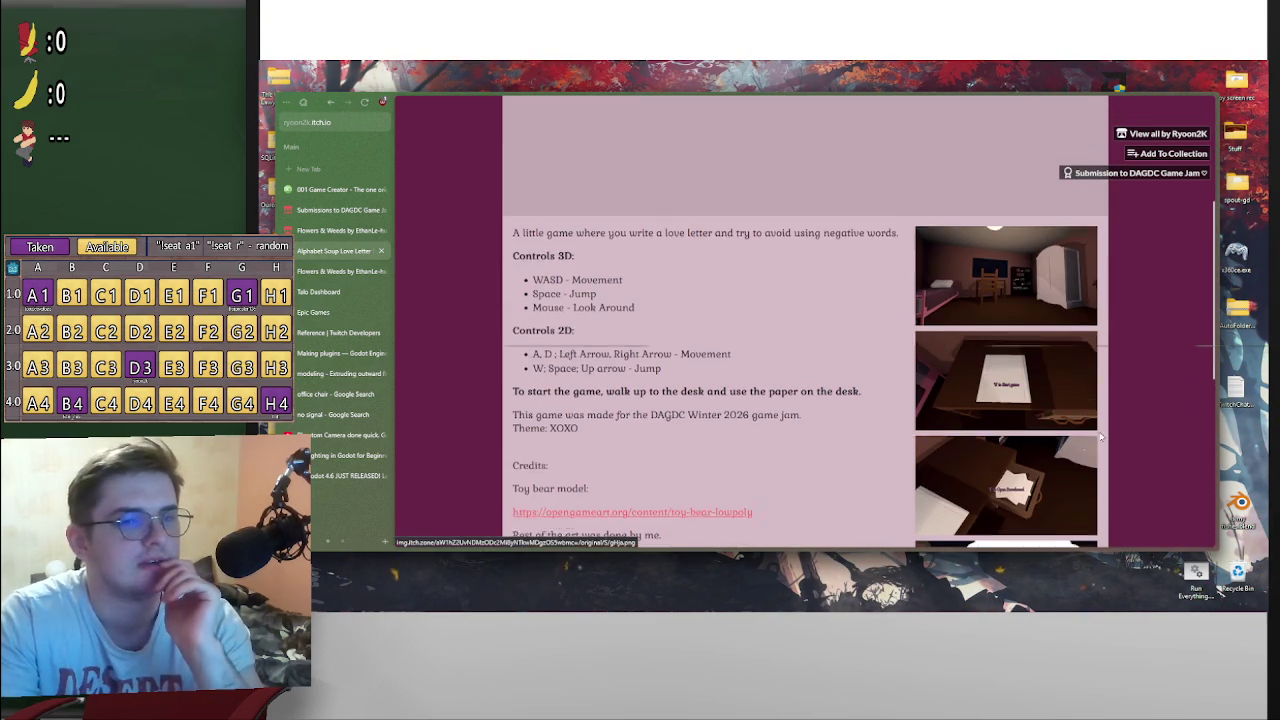
pyautogui.scroll(-3, 1108, 437)
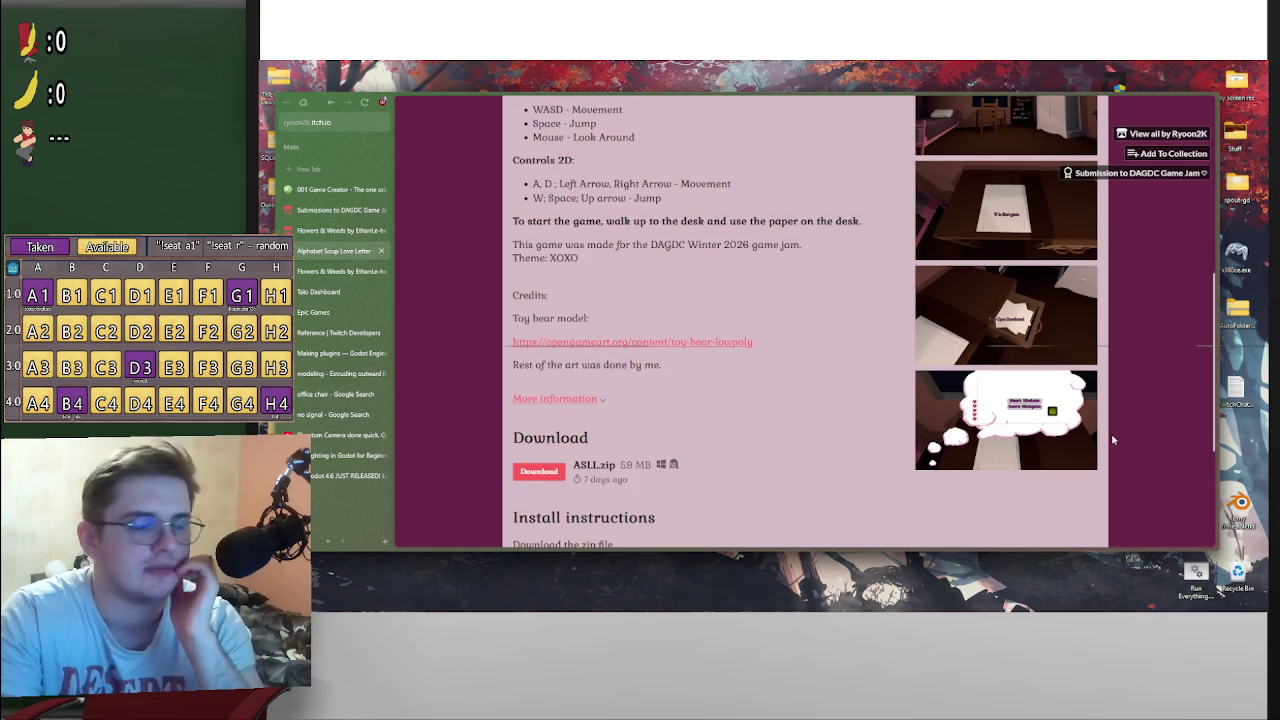
pyautogui.scroll(-3, 1108, 438)
pyautogui.scroll(4, 1100, 440)
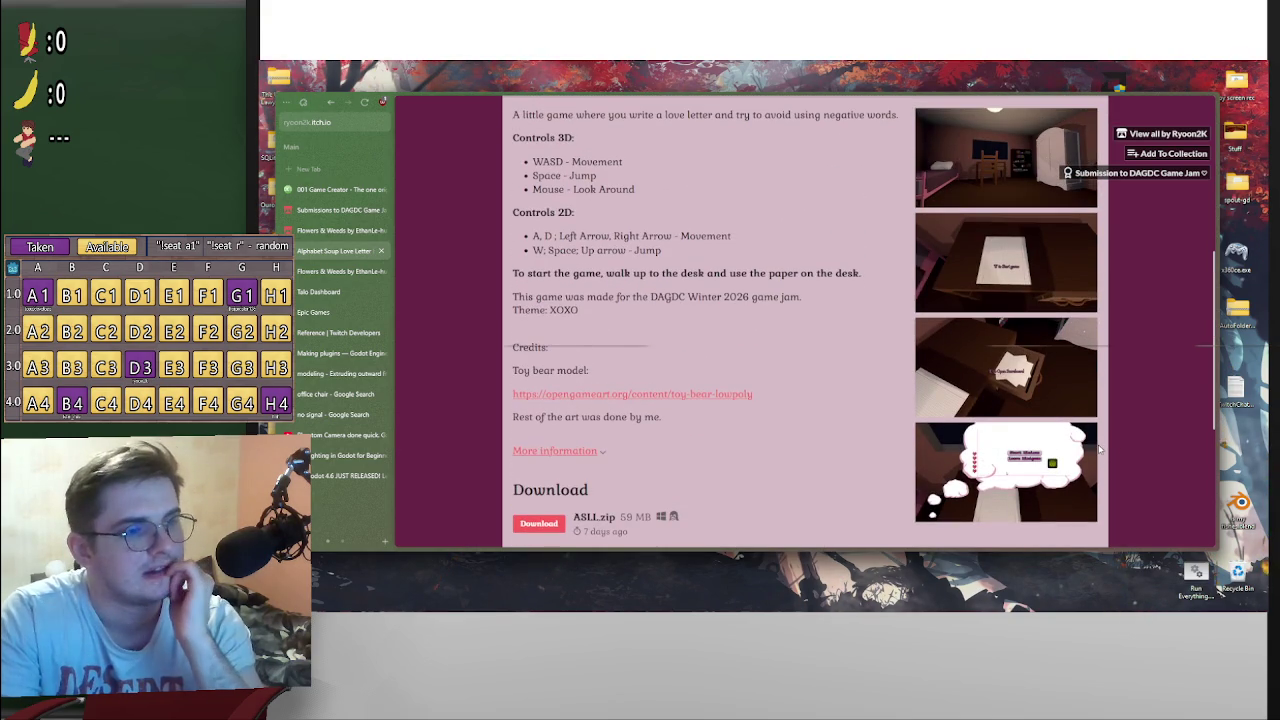
pyautogui.scroll(5, 1095, 440)
pyautogui.scroll(-6, 1100, 441)
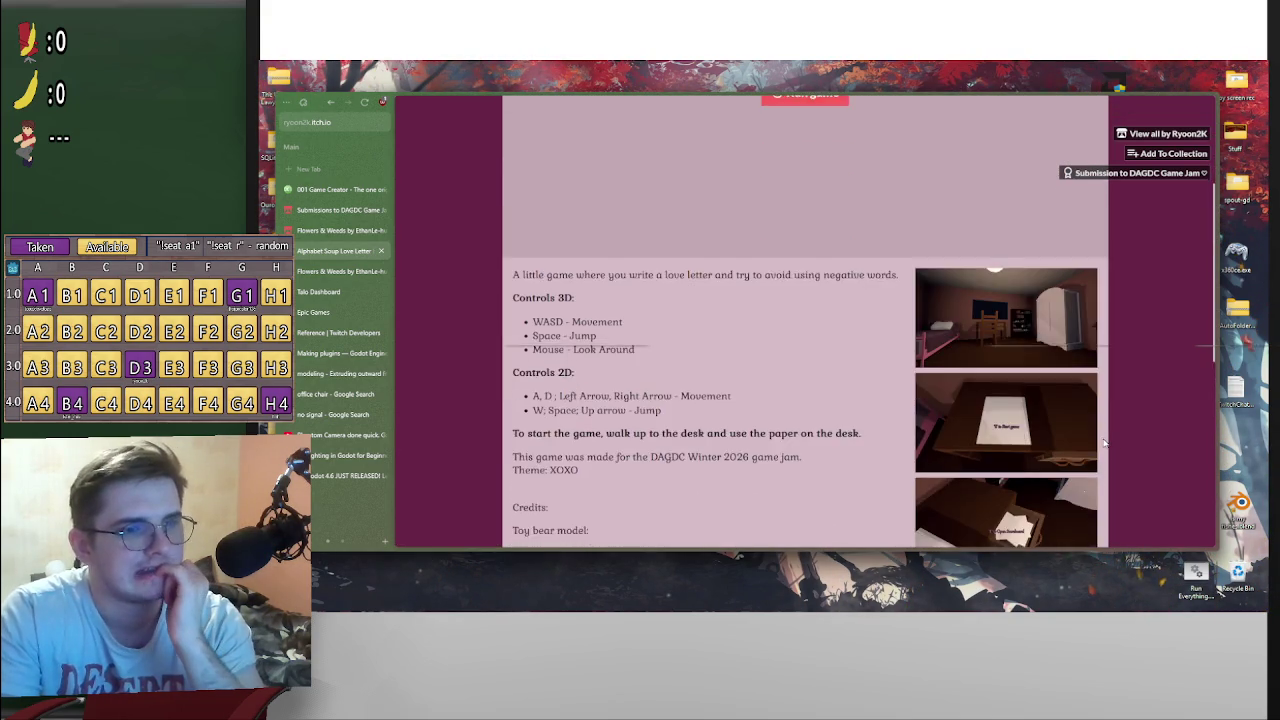
pyautogui.scroll(-3, 1104, 441)
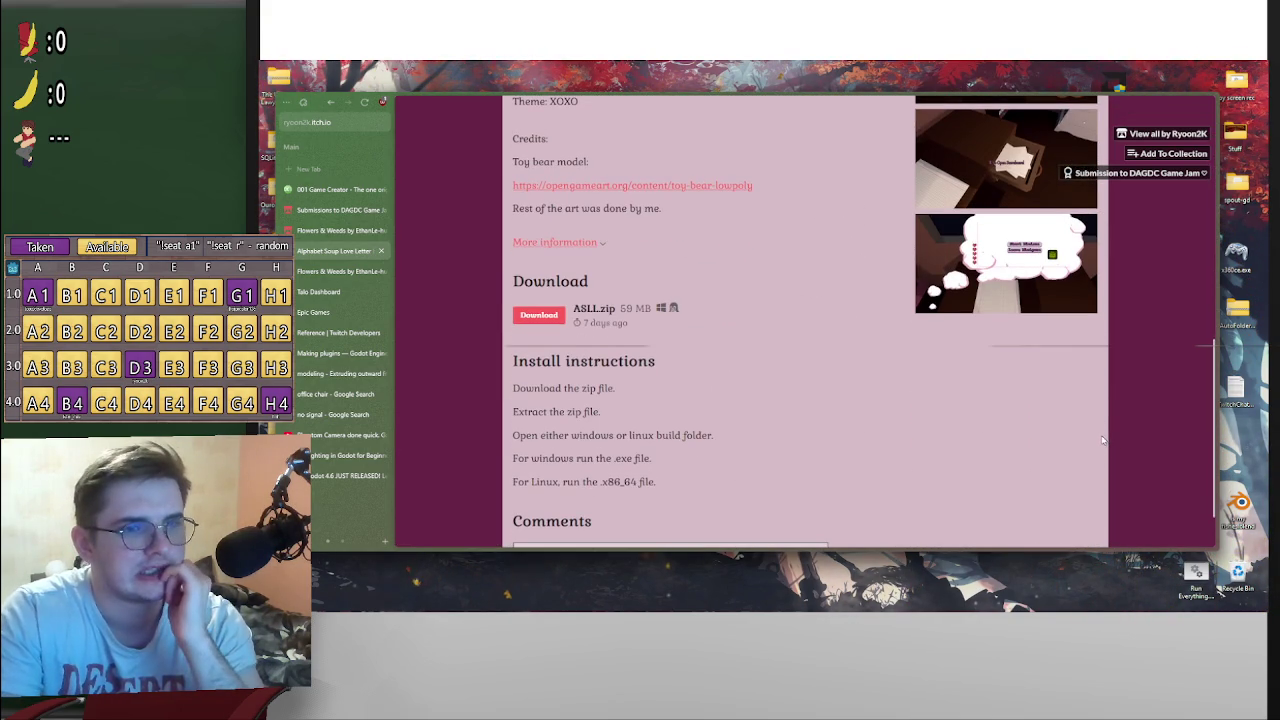
pyautogui.scroll(12, 686, 365)
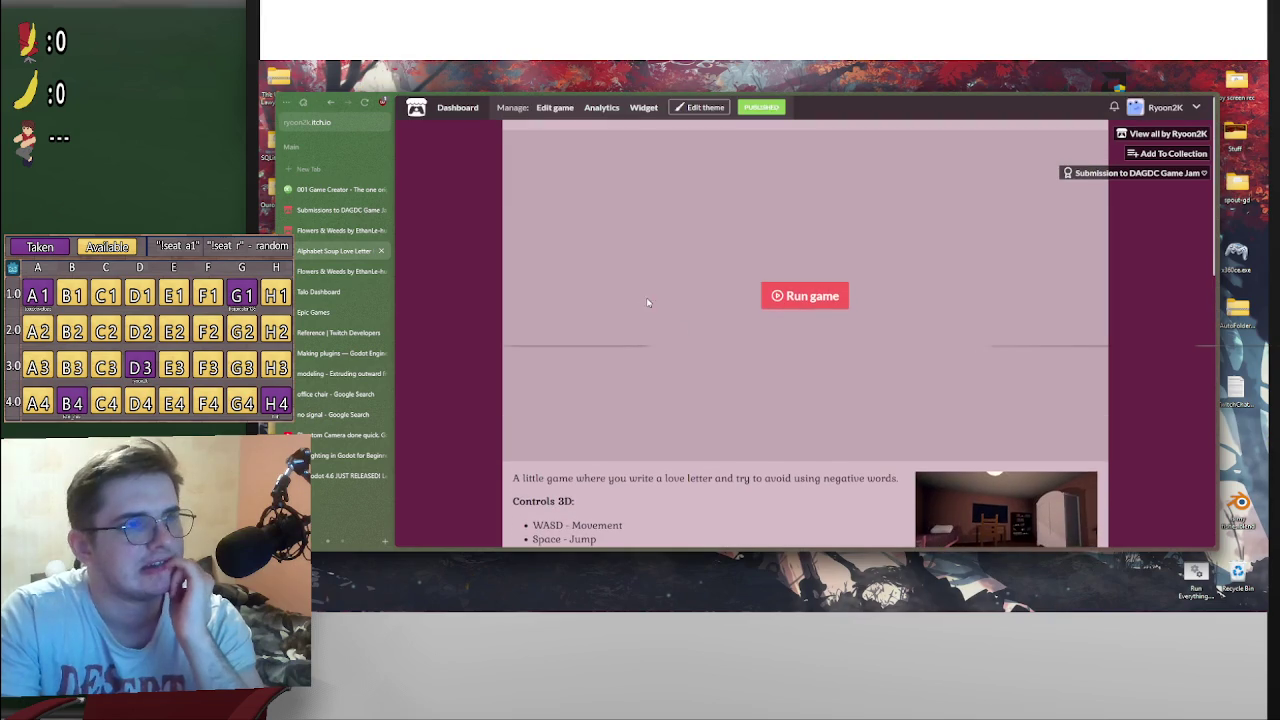
# Step: Open the game's edit page and the ASLL.zip file's extra options
pyautogui.click(554, 109)
pyautogui.scroll(-10, 622, 434)
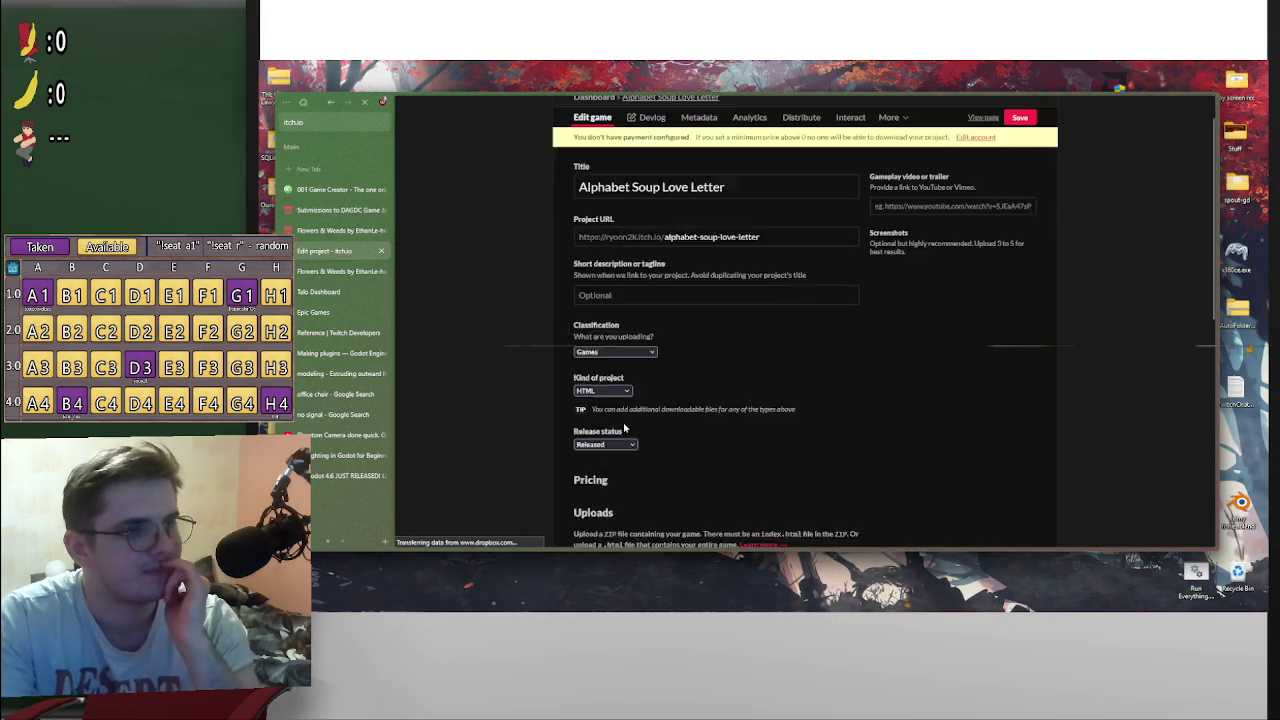
pyautogui.scroll(-1, 617, 434)
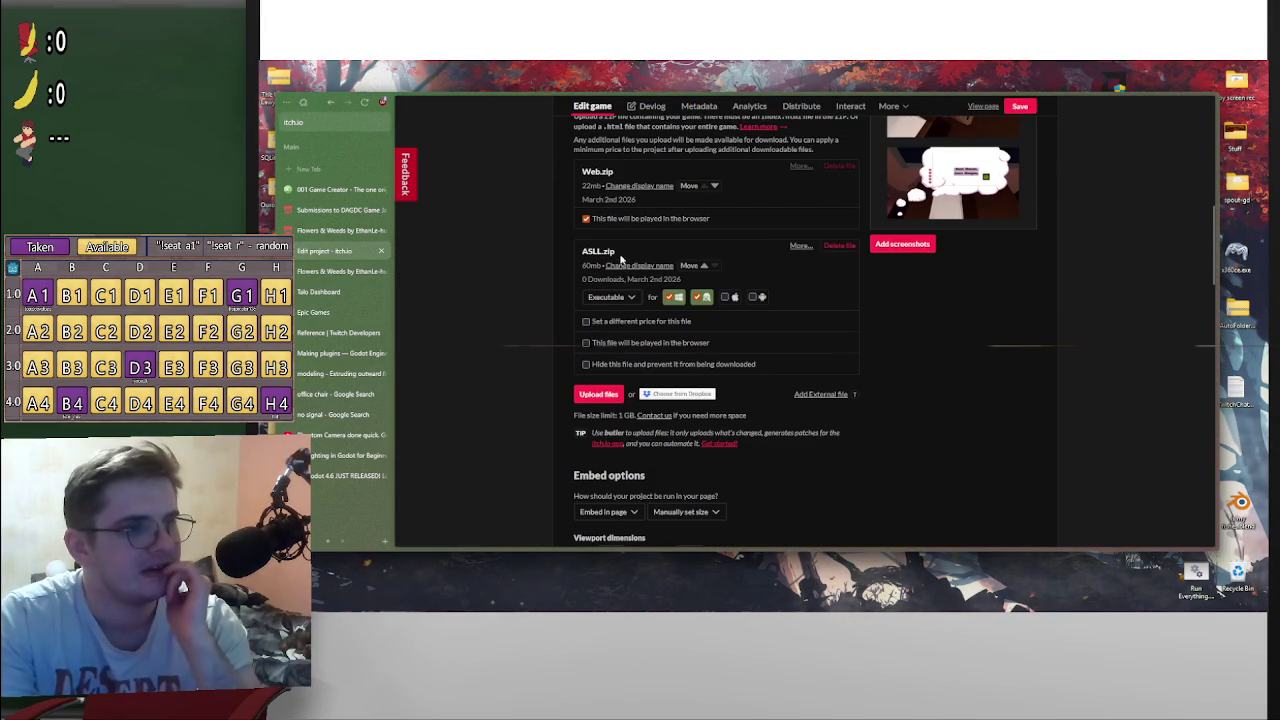
pyautogui.click(805, 247)
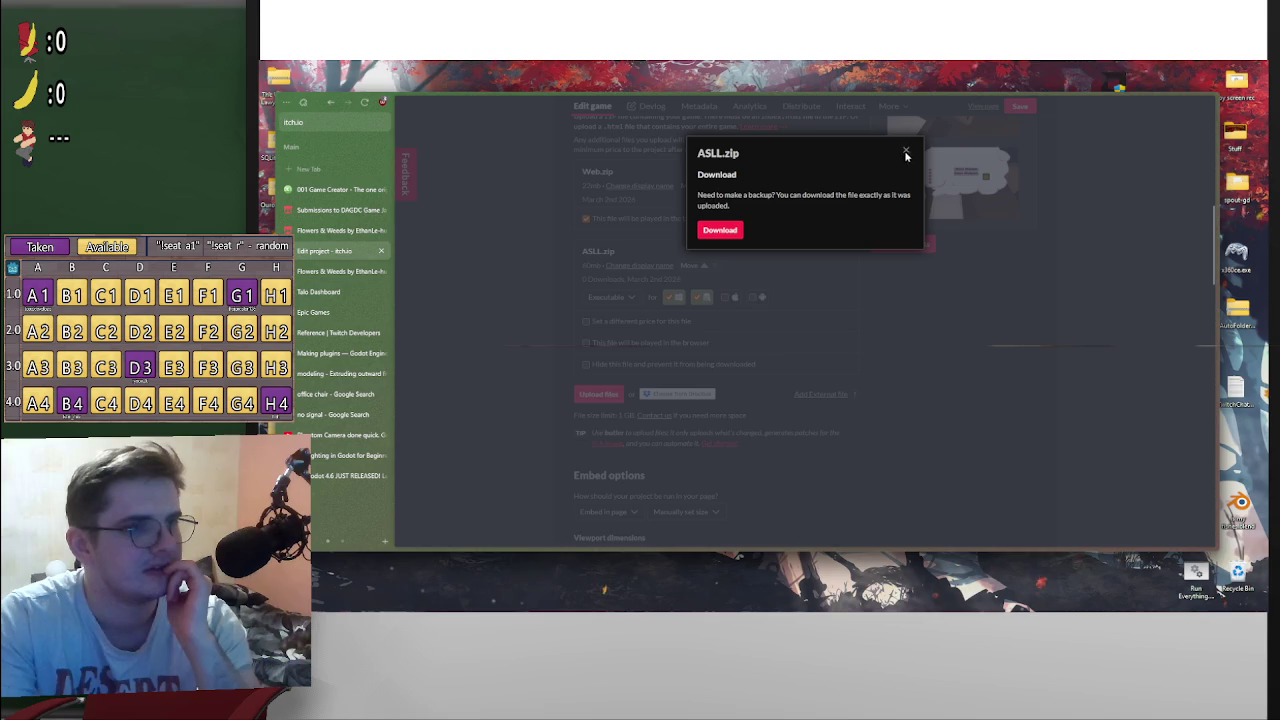
pyautogui.click(907, 153)
# Step: Rename the ASLL.zip display name to 'ASLL - Jam Version' and save the project
pyautogui.click(640, 266)
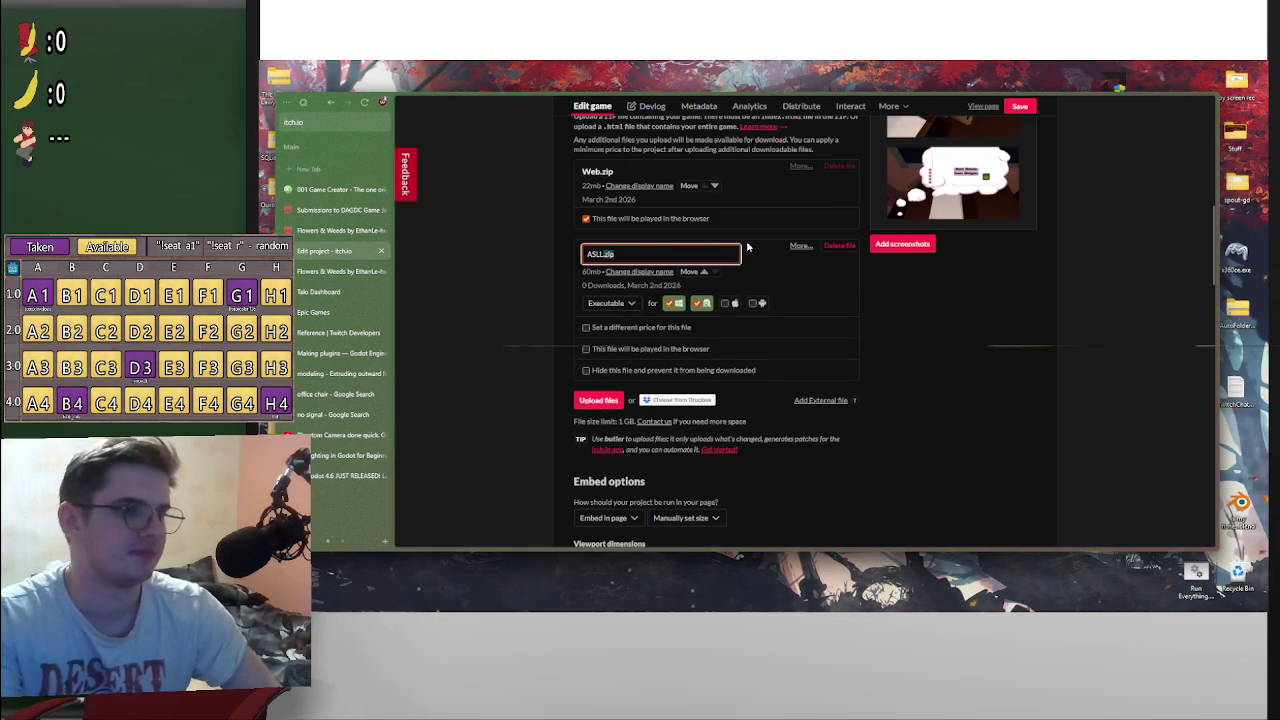
pyautogui.press('BackSpace')
pyautogui.write('- Jam Version')
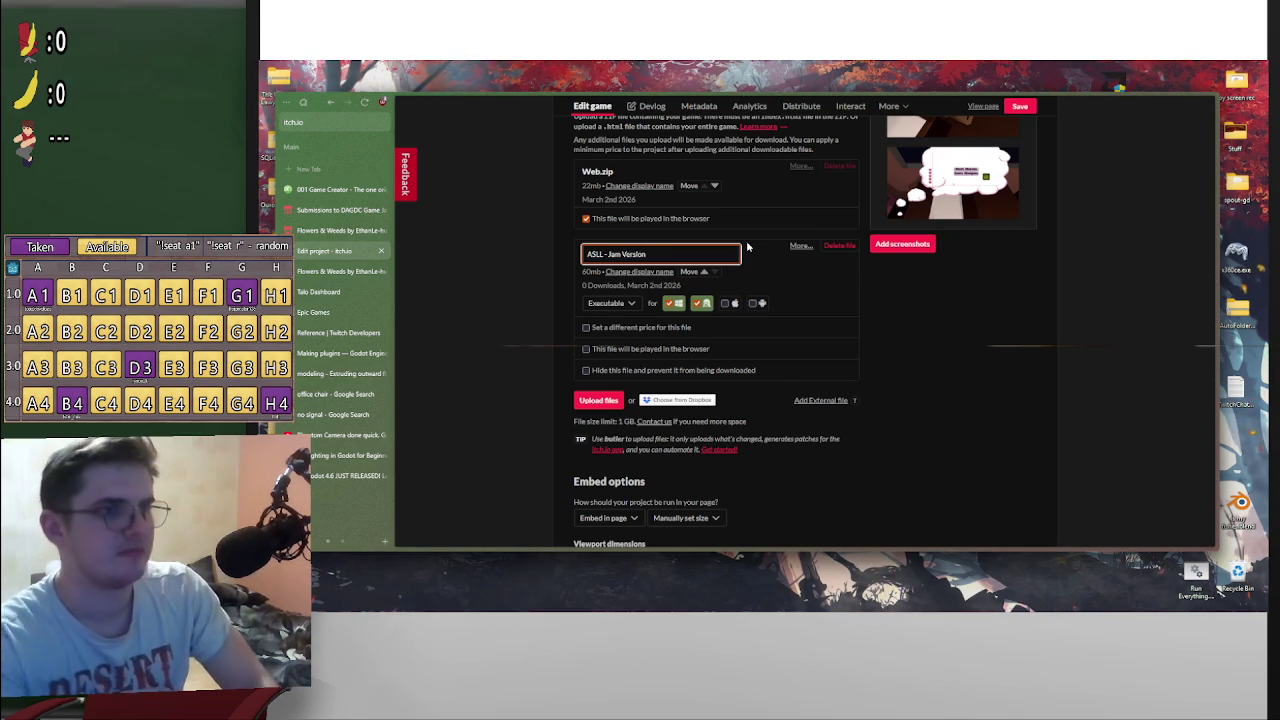
pyautogui.press('Return')
pyautogui.click(1021, 109)
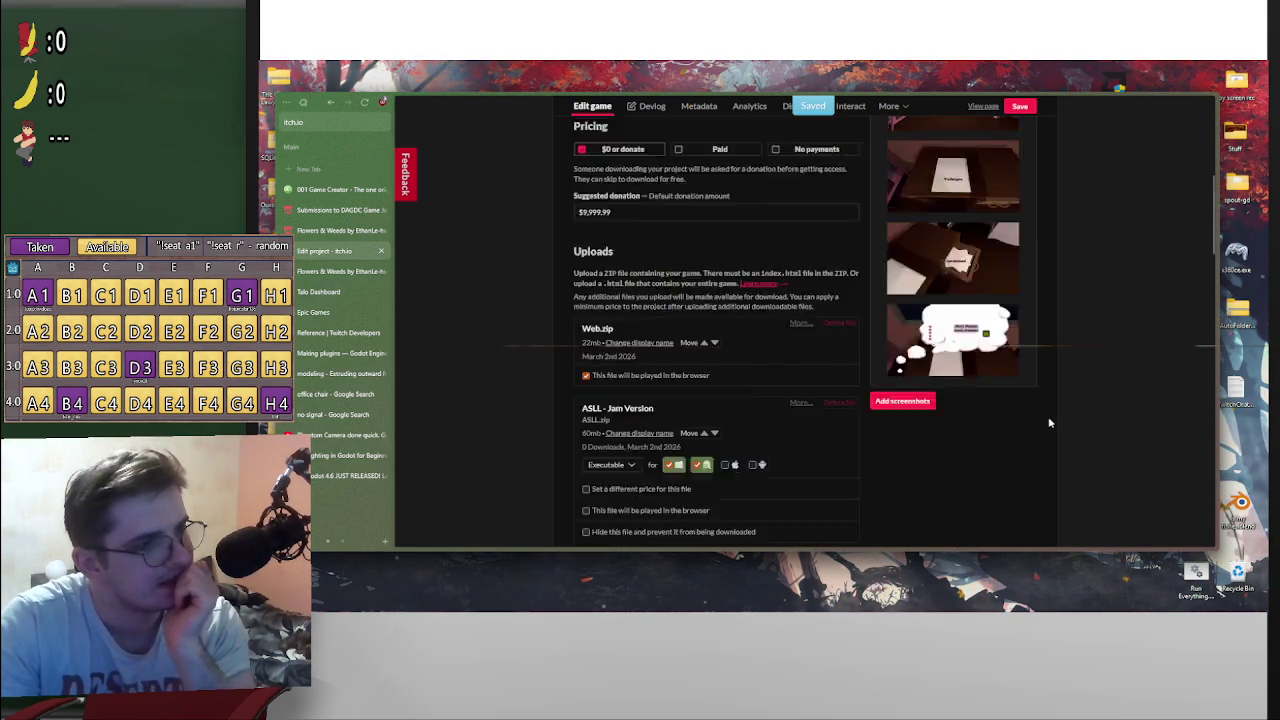
# Step: Check the saved edit page, then go to the game's public page
pyautogui.scroll(-5, 1043, 411)
pyautogui.scroll(-2, 895, 411)
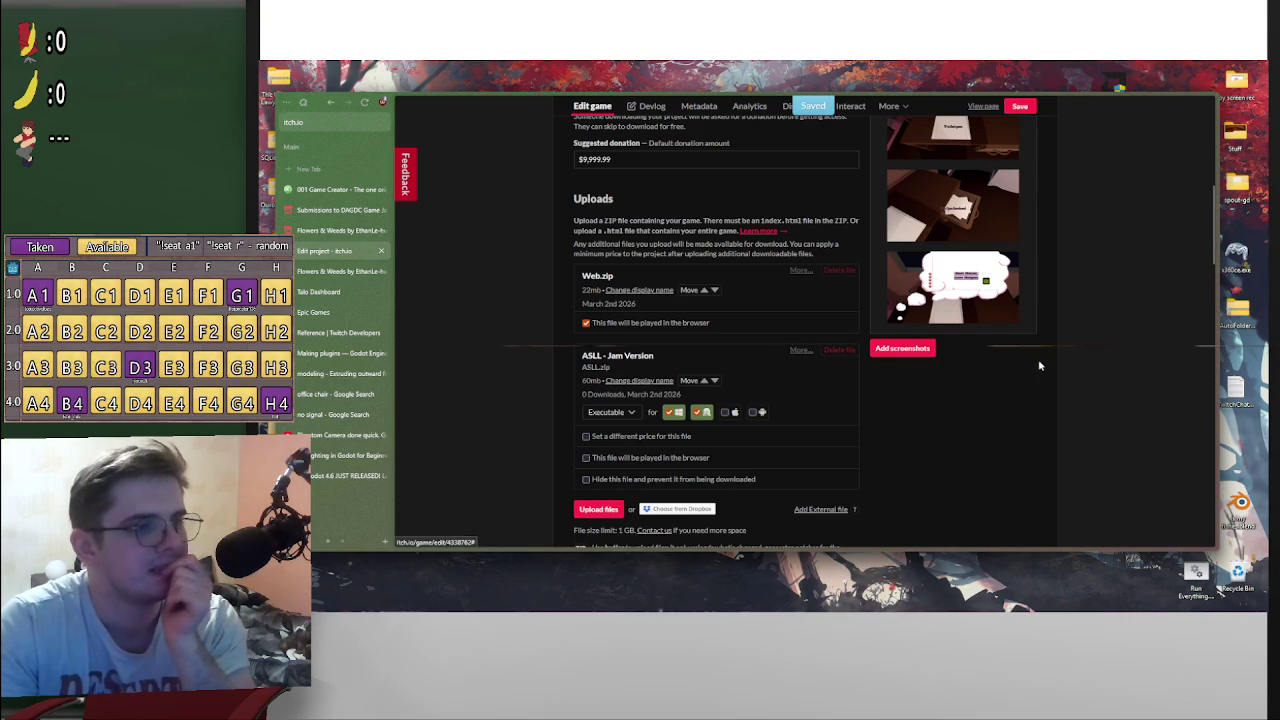
pyautogui.scroll(10, 1070, 380)
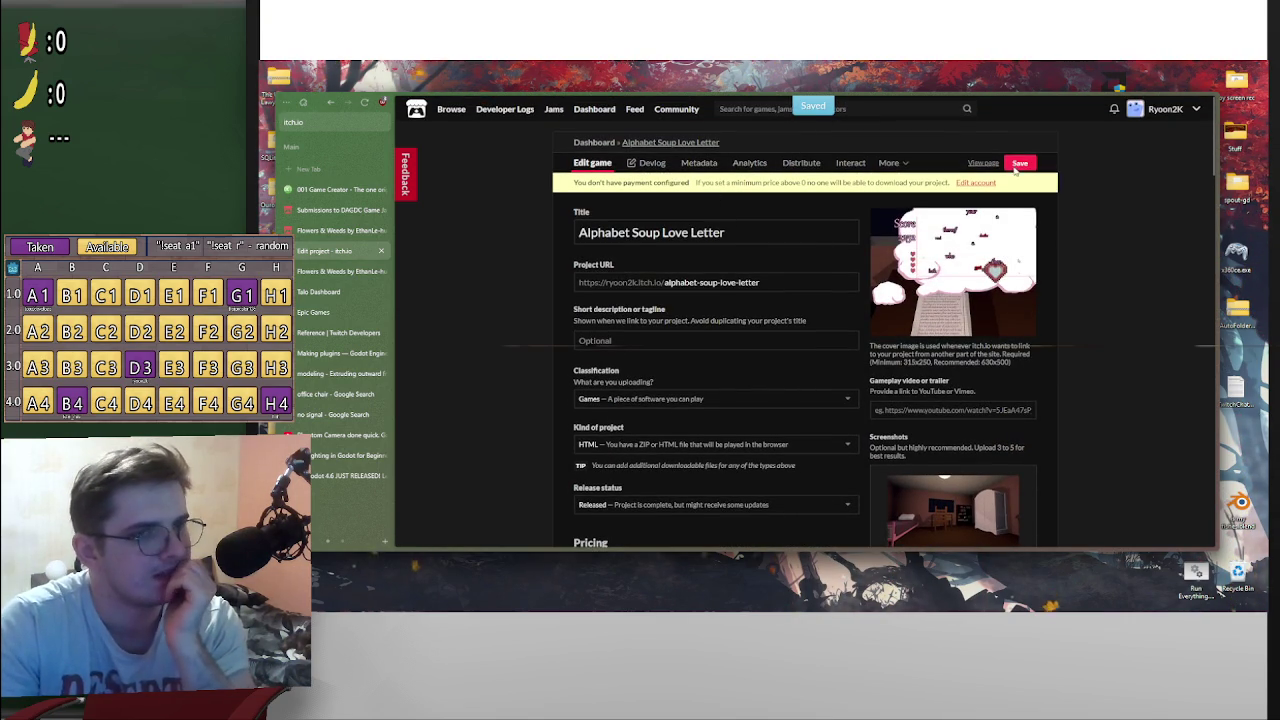
pyautogui.click(983, 164)
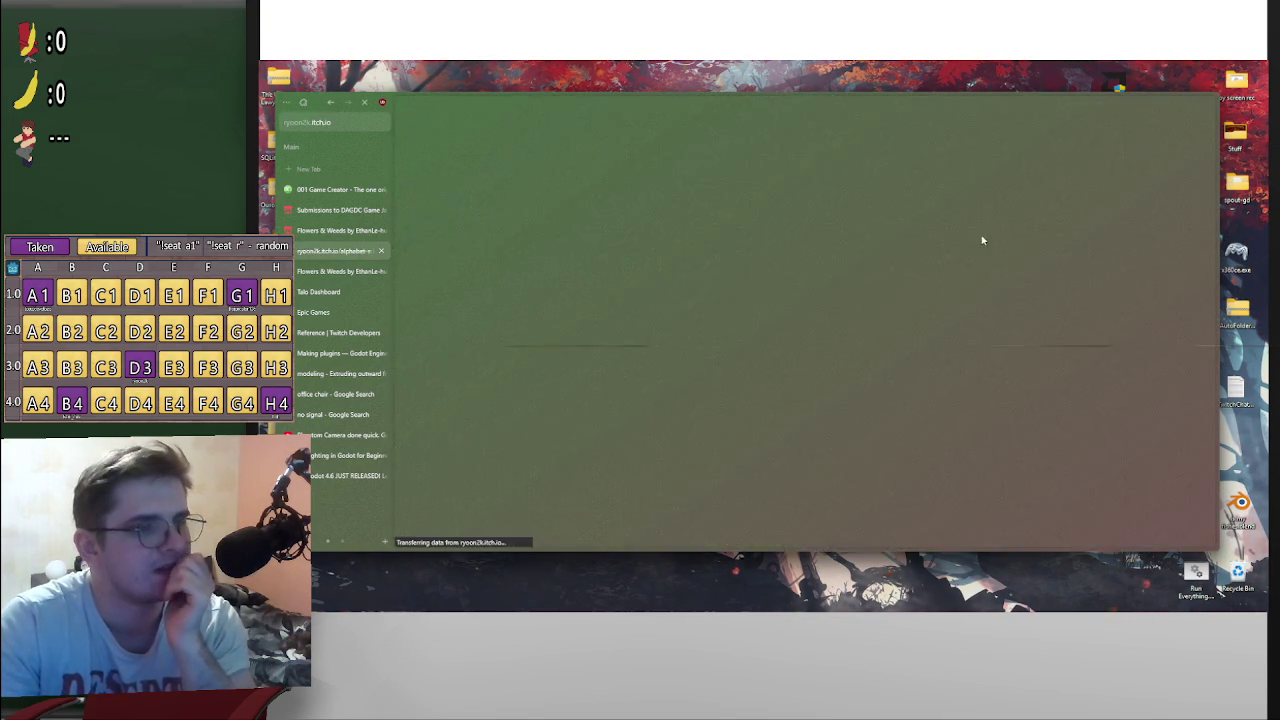
# Step: Scroll the public page through description, controls, credits and the ASLL - Jam Version download
pyautogui.scroll(-10, 909, 394)
pyautogui.scroll(-2, 860, 411)
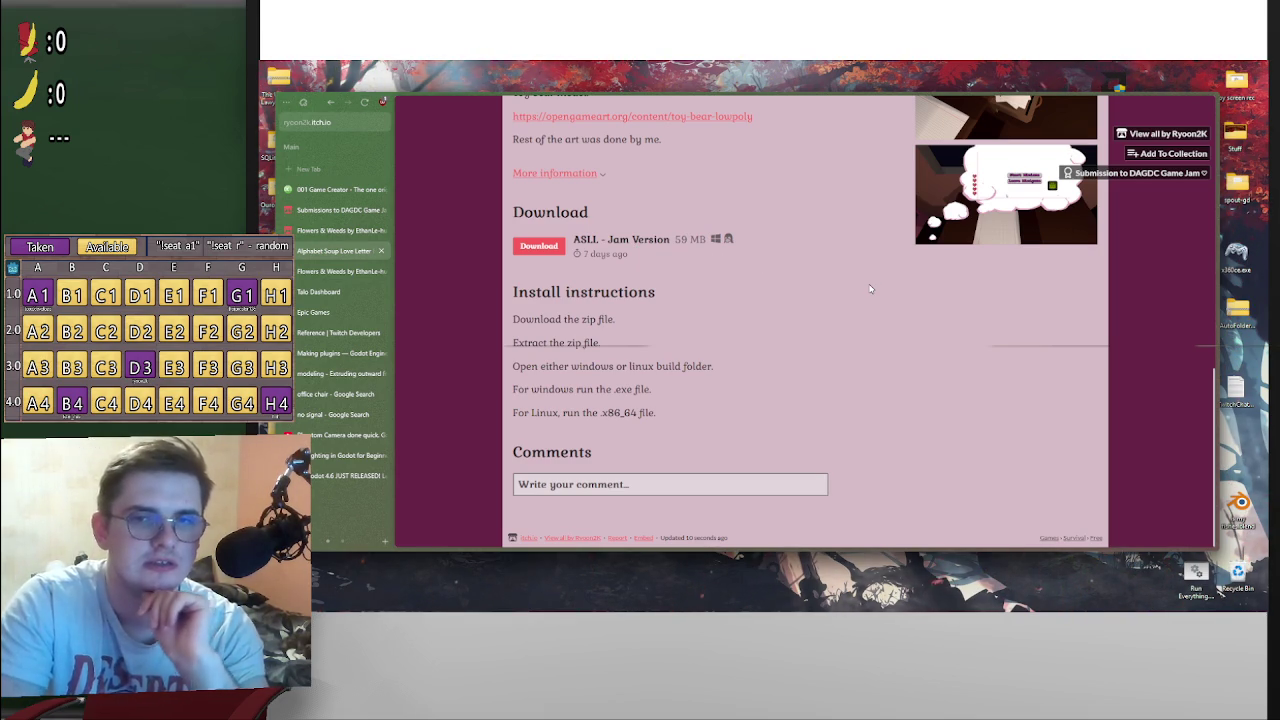
pyautogui.scroll(10, 870, 289)
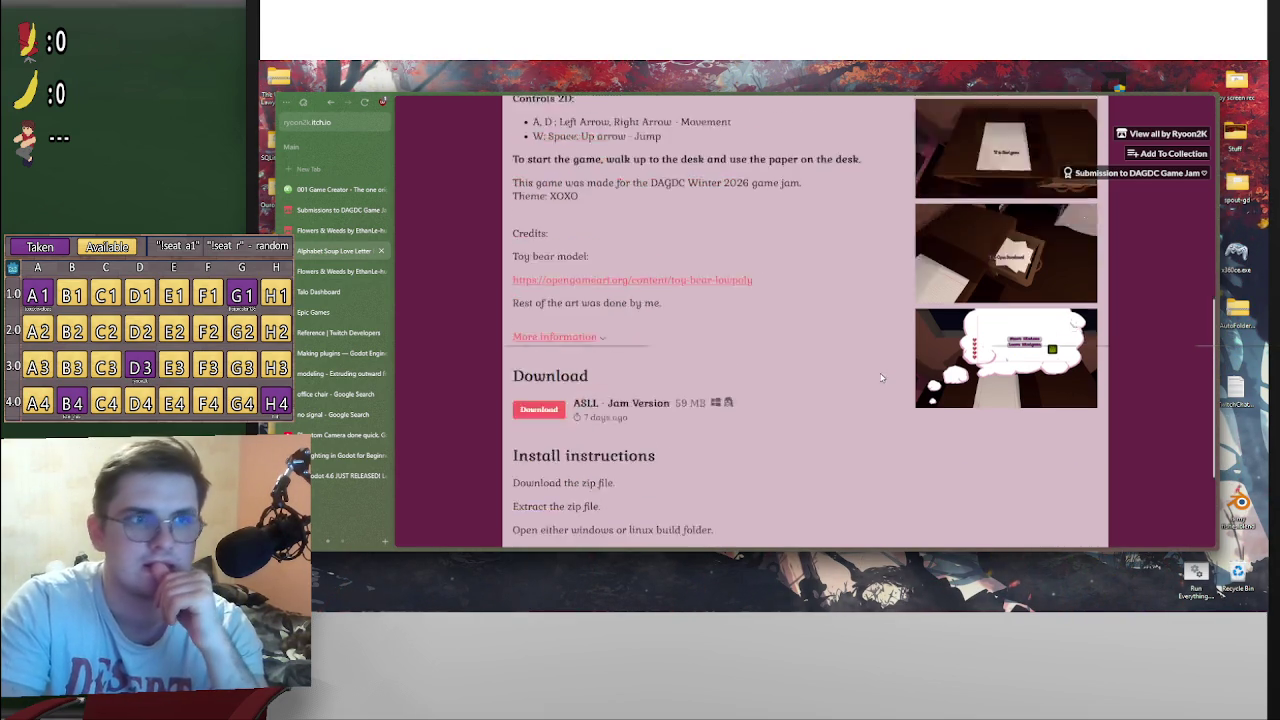
pyautogui.scroll(-2, 895, 371)
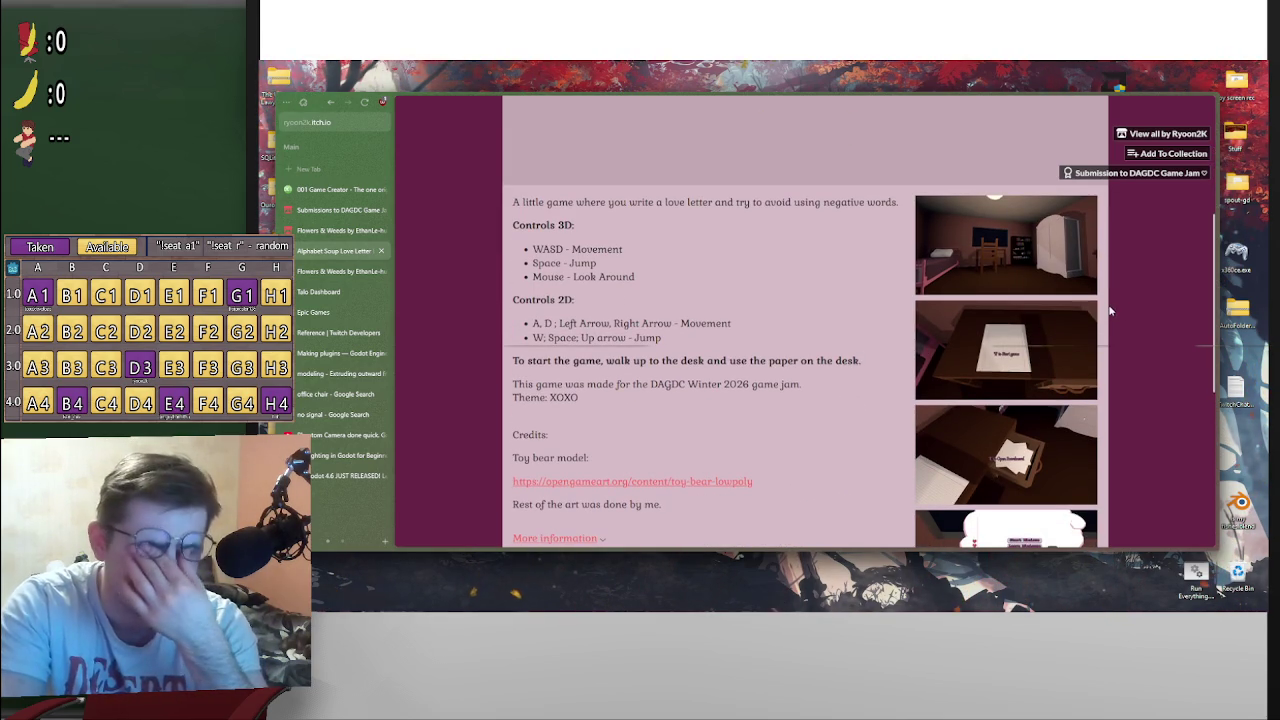
pyautogui.scroll(2, 1100, 300)
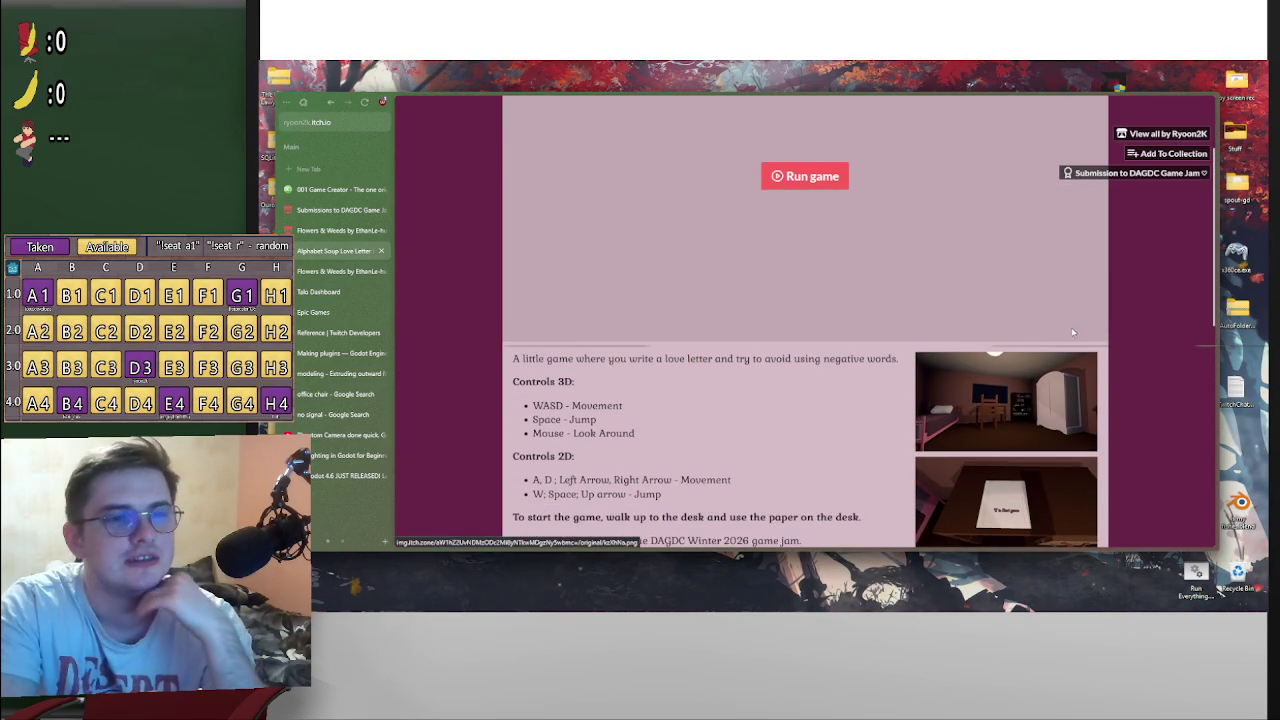
pyautogui.scroll(-2, 1064, 241)
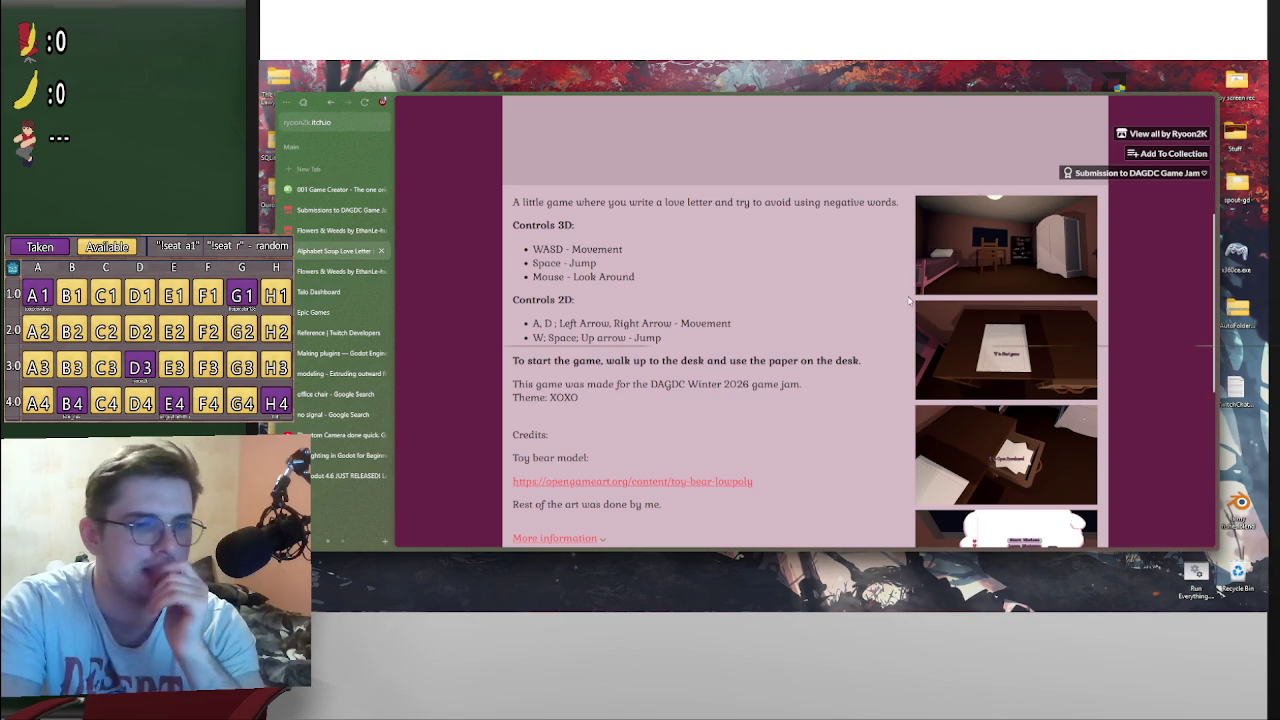
pyautogui.scroll(-2, 997, 387)
pyautogui.scroll(-1, 997, 387)
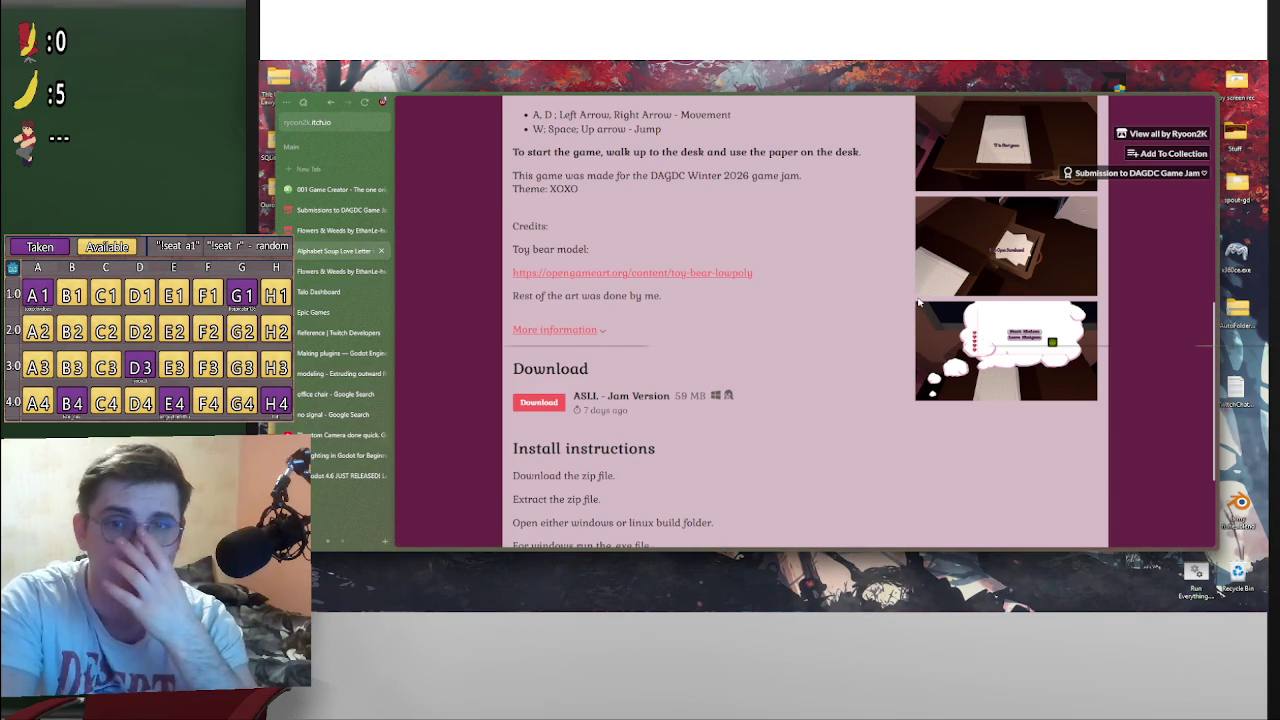
pyautogui.scroll(-3, 812, 281)
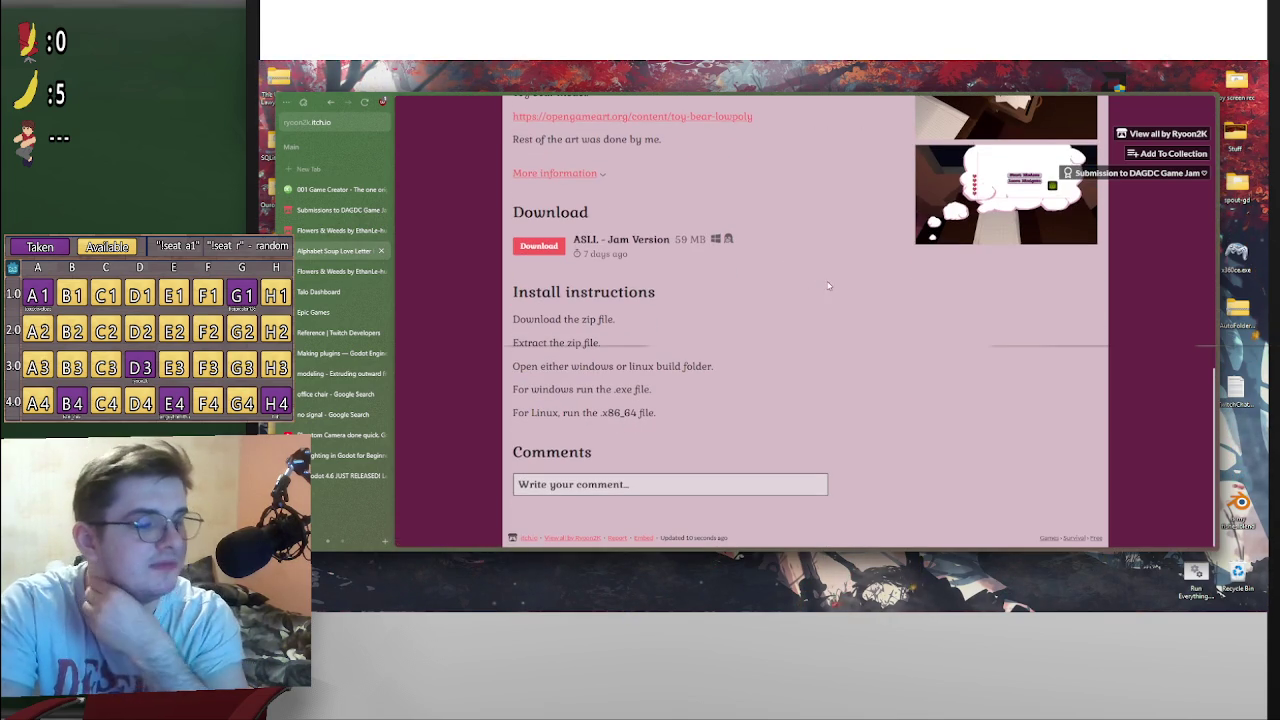
pyautogui.scroll(2, 900, 330)
pyautogui.scroll(-2, 949, 372)
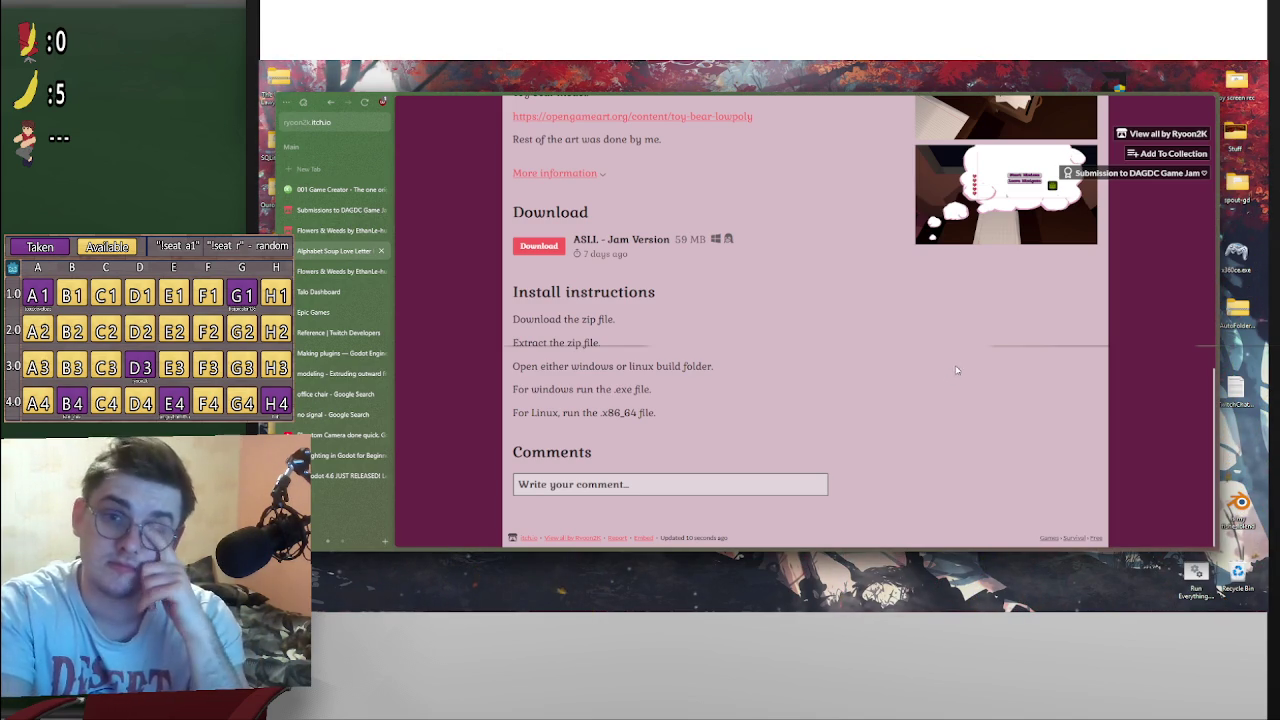
pyautogui.scroll(4, 978, 405)
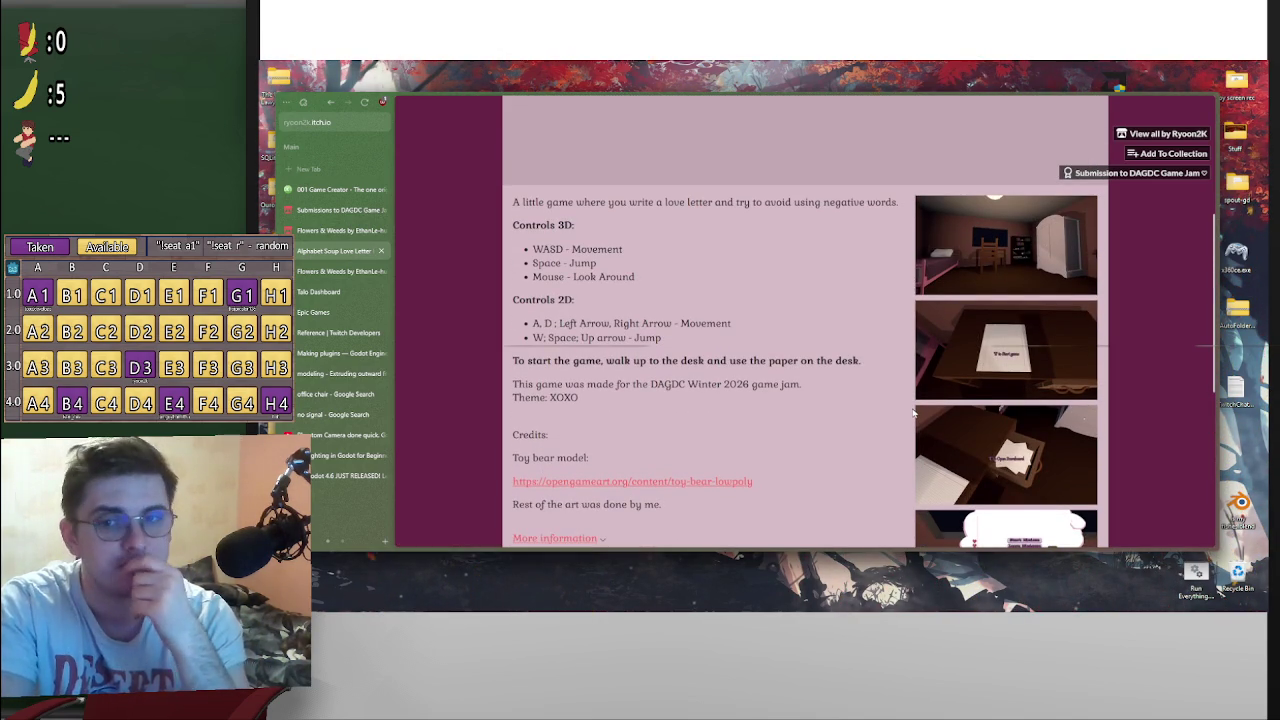
pyautogui.scroll(-2, 889, 408)
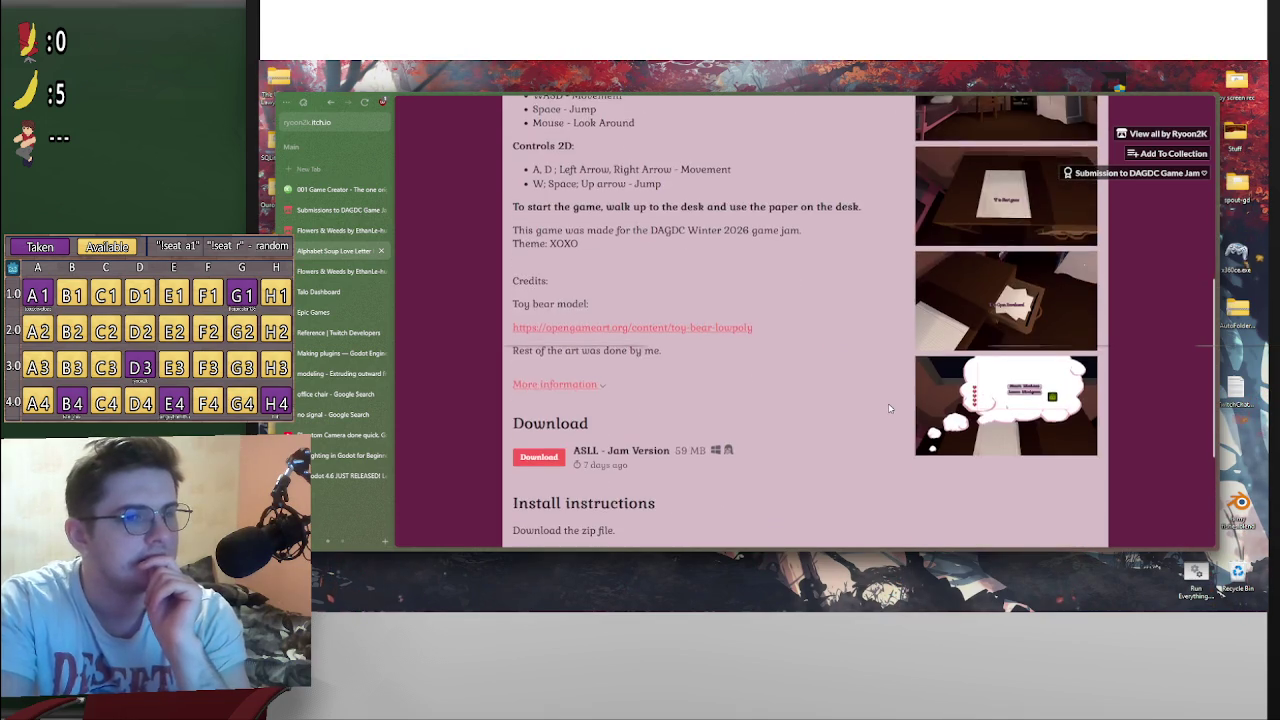
pyautogui.scroll(-1, 888, 408)
pyautogui.scroll(3, 895, 407)
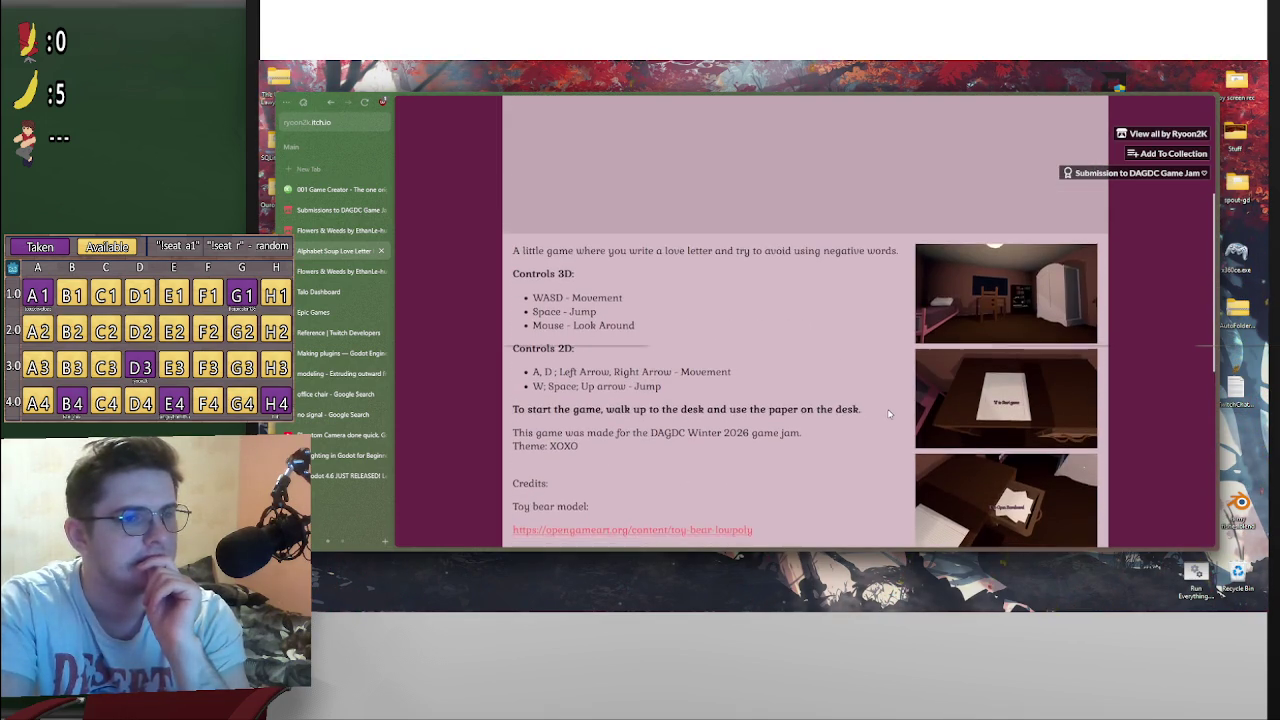
pyautogui.scroll(-1, 899, 407)
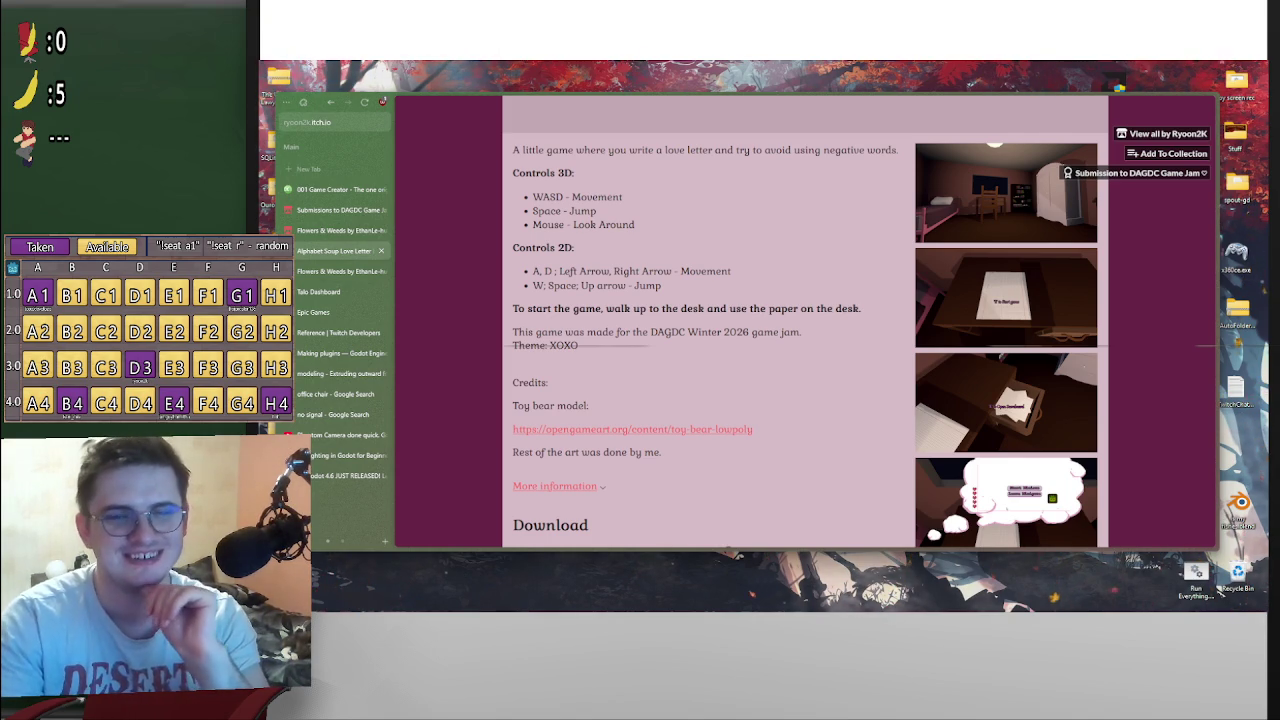
# Step: Launch Godot_v4.5 from the Start menu's Dev folder and open DAGDC Winter Jam XOXO
pyautogui.click(1160, 101)
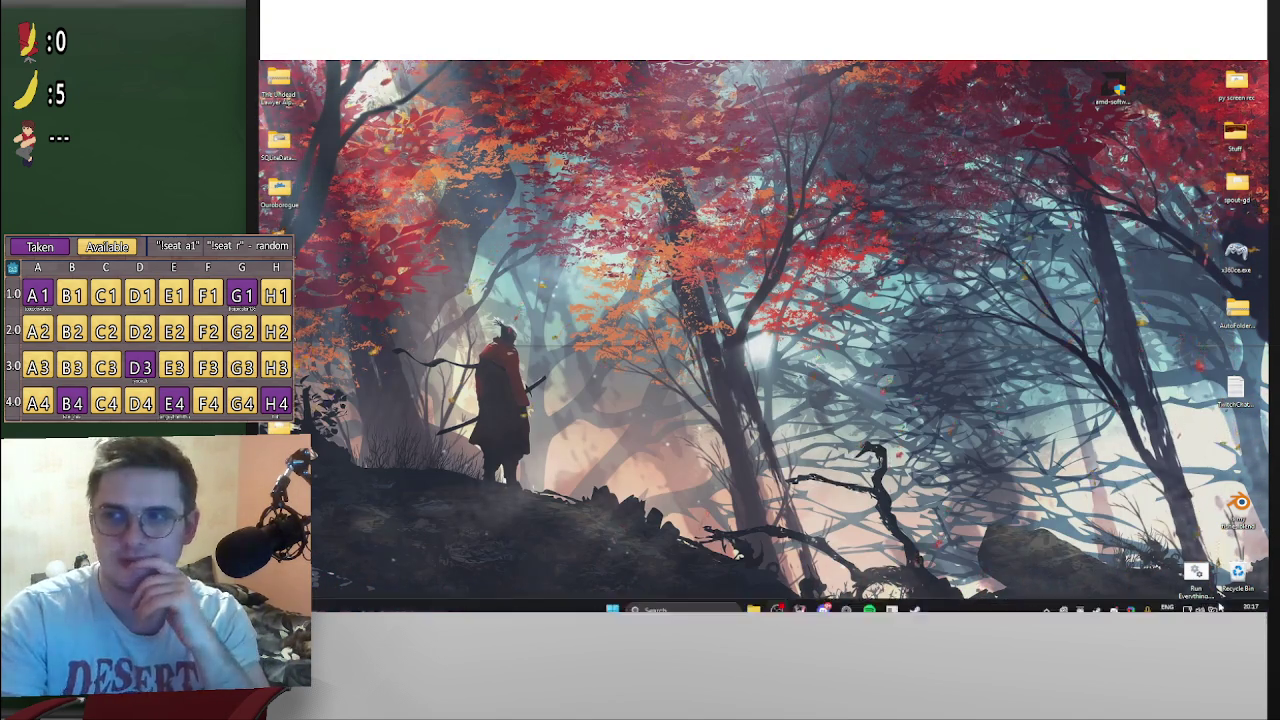
pyautogui.click(612, 600)
pyautogui.click(688, 224)
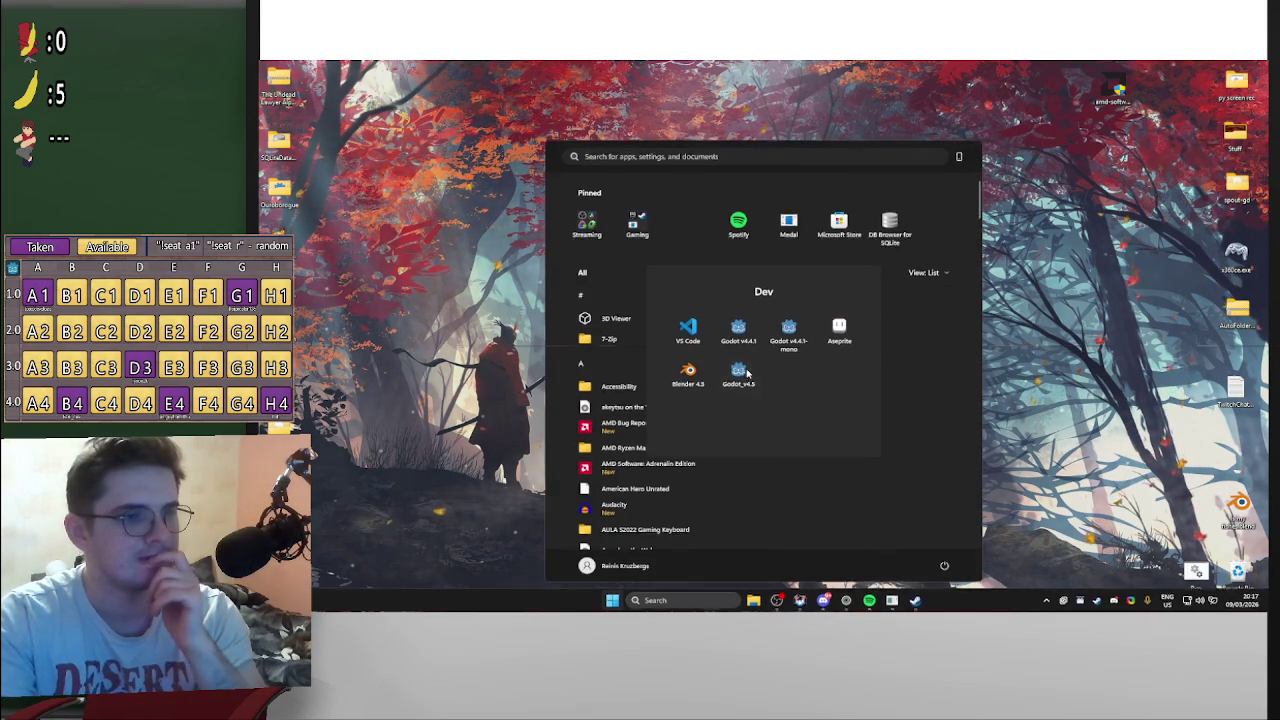
pyautogui.click(738, 370)
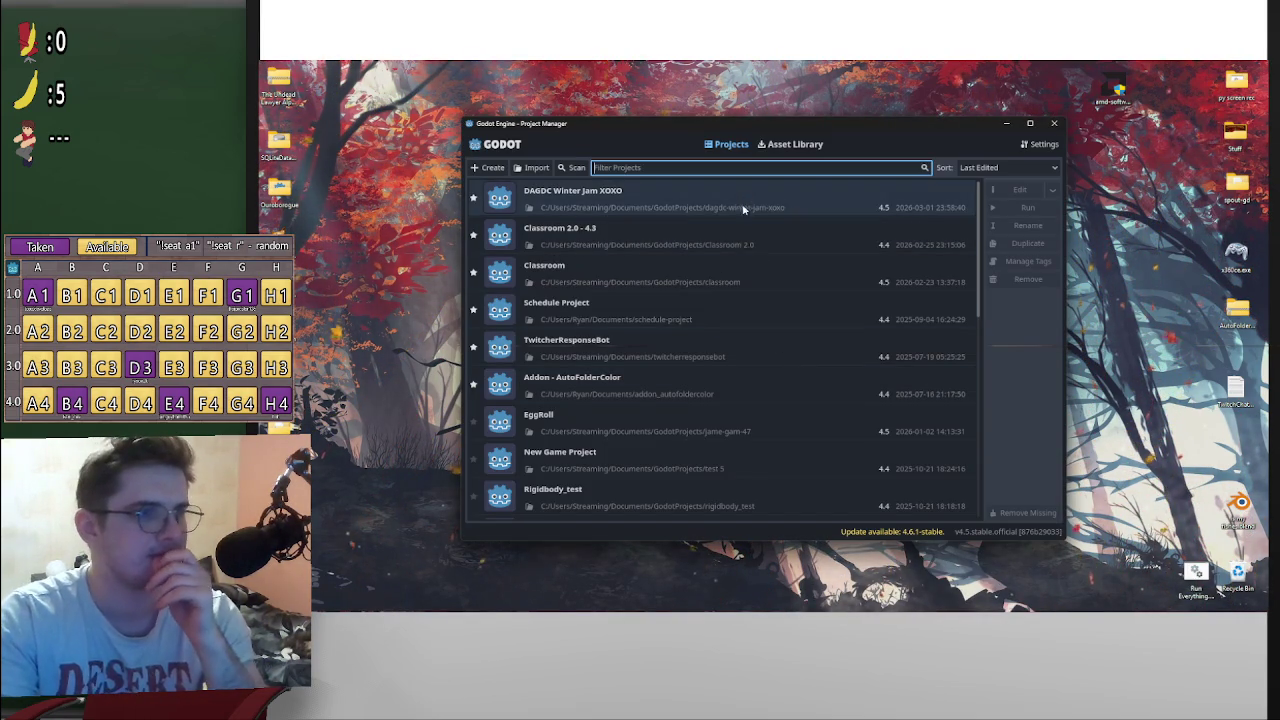
pyautogui.doubleClick(763, 194)
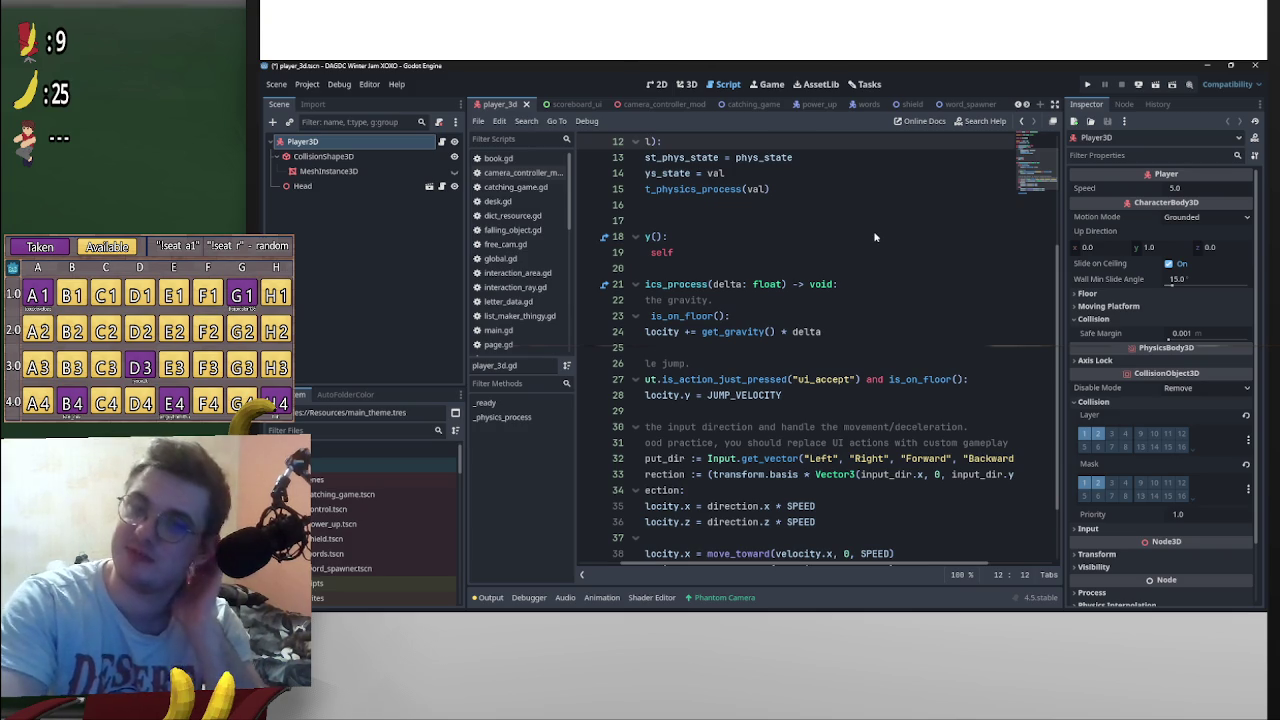
# Step: Scroll through the player_3d.gd movement script
pyautogui.scroll(-2, 900, 296)
pyautogui.scroll(3, 900, 300)
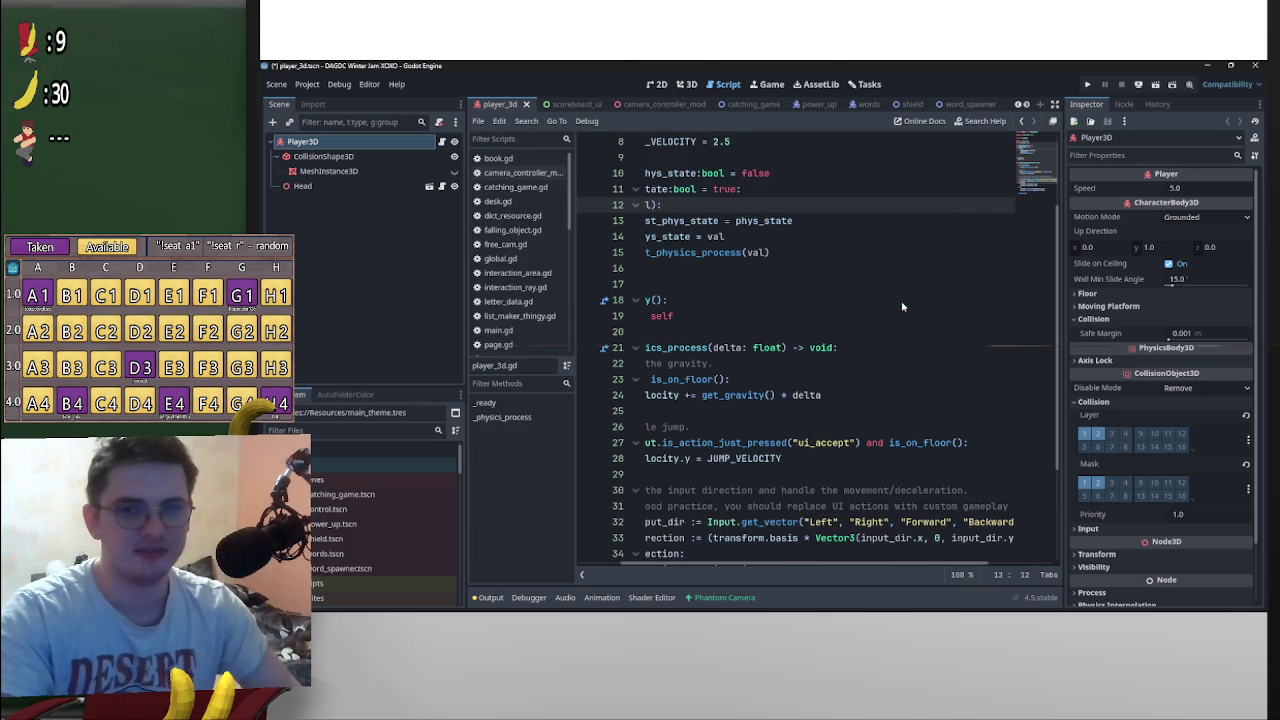
pyautogui.scroll(-2, 848, 346)
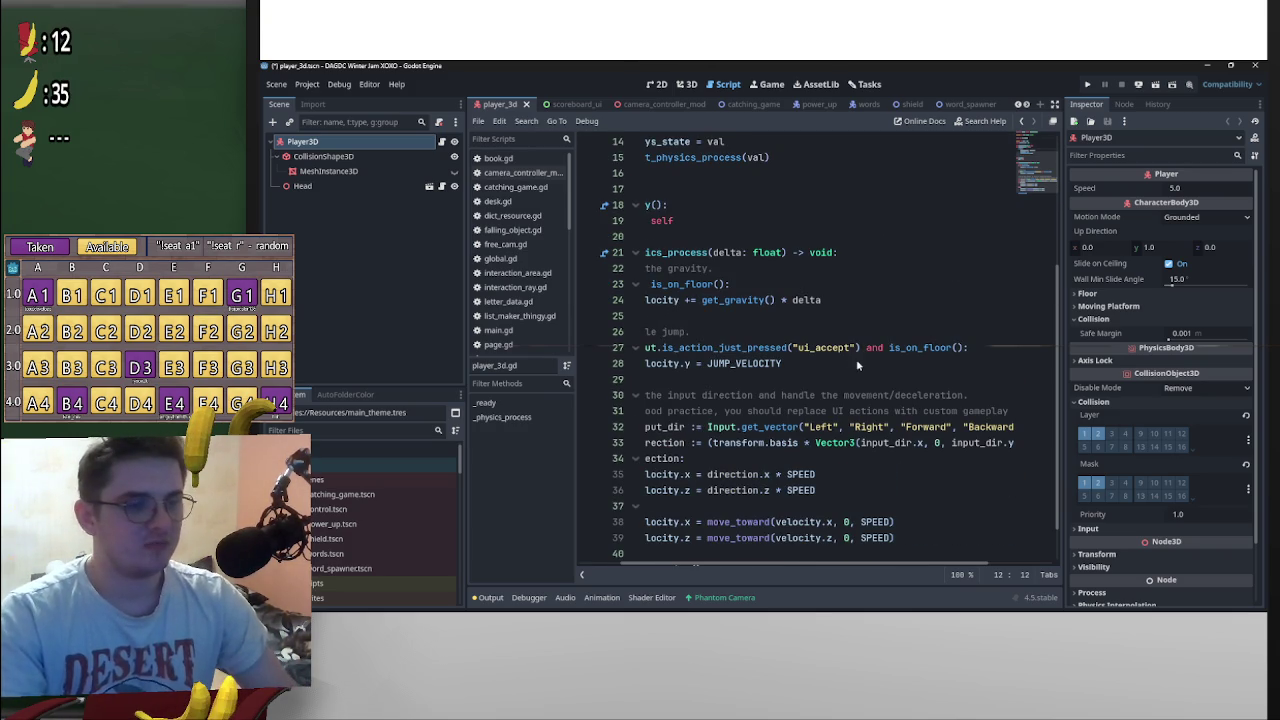
pyautogui.scroll(-1, 860, 360)
# Step: Open and dismiss the system quick settings panel, then scroll the script further
pyautogui.moveTo(866, 606)
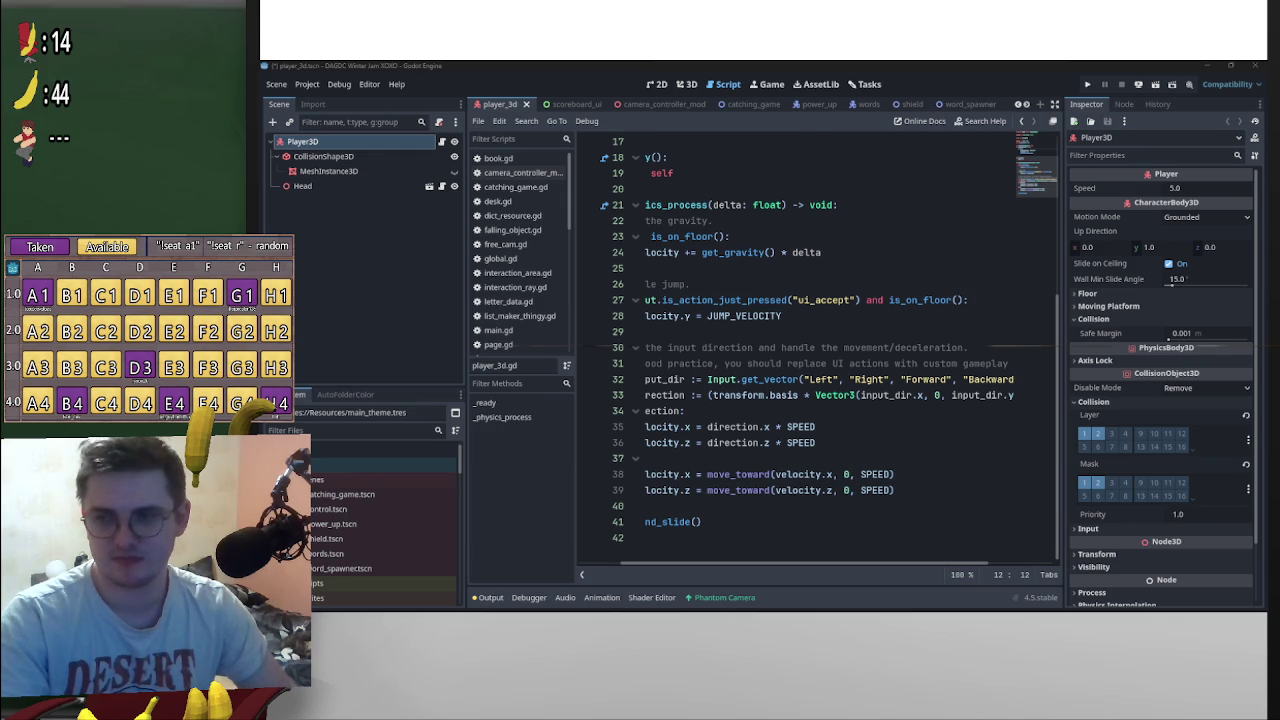
pyautogui.click(1205, 611)
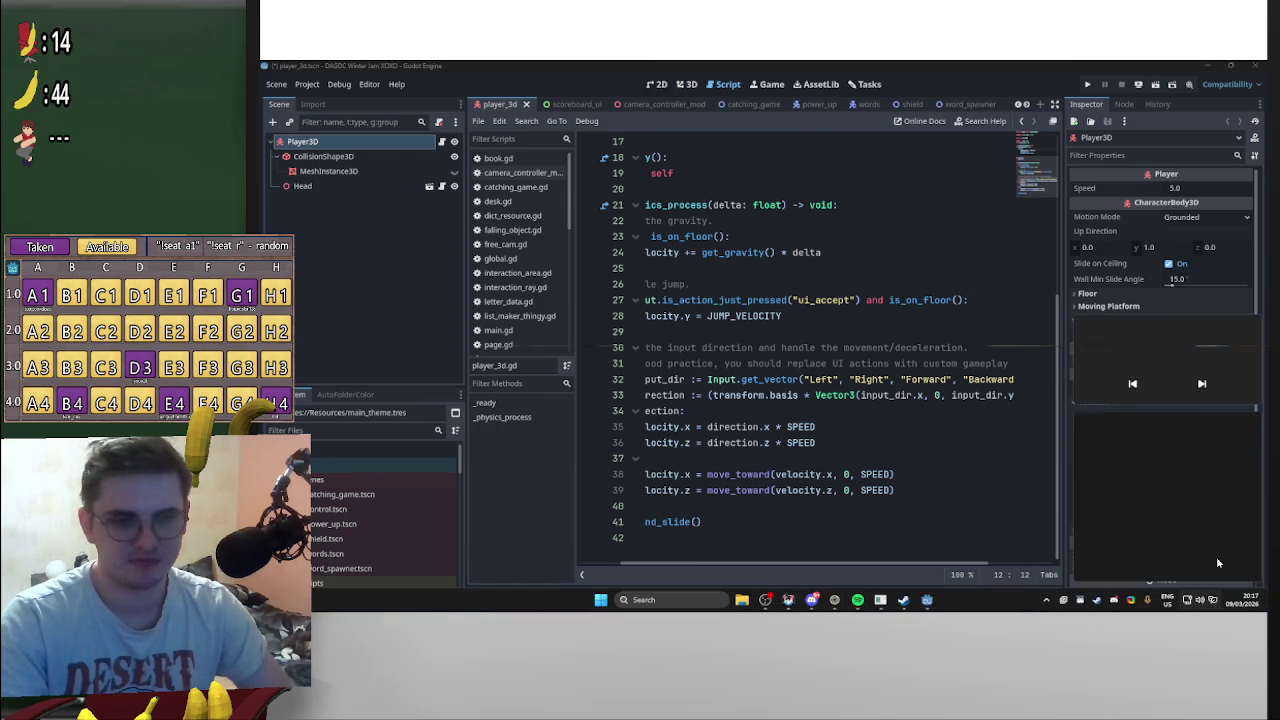
pyautogui.click(996, 518)
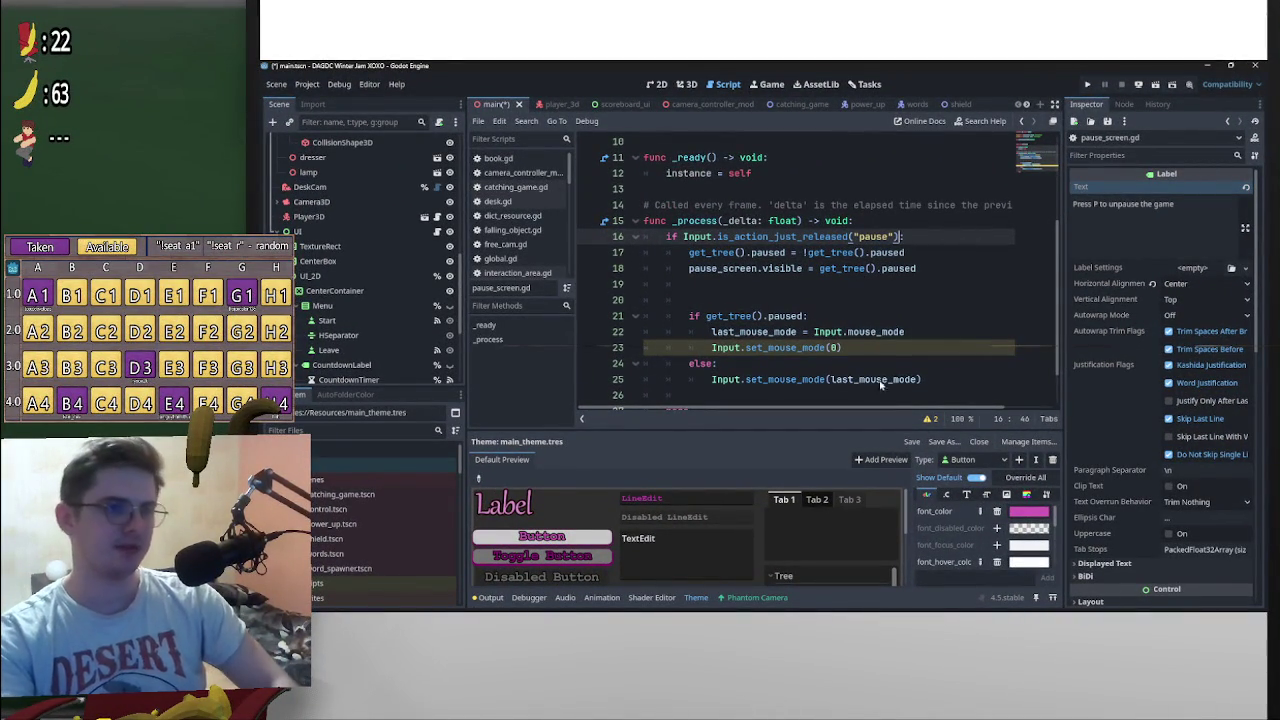
pyautogui.scroll(-1, 840, 316)
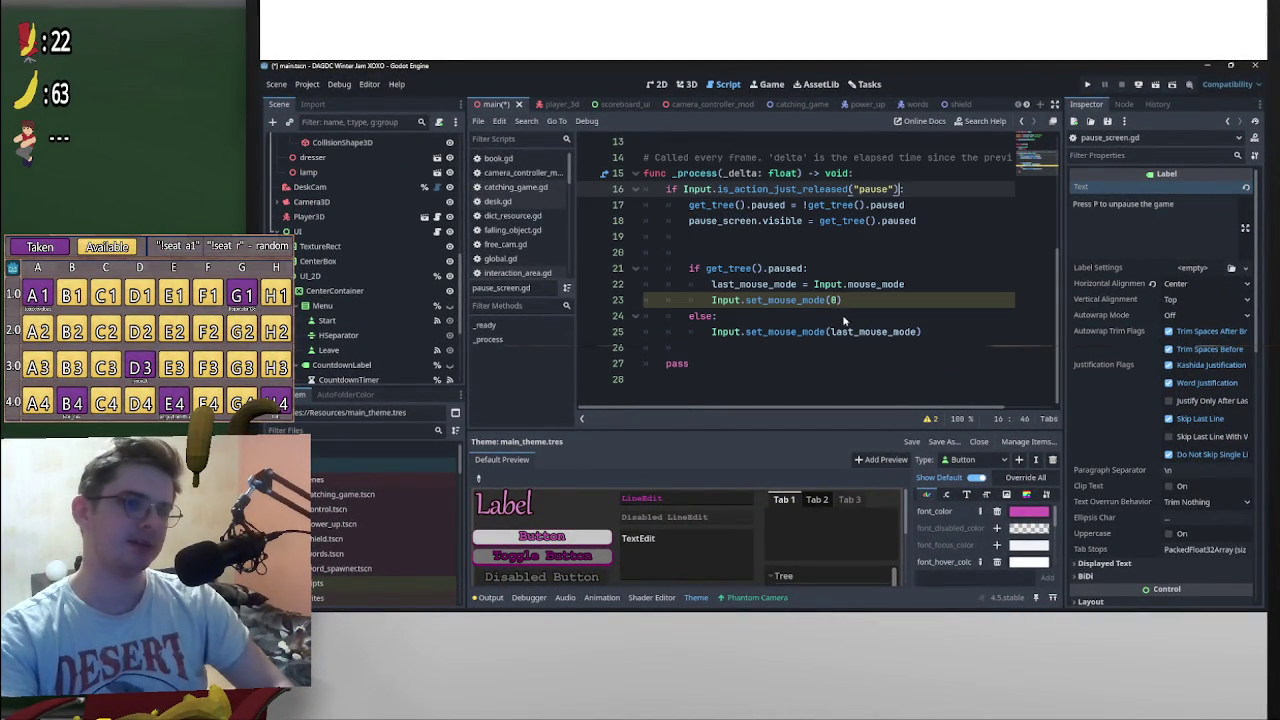
# Step: Draft a new if on line 27 checking that "p" is released and get_tree().paused
pyautogui.click(950, 327)
pyautogui.press('Return')
pyautogui.press('BackSpace')
pyautogui.press('Return')
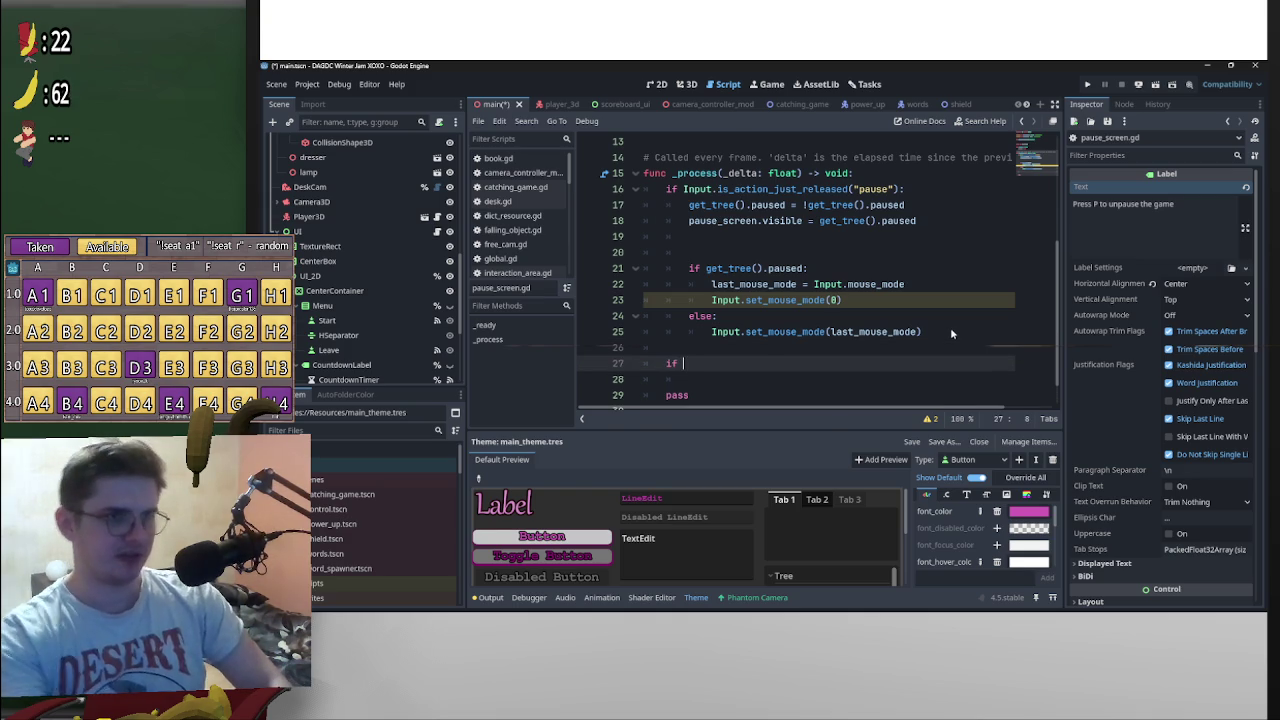
pyautogui.moveTo(903, 190)
pyautogui.mouseDown()
pyautogui.moveTo(686, 193)
pyautogui.moveTo(700, 252)
pyautogui.moveTo(760, 330)
pyautogui.moveTo(850, 363)
pyautogui.moveTo(925, 365)
pyautogui.moveTo(889, 367)
pyautogui.mouseUp()
pyautogui.write('Input.is_action_just_released("pause")')
pyautogui.click(879, 367)
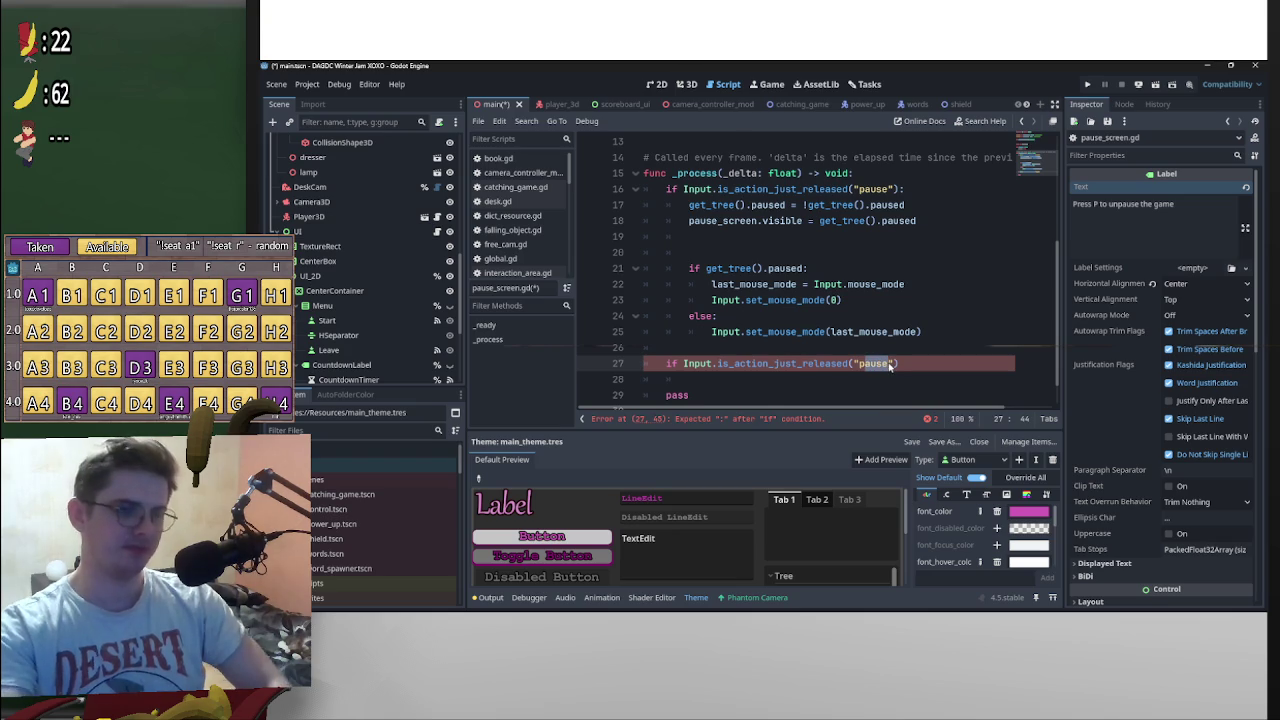
pyautogui.press('BackSpace')
pyautogui.write('and')
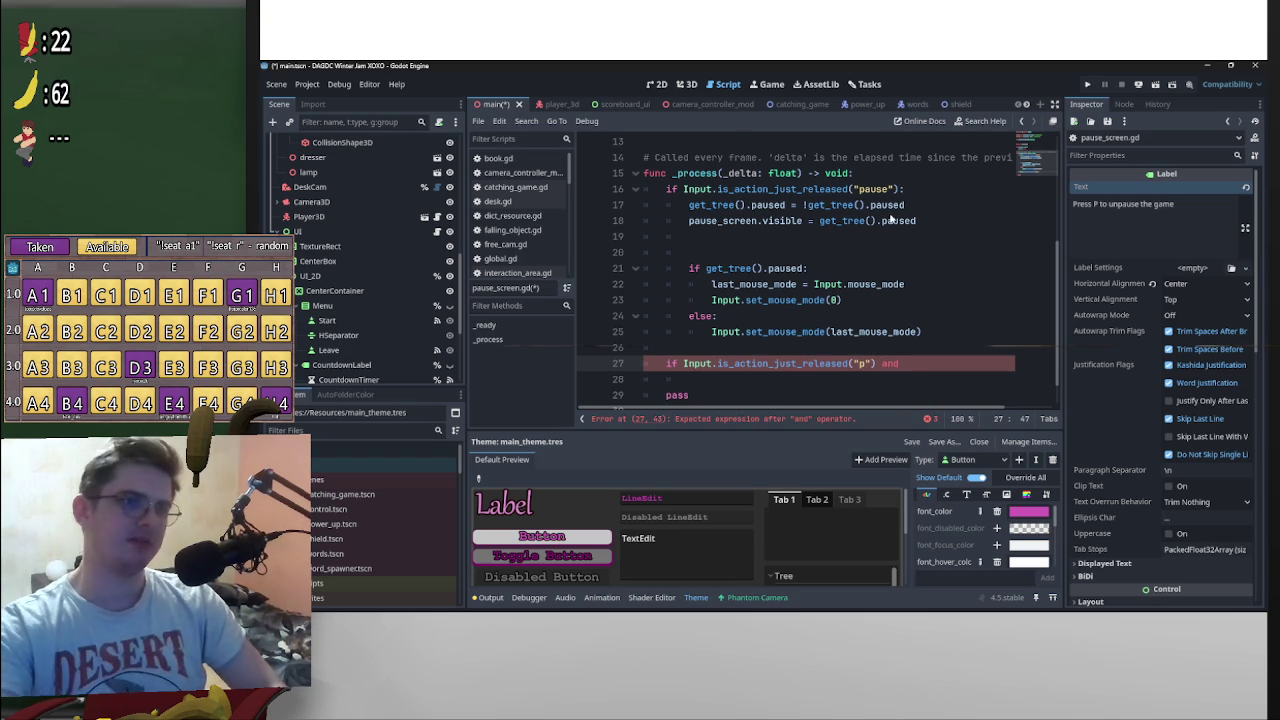
pyautogui.moveTo(786, 207); pyautogui.dragTo(686, 210)
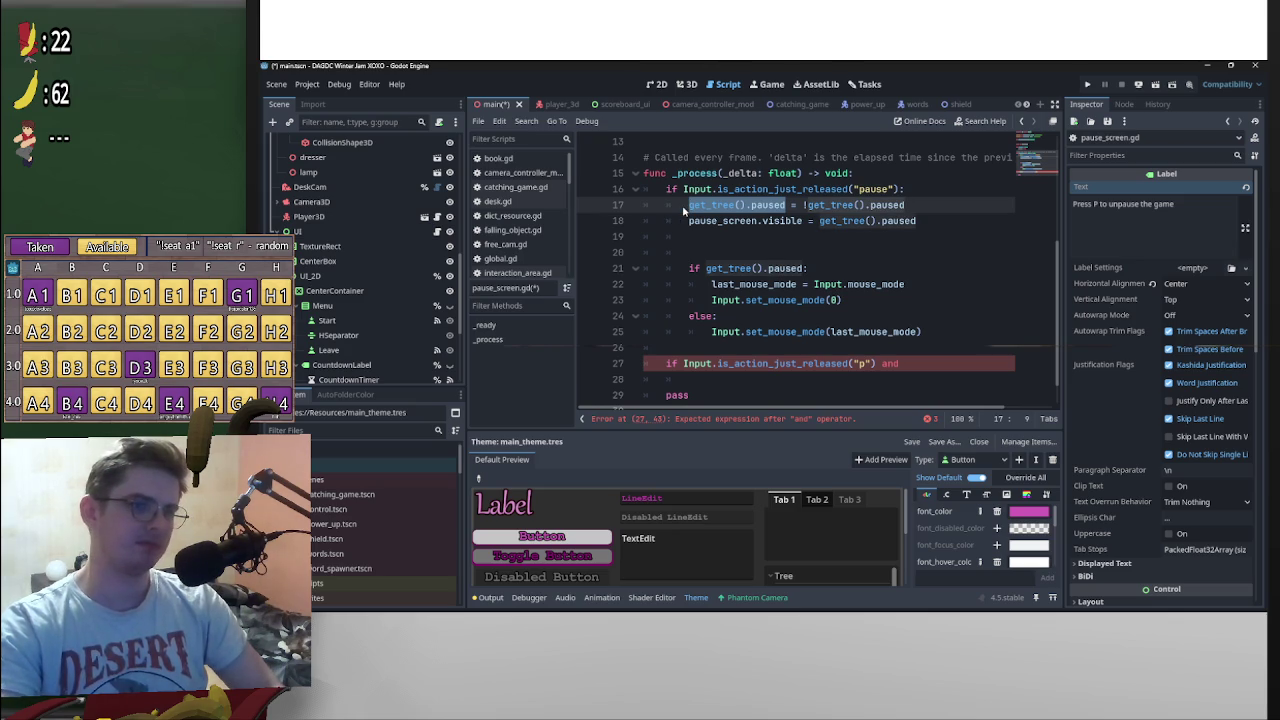
pyautogui.hotkey('ctrl', 'c')
pyautogui.click(1009, 364)
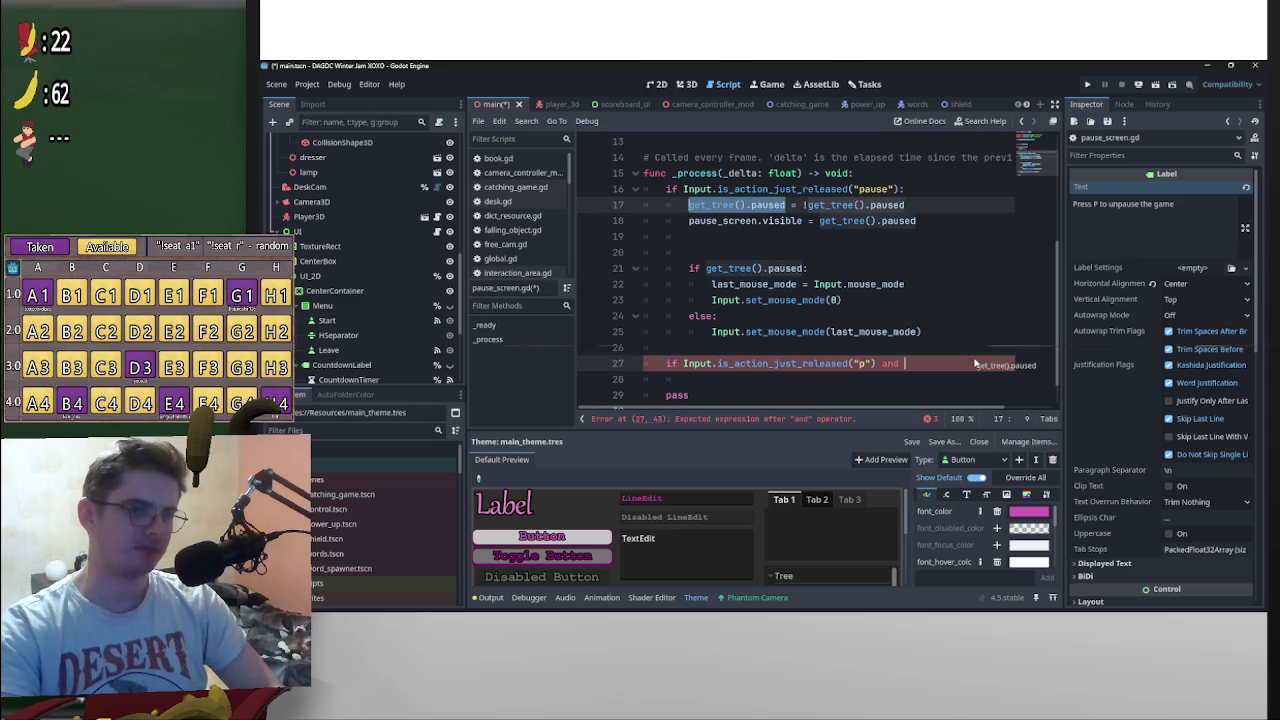
pyautogui.hotkey('ctrl', 'v')
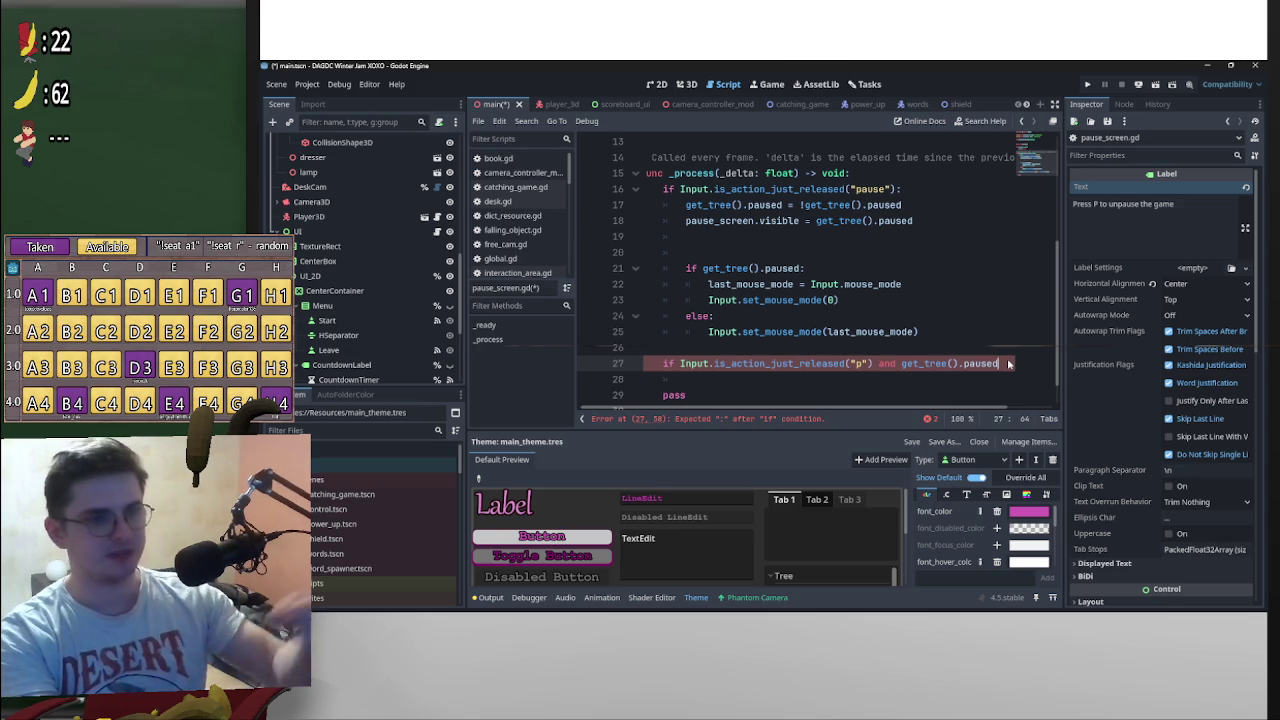
pyautogui.write(':')
pyautogui.press('Return')
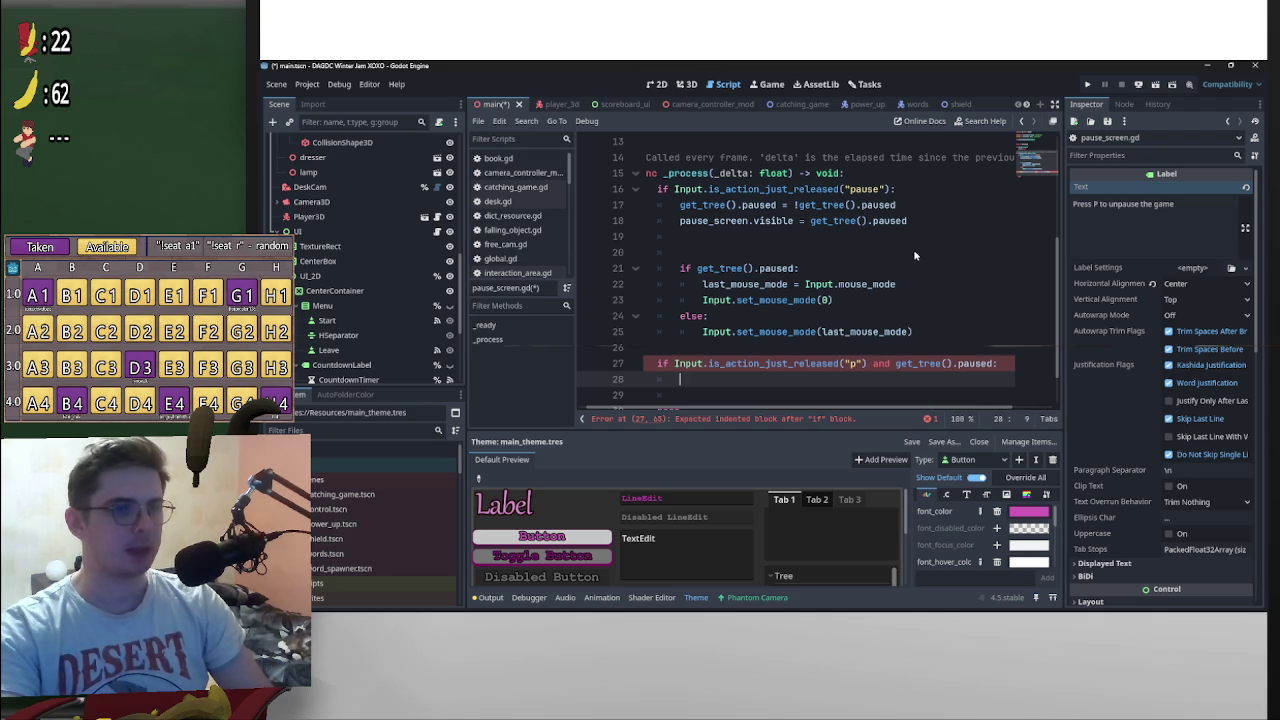
# Step: Move the p-release condition into an or (...) clause on line 16 and delete the leftover if block
pyautogui.click(894, 190)
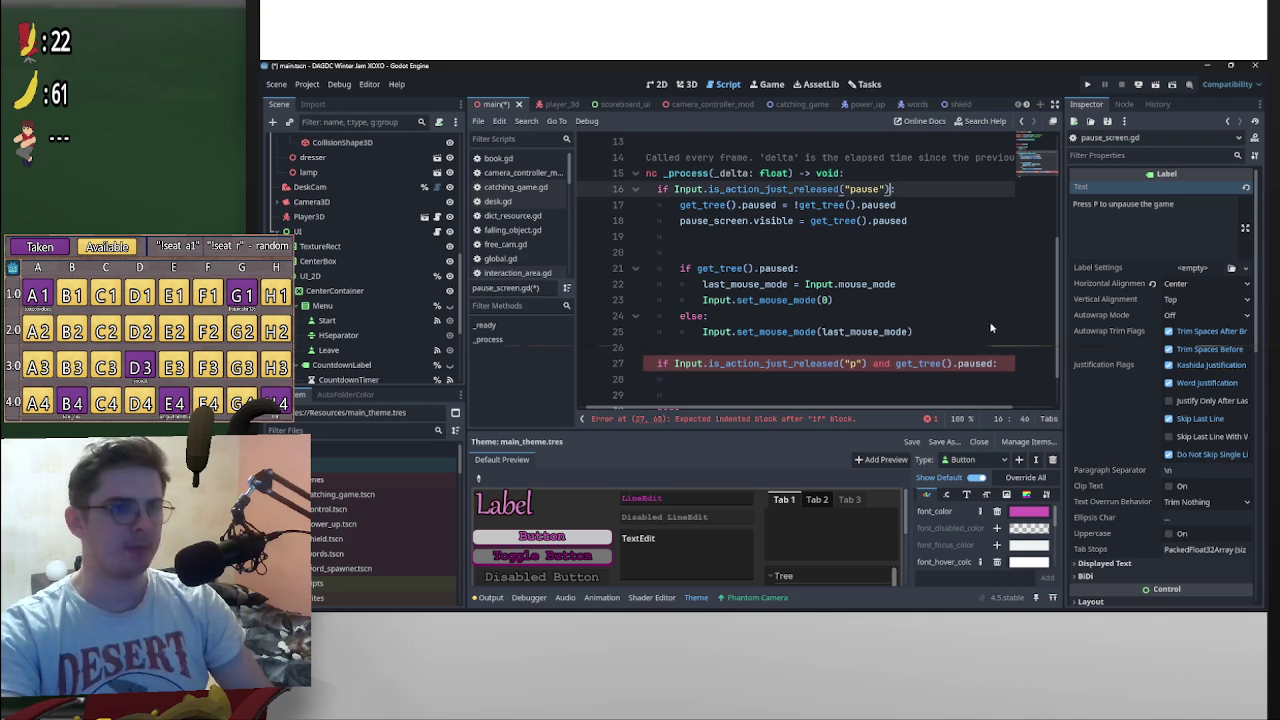
pyautogui.write('o')
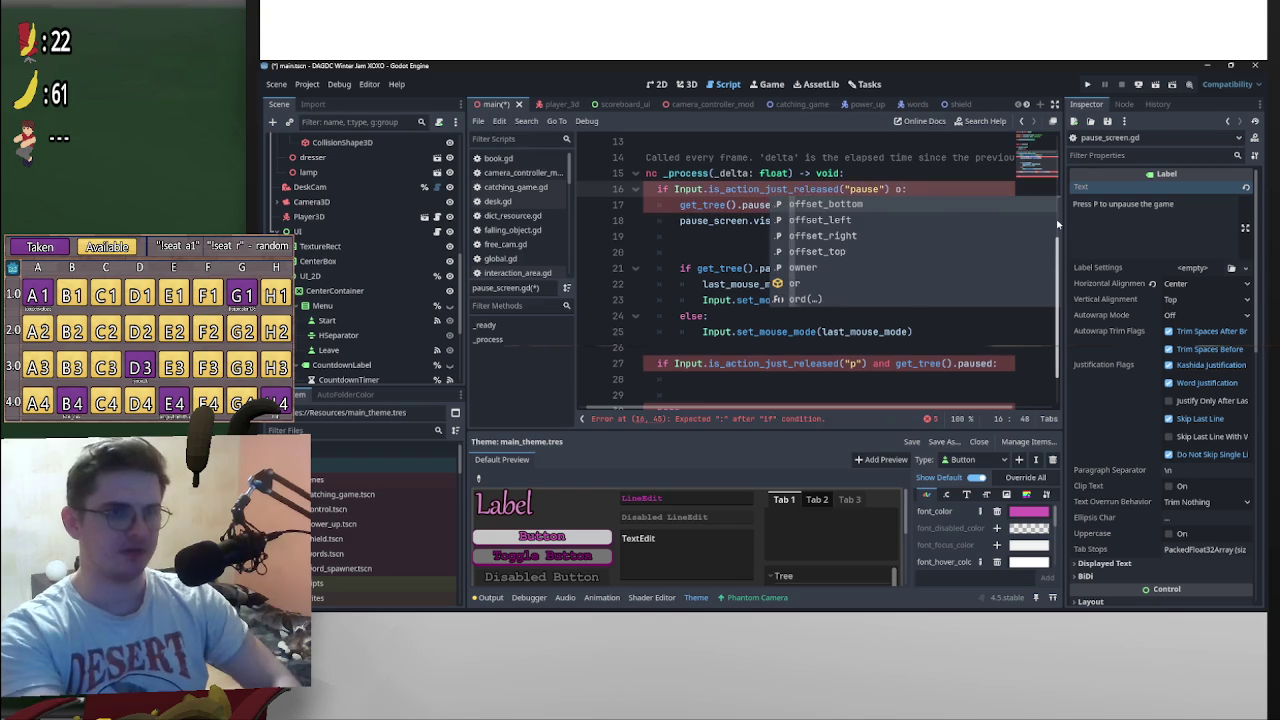
pyautogui.write('r ():')
pyautogui.press('Left')
pyautogui.press('Left')
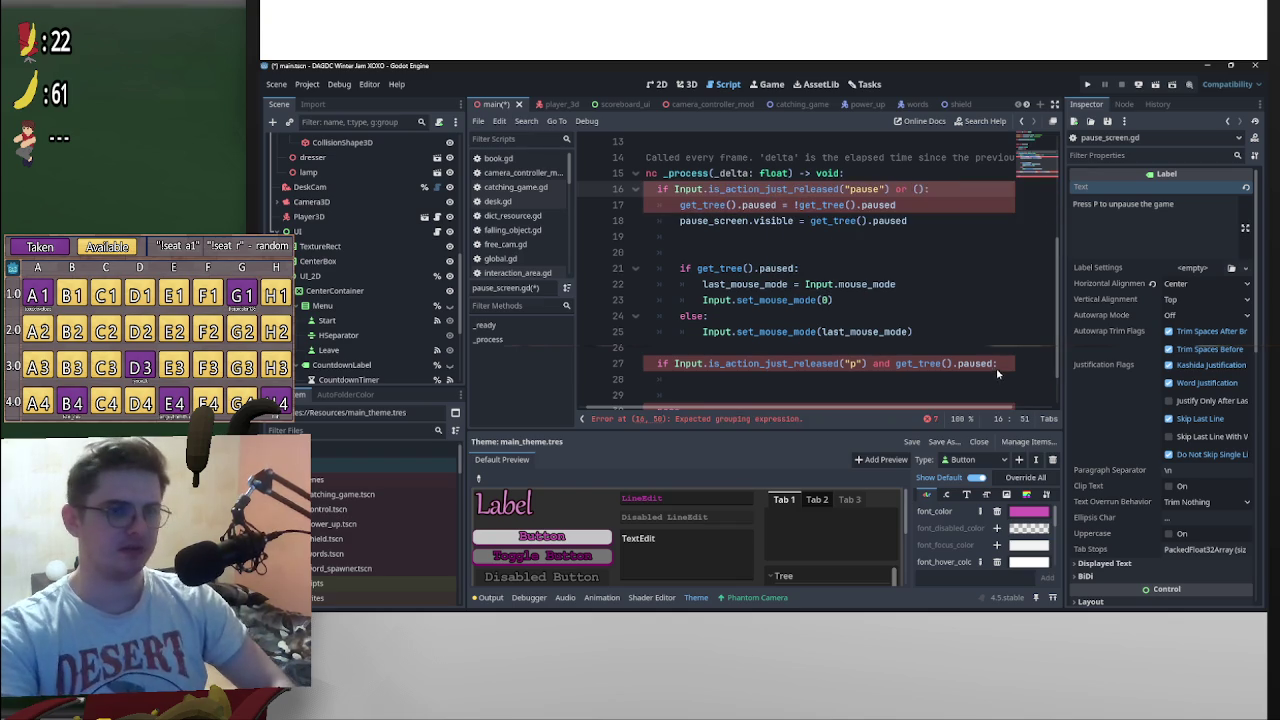
pyautogui.press('Return')
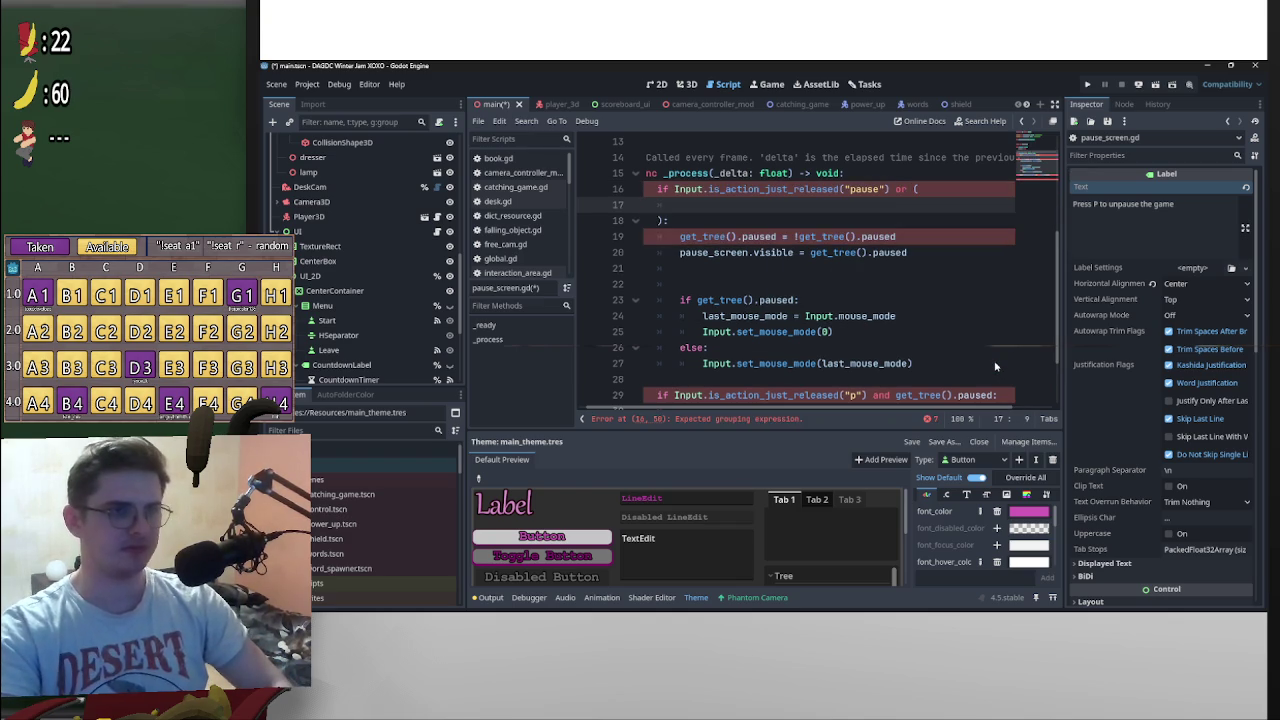
pyautogui.moveTo(998, 396)
pyautogui.mouseDown()
pyautogui.moveTo(676, 397)
pyautogui.moveTo(728, 210)
pyautogui.mouseUp()
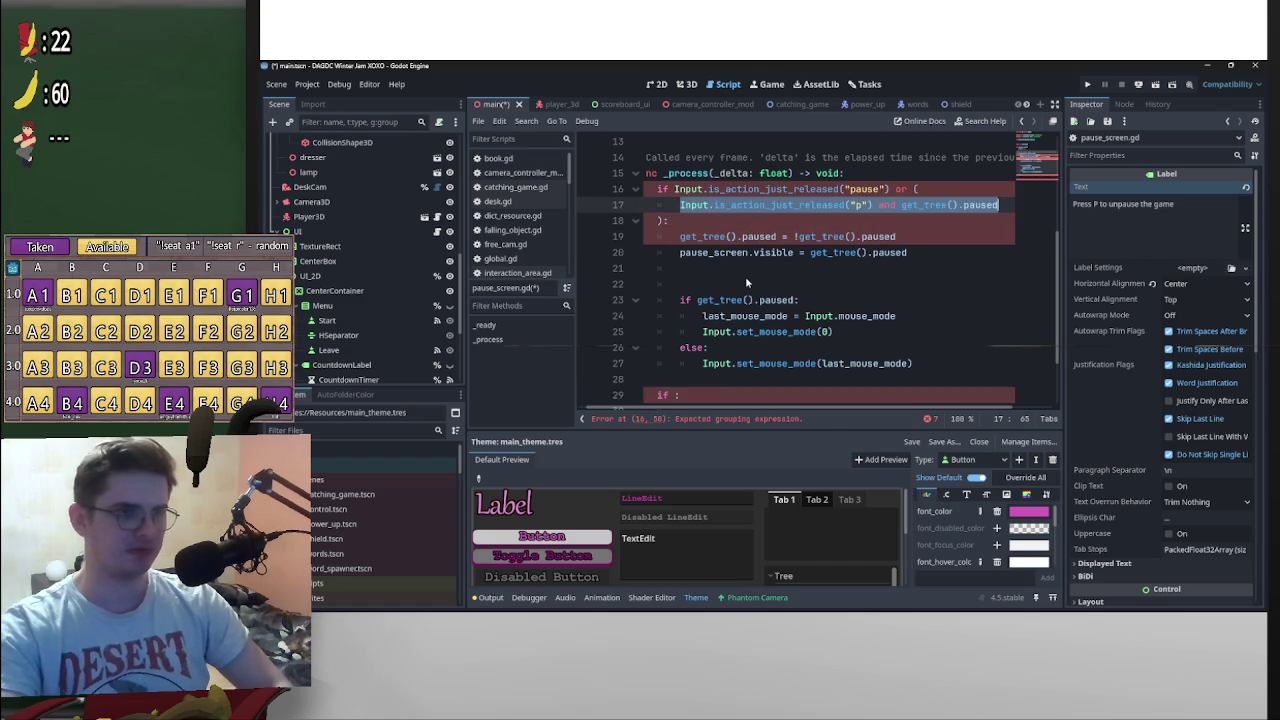
pyautogui.scroll(-2, 745, 276)
pyautogui.moveTo(704, 350); pyautogui.dragTo(645, 308)
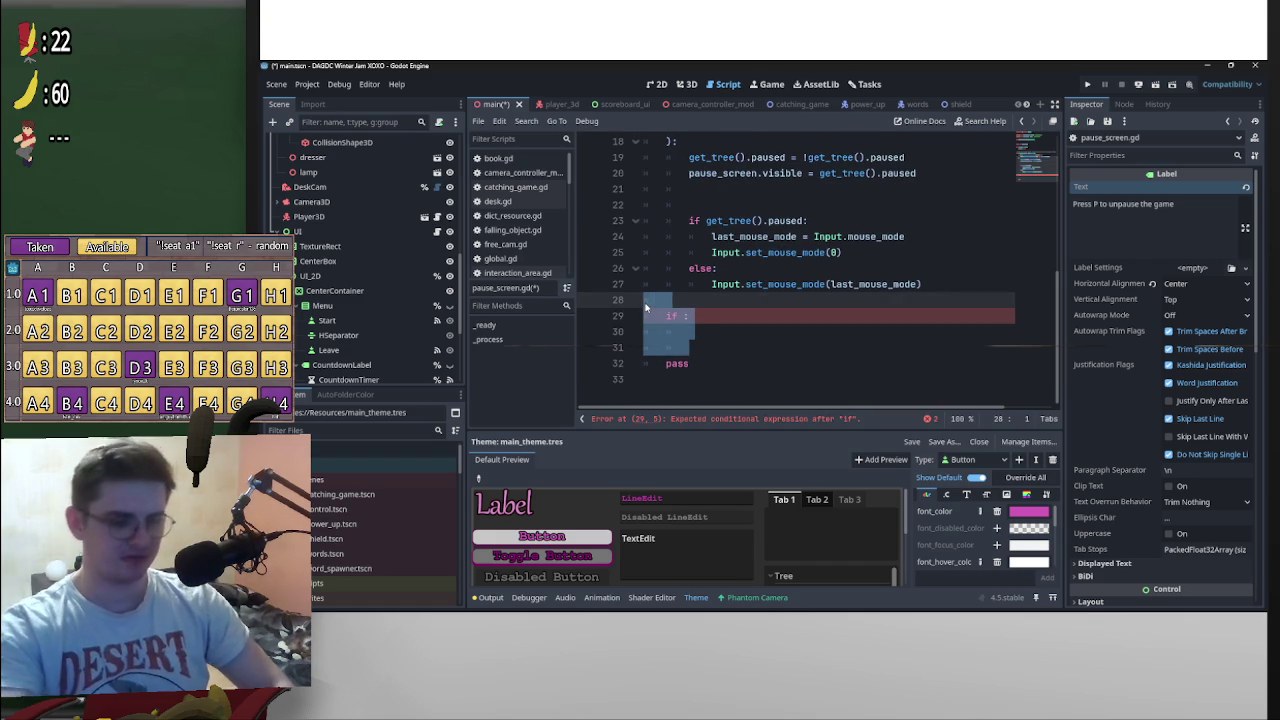
pyautogui.press('BackSpace')
pyautogui.press('BackSpace')
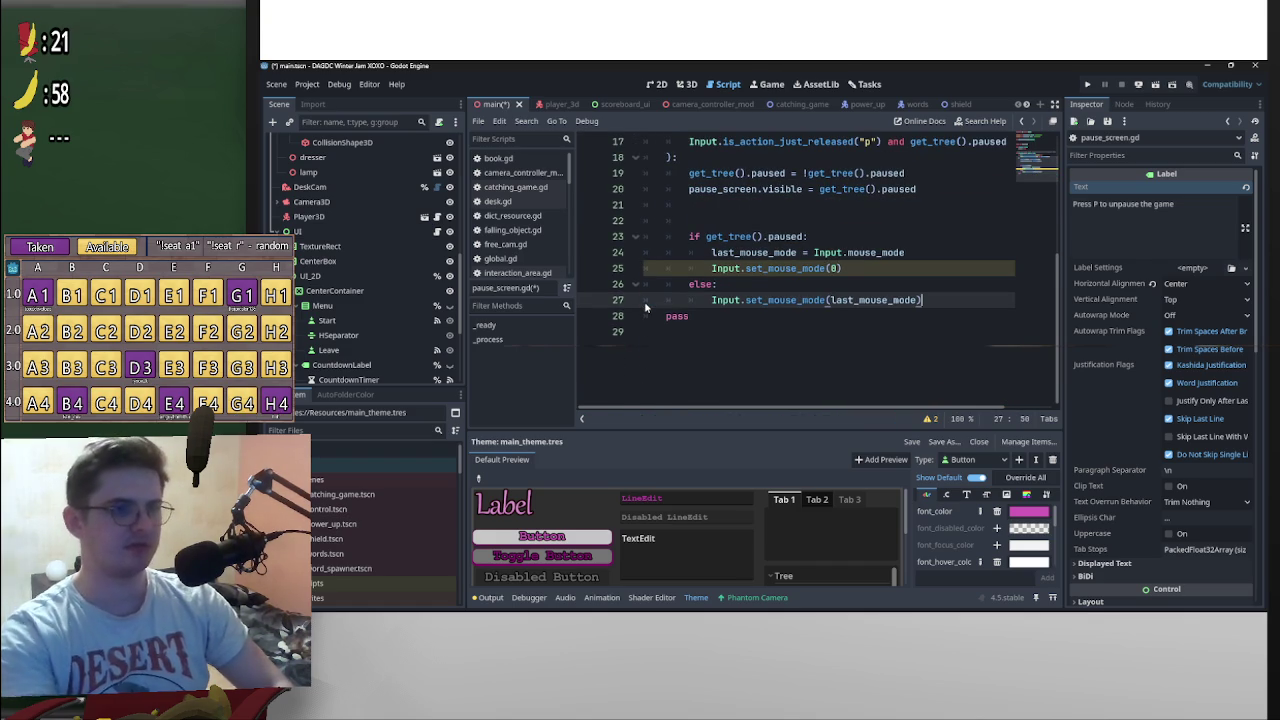
pyautogui.scroll(3, 878, 321)
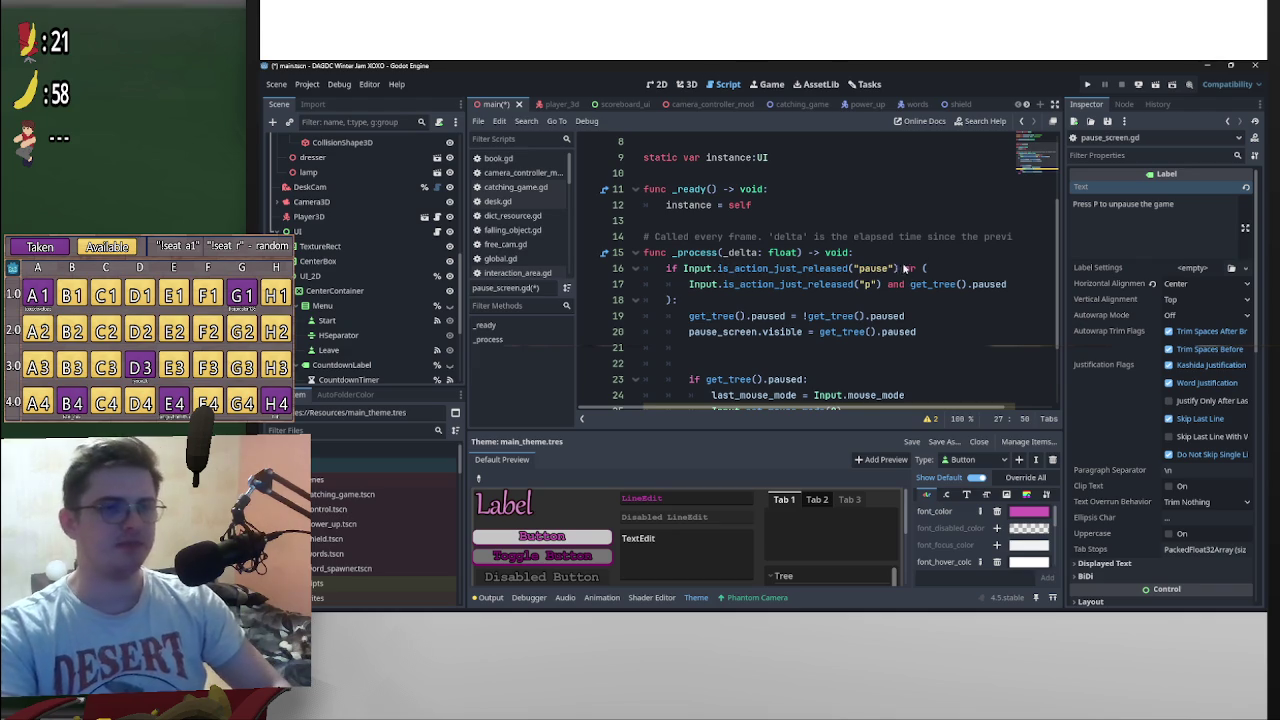
pyautogui.click(666, 297)
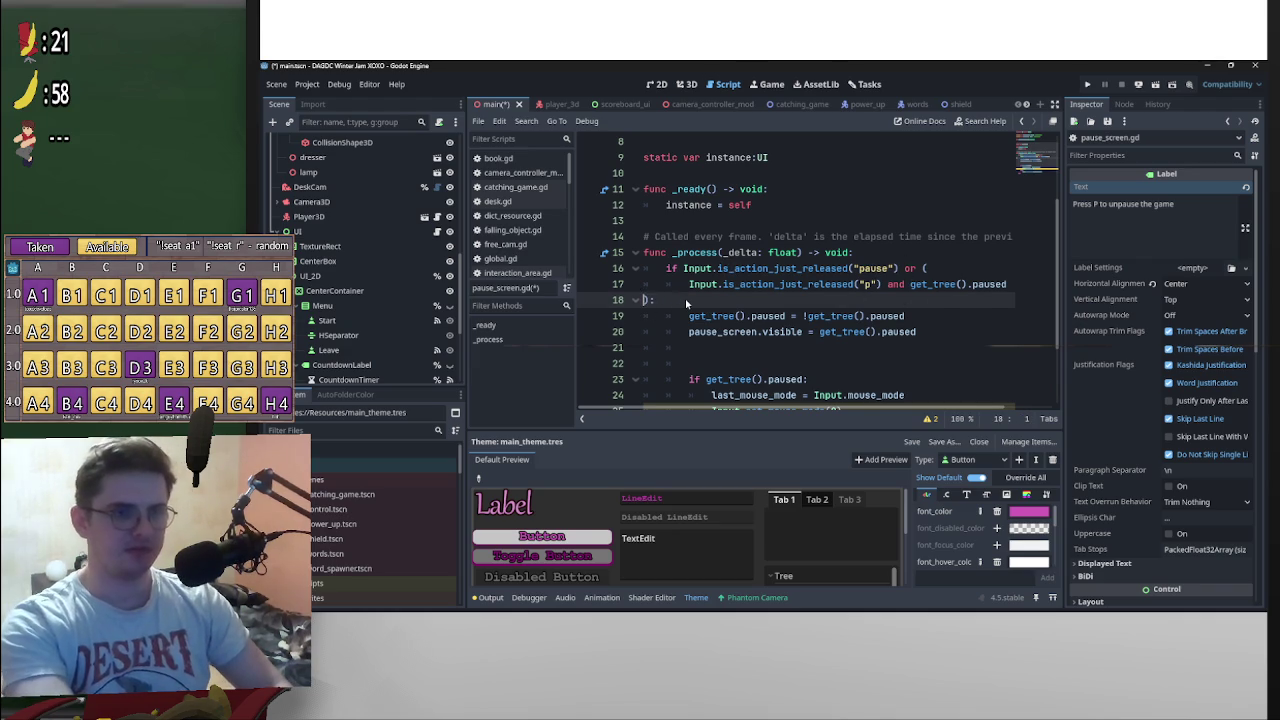
pyautogui.press('BackSpace')
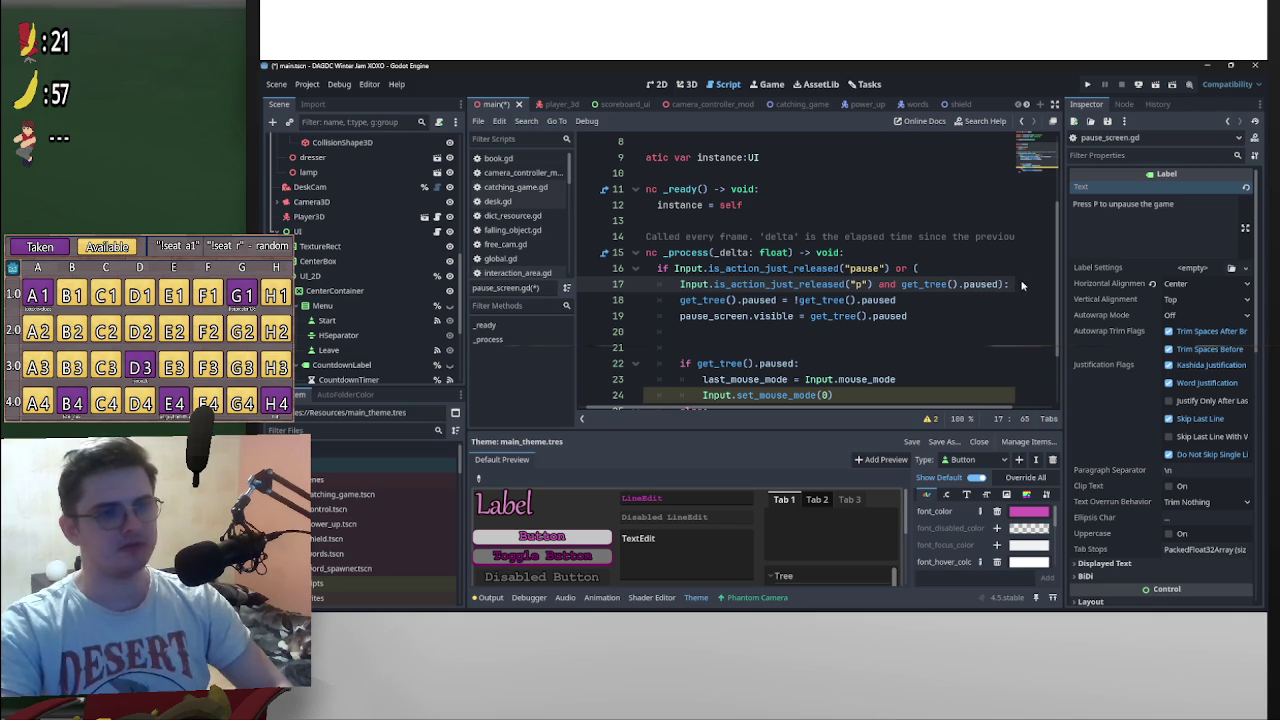
# Step: Reformat the or (...) parentheses across lines 16–18 of the pause check
pyautogui.click(925, 270)
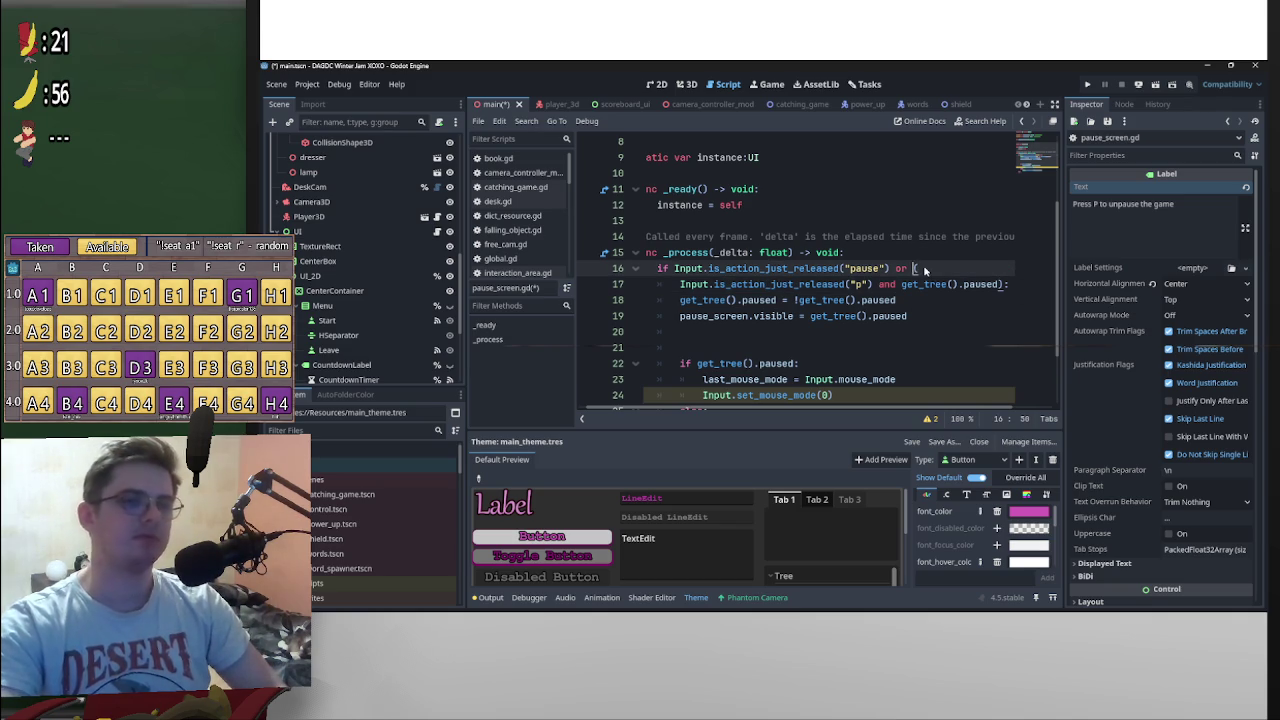
pyautogui.press('Return')
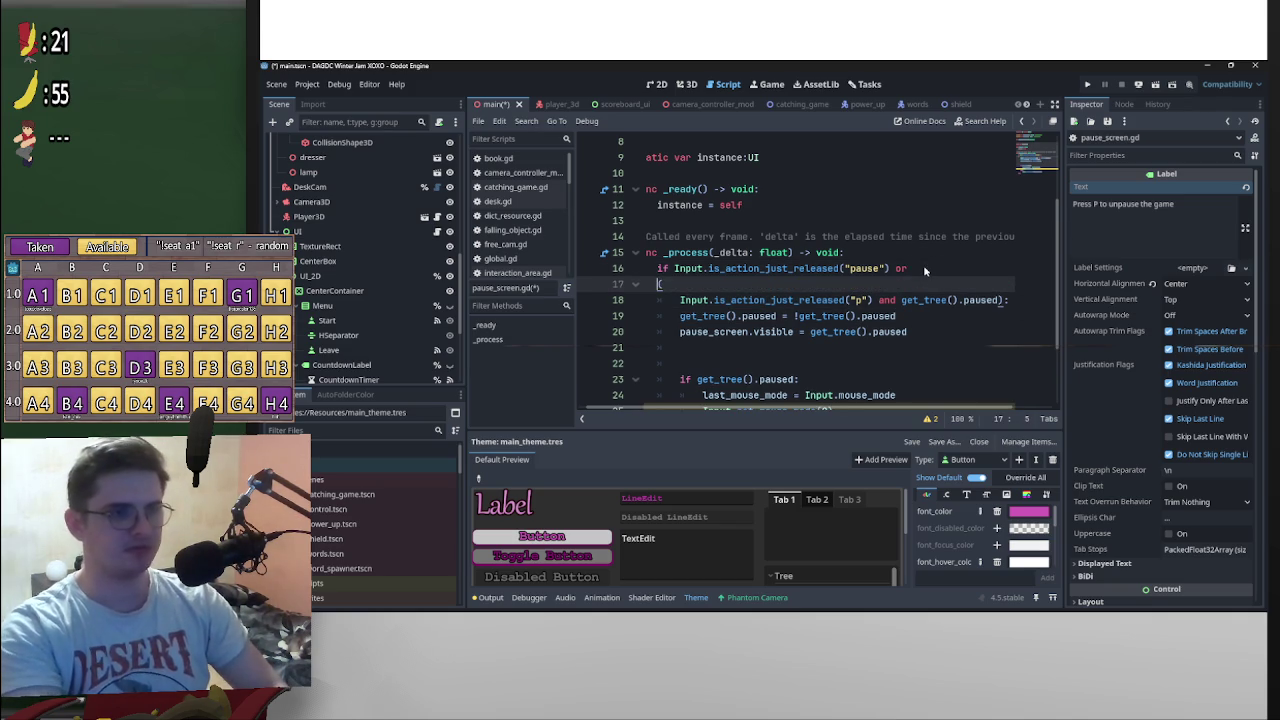
pyautogui.press('Down')
pyautogui.press('BackSpace')
pyautogui.press('BackSpace')
pyautogui.press('BackSpace')
pyautogui.press('Left')
pyautogui.press('Tab')
pyautogui.press('BackSpace')
pyautogui.press('BackSpace')
pyautogui.press('BackSpace')
pyautogui.press('Right')
pyautogui.press('Return')
pyautogui.click(940, 270)
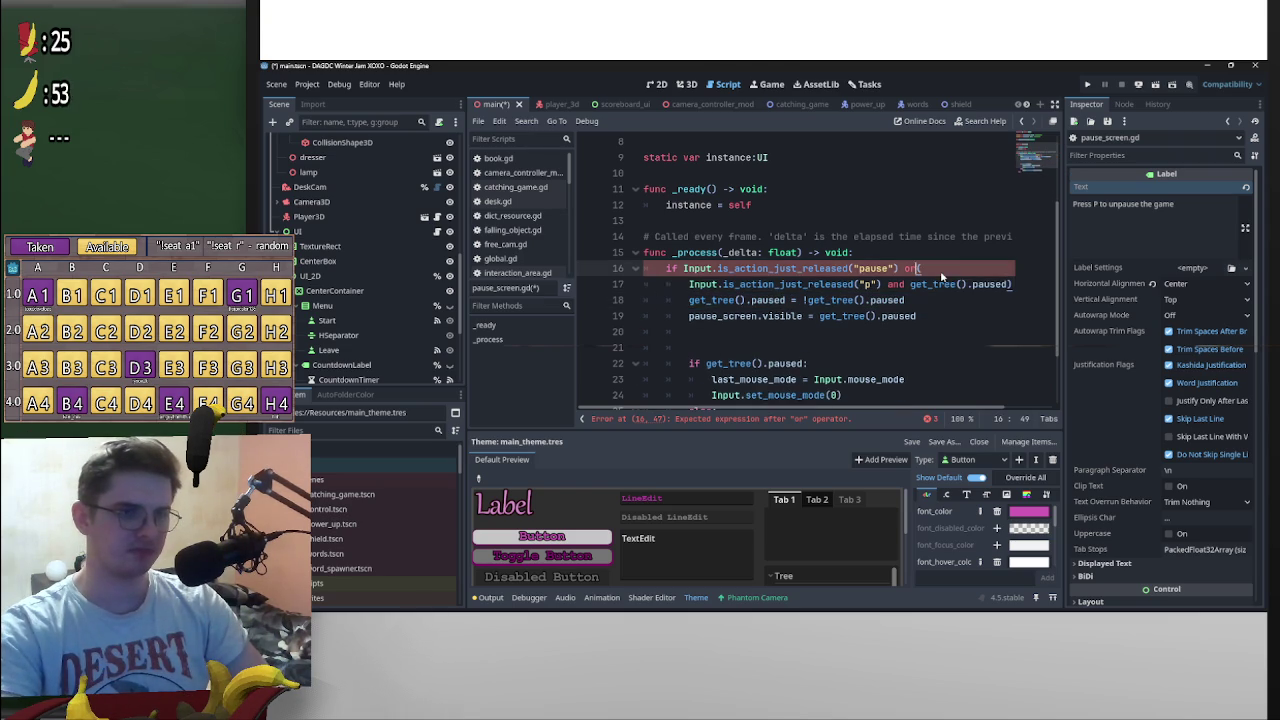
# Step: Save the scene and pause_screen.gd, then dismiss the input documentation popup
pyautogui.hscroll(1, 975, 410)
pyautogui.hscroll(-1, 975, 410)
pyautogui.hotkey('ctrl', 's')
pyautogui.click(674, 285)
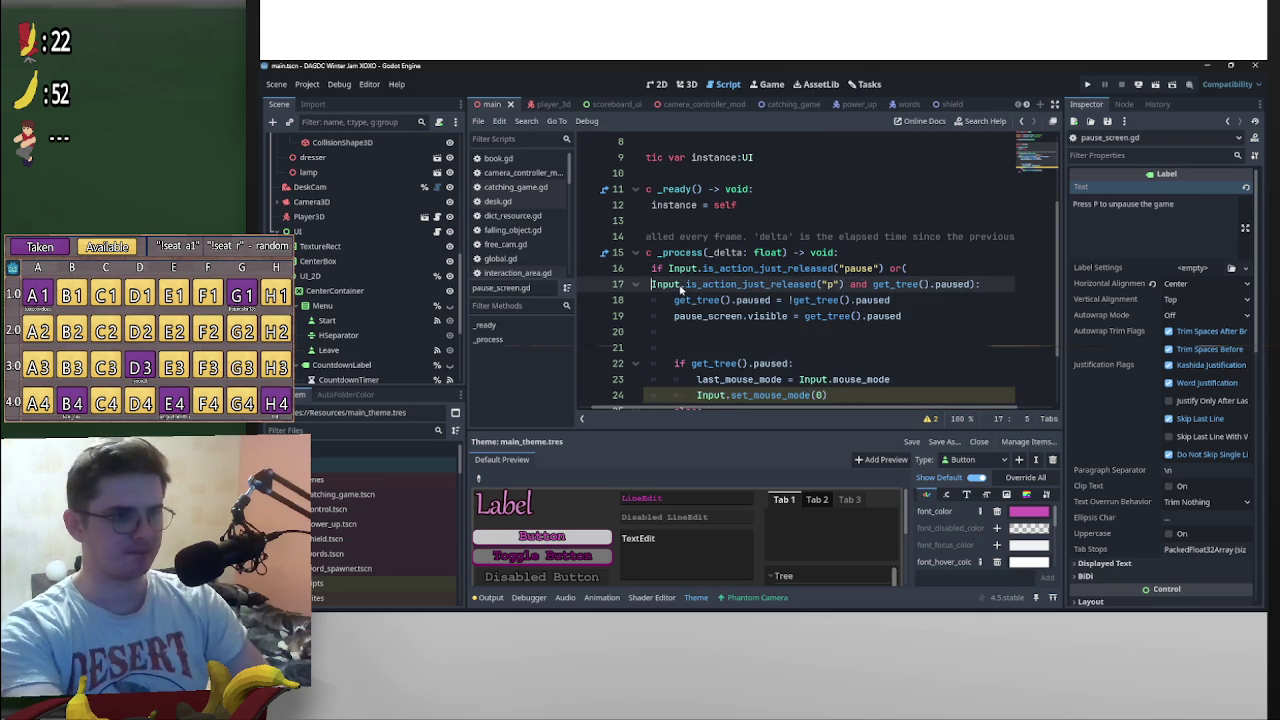
pyautogui.moveTo(680, 289)
pyautogui.click(987, 250)
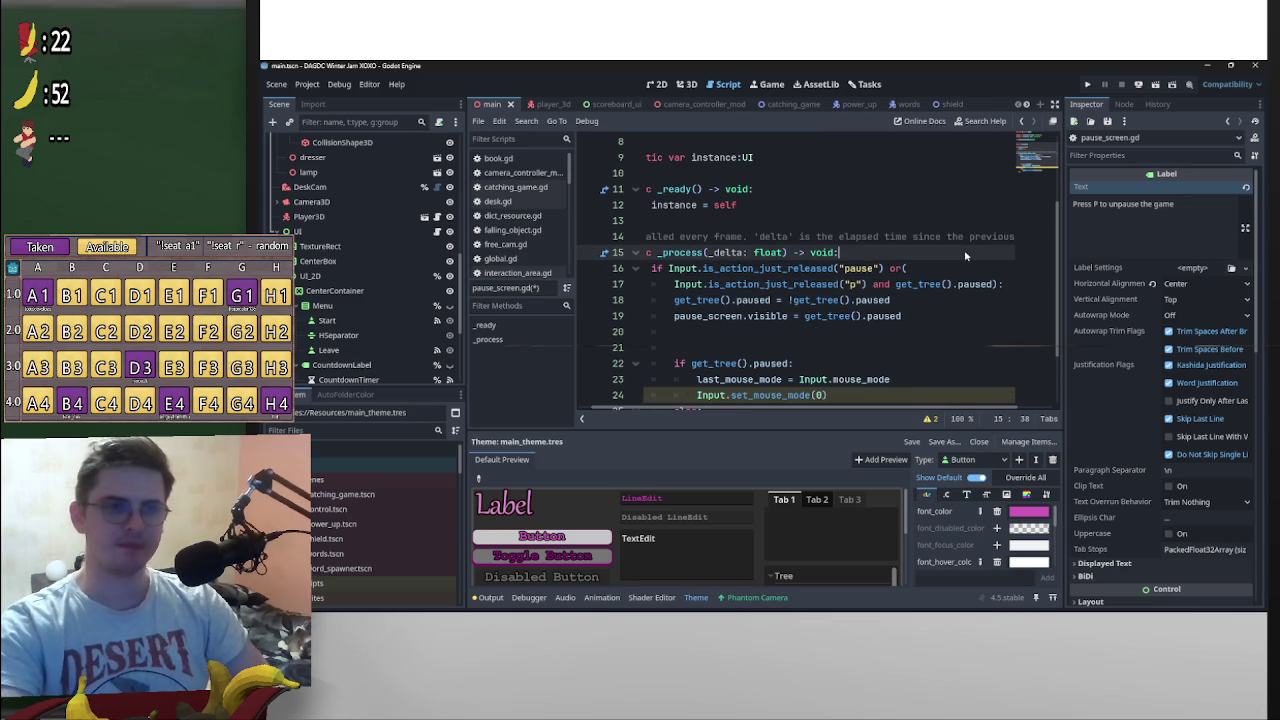
# Step: Run the project, press P until 'The game is Paused' shows, then stop the run
pyautogui.click(1156, 85)
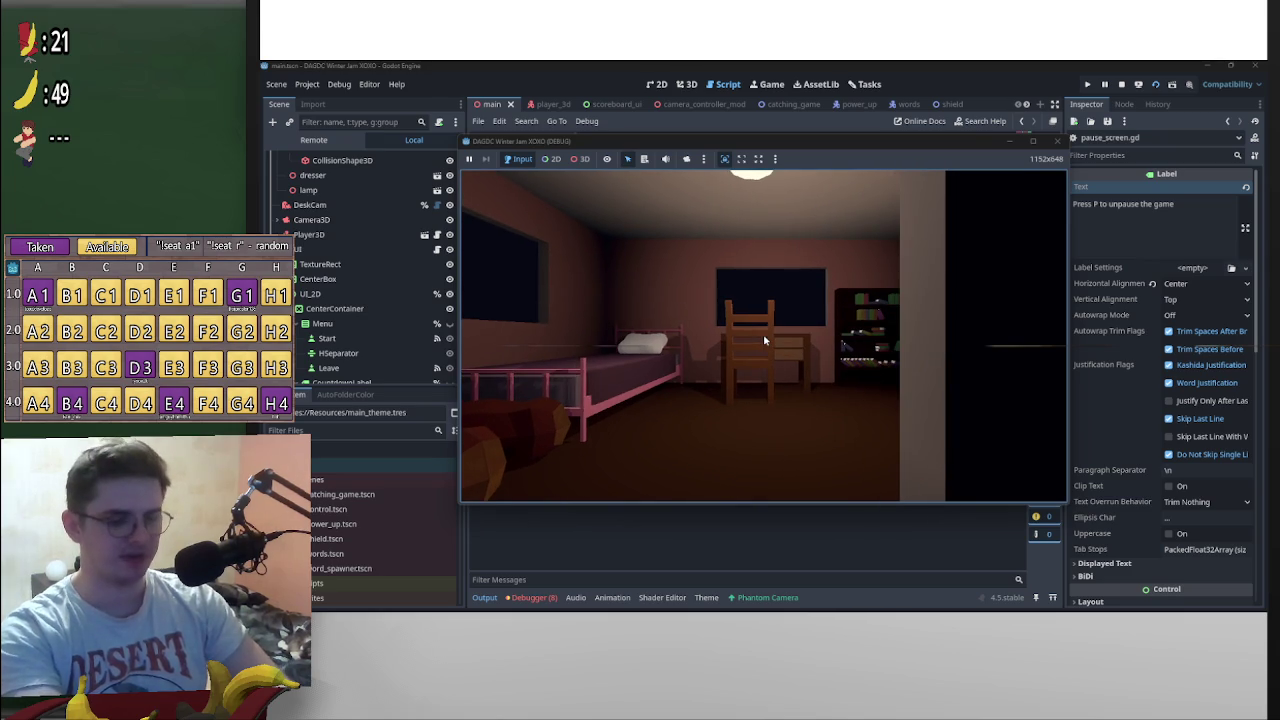
pyautogui.press('p')
pyautogui.press('p')
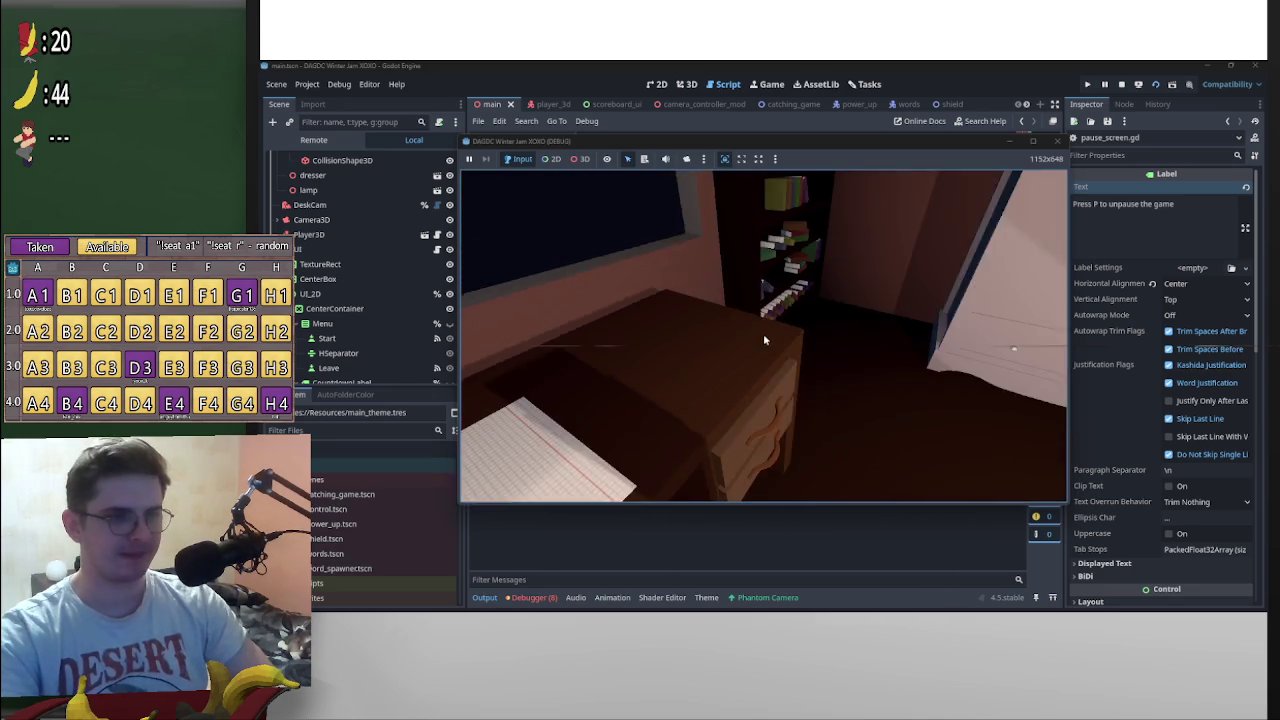
pyautogui.press('p')
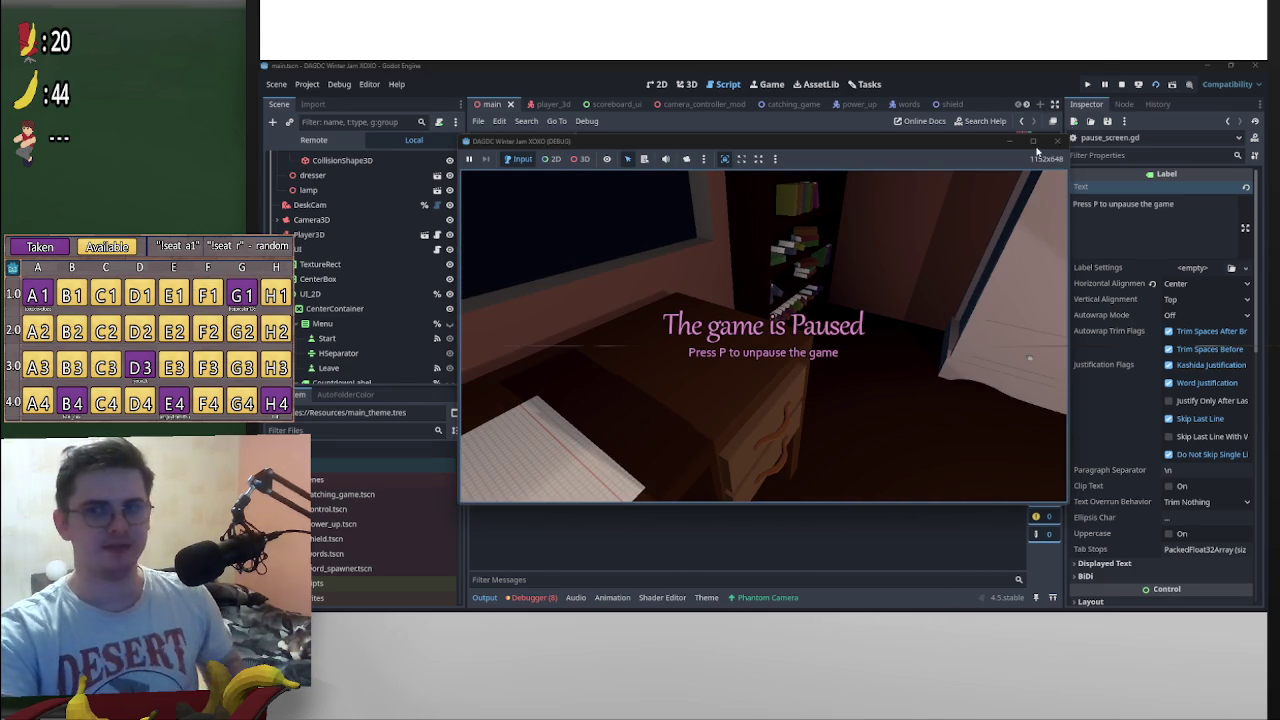
pyautogui.moveTo(1034, 142)
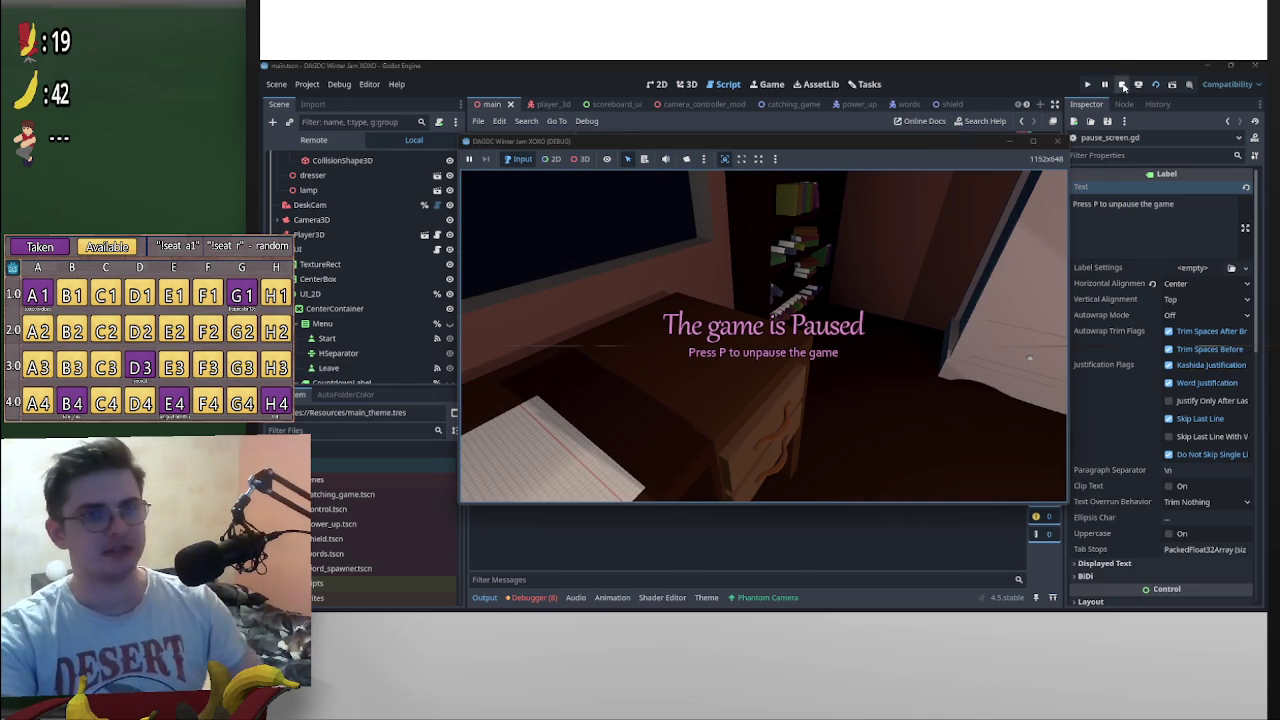
pyautogui.click(1122, 85)
# Step: Delete the empty line 21 before the mouse-mode block in pause_screen.gd
pyautogui.click(895, 285)
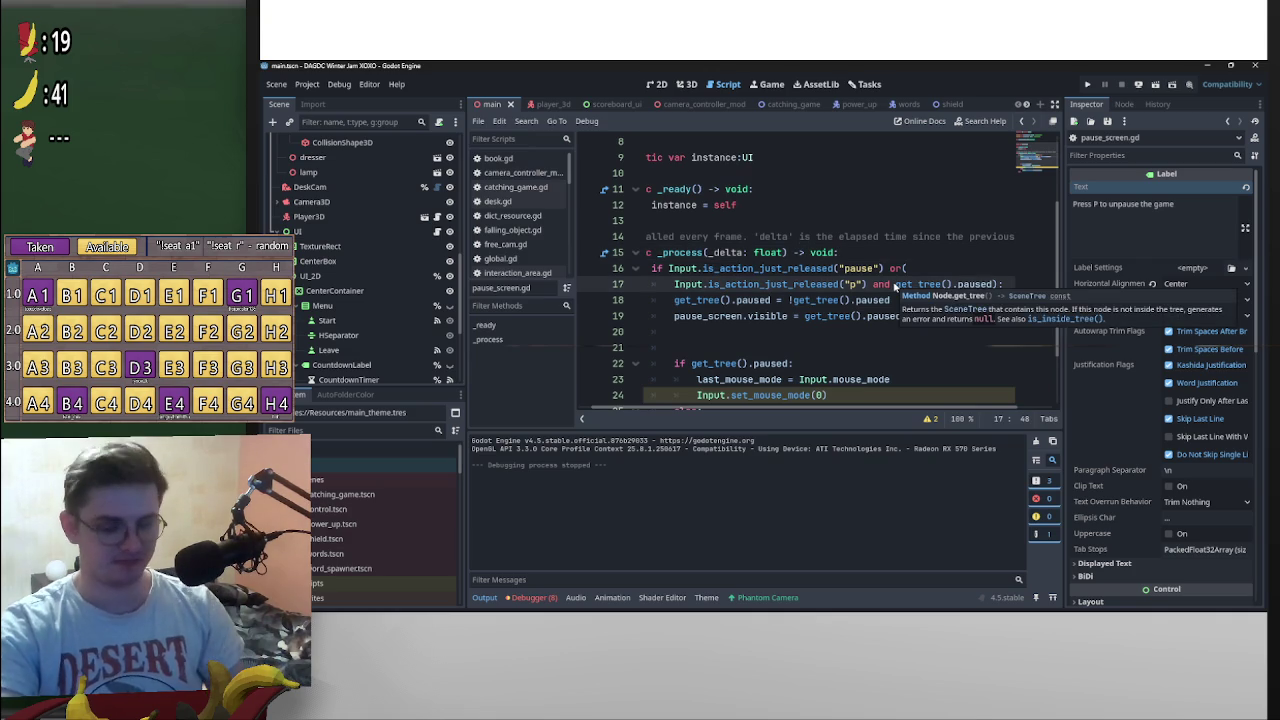
pyautogui.scroll(-2, 900, 320)
pyautogui.scroll(3, 900, 330)
pyautogui.scroll(-3, 1037, 353)
pyautogui.scroll(3, 1058, 350)
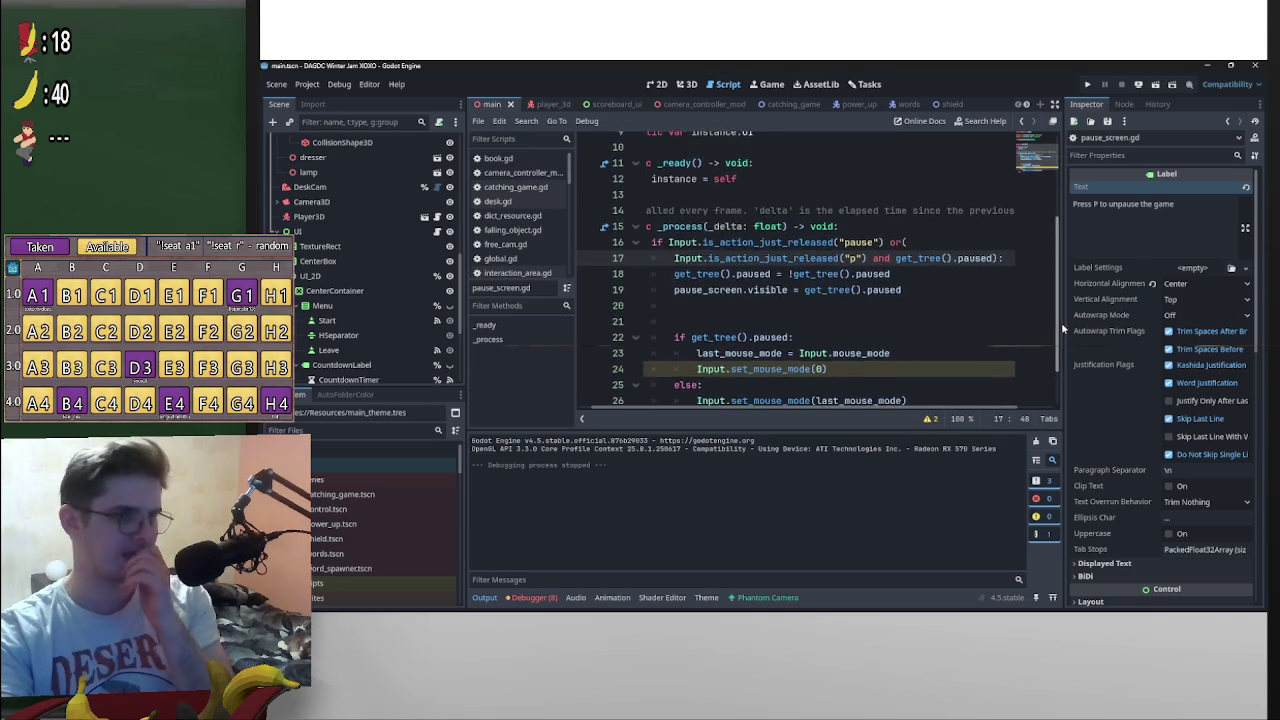
pyautogui.scroll(-2, 1062, 350)
pyautogui.scroll(-1, 1065, 352)
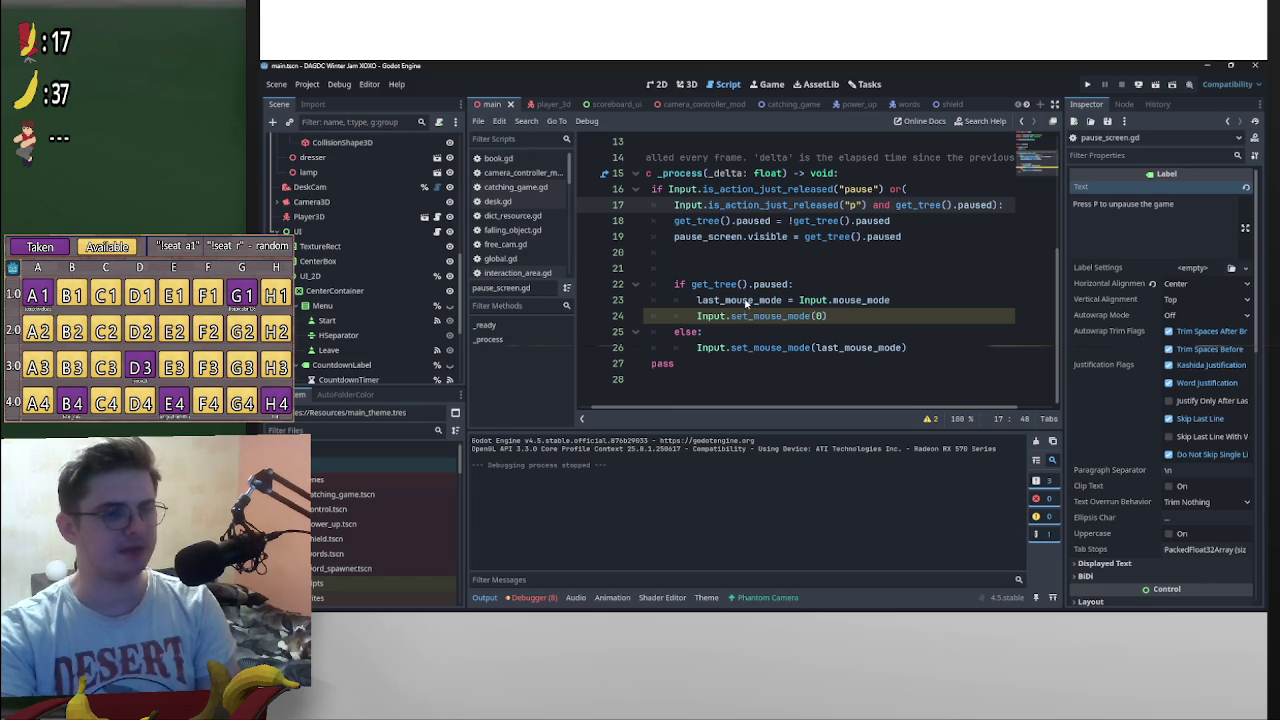
pyautogui.click(904, 265)
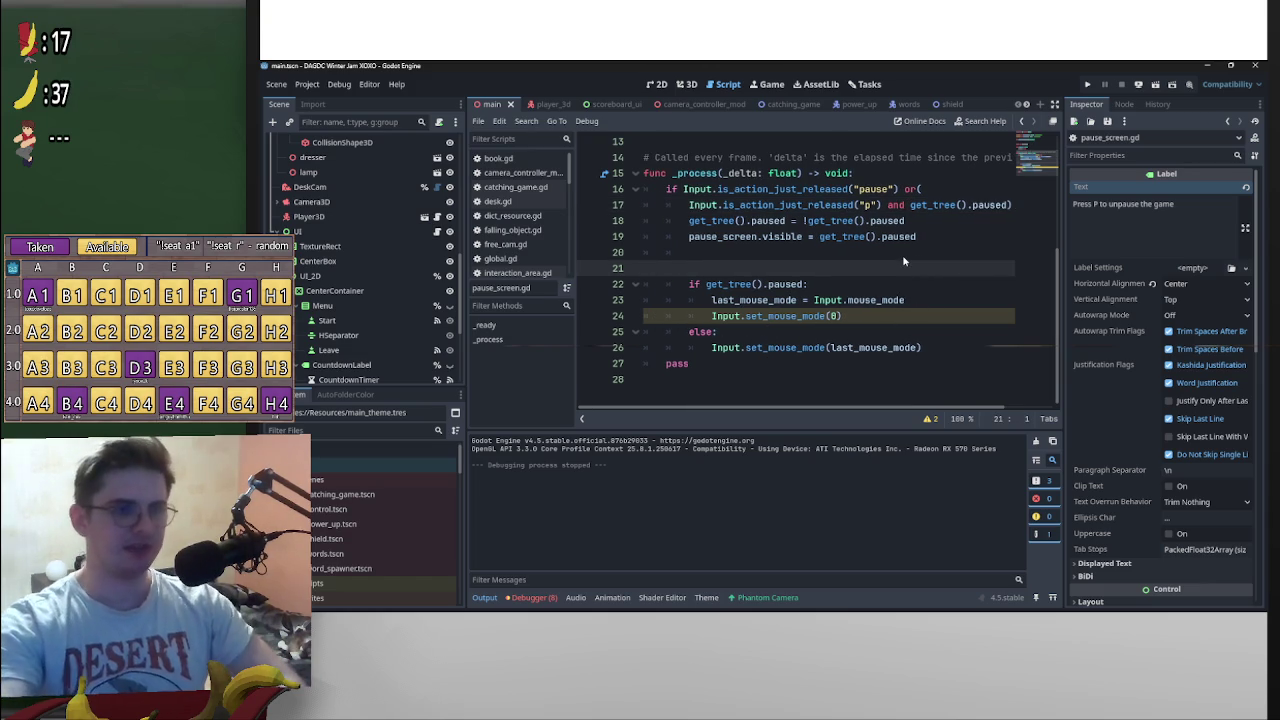
pyautogui.press('BackSpace')
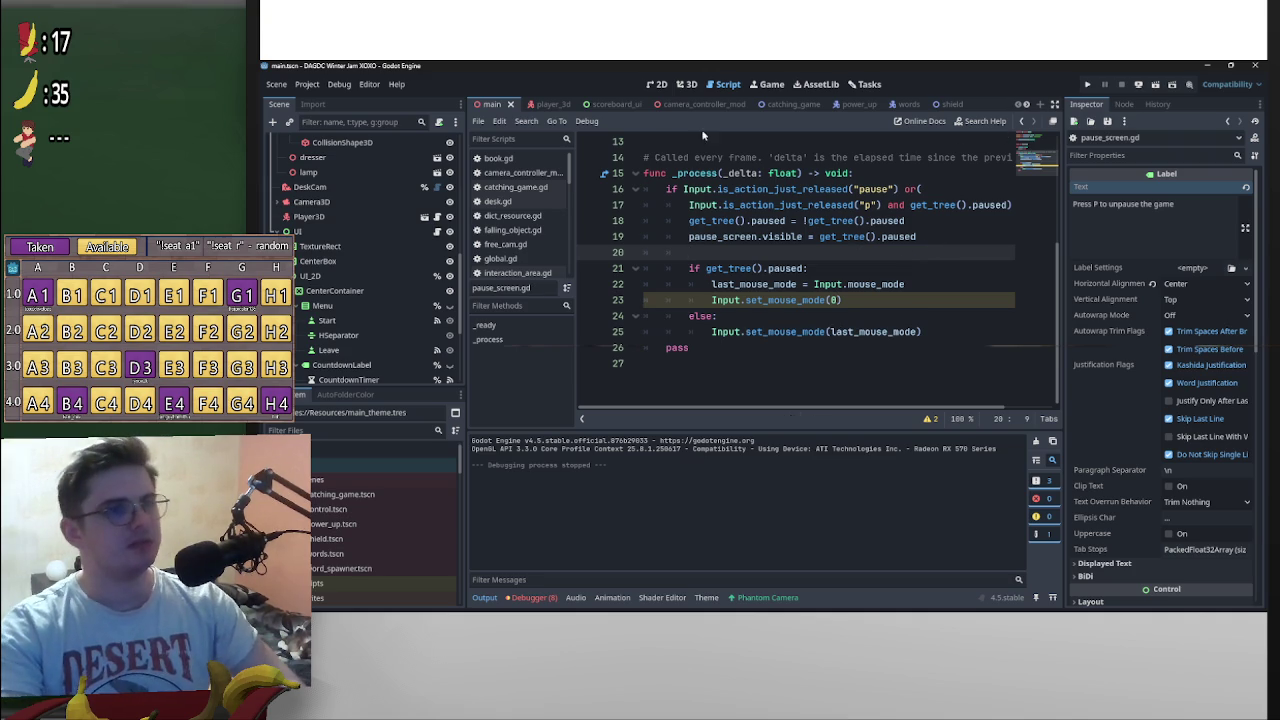
# Step: Switch to player_3d.gd and inspect the phys_state setter on lines 13–15
pyautogui.click(548, 104)
pyautogui.scroll(-2, 789, 302)
pyautogui.scroll(1, 789, 303)
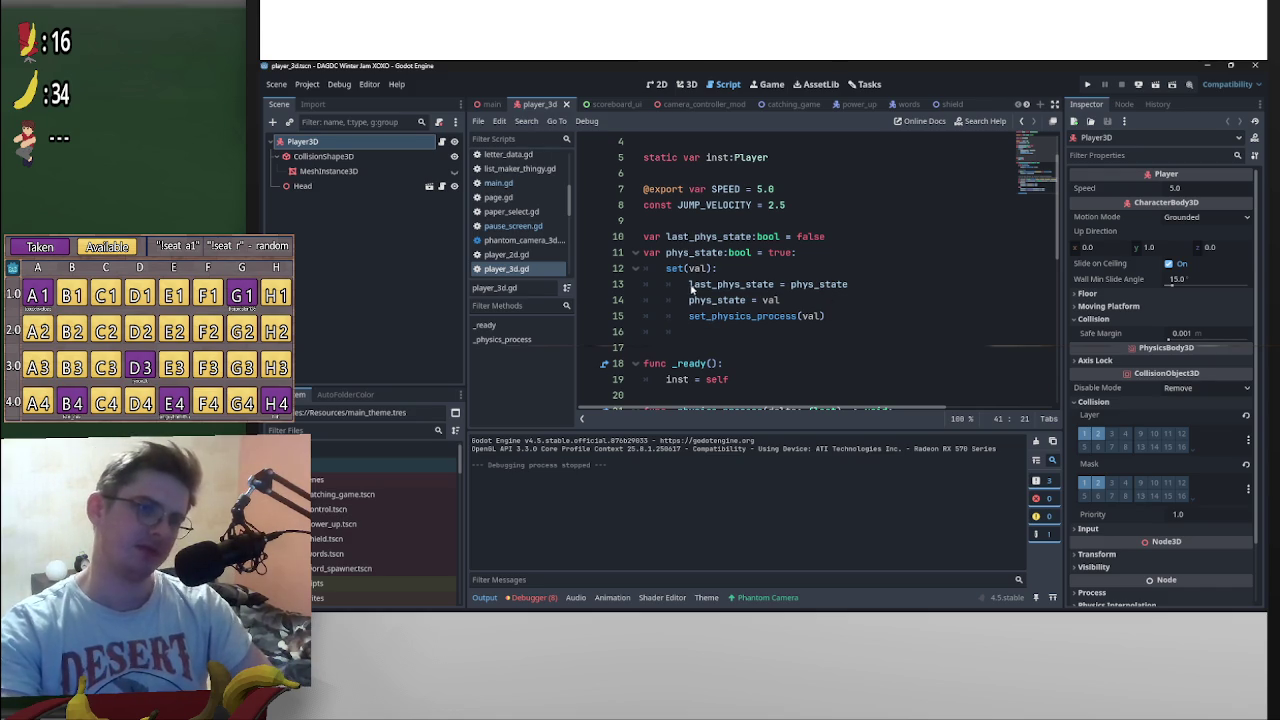
pyautogui.moveTo(690, 288); pyautogui.dragTo(937, 283)
pyautogui.moveTo(688, 306); pyautogui.dragTo(962, 307)
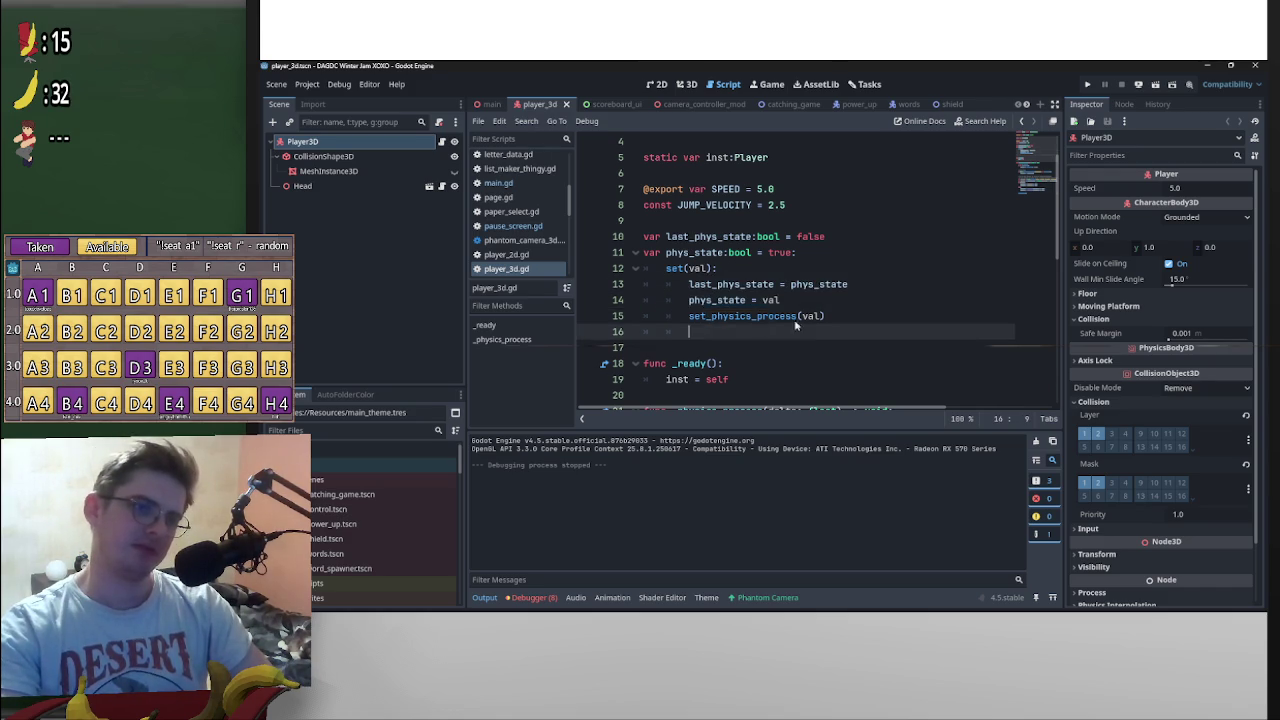
pyautogui.click(666, 317)
pyautogui.scroll(-3, 870, 320)
pyautogui.scroll(1, 880, 320)
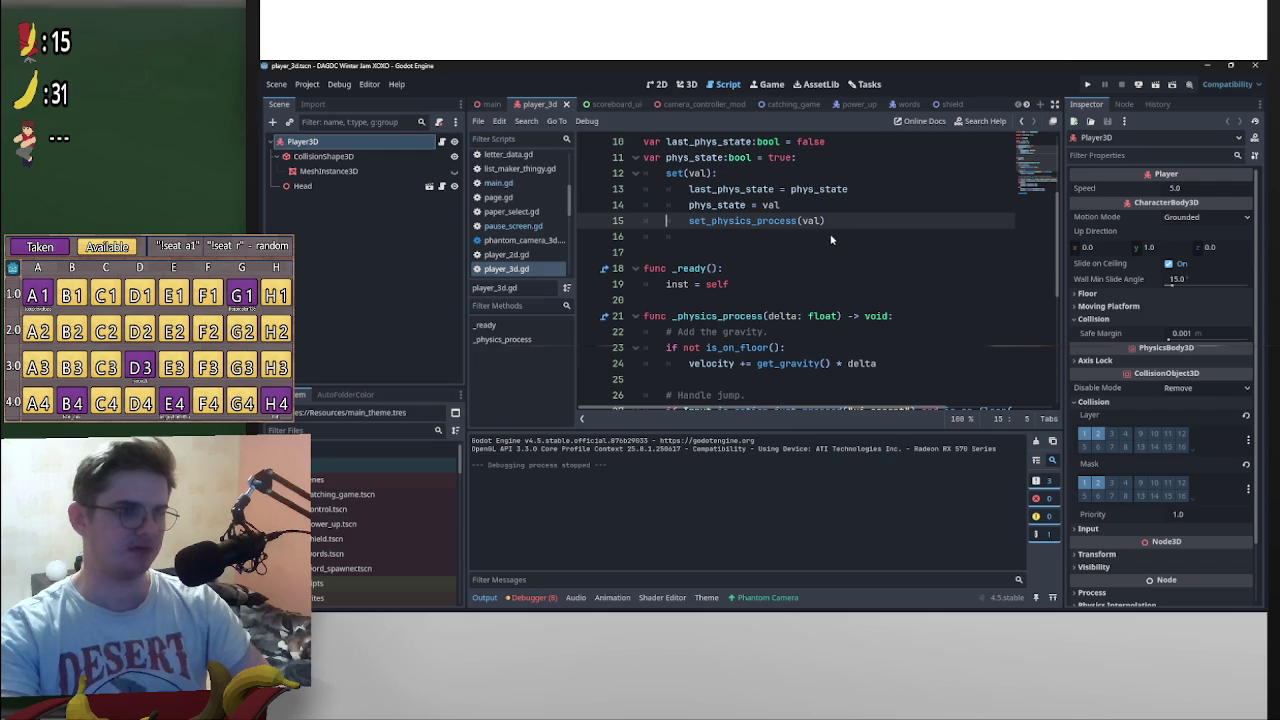
# Step: Add print(val) on a new line after set_physics_process(val) in the setter
pyautogui.press('Return')
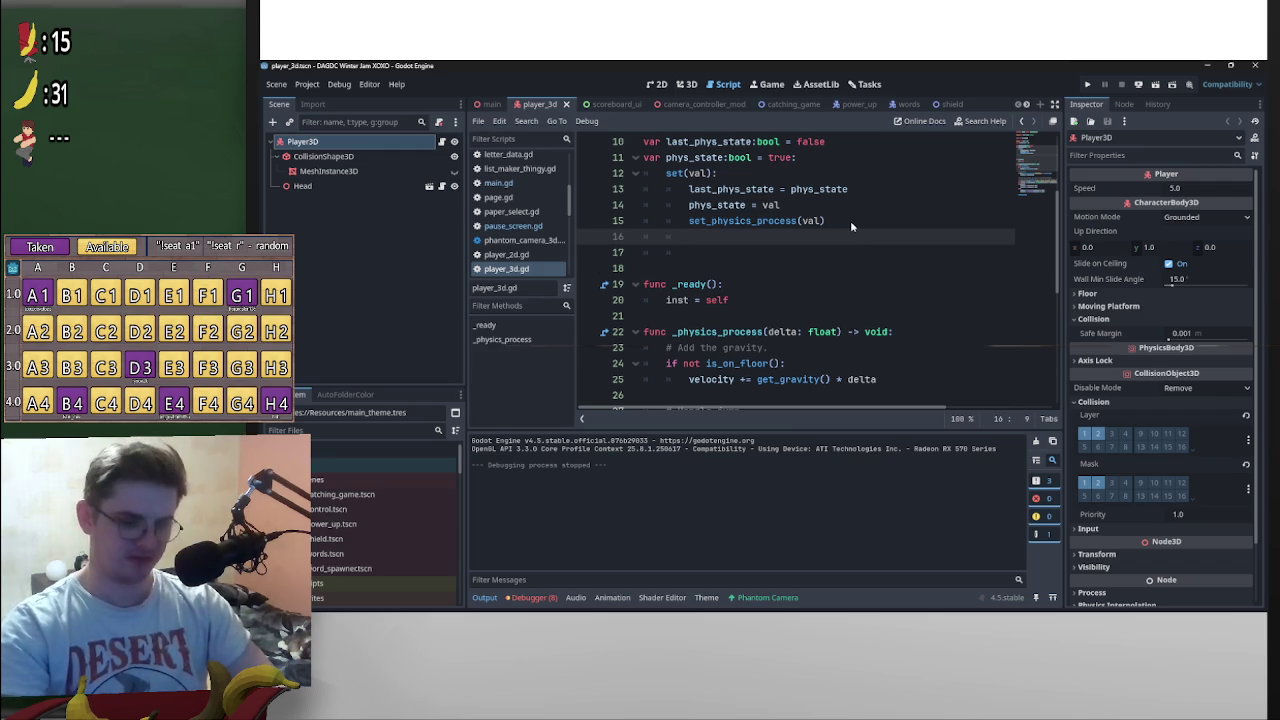
pyautogui.write('print(val')
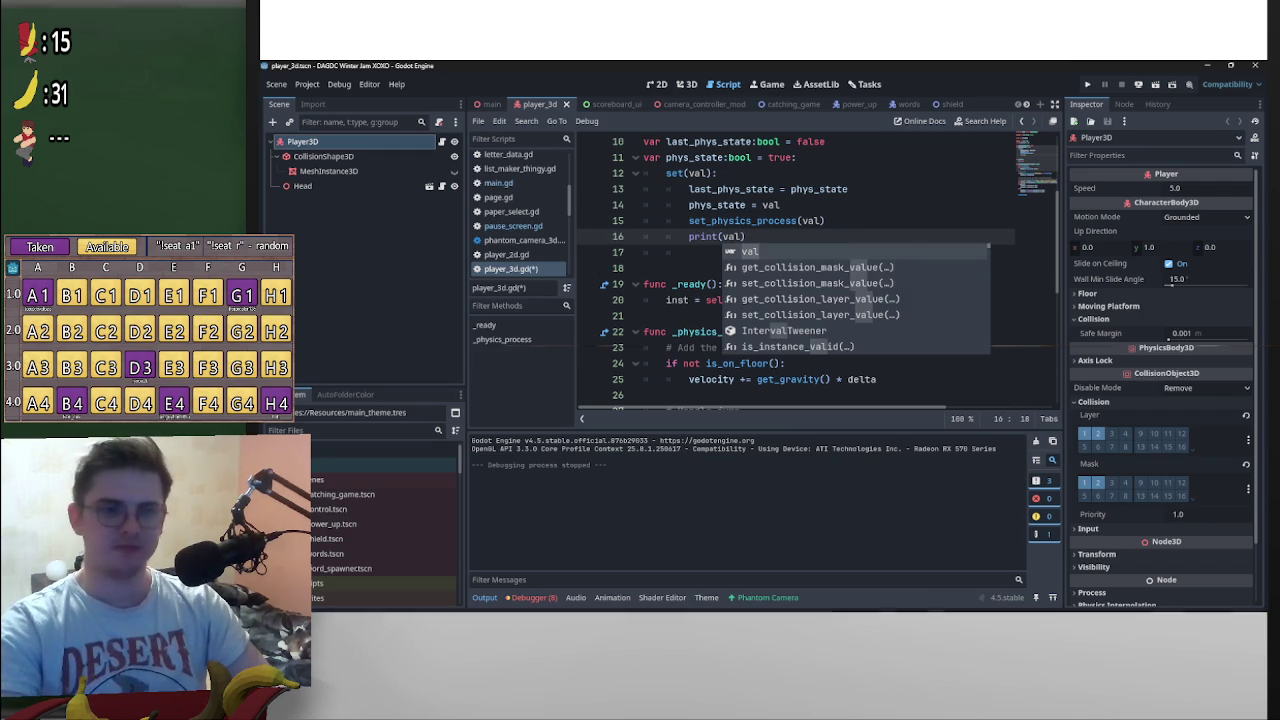
pyautogui.moveTo(878, 601)
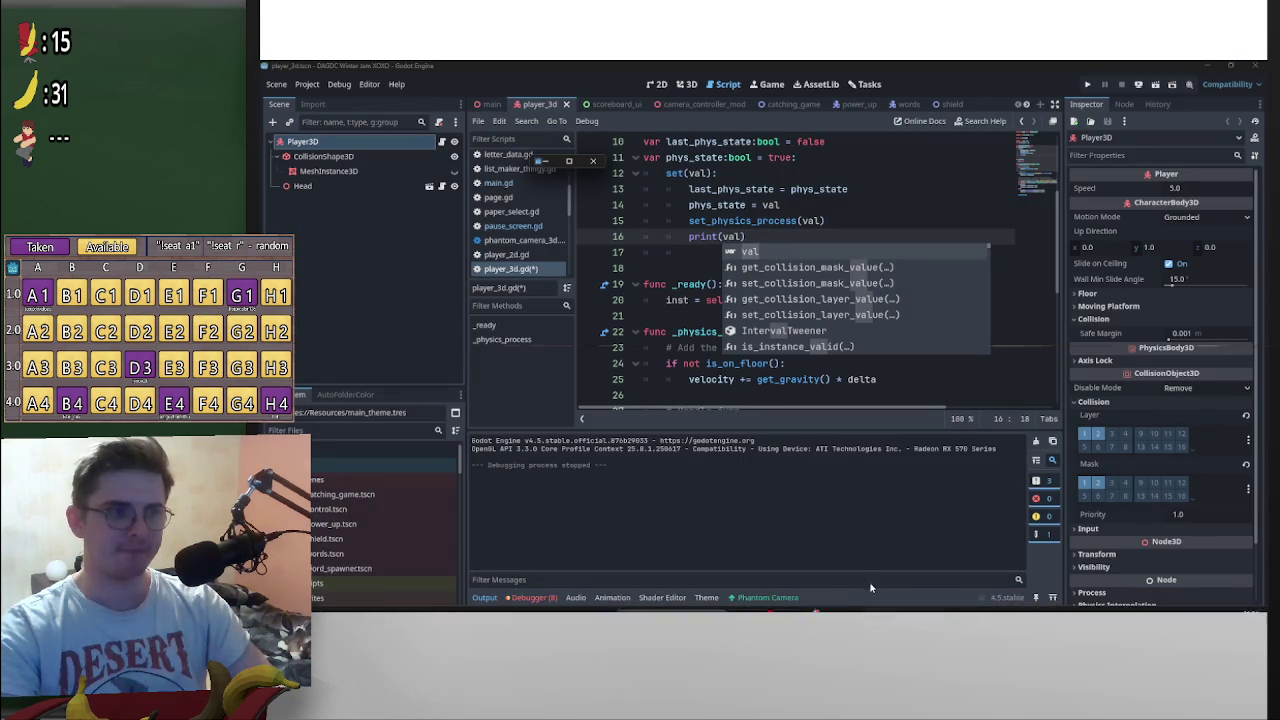
pyautogui.click(568, 161)
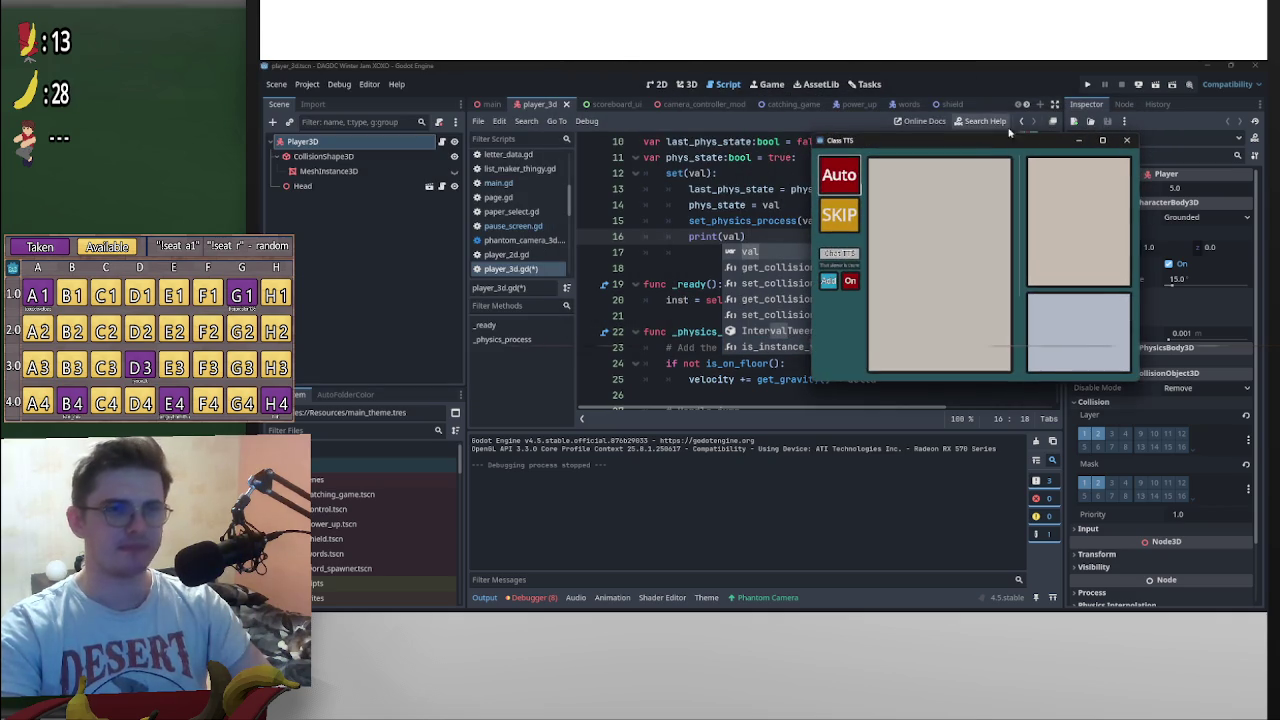
pyautogui.click(1077, 140)
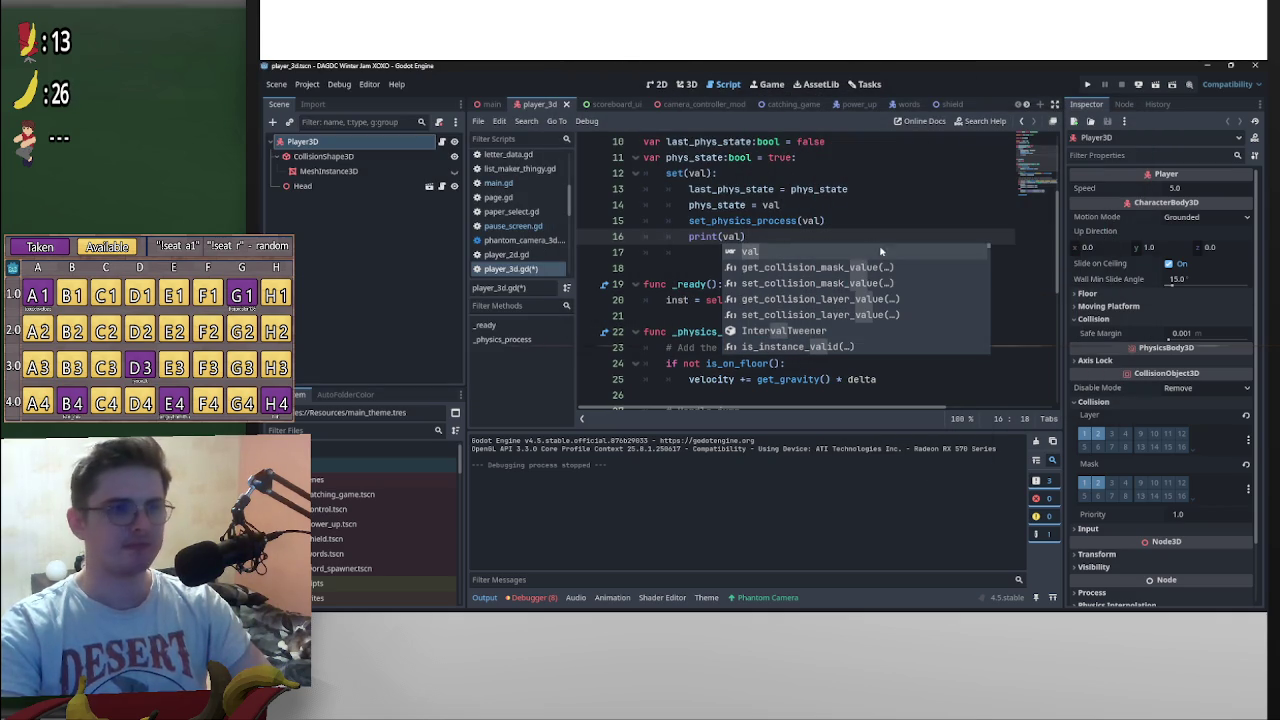
pyautogui.write(')')
pyautogui.scroll(2, 800, 320)
pyautogui.scroll(-2, 801, 317)
pyautogui.scroll(2, 801, 317)
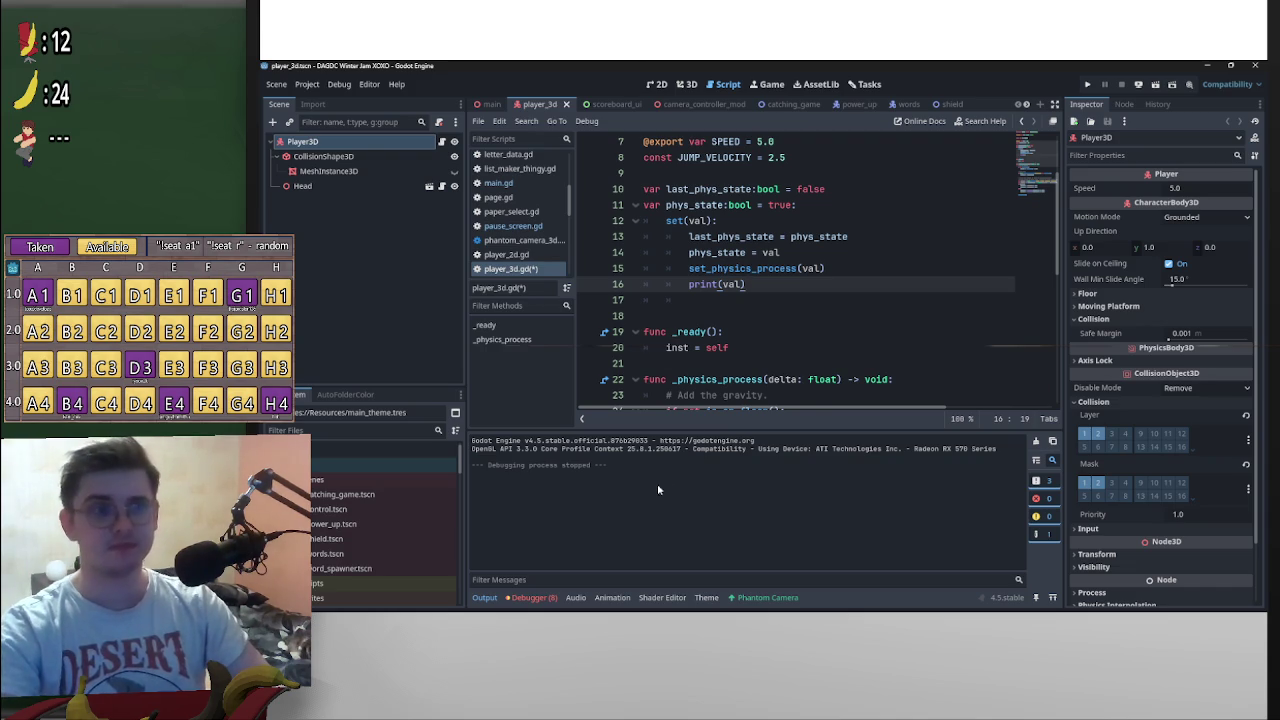
pyautogui.click(798, 256)
# Step: Save, run the game with F5, start the notebook minigame with E, then stop
pyautogui.hotkey('ctrl', 's')
pyautogui.click(500, 105)
pyautogui.press('F5')
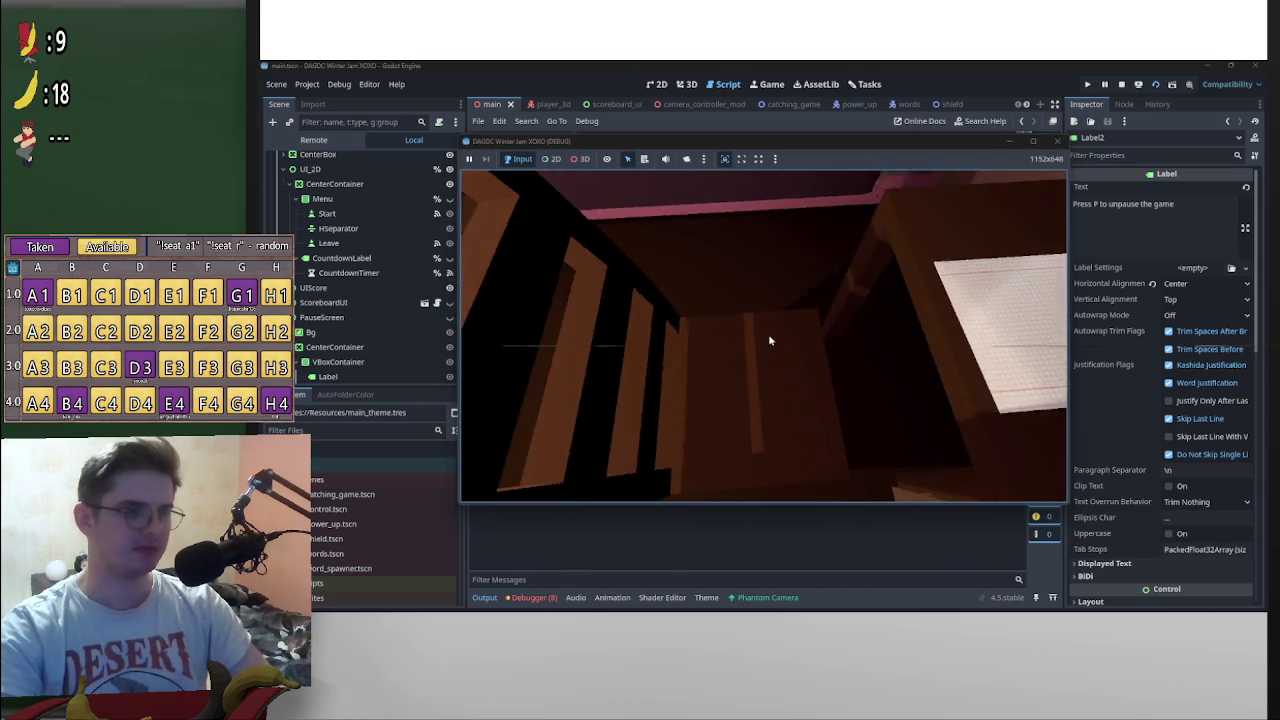
pyautogui.press('e')
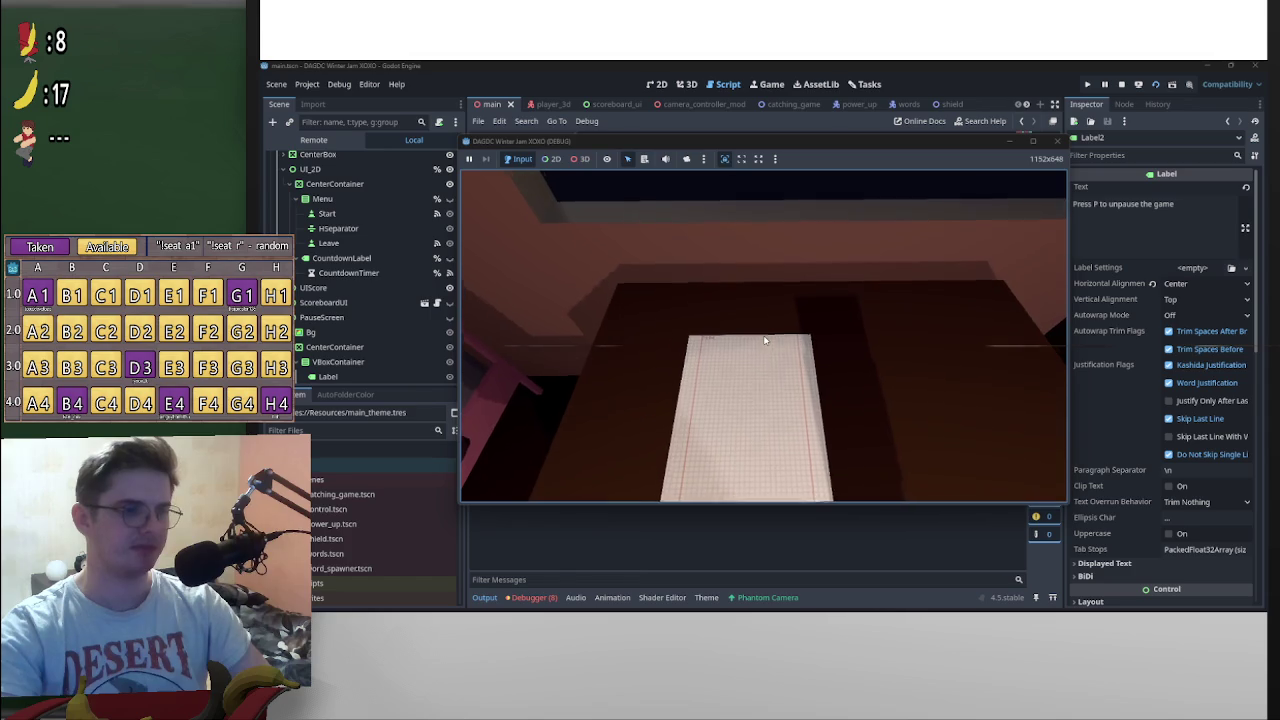
pyautogui.click(1121, 84)
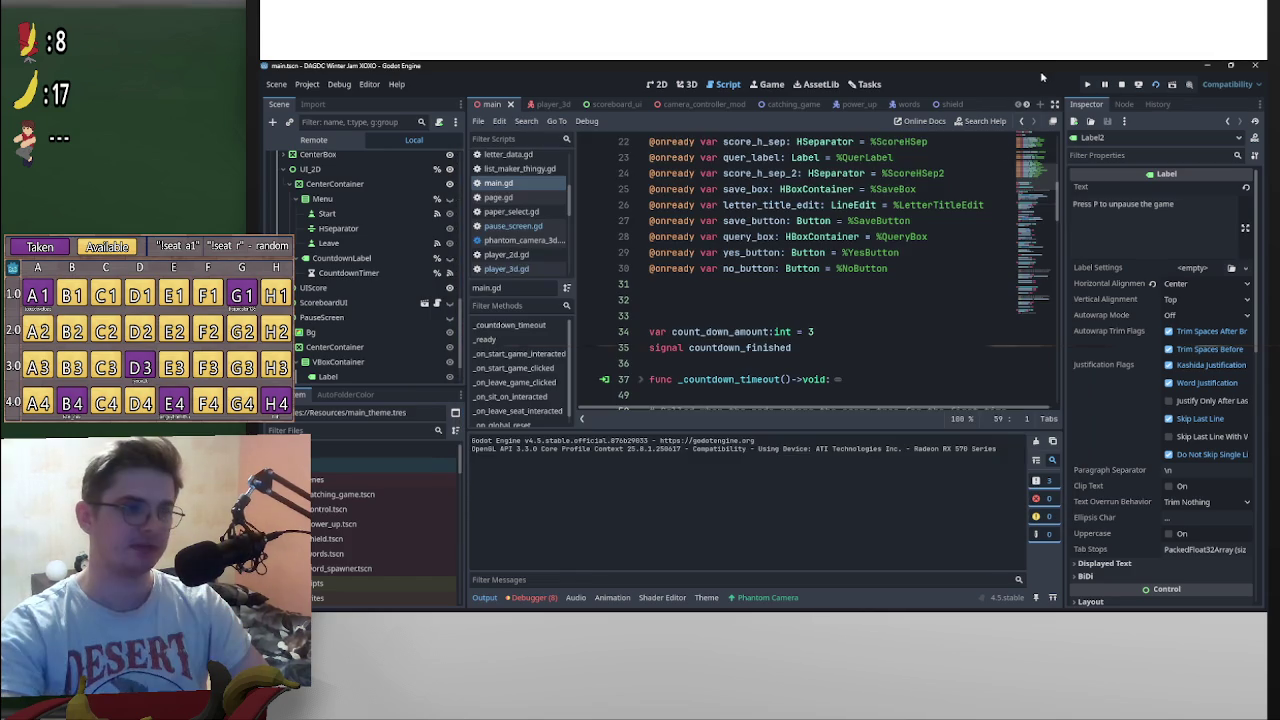
pyautogui.scroll(-10, 769, 343)
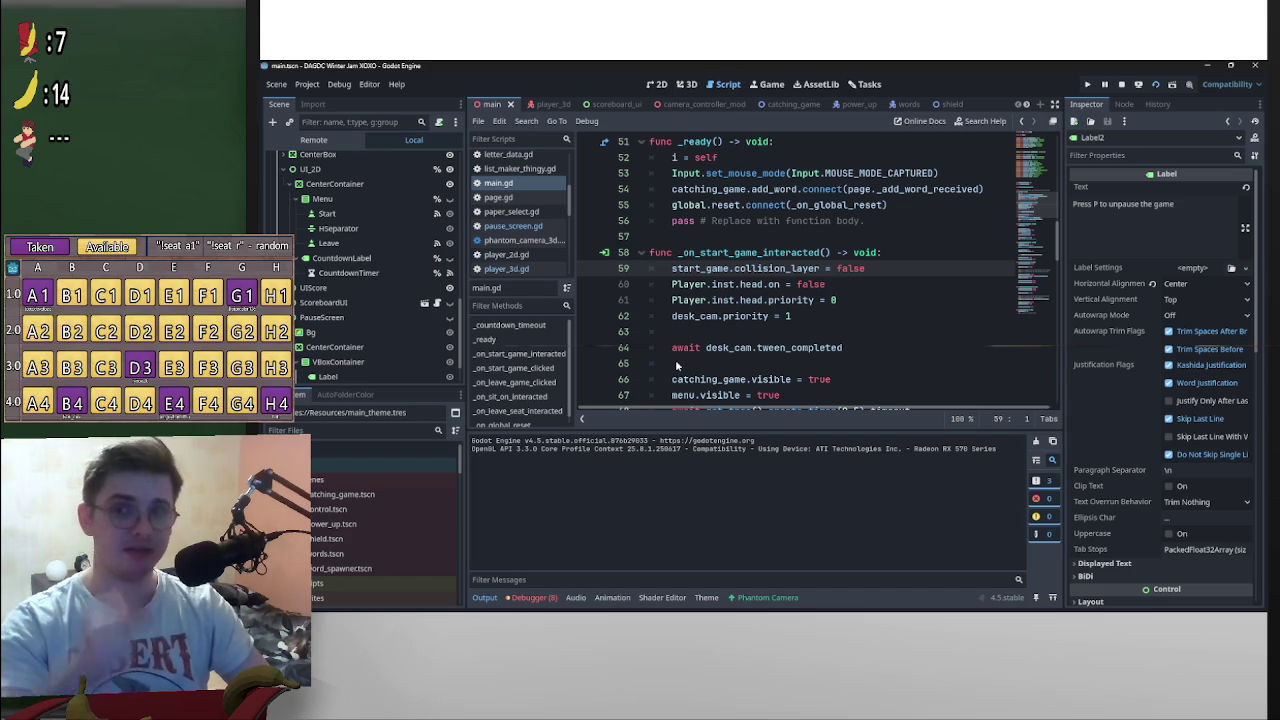
pyautogui.scroll(-2, 781, 340)
pyautogui.scroll(2, 781, 340)
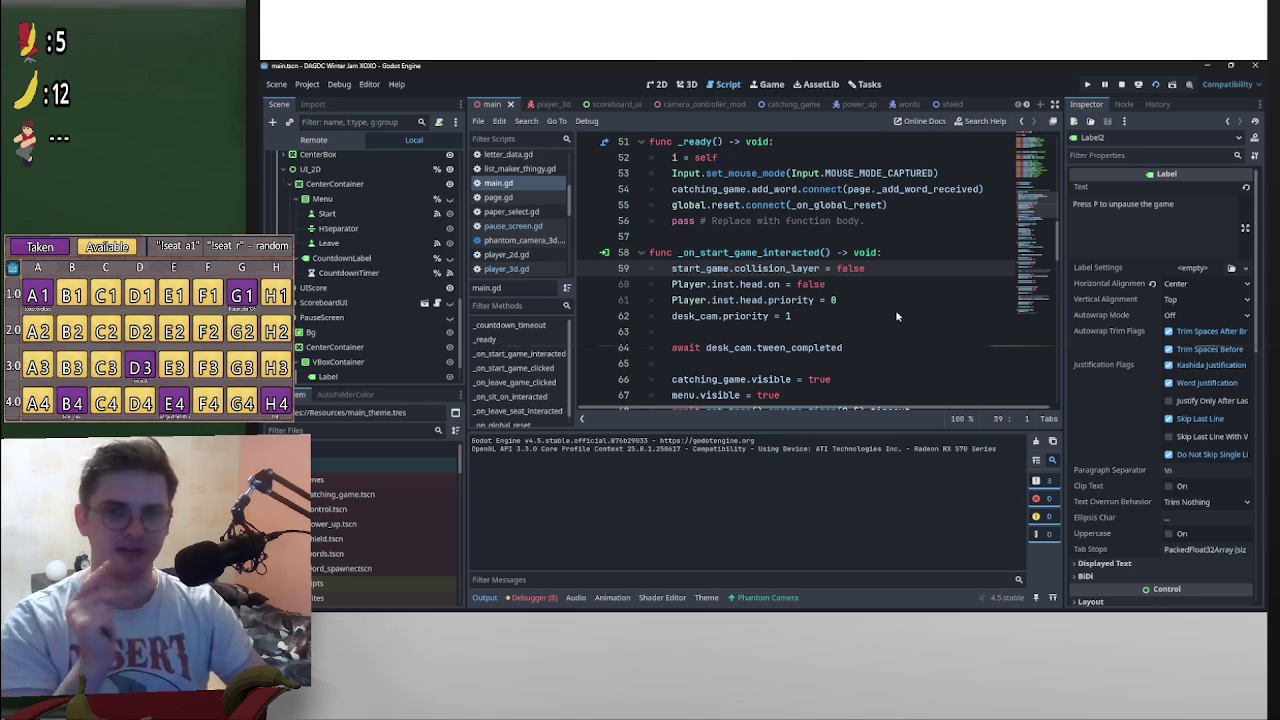
pyautogui.scroll(2, 880, 300)
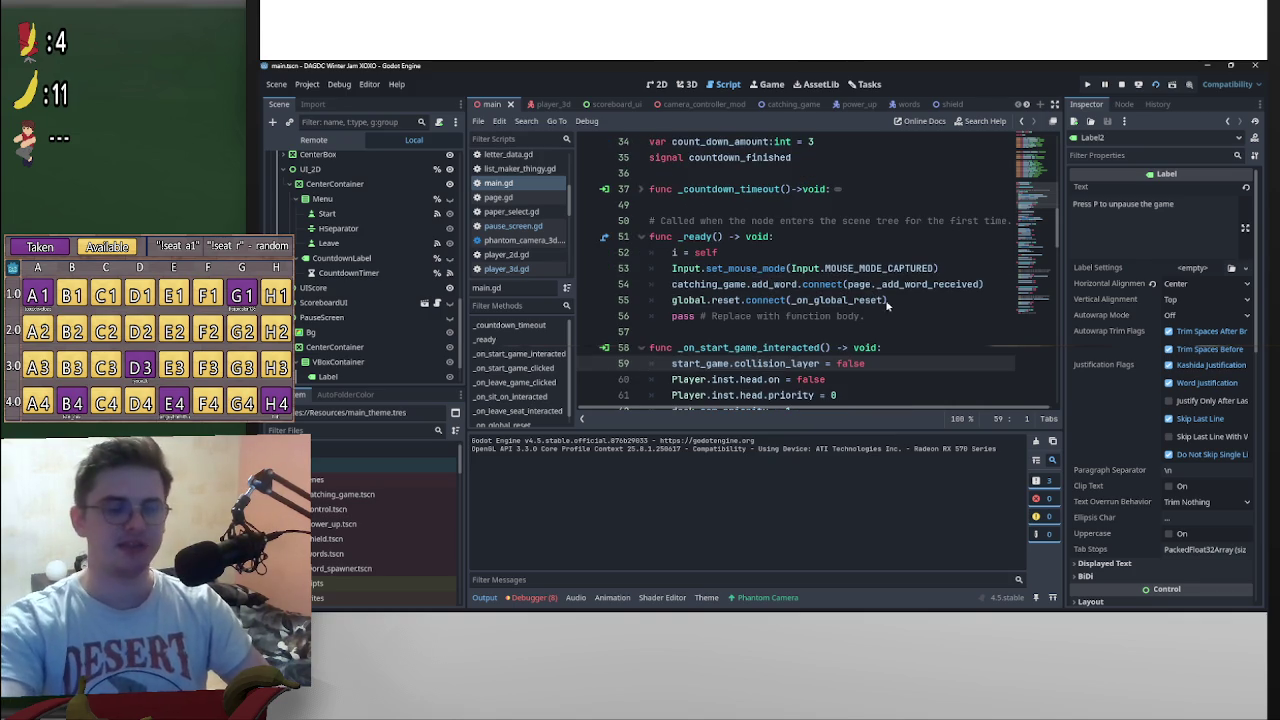
pyautogui.scroll(-3, 865, 303)
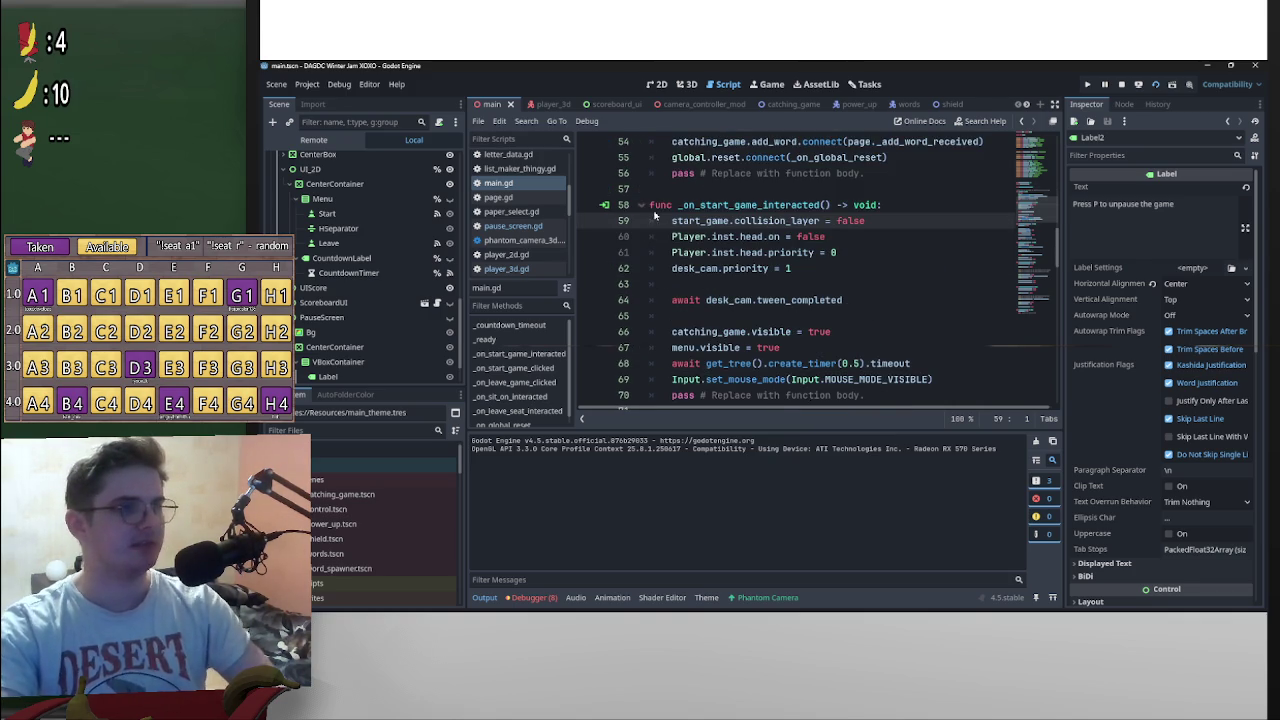
pyautogui.scroll(3, 395, 310)
pyautogui.scroll(-2, 384, 300)
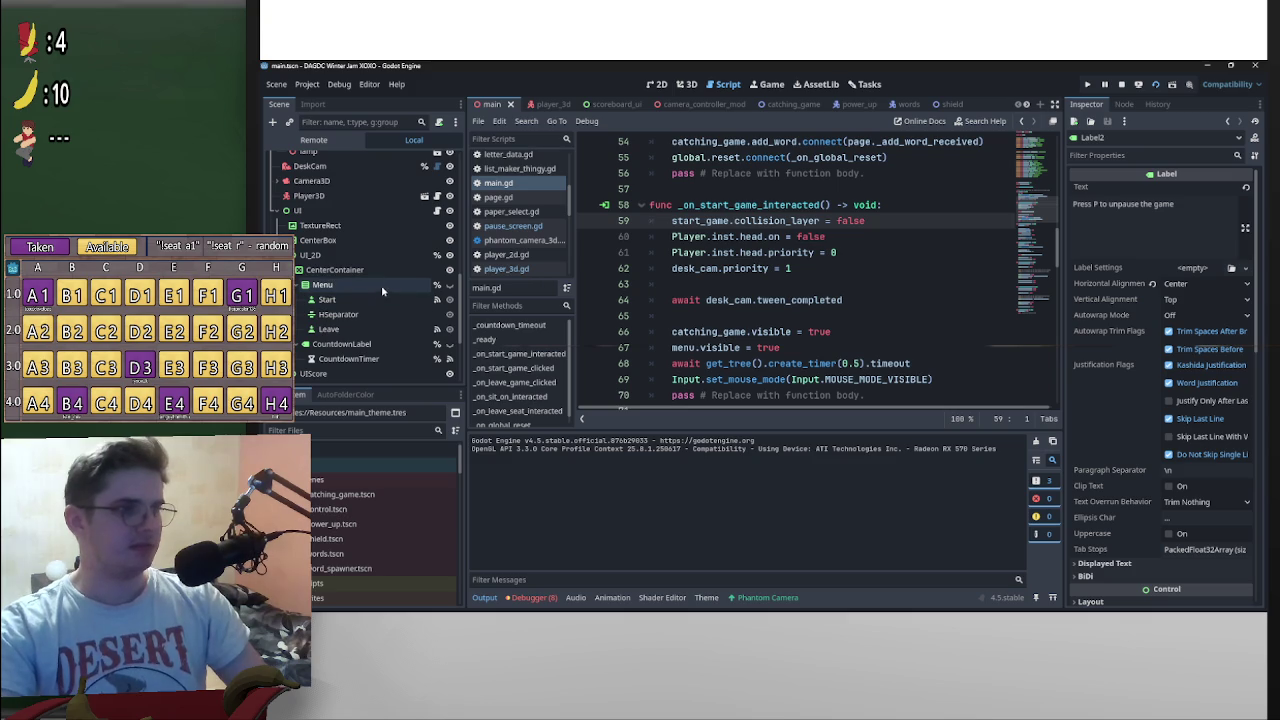
# Step: In the 2D view, toggle the Menu node's visibility on and back off
pyautogui.click(656, 84)
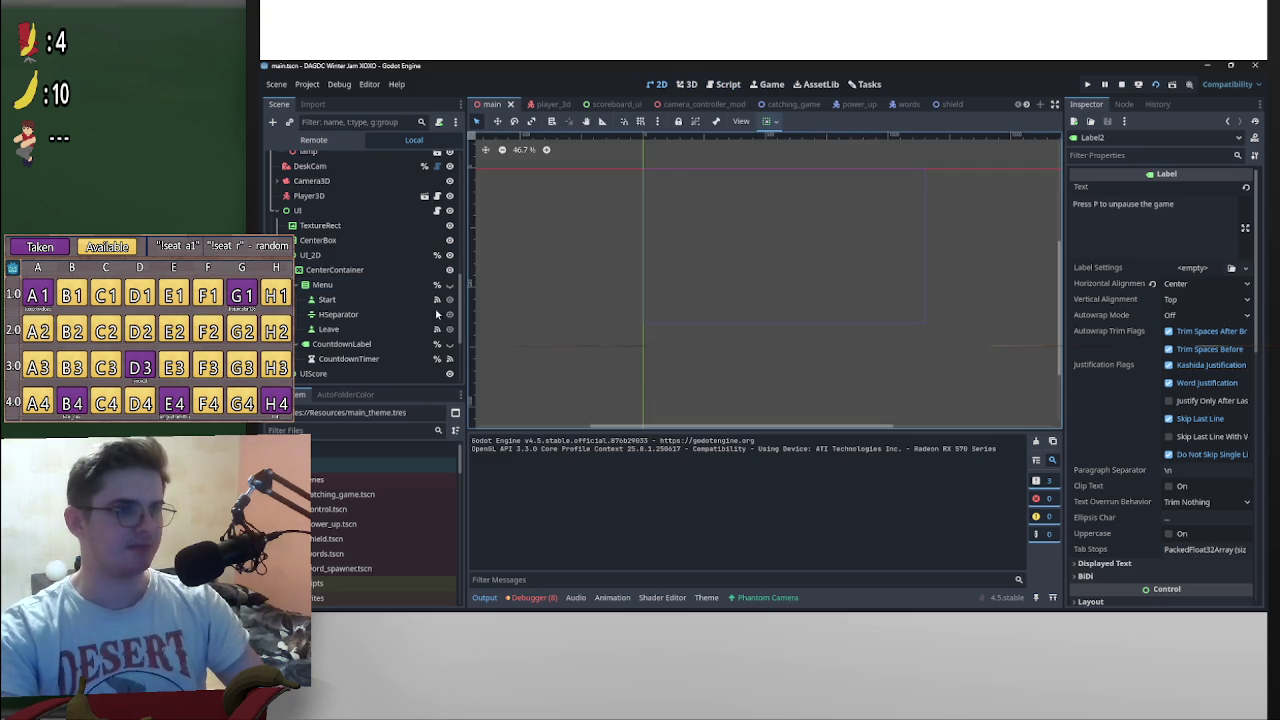
pyautogui.click(449, 284)
pyautogui.click(449, 284)
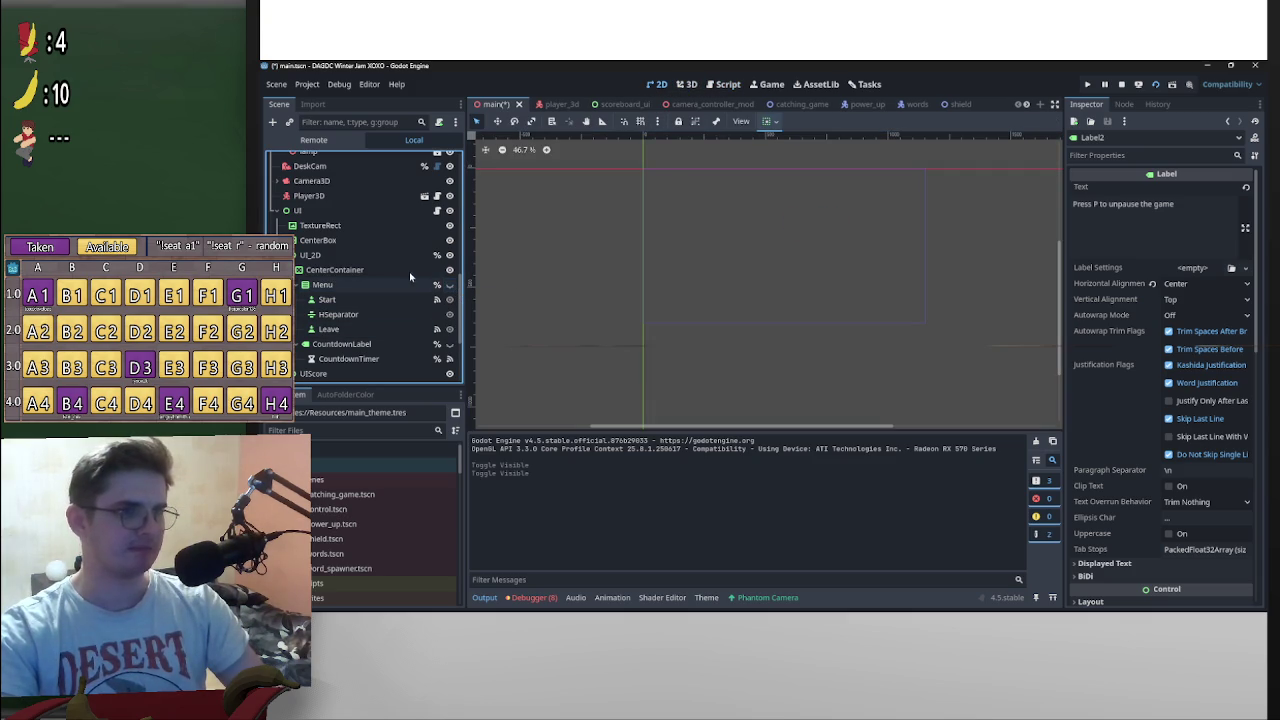
pyautogui.scroll(3, 389, 292)
pyautogui.scroll(-3, 405, 330)
pyautogui.scroll(8, 407, 333)
pyautogui.scroll(5, 408, 336)
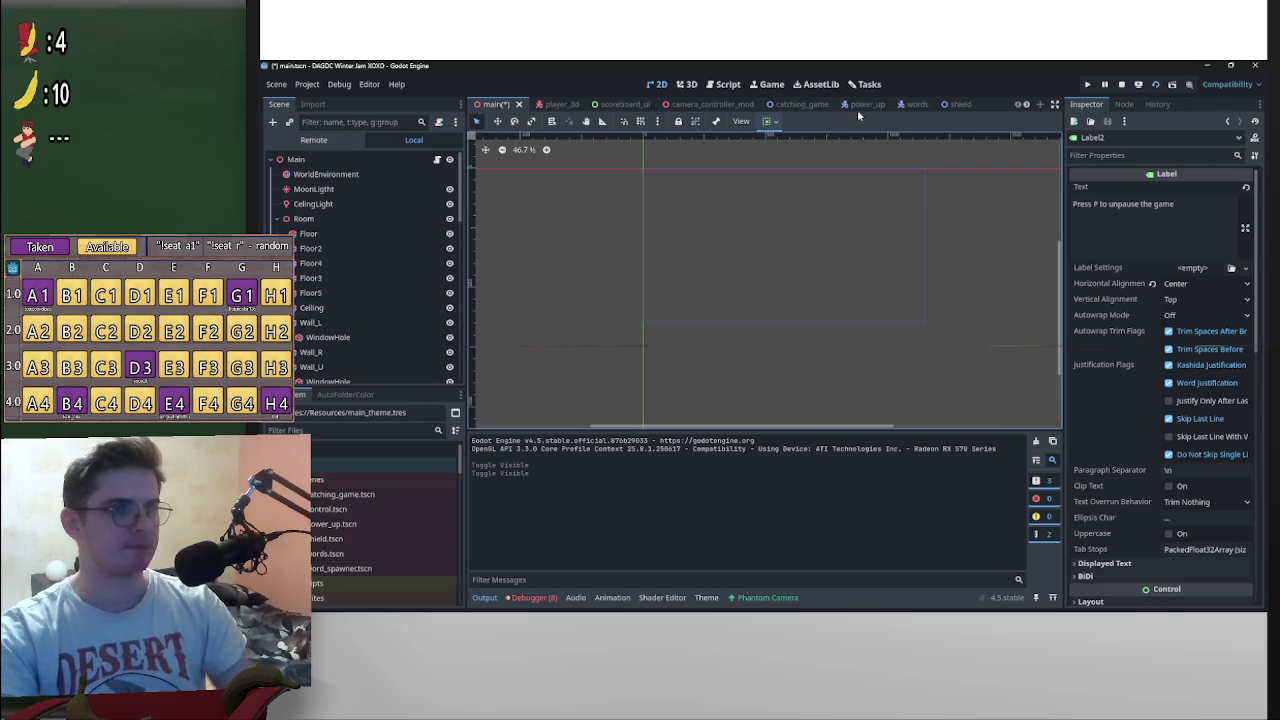
# Step: In the 3D room, select the desk's StartGame area and open its interacted signal function
pyautogui.click(685, 85)
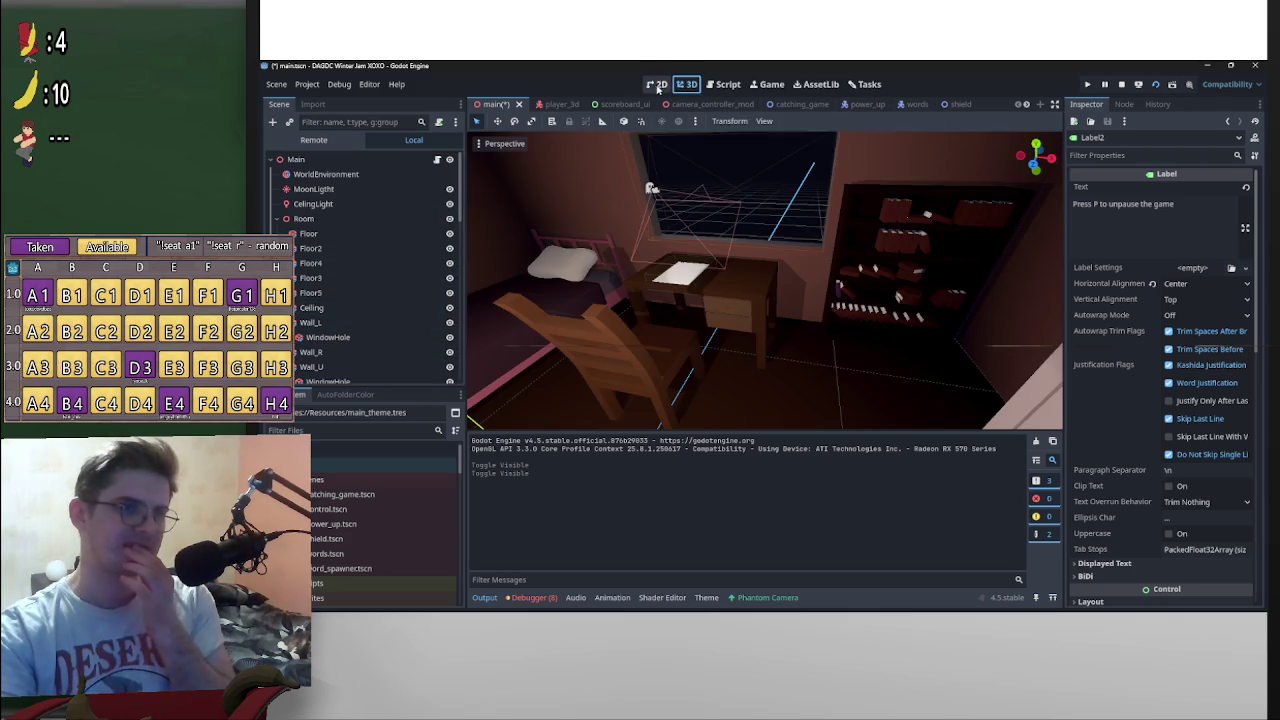
pyautogui.click(558, 266)
pyautogui.press('f')
pyautogui.moveTo(763, 346); pyautogui.dragTo(764, 346)
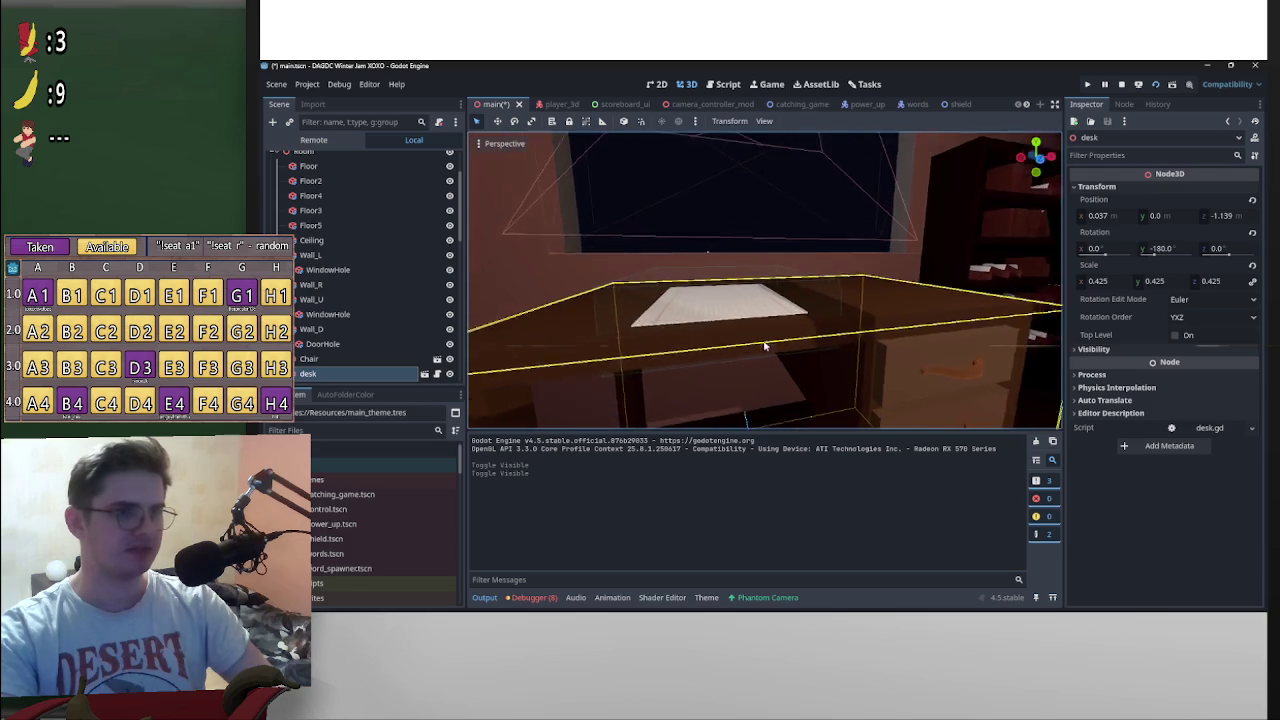
pyautogui.click(705, 290)
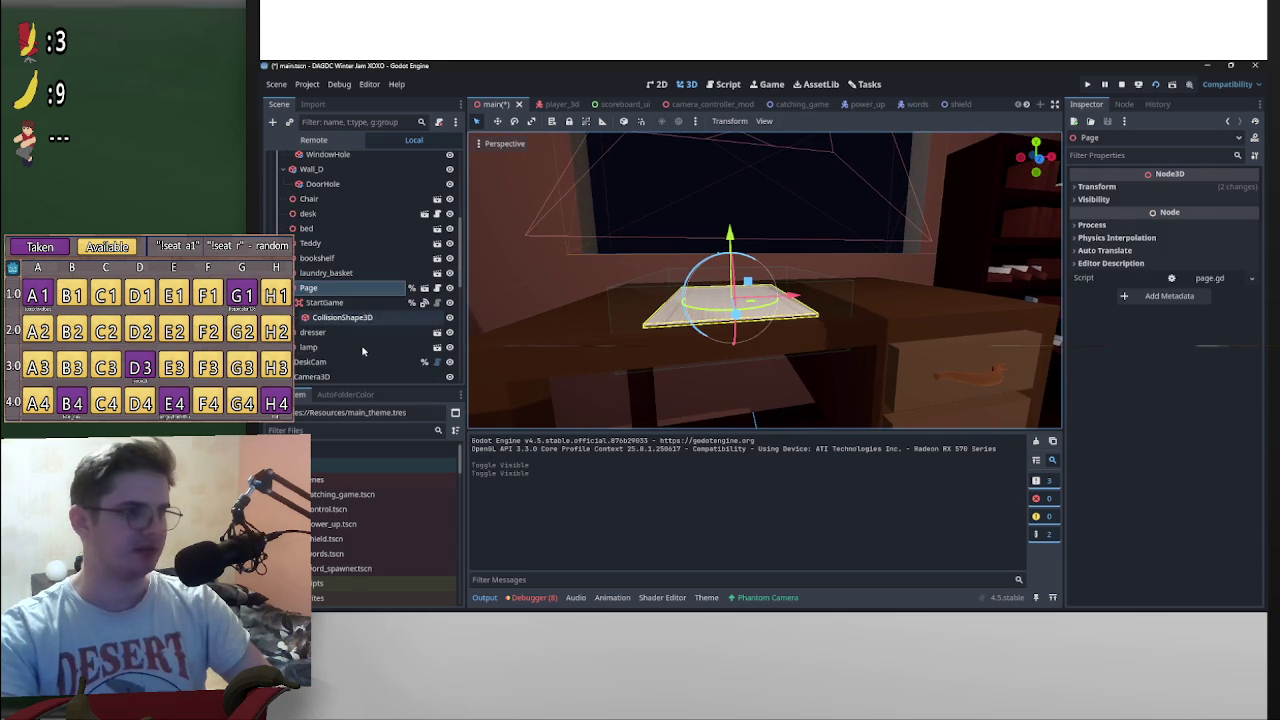
pyautogui.click(325, 302)
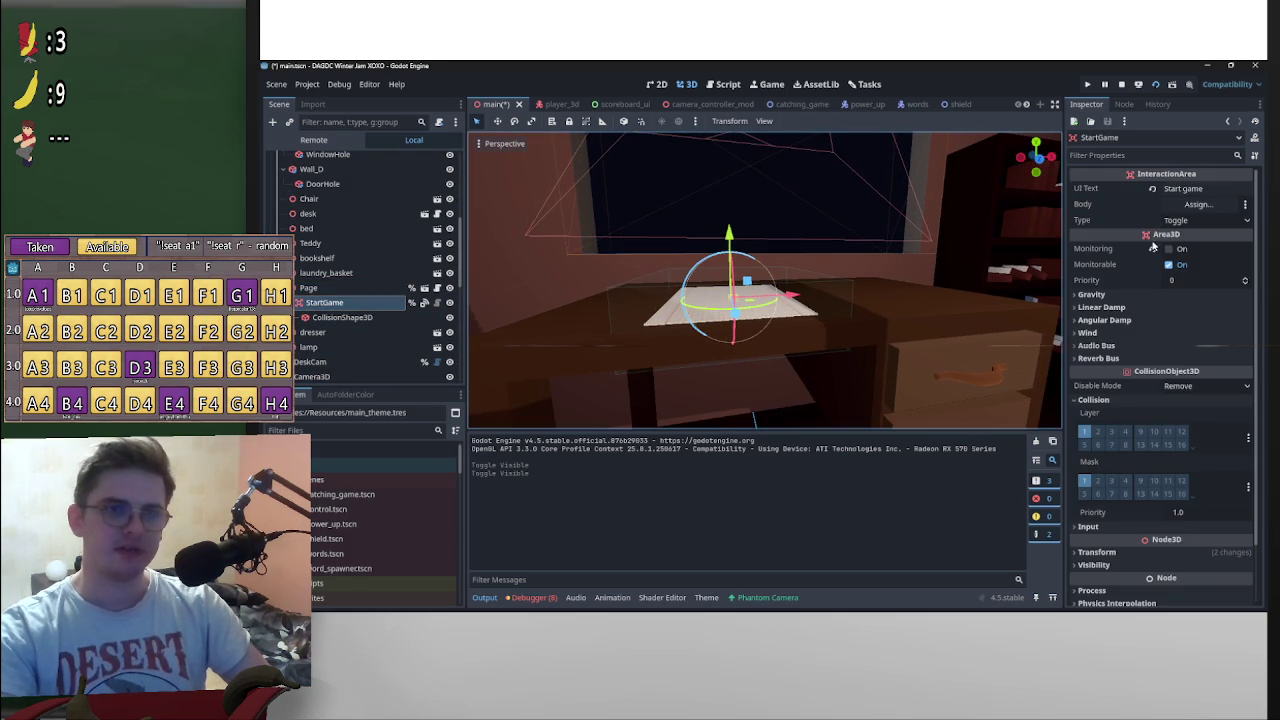
pyautogui.click(1124, 104)
pyautogui.doubleClick(1150, 188)
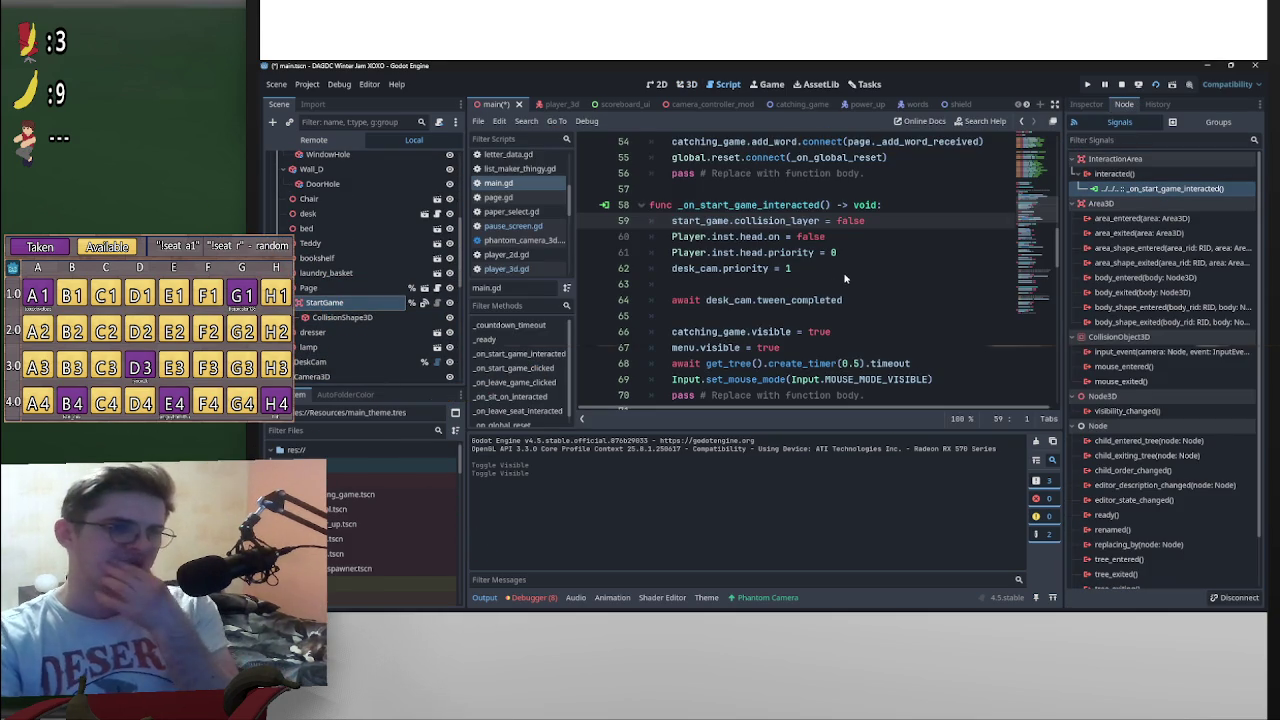
# Step: Start a new line 62 with Player.inst. copied from line 61
pyautogui.scroll(-1, 849, 270)
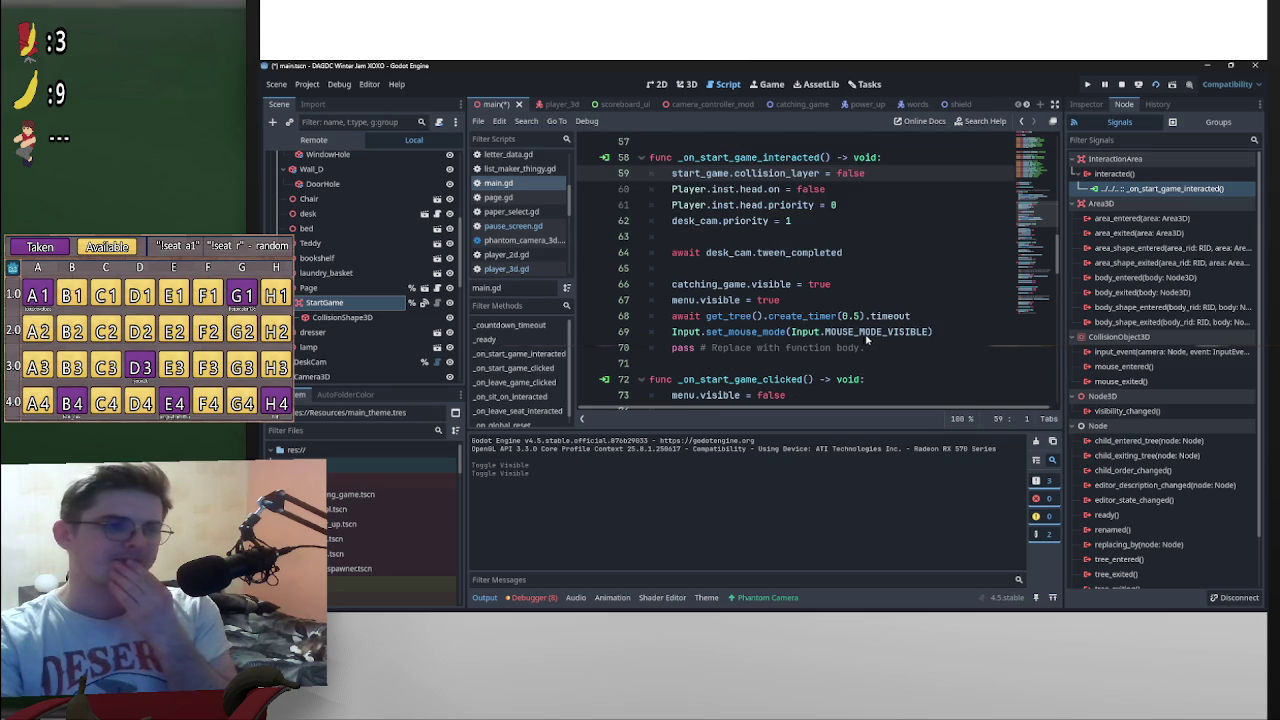
pyautogui.scroll(1, 745, 300)
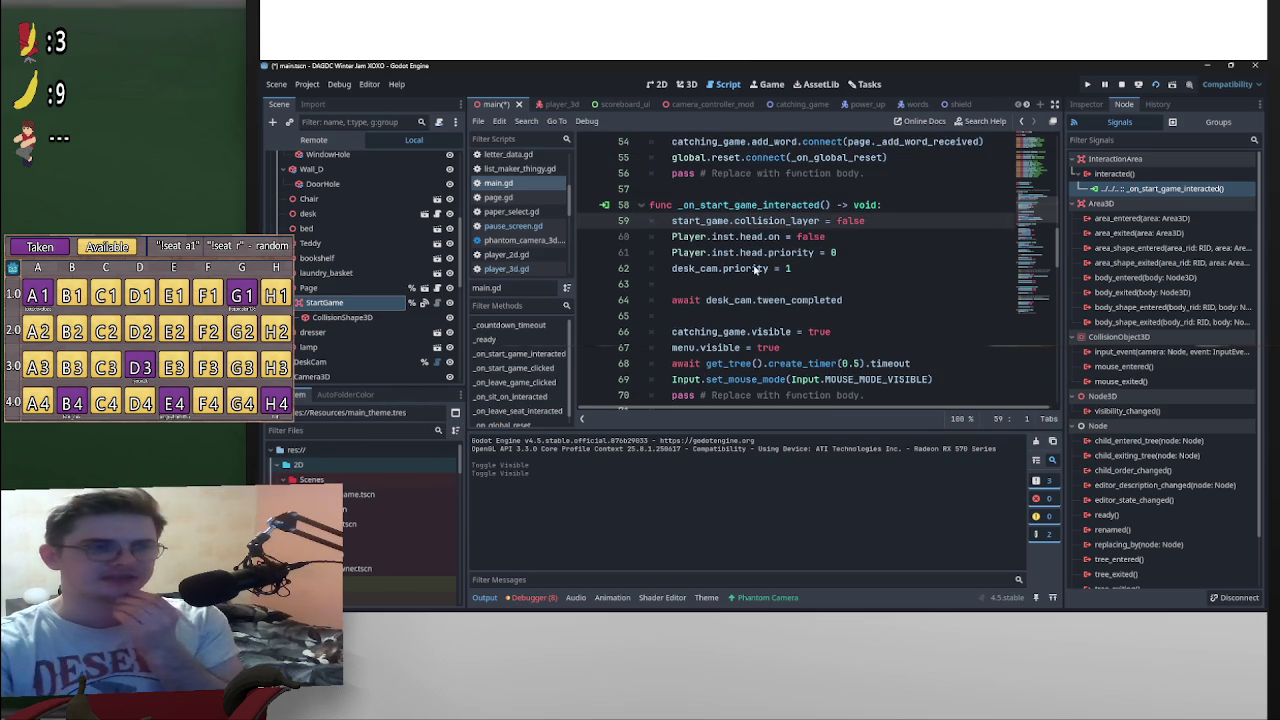
pyautogui.click(867, 258)
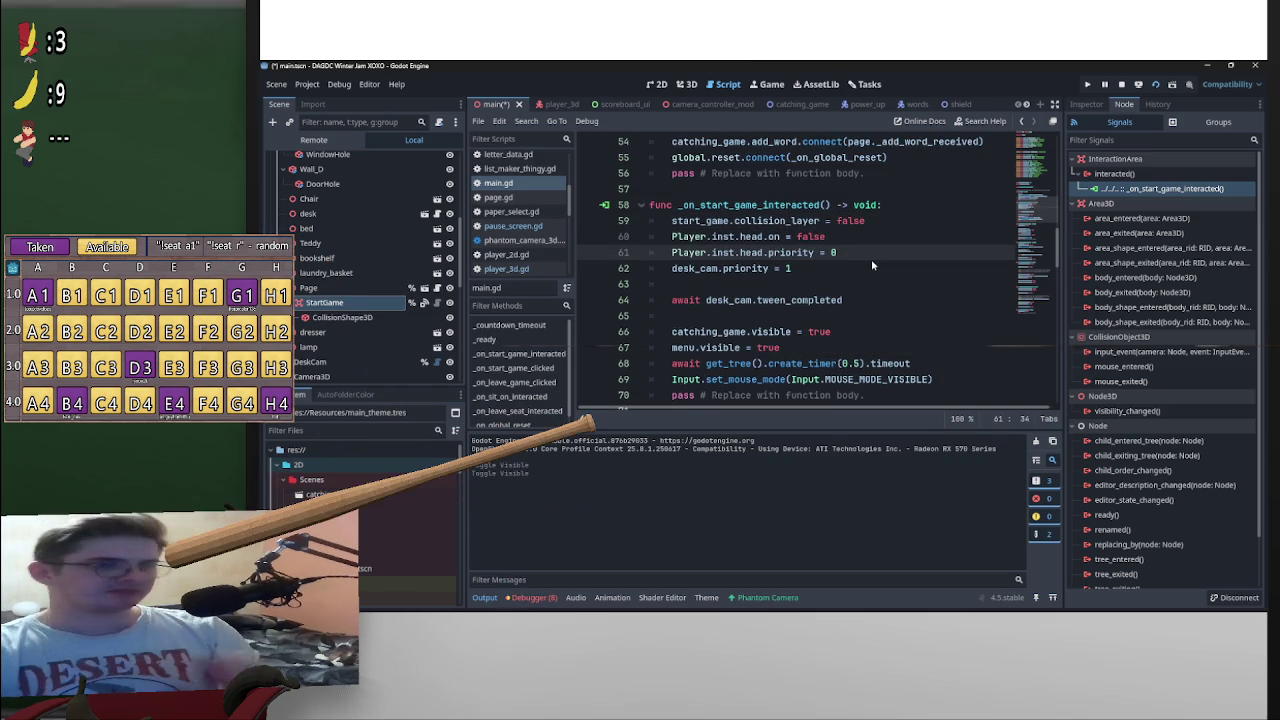
pyautogui.press('Return')
pyautogui.write('P')
pyautogui.moveTo(741, 252); pyautogui.dragTo(672, 254)
pyautogui.hotkey('ctrl', 'c')
pyautogui.click(813, 268)
pyautogui.press('BackSpace')
pyautogui.hotkey('ctrl', 'v')
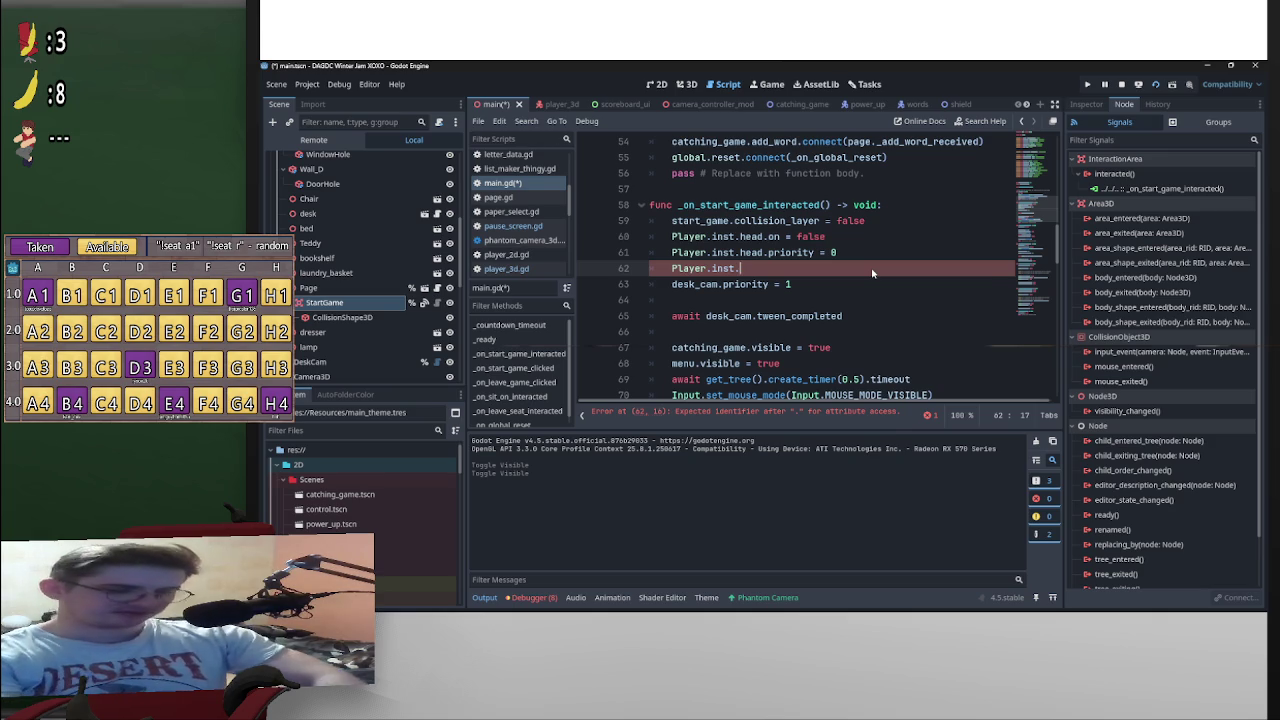
# Step: Complete line 62 as Player.inst.phys_state = false, checking player_3d.gd's variables
pyautogui.hotkey('ctrl', 'space')
pyautogui.hotkey('alt', 'Tab')
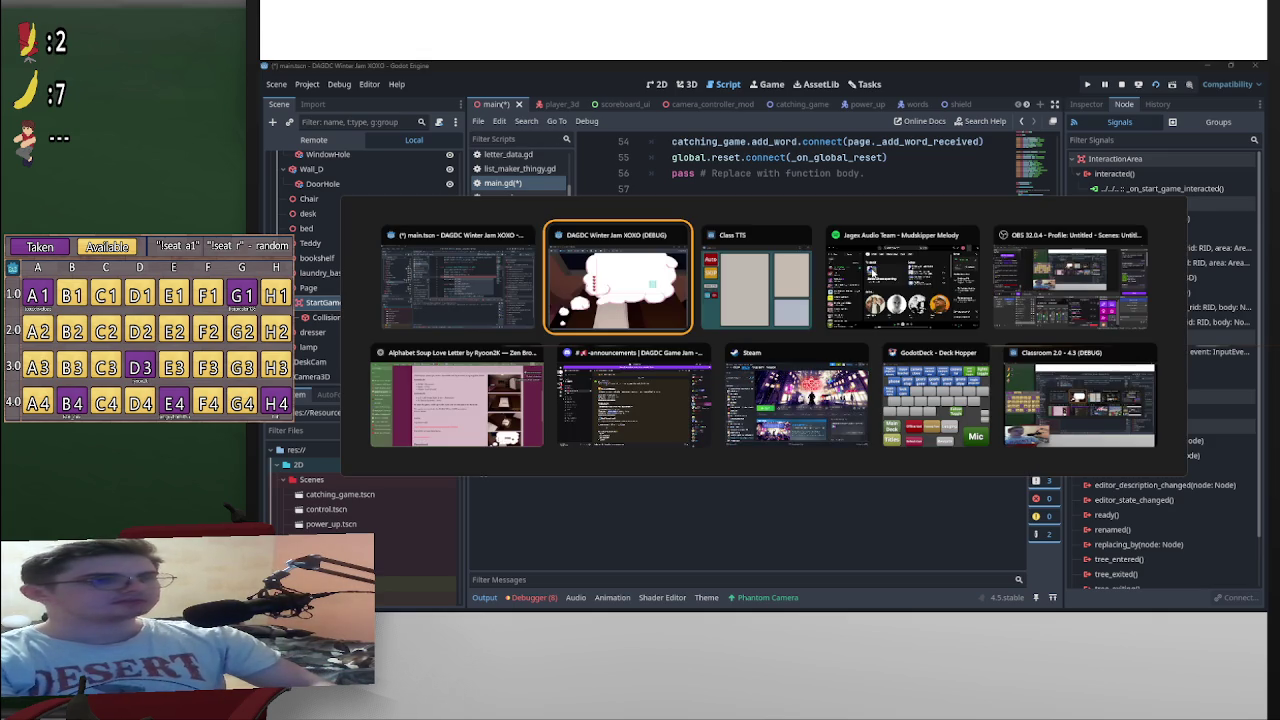
pyautogui.click(458, 280)
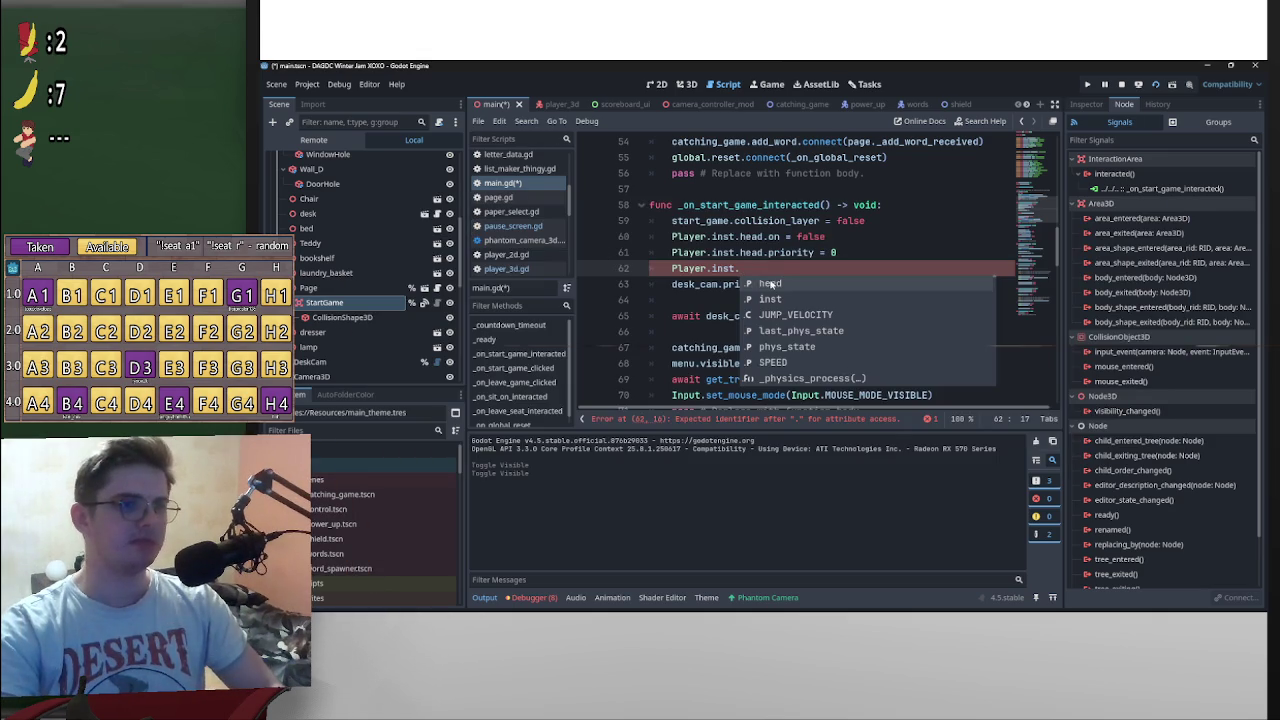
pyautogui.keyDown('ctrl'); pyautogui.click(681, 255); pyautogui.keyUp('ctrl')
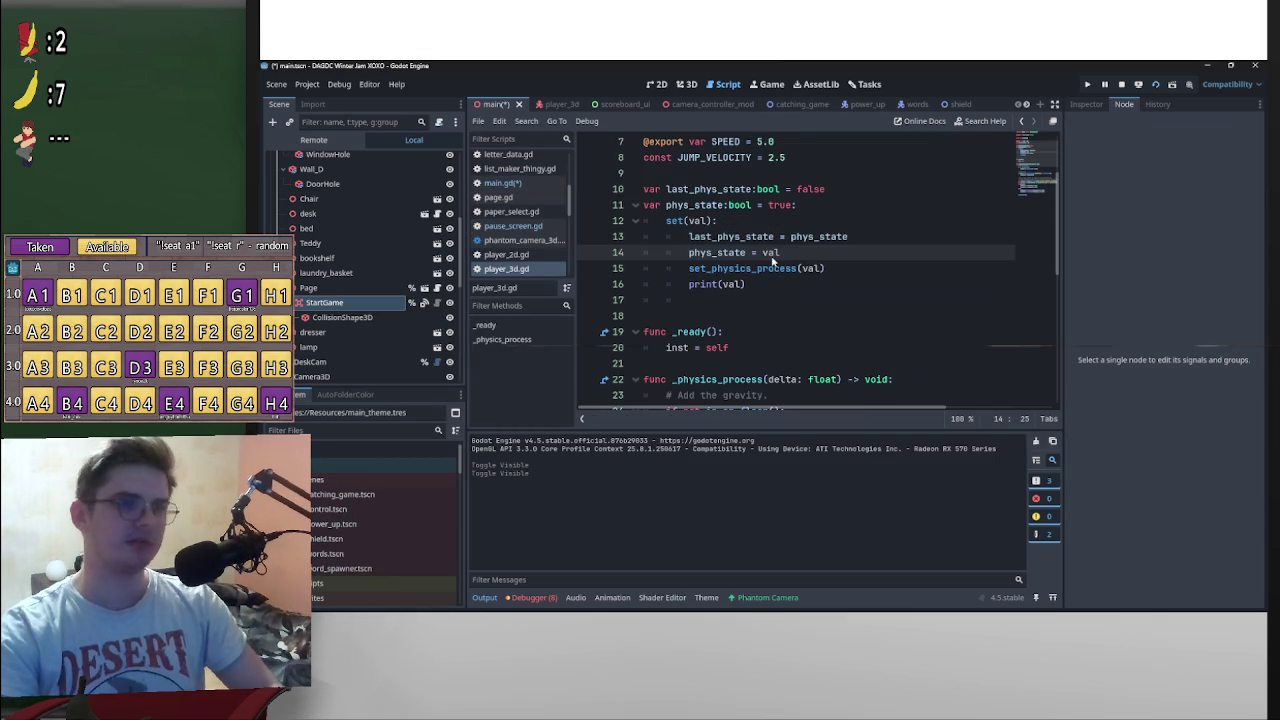
pyautogui.hotkey('alt', 'Left')
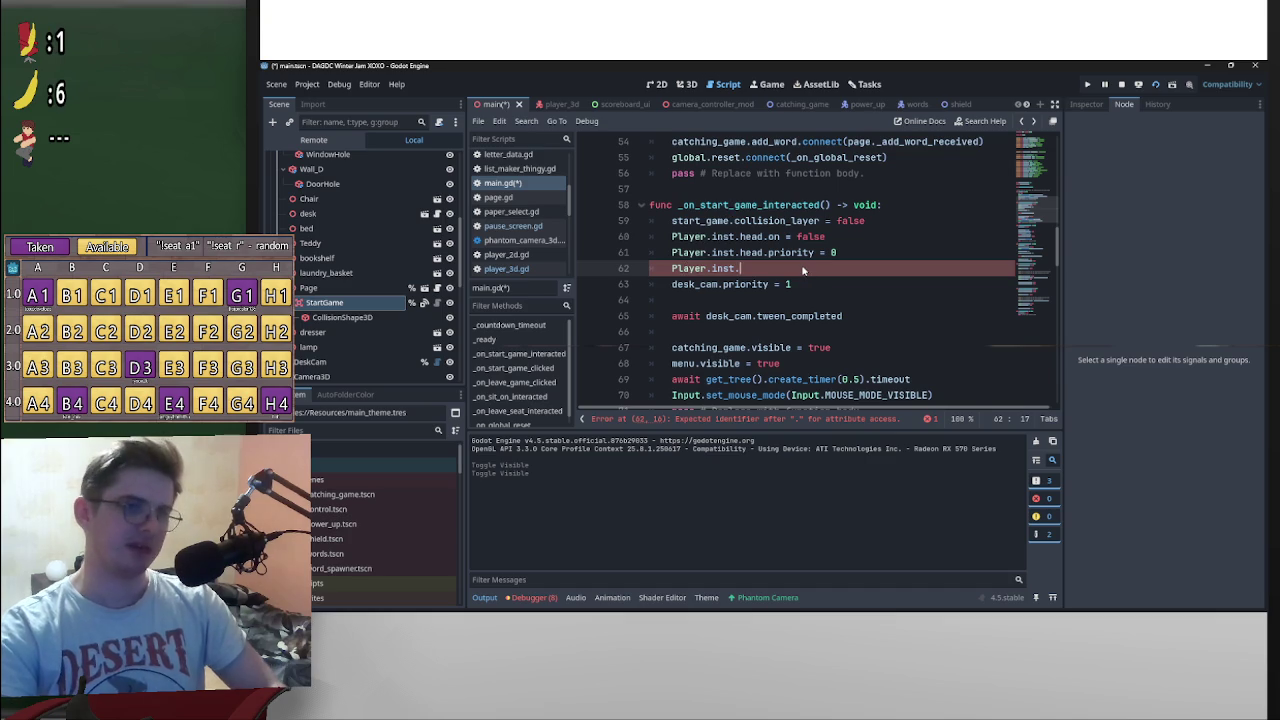
pyautogui.write('phy')
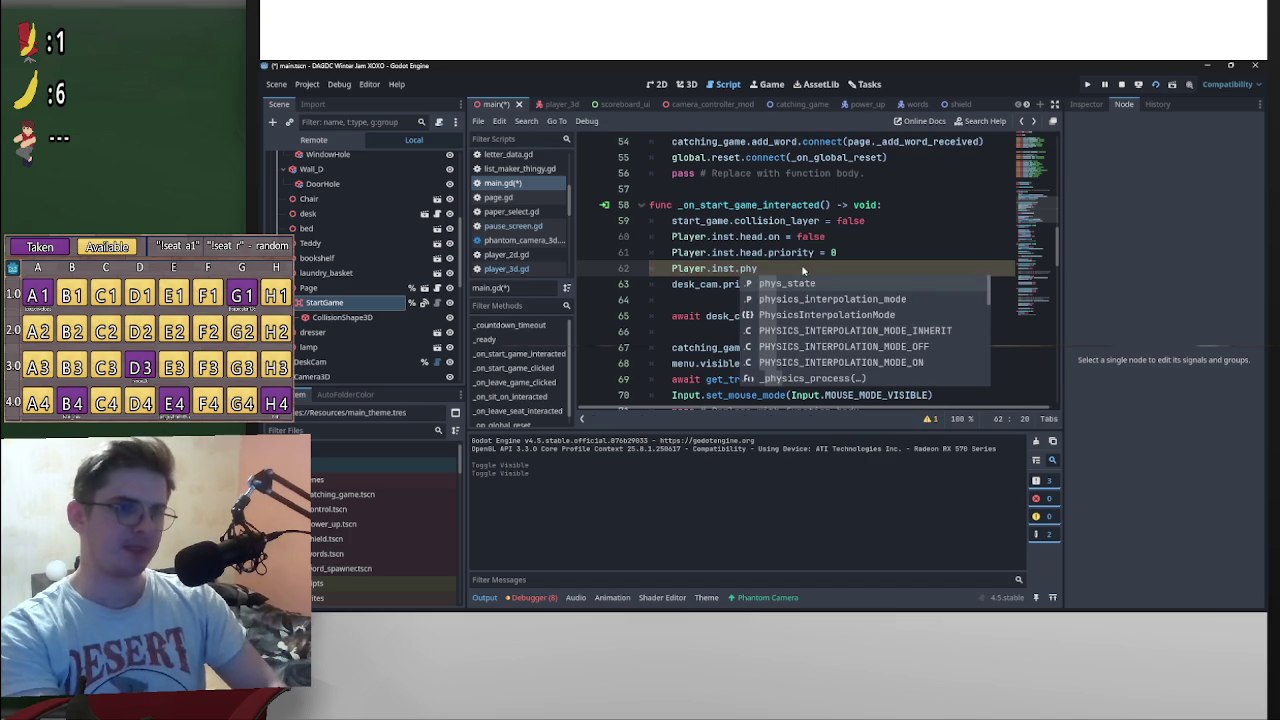
pyautogui.press('Return')
pyautogui.hotkey('ctrl', 'space')
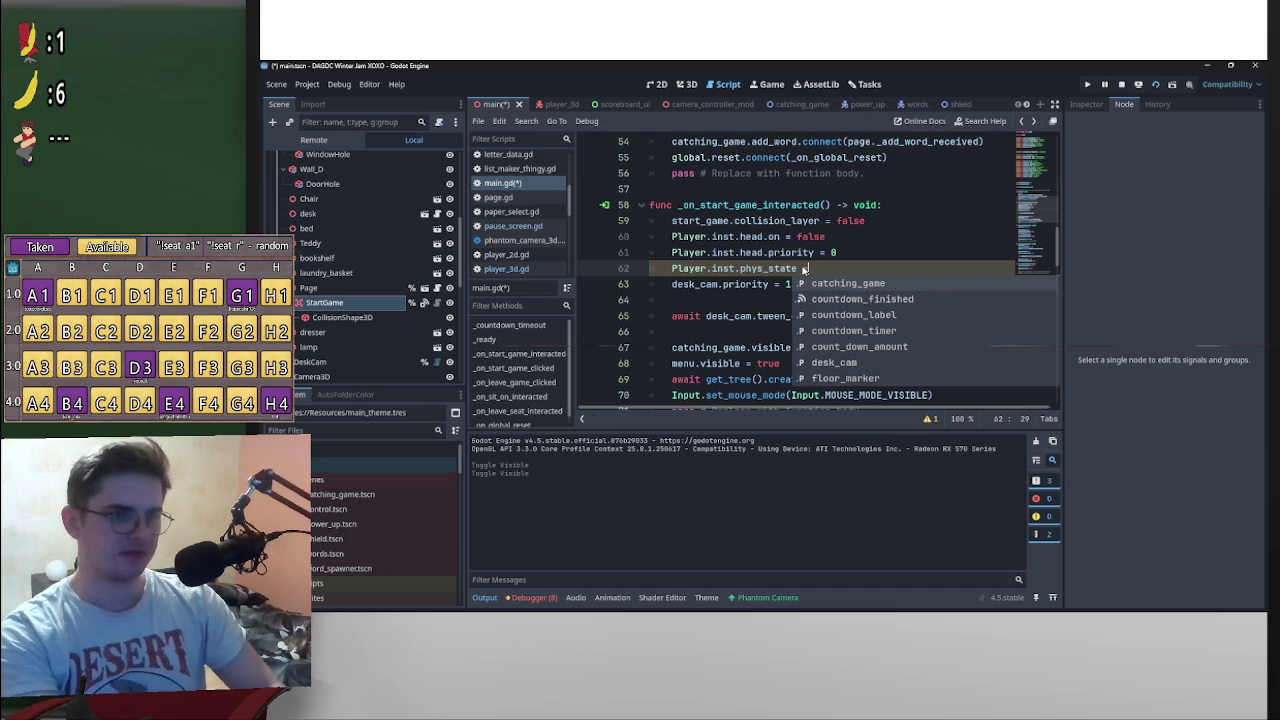
pyautogui.write('false')
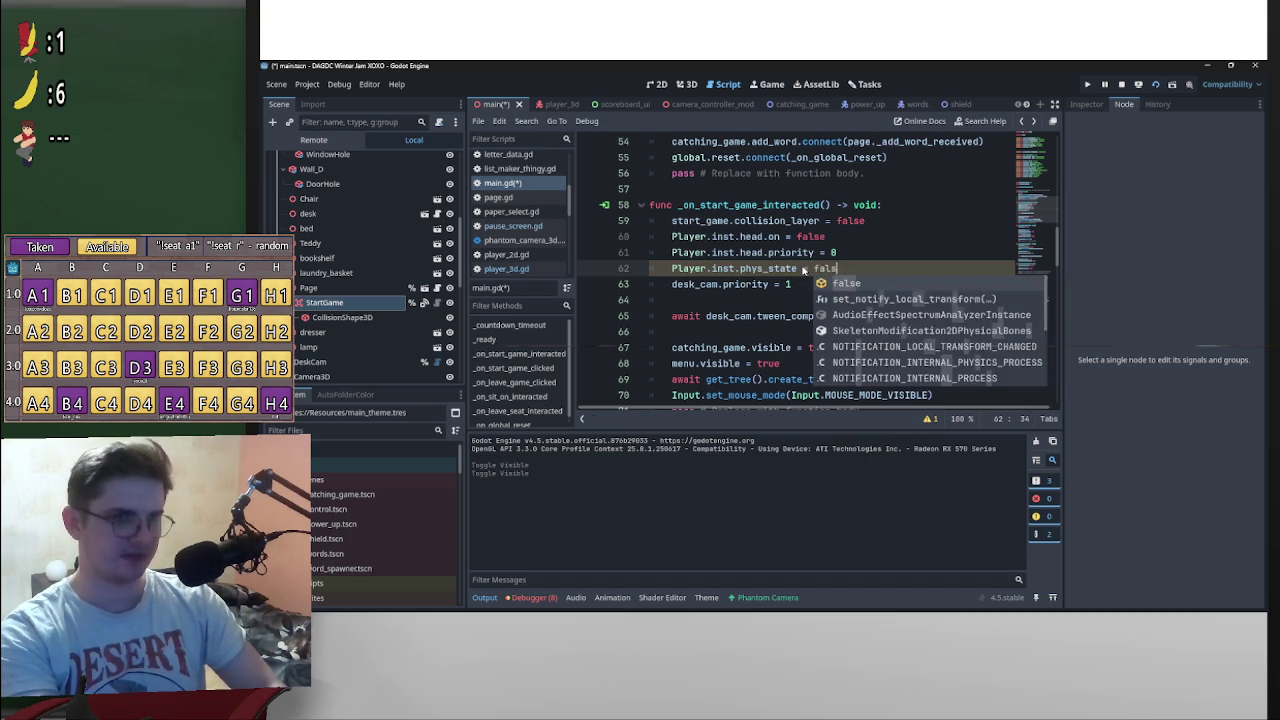
pyautogui.click(862, 237)
# Step: Remove the stray blank line above desk_cam.priority and save main.gd
pyautogui.click(659, 284)
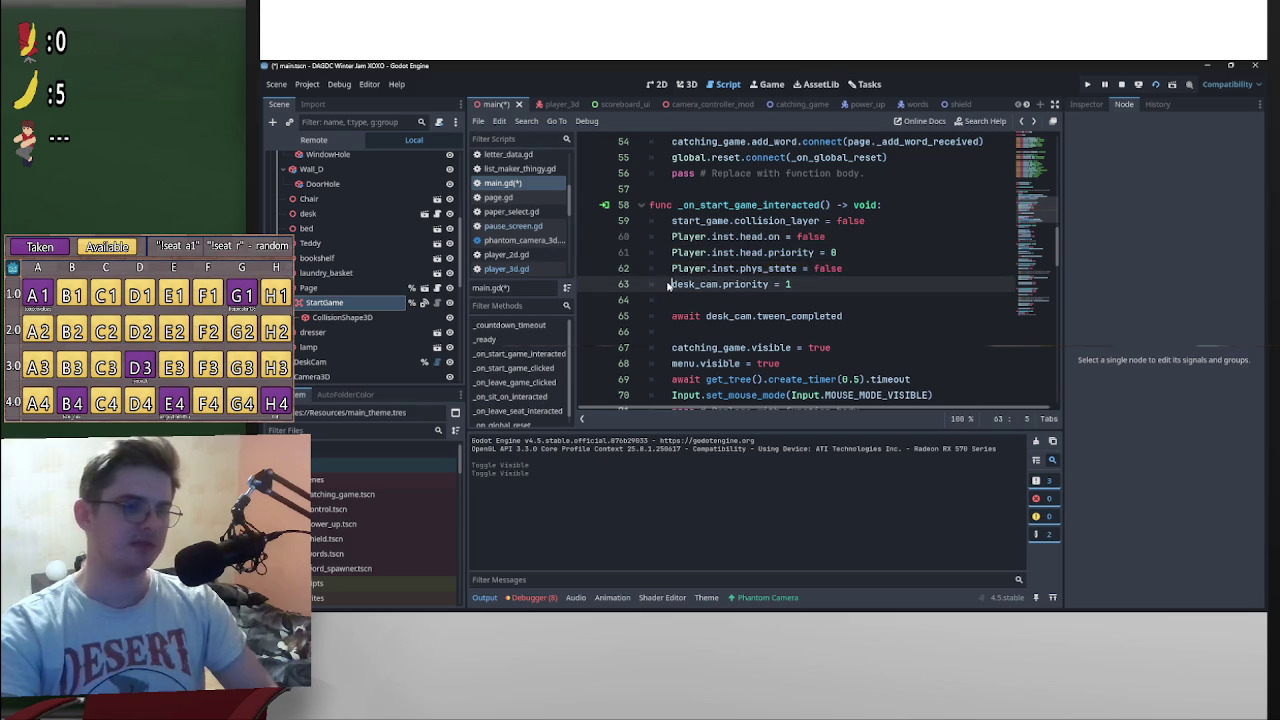
pyautogui.press('Return')
pyautogui.click(886, 251)
pyautogui.hotkey('ctrl', 's')
pyautogui.click(708, 283)
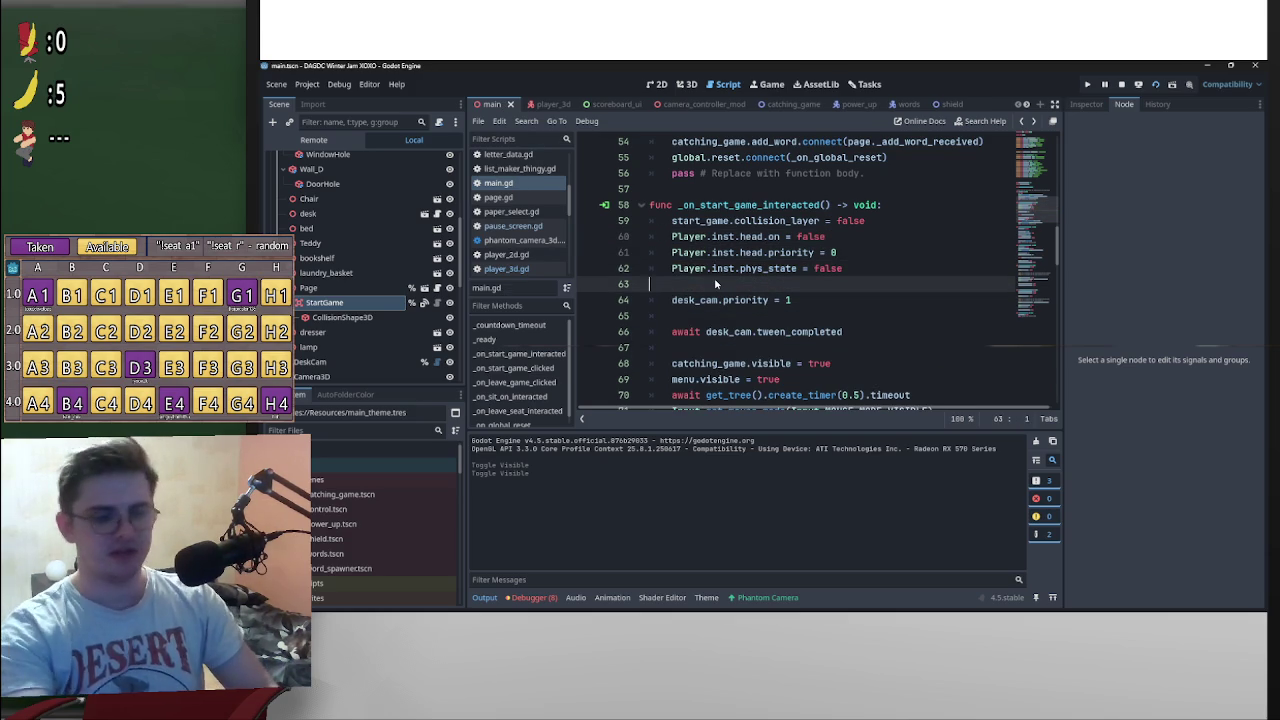
pyautogui.press('BackSpace')
pyautogui.hotkey('ctrl', 's')
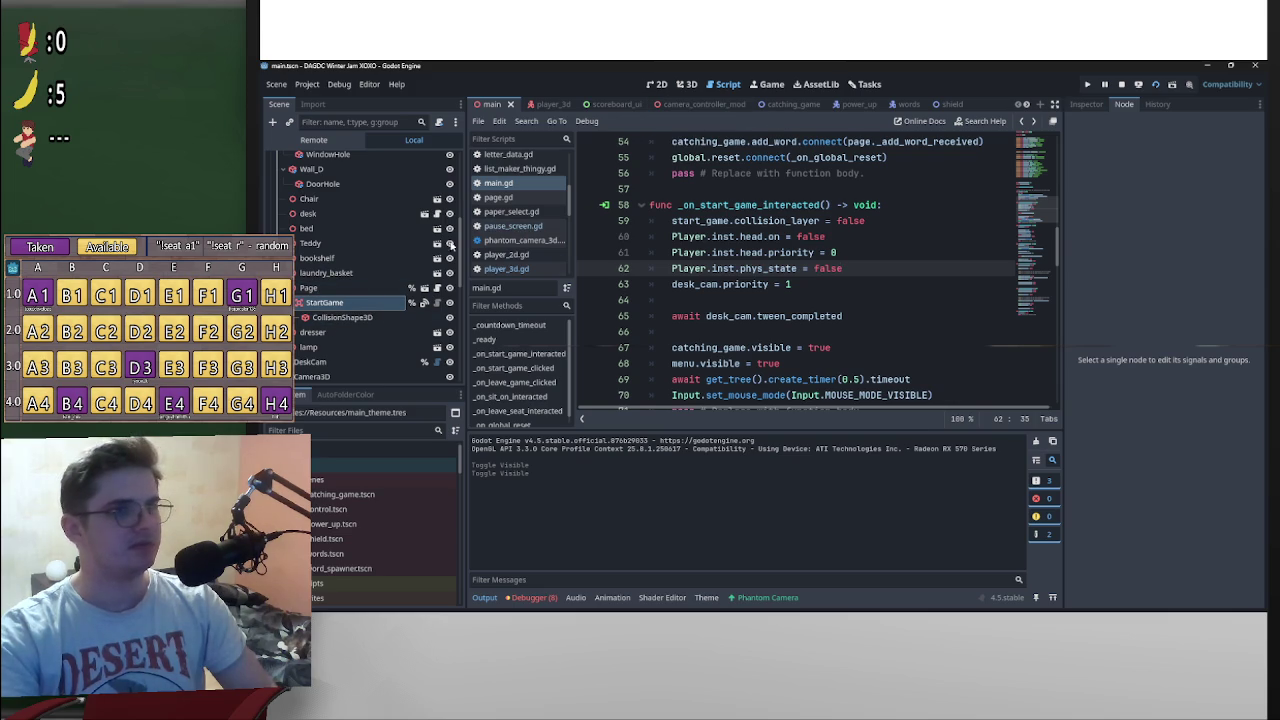
# Step: Select the Leave button and review its _on_leave_game_clicked handler in main.gd
pyautogui.scroll(-2, 370, 350)
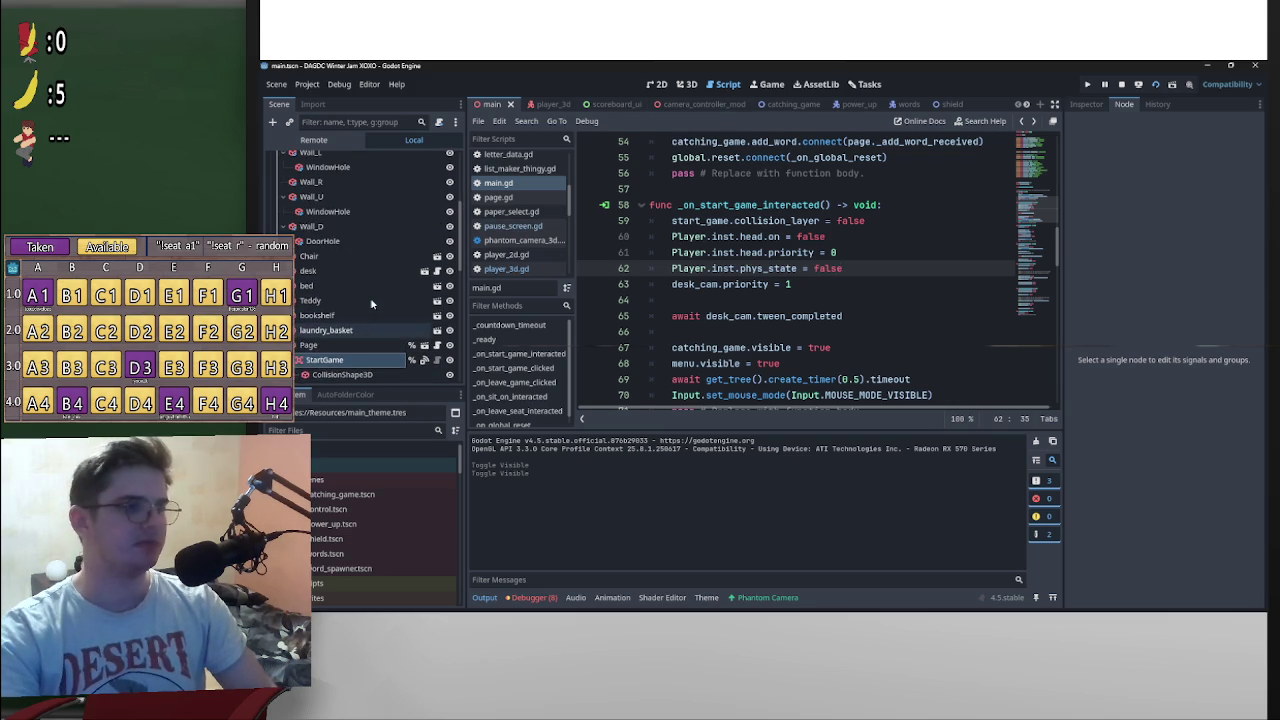
pyautogui.scroll(-6, 345, 330)
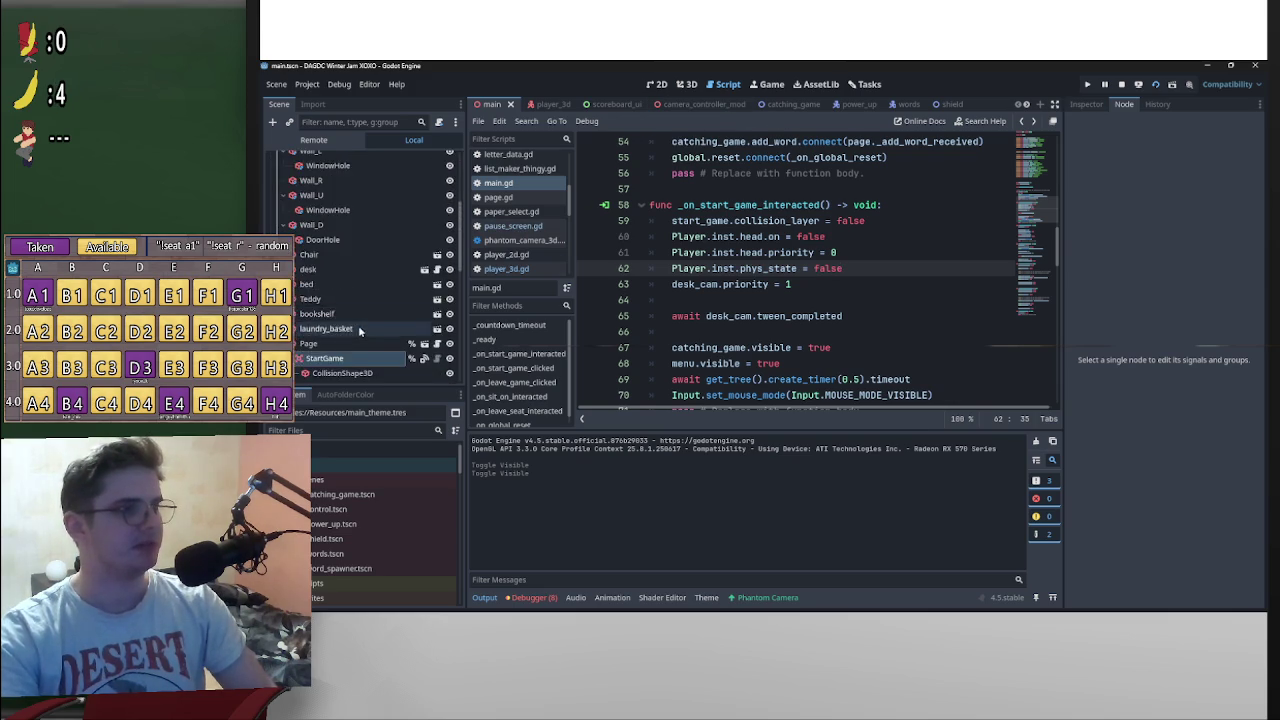
pyautogui.scroll(1, 329, 272)
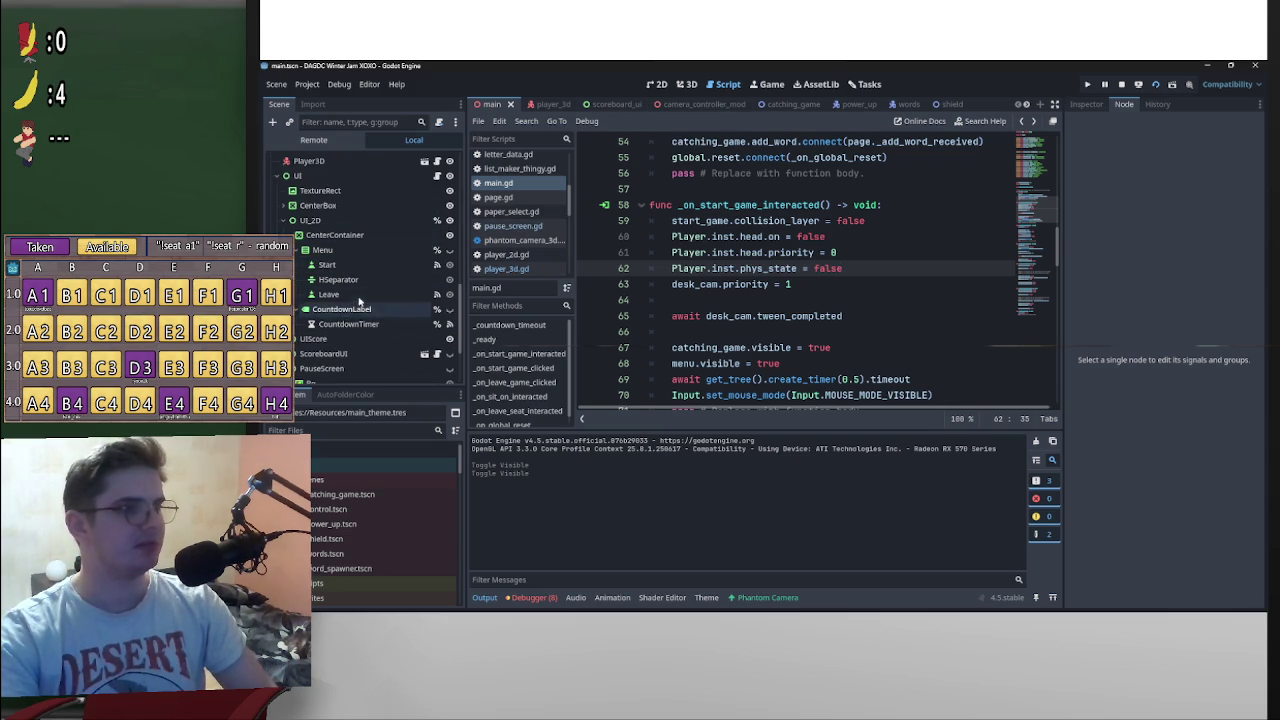
pyautogui.click(335, 294)
pyautogui.doubleClick(1143, 222)
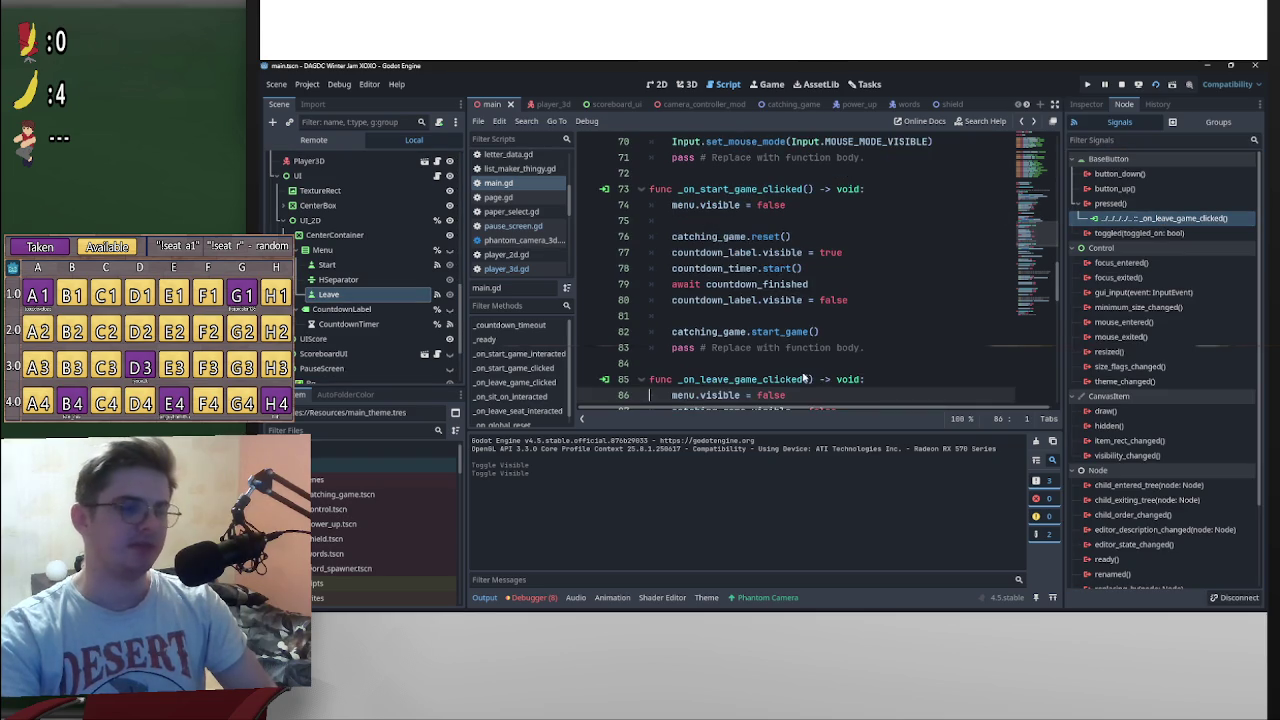
pyautogui.scroll(-2, 801, 371)
pyautogui.scroll(-1, 808, 315)
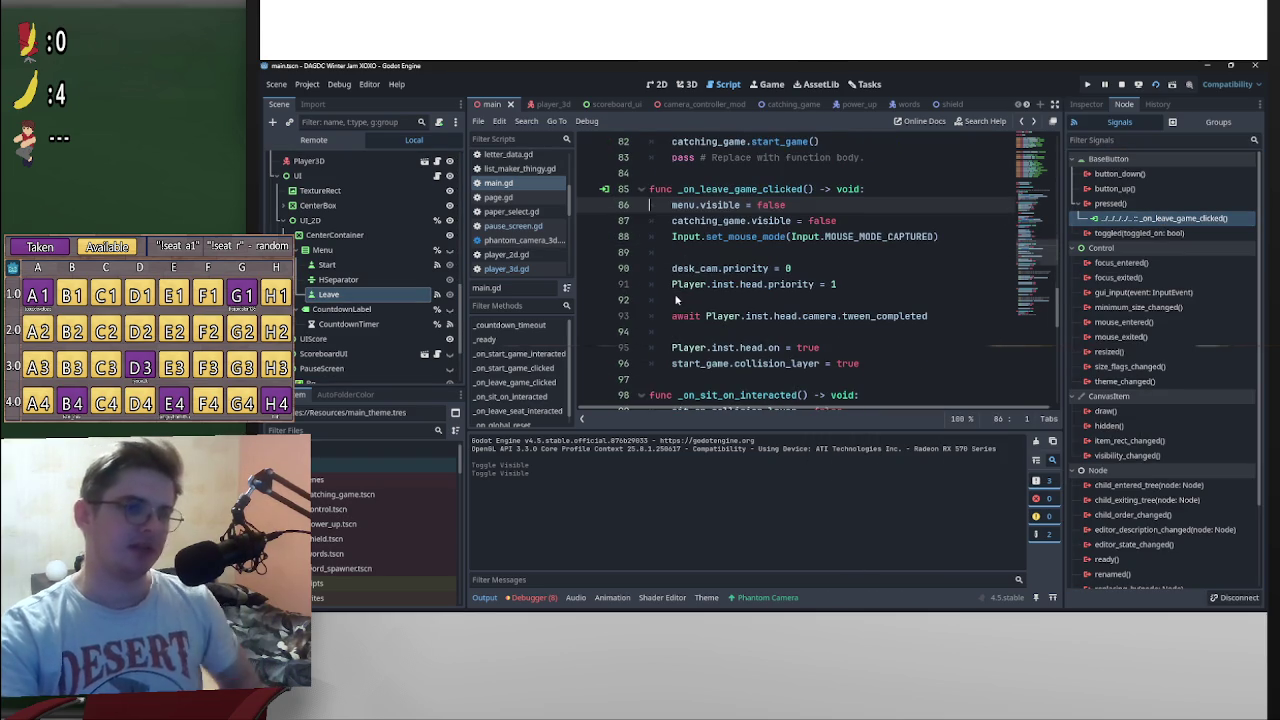
pyautogui.scroll(-1, 830, 316)
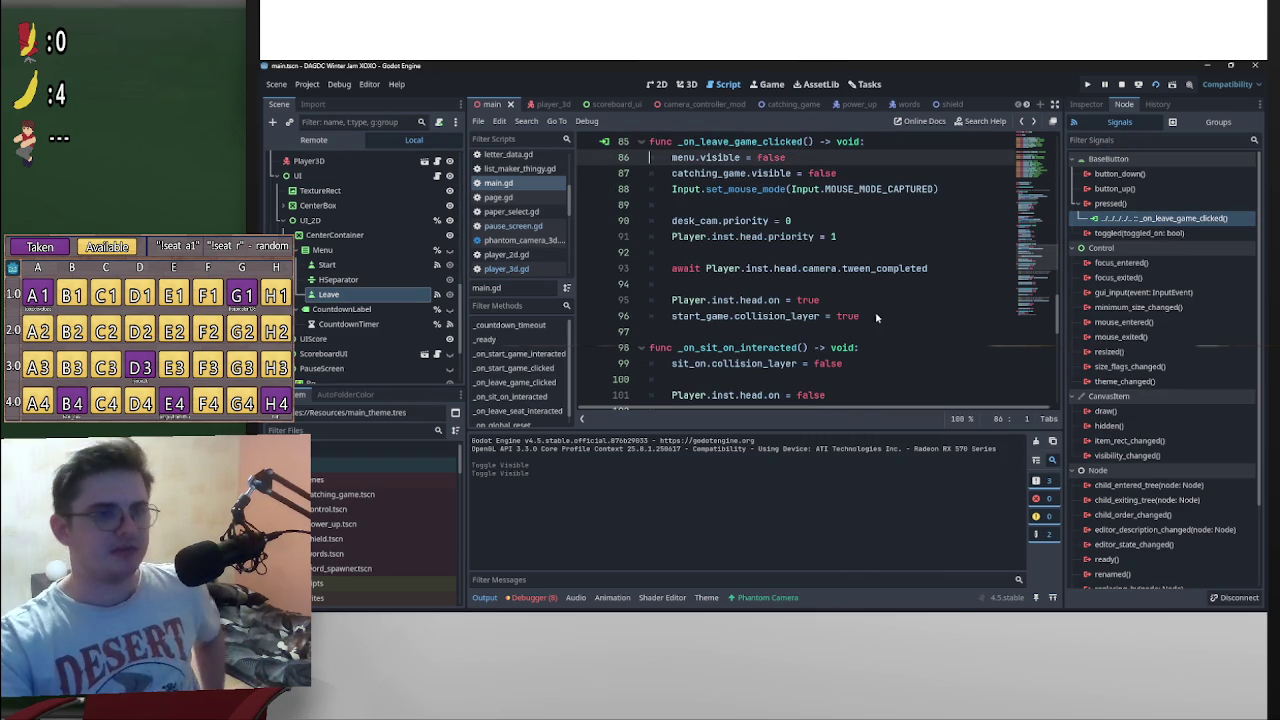
pyautogui.scroll(1, 857, 320)
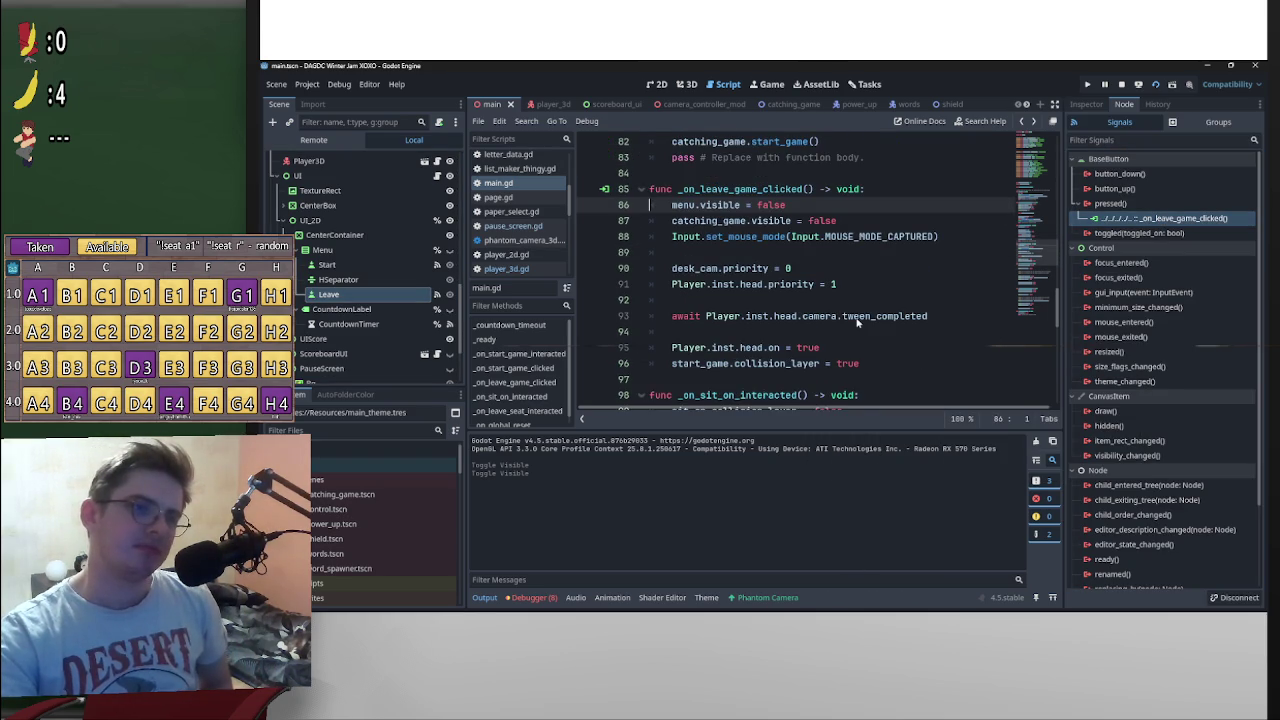
pyautogui.scroll(-1, 857, 321)
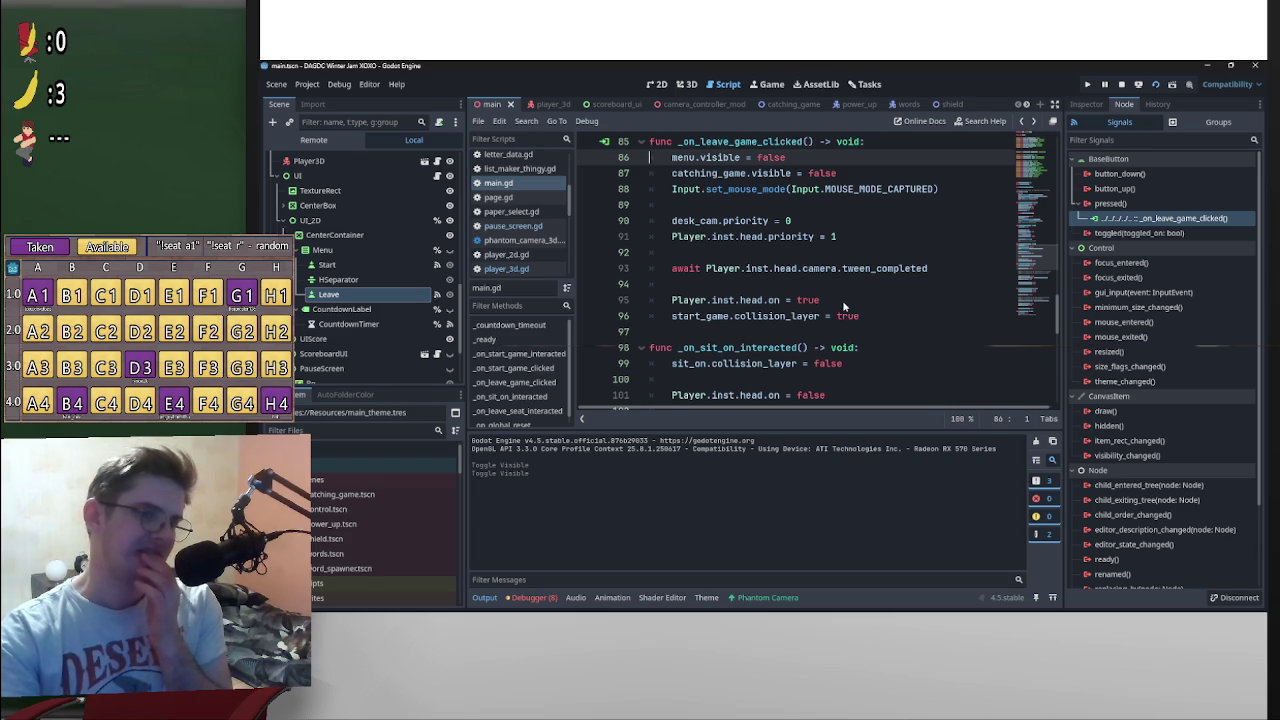
pyautogui.scroll(-4, 843, 306)
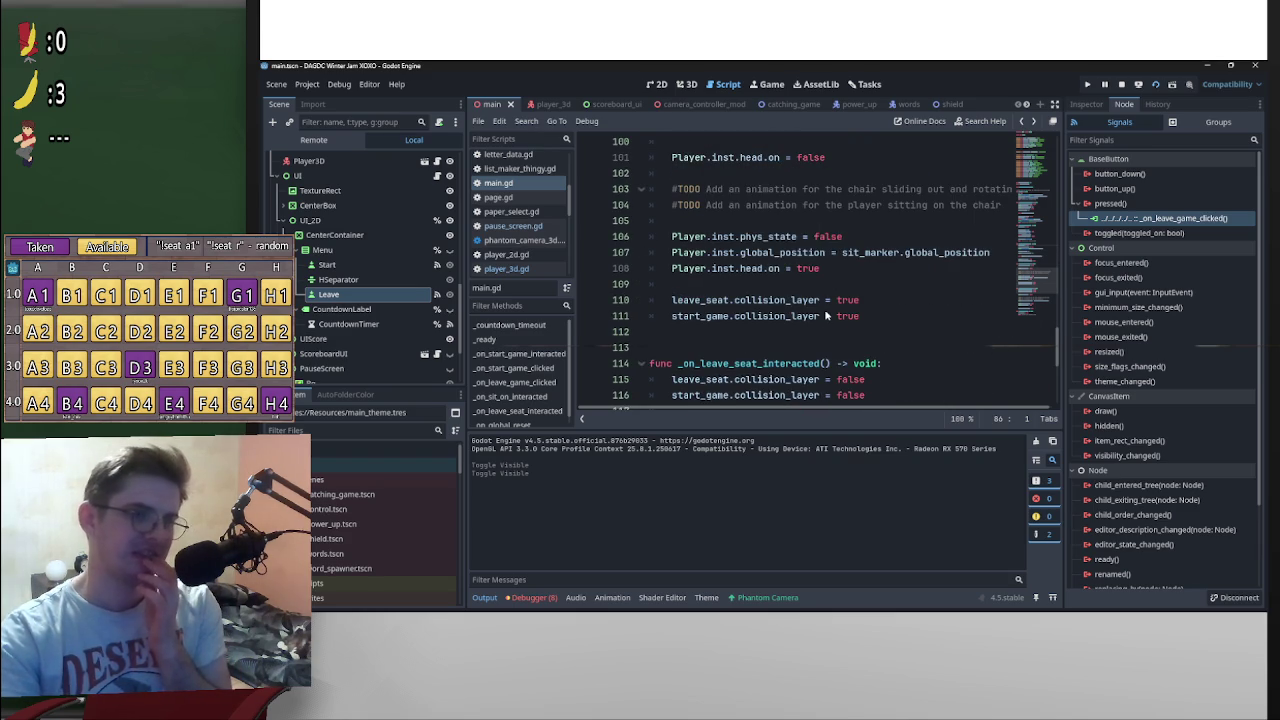
pyautogui.scroll(2, 850, 350)
pyautogui.scroll(-2, 864, 375)
# Step: Delete the _on_sit_on_interacted function from main.gd
pyautogui.click(864, 366)
pyautogui.moveTo(816, 345)
pyautogui.mouseDown()
pyautogui.moveTo(700, 173)
pyautogui.moveTo(650, 157)
pyautogui.mouseUp()
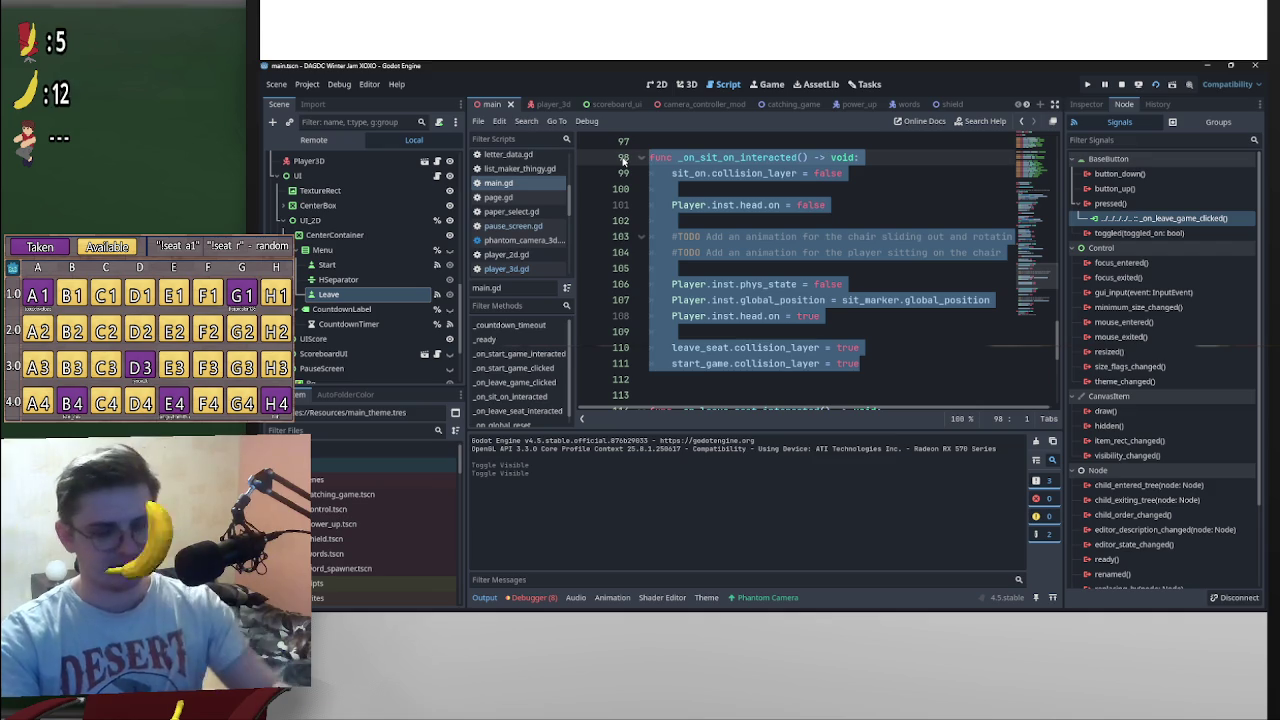
pyautogui.scroll(2, 857, 318)
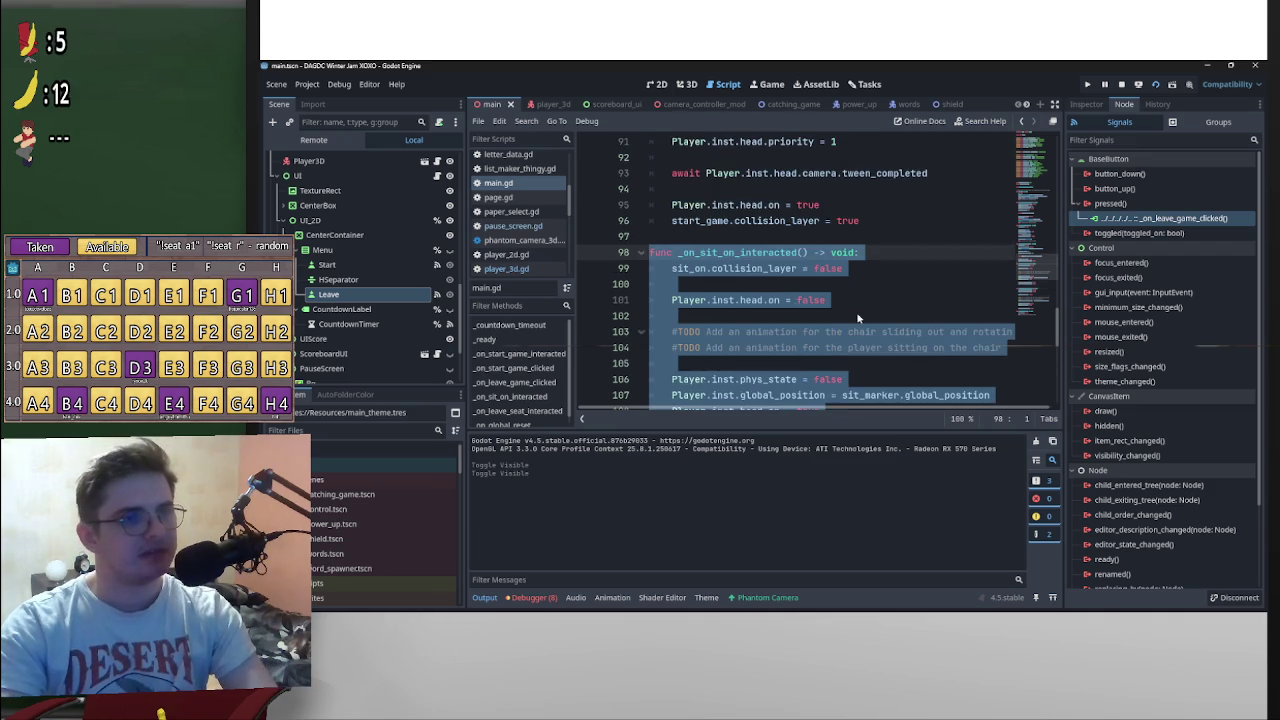
pyautogui.press('BackSpace')
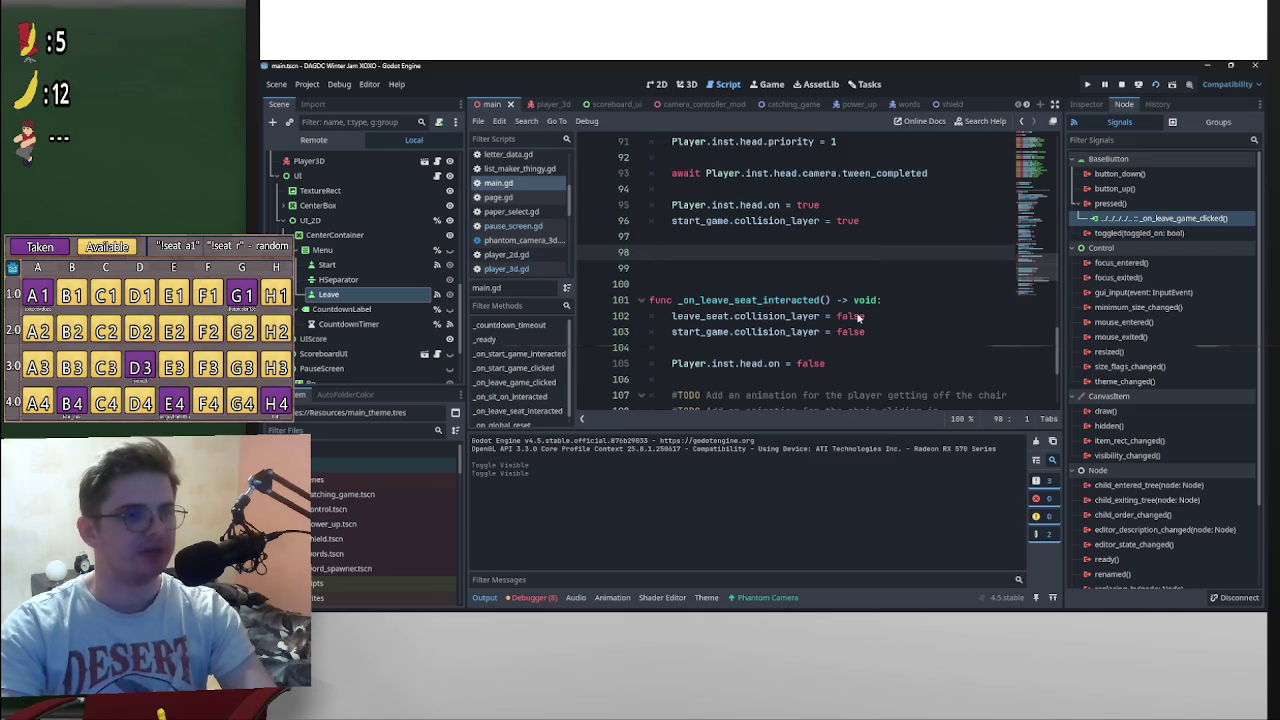
pyautogui.scroll(-4, 857, 318)
# Step: Delete the _on_leave_seat_interacted function and its leftover blank lines
pyautogui.moveTo(838, 318)
pyautogui.mouseDown()
pyautogui.moveTo(783, 289)
pyautogui.moveTo(700, 138)
pyautogui.moveTo(560, 364)
pyautogui.mouseUp()
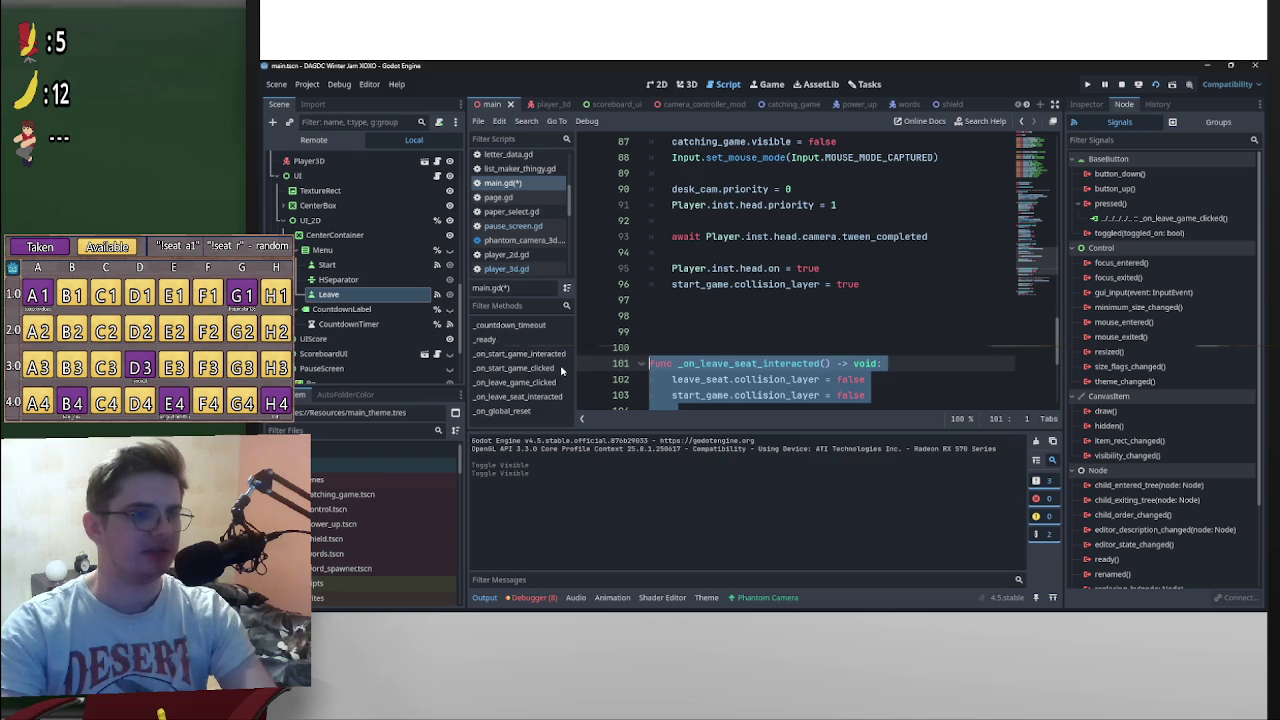
pyautogui.press('BackSpace')
pyautogui.press('BackSpace')
pyautogui.press('BackSpace')
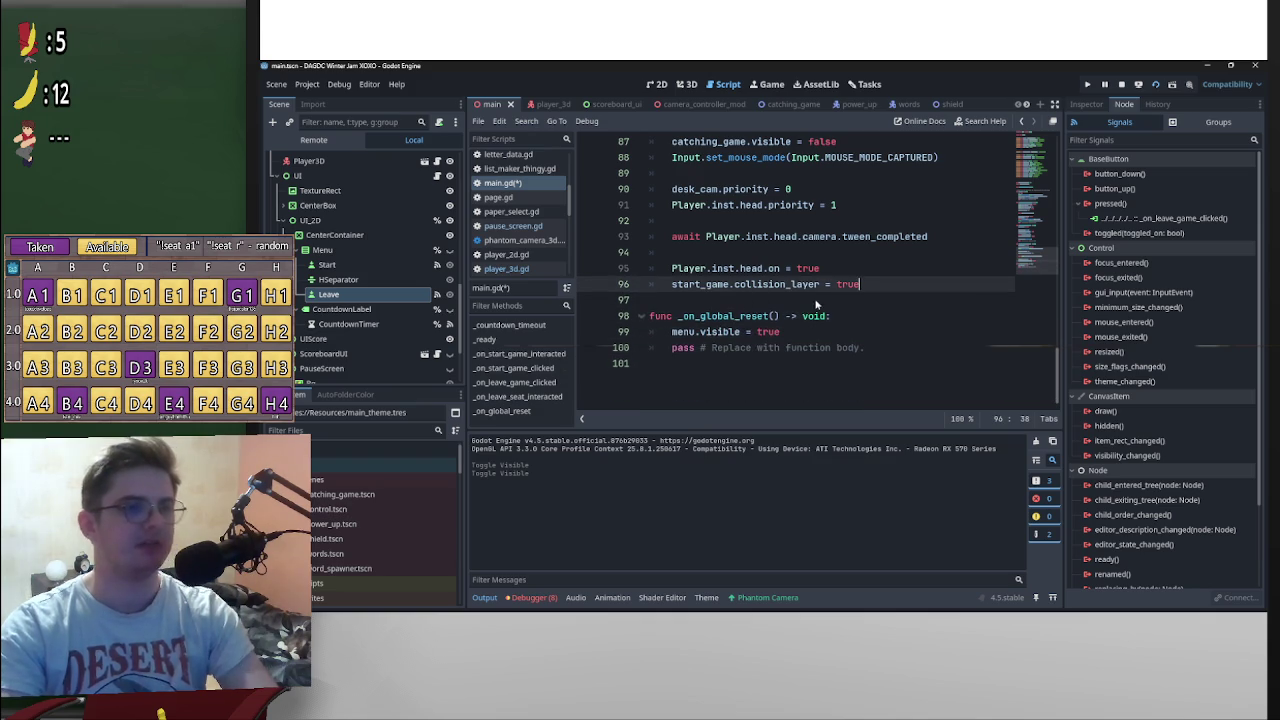
pyautogui.scroll(3, 814, 305)
pyautogui.scroll(-3, 814, 305)
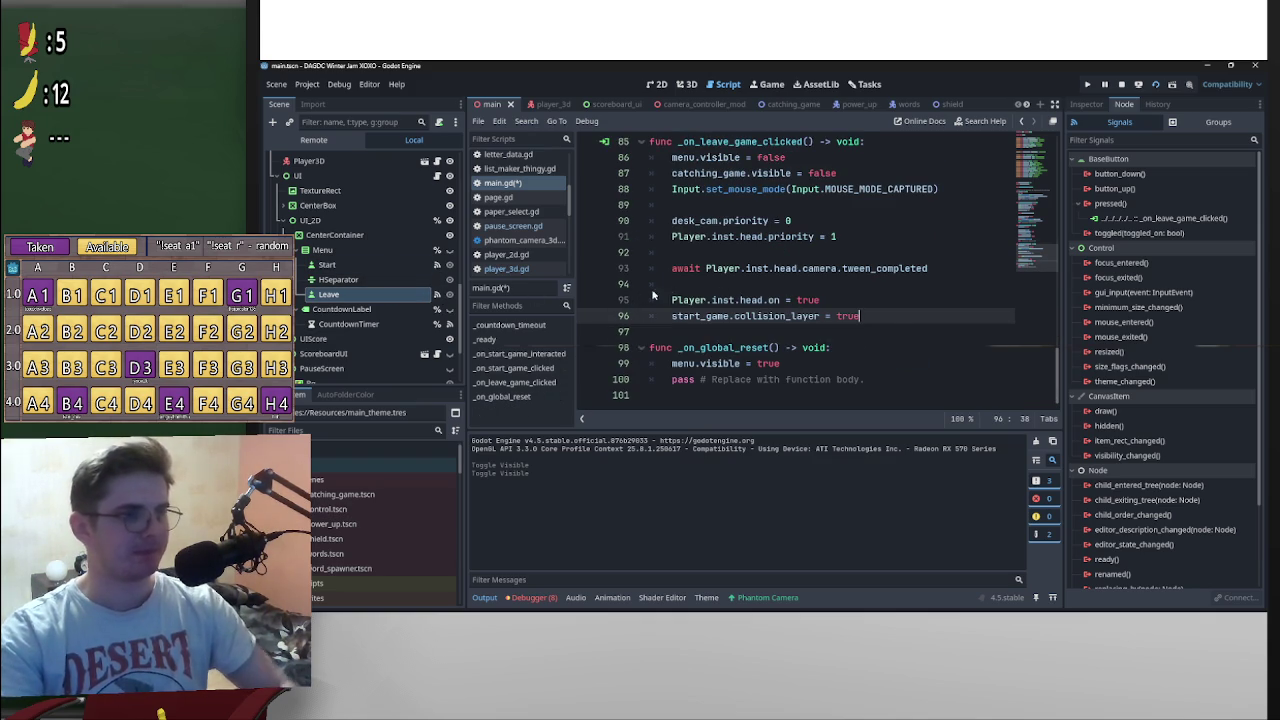
pyautogui.scroll(1, 783, 316)
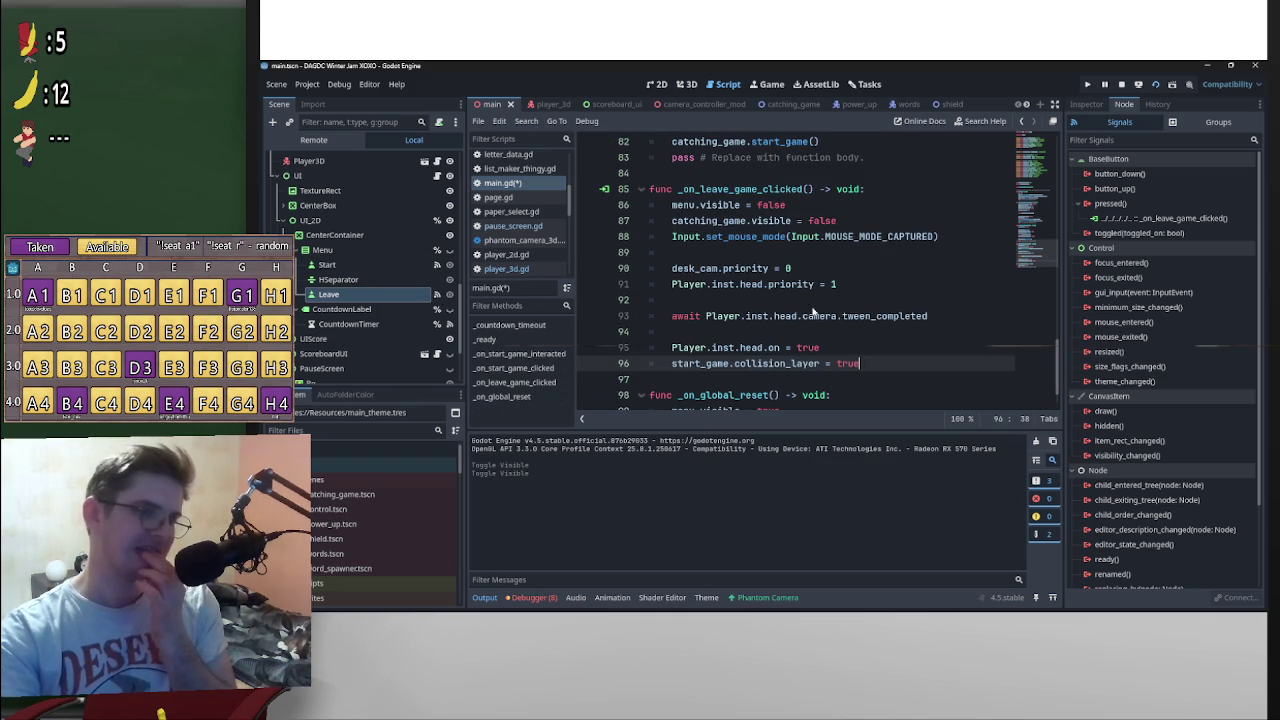
# Step: Add 'Player.inst.phys_state = true' on a new line below head.on in _on_leave_game_clicked
pyautogui.click(865, 346)
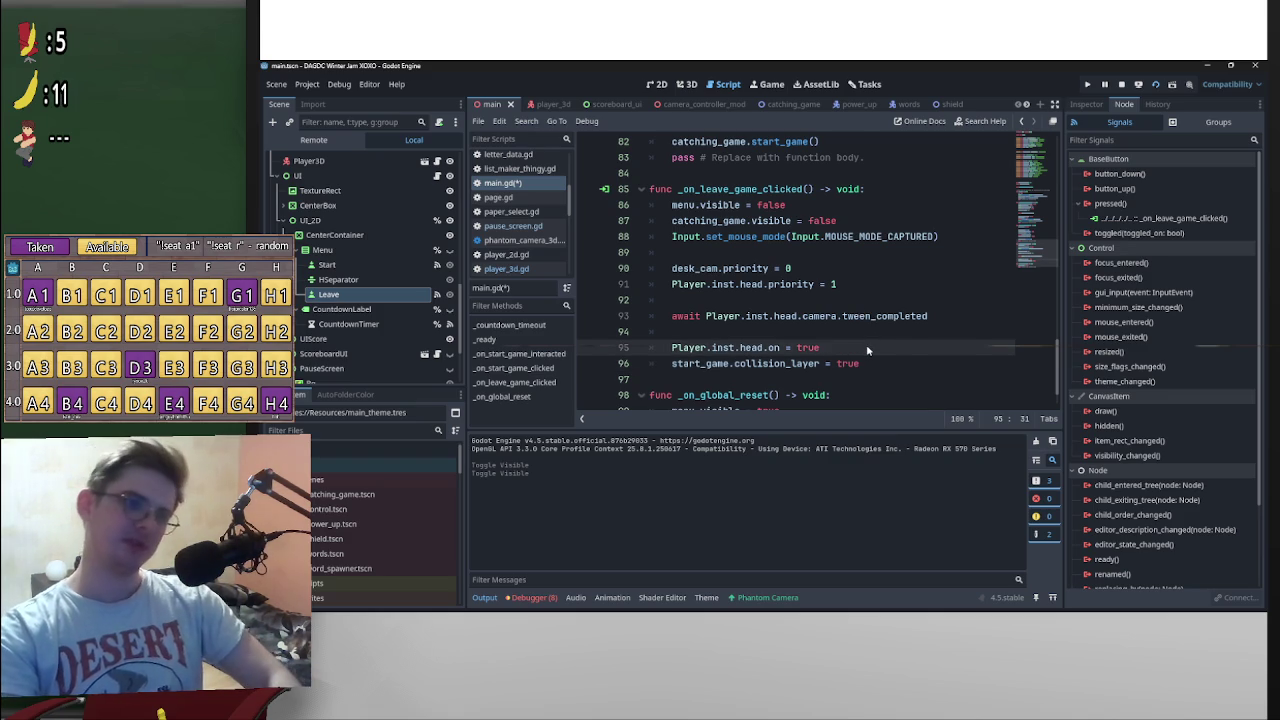
pyautogui.press('Return')
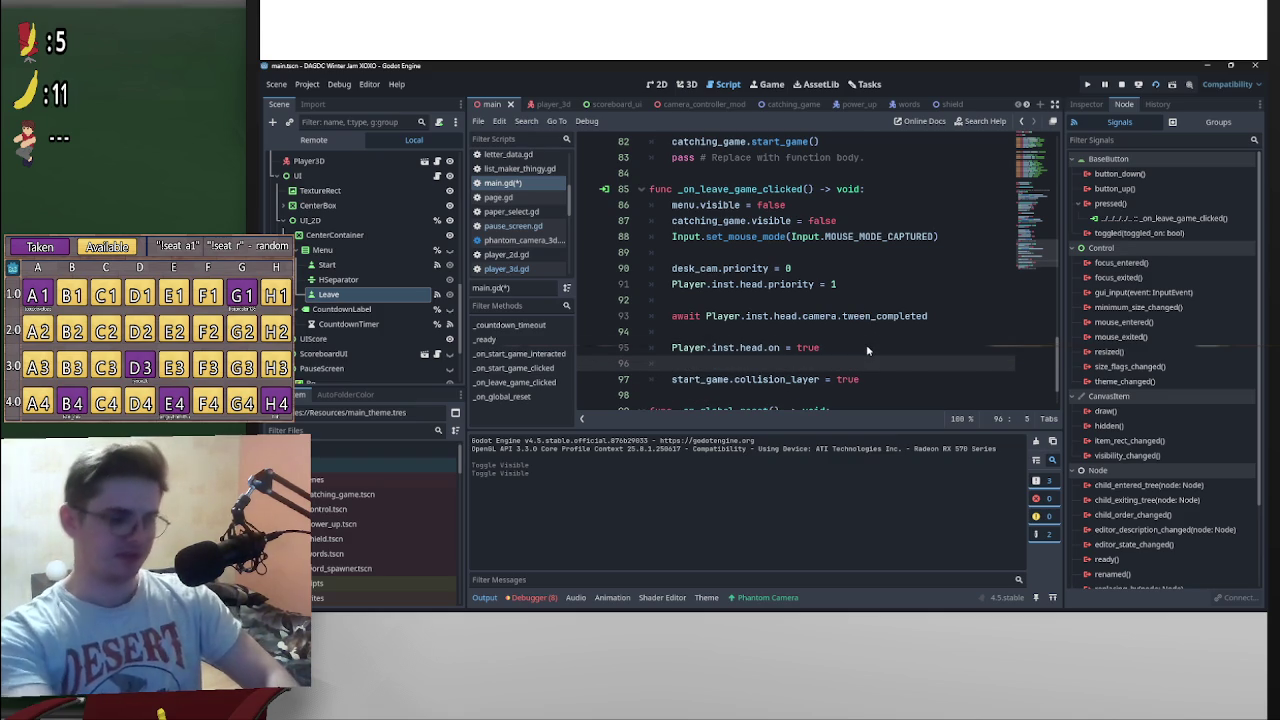
pyautogui.write('Player.inst.')
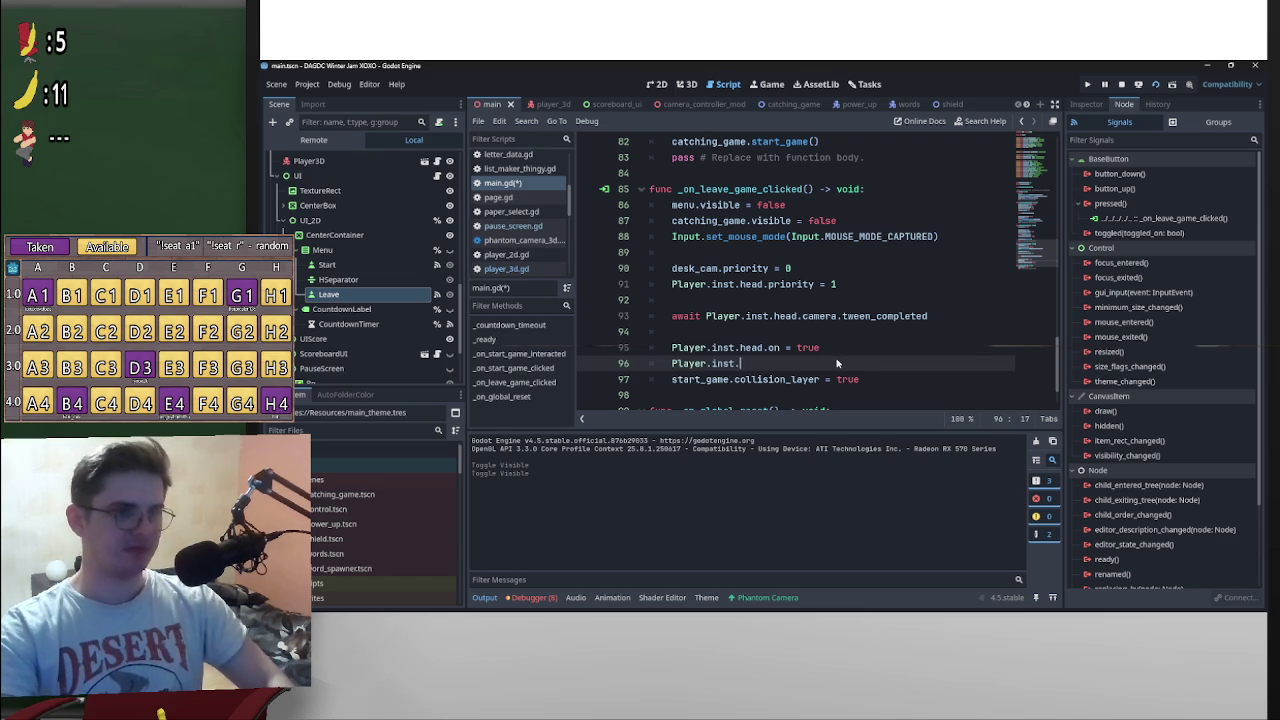
pyautogui.write('phys_state = true')
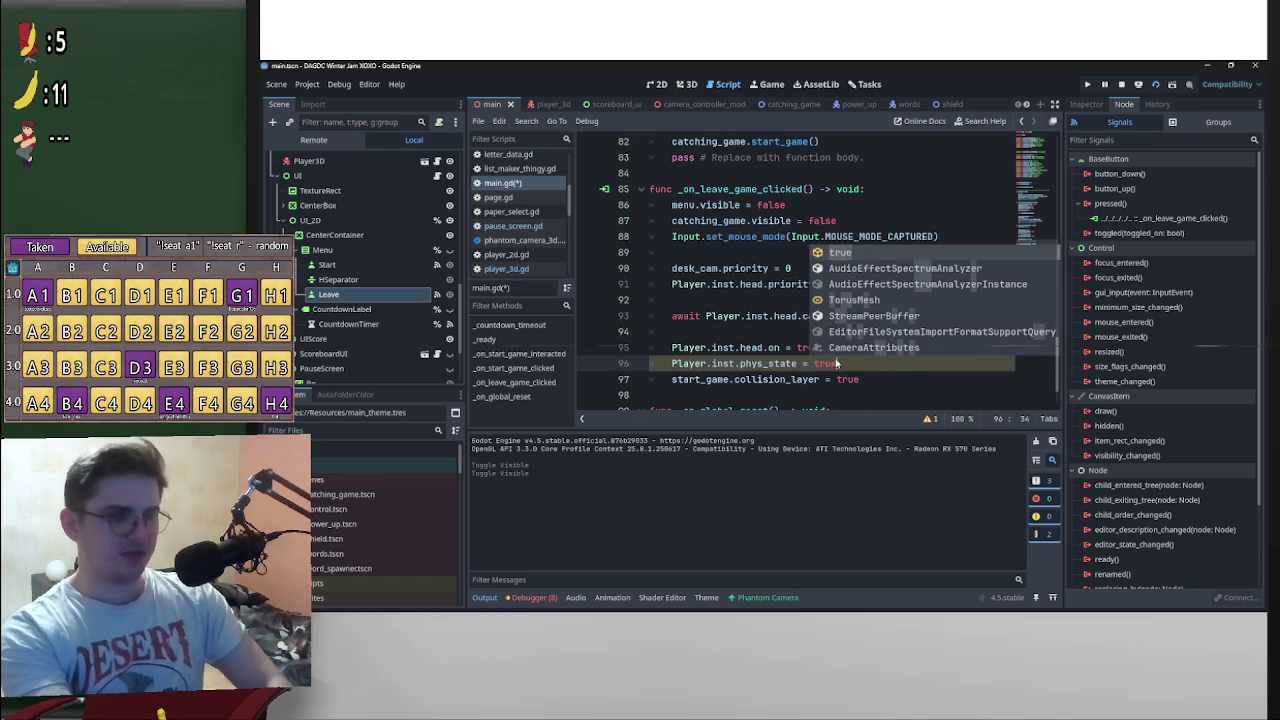
pyautogui.press('Escape')
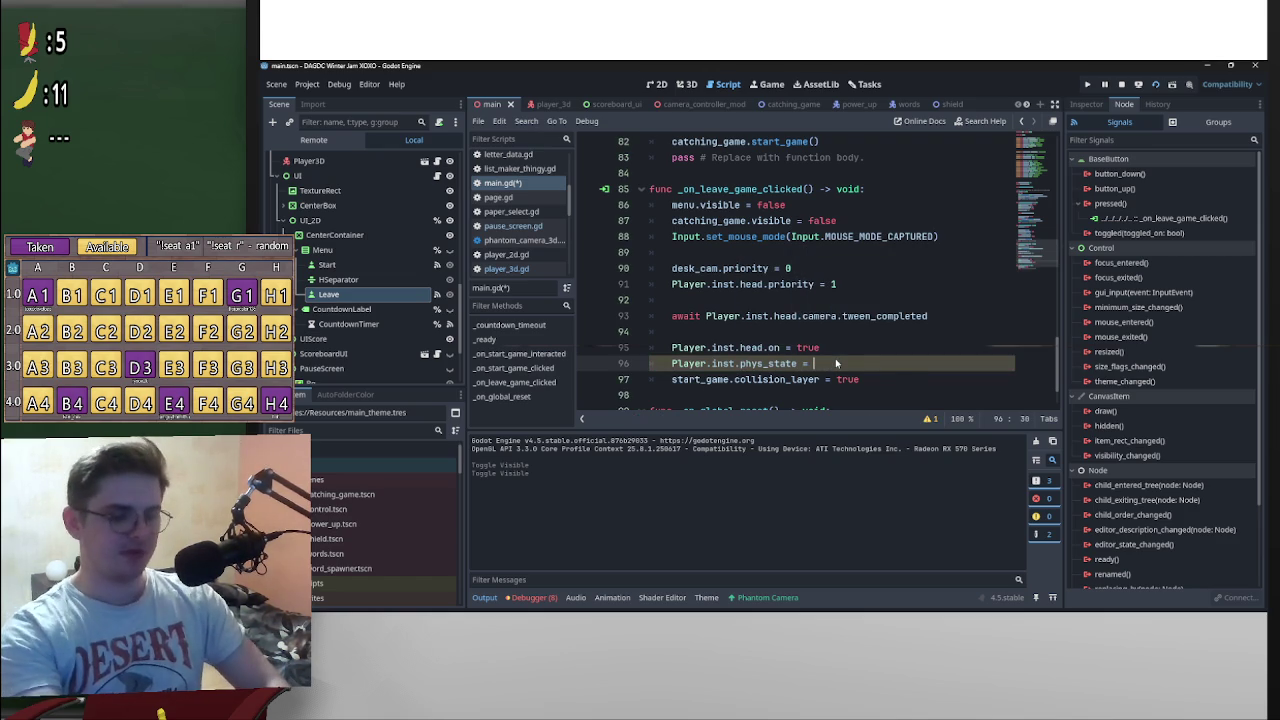
pyautogui.write('last')
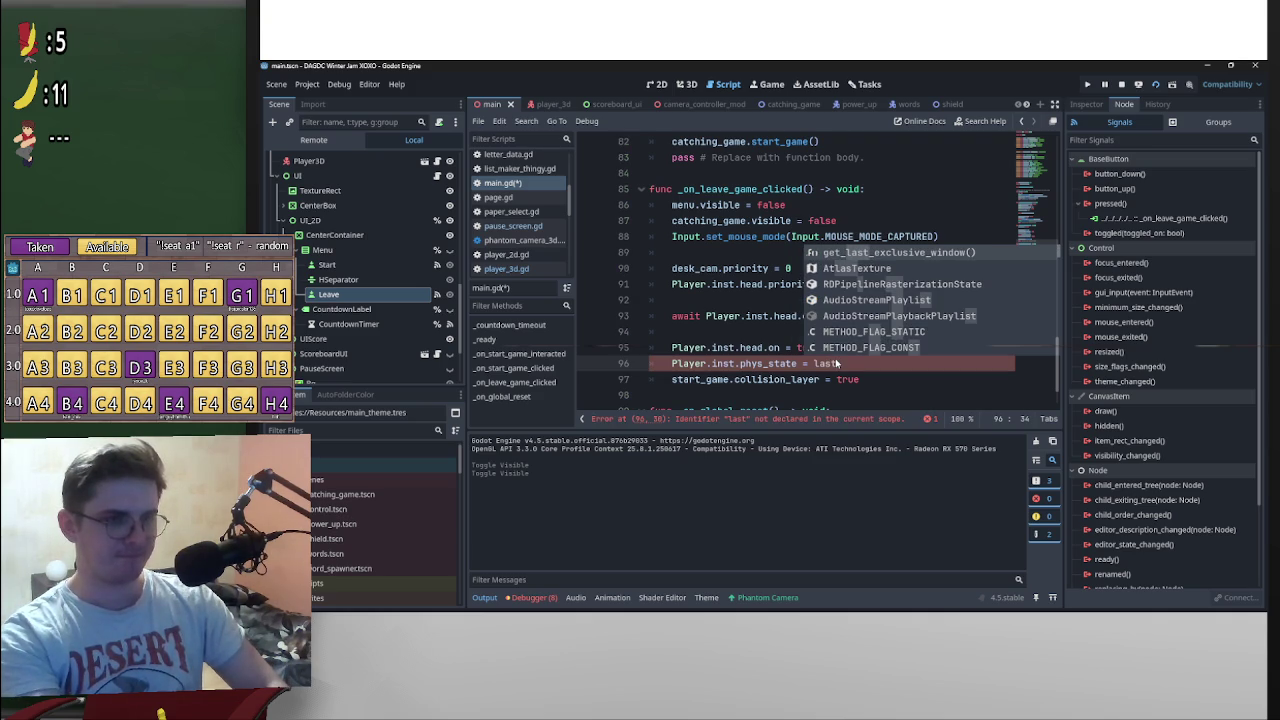
pyautogui.press('BackSpace')
pyautogui.press('BackSpace')
pyautogui.press('BackSpace')
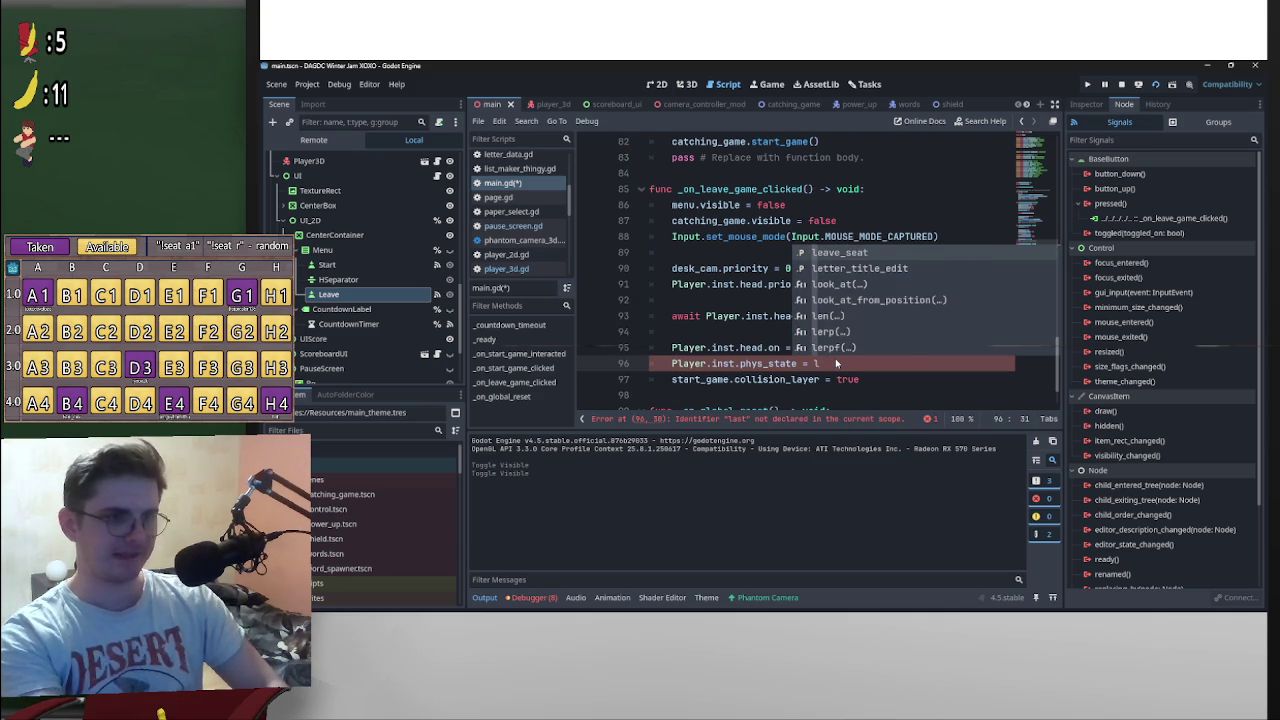
pyautogui.write('true')
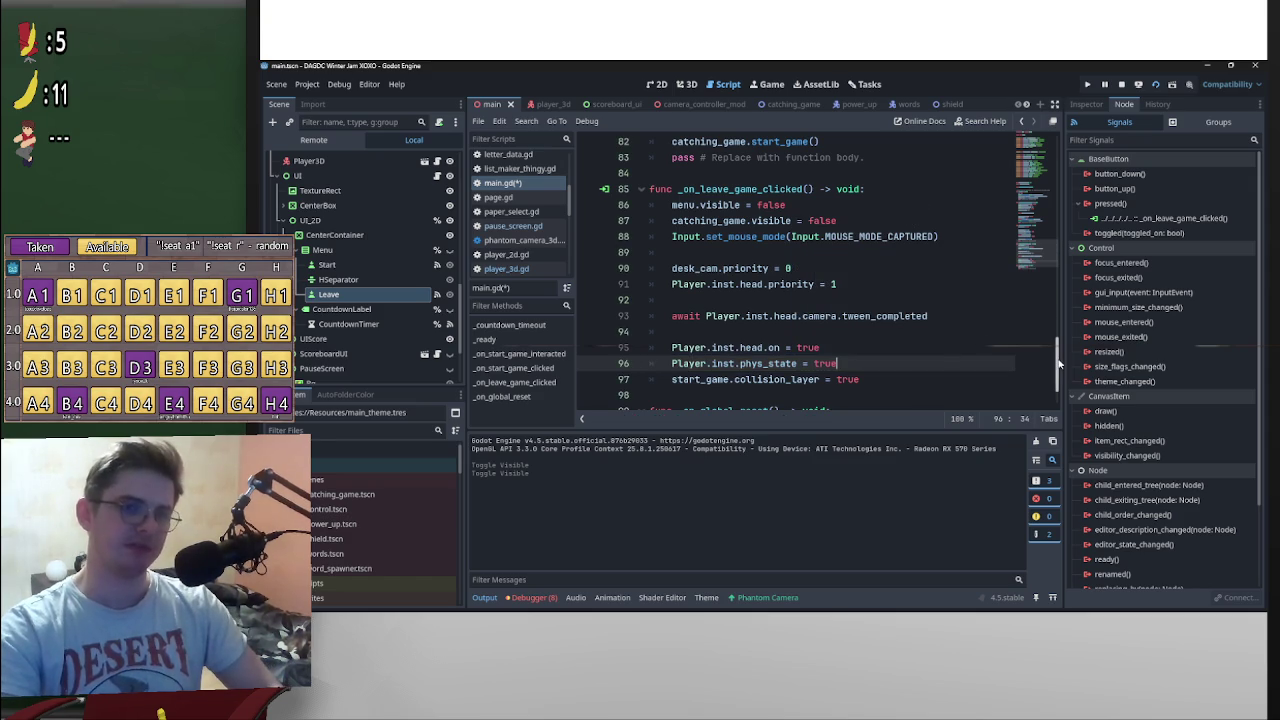
# Step: Save the script changes with Ctrl+S
pyautogui.click(938, 322)
pyautogui.hotkey('ctrl', 's')
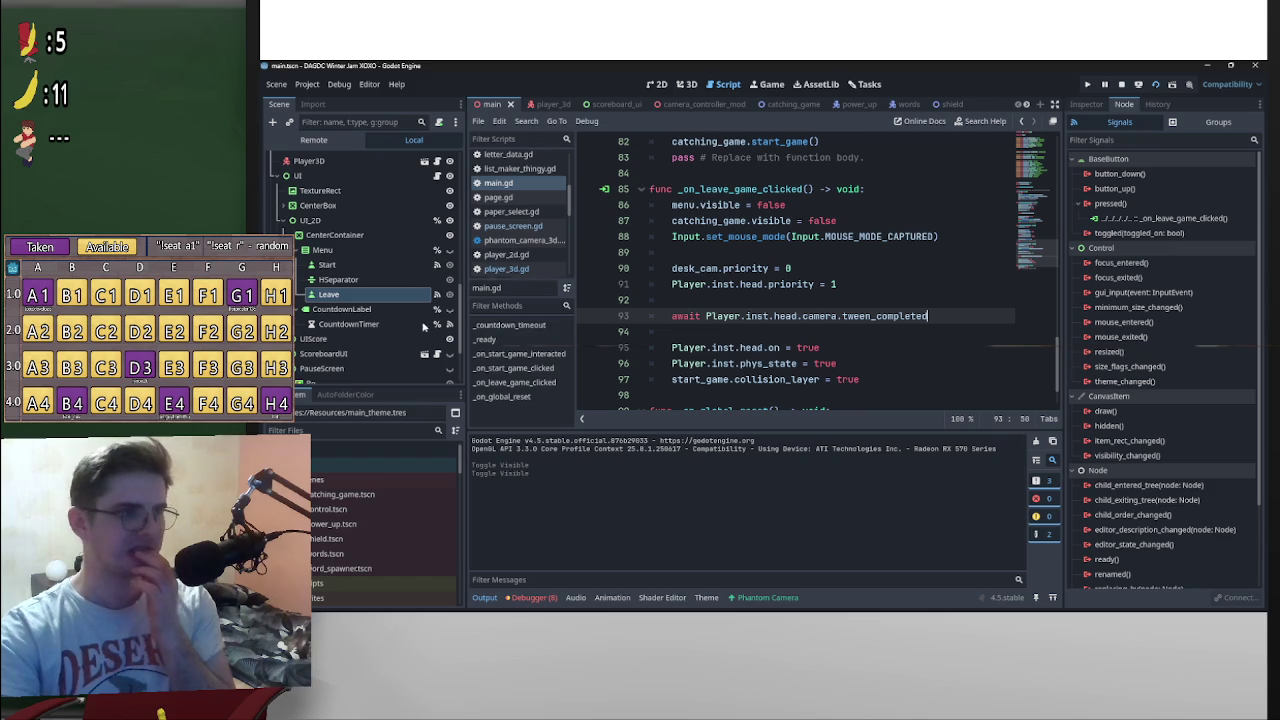
pyautogui.scroll(-3, 447, 320)
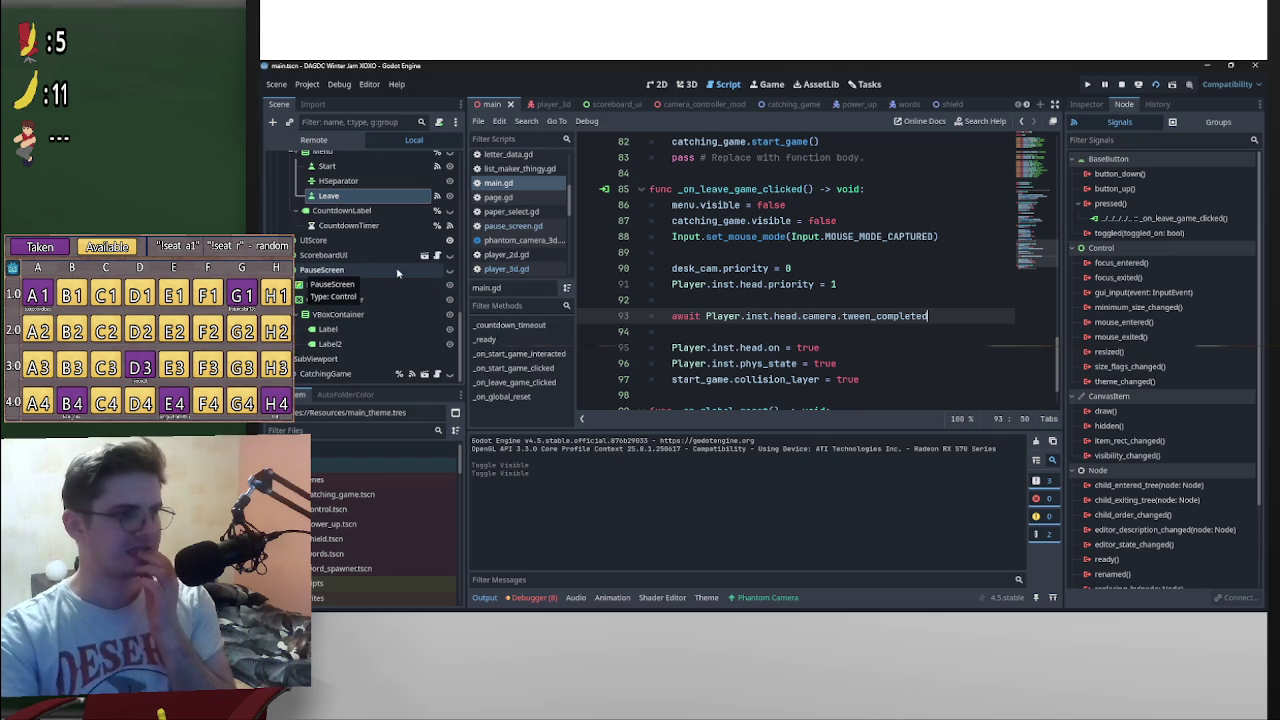
pyautogui.scroll(3, 400, 271)
pyautogui.scroll(3, 400, 271)
# Step: Switch to player_3d.gd and start a Find in Files search for last_phys_state from line 10
pyautogui.click(513, 226)
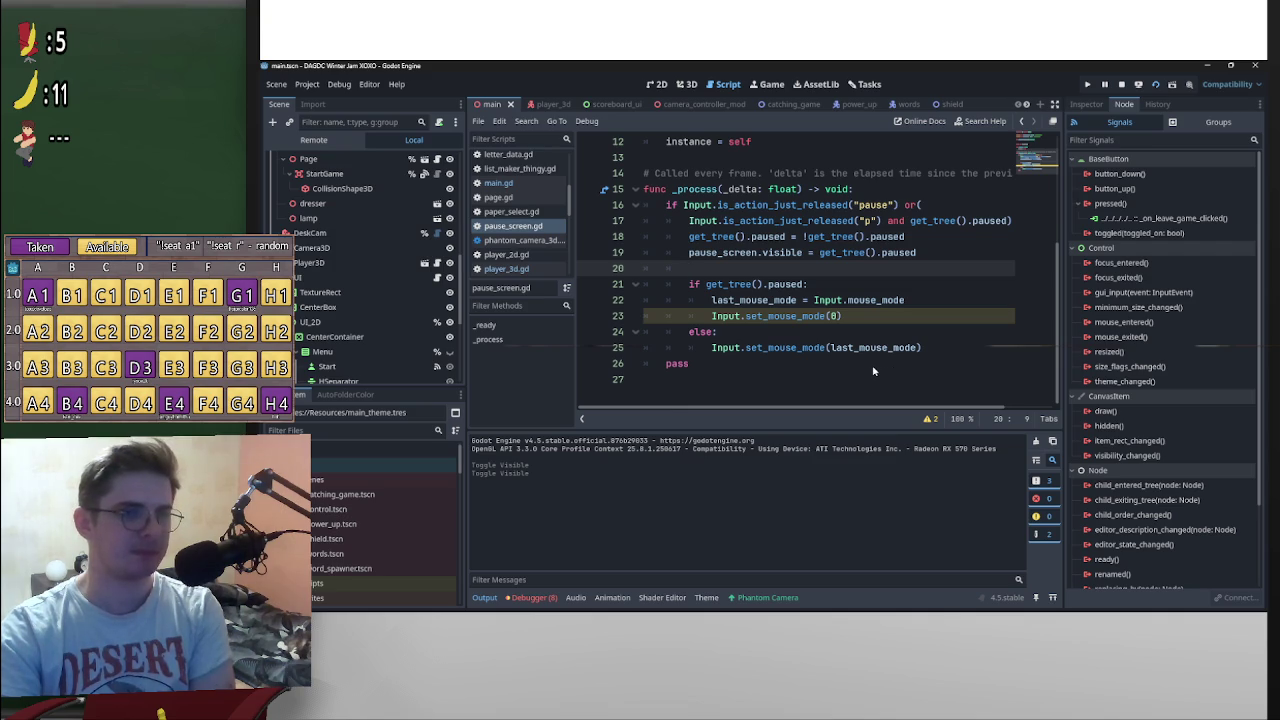
pyautogui.scroll(5, 364, 299)
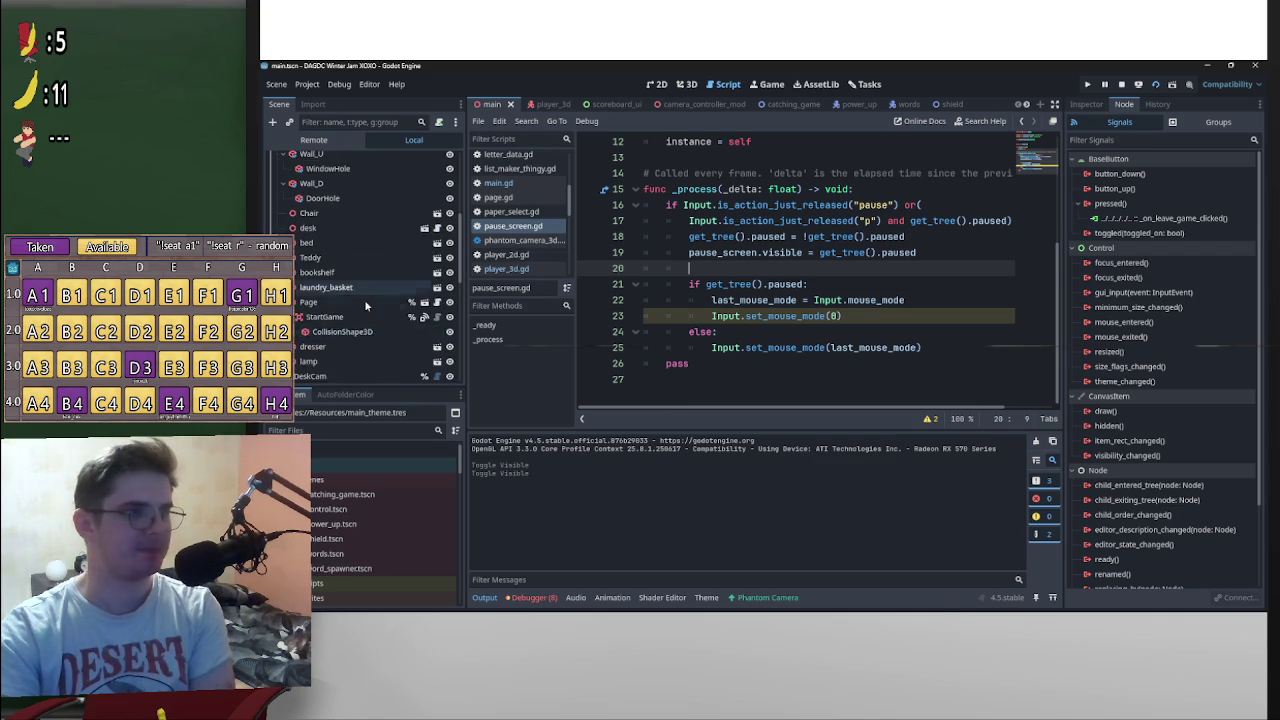
pyautogui.click(535, 268)
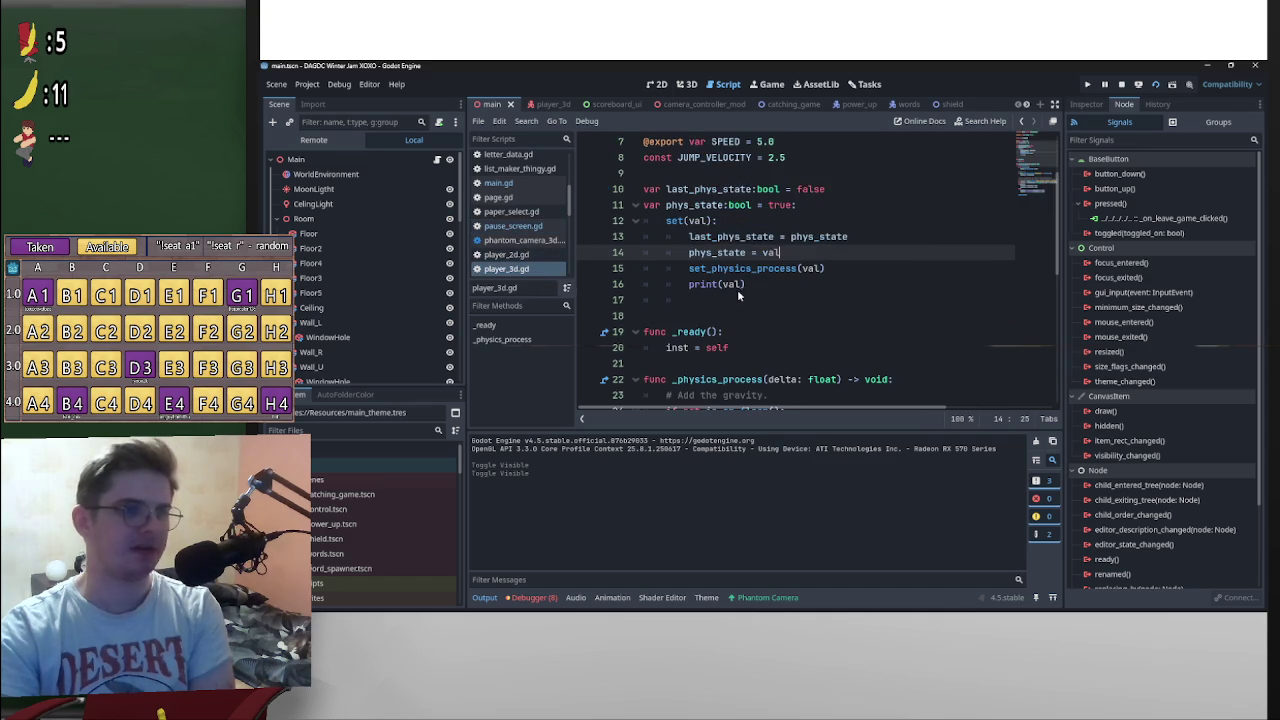
pyautogui.scroll(2, 718, 288)
pyautogui.moveTo(666, 286); pyautogui.dragTo(754, 289)
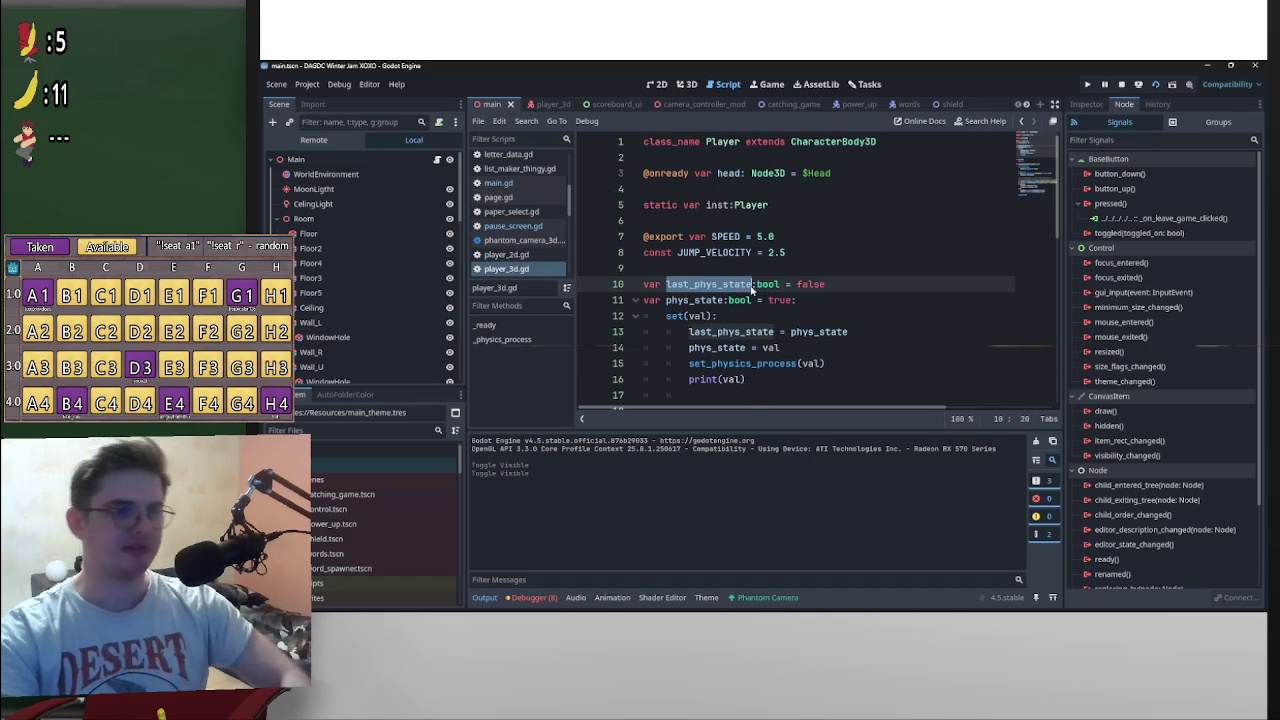
pyautogui.hotkey('ctrl', 'shift', 'f')
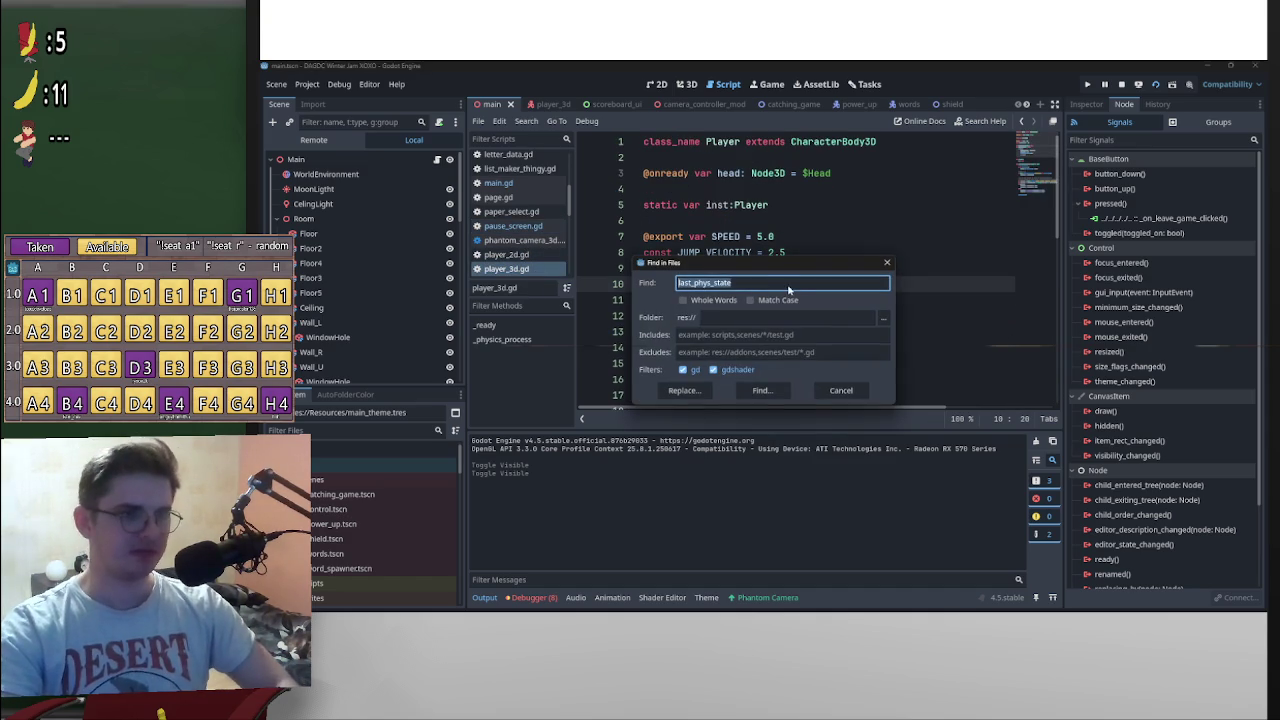
# Step: Find all last_phys_state matches and inspect its line 47 use in scoreboard_ui.gd's _on_back_back_pressed
pyautogui.click(777, 391)
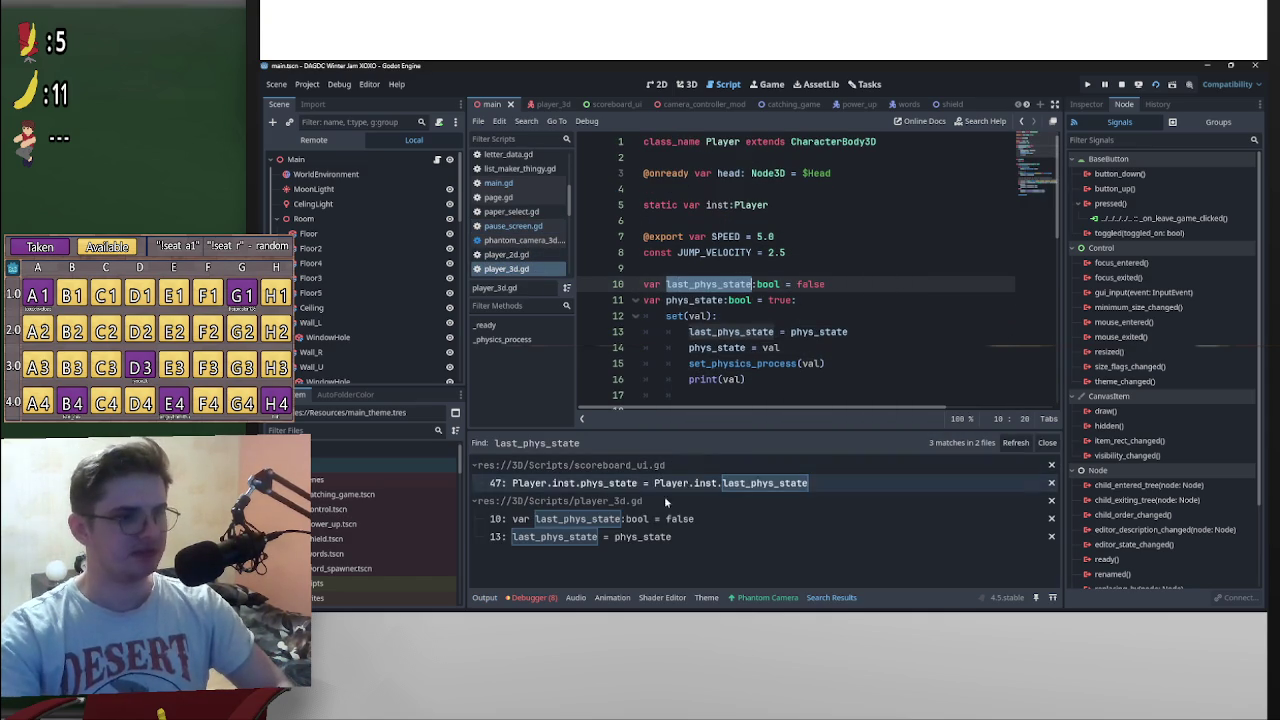
pyautogui.click(634, 526)
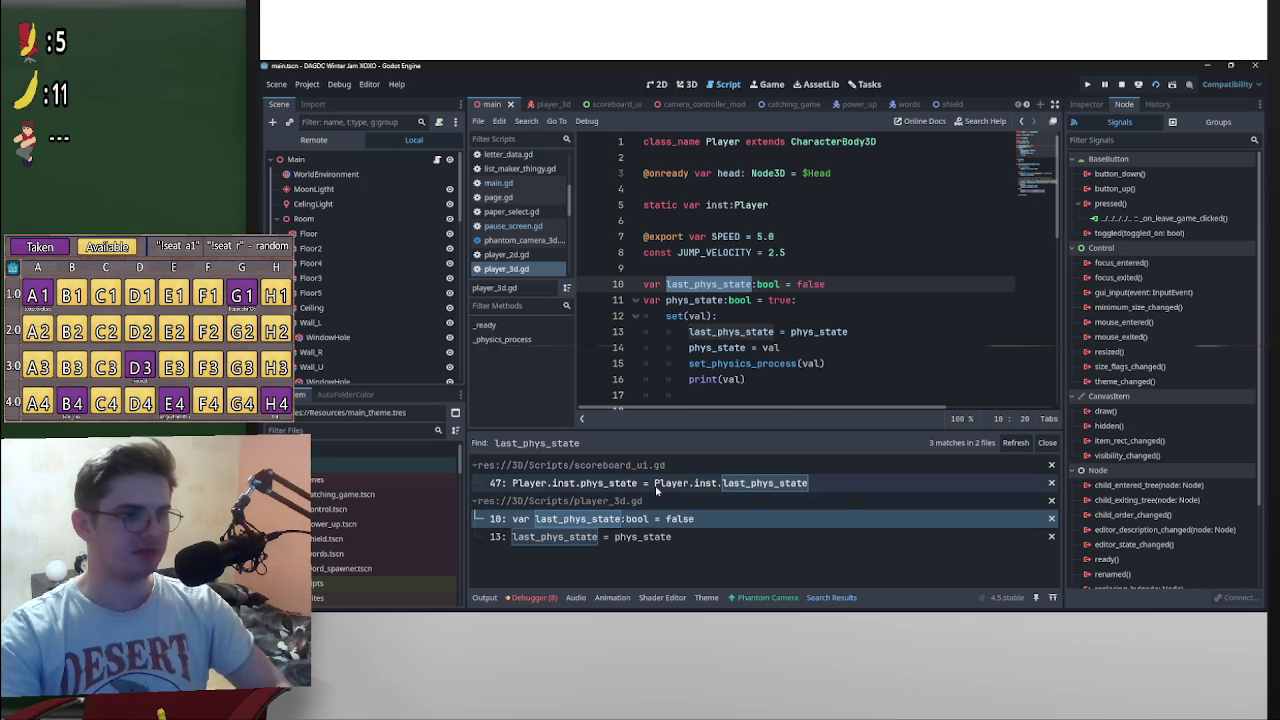
pyautogui.click(656, 485)
pyautogui.scroll(1, 890, 303)
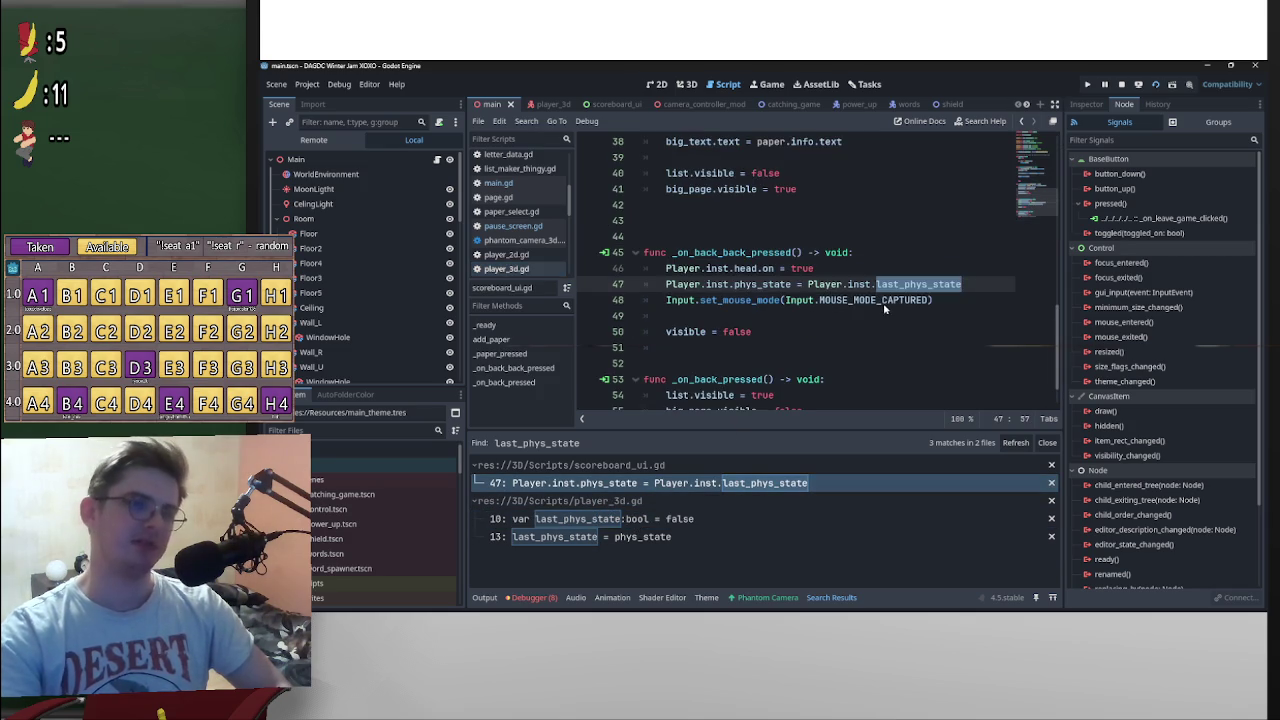
pyautogui.scroll(2, 860, 297)
pyautogui.scroll(-2, 855, 300)
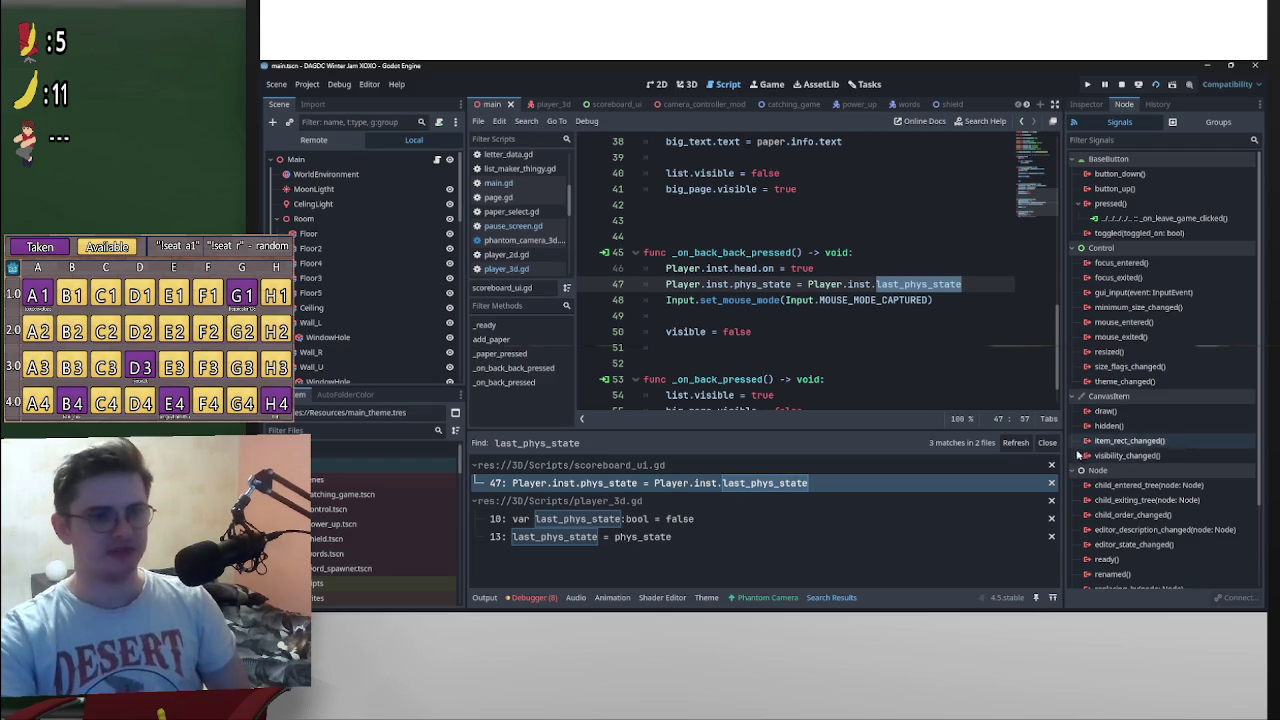
pyautogui.click(1047, 443)
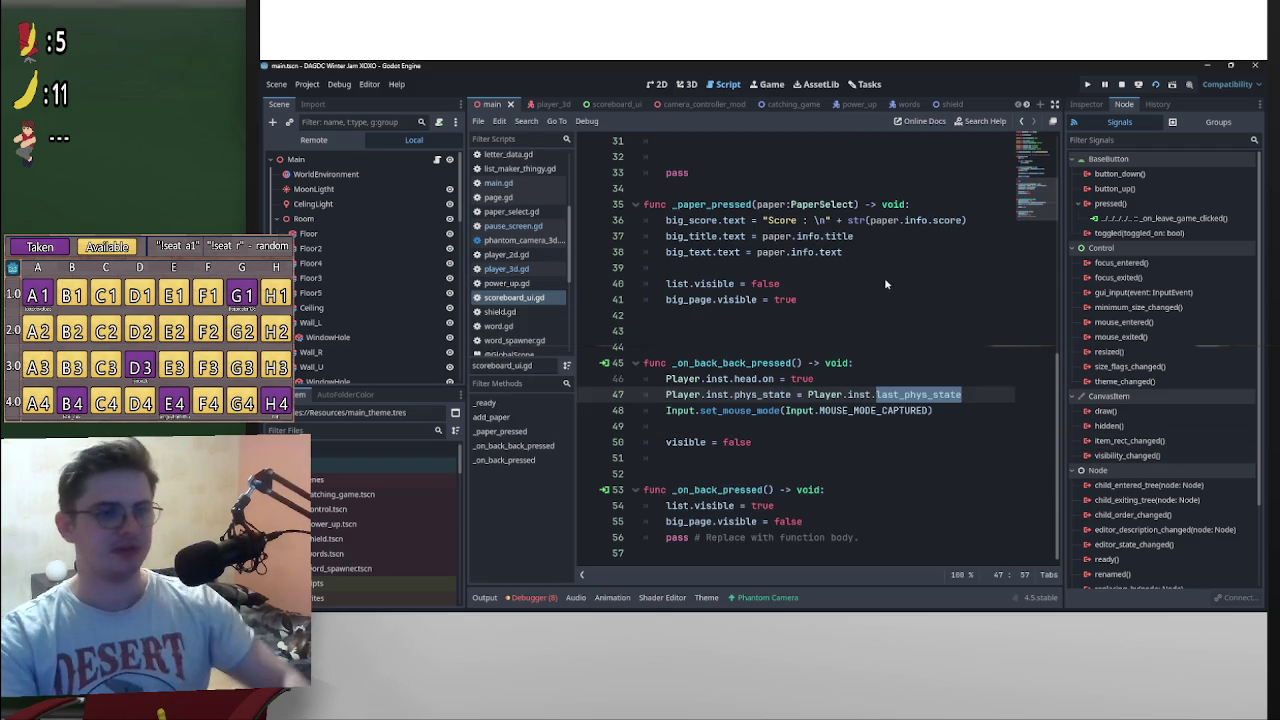
# Step: Run the game with F5 to test the scoreboard change
pyautogui.click(884, 284)
pyautogui.press('F5')
pyautogui.click(802, 348)
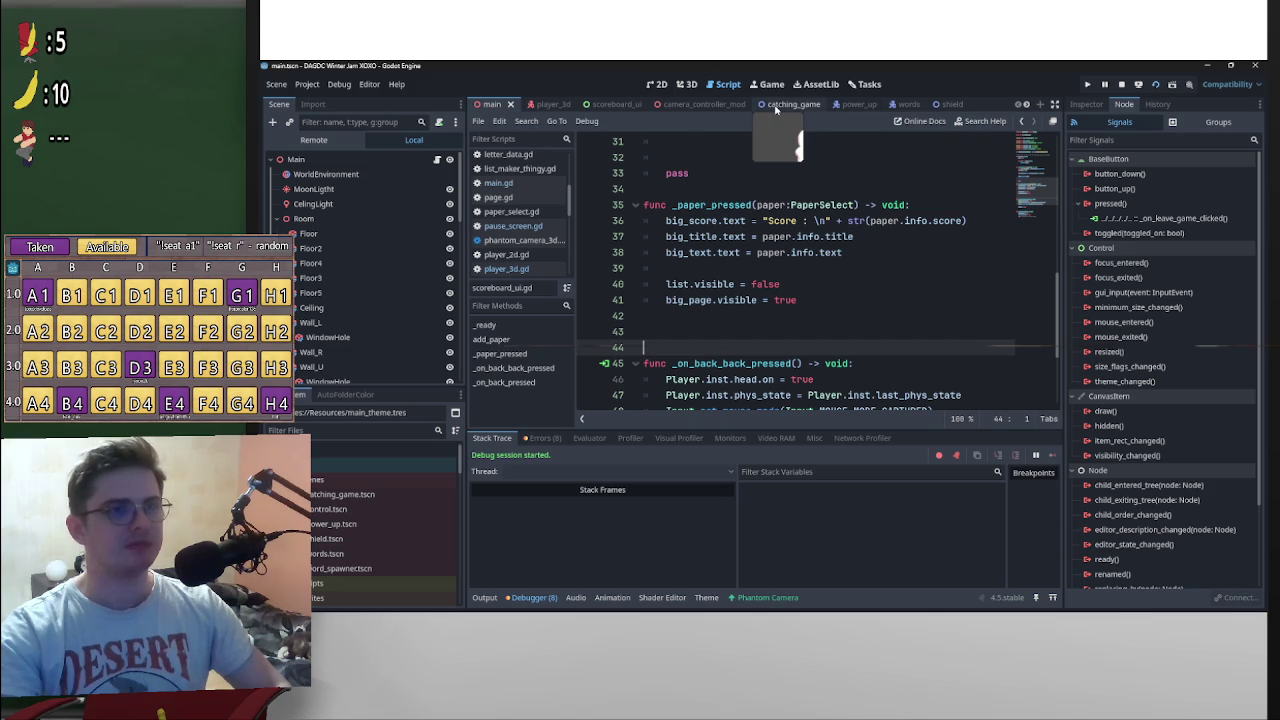
# Step: Close the camera_controller_mod, catching_game, power_up, shield, words, bookshelf and paper_select scene tabs
pyautogui.middleClick(718, 106)
pyautogui.middleClick(712, 105)
pyautogui.middleClick(705, 105)
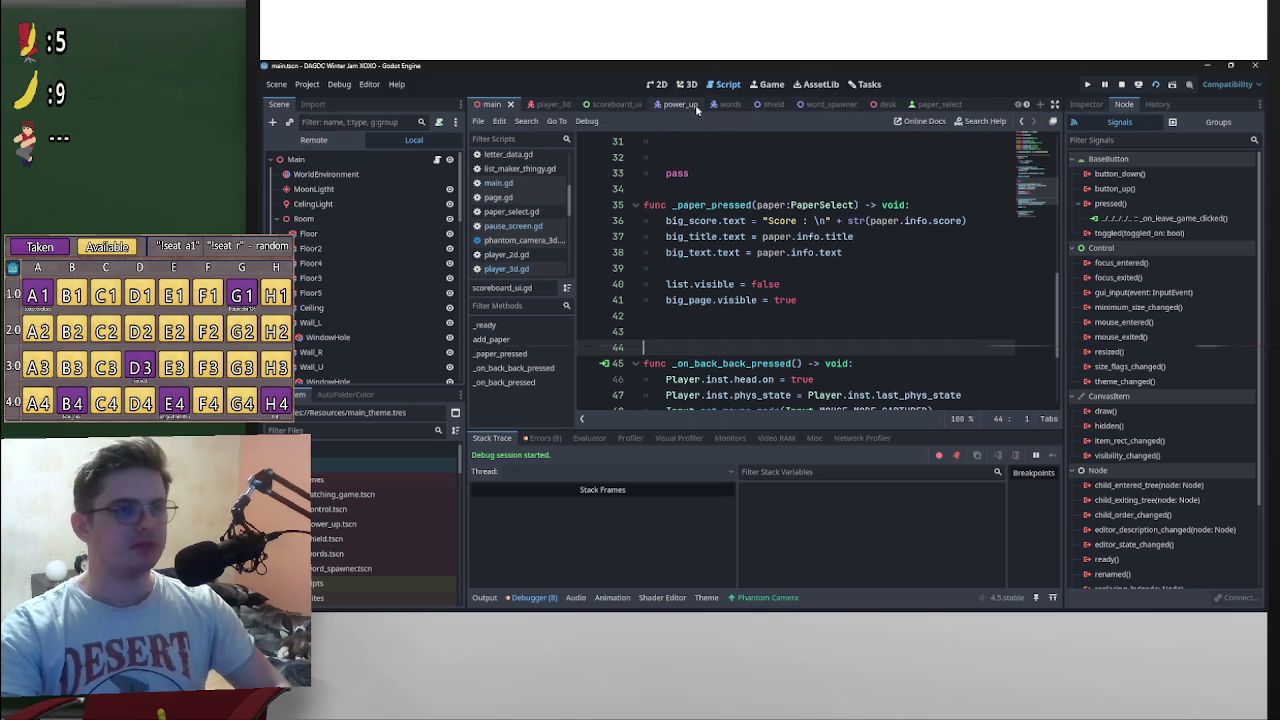
pyautogui.middleClick(697, 106)
pyautogui.middleClick(674, 108)
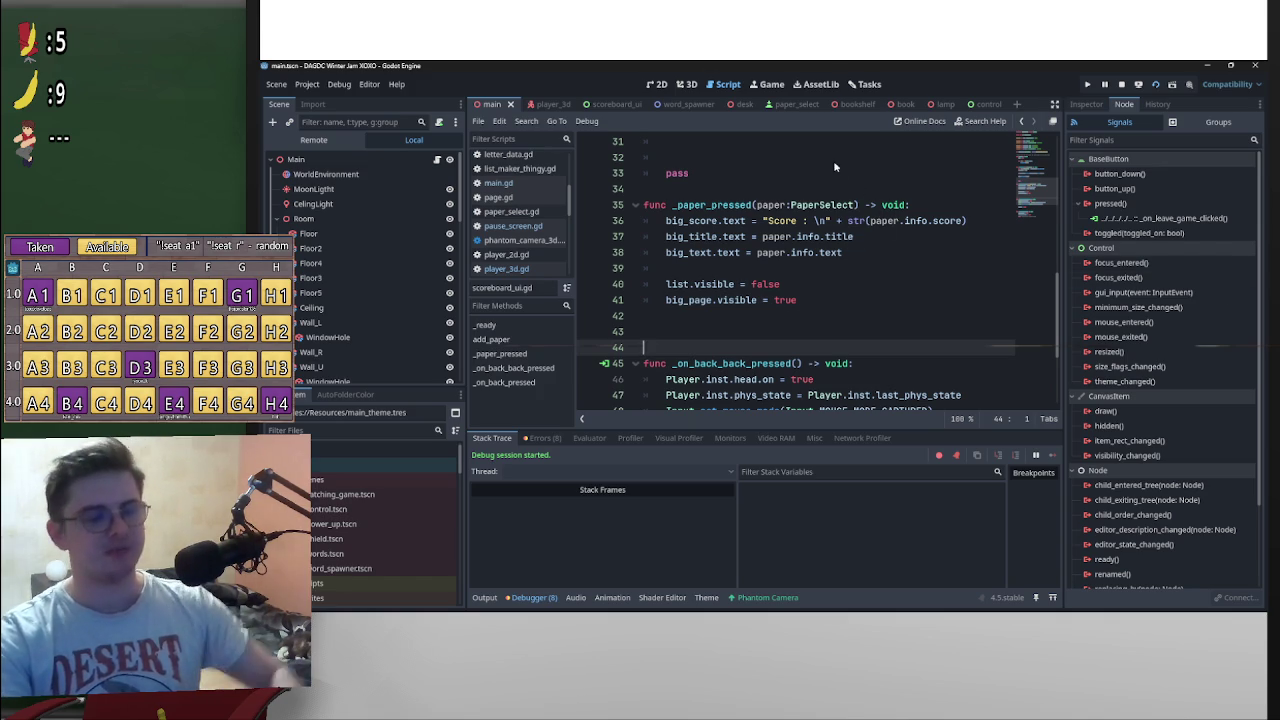
pyautogui.click(865, 106)
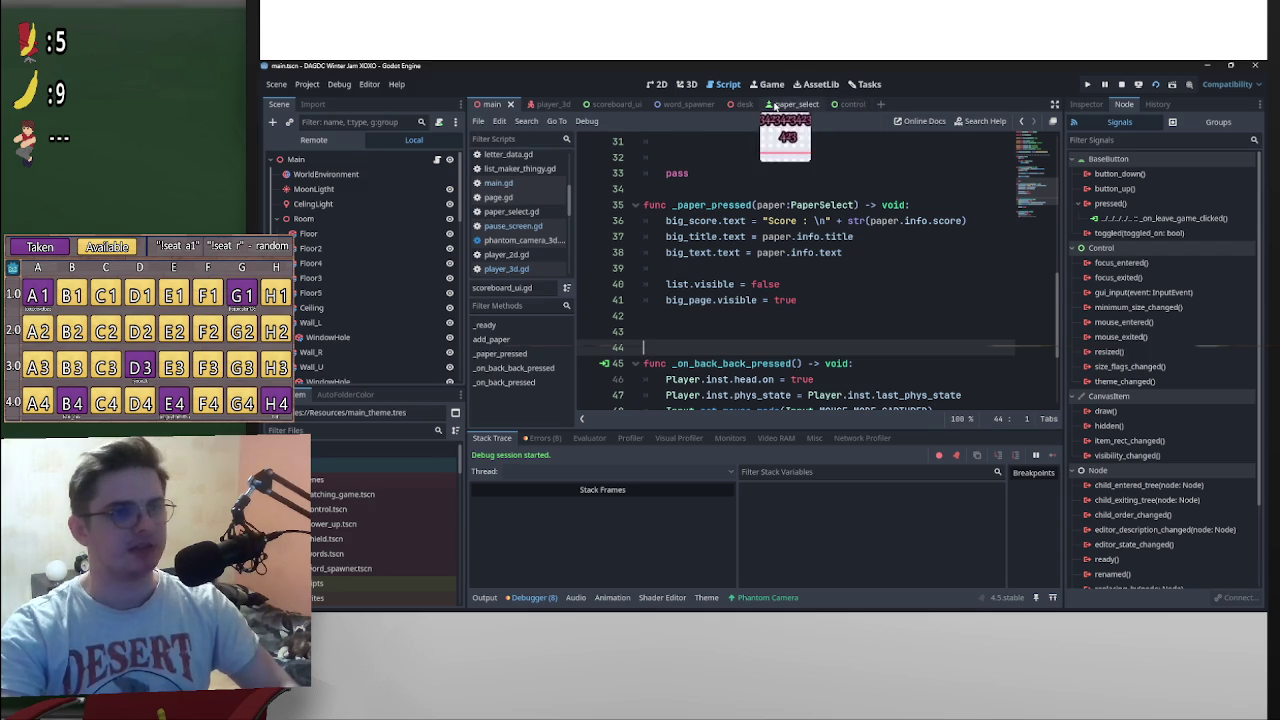
pyautogui.middleClick(778, 105)
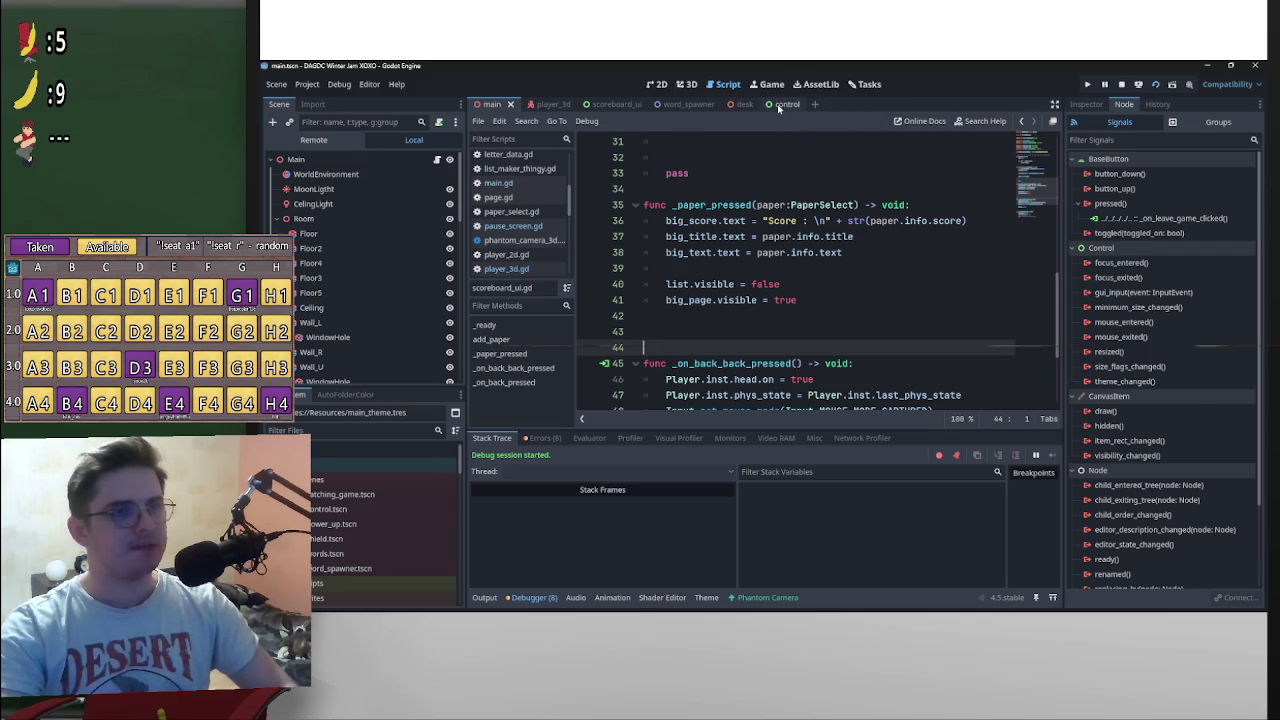
# Step: Show the control scene in the 2D editor
pyautogui.click(778, 106)
pyautogui.click(686, 84)
pyautogui.click(657, 84)
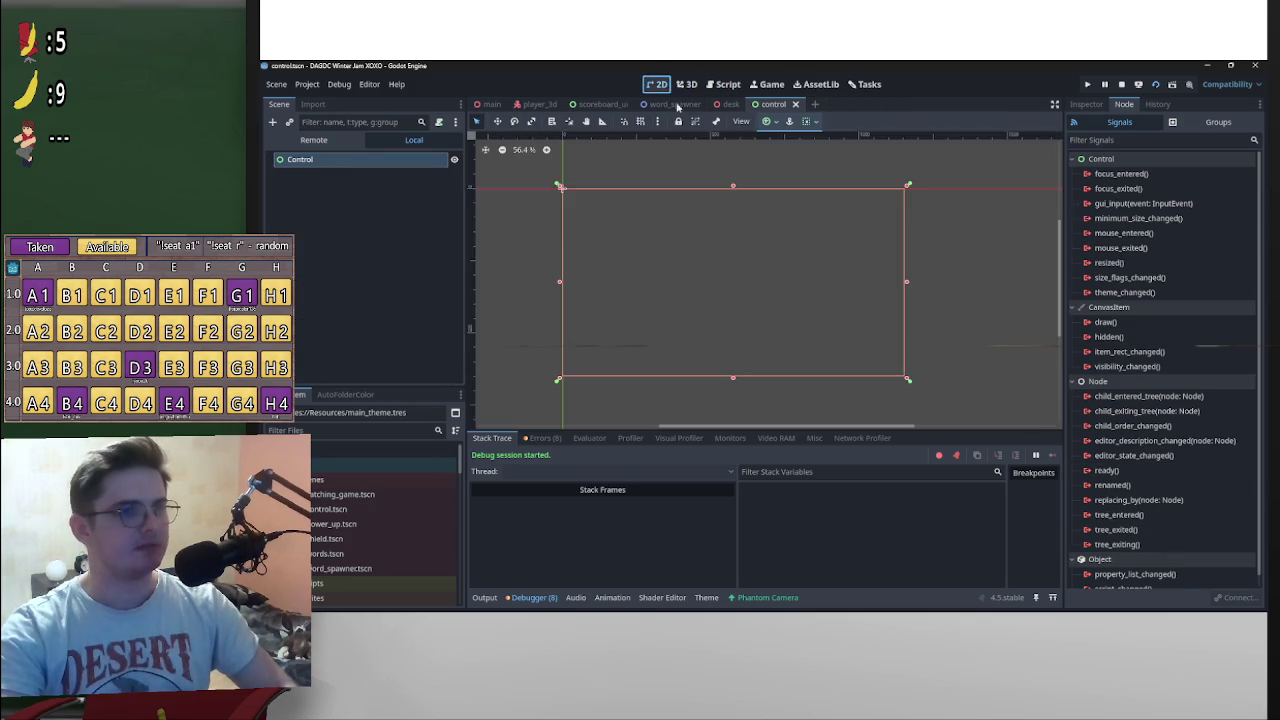
# Step: Close control.tscn and select Drawer_001, orbiting the 3D view around the desk
pyautogui.middleClick(778, 106)
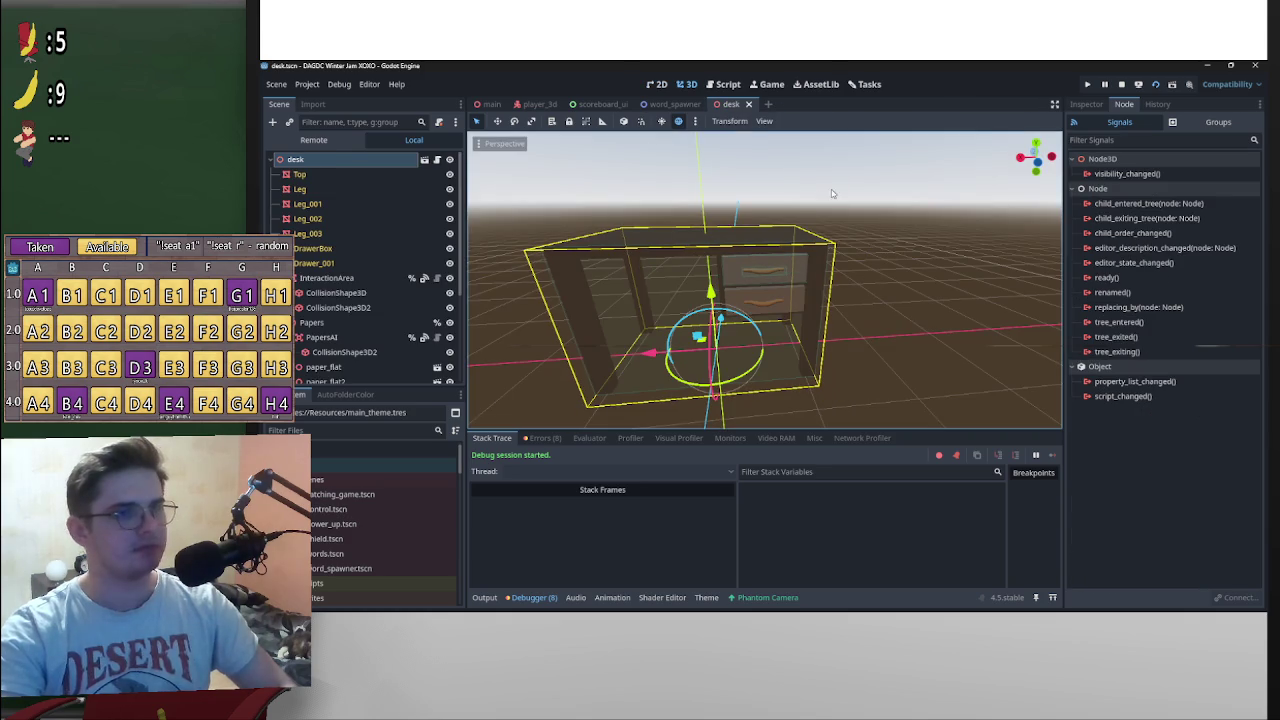
pyautogui.moveTo(774, 216)
pyautogui.mouseDown()
pyautogui.moveTo(790, 240)
pyautogui.moveTo(843, 263)
pyautogui.moveTo(857, 243)
pyautogui.moveTo(819, 274)
pyautogui.mouseUp()
pyautogui.scroll(5, 819, 274)
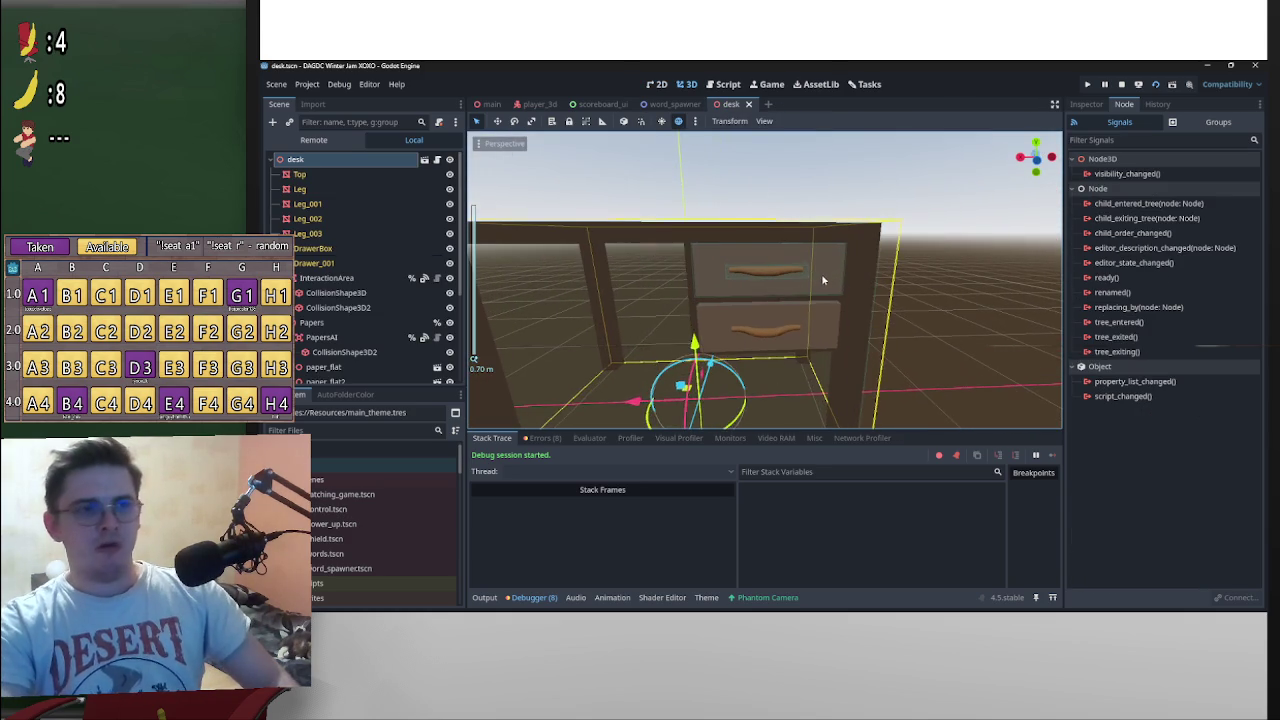
pyautogui.click(819, 274)
pyautogui.scroll(-3, 374, 250)
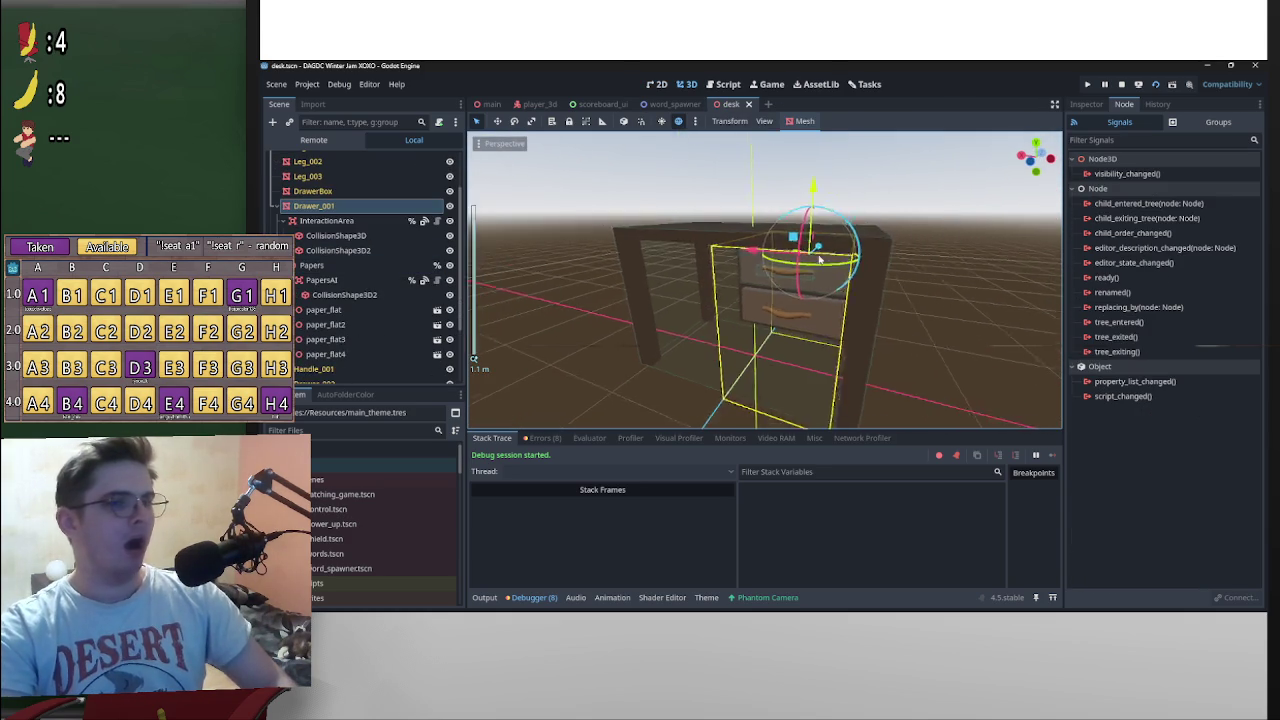
pyautogui.scroll(2, 490, 290)
pyautogui.scroll(3, 365, 270)
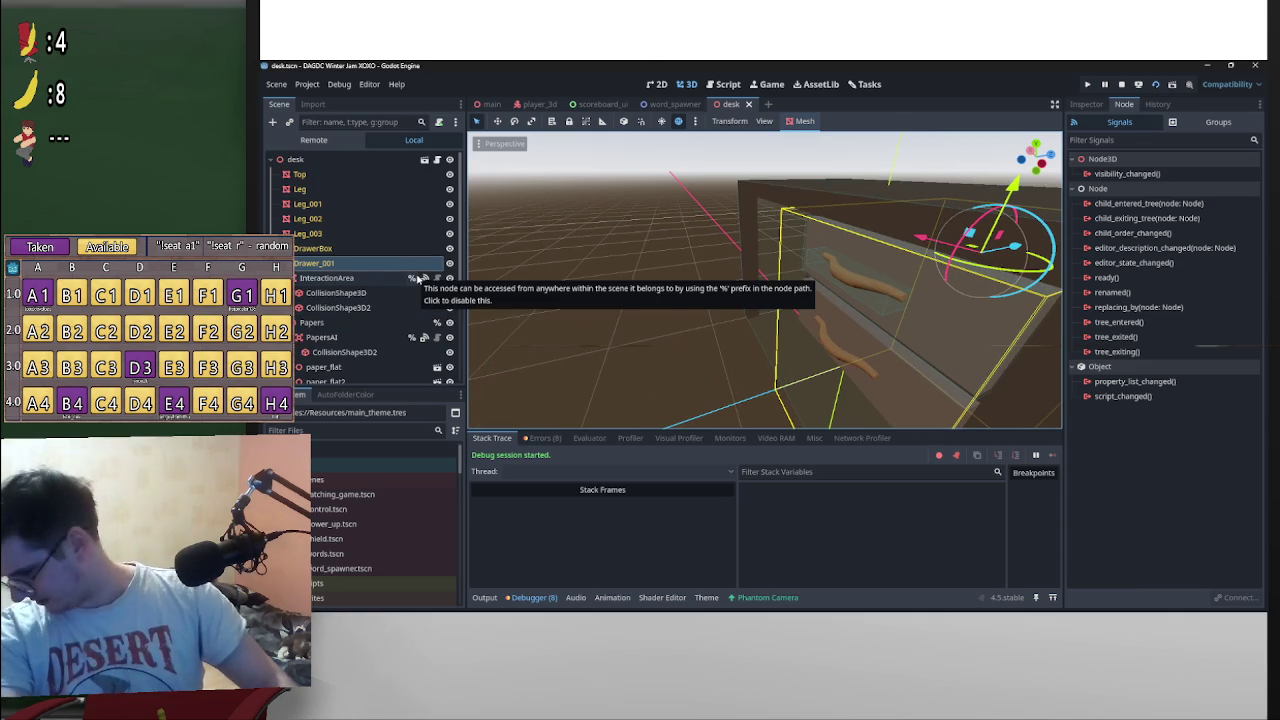
pyautogui.scroll(-3, 410, 300)
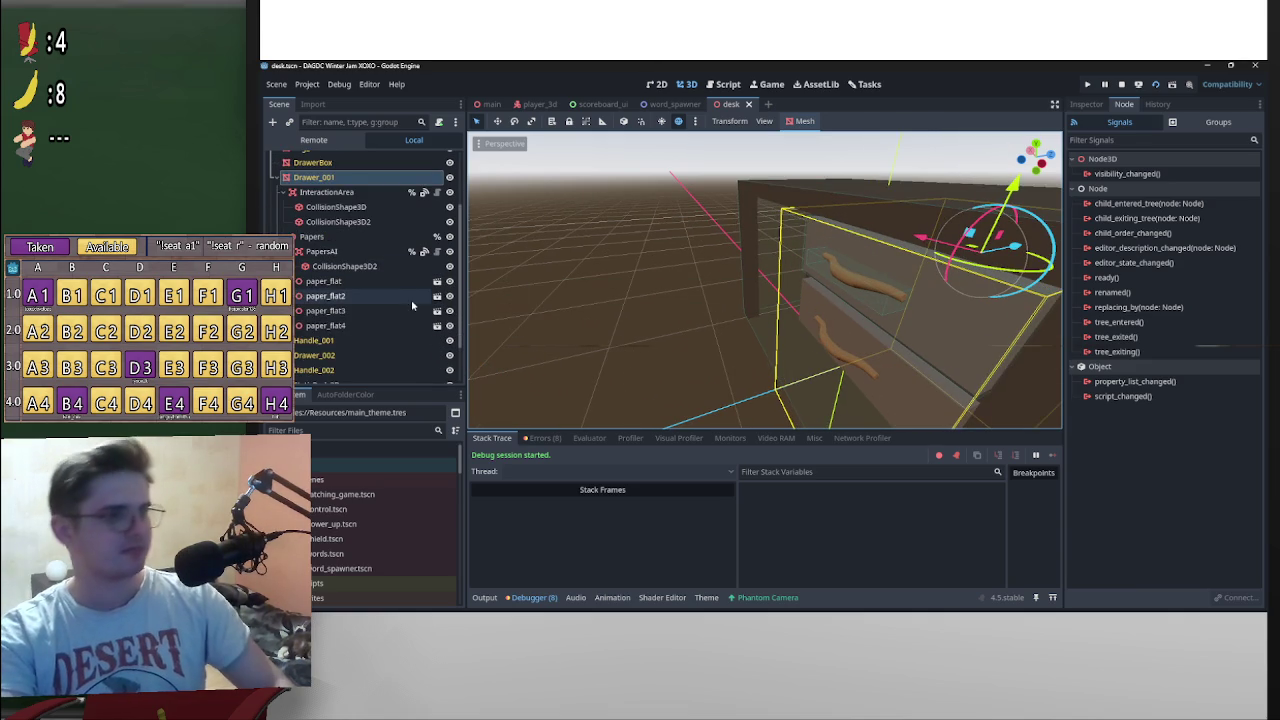
pyautogui.scroll(3, 410, 311)
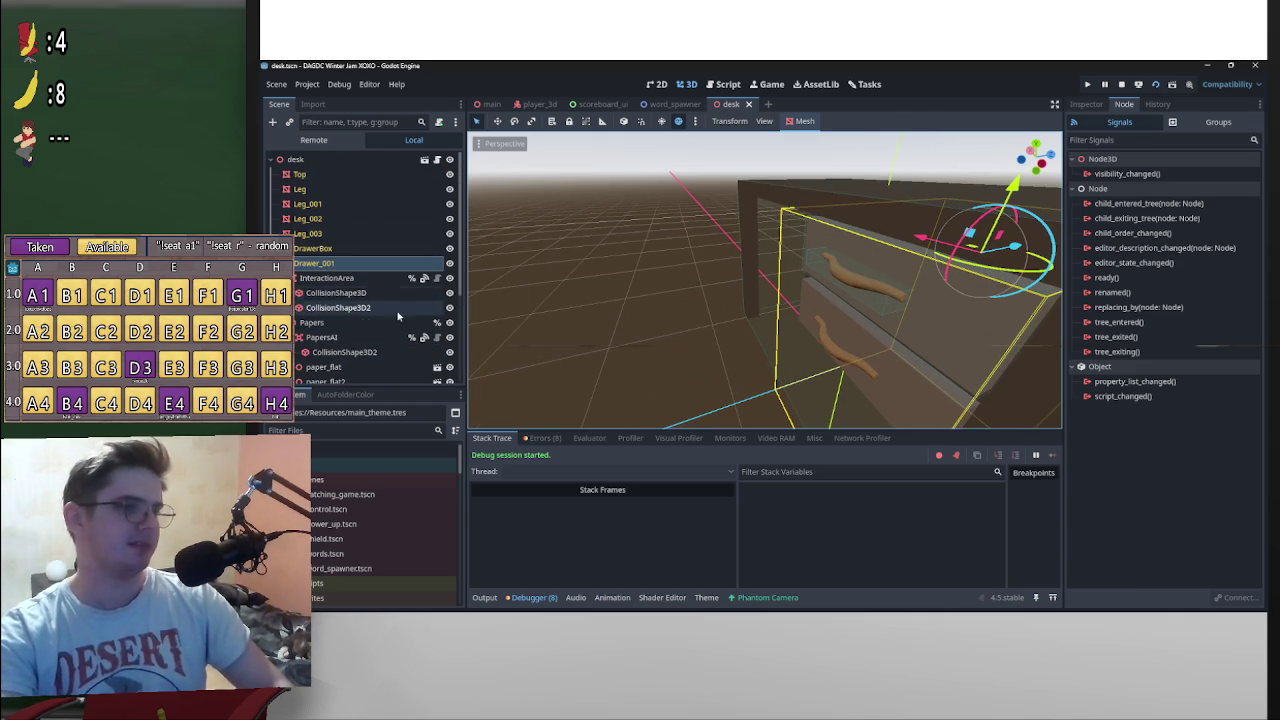
pyautogui.scroll(-2, 678, 285)
pyautogui.moveTo(757, 300); pyautogui.dragTo(751, 297)
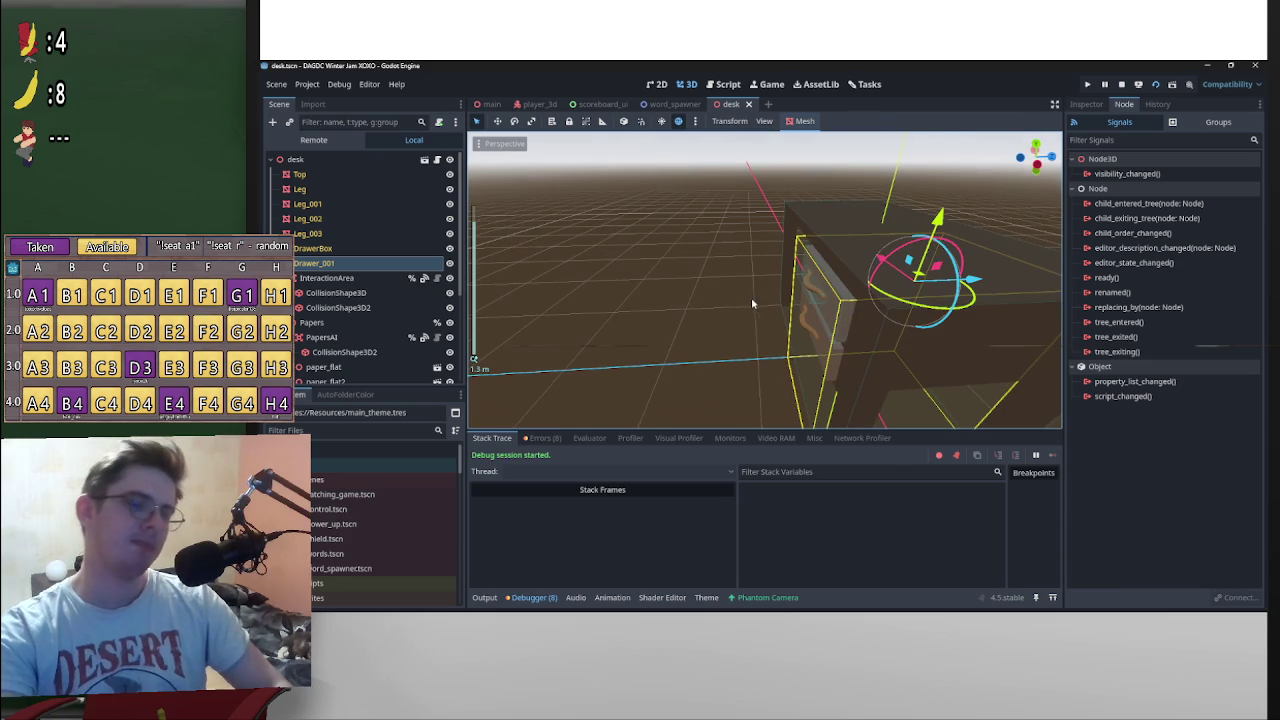
pyautogui.moveTo(652, 372)
pyautogui.mouseDown()
pyautogui.moveTo(731, 306)
pyautogui.moveTo(690, 300)
pyautogui.mouseUp()
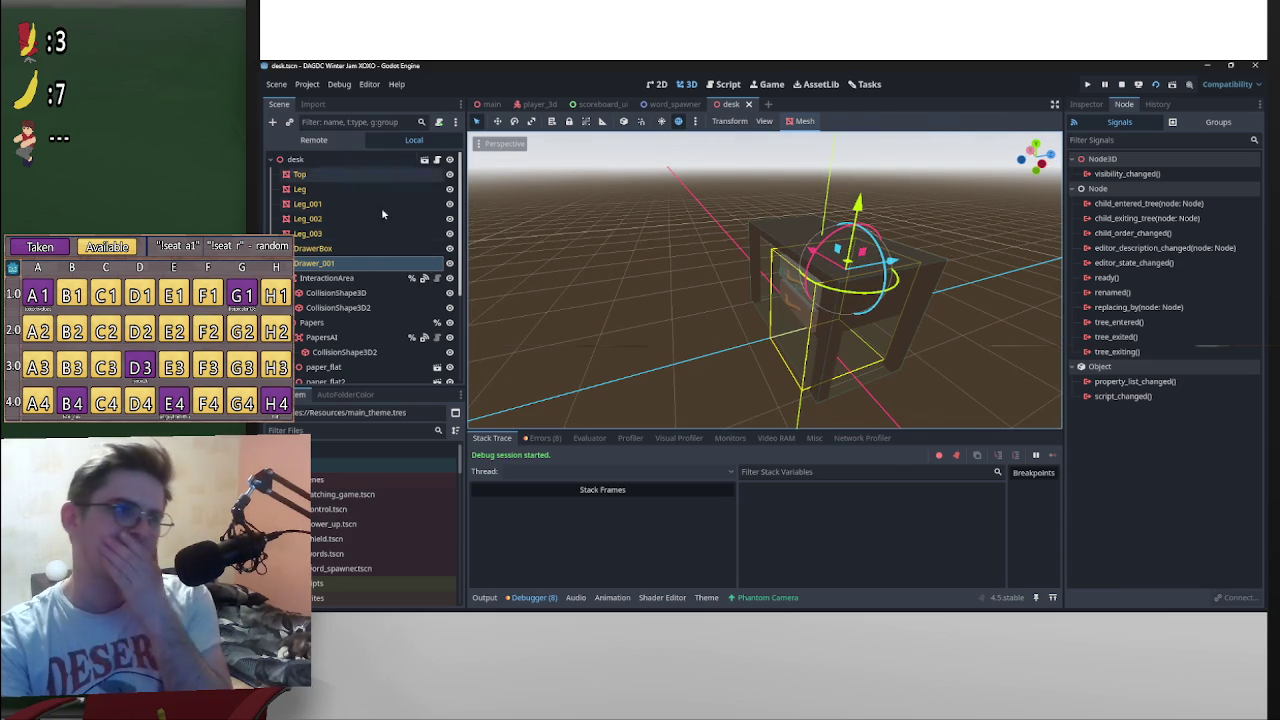
pyautogui.rightClick(367, 264)
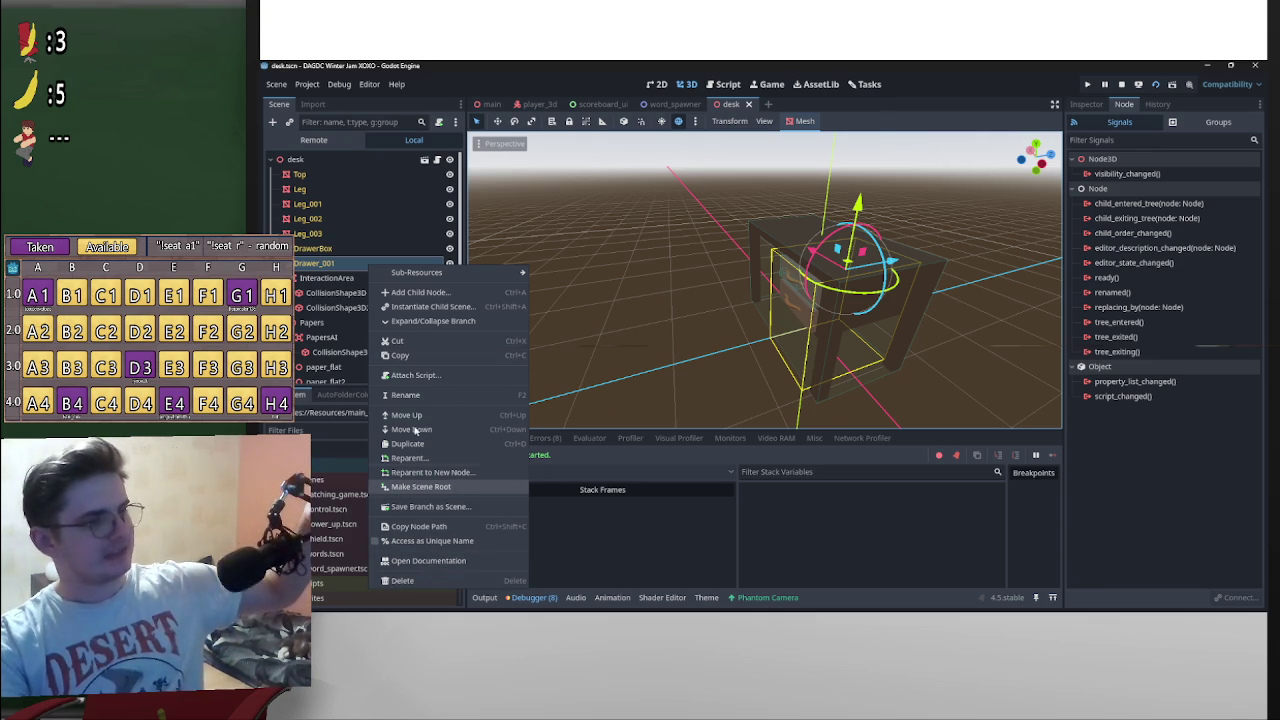
pyautogui.moveTo(505, 274)
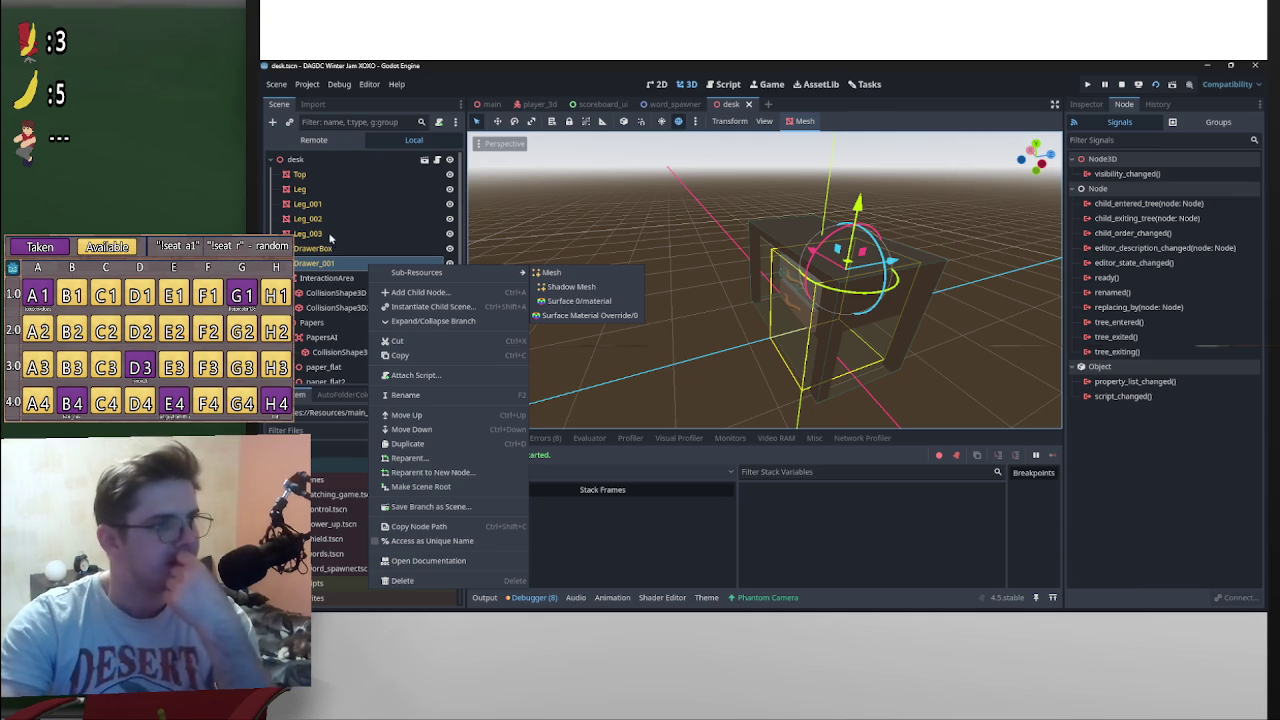
pyautogui.click(330, 243)
pyautogui.moveTo(340, 262); pyautogui.dragTo(349, 249)
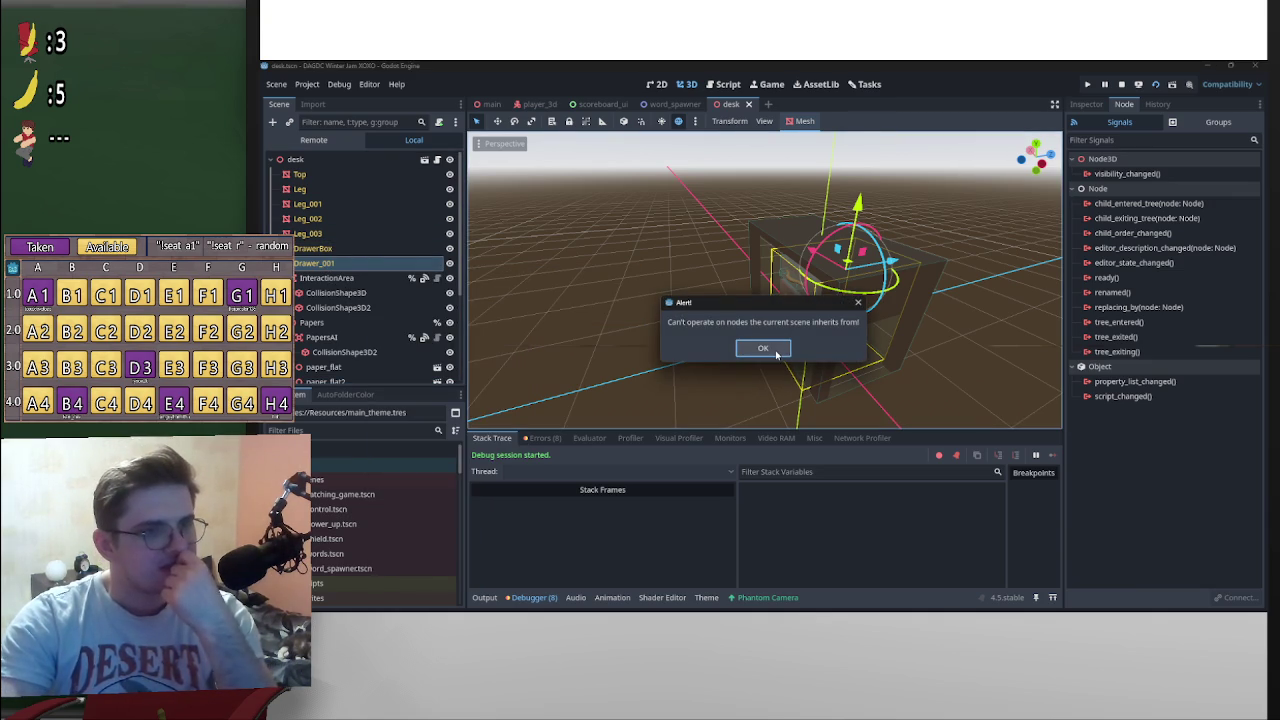
pyautogui.click(776, 354)
pyautogui.rightClick(346, 267)
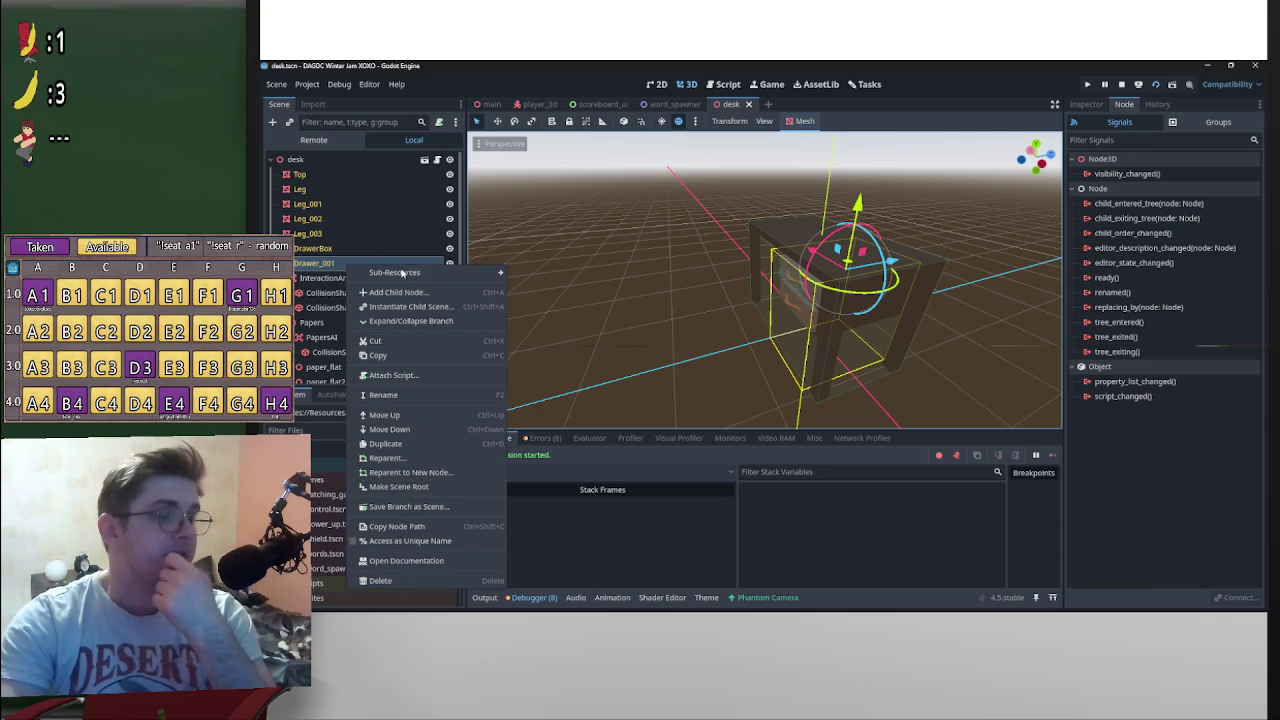
pyautogui.click(333, 262)
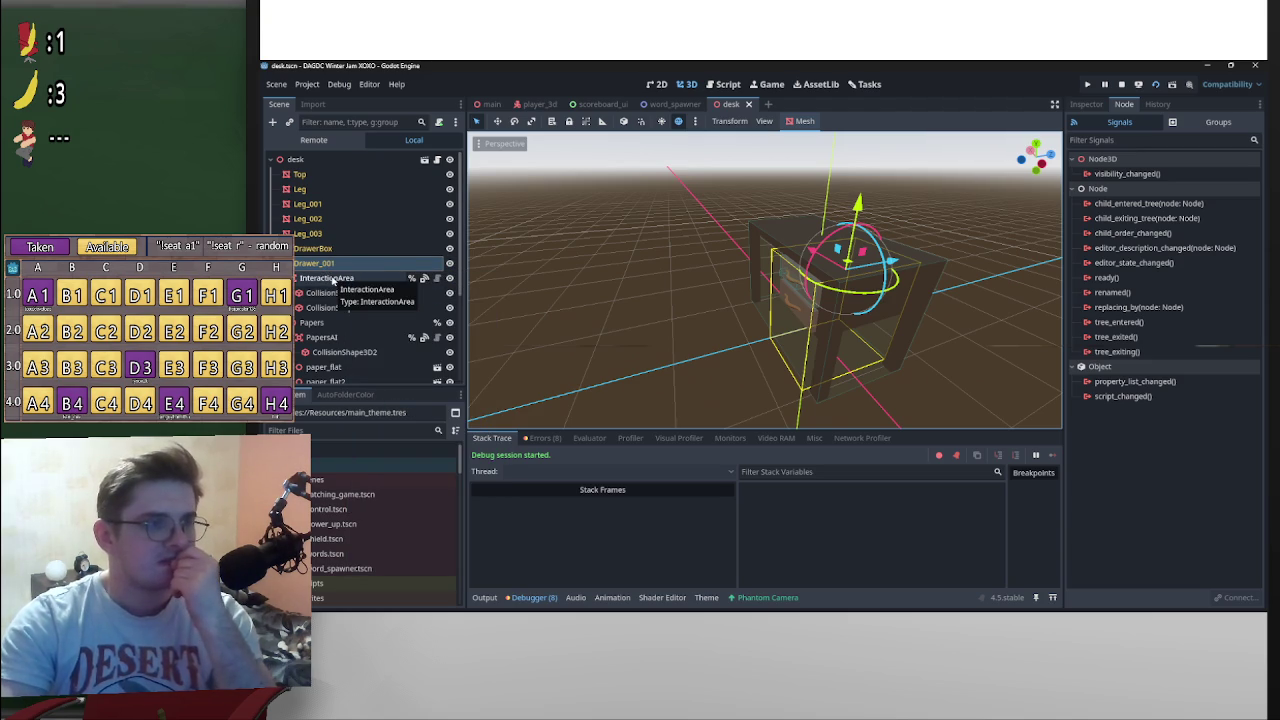
pyautogui.moveTo(333, 283); pyautogui.dragTo(340, 166)
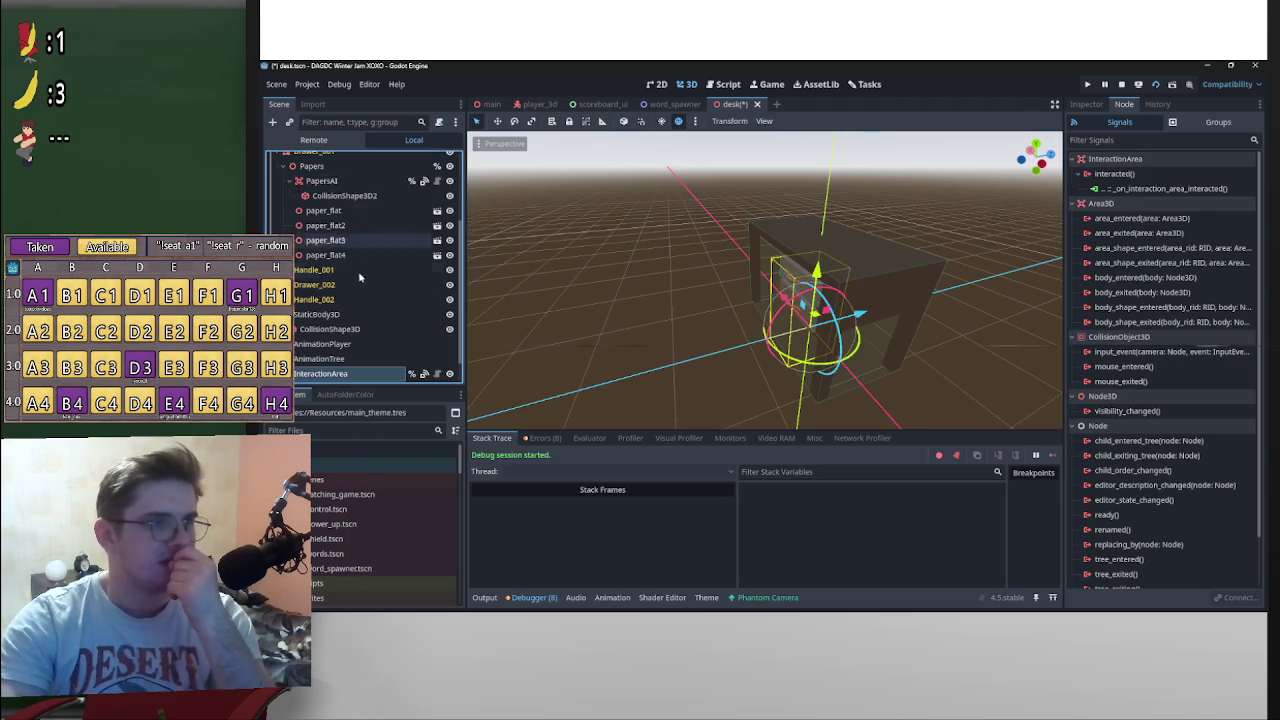
pyautogui.hotkey('ctrl', 'z')
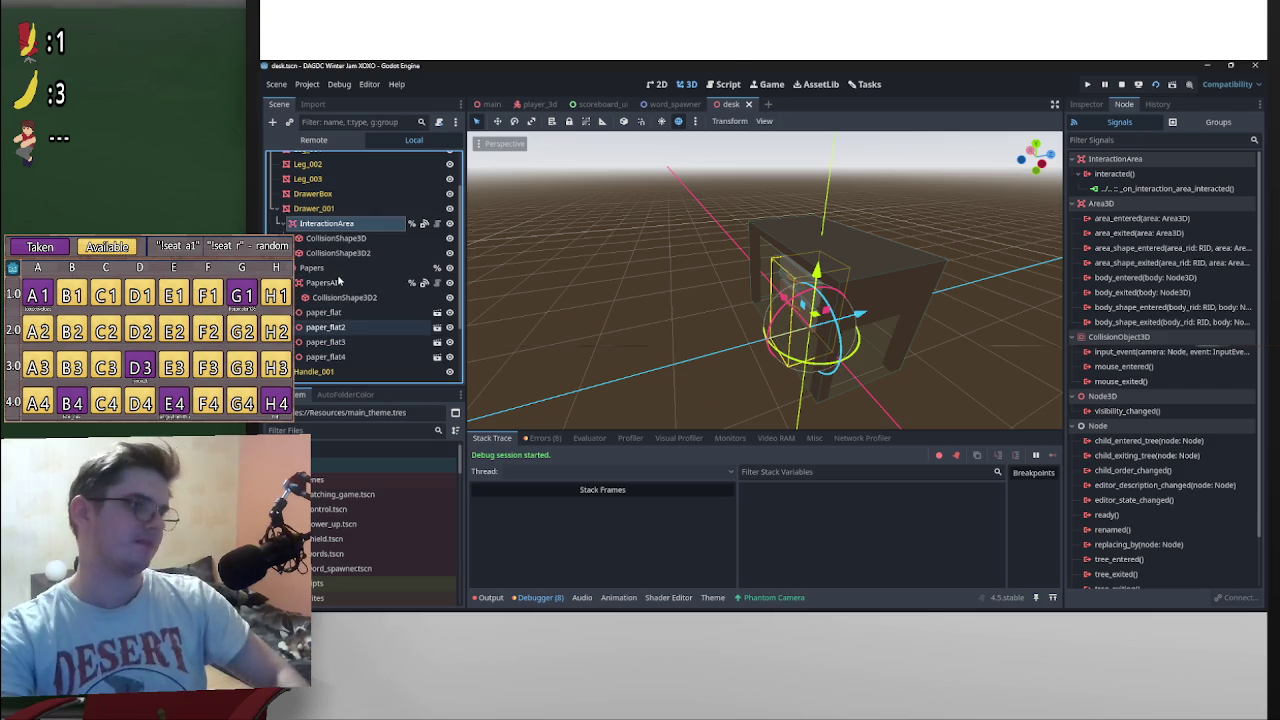
pyautogui.keyDown('shift'); pyautogui.click(330, 269); pyautogui.keyUp('shift')
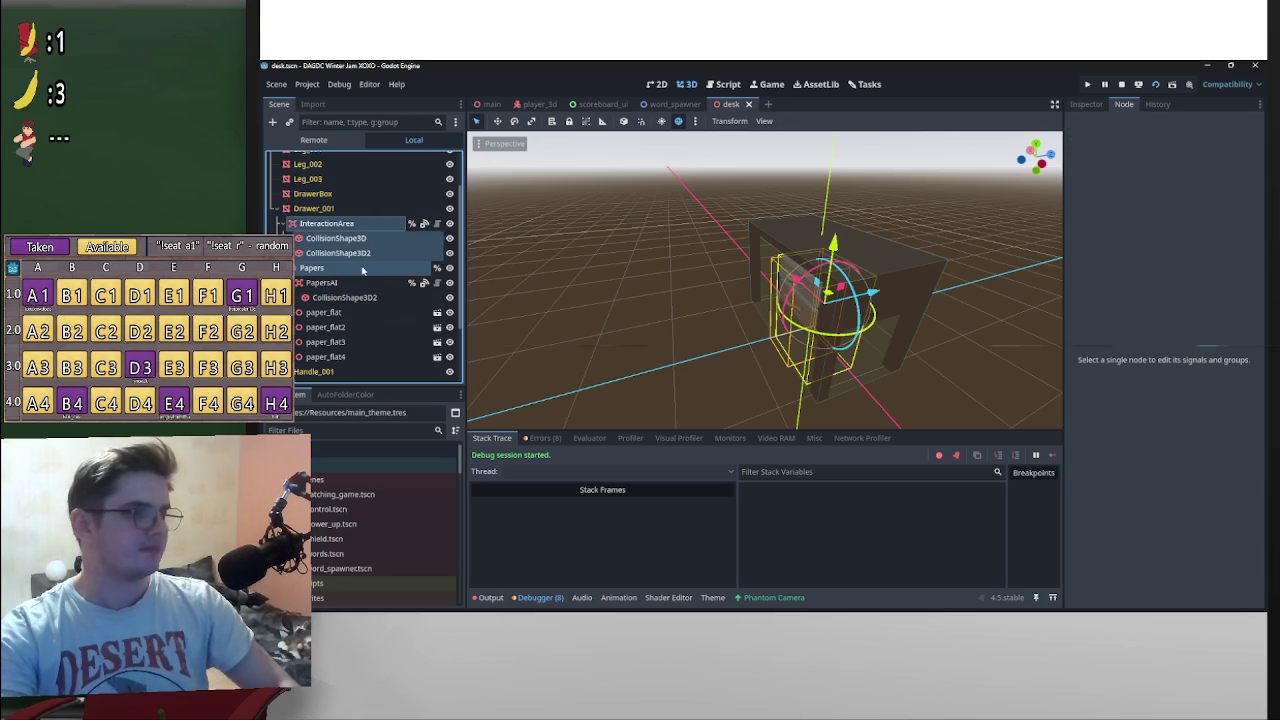
pyautogui.click(320, 270)
pyautogui.keyDown('ctrl'); pyautogui.click(322, 224); pyautogui.keyUp('ctrl')
pyautogui.moveTo(326, 226); pyautogui.dragTo(340, 167)
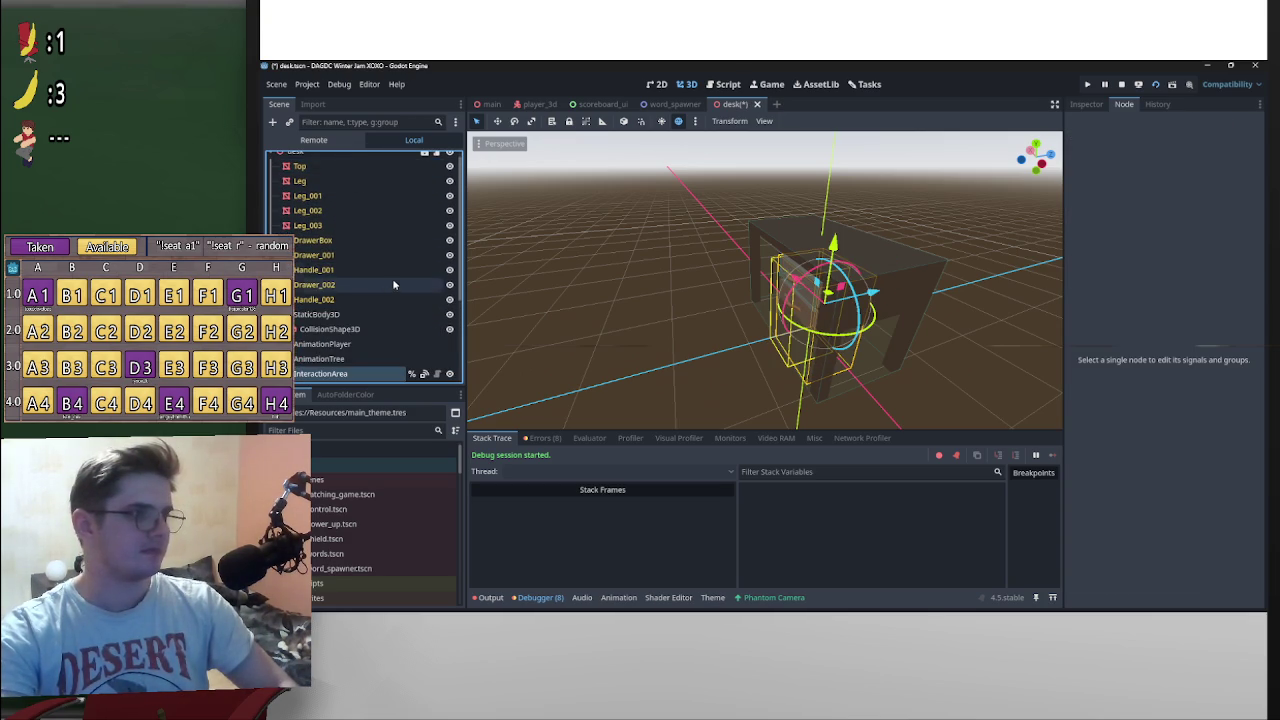
pyautogui.scroll(3, 385, 292)
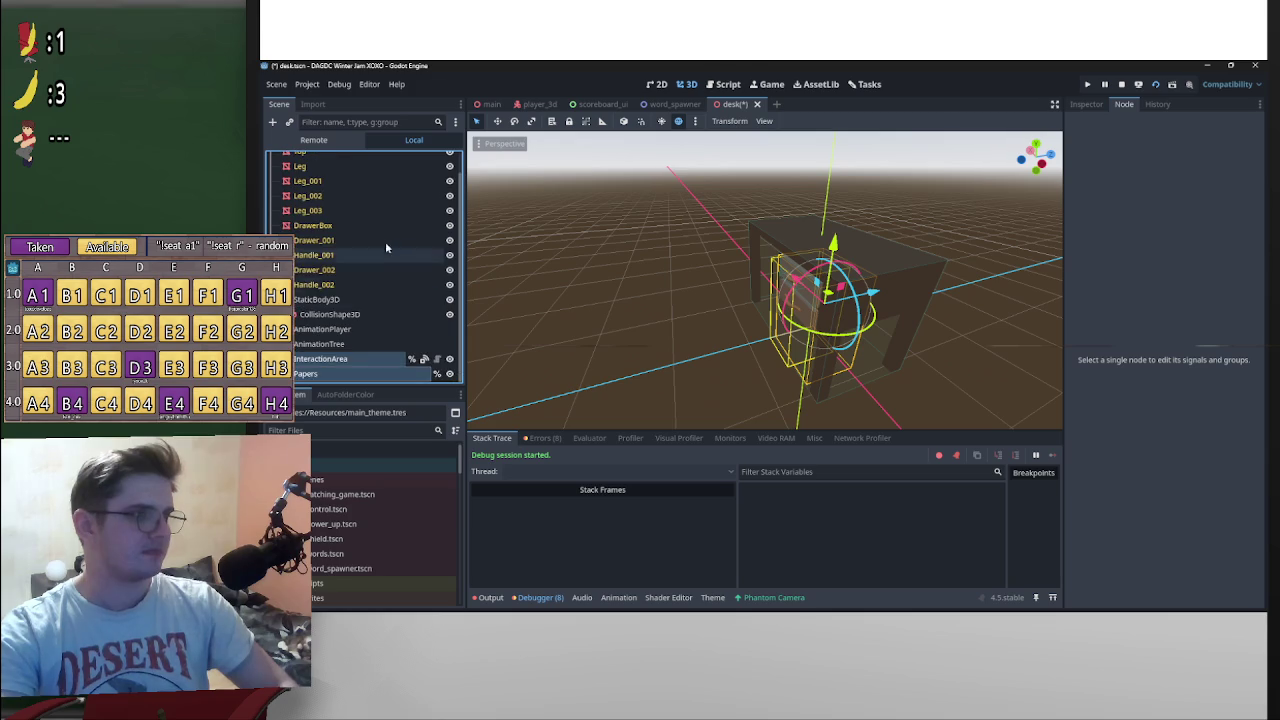
pyautogui.click(355, 262)
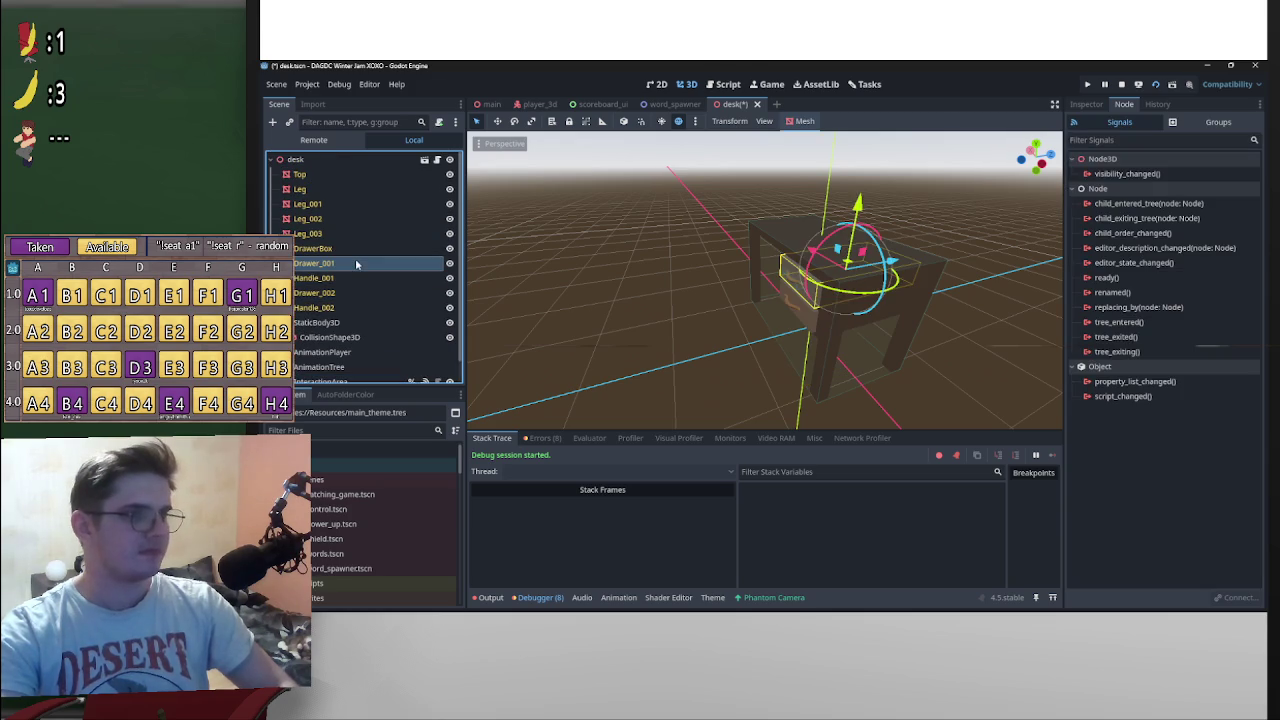
pyautogui.rightClick(383, 264)
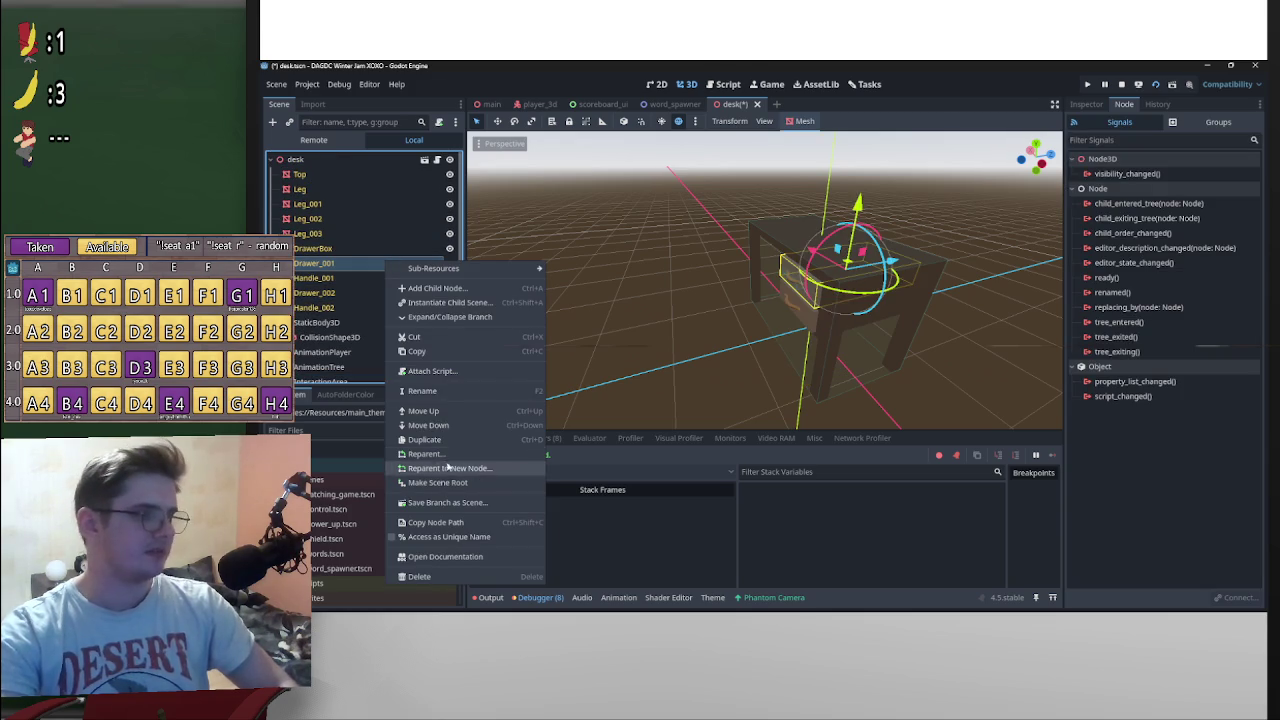
pyautogui.click(430, 351)
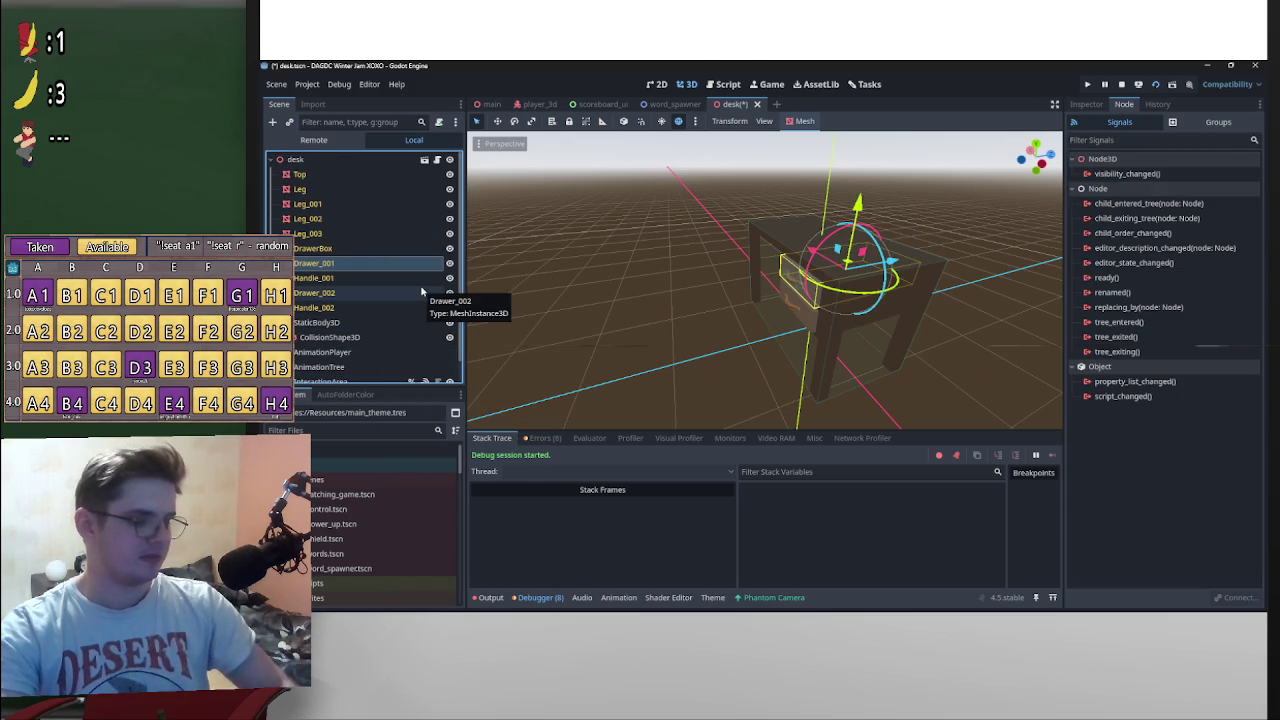
pyautogui.hotkey('ctrl', 'v')
pyautogui.moveTo(340, 268); pyautogui.dragTo(342, 270)
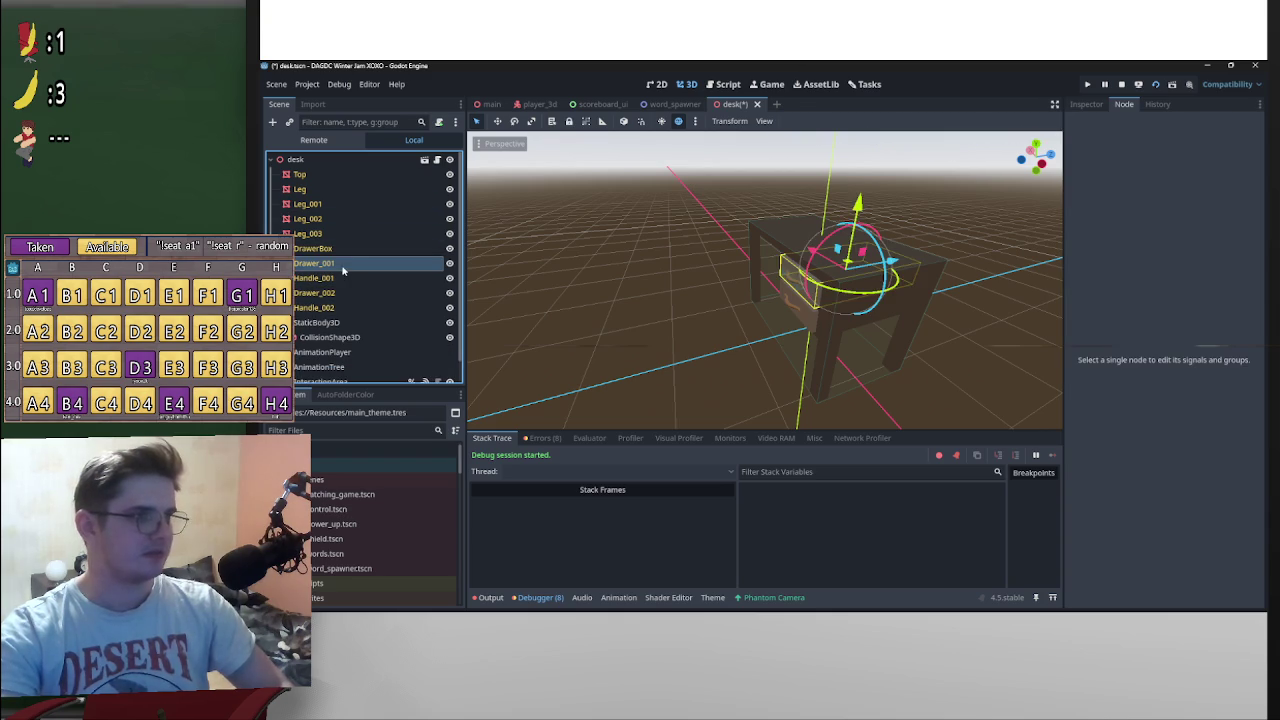
pyautogui.click(315, 160)
pyautogui.hotkey('ctrl', 'v')
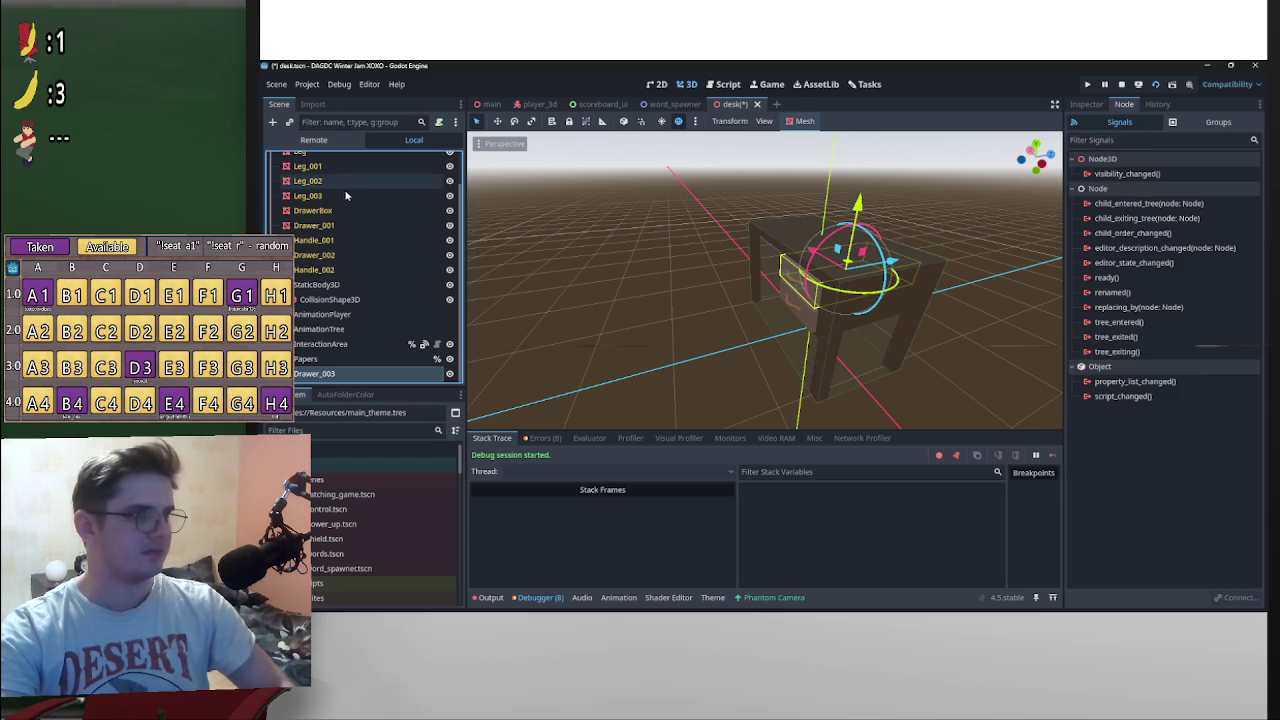
pyautogui.moveTo(346, 374)
pyautogui.mouseDown()
pyautogui.moveTo(350, 272)
pyautogui.moveTo(340, 241)
pyautogui.moveTo(323, 245)
pyautogui.moveTo(405, 250)
pyautogui.mouseUp()
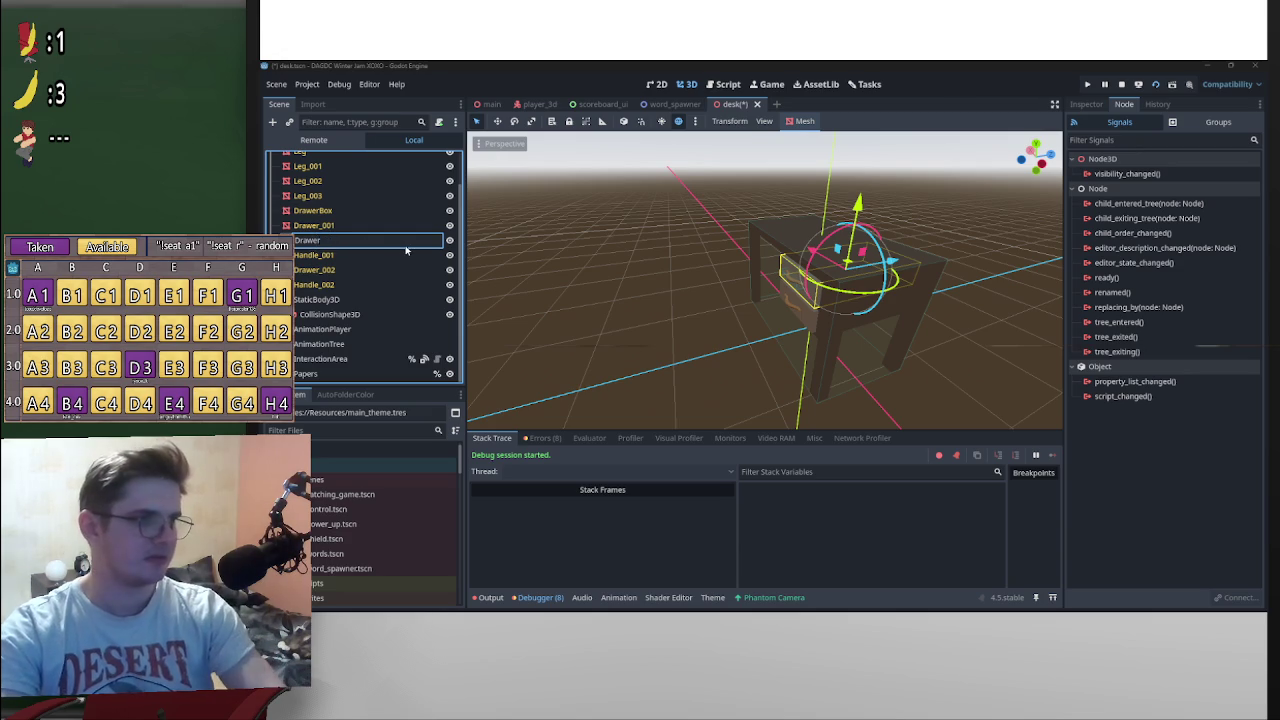
pyautogui.press('Return')
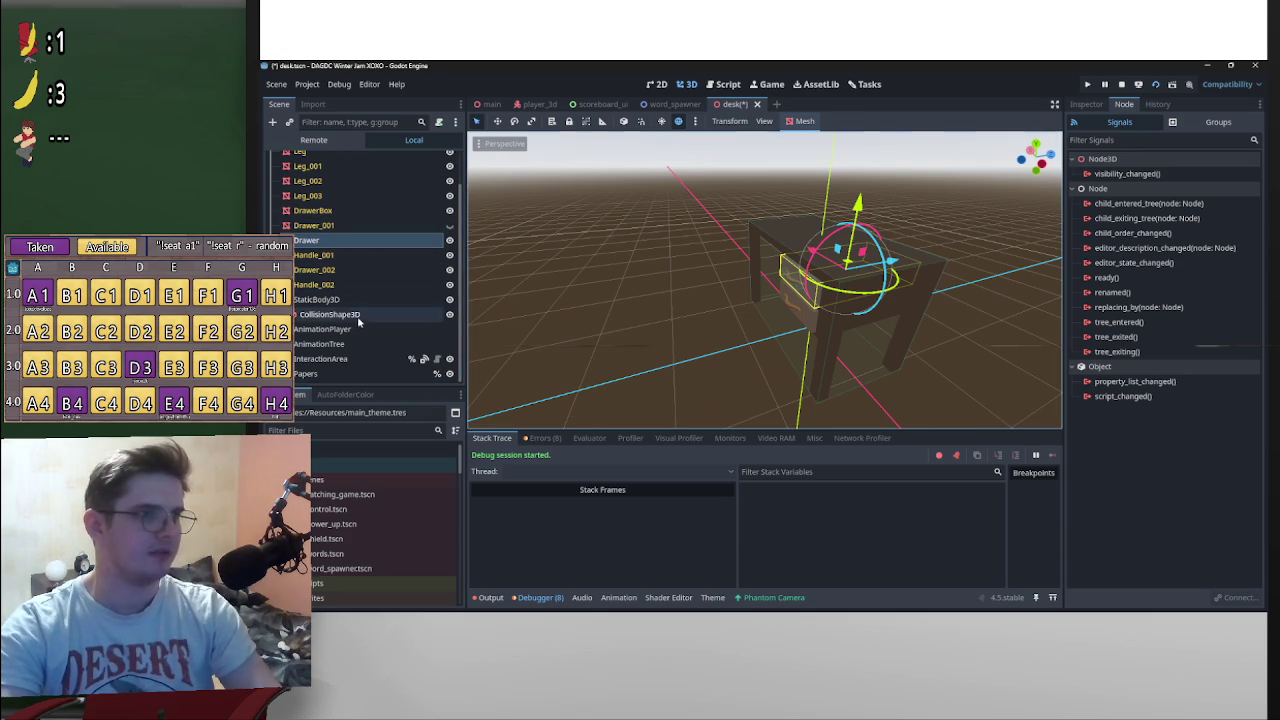
pyautogui.click(335, 359)
pyautogui.keyDown('shift'); pyautogui.click(332, 374); pyautogui.keyUp('shift')
pyautogui.moveTo(332, 374); pyautogui.dragTo(333, 243)
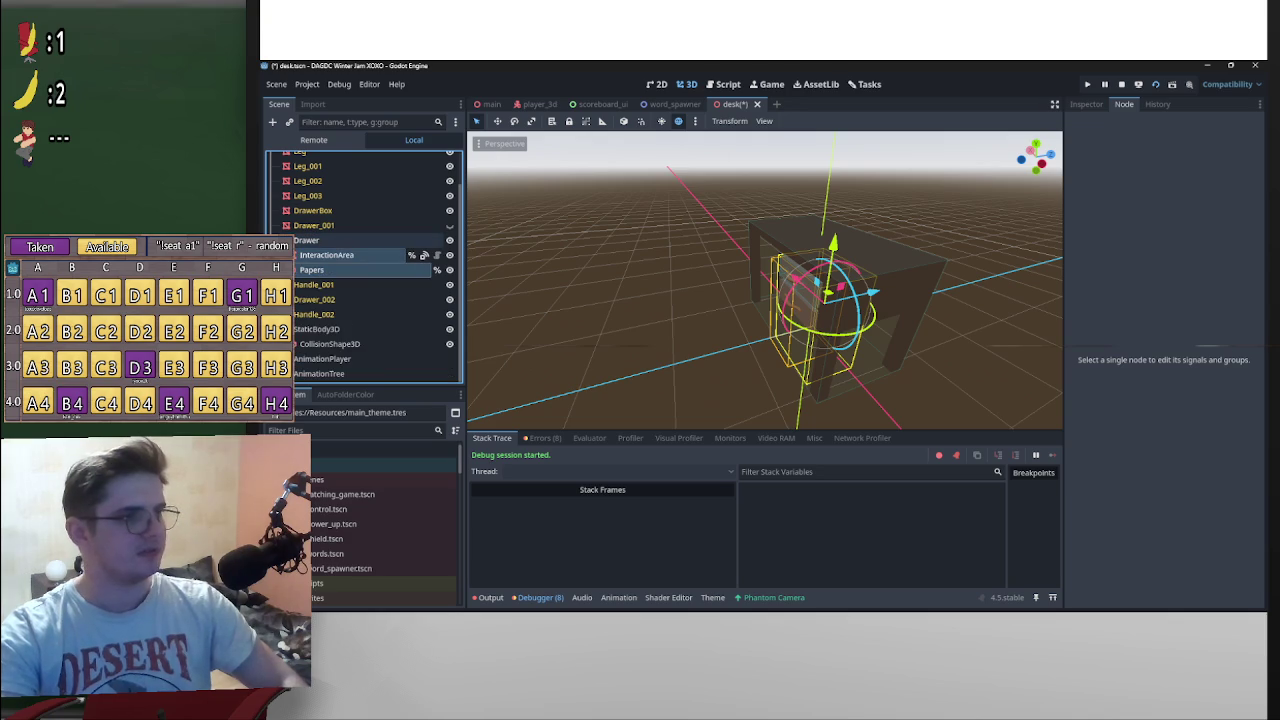
pyautogui.click(318, 240)
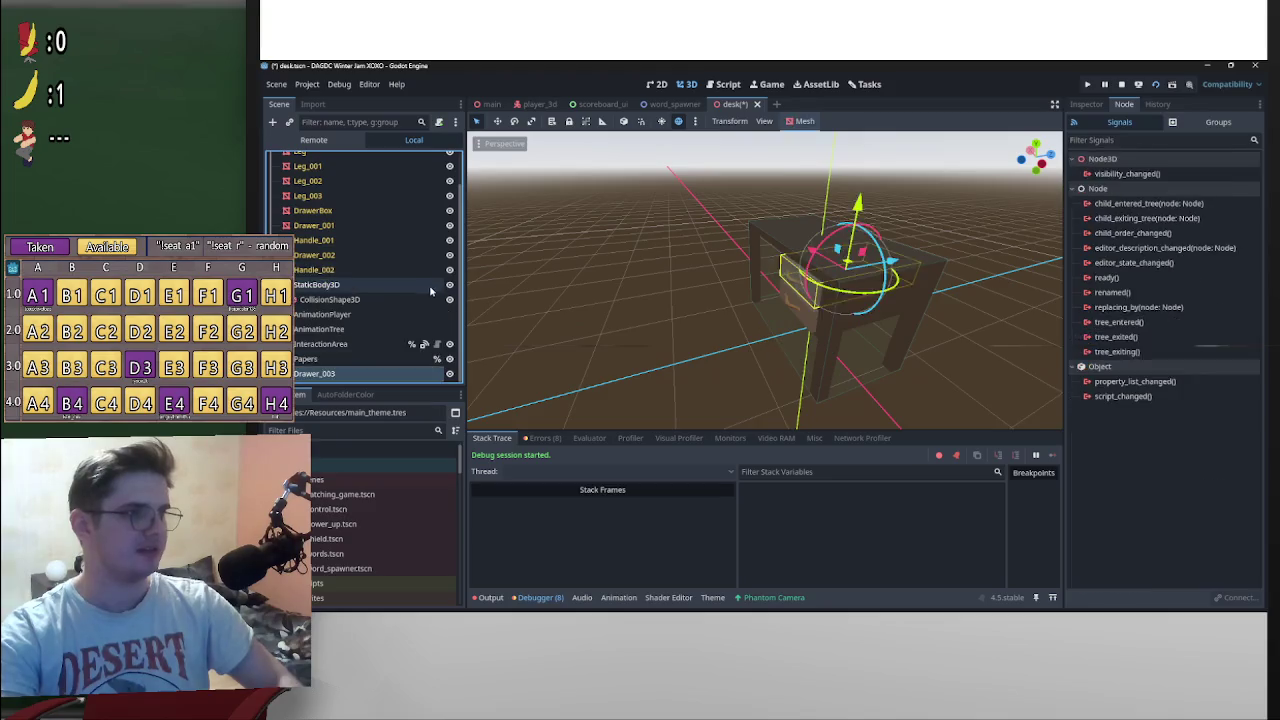
pyautogui.hotkey('ctrl', 'z')
pyautogui.hotkey('ctrl', 'shift', 'z')
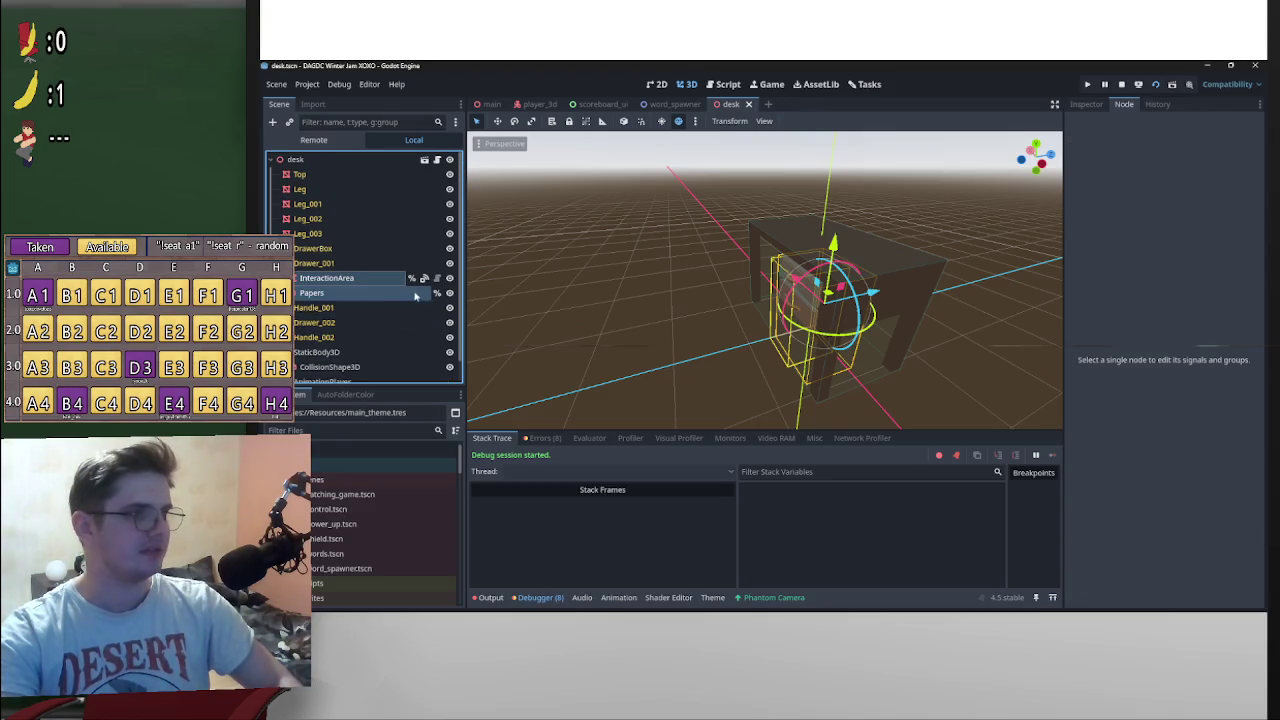
# Step: Restore Drawer_001's static body with redo, then delete its old collision shape
pyautogui.click(328, 329)
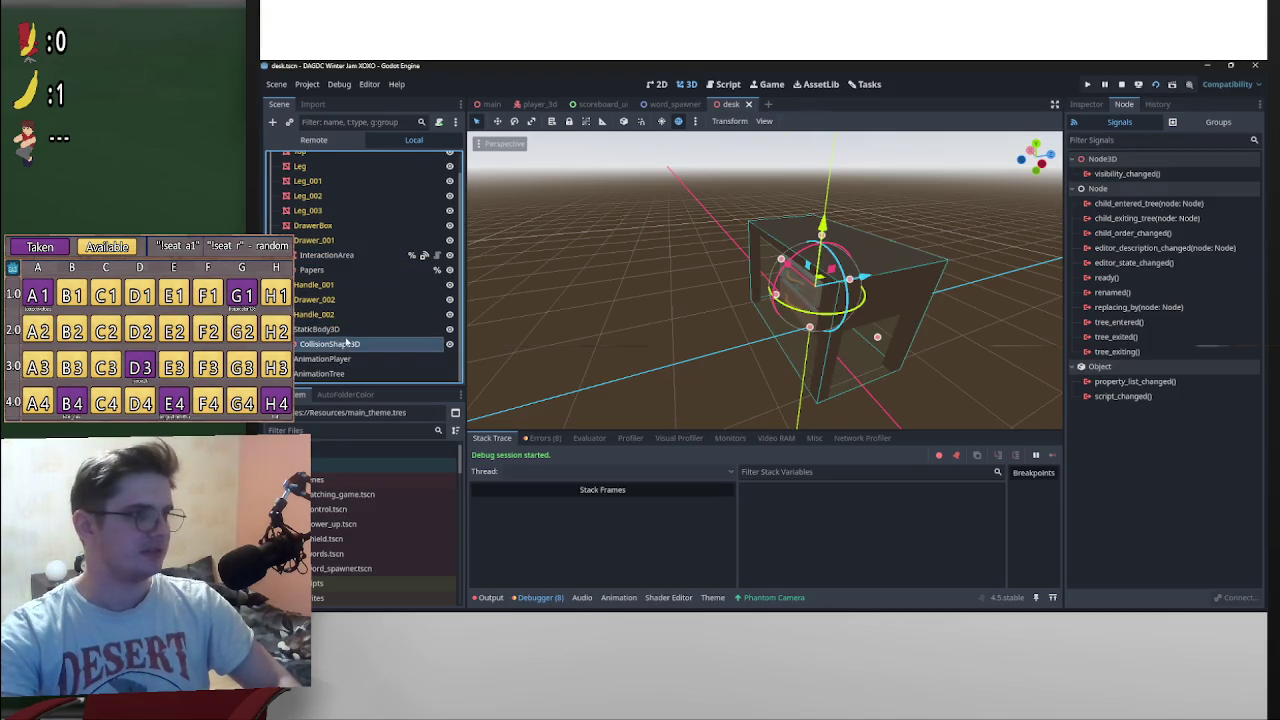
pyautogui.click(367, 243)
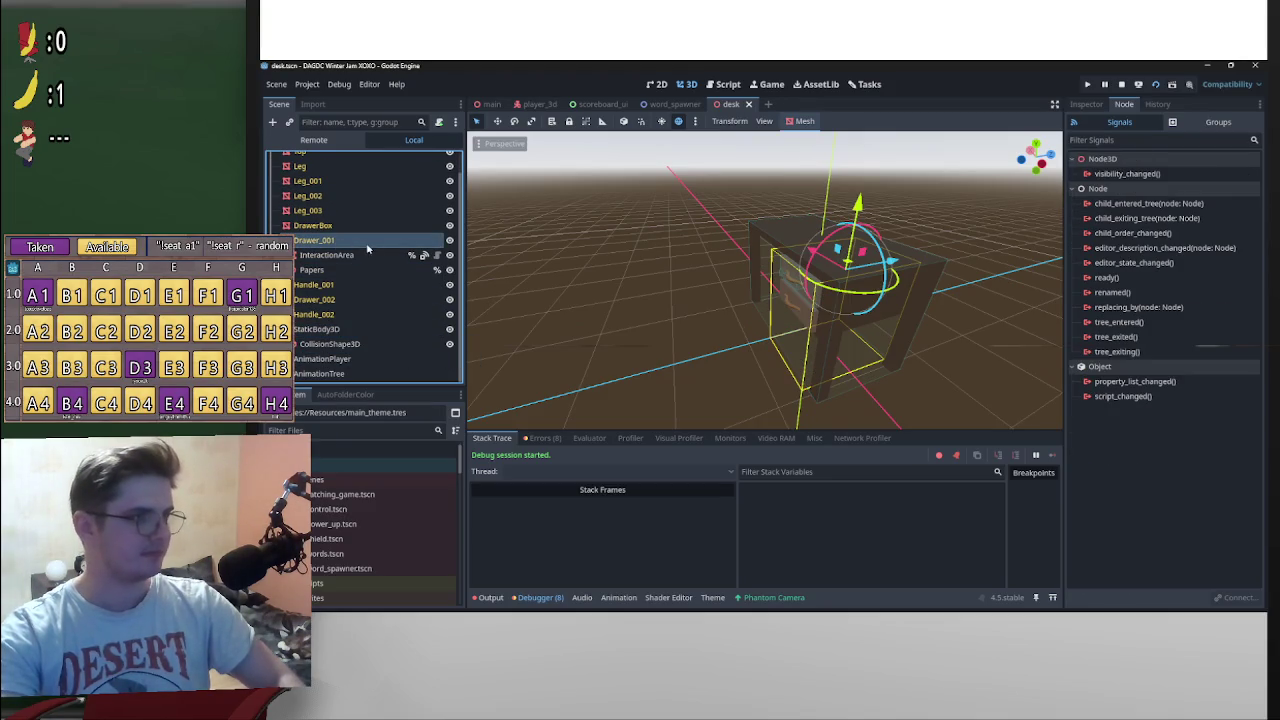
pyautogui.hotkey('ctrl', 'shift', 'z')
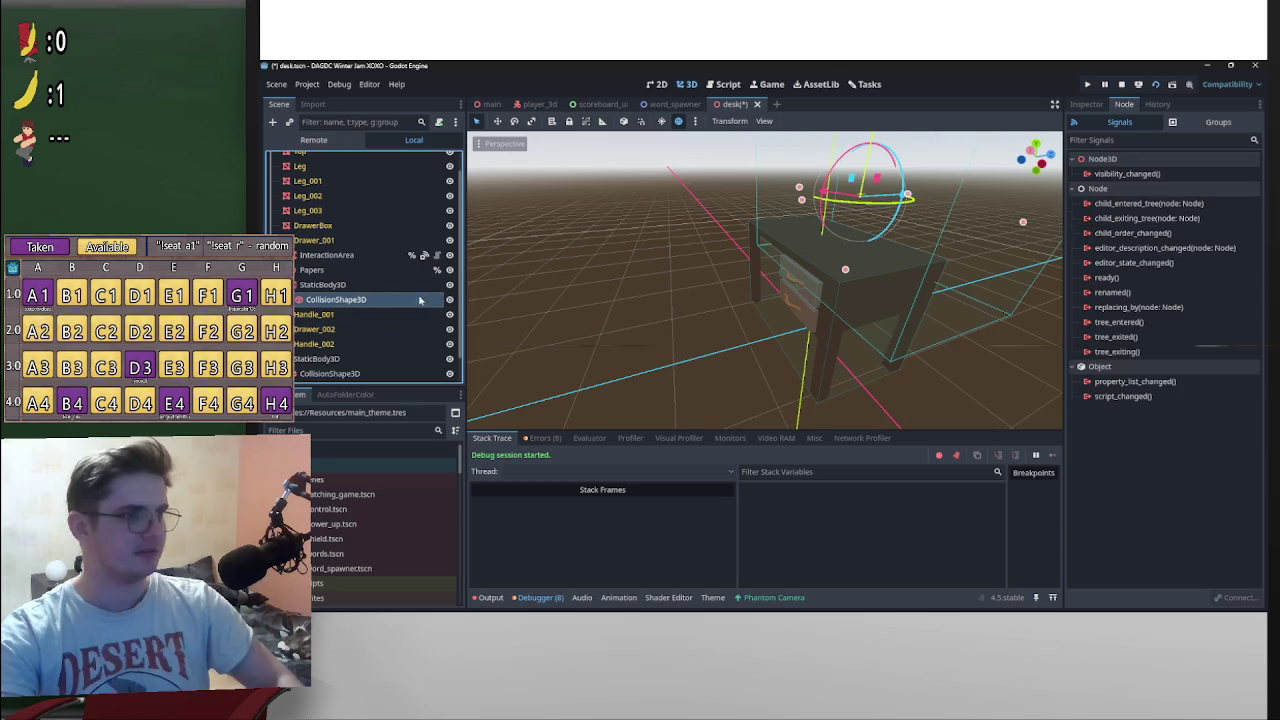
pyautogui.press('Delete')
pyautogui.press('Return')
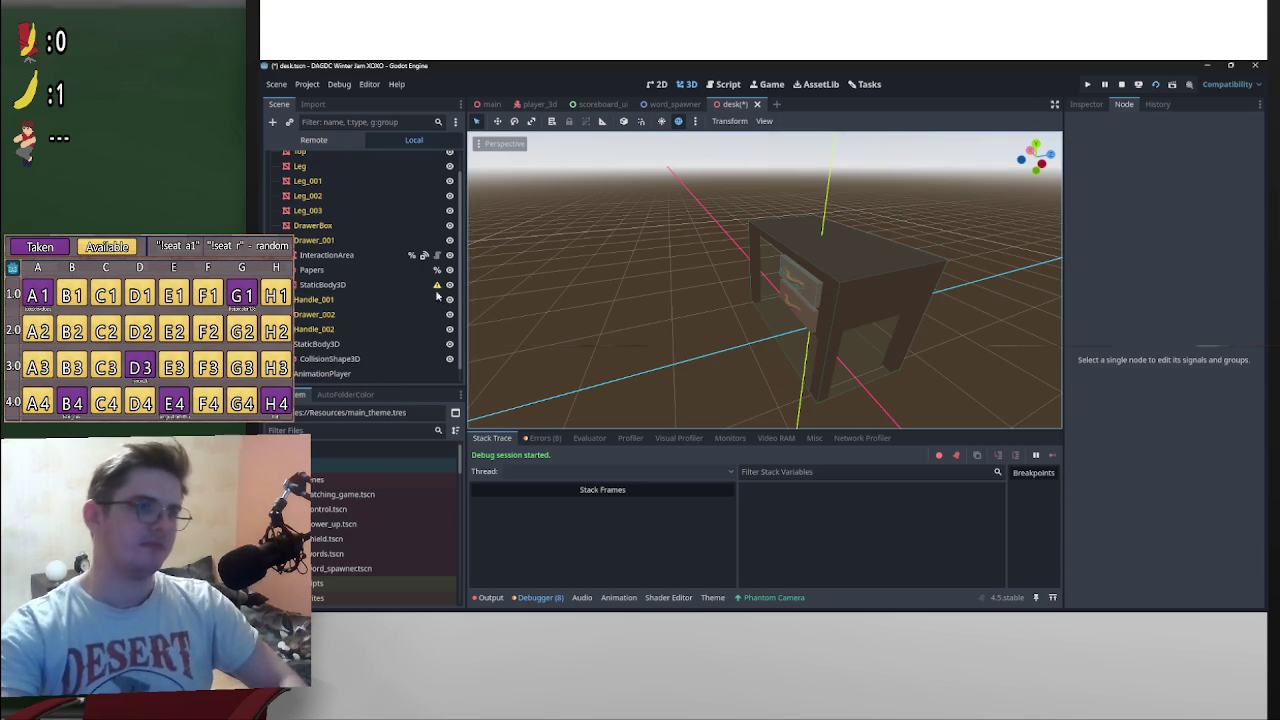
# Step: Copy InteractionArea's two collision shapes and paste them under StaticBody3D
pyautogui.click(330, 255)
pyautogui.hotkey('ctrl', 'v')
pyautogui.hotkey('ctrl', 'v')
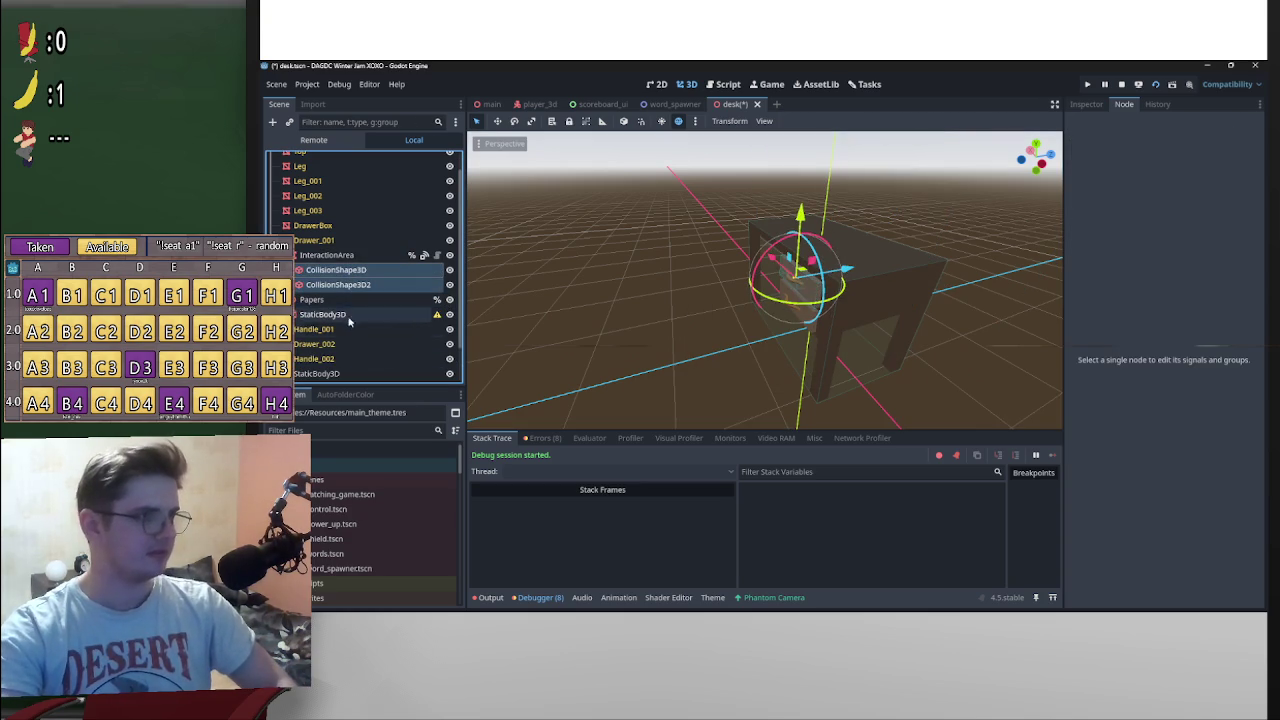
pyautogui.click(338, 316)
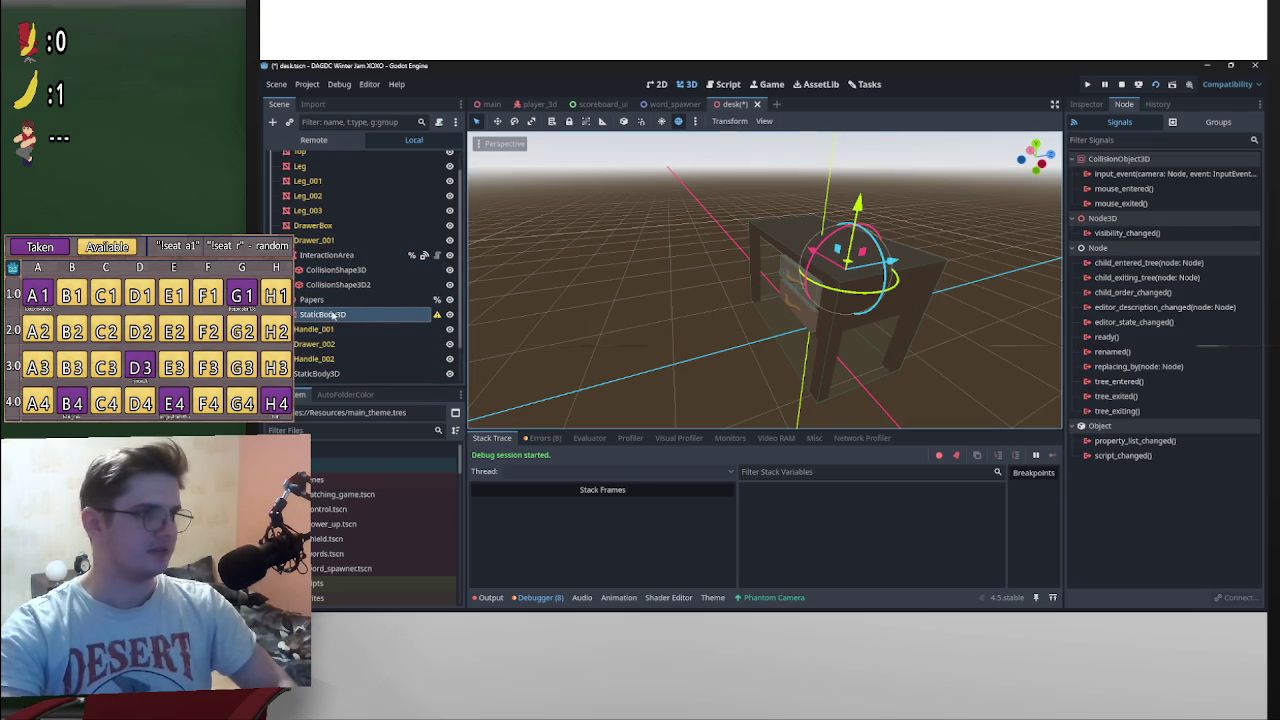
pyautogui.hotkey('ctrl', 'v')
# Step: Select the first pasted collision shape and inspect it around the desk
pyautogui.scroll(6, 585, 303)
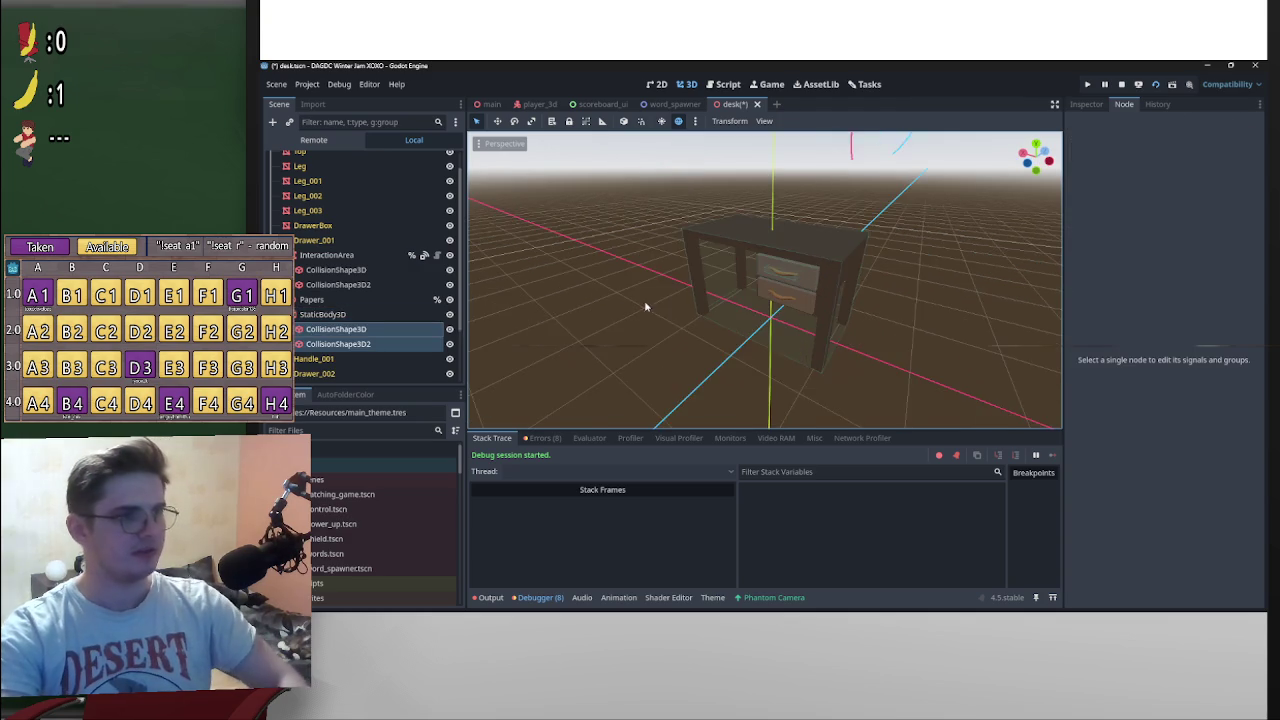
pyautogui.moveTo(746, 293)
pyautogui.mouseDown()
pyautogui.moveTo(680, 314)
pyautogui.moveTo(716, 316)
pyautogui.mouseUp()
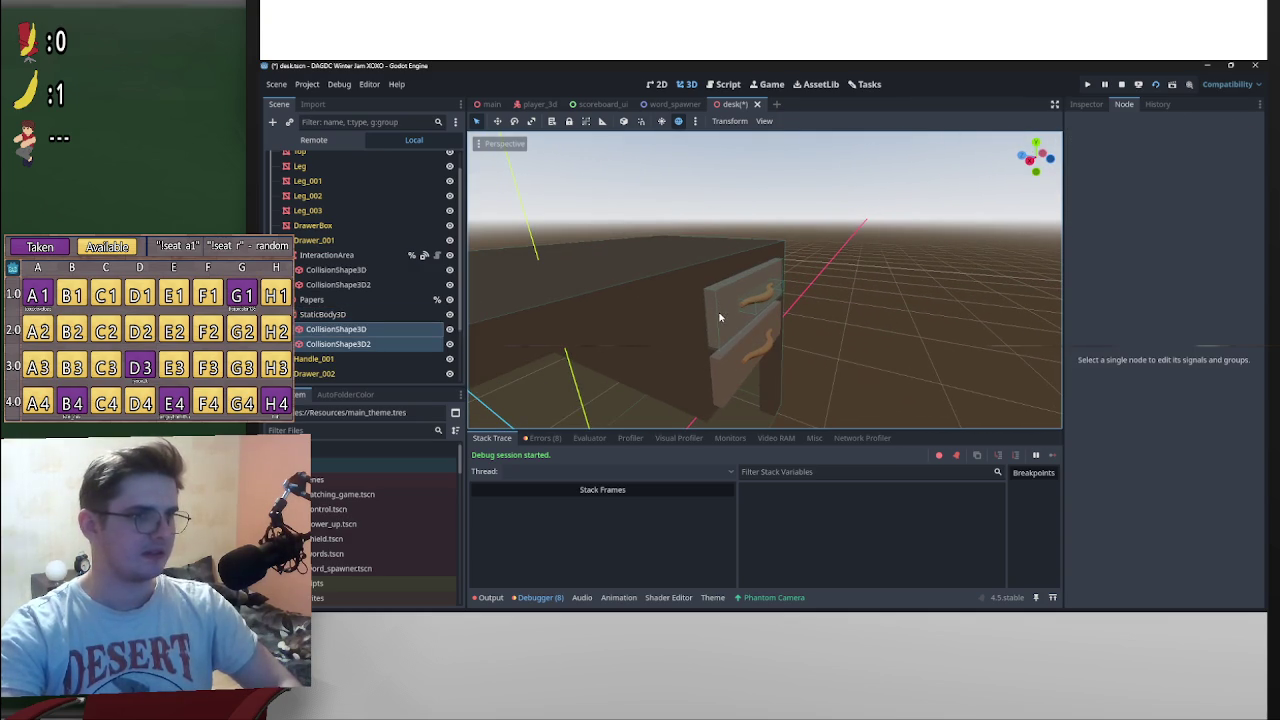
pyautogui.click(357, 333)
pyautogui.moveTo(723, 320)
pyautogui.mouseDown()
pyautogui.moveTo(603, 343)
pyautogui.moveTo(766, 300)
pyautogui.moveTo(742, 293)
pyautogui.mouseUp()
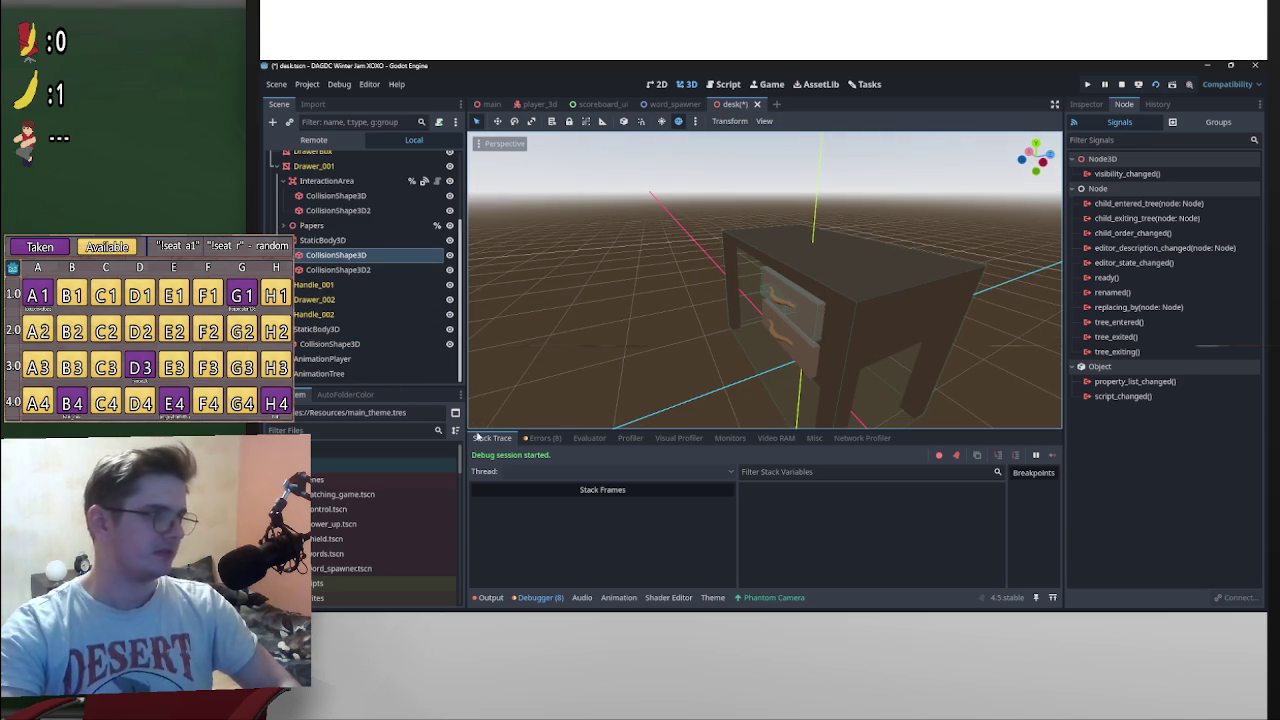
pyautogui.scroll(-3, 360, 300)
pyautogui.click(318, 373)
# Step: Set the AnimationTree transition to open to preview the drawer opened
pyautogui.scroll(-5, 736, 497)
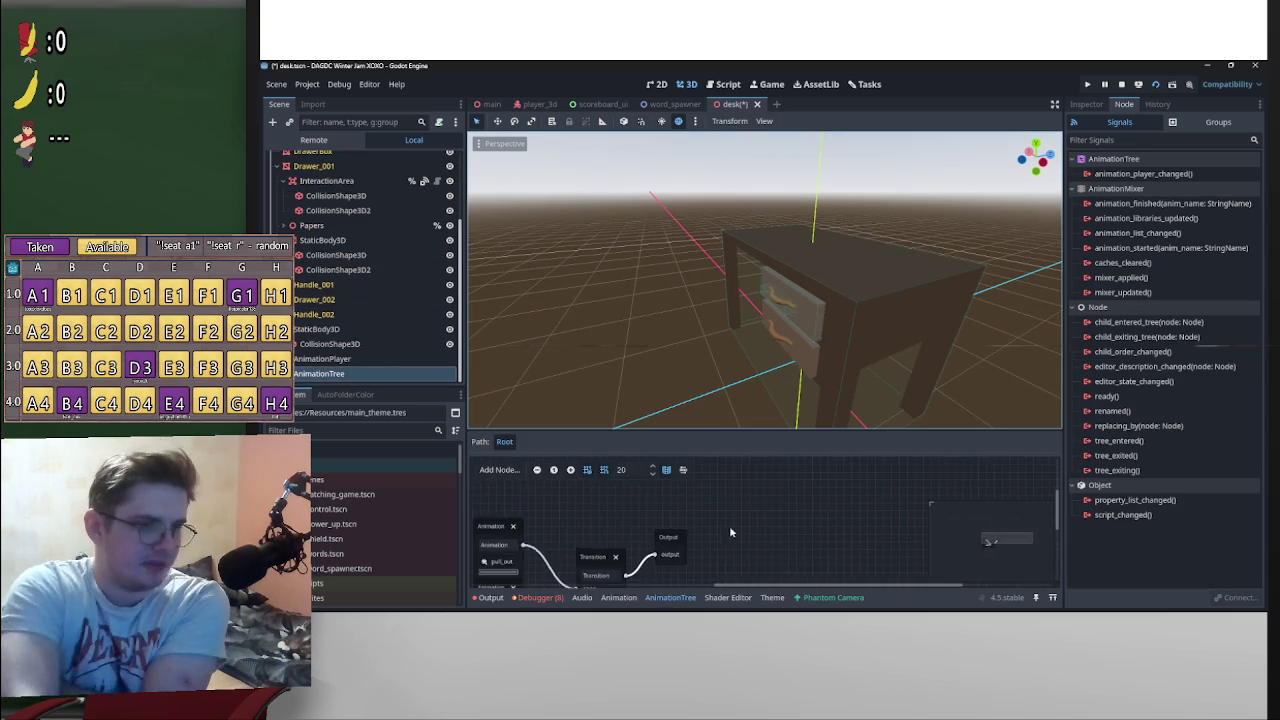
pyautogui.click(657, 590)
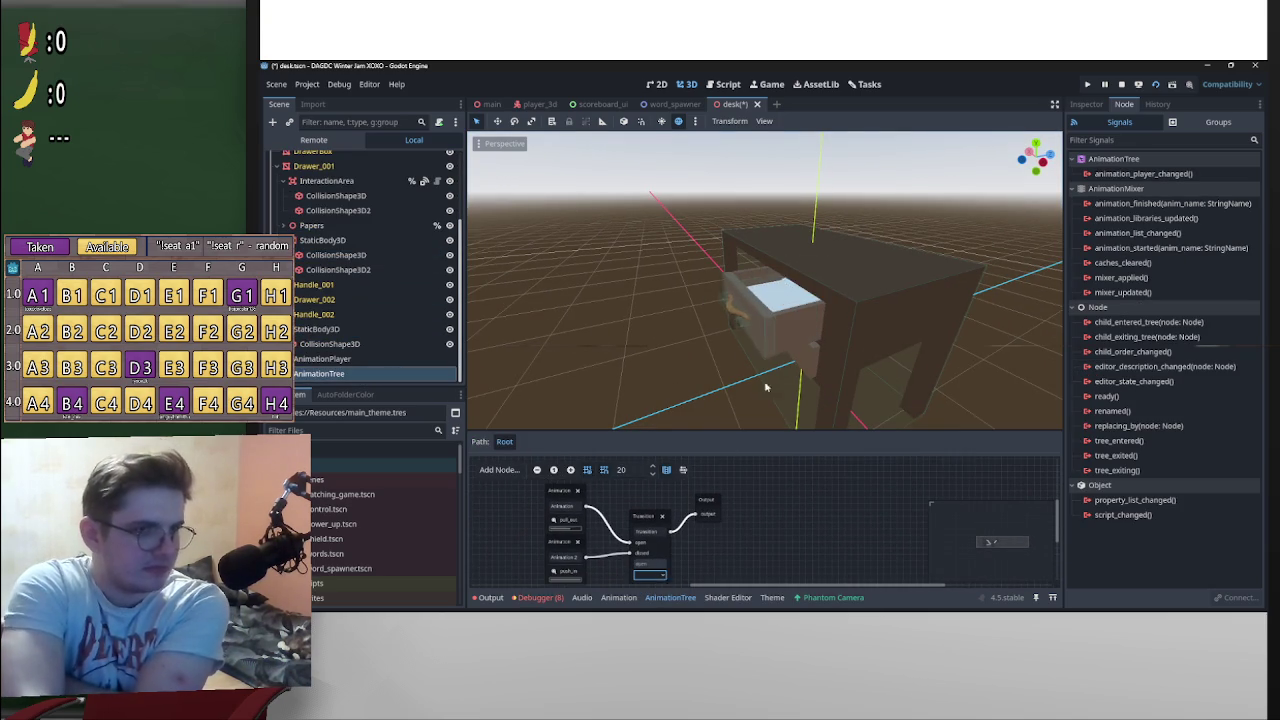
pyautogui.click(383, 256)
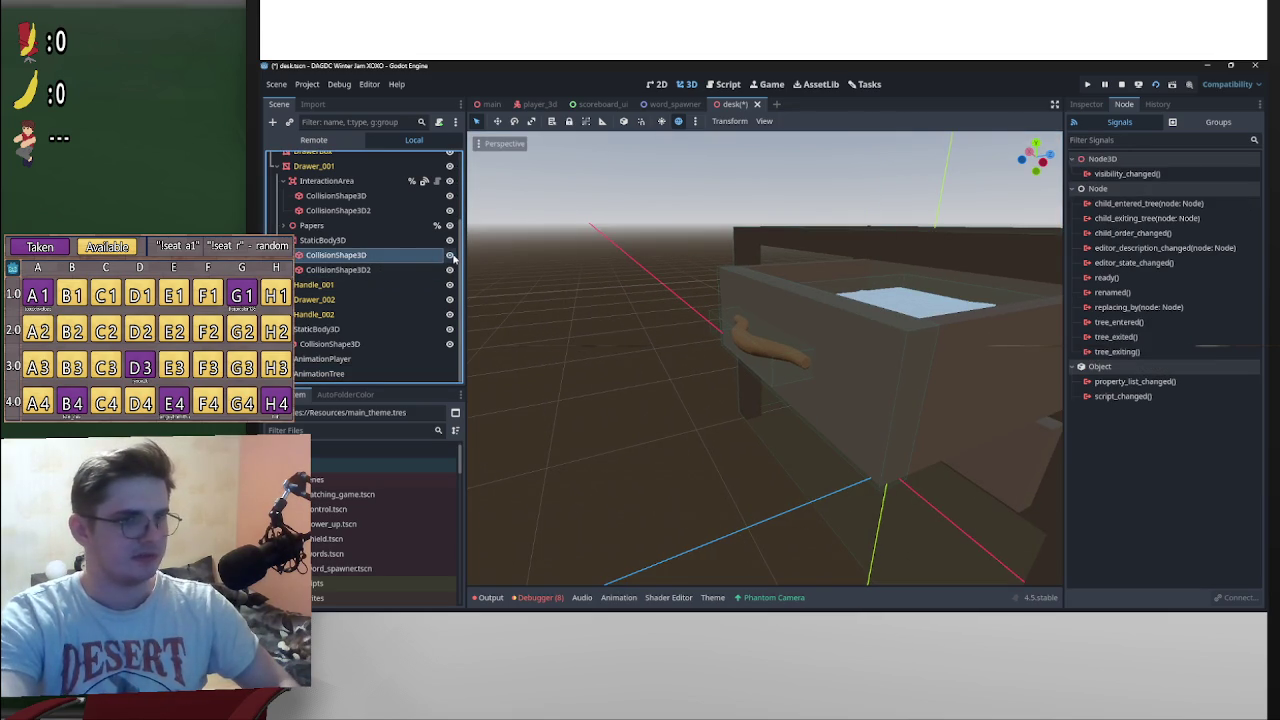
# Step: Hide InteractionArea's collision shapes and show the collision shape in the Inspector
pyautogui.moveTo(614, 260)
pyautogui.mouseDown()
pyautogui.moveTo(606, 309)
pyautogui.moveTo(566, 306)
pyautogui.moveTo(614, 311)
pyautogui.moveTo(620, 369)
pyautogui.moveTo(566, 334)
pyautogui.mouseUp()
pyautogui.scroll(-2, 602, 358)
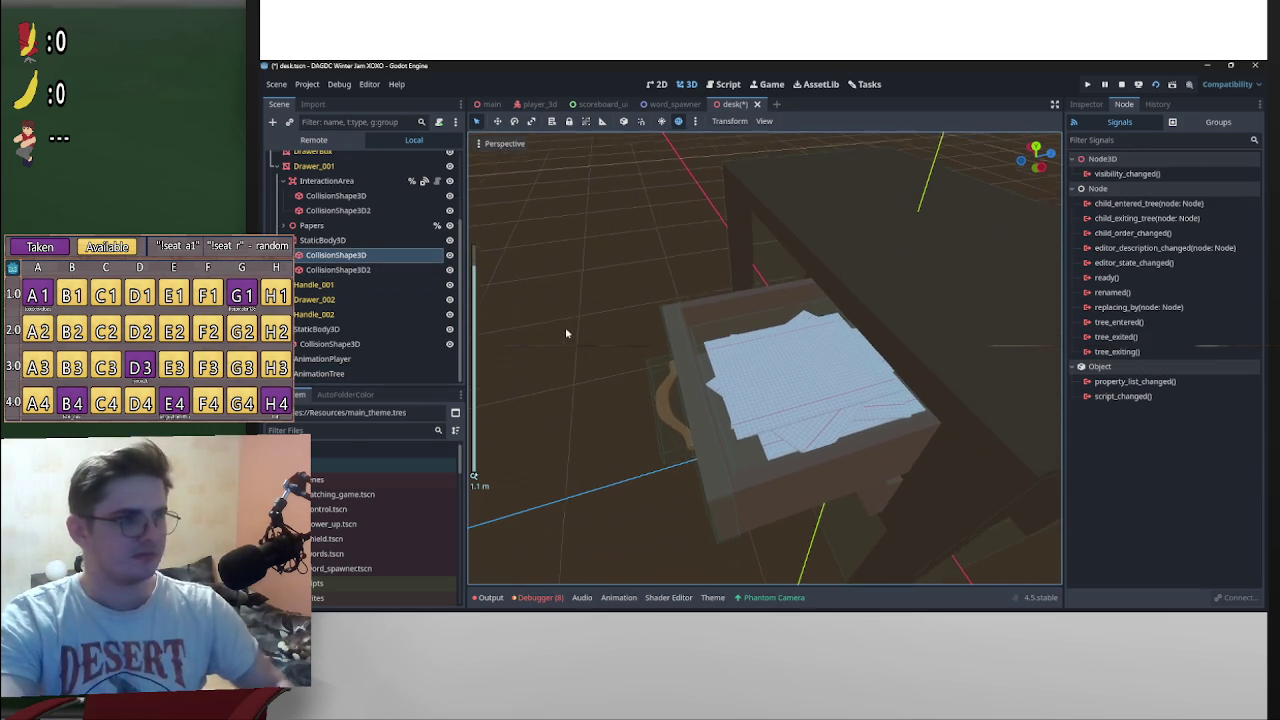
pyautogui.click(450, 182)
pyautogui.moveTo(481, 245)
pyautogui.mouseDown()
pyautogui.moveTo(634, 288)
pyautogui.moveTo(536, 288)
pyautogui.moveTo(680, 254)
pyautogui.moveTo(783, 289)
pyautogui.moveTo(531, 279)
pyautogui.mouseUp()
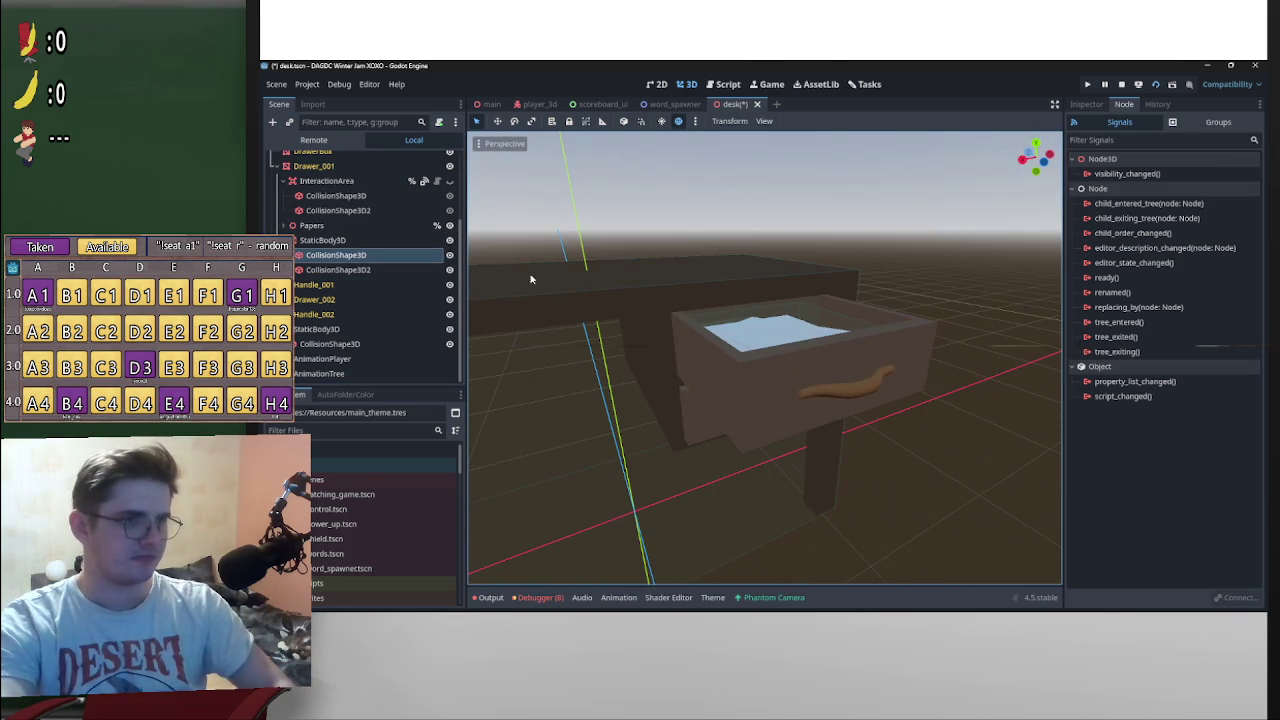
pyautogui.click(450, 255)
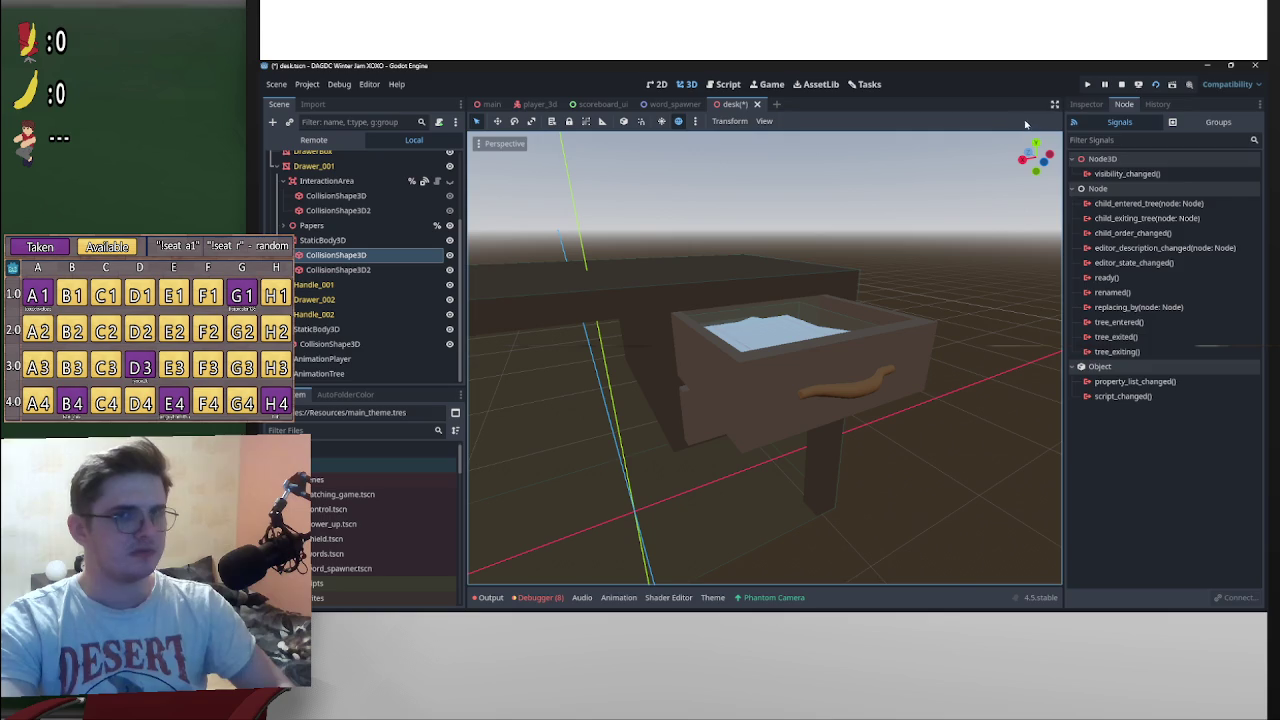
pyautogui.click(1086, 105)
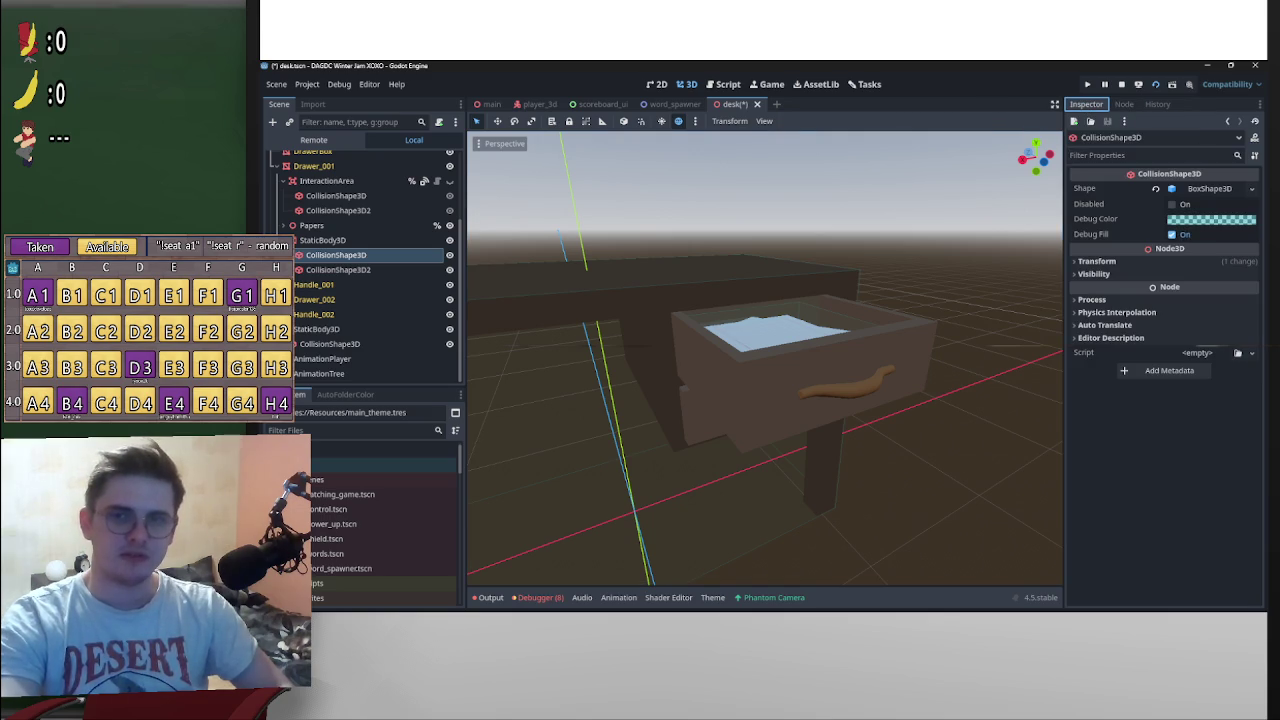
# Step: Expand the collision shape's transform settings while viewing the drawer from above
pyautogui.moveTo(951, 261)
pyautogui.mouseDown()
pyautogui.moveTo(925, 257)
pyautogui.moveTo(878, 332)
pyautogui.moveTo(845, 254)
pyautogui.moveTo(857, 225)
pyautogui.moveTo(857, 294)
pyautogui.moveTo(877, 315)
pyautogui.moveTo(960, 300)
pyautogui.mouseUp()
pyautogui.scroll(3, 878, 332)
pyautogui.scroll(-3, 857, 294)
pyautogui.click(1177, 262)
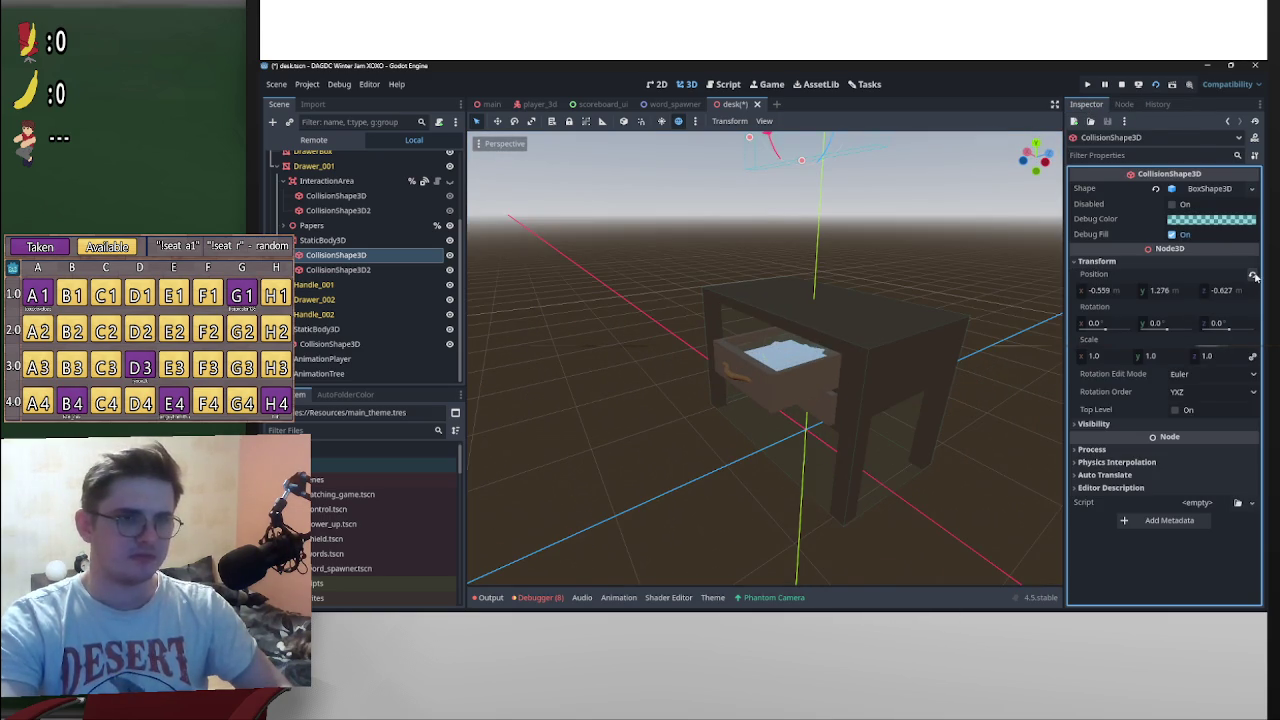
pyautogui.moveTo(894, 294); pyautogui.dragTo(914, 294)
pyautogui.scroll(-5, 905, 280)
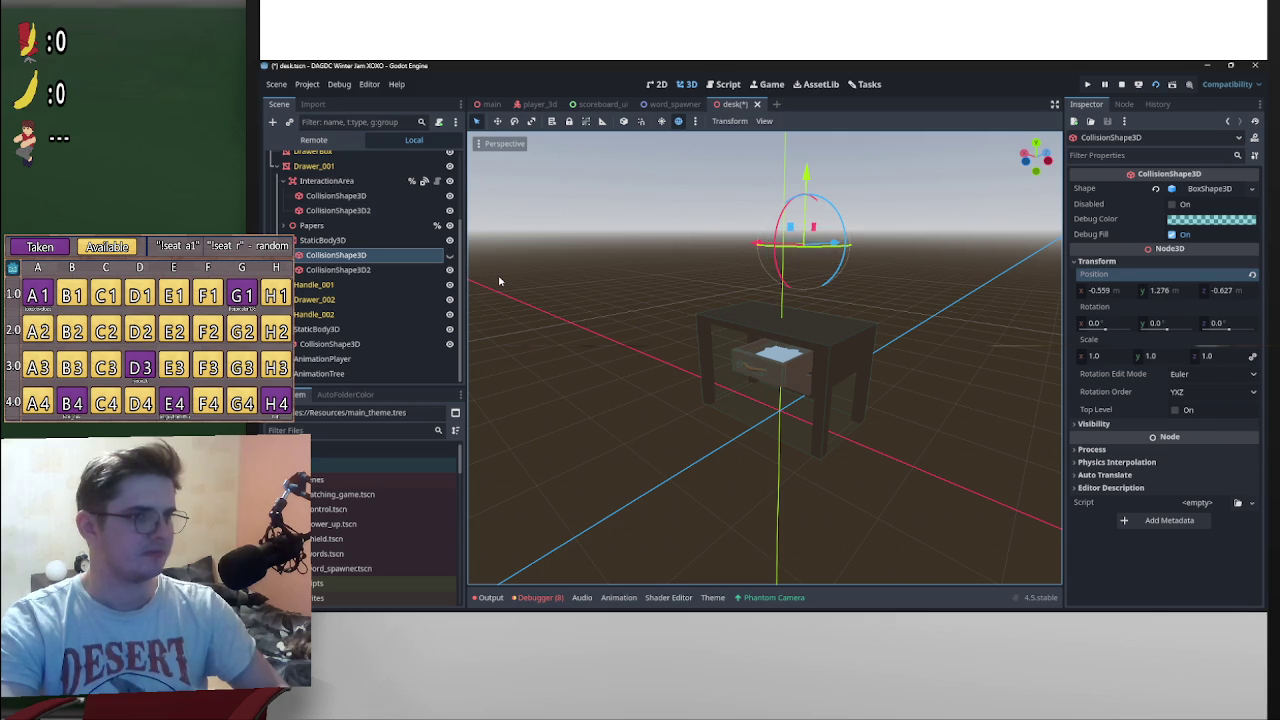
# Step: Replace StaticBody3D's two pasted shapes with Ctrl+D duplicates of InteractionArea's shapes
pyautogui.keyDown('ctrl'); pyautogui.click(389, 268); pyautogui.keyUp('ctrl')
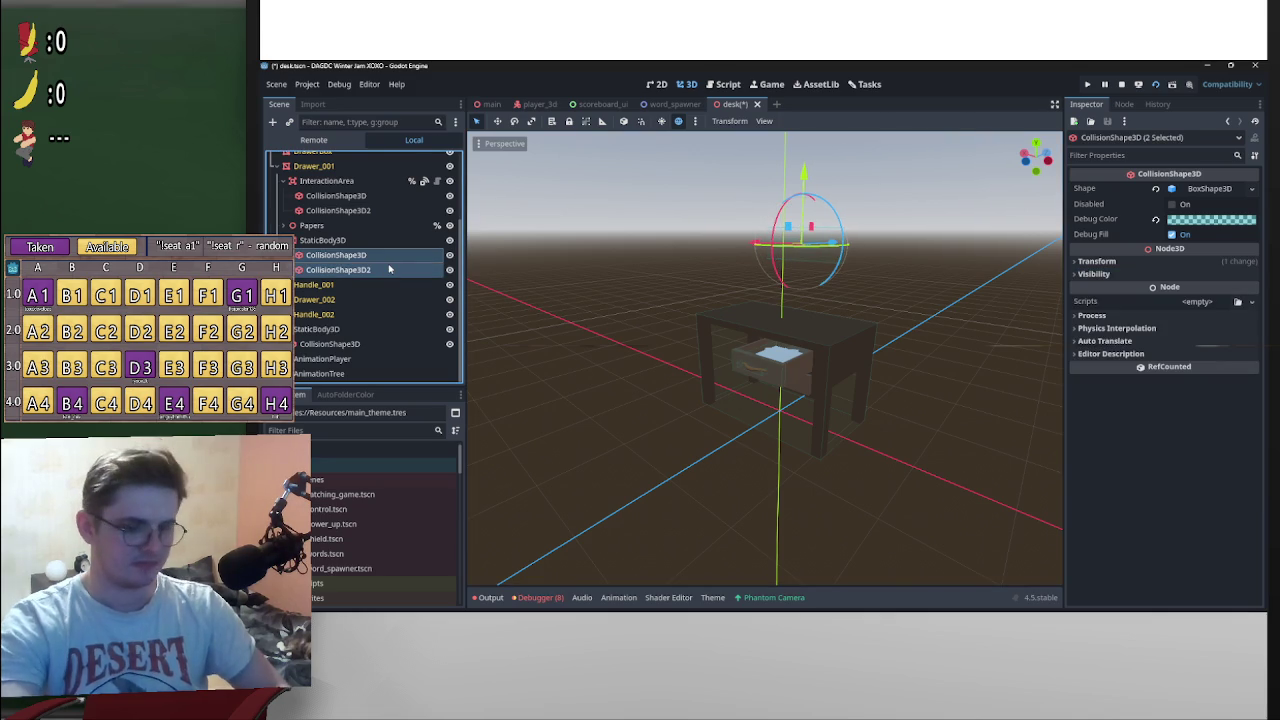
pyautogui.press('Delete')
pyautogui.press('Return')
pyautogui.click(368, 225)
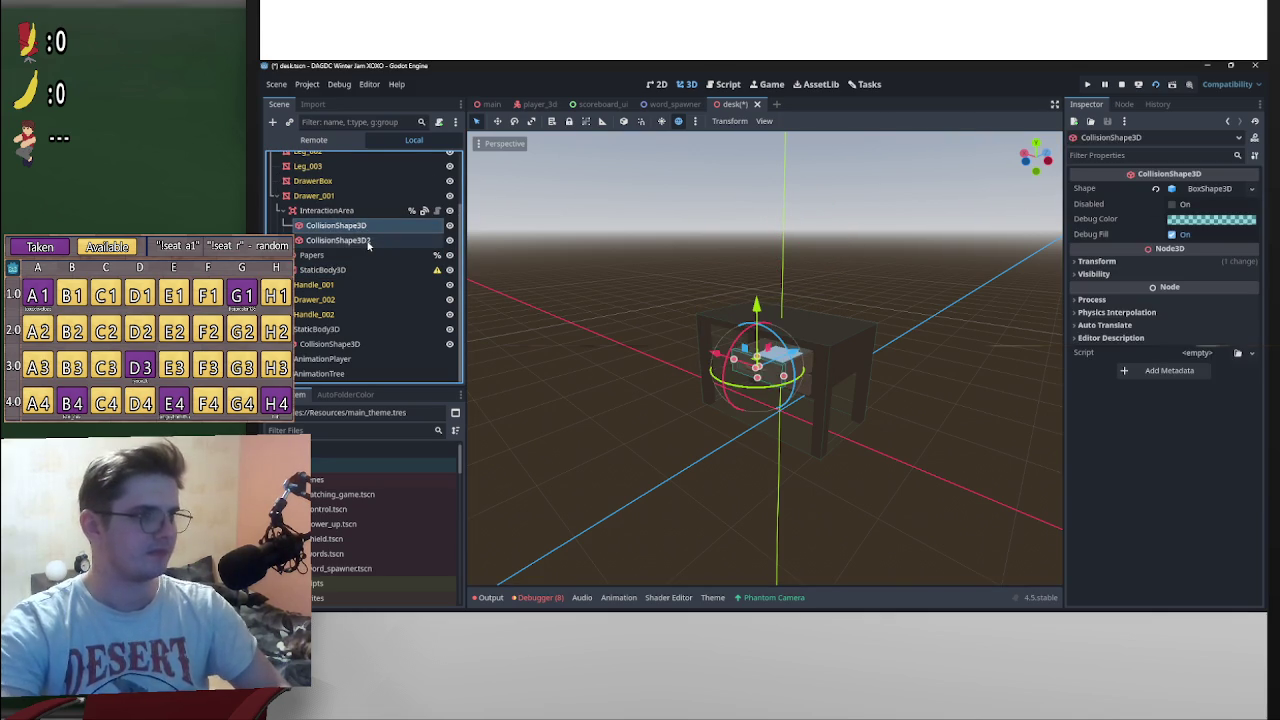
pyautogui.keyDown('ctrl'); pyautogui.click(368, 242); pyautogui.keyUp('ctrl')
pyautogui.hotkey('ctrl', 'd')
pyautogui.moveTo(368, 257)
pyautogui.mouseDown()
pyautogui.moveTo(364, 302)
pyautogui.moveTo(352, 302)
pyautogui.mouseUp()
# Step: Rename the duplicated shapes to CollisionShape3D and CollisionShape3D2
pyautogui.click(380, 343)
pyautogui.click(399, 342)
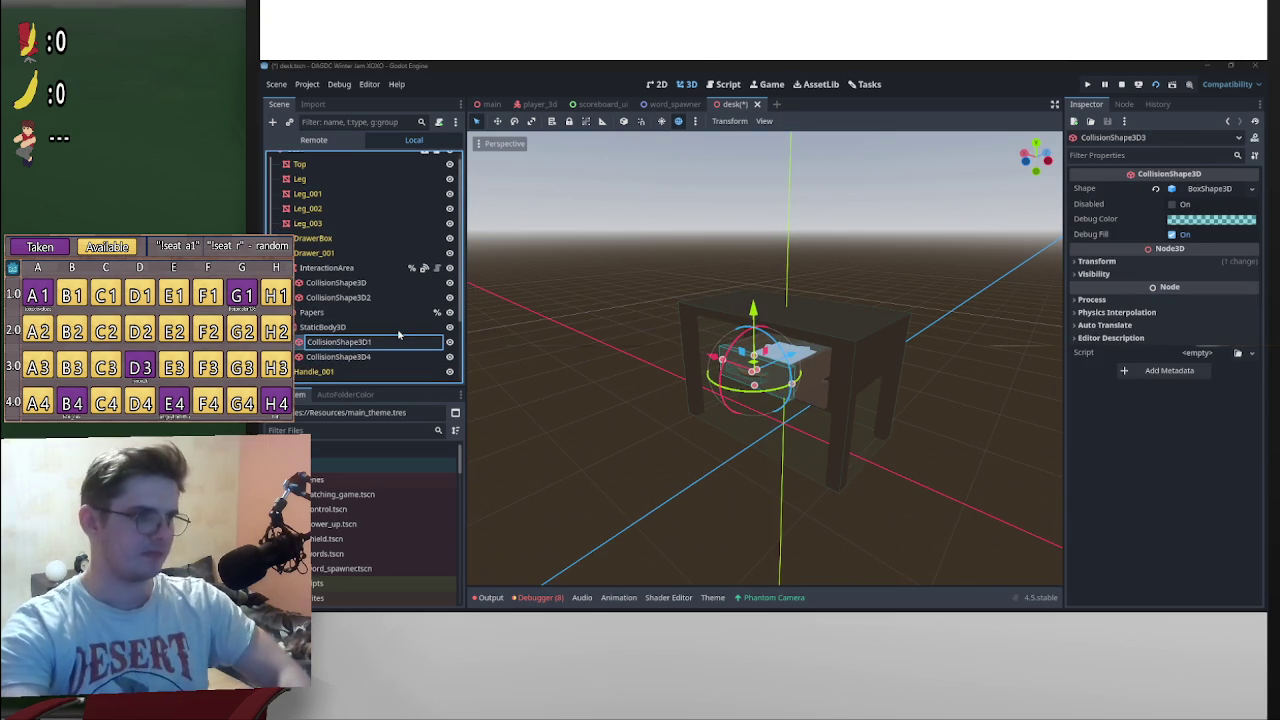
pyautogui.press('Return')
pyautogui.doubleClick(413, 357)
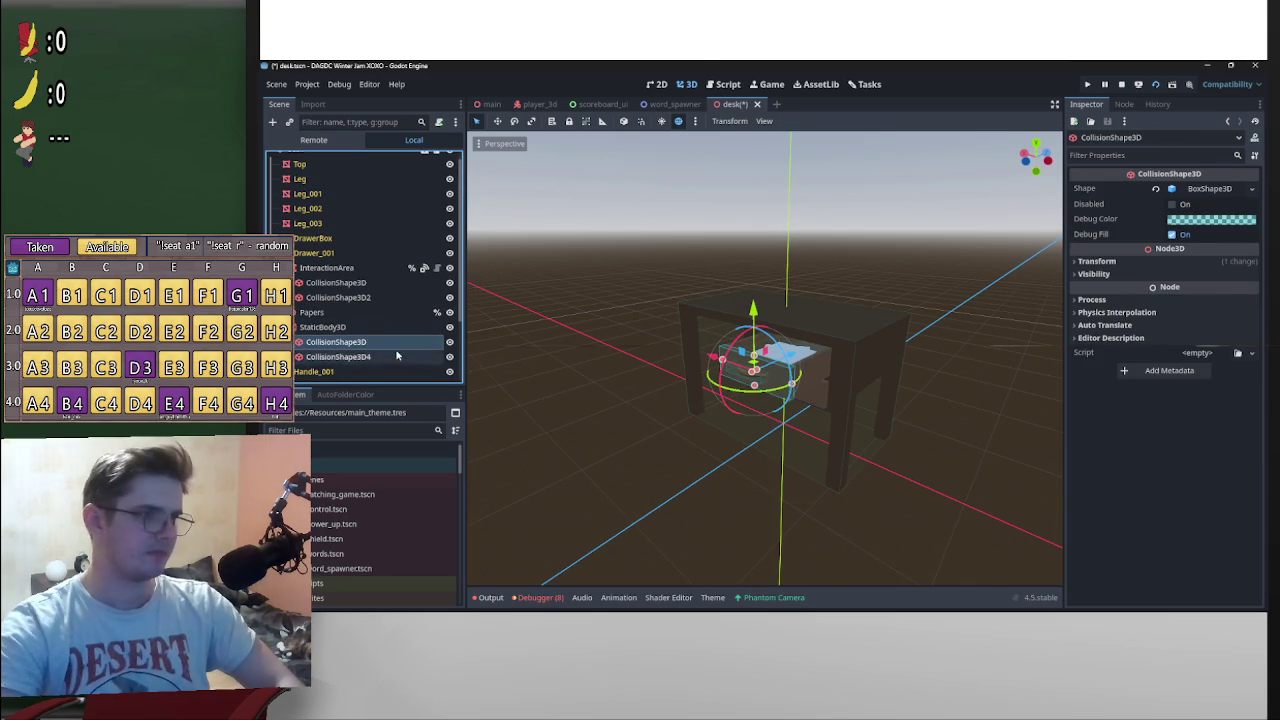
pyautogui.press('BackSpace')
pyautogui.write('2')
pyautogui.press('Return')
pyautogui.press('f')
# Step: Frame CollisionShape3D and duplicate it as CollisionShape3D3
pyautogui.click(398, 341)
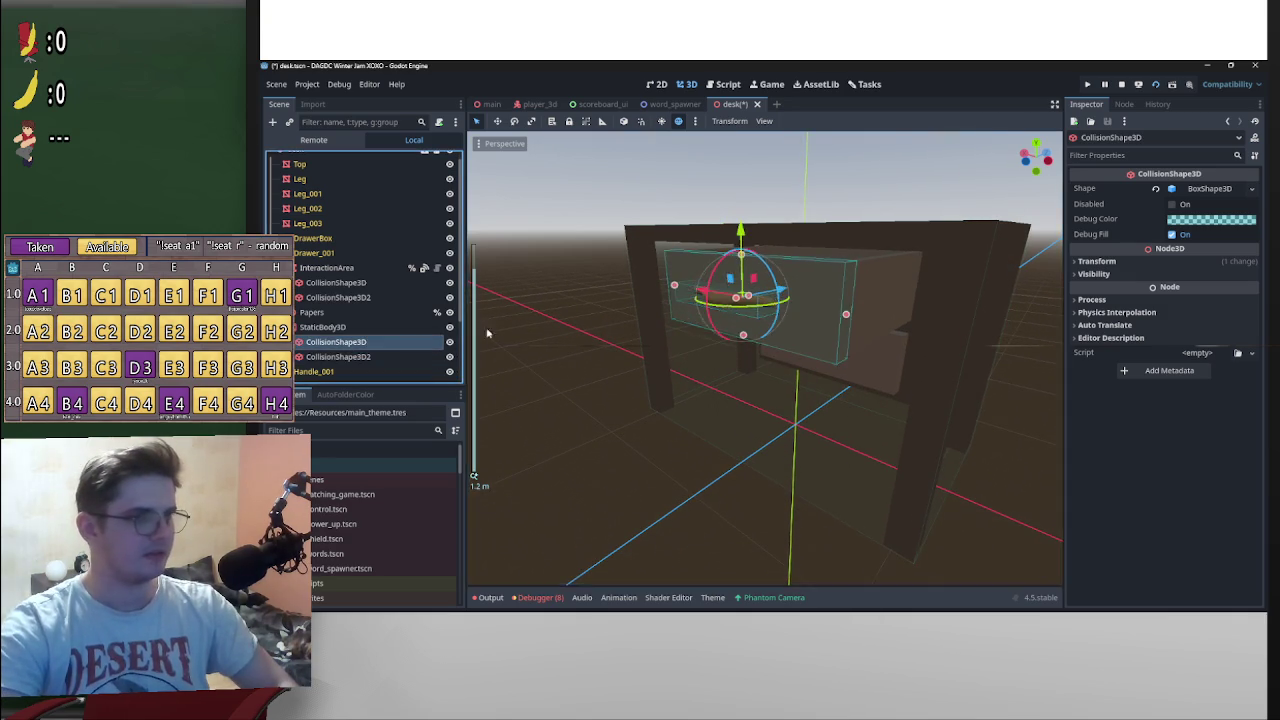
pyautogui.press('f')
pyautogui.hotkey('ctrl', 'd')
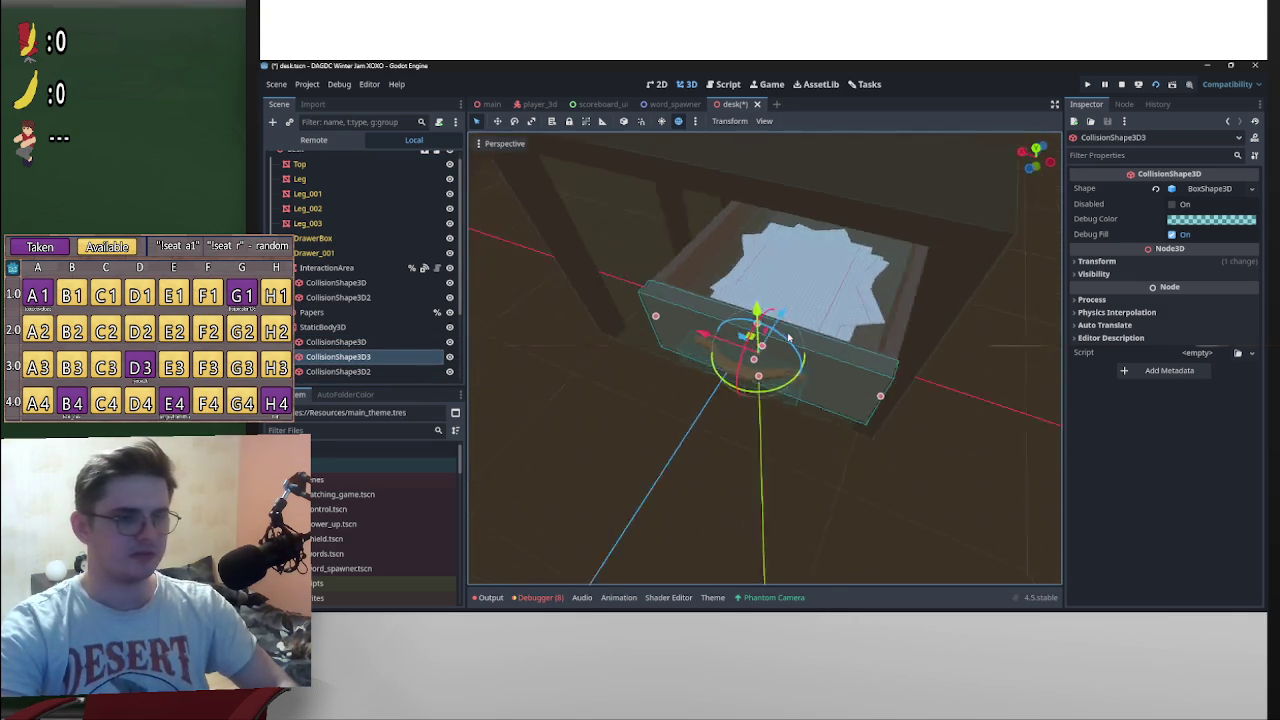
# Step: In top orthogonal view, resize the new box into a long thin side wall
pyautogui.click(1036, 157)
pyautogui.scroll(3, 890, 180)
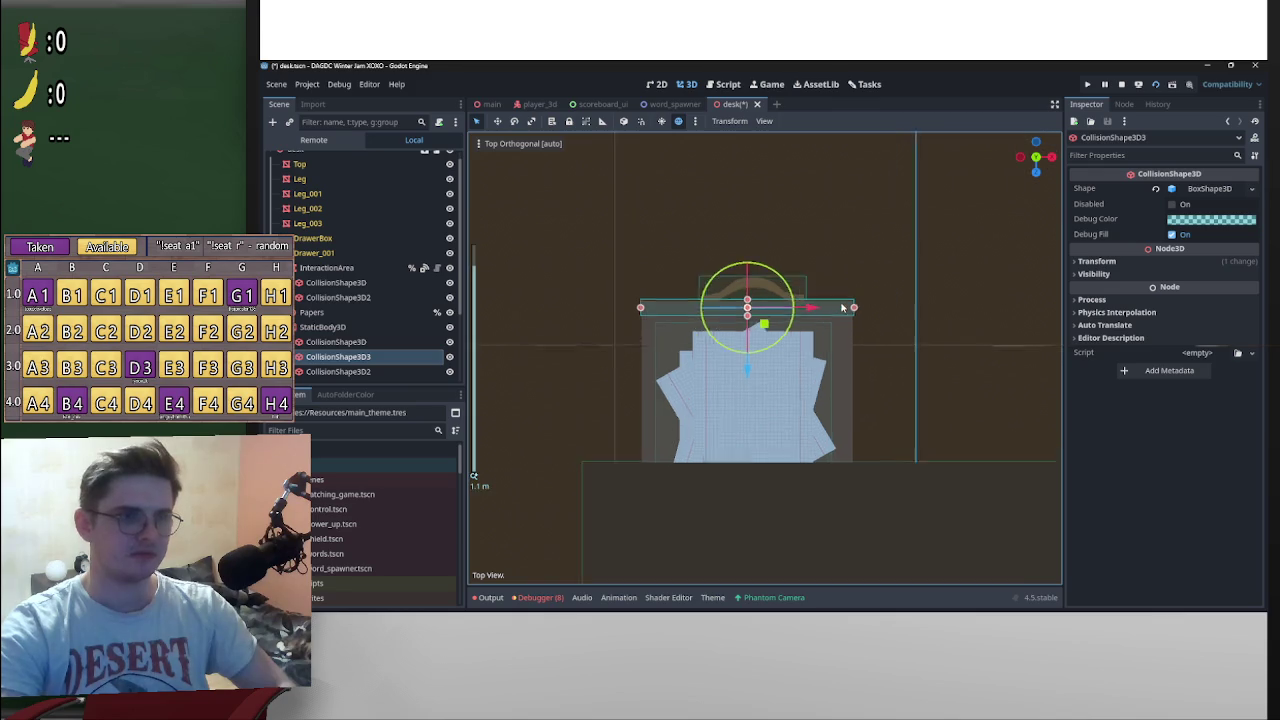
pyautogui.click(1226, 190)
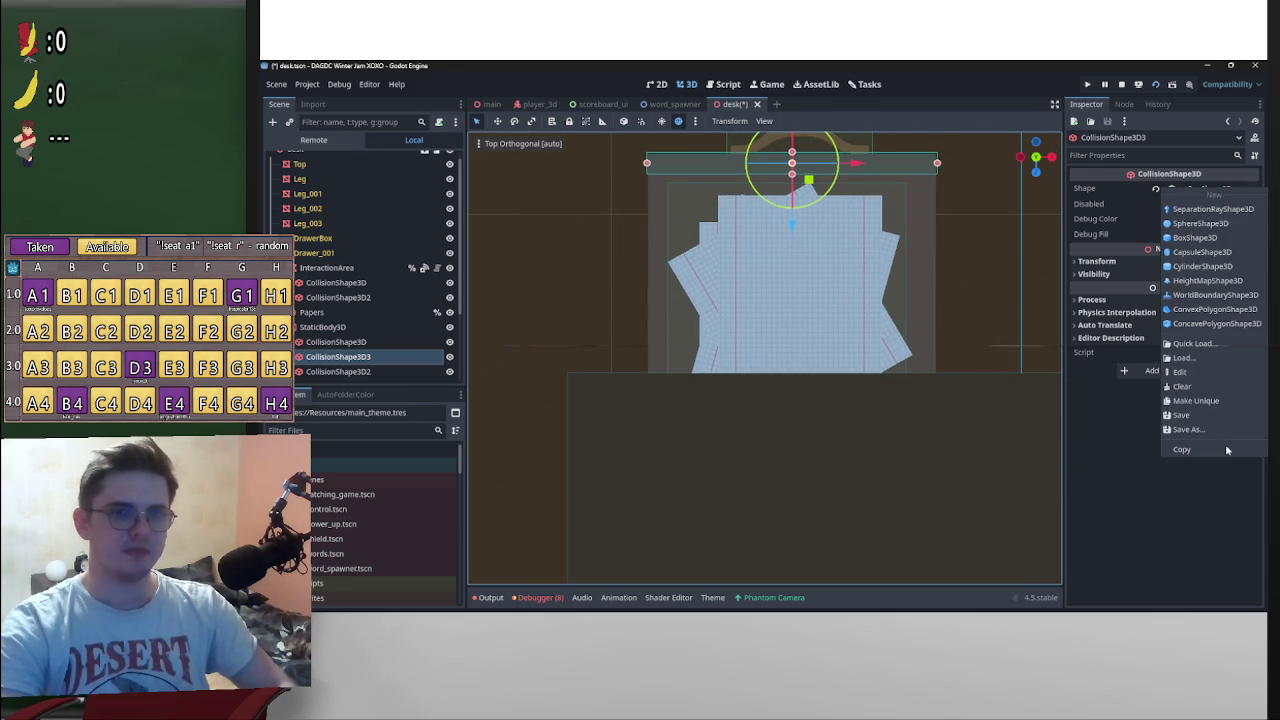
pyautogui.click(1214, 410)
pyautogui.moveTo(792, 176); pyautogui.dragTo(782, 400)
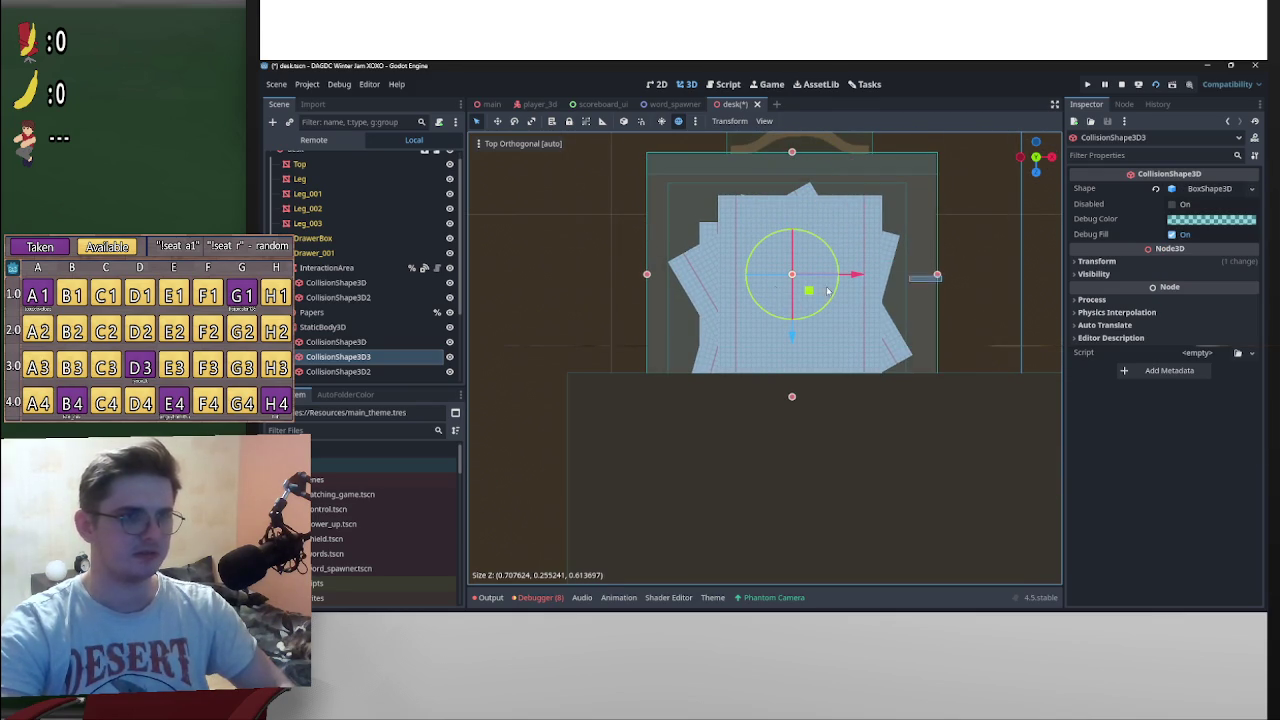
pyautogui.click(390, 356)
pyautogui.moveTo(937, 276); pyautogui.dragTo(660, 276)
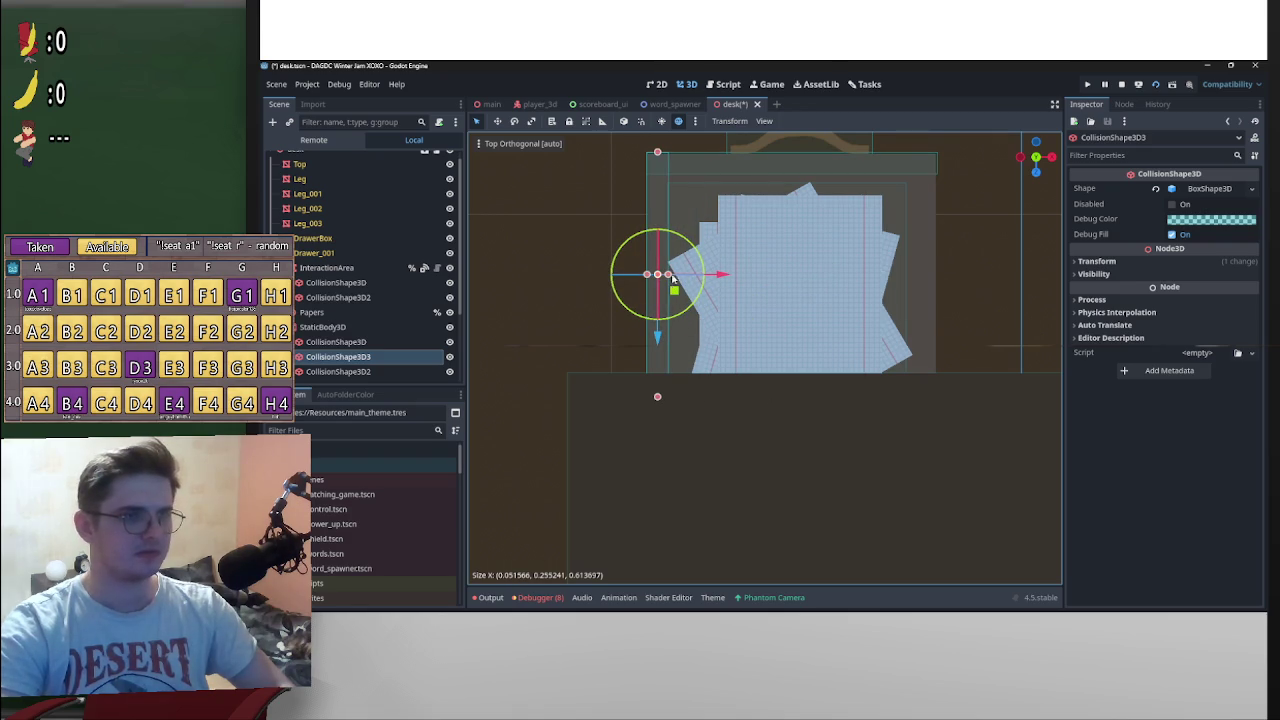
# Step: Duplicate the wall, move the copy to the drawer's other side and thin it
pyautogui.hotkey('ctrl', 'd')
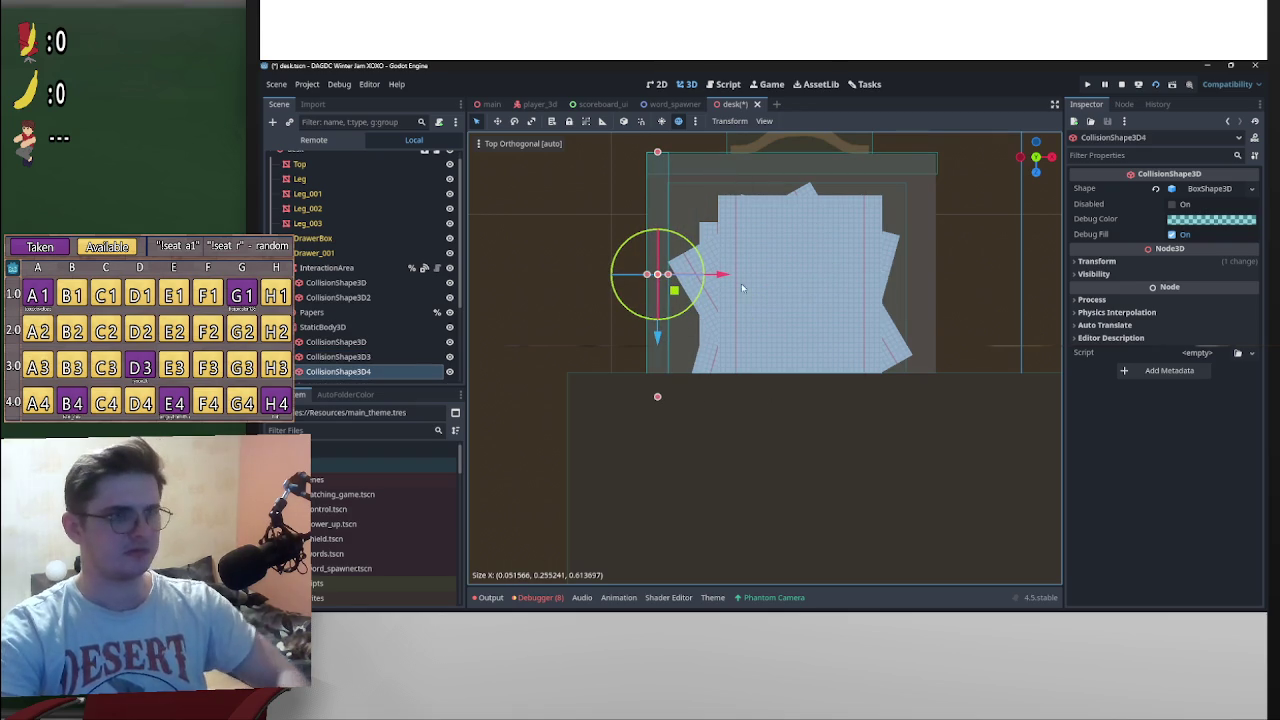
pyautogui.moveTo(728, 275)
pyautogui.mouseDown()
pyautogui.moveTo(997, 279)
pyautogui.moveTo(890, 205)
pyautogui.moveTo(725, 179)
pyautogui.moveTo(800, 254)
pyautogui.moveTo(763, 283)
pyautogui.moveTo(808, 289)
pyautogui.moveTo(830, 337)
pyautogui.moveTo(777, 338)
pyautogui.mouseUp()
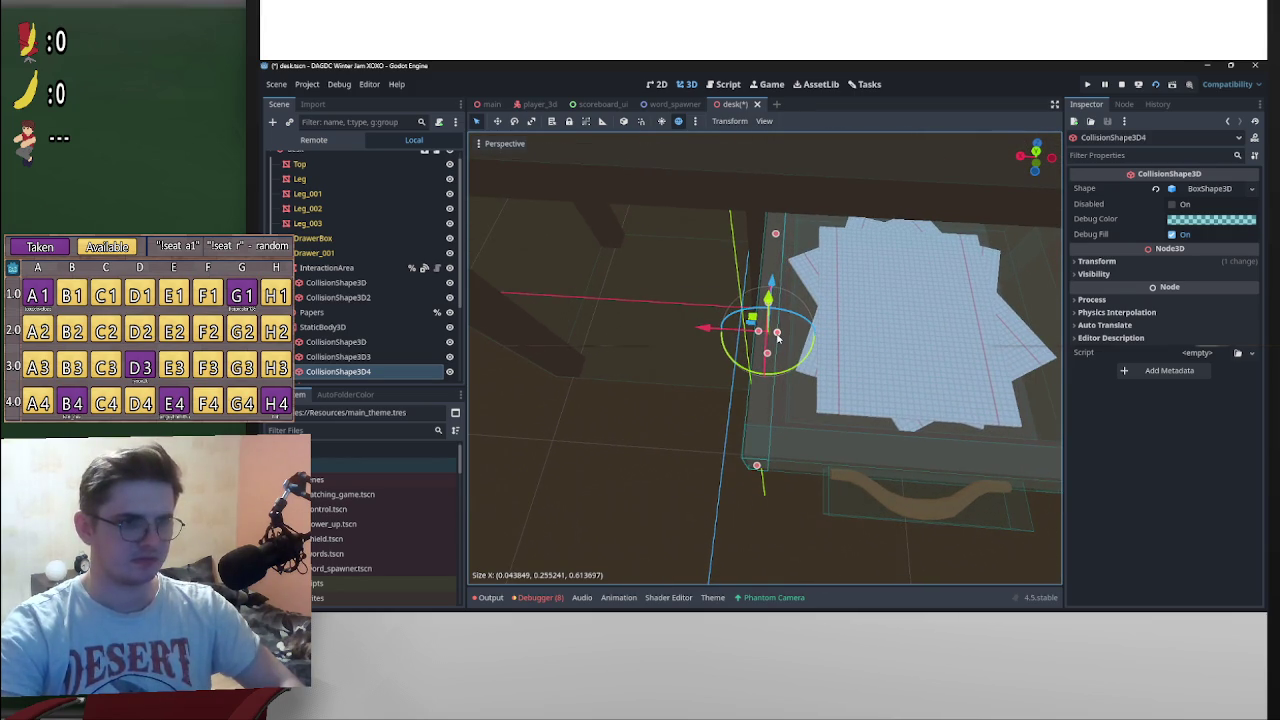
pyautogui.scroll(4, 749, 325)
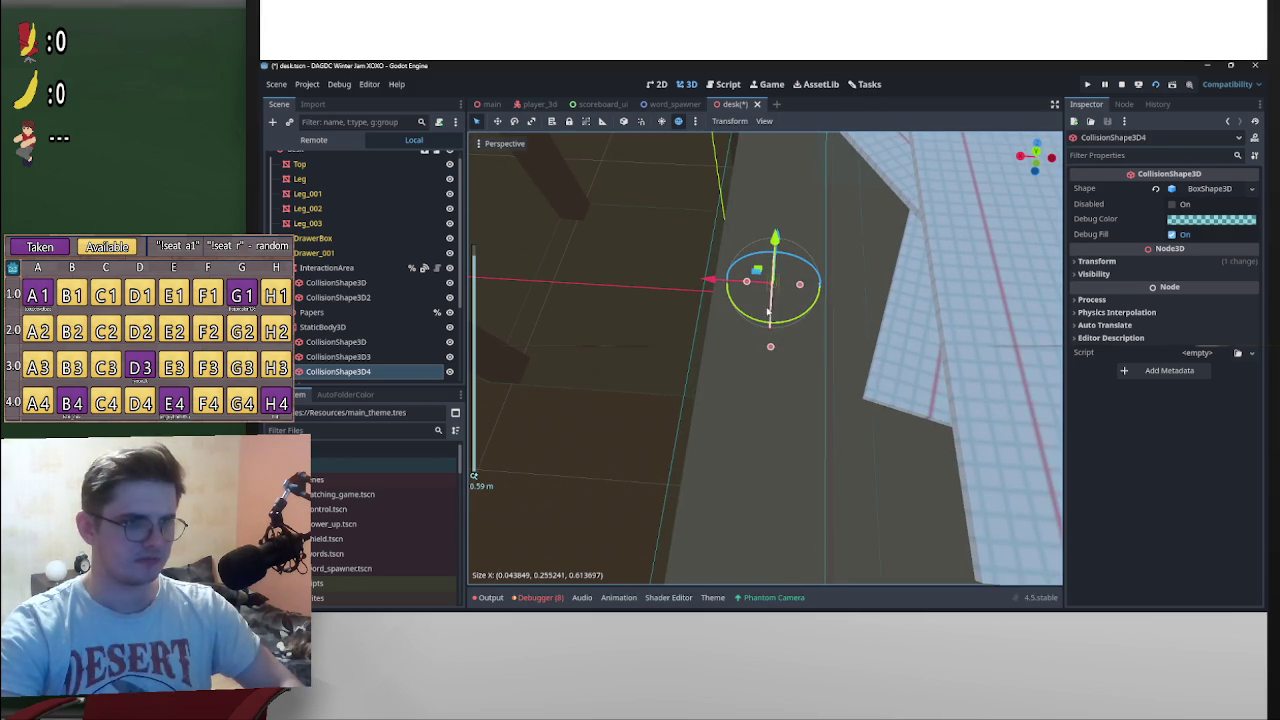
pyautogui.moveTo(750, 287); pyautogui.dragTo(878, 288)
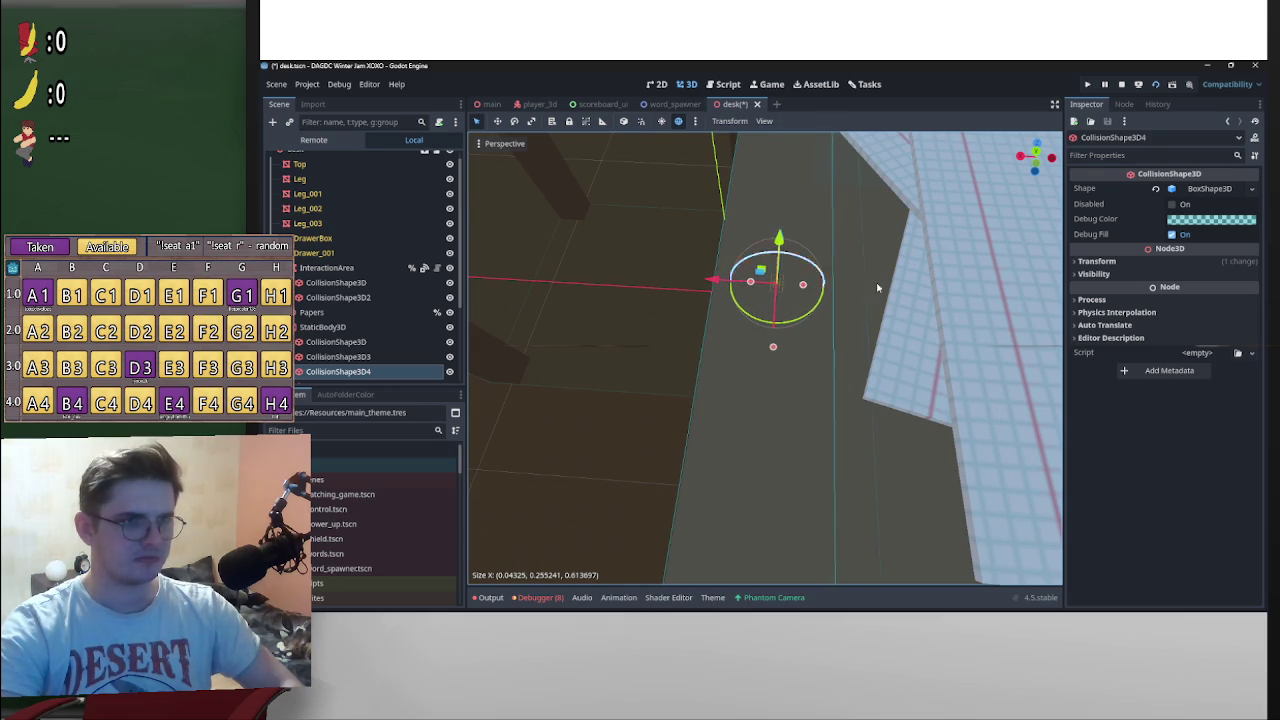
pyautogui.scroll(-5, 878, 288)
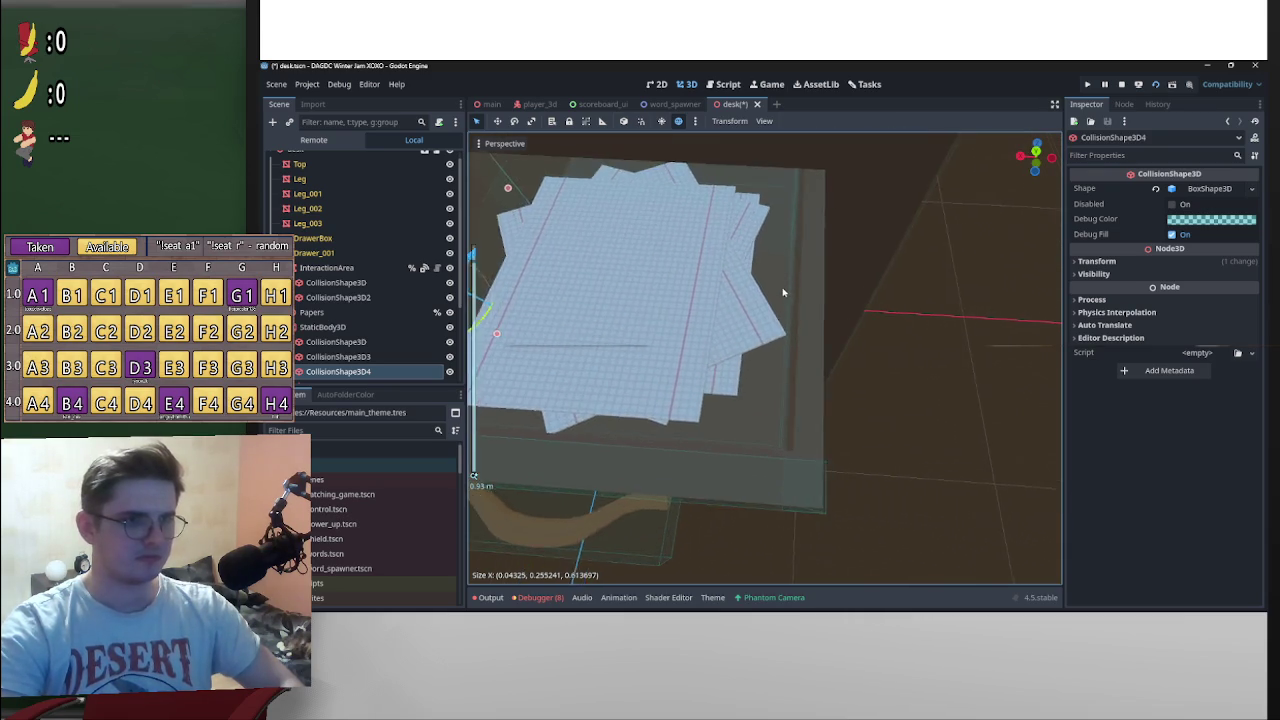
pyautogui.scroll(5, 784, 292)
# Step: Nudge CollisionShape3D3 and CollisionShape3D4 along X to match the drawer sides, then duplicate CollisionShape3D4
pyautogui.click(779, 329)
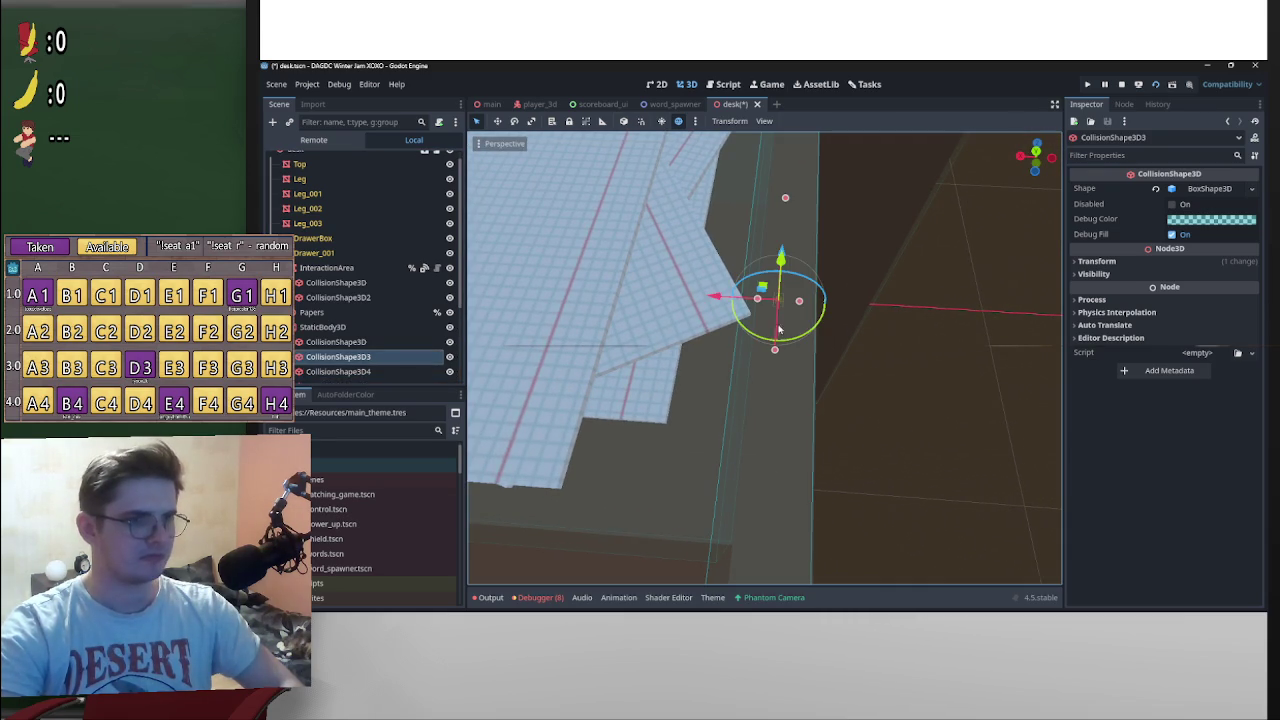
pyautogui.scroll(-4, 755, 309)
pyautogui.moveTo(715, 323)
pyautogui.mouseDown()
pyautogui.moveTo(816, 336)
pyautogui.moveTo(786, 327)
pyautogui.mouseUp()
pyautogui.scroll(-3, 802, 330)
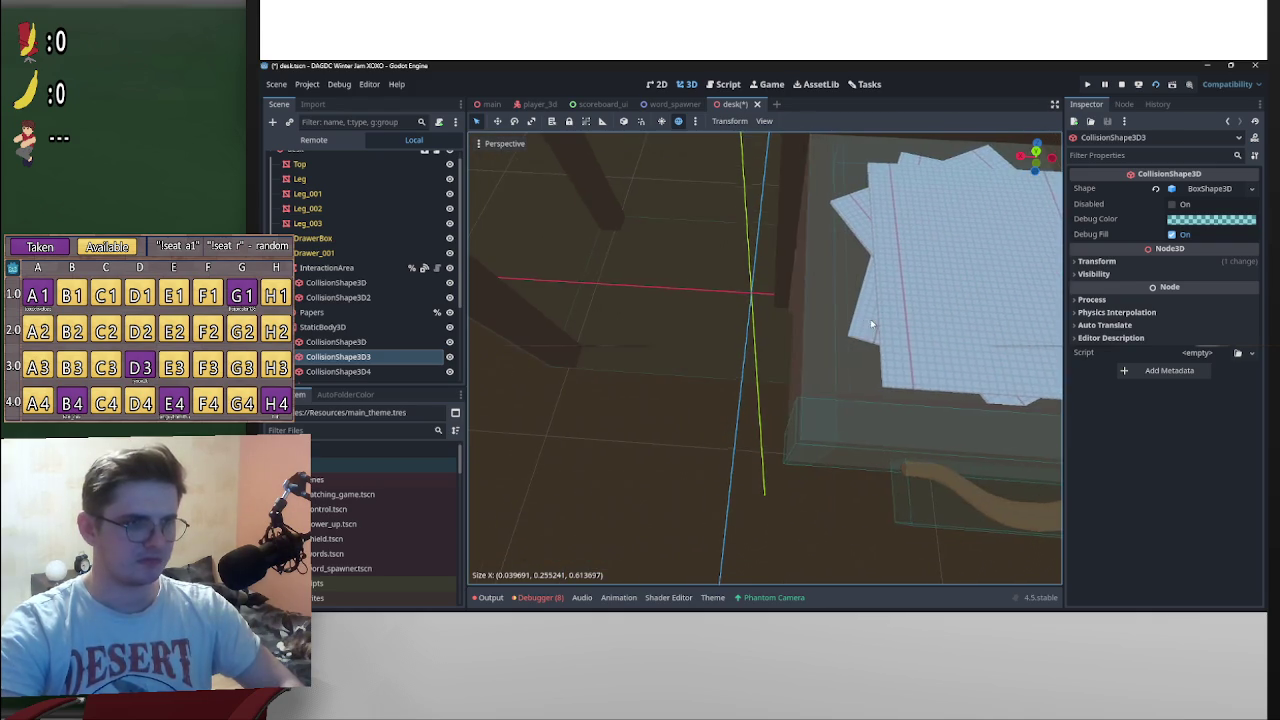
pyautogui.scroll(4, 843, 329)
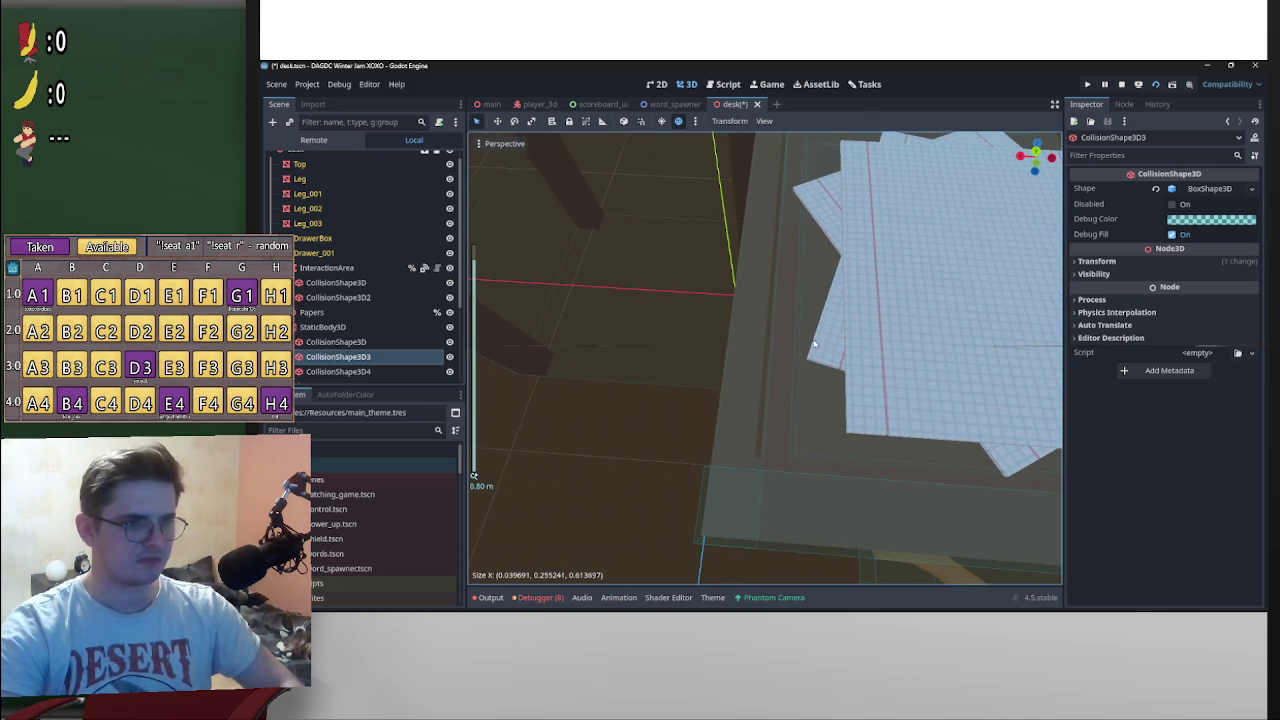
pyautogui.scroll(-4, 815, 344)
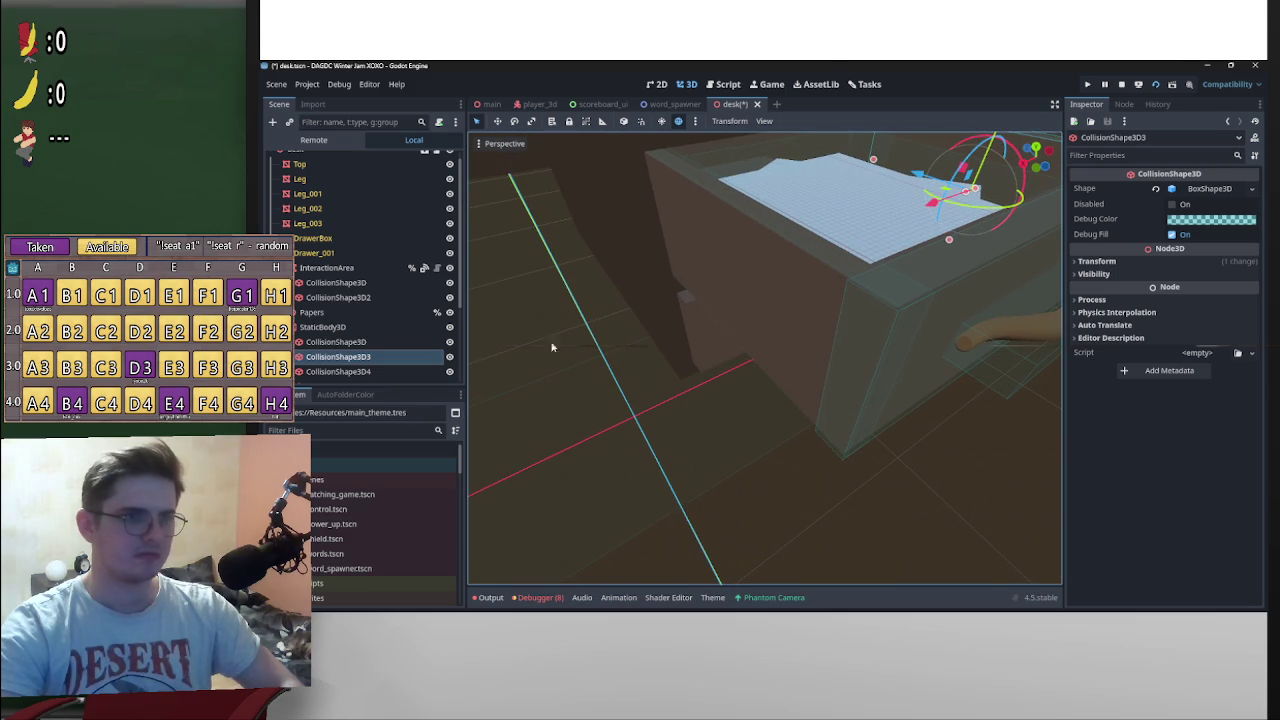
pyautogui.click(338, 371)
pyautogui.moveTo(700, 290)
pyautogui.mouseDown()
pyautogui.moveTo(677, 294)
pyautogui.moveTo(706, 294)
pyautogui.moveTo(675, 139)
pyautogui.moveTo(812, 310)
pyautogui.moveTo(745, 344)
pyautogui.moveTo(745, 333)
pyautogui.mouseUp()
pyautogui.scroll(4, 830, 306)
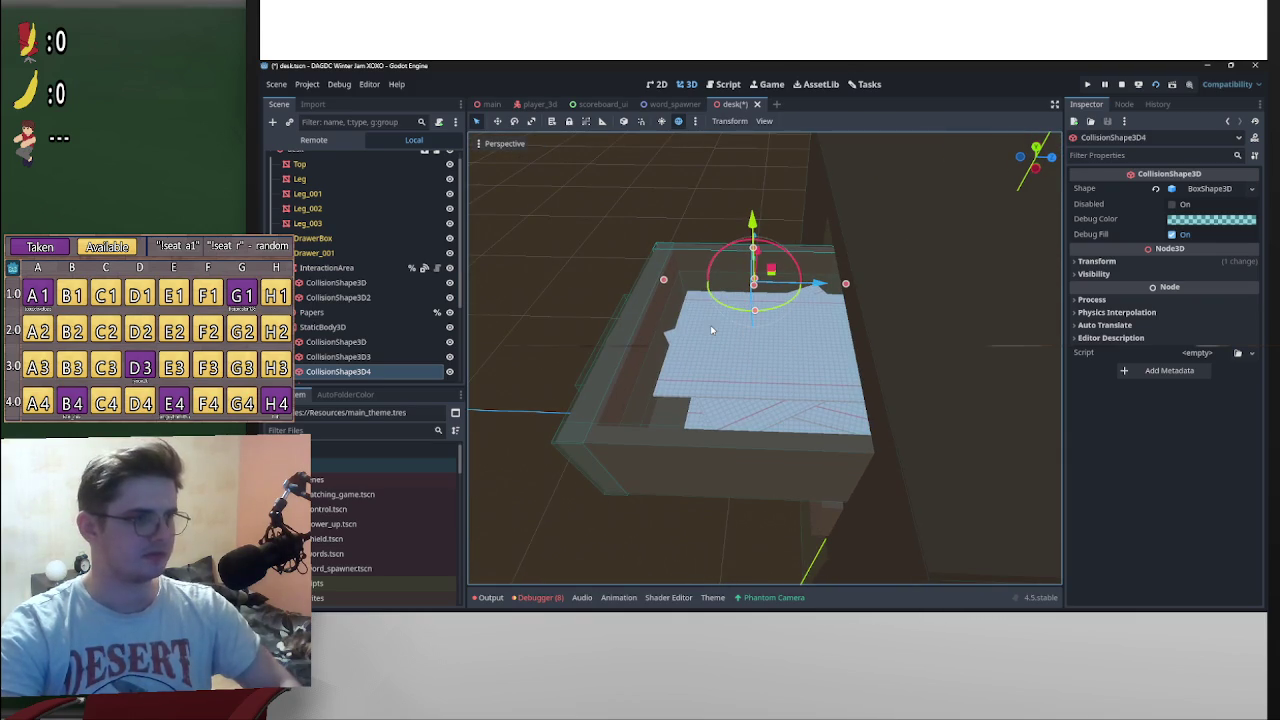
pyautogui.hotkey('ctrl', 'd')
# Step: Make the new box shape unique and widen it to about 0.70 across the drawer
pyautogui.click(1185, 190)
pyautogui.click(1188, 388)
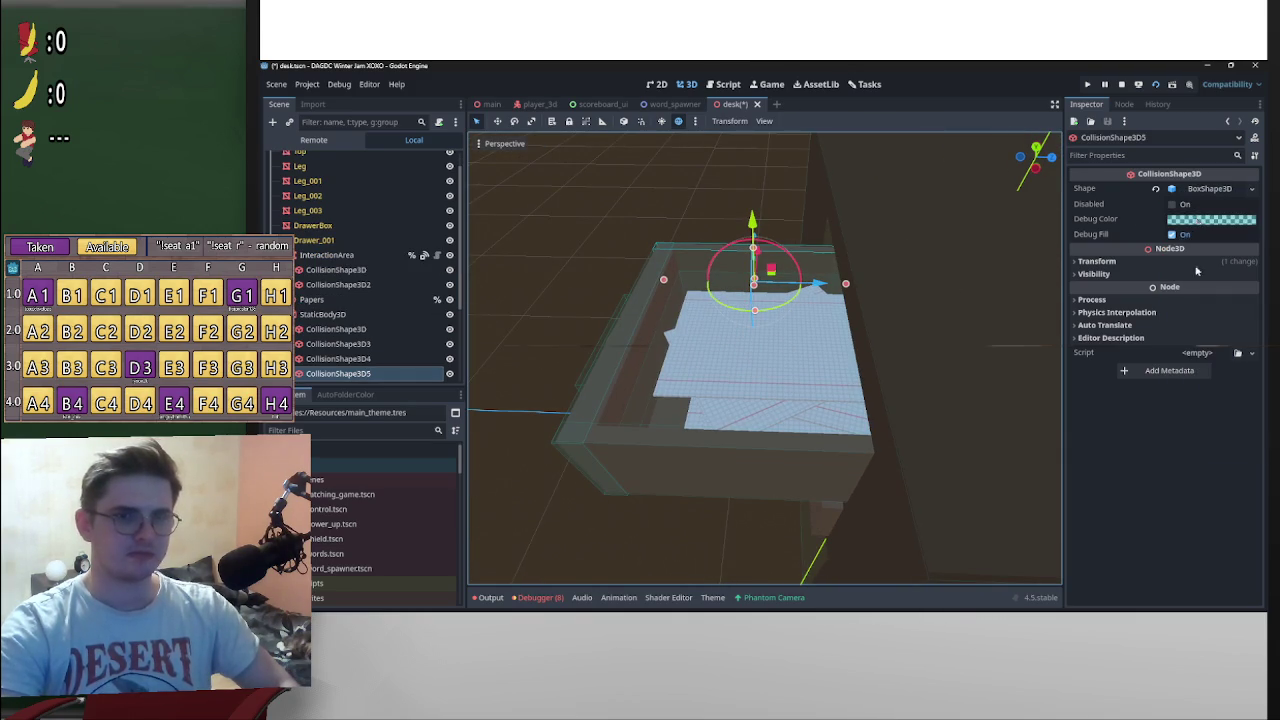
pyautogui.click(1037, 148)
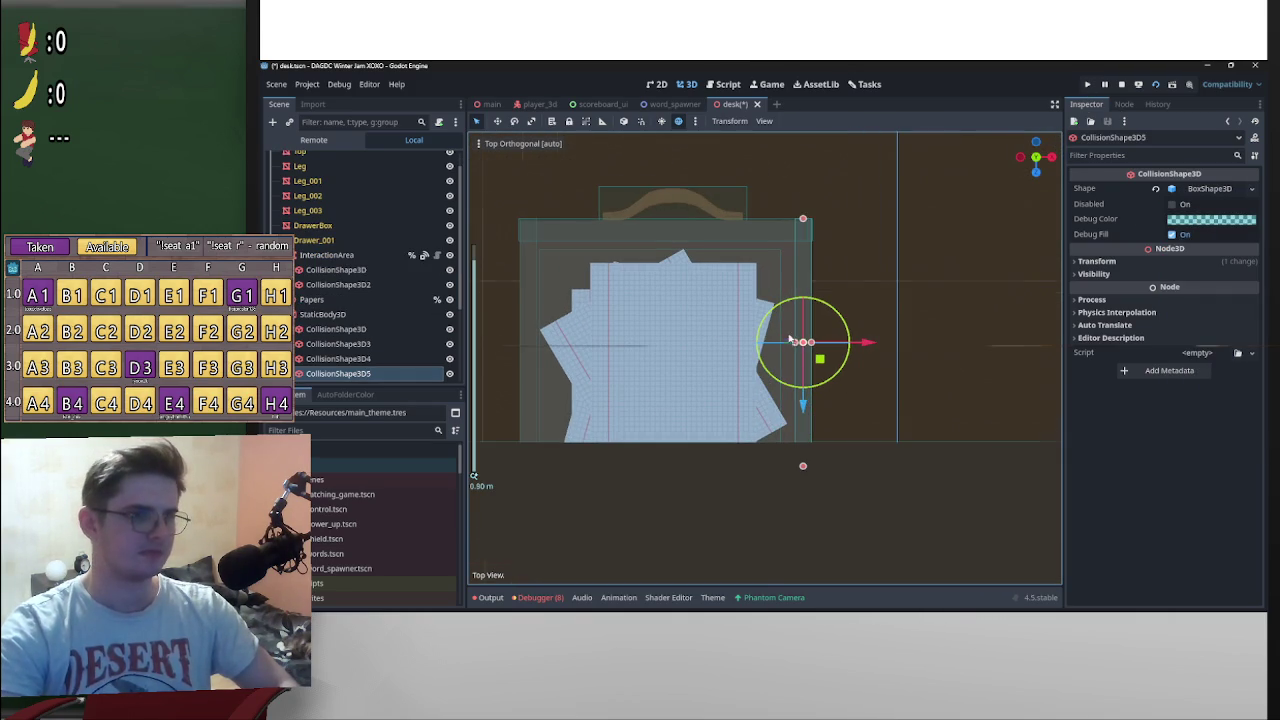
pyautogui.moveTo(795, 343); pyautogui.dragTo(527, 352)
pyautogui.moveTo(666, 221); pyautogui.dragTo(667, 223)
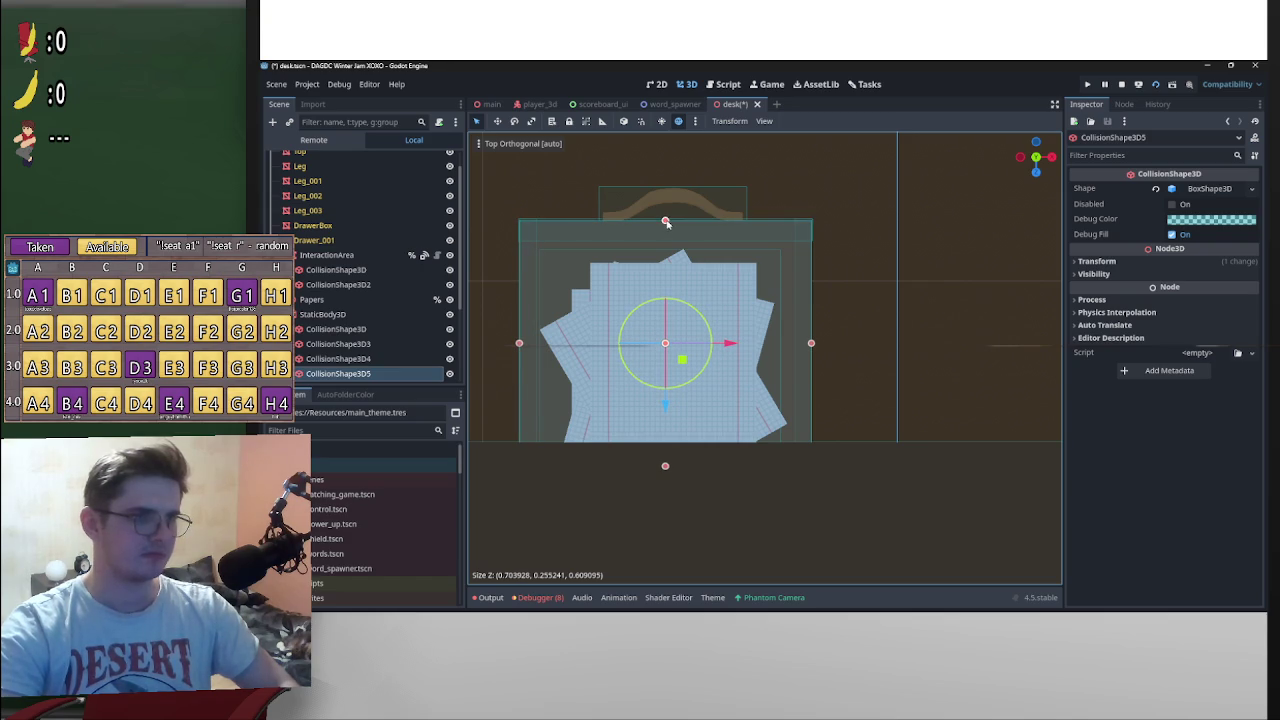
# Step: From the side view, flatten the collision box into a thin slab about 0.049 high
pyautogui.click(1020, 157)
pyautogui.moveTo(781, 190); pyautogui.dragTo(800, 266)
pyautogui.moveTo(929, 284)
pyautogui.mouseDown()
pyautogui.moveTo(880, 290)
pyautogui.moveTo(893, 302)
pyautogui.moveTo(968, 217)
pyautogui.mouseUp()
pyautogui.scroll(-3, 893, 302)
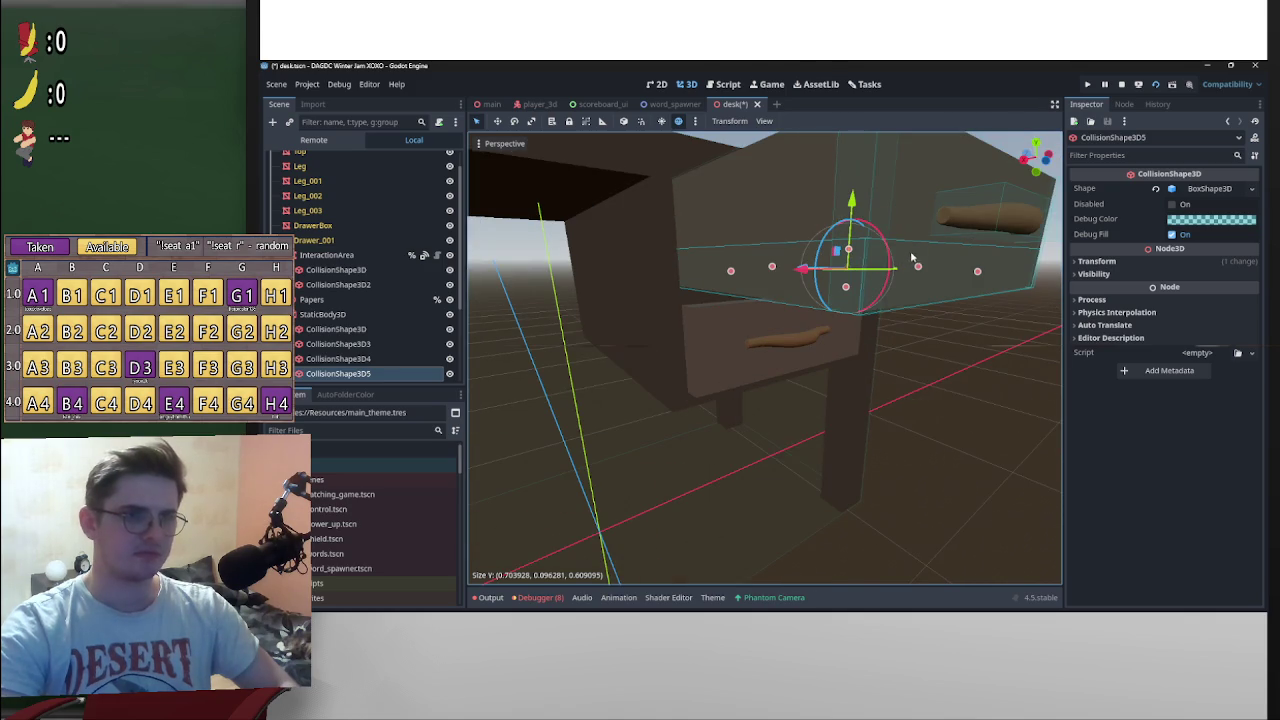
pyautogui.moveTo(852, 258)
pyautogui.mouseDown()
pyautogui.moveTo(851, 271)
pyautogui.moveTo(936, 328)
pyautogui.moveTo(1008, 291)
pyautogui.moveTo(945, 348)
pyautogui.mouseUp()
# Step: Save desk.tscn and view the desk from a higher angle
pyautogui.hotkey('ctrl', 's')
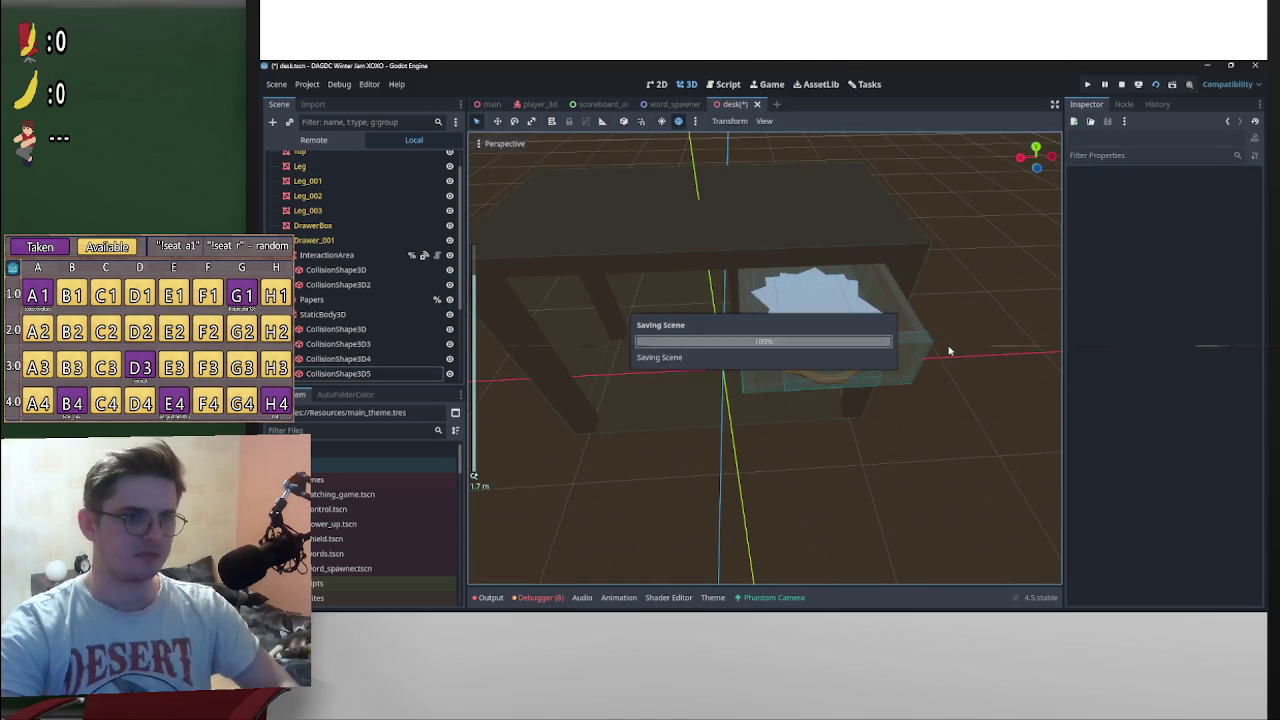
pyautogui.moveTo(986, 305); pyautogui.dragTo(779, 384)
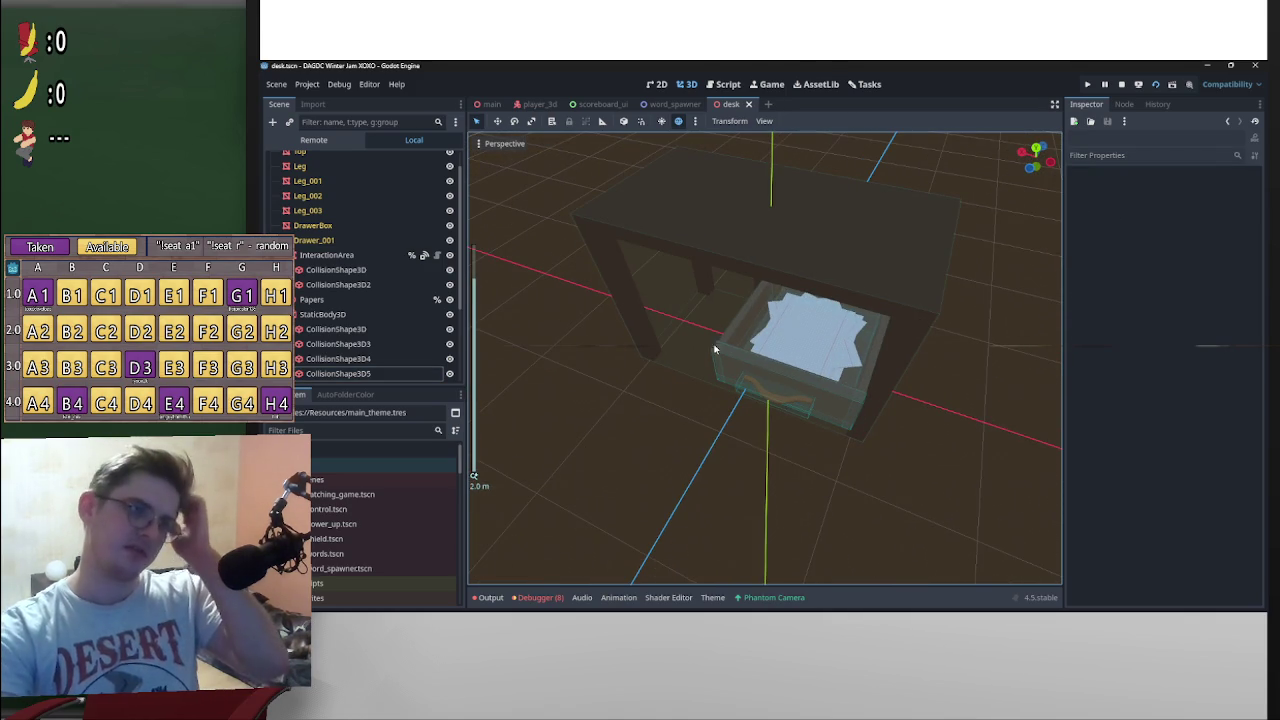
pyautogui.scroll(-4, 521, 340)
# Step: Set the drawer AnimationTree's transition to closed and save the desk scene
pyautogui.click(289, 314)
pyautogui.scroll(-1, 379, 324)
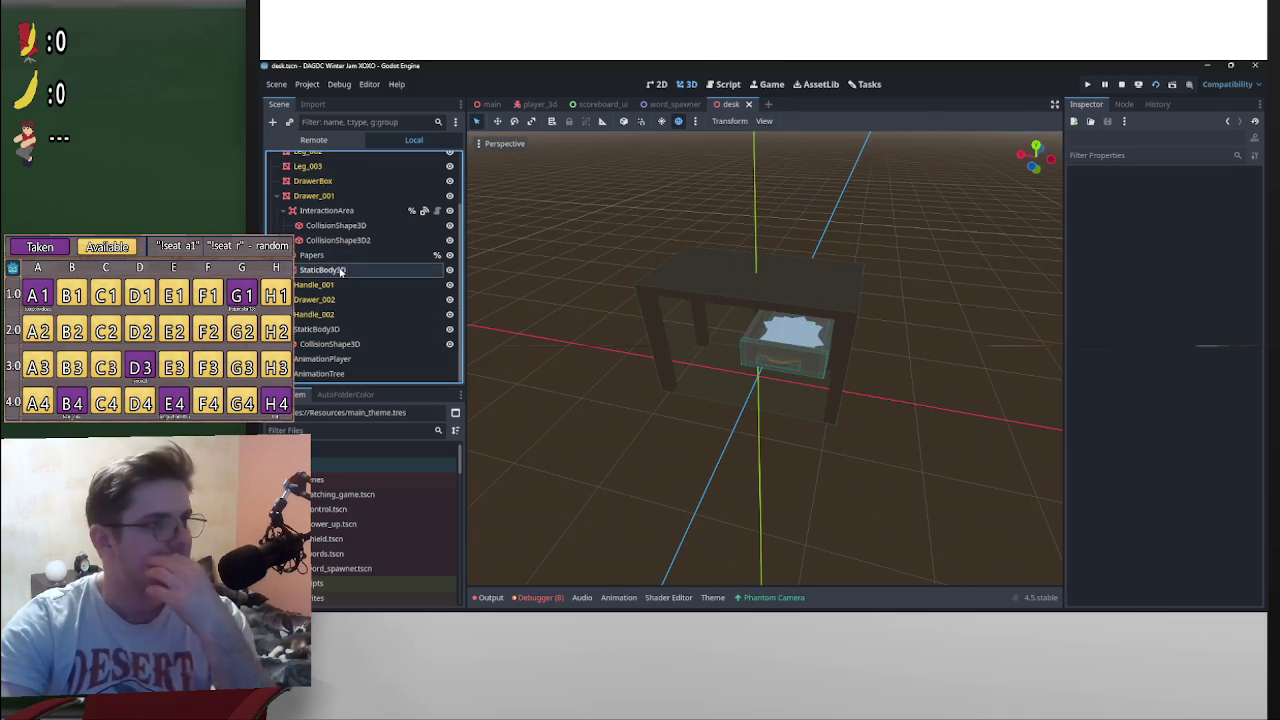
pyautogui.rightClick(340, 271)
pyautogui.click(333, 385)
pyautogui.click(333, 376)
pyautogui.click(657, 576)
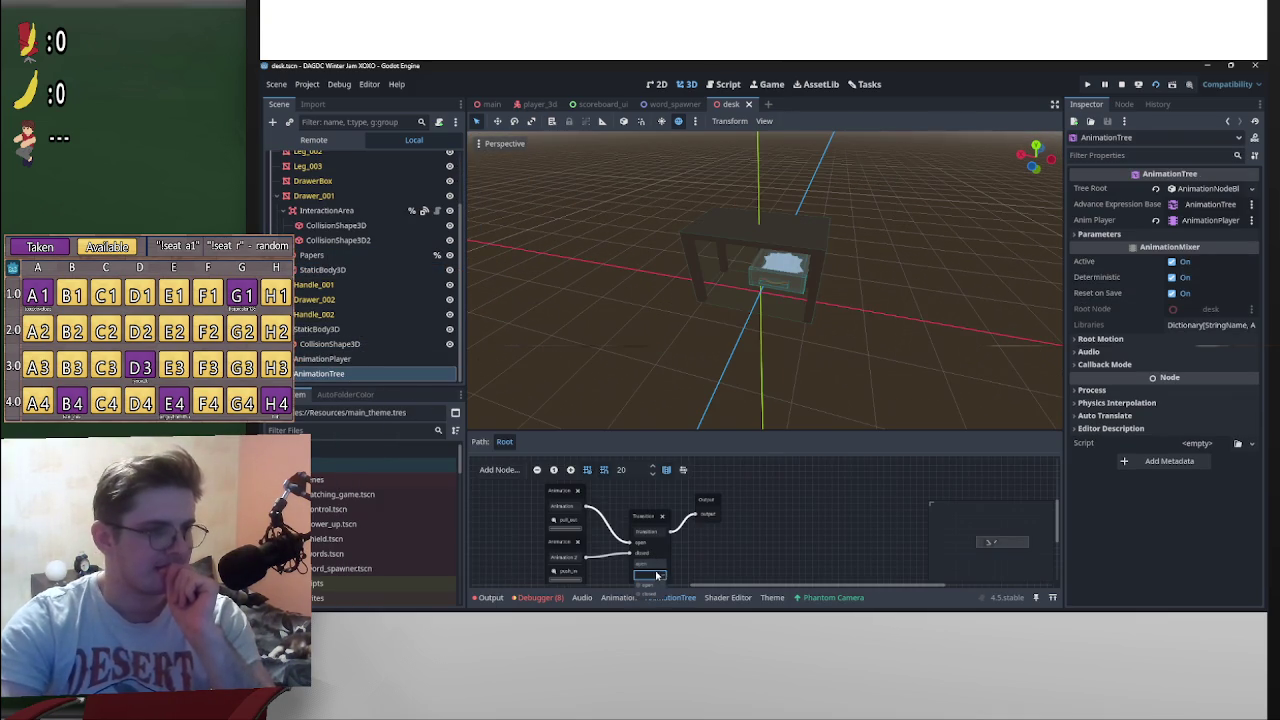
pyautogui.click(655, 586)
pyautogui.click(657, 593)
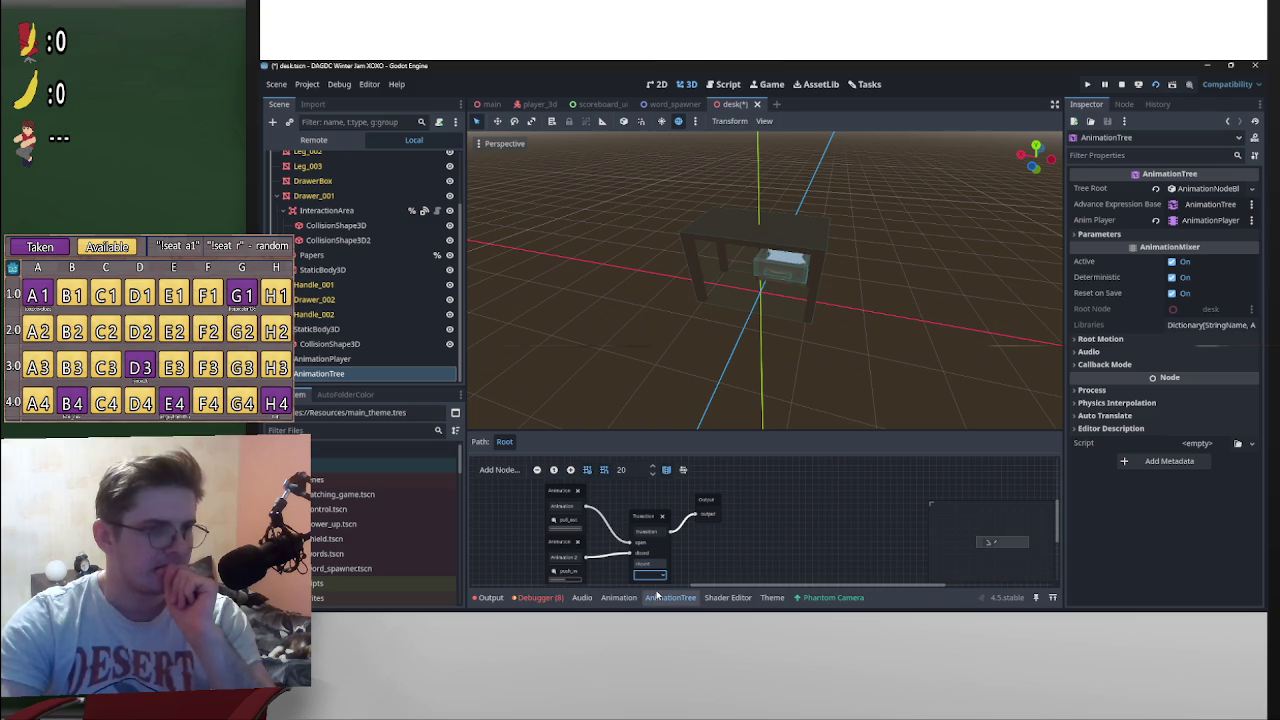
pyautogui.click(921, 404)
pyautogui.scroll(5, 948, 370)
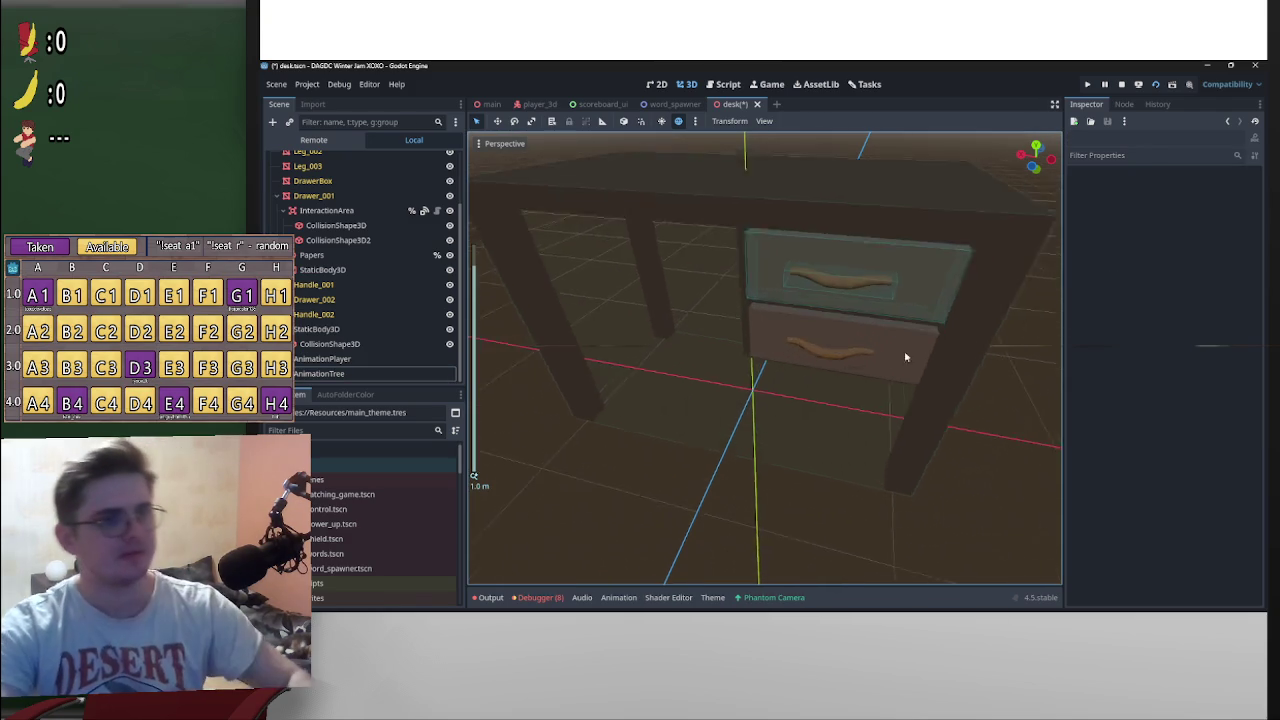
pyautogui.hotkey('ctrl', 's')
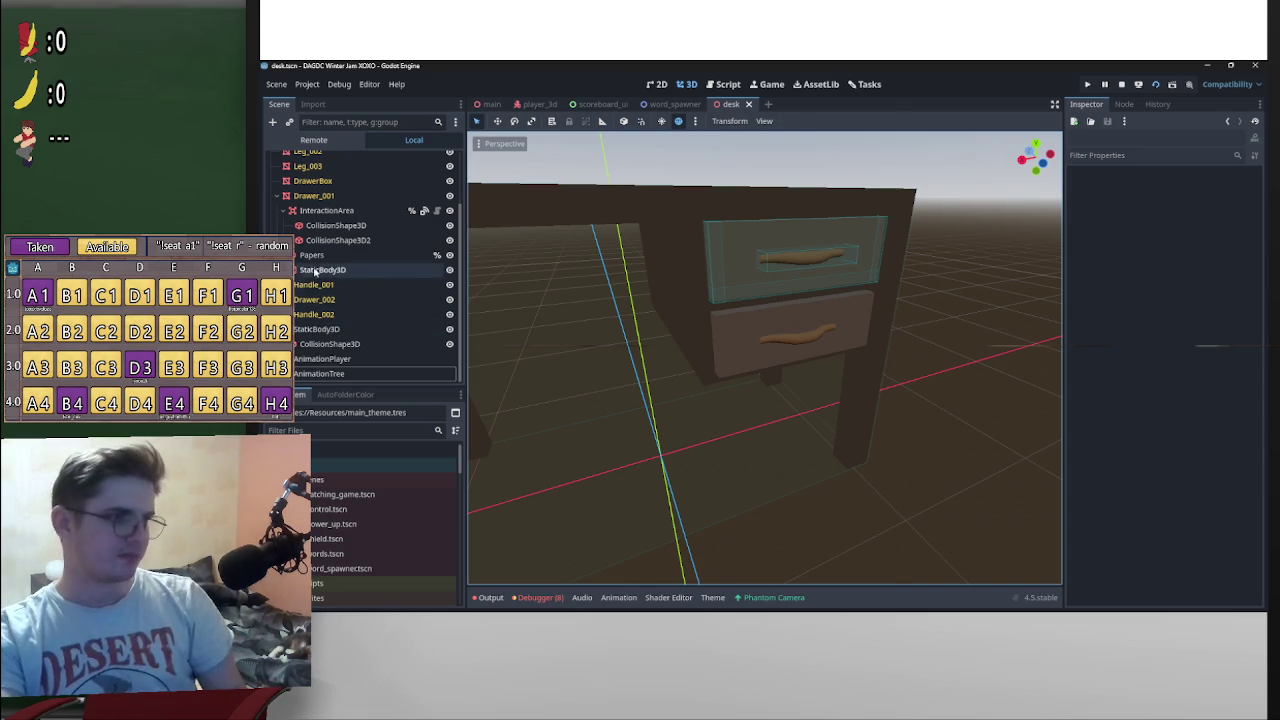
# Step: Delete the CollisionShape3D2 wall under StaticBody3D and save desk.tscn
pyautogui.click(288, 269)
pyautogui.click(358, 344)
pyautogui.press('Delete')
pyautogui.press('Return')
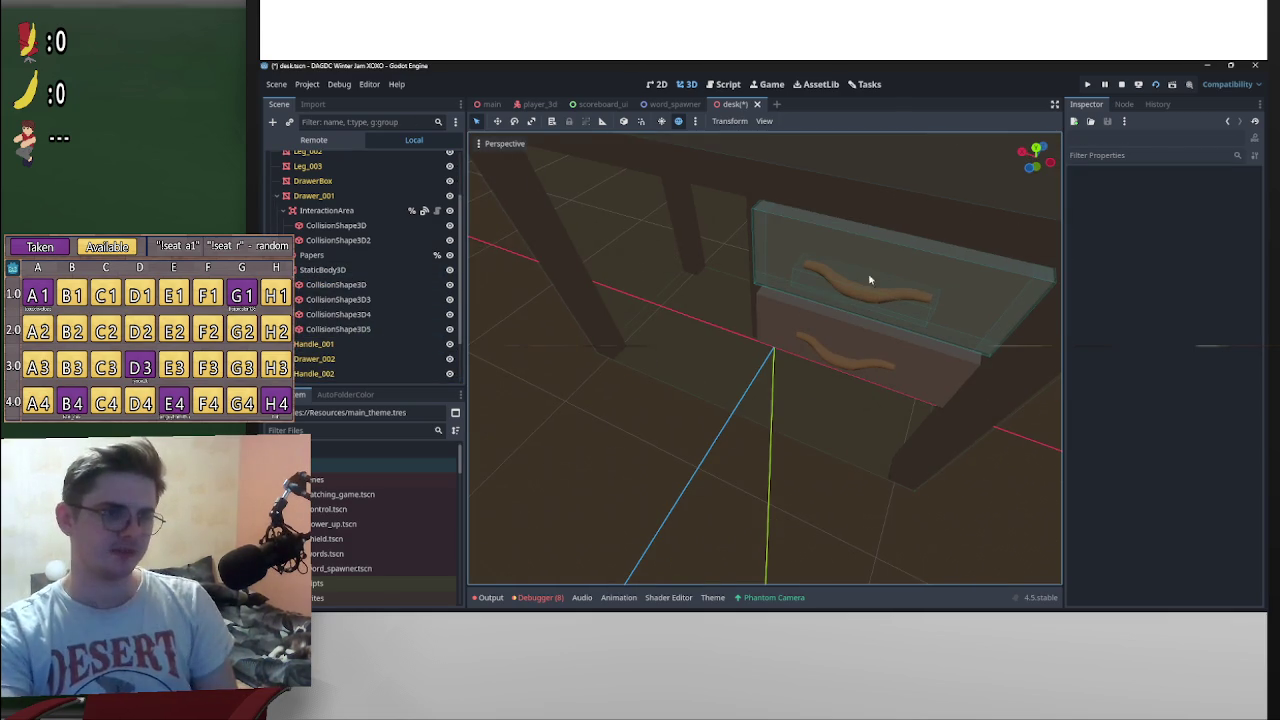
pyautogui.moveTo(862, 297); pyautogui.dragTo(829, 305)
pyautogui.hotkey('ctrl', 's')
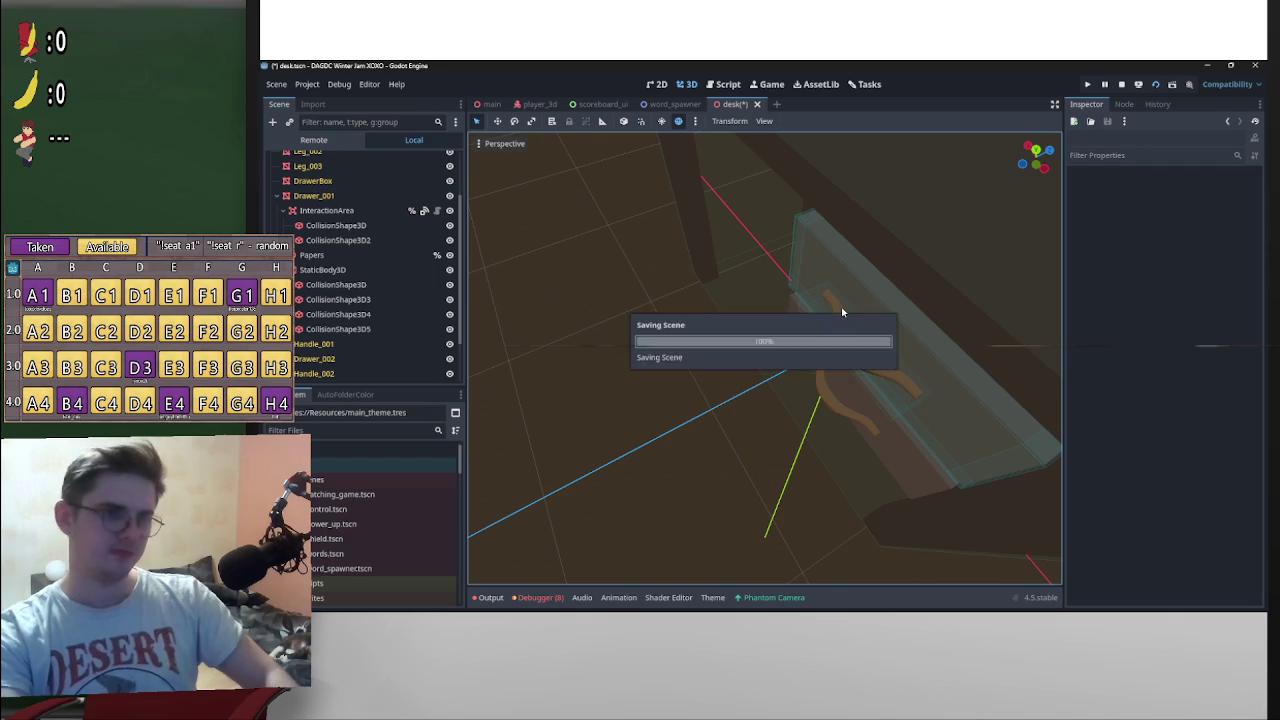
# Step: Look over the whole desk with both drawers, then switch to the main scene
pyautogui.scroll(-3, 826, 469)
pyautogui.moveTo(845, 421); pyautogui.dragTo(1027, 374)
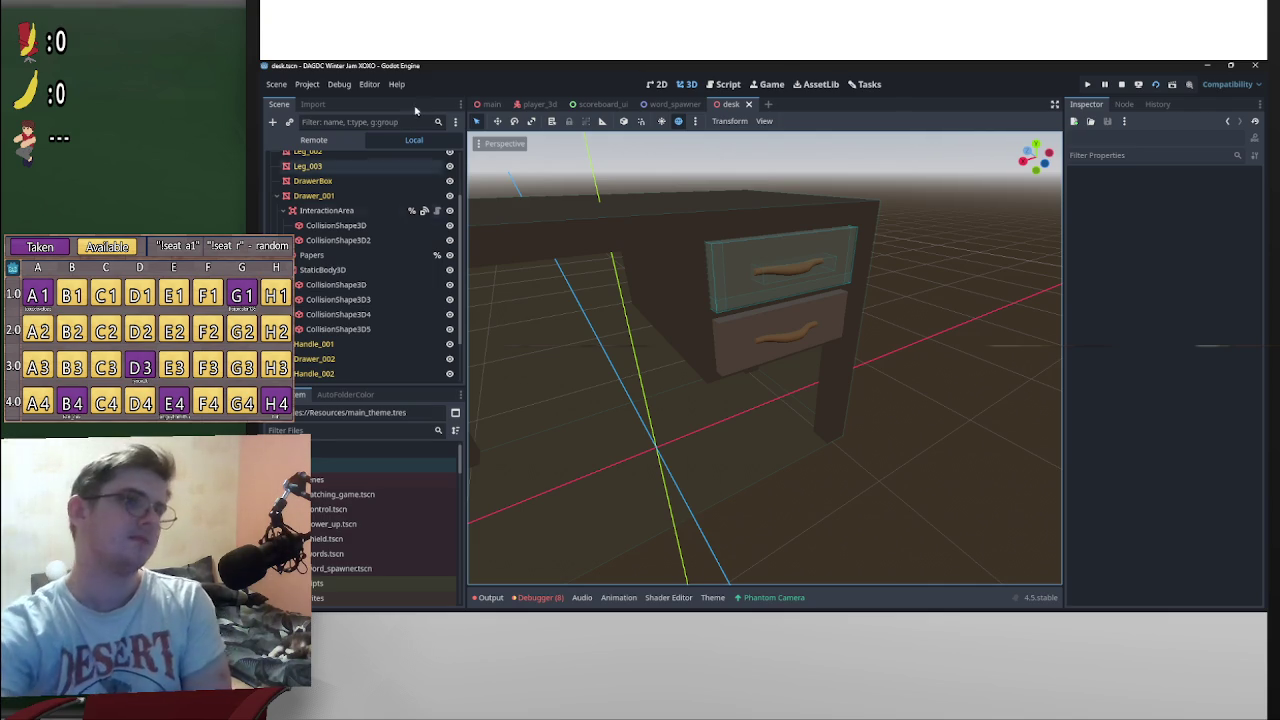
pyautogui.click(489, 104)
# Step: Open the main scene's script main.gd and scroll through it
pyautogui.scroll(5, 445, 230)
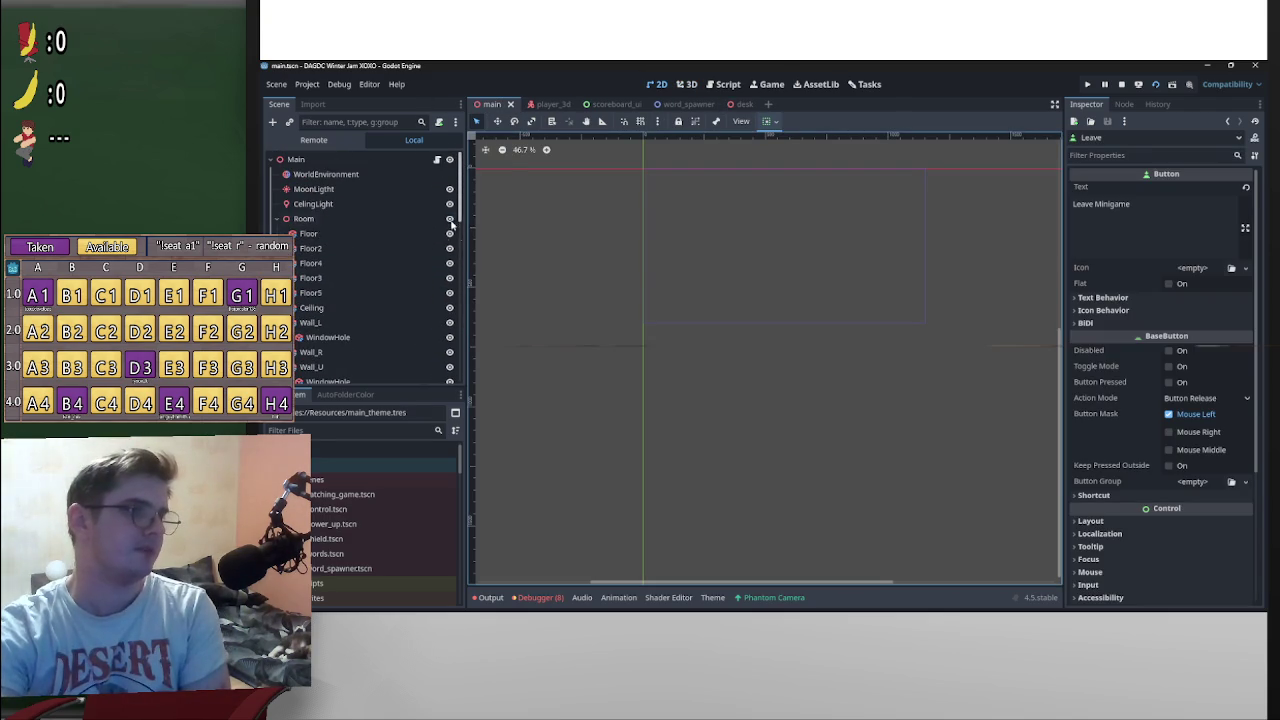
pyautogui.click(436, 160)
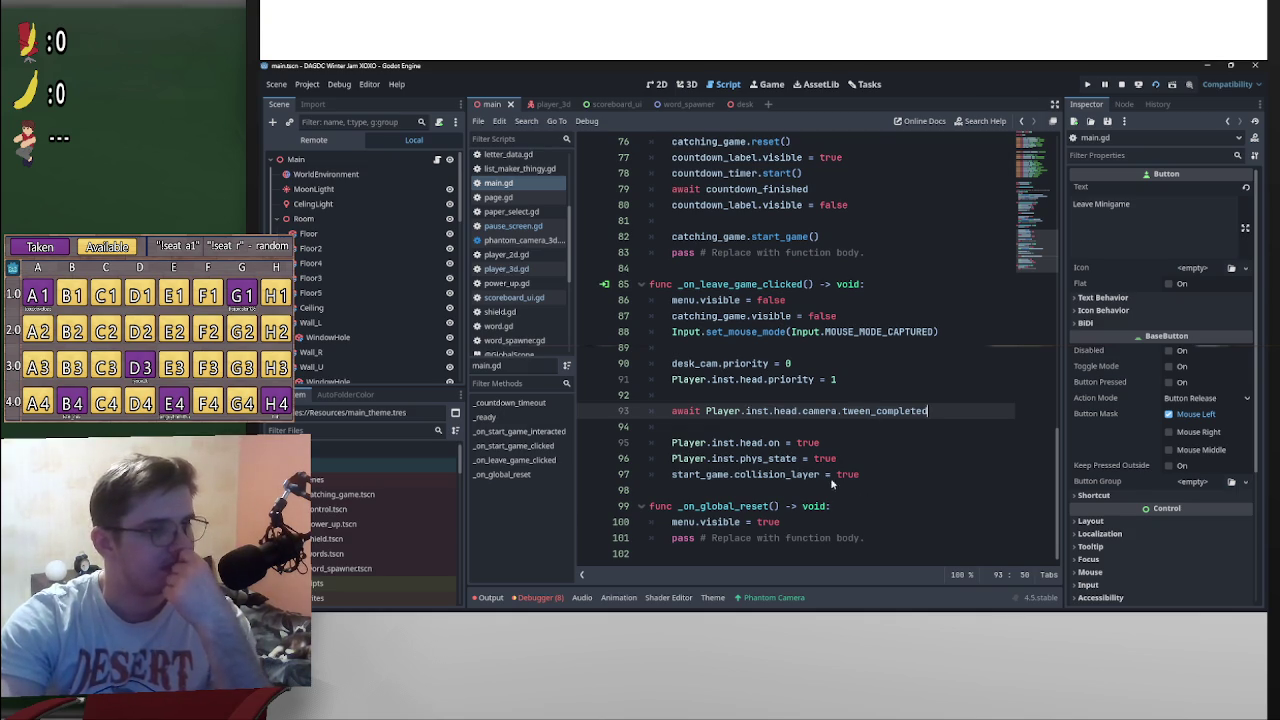
pyautogui.scroll(5, 815, 479)
pyautogui.moveTo(1054, 438); pyautogui.dragTo(1056, 212)
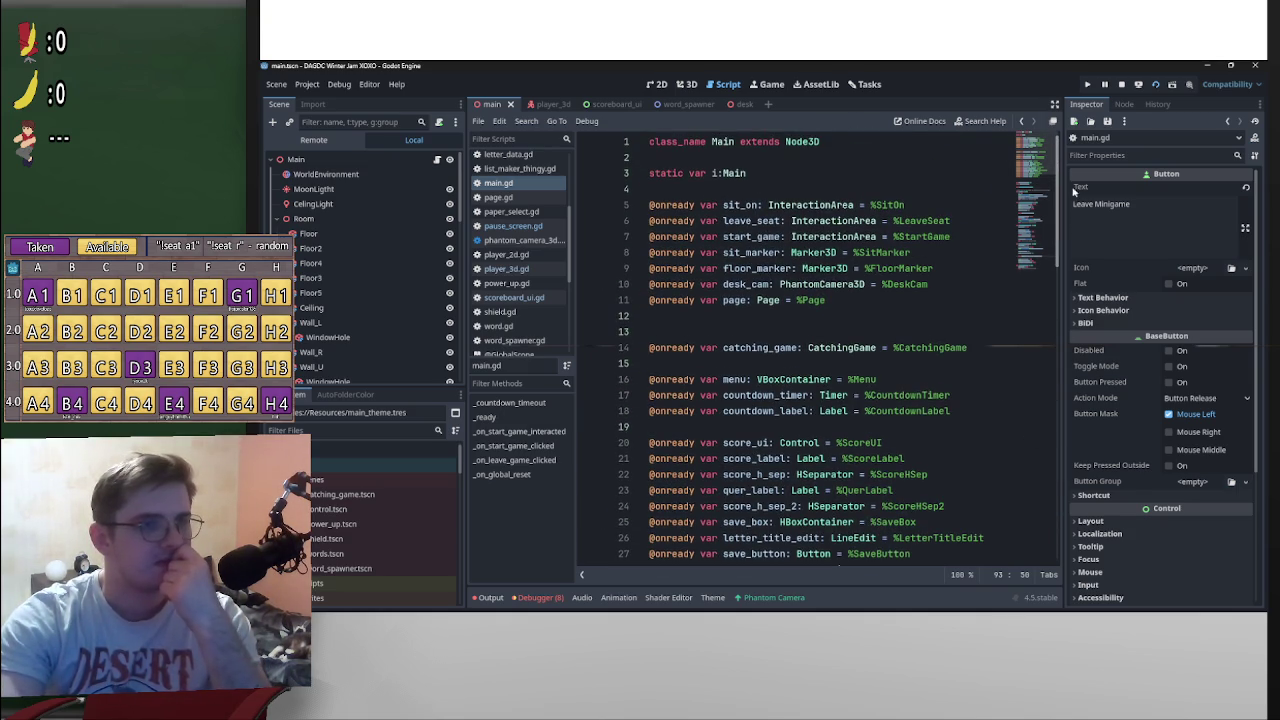
pyautogui.moveTo(570, 277); pyautogui.dragTo(581, 211)
# Step: Open global.gd and scroll down to its _load_scores and _sort_scoreboard code
pyautogui.click(525, 258)
pyautogui.scroll(-2, 828, 413)
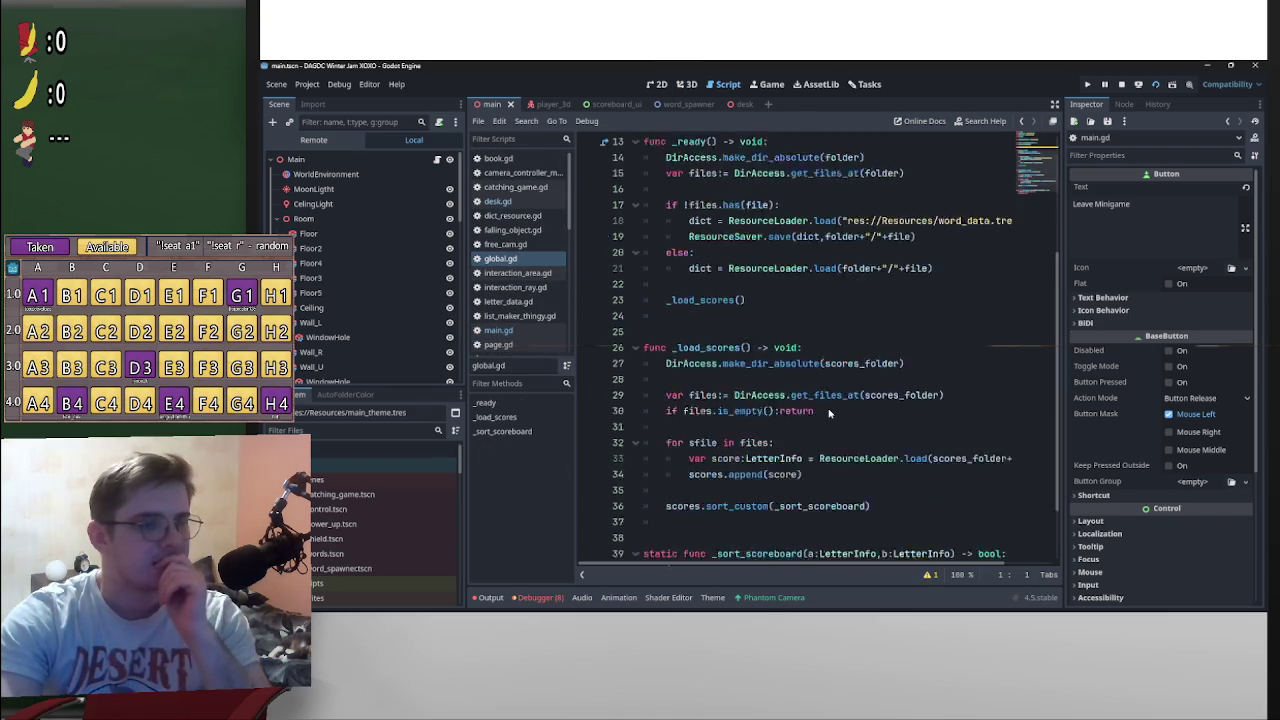
pyautogui.scroll(-4, 838, 430)
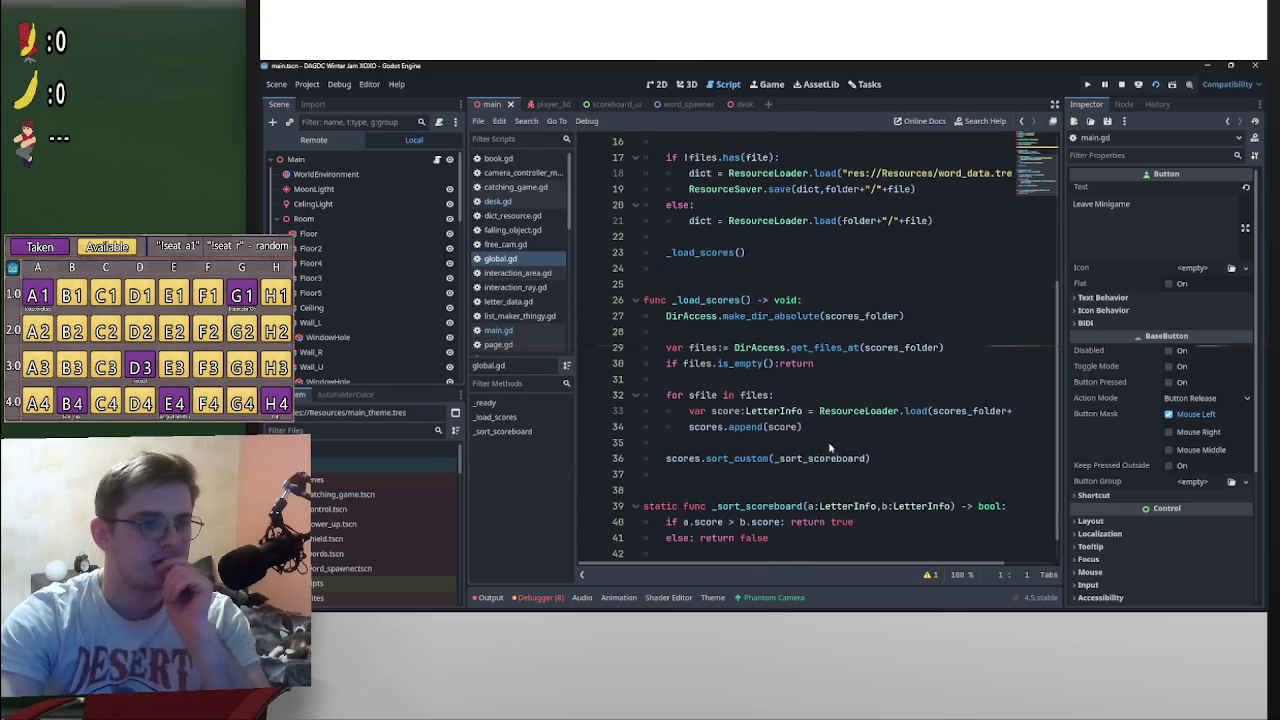
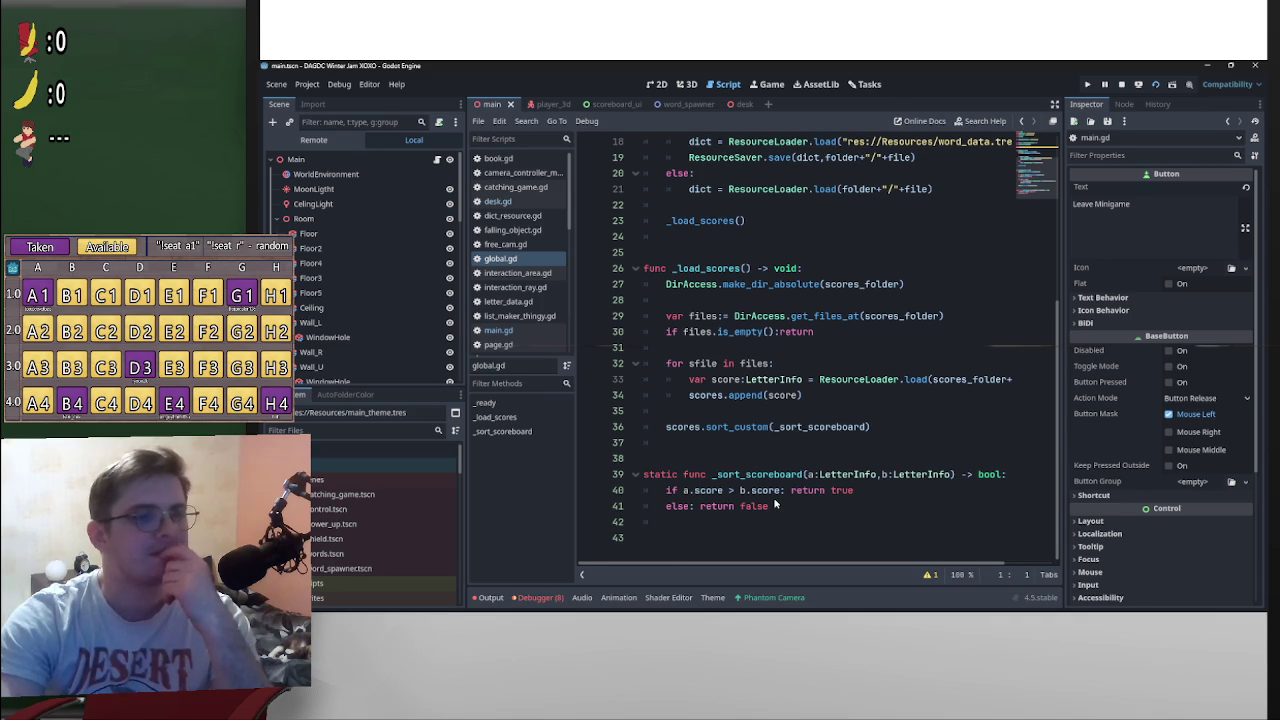
# Step: Open the desk.gd script in the Script editor
pyautogui.scroll(4, 775, 505)
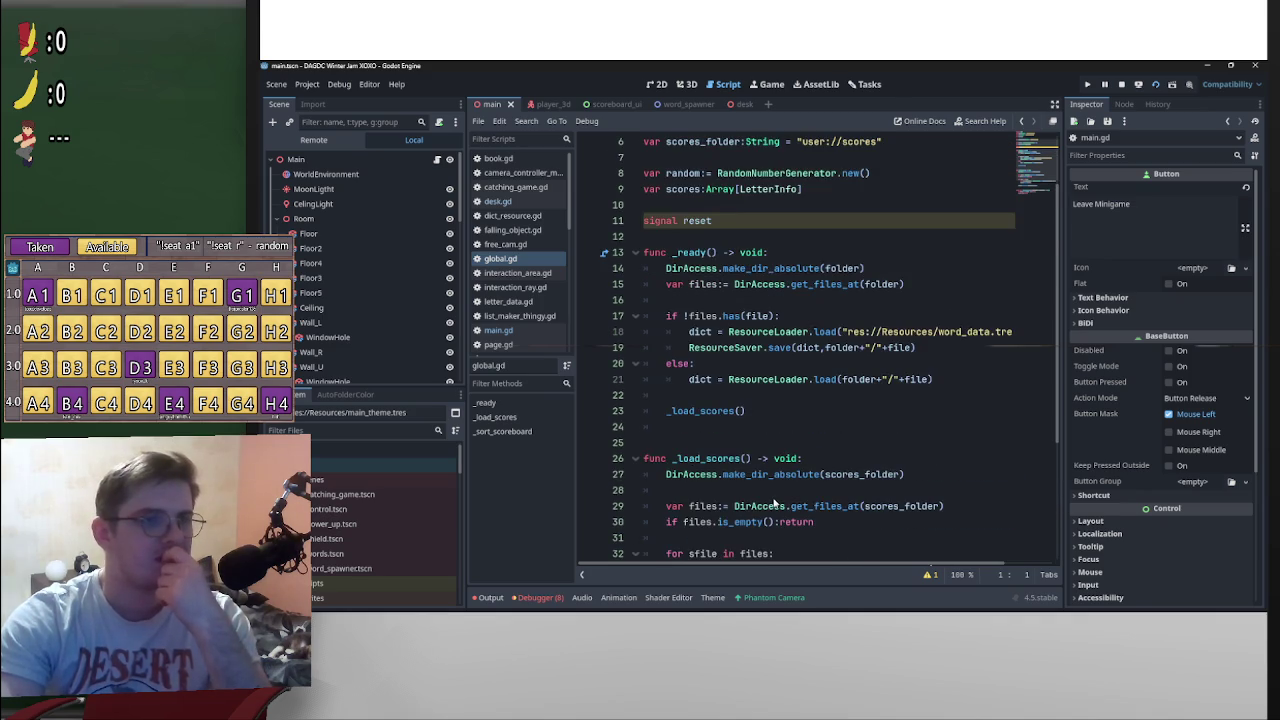
pyautogui.scroll(-2, 775, 505)
pyautogui.click(540, 207)
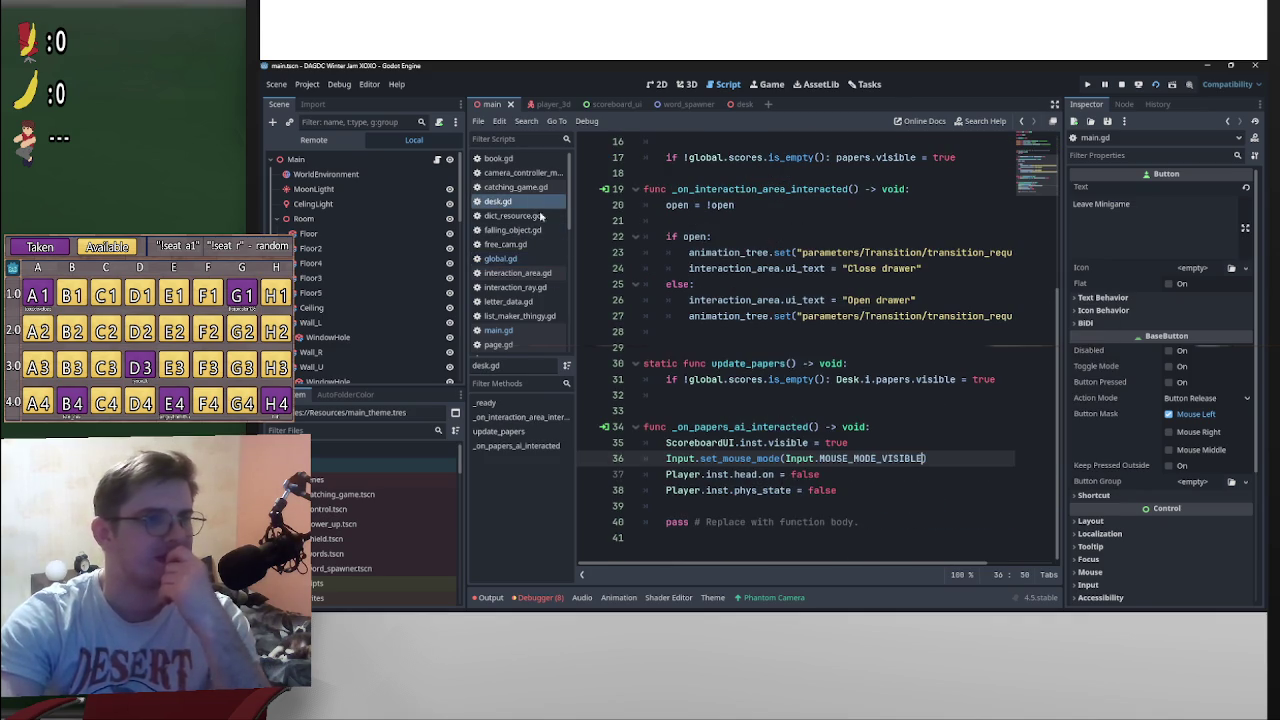
pyautogui.click(535, 205)
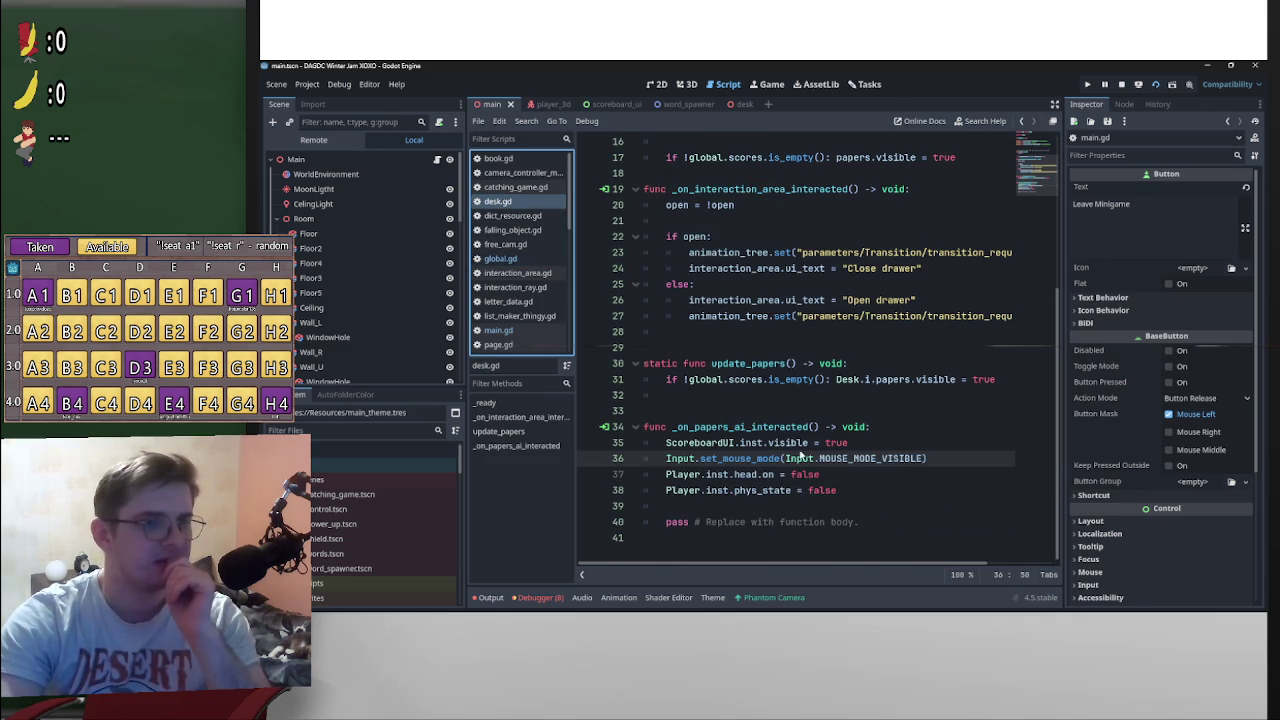
pyautogui.click(861, 508)
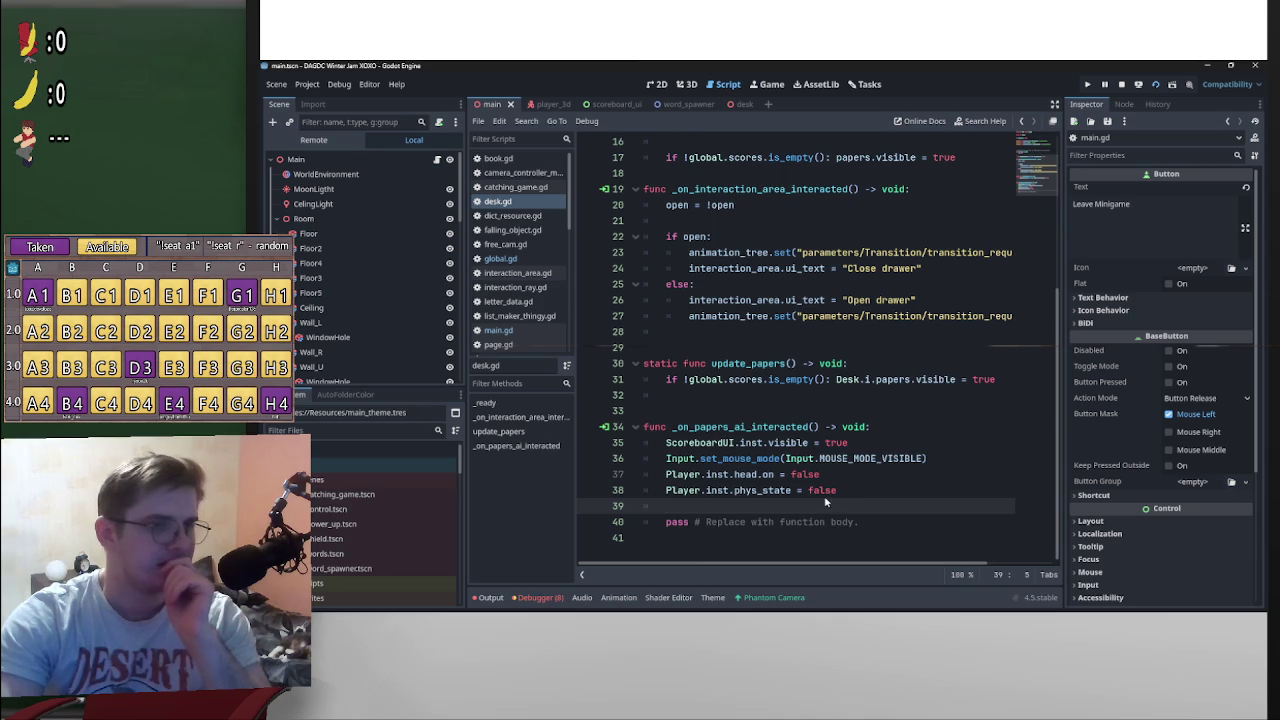
# Step: Delete the static update_papers function on lines 30–31 of desk.gd
pyautogui.scroll(1, 719, 447)
pyautogui.moveTo(1012, 432)
pyautogui.mouseDown()
pyautogui.moveTo(576, 428)
pyautogui.moveTo(573, 404)
pyautogui.mouseUp()
pyautogui.click(786, 427)
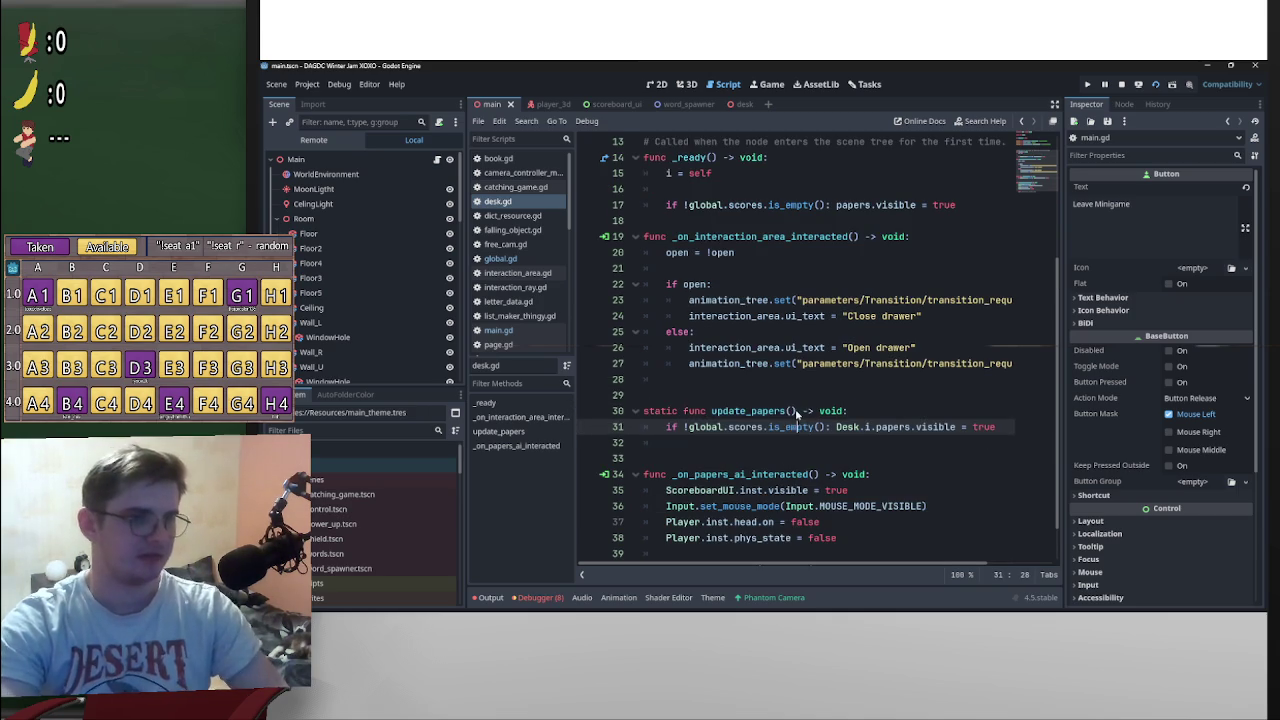
pyautogui.moveTo(797, 411); pyautogui.dragTo(709, 411)
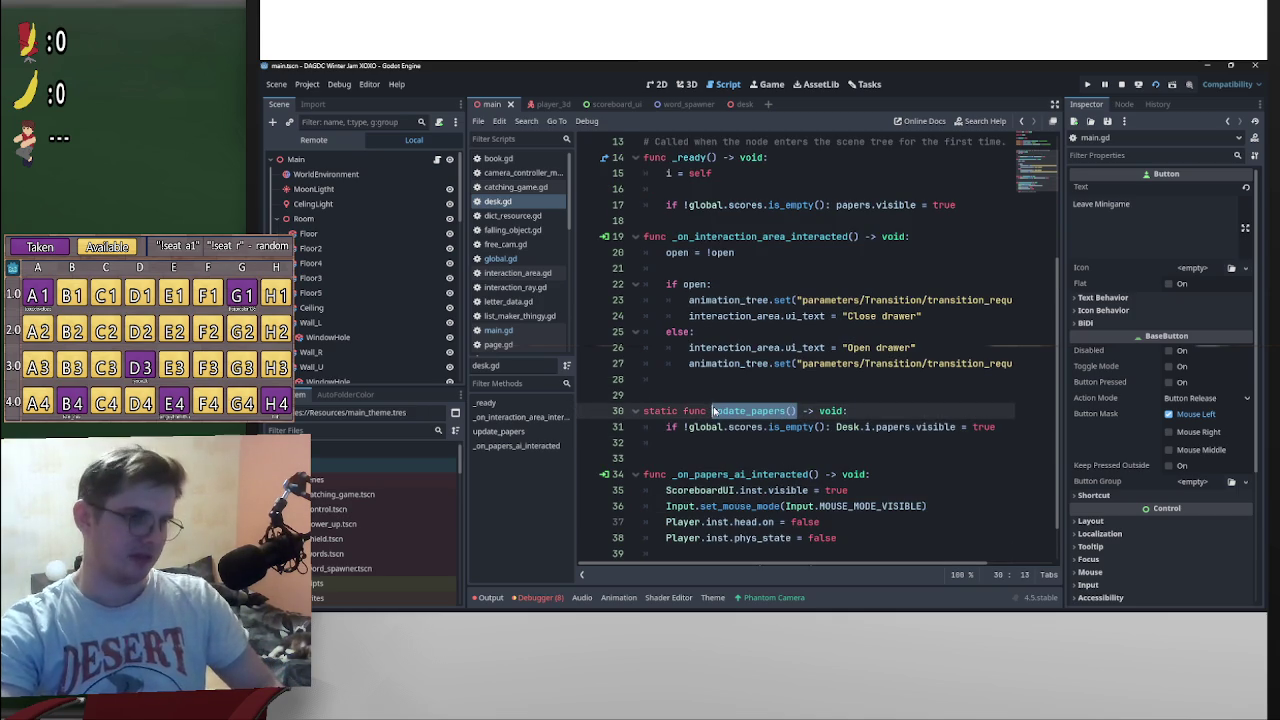
pyautogui.moveTo(1015, 431); pyautogui.dragTo(622, 420)
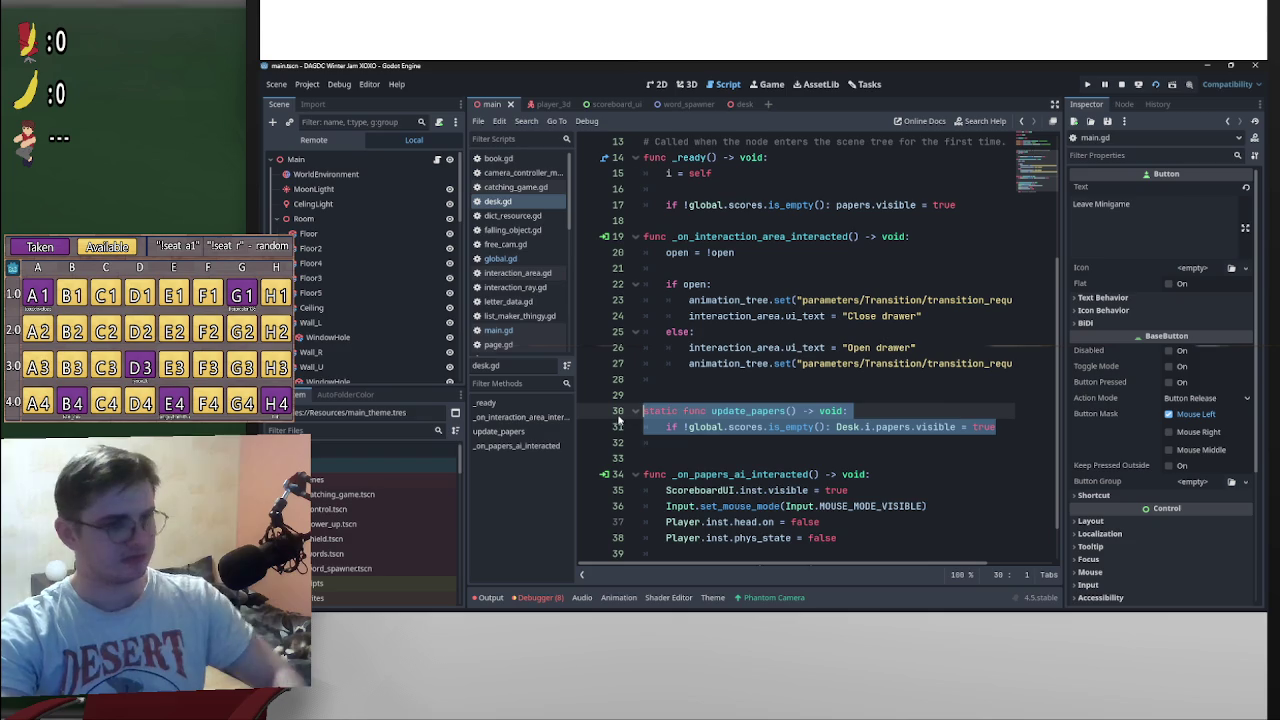
pyautogui.press('BackSpace')
pyautogui.press('BackSpace')
pyautogui.press('BackSpace')
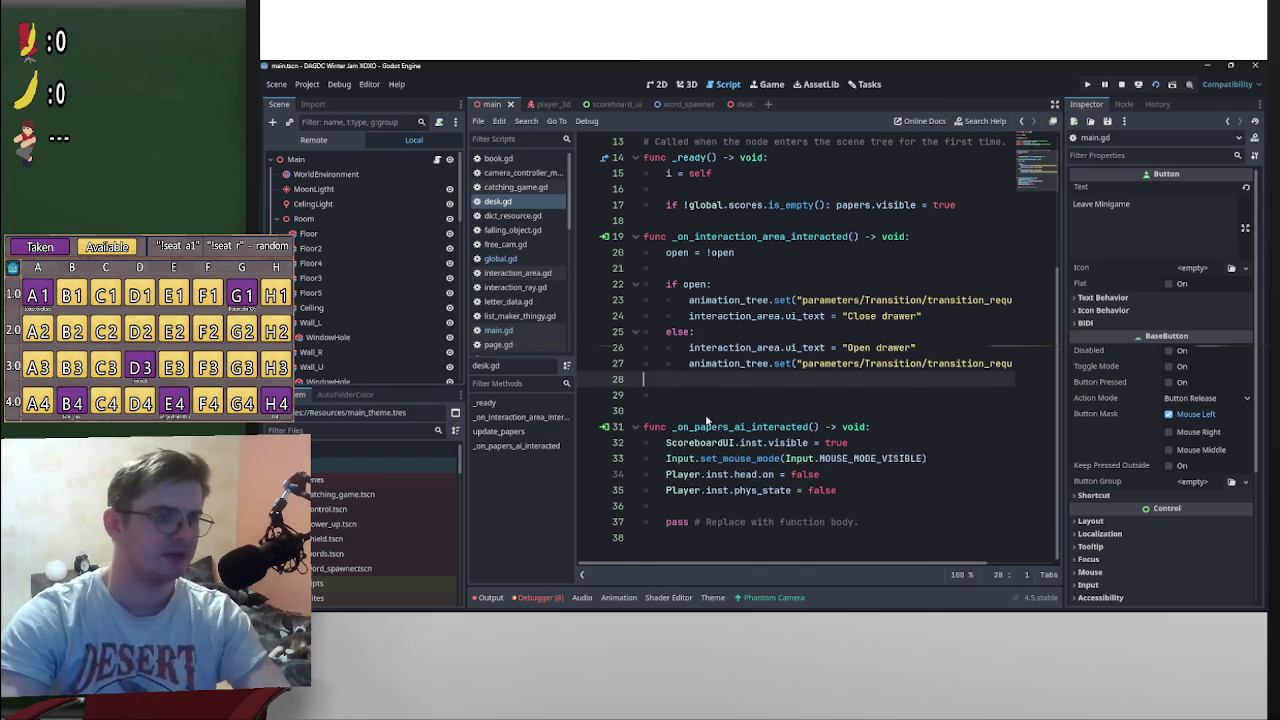
# Step: Save desk.gd, cancelling the Save Scene As dialog
pyautogui.hscroll(-5, 725, 450)
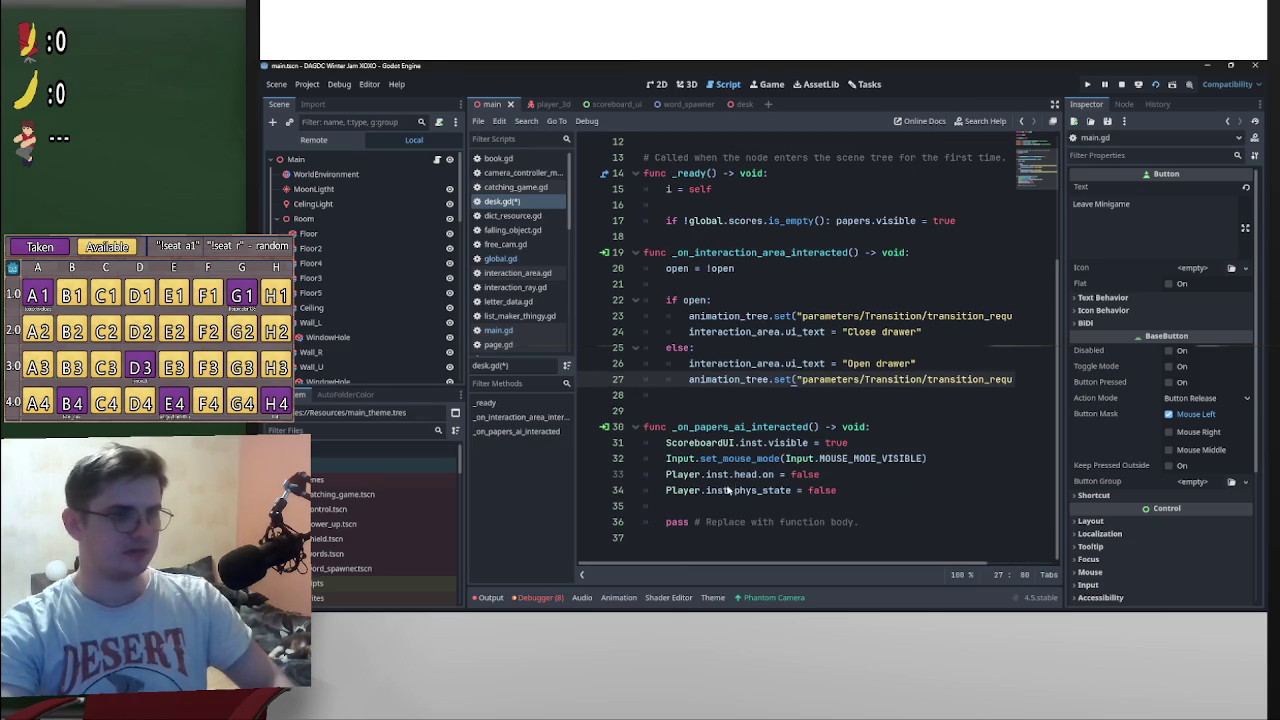
pyautogui.hotkey('ctrl', 'shift', 's')
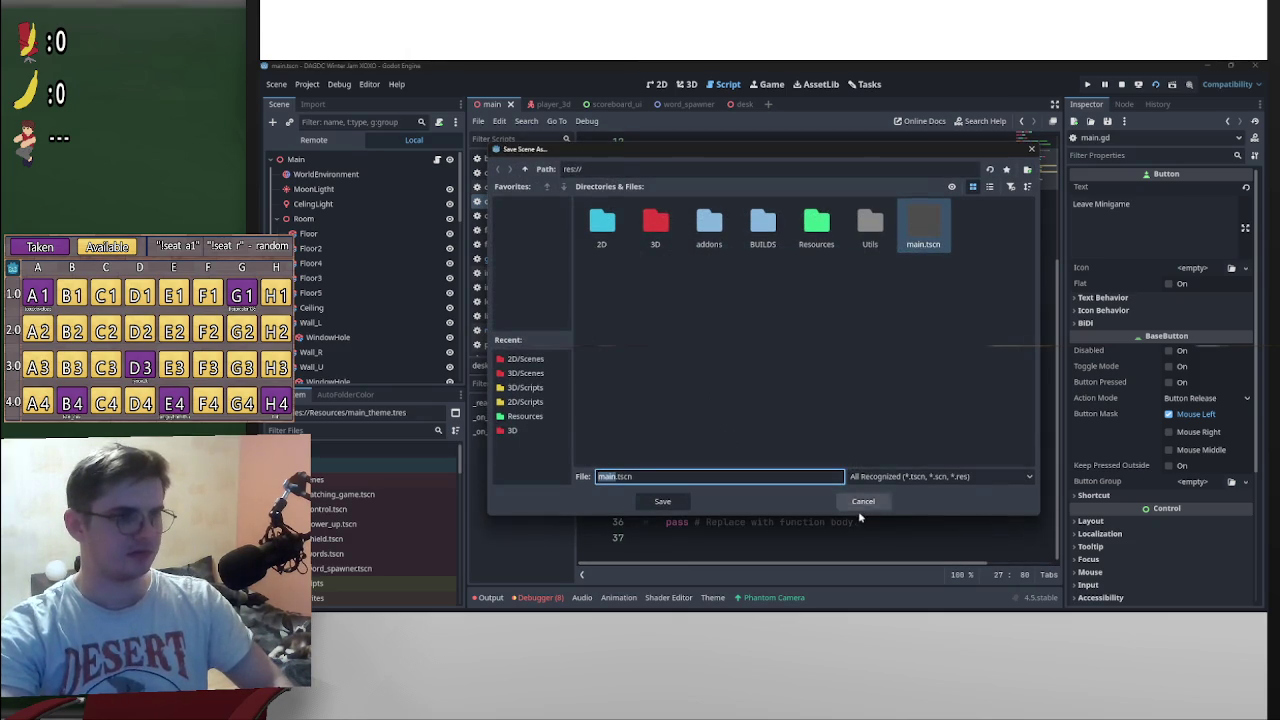
pyautogui.click(858, 501)
pyautogui.click(847, 430)
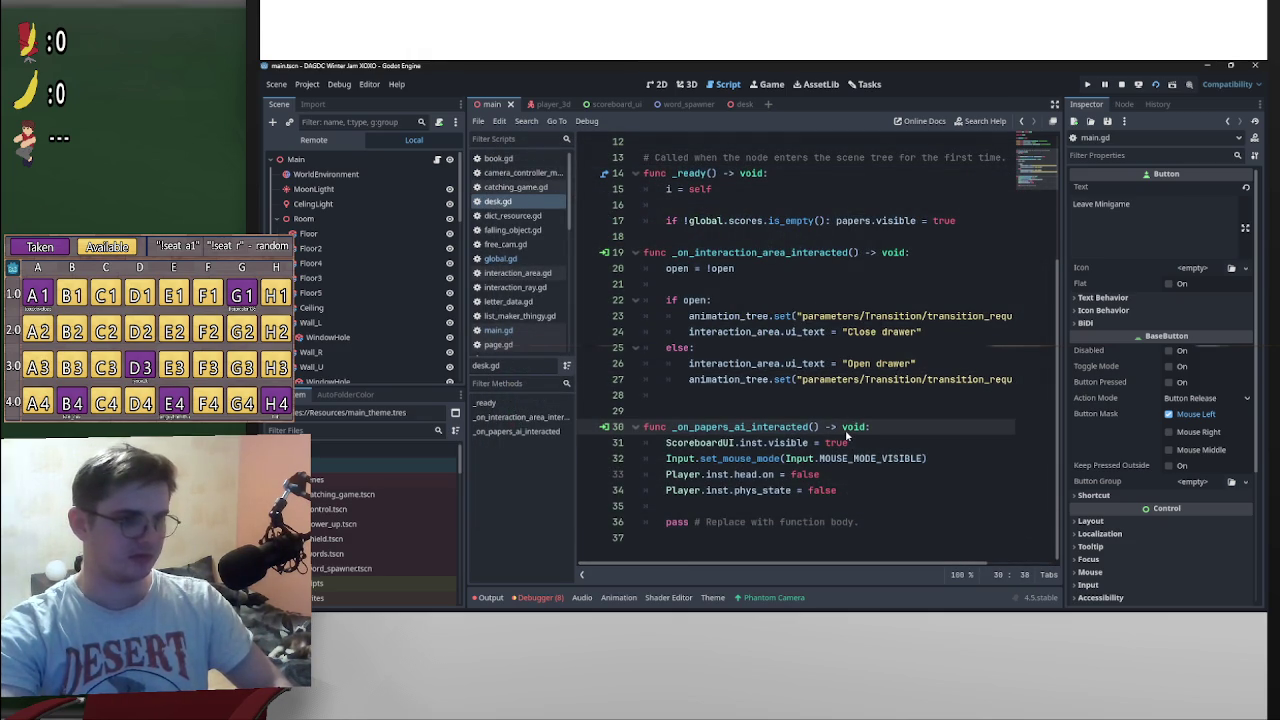
pyautogui.hotkey('ctrl', 'shift', 'f')
# Step: Find update_papers() in files and delete the Desk.update_papers() line in catching_game.gd
pyautogui.click(788, 395)
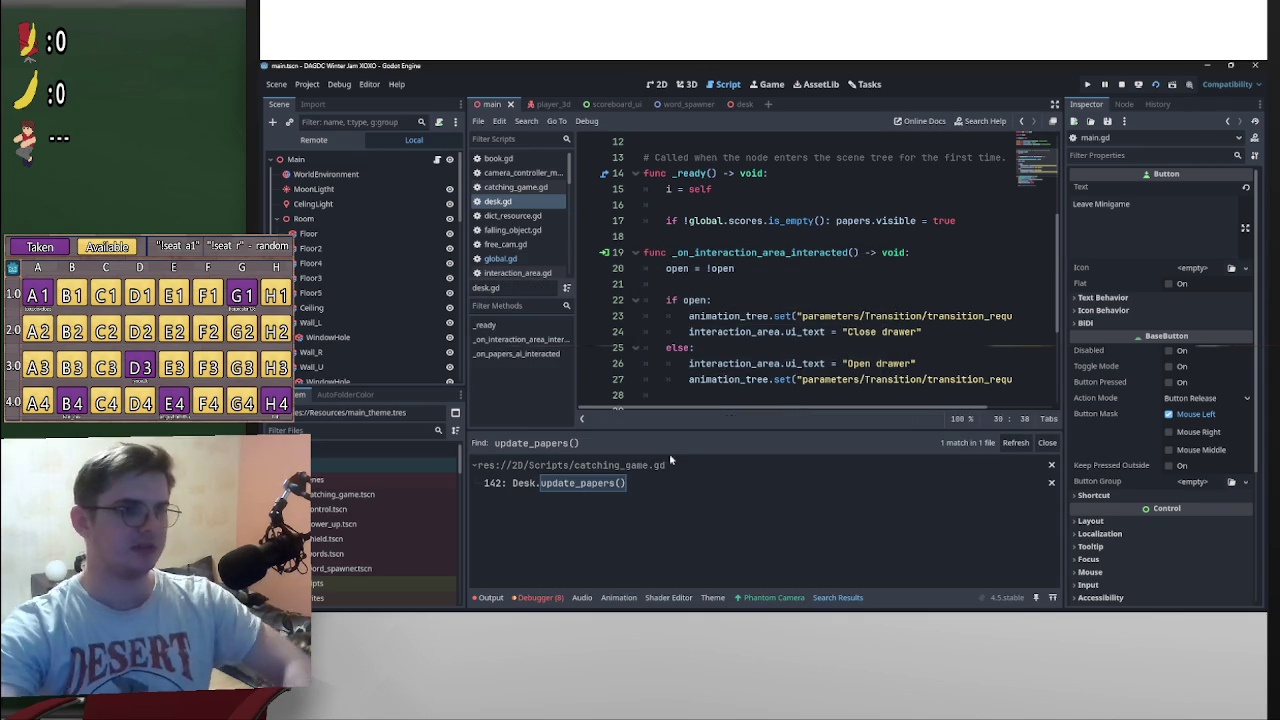
pyautogui.click(560, 483)
pyautogui.moveTo(844, 286); pyautogui.dragTo(567, 287)
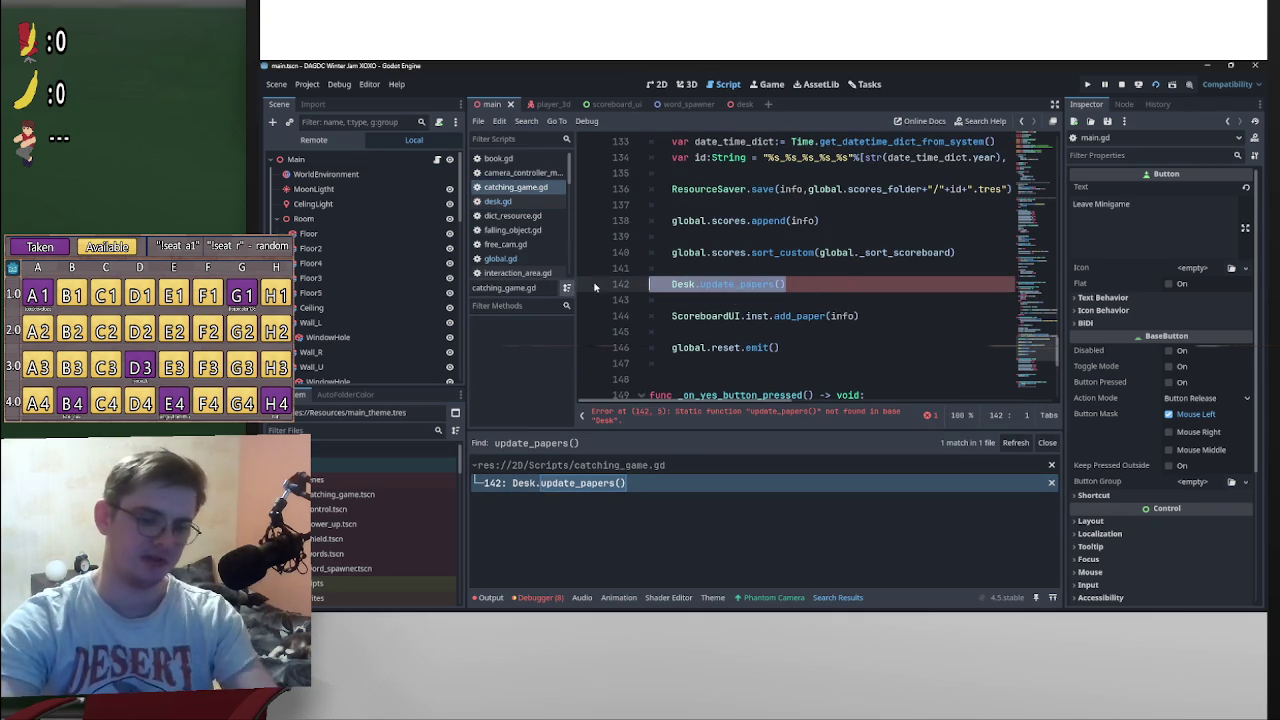
pyautogui.press('BackSpace')
pyautogui.press('BackSpace')
pyautogui.press('Delete')
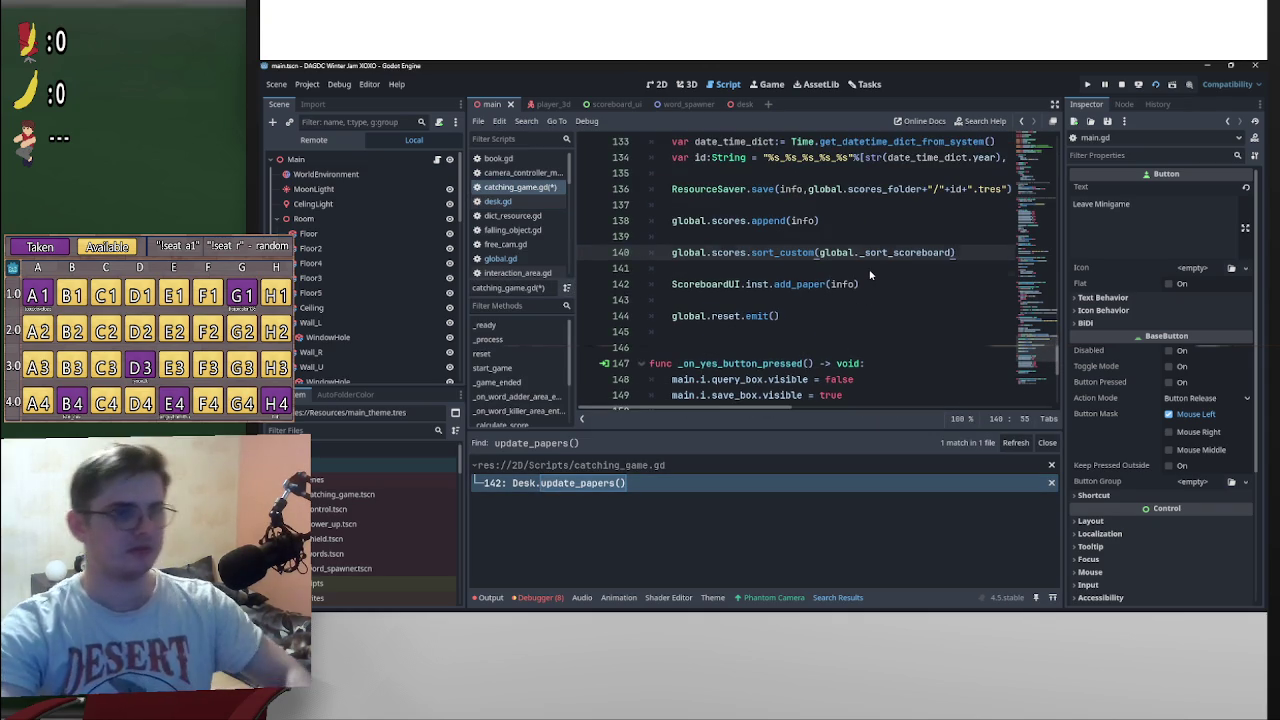
# Step: Refresh the search to confirm no matches remain, return to main, and stop the game
pyautogui.click(1051, 465)
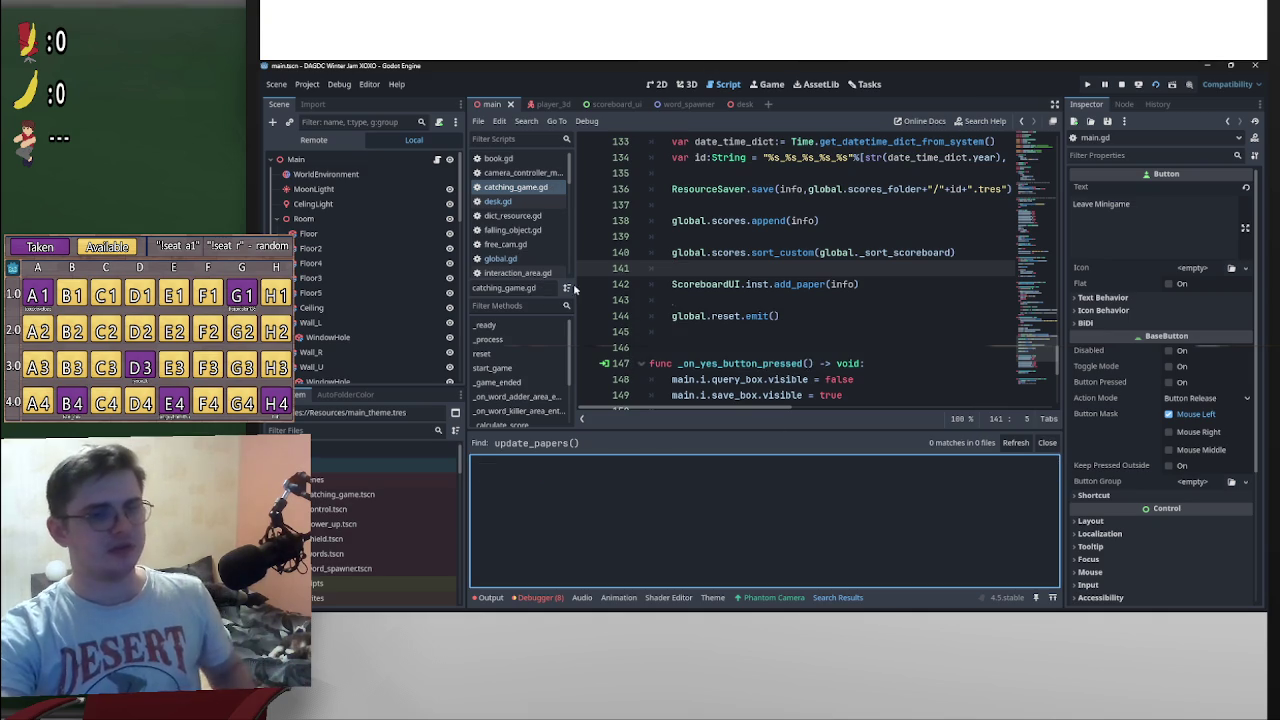
pyautogui.click(729, 105)
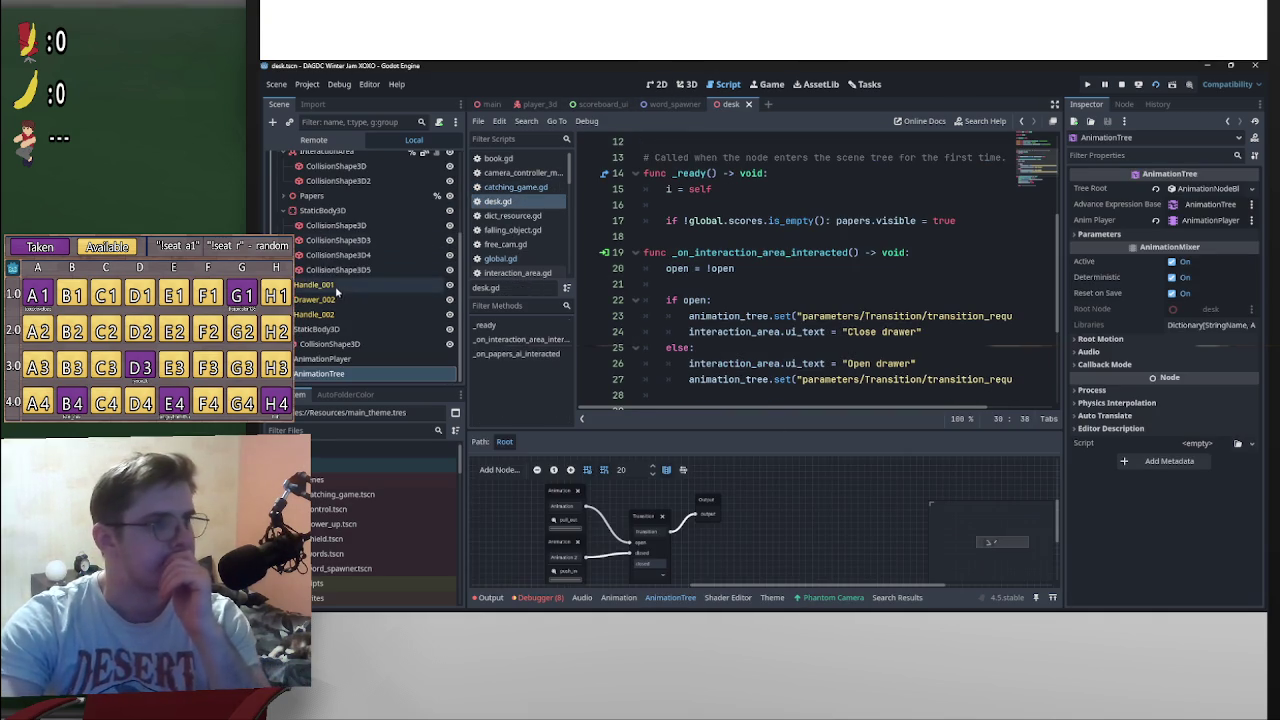
pyautogui.click(488, 105)
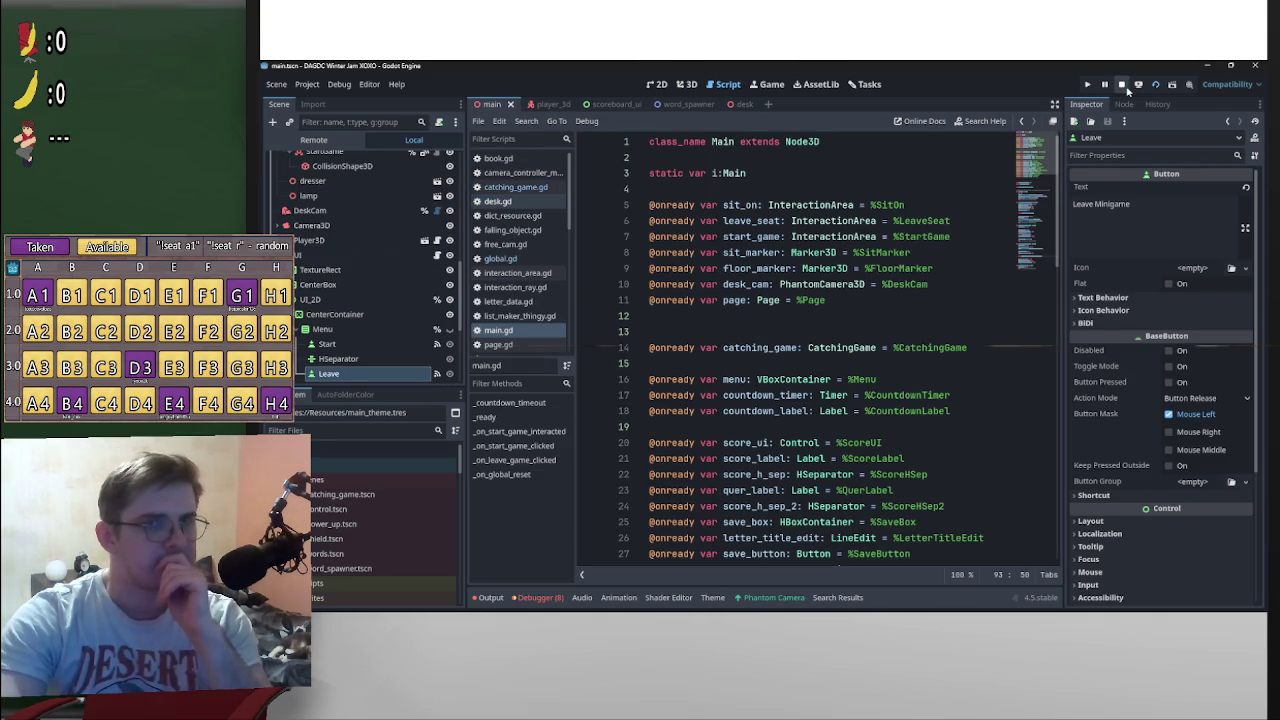
pyautogui.click(1123, 86)
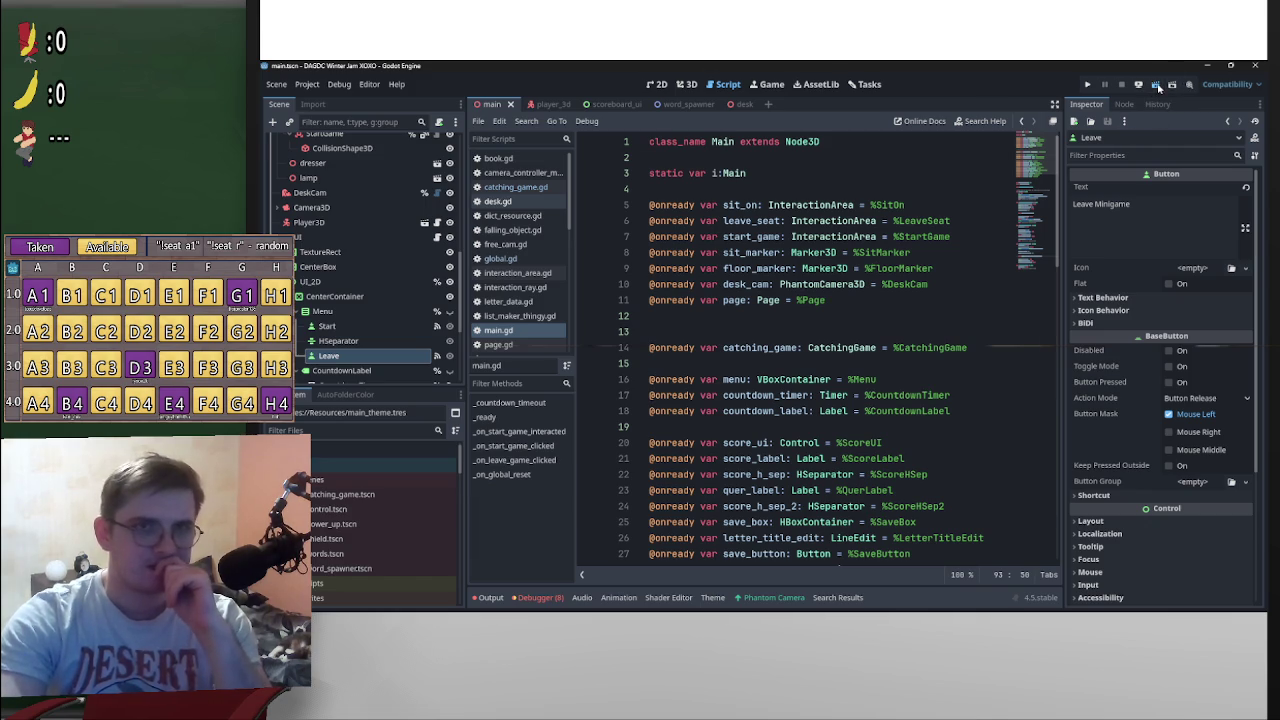
# Step: Run the project and repeatedly open and close the desk drawer and letter cards with E
pyautogui.click(1156, 86)
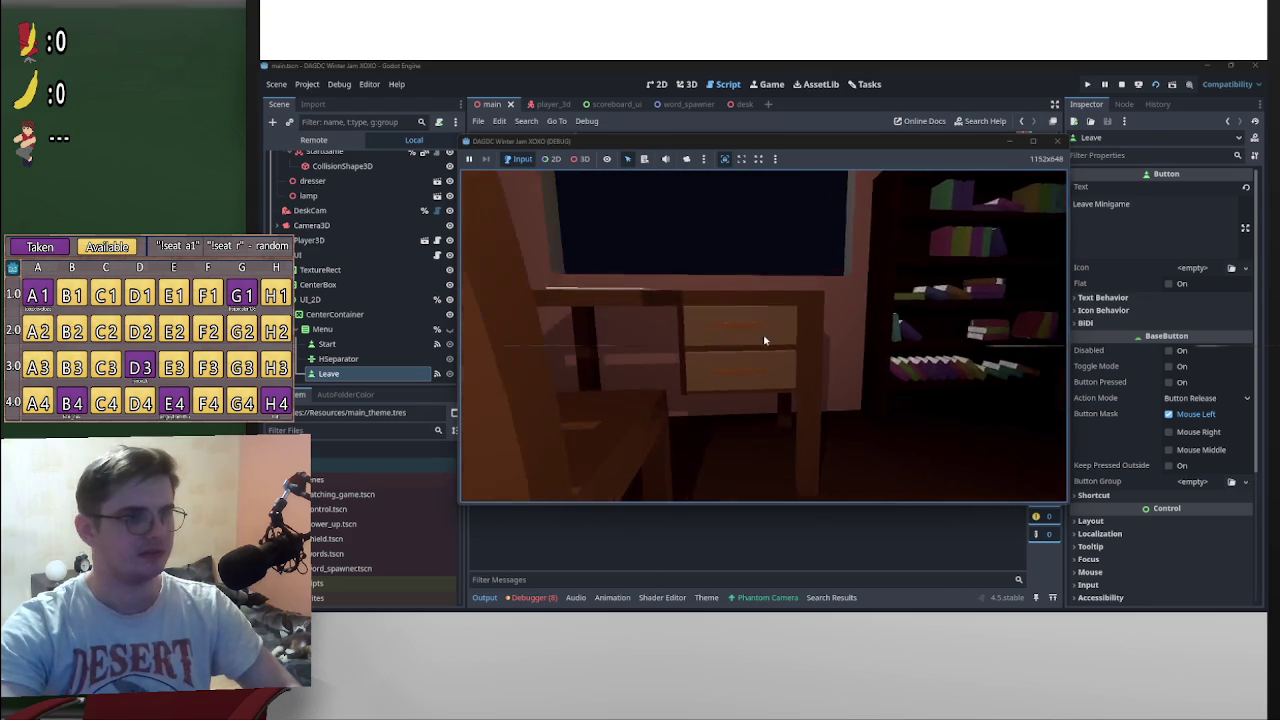
pyautogui.press('e')
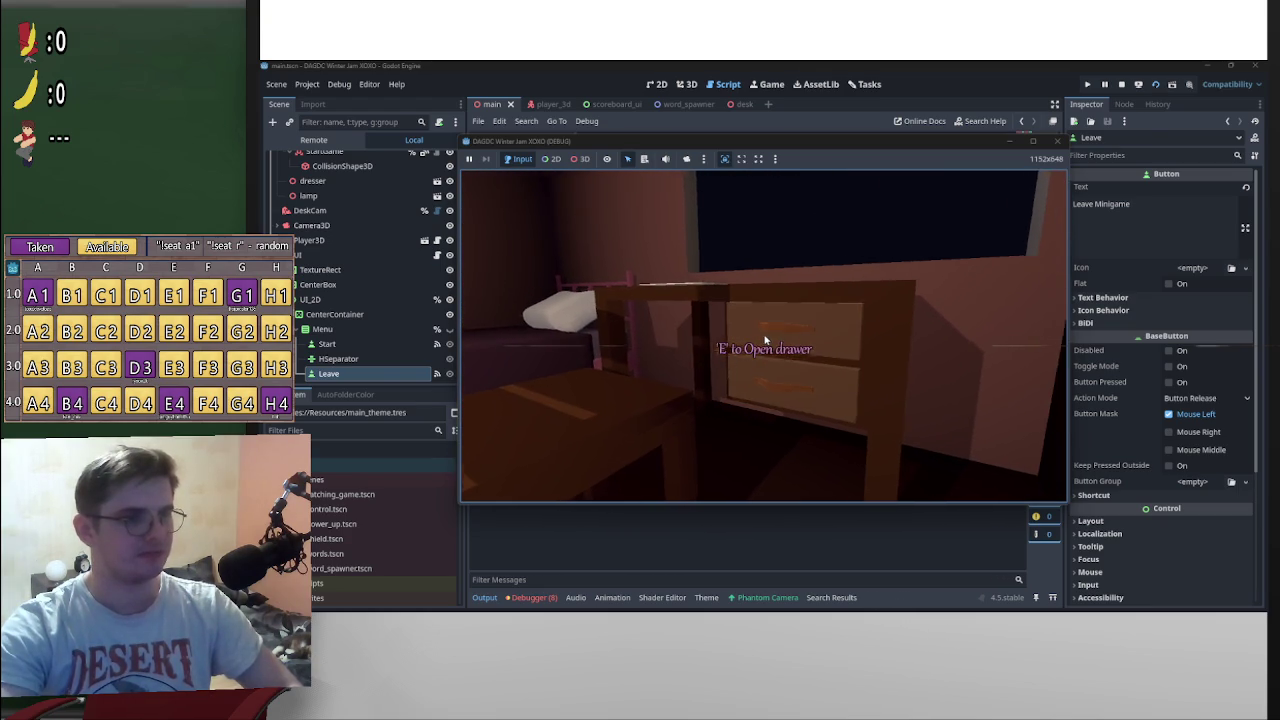
pyautogui.press('e')
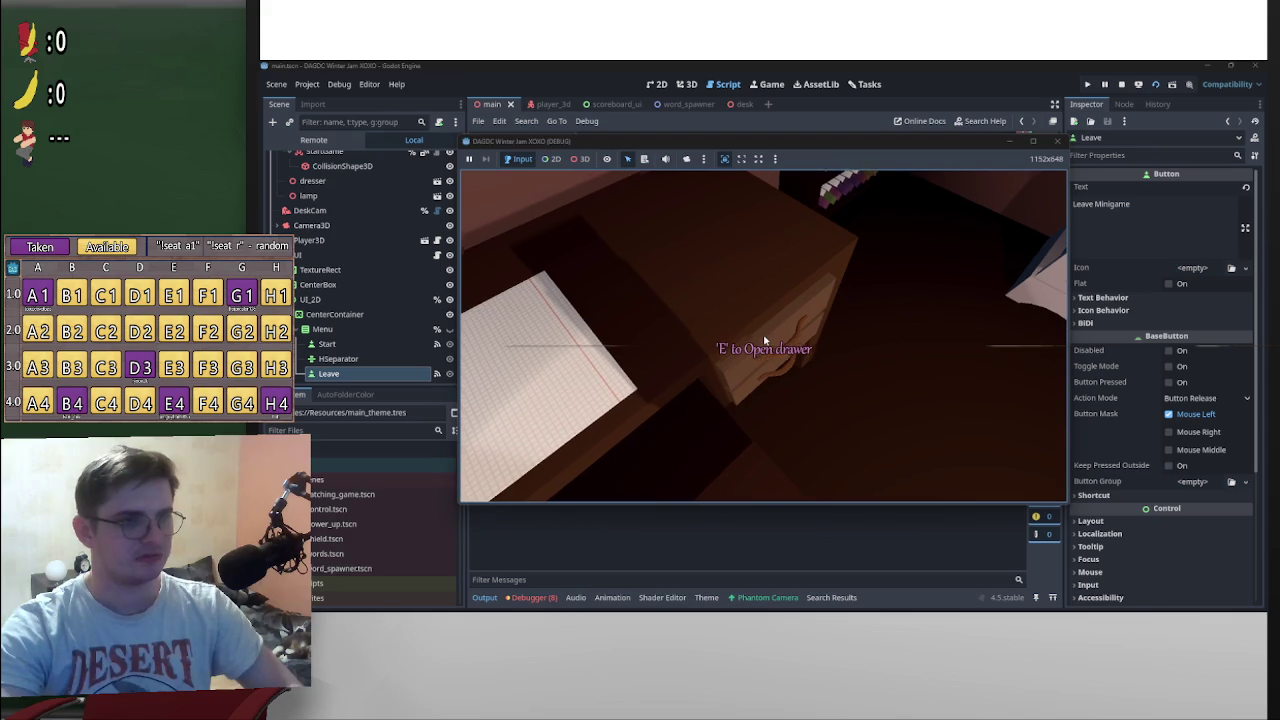
pyautogui.press('e')
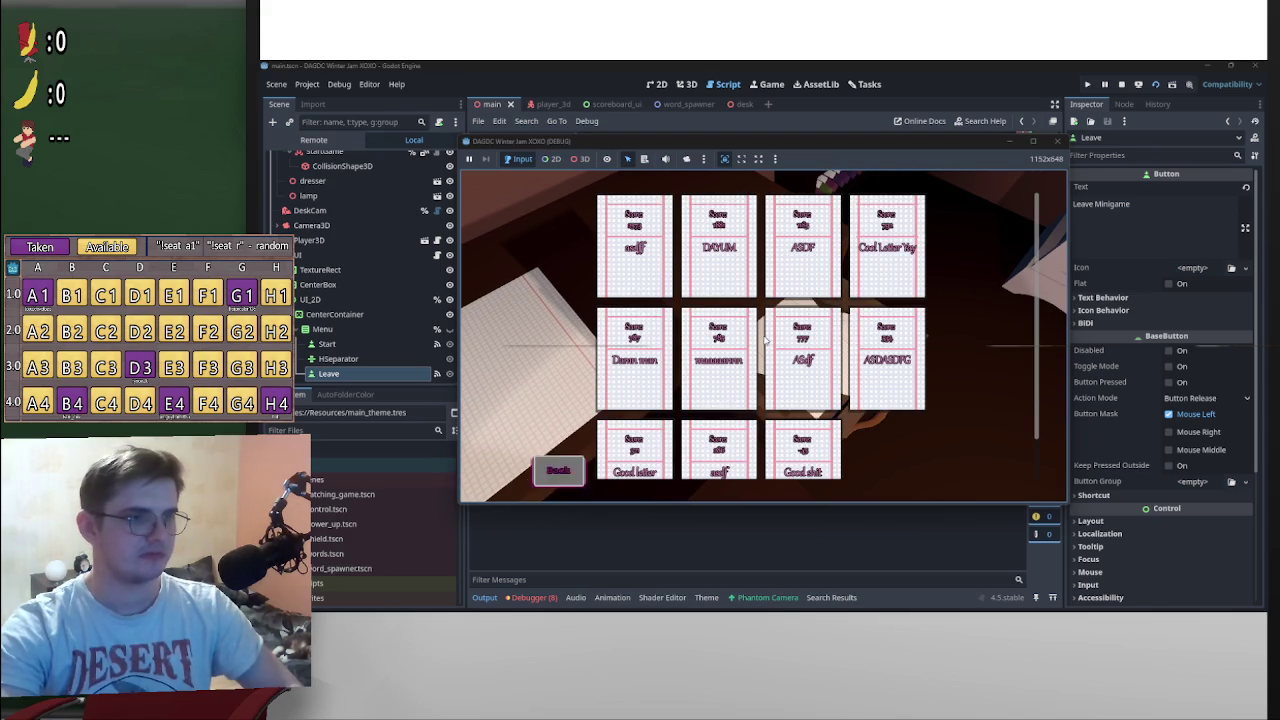
pyautogui.press('e')
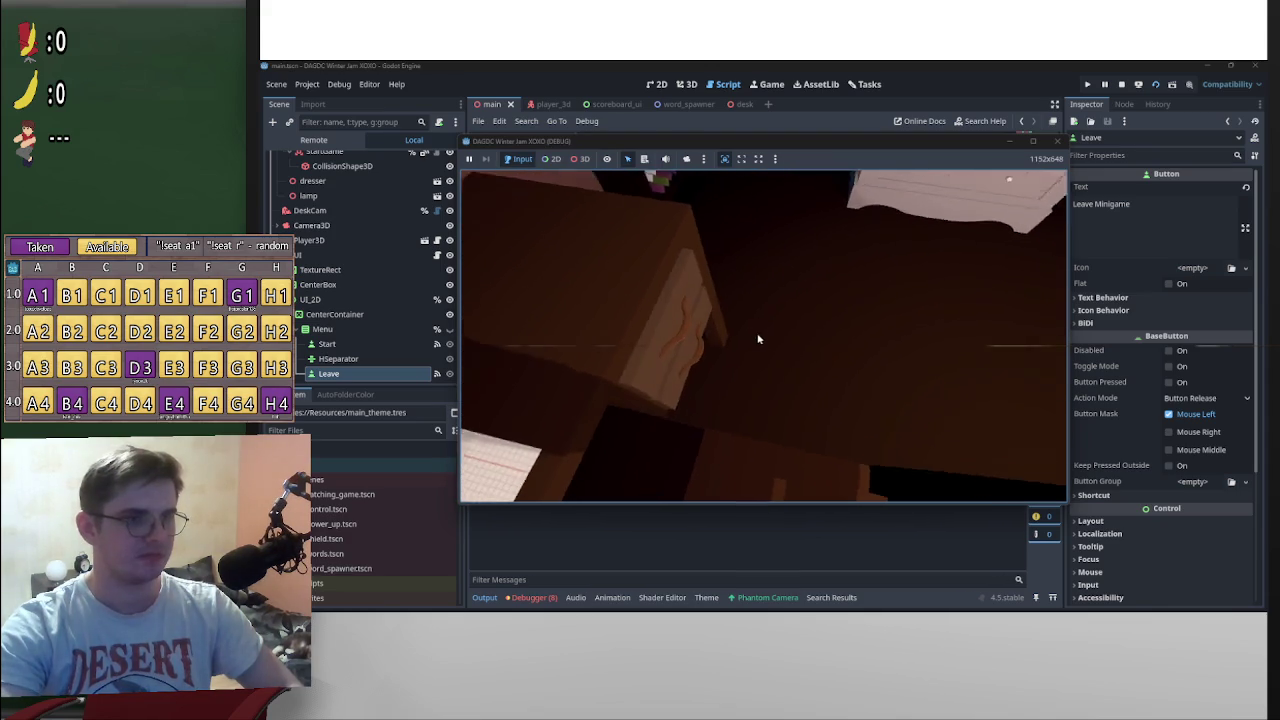
pyautogui.press('e')
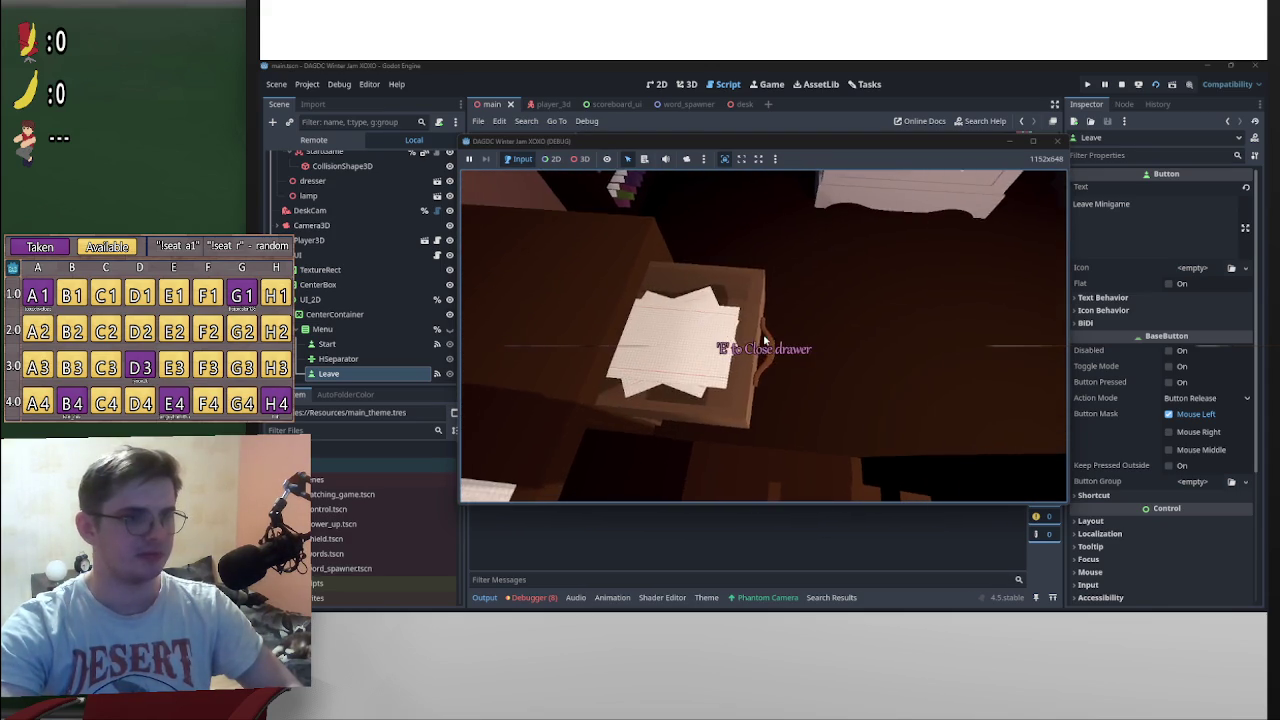
pyautogui.press('e')
pyautogui.press('e')
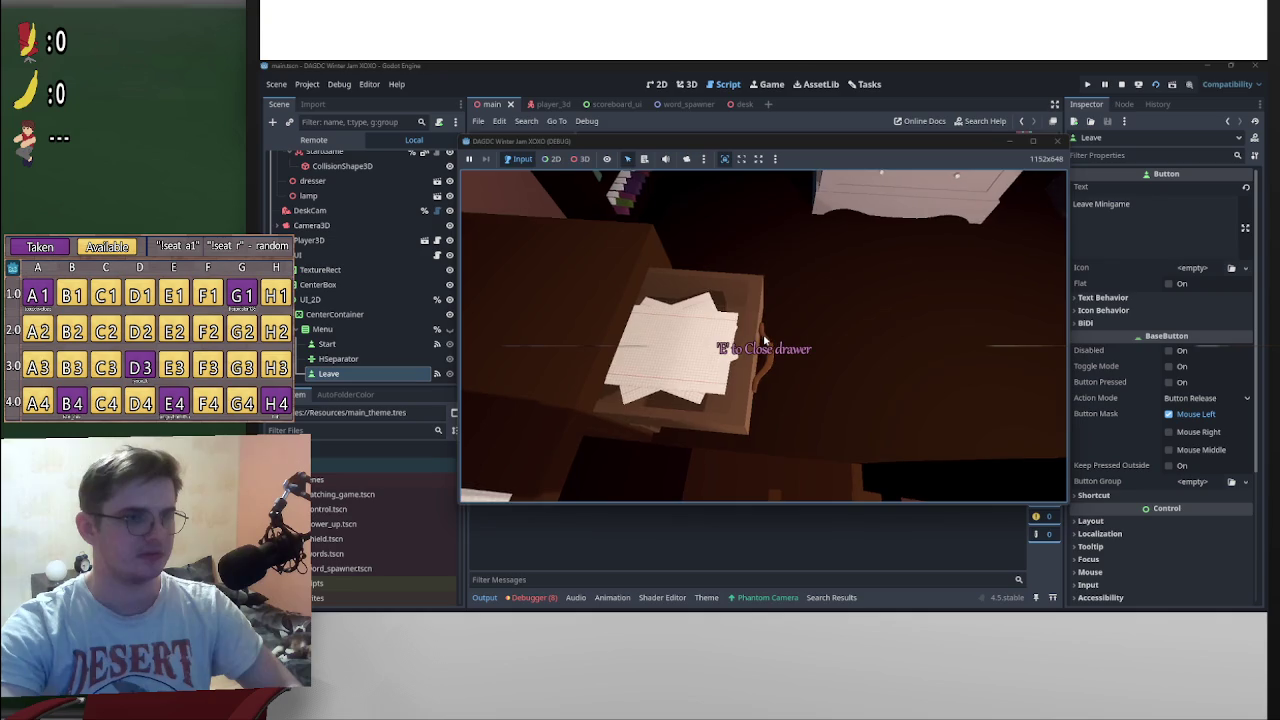
pyautogui.press('e')
pyautogui.press('e')
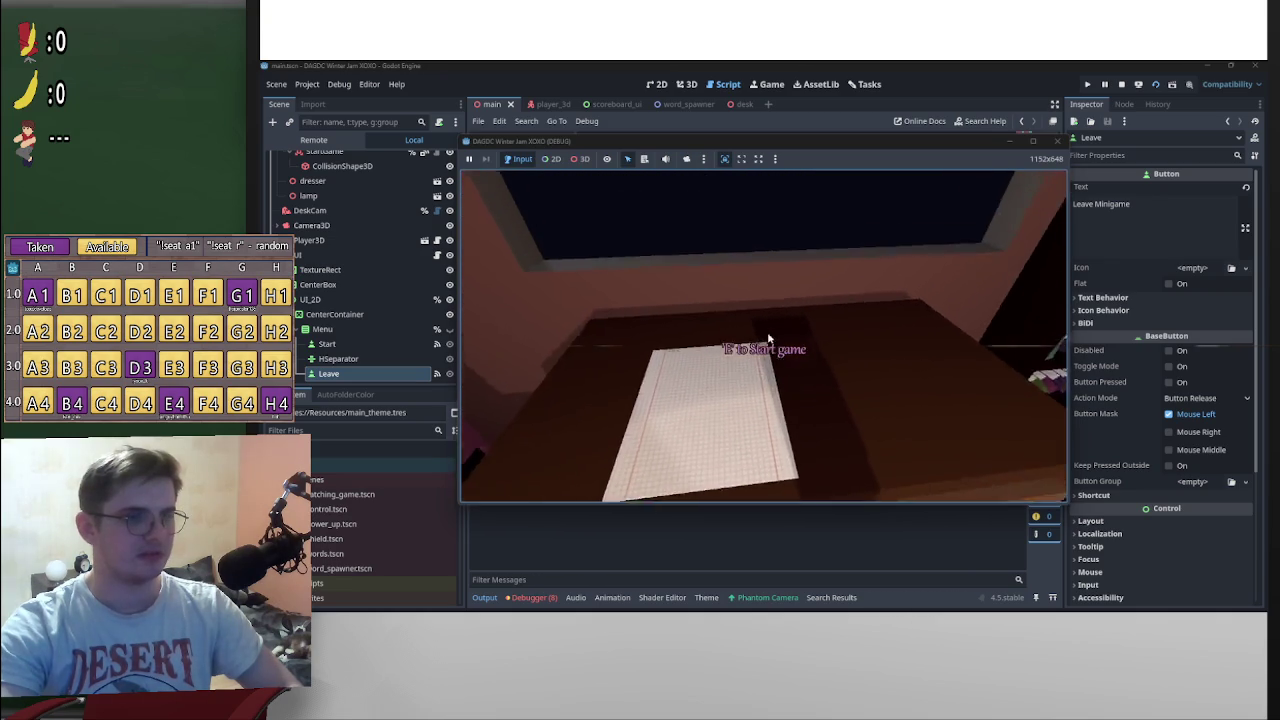
pyautogui.press('e')
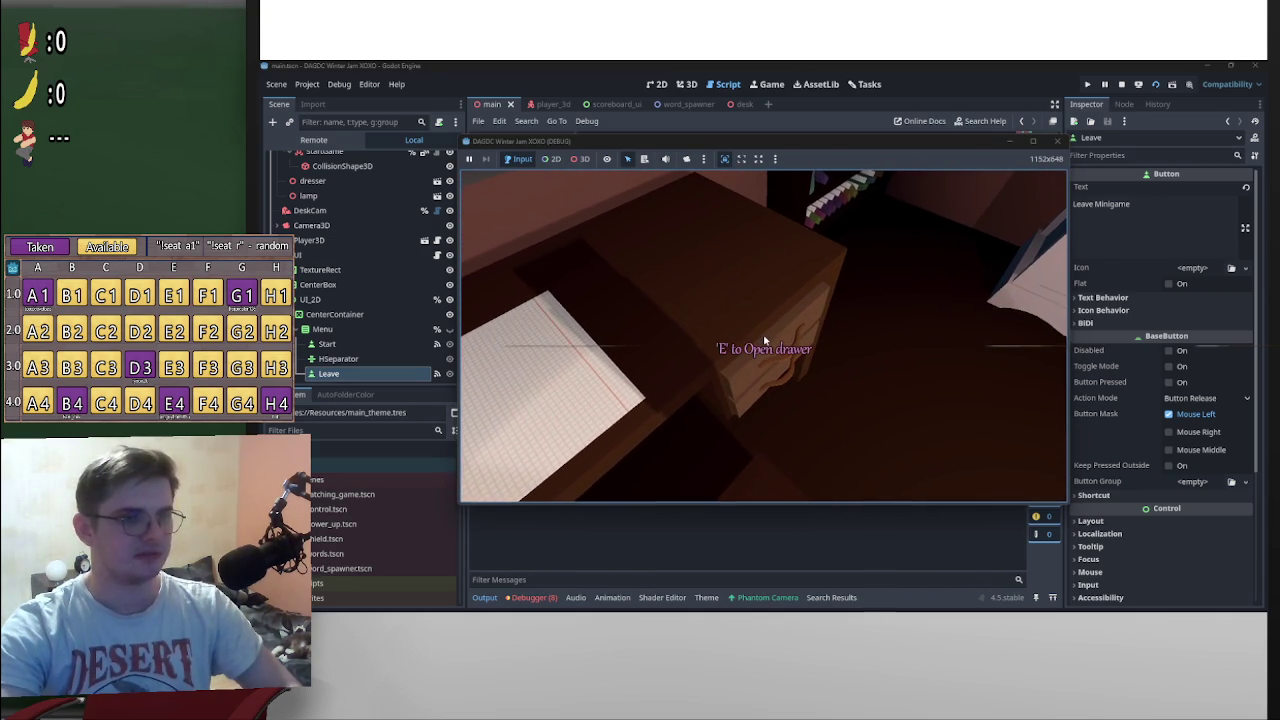
pyautogui.press('e')
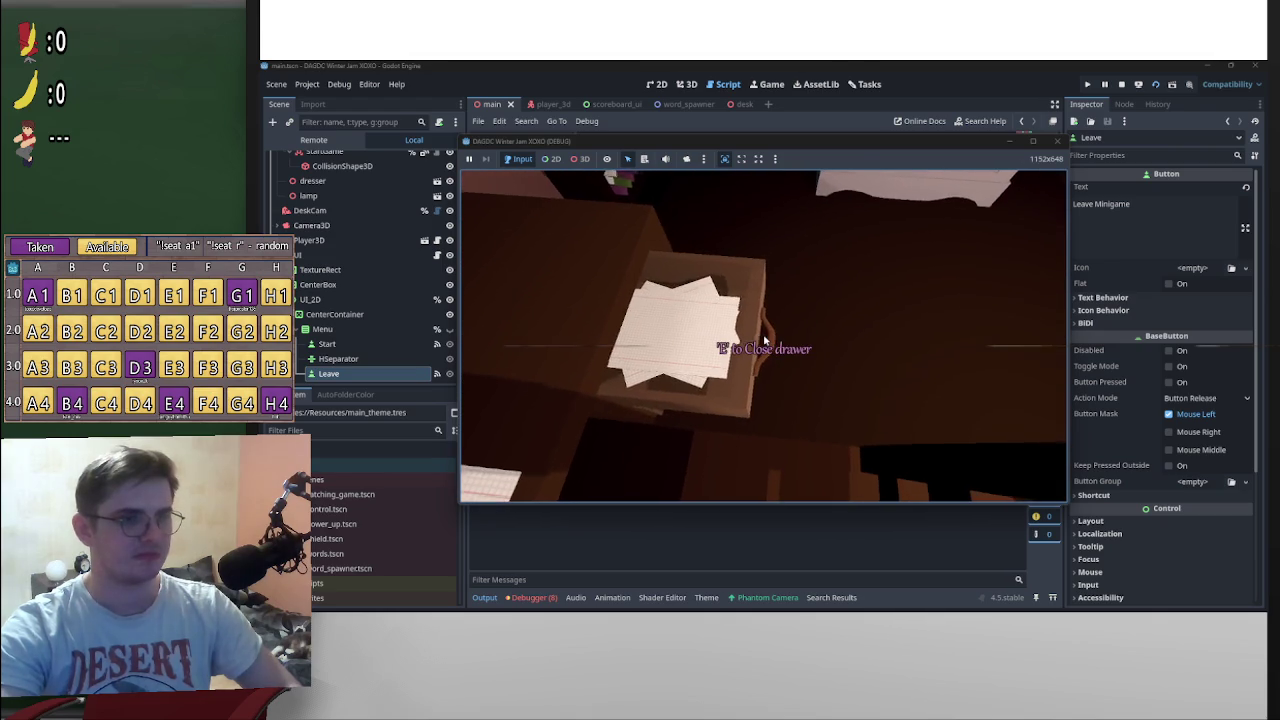
pyautogui.press('e')
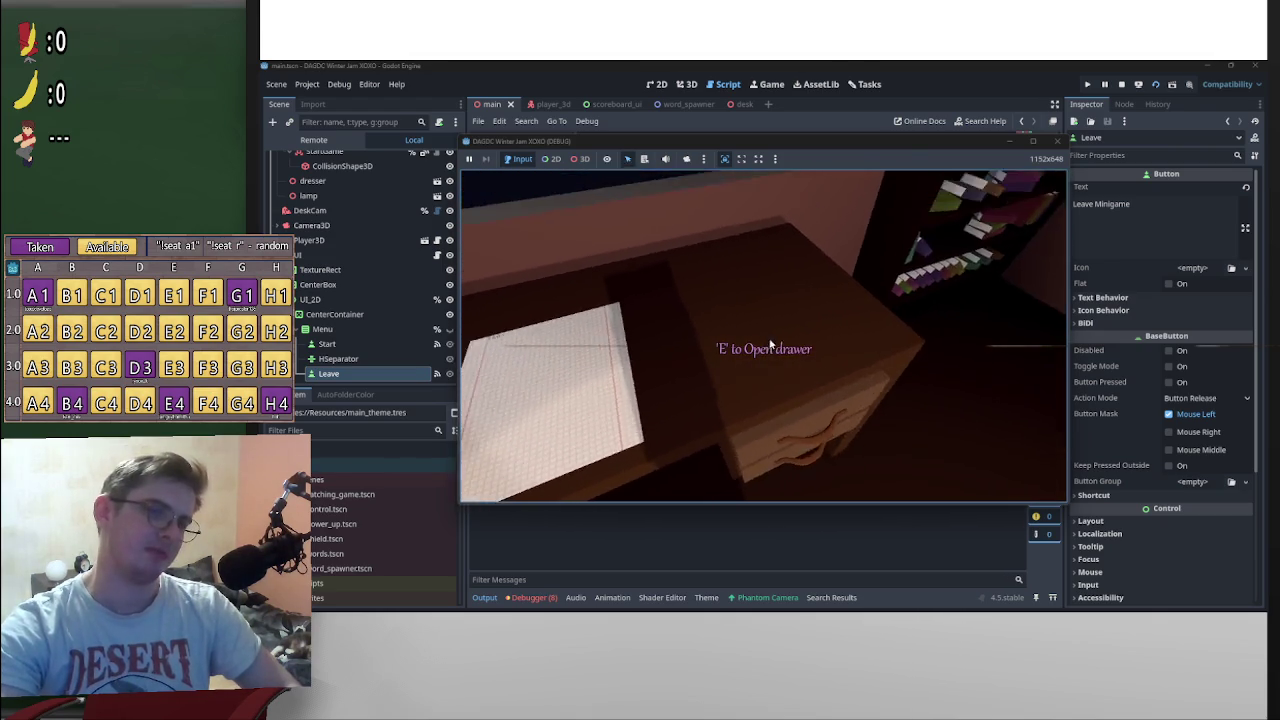
# Step: Pause and close the game, then open the interaction_ray.gd script
pyautogui.press('p')
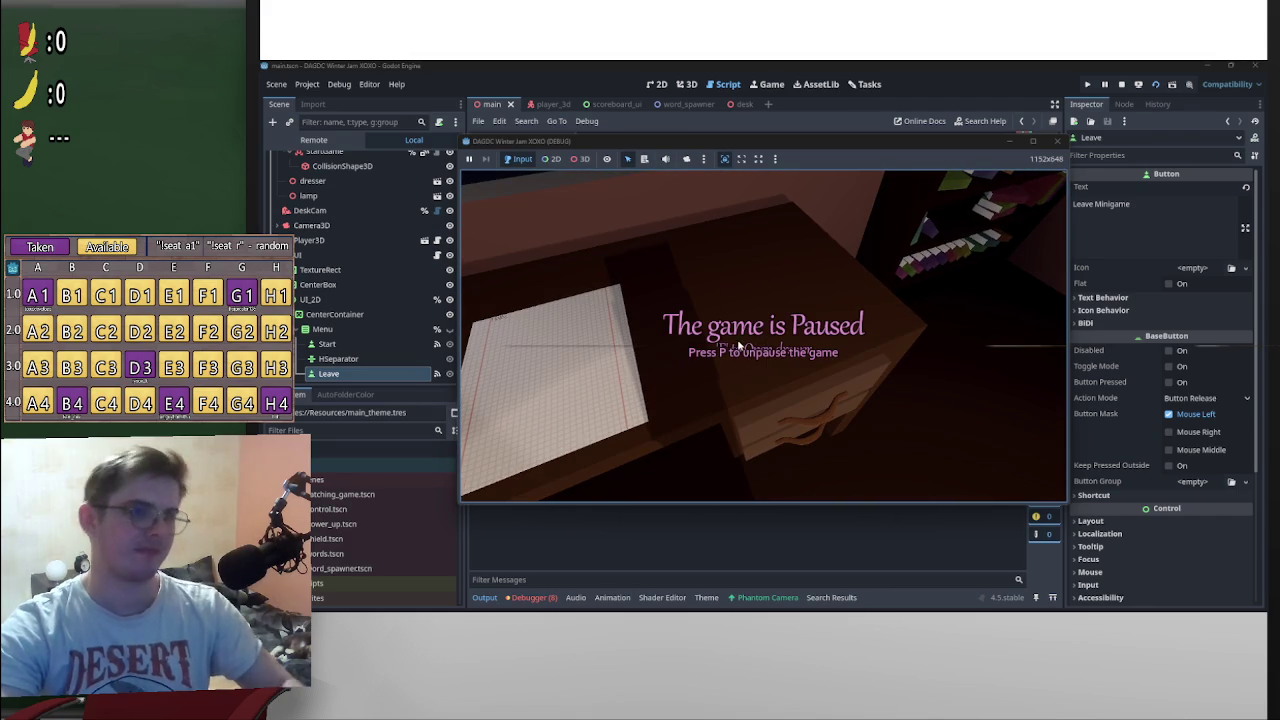
pyautogui.click(1010, 141)
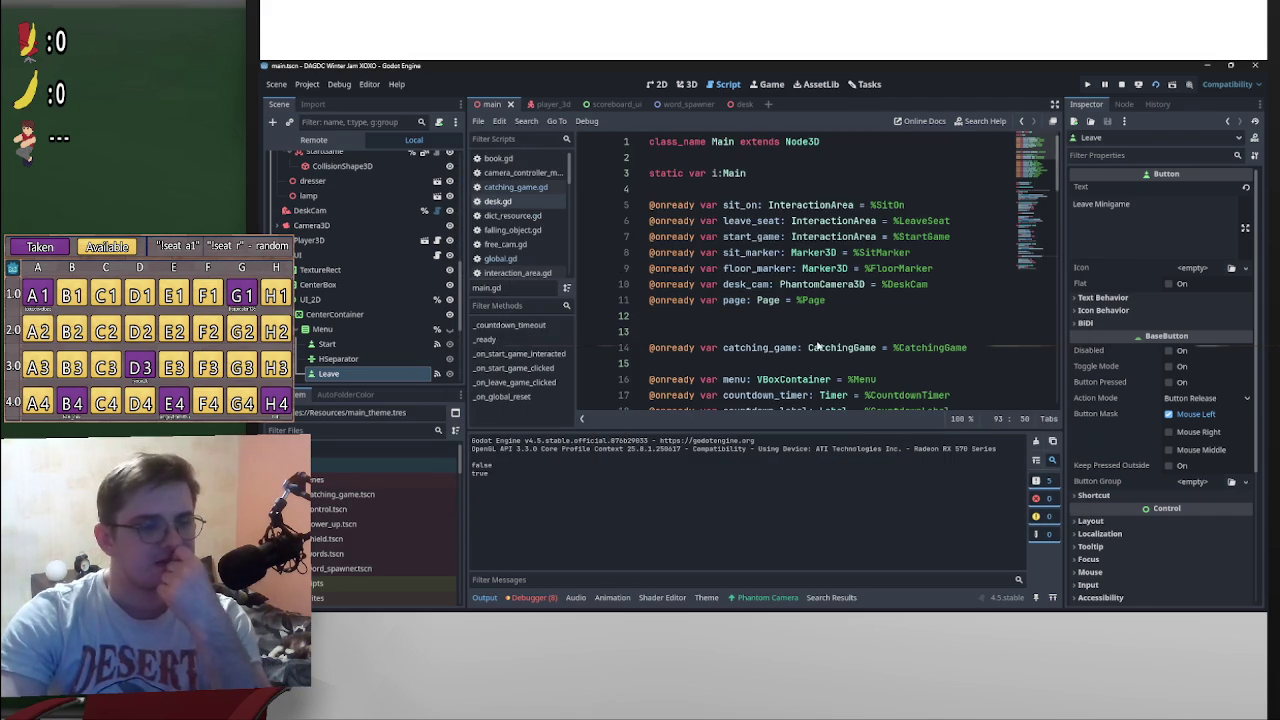
pyautogui.scroll(-5, 818, 345)
pyautogui.moveTo(1057, 243); pyautogui.dragTo(1027, 401)
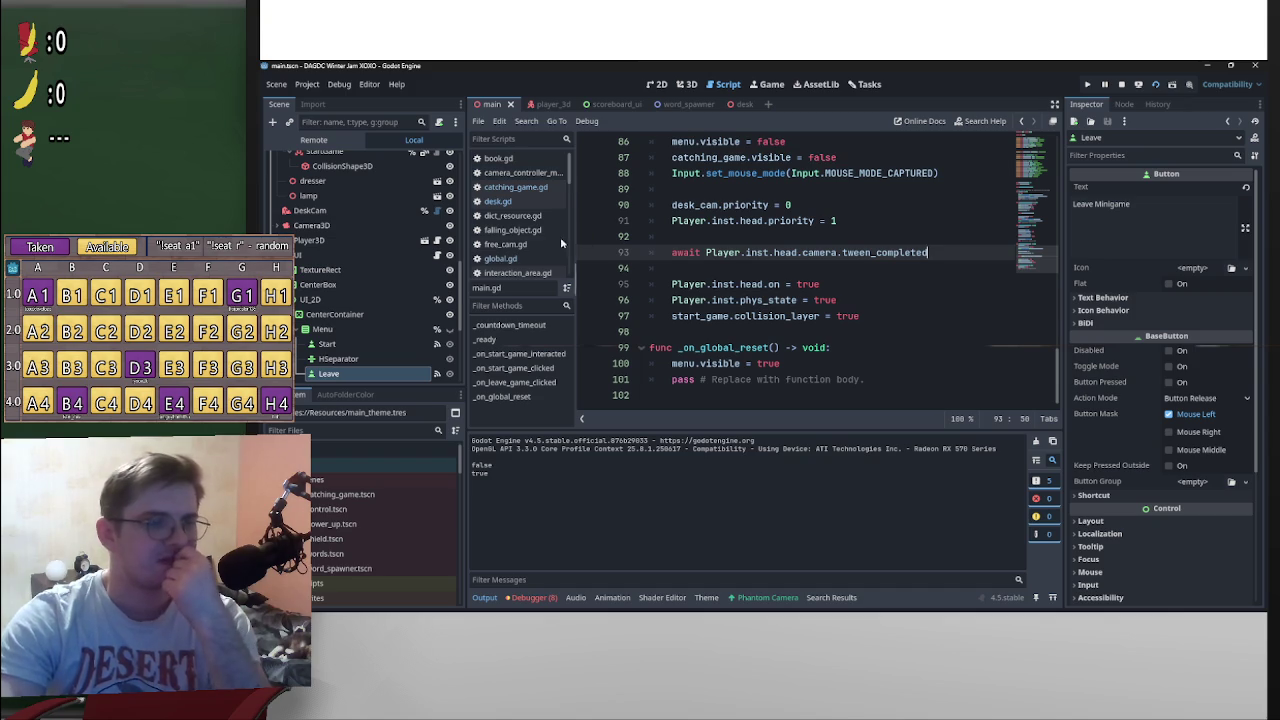
pyautogui.click(543, 276)
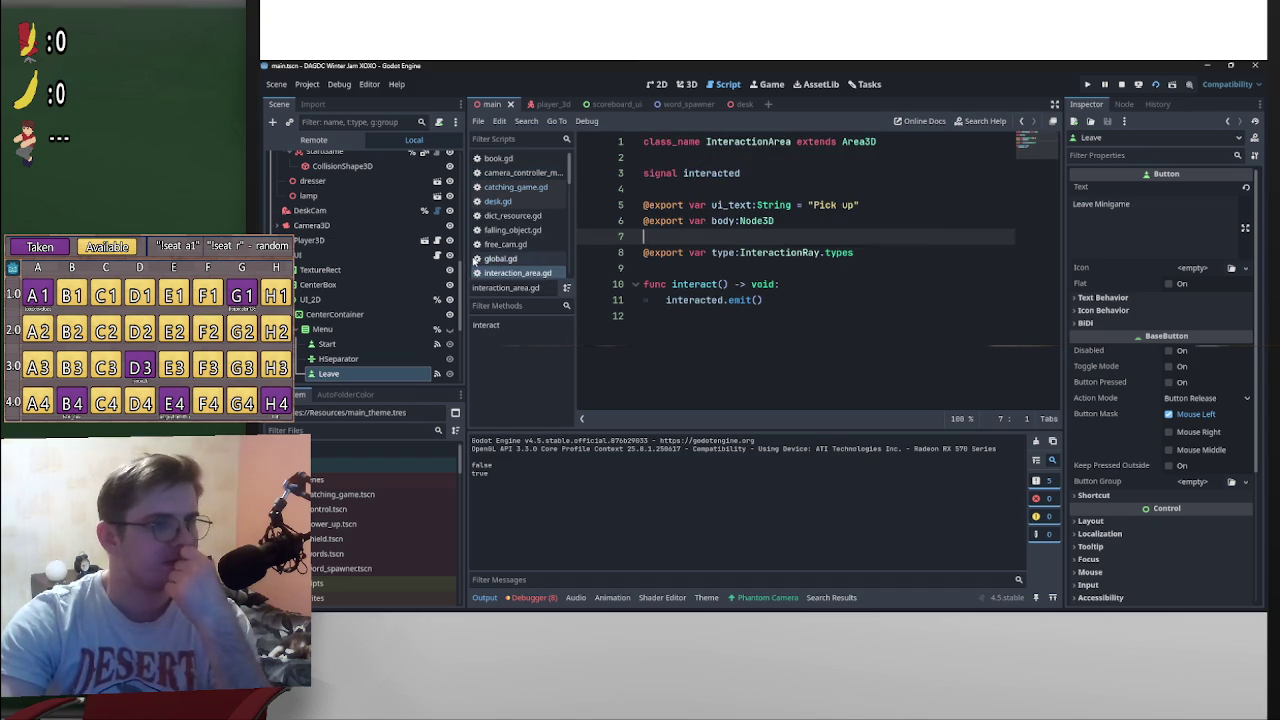
pyautogui.scroll(-2, 545, 250)
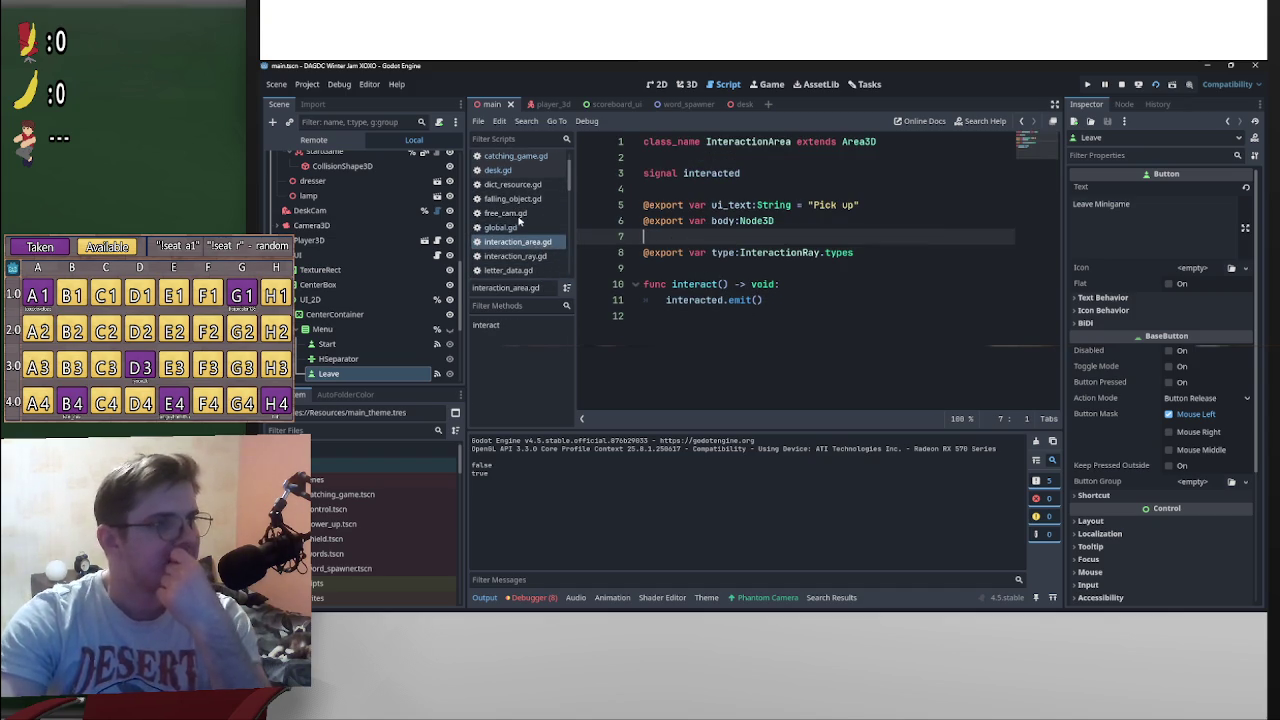
pyautogui.click(518, 256)
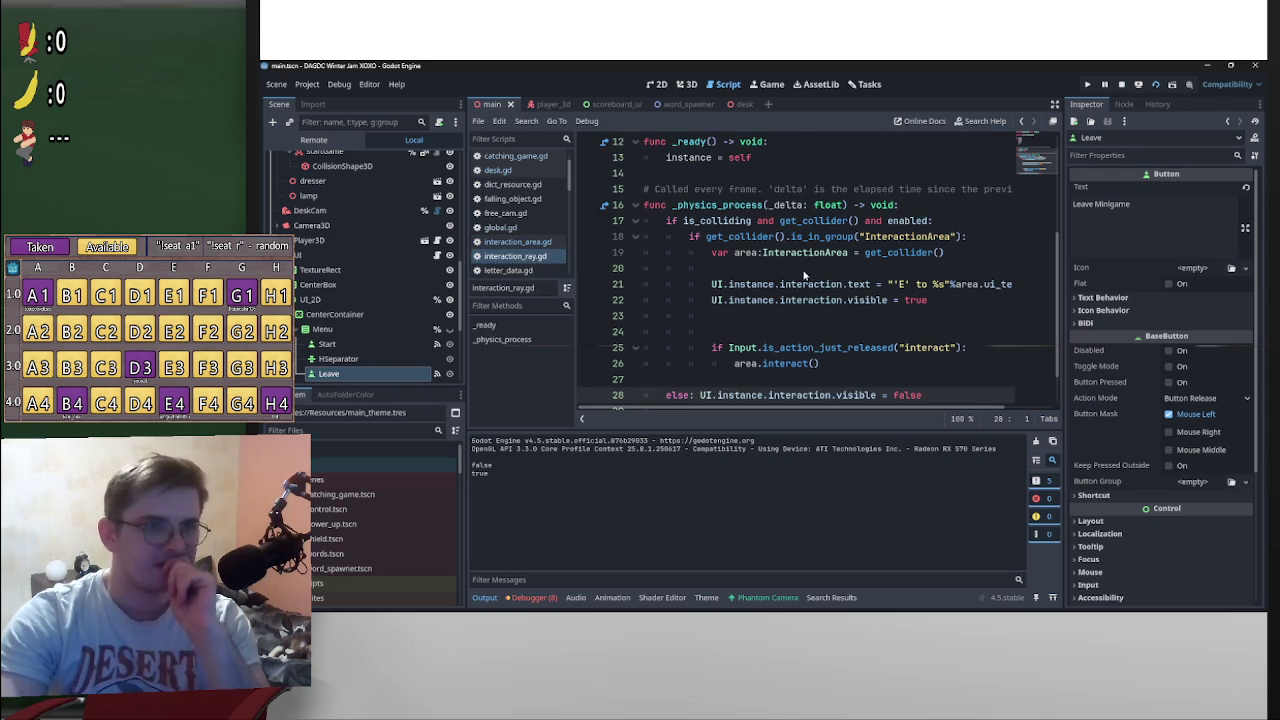
# Step: Review the interaction check block on lines 17–28 of interaction_ray.gd
pyautogui.scroll(-1, 900, 346)
pyautogui.scroll(4, 900, 346)
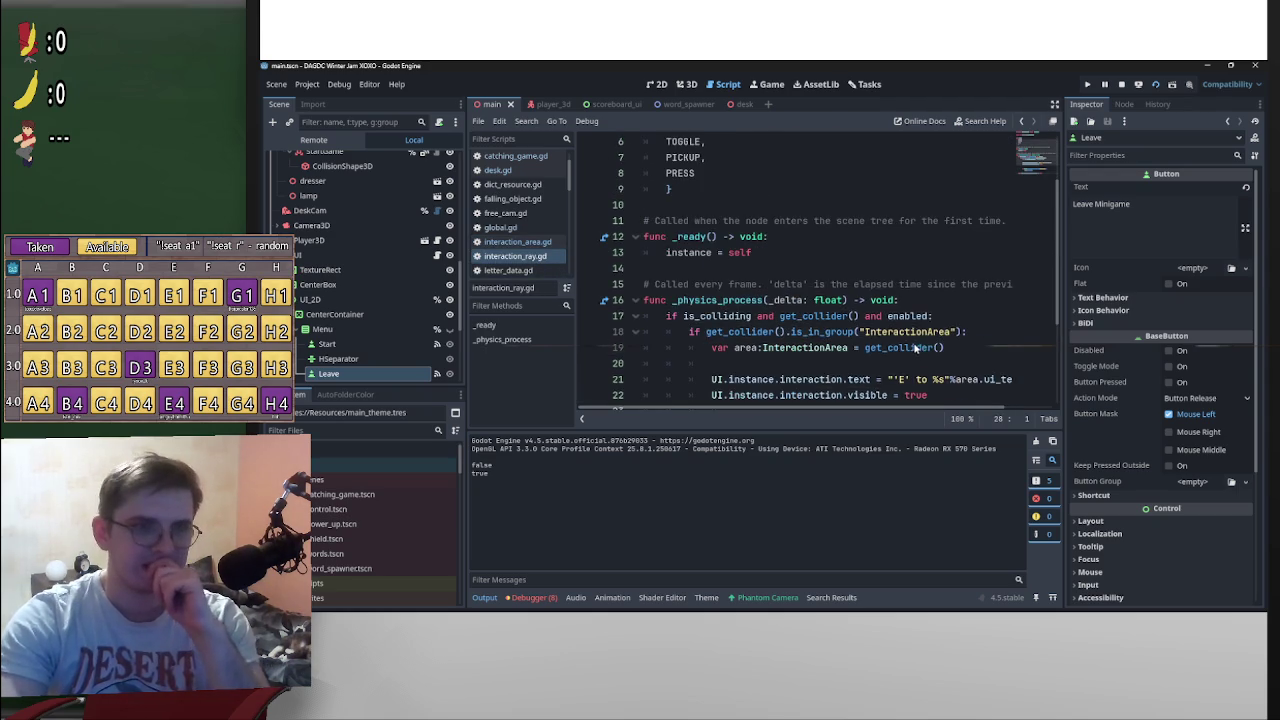
pyautogui.scroll(-4, 913, 347)
pyautogui.scroll(3, 913, 347)
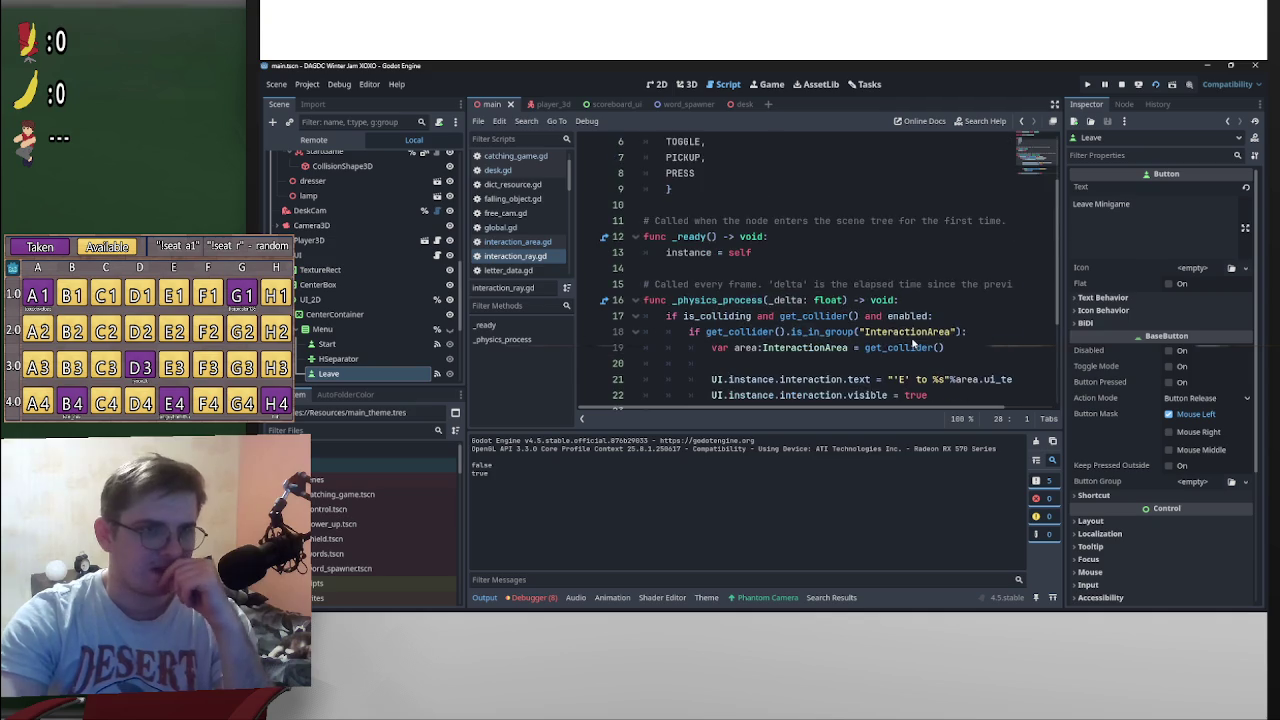
pyautogui.scroll(-2, 915, 341)
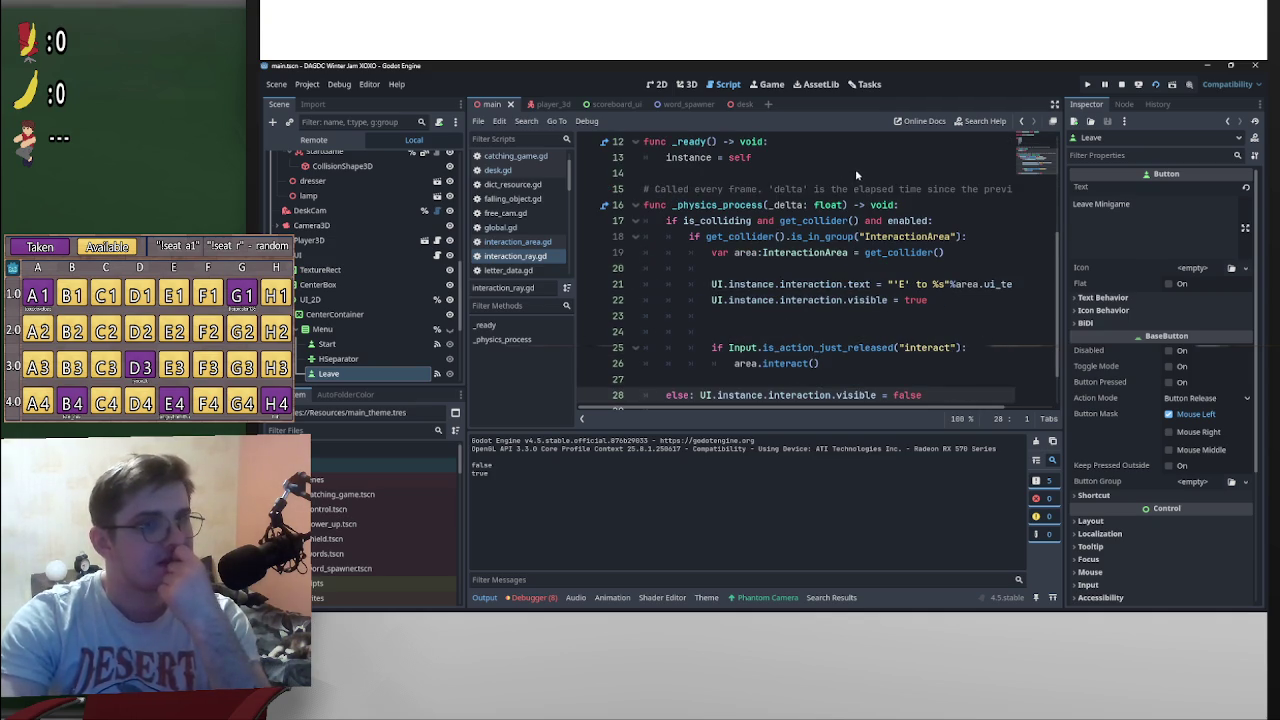
pyautogui.scroll(-1, 908, 325)
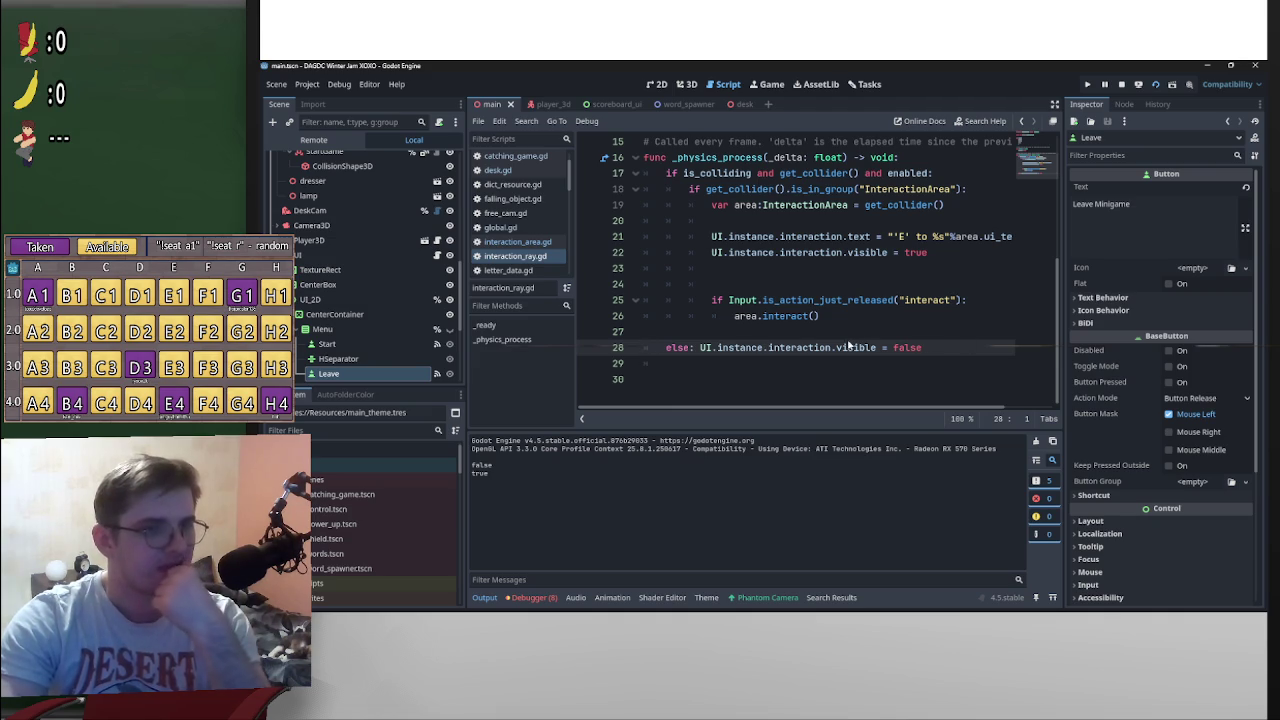
pyautogui.scroll(2, 860, 337)
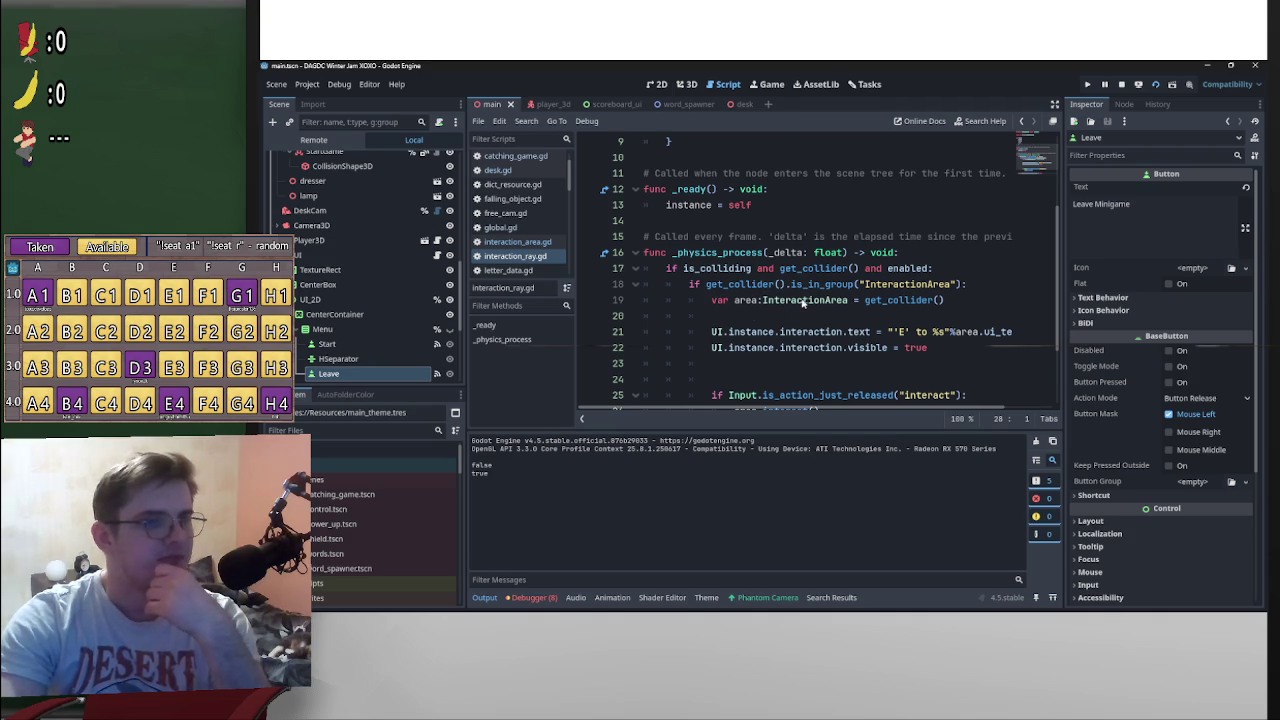
pyautogui.scroll(-1, 801, 306)
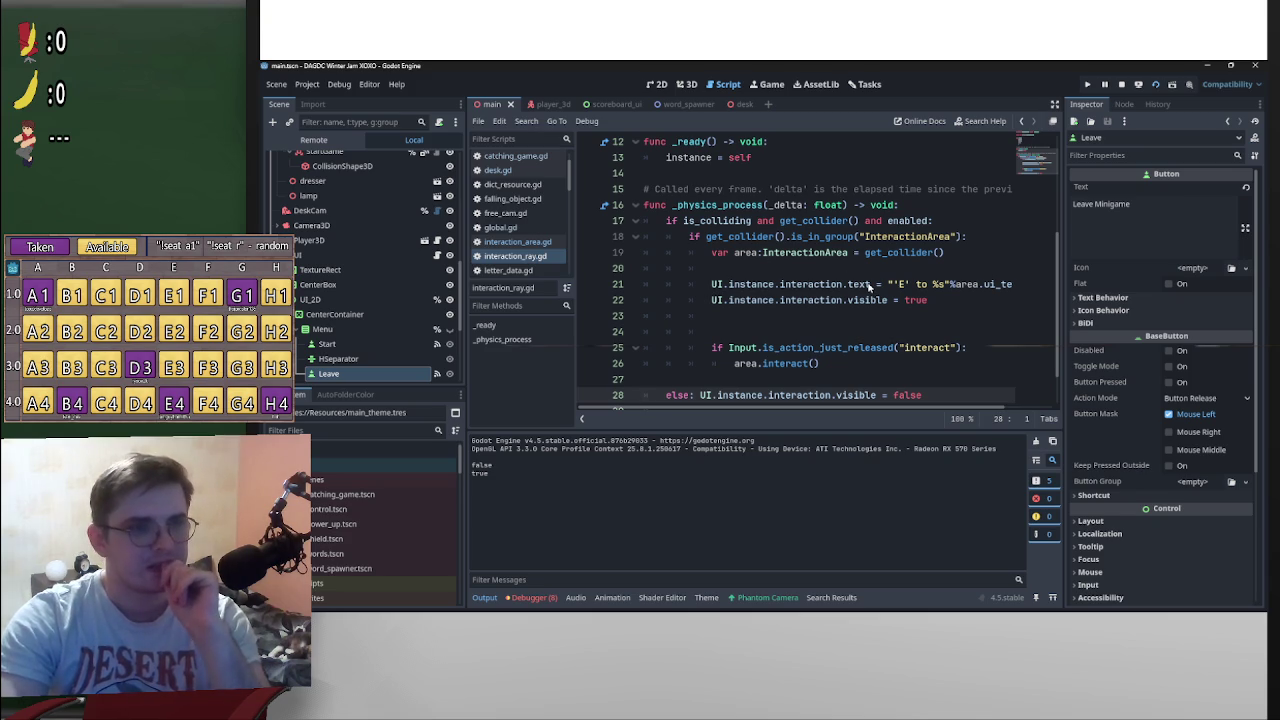
pyautogui.scroll(1, 906, 265)
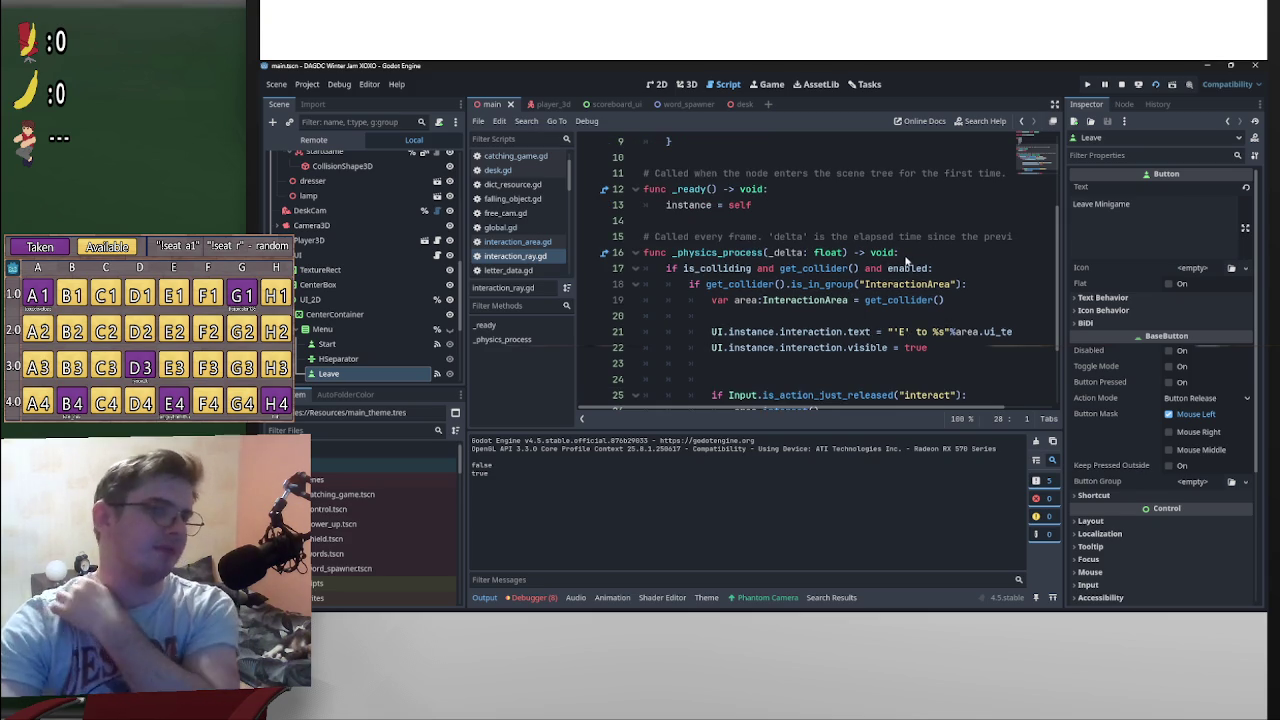
pyautogui.scroll(-1, 881, 274)
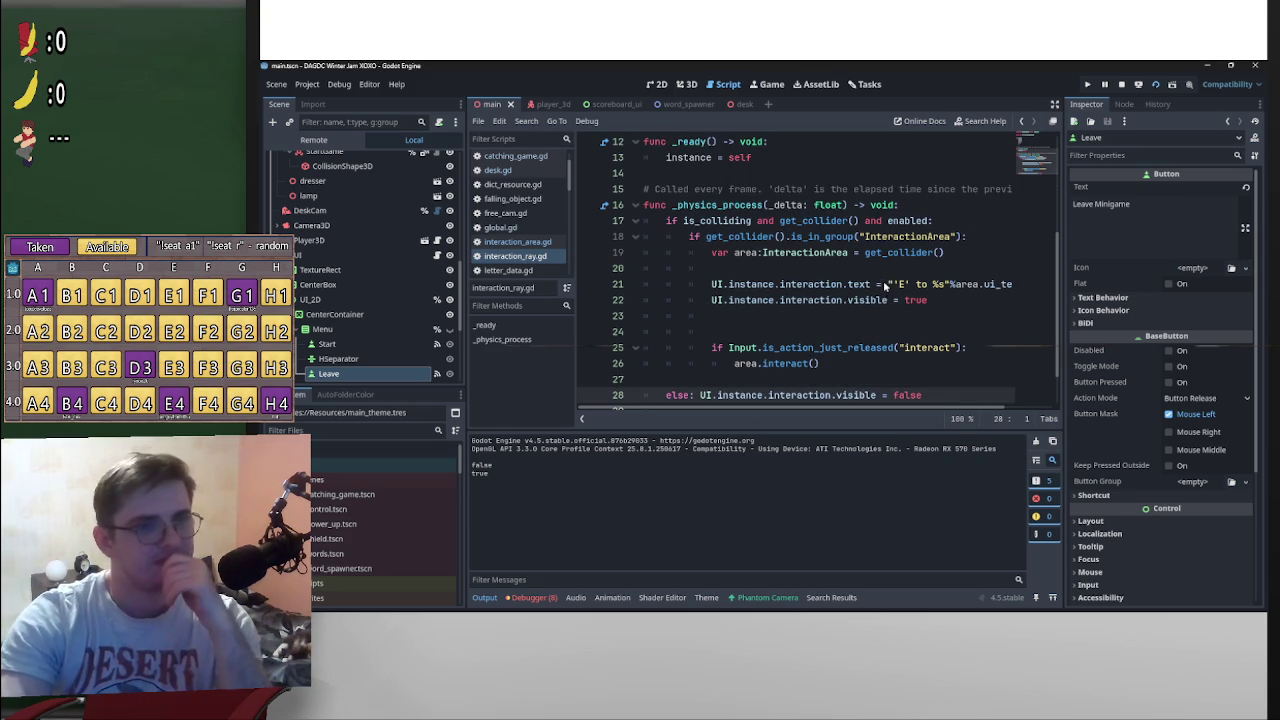
pyautogui.scroll(4, 917, 302)
pyautogui.scroll(-3, 698, 262)
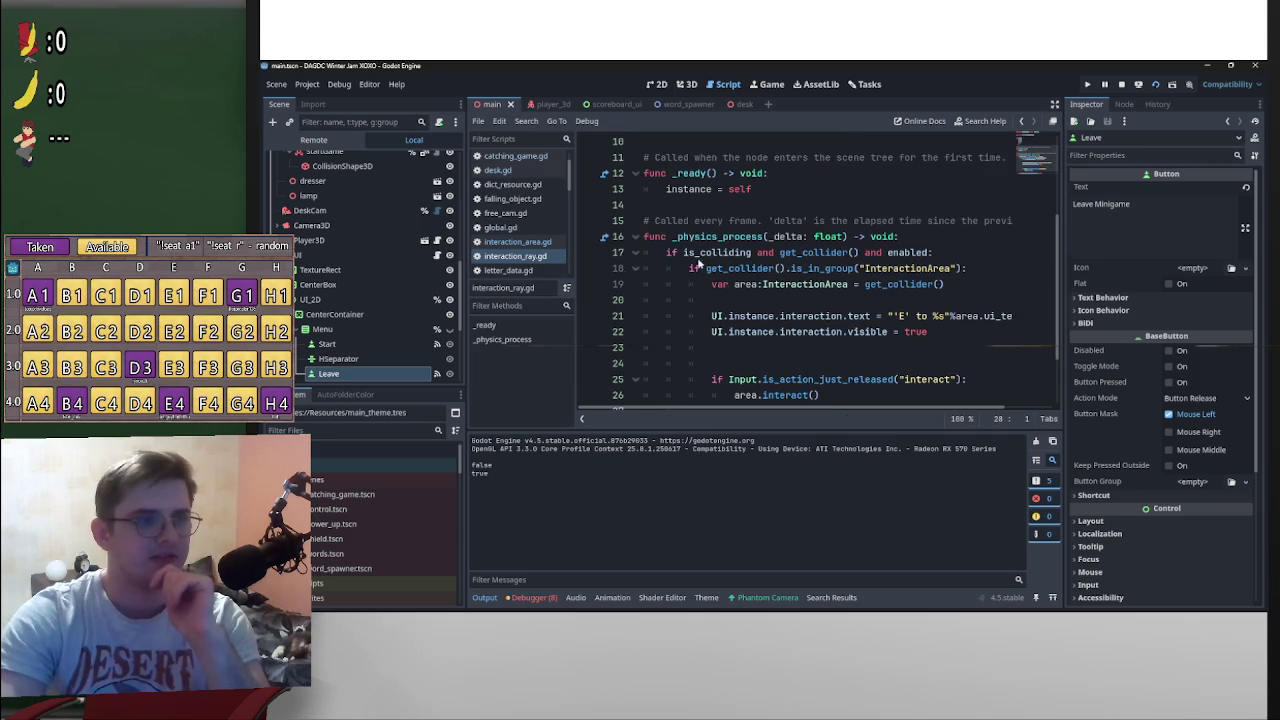
pyautogui.scroll(-2, 876, 281)
pyautogui.scroll(2, 882, 280)
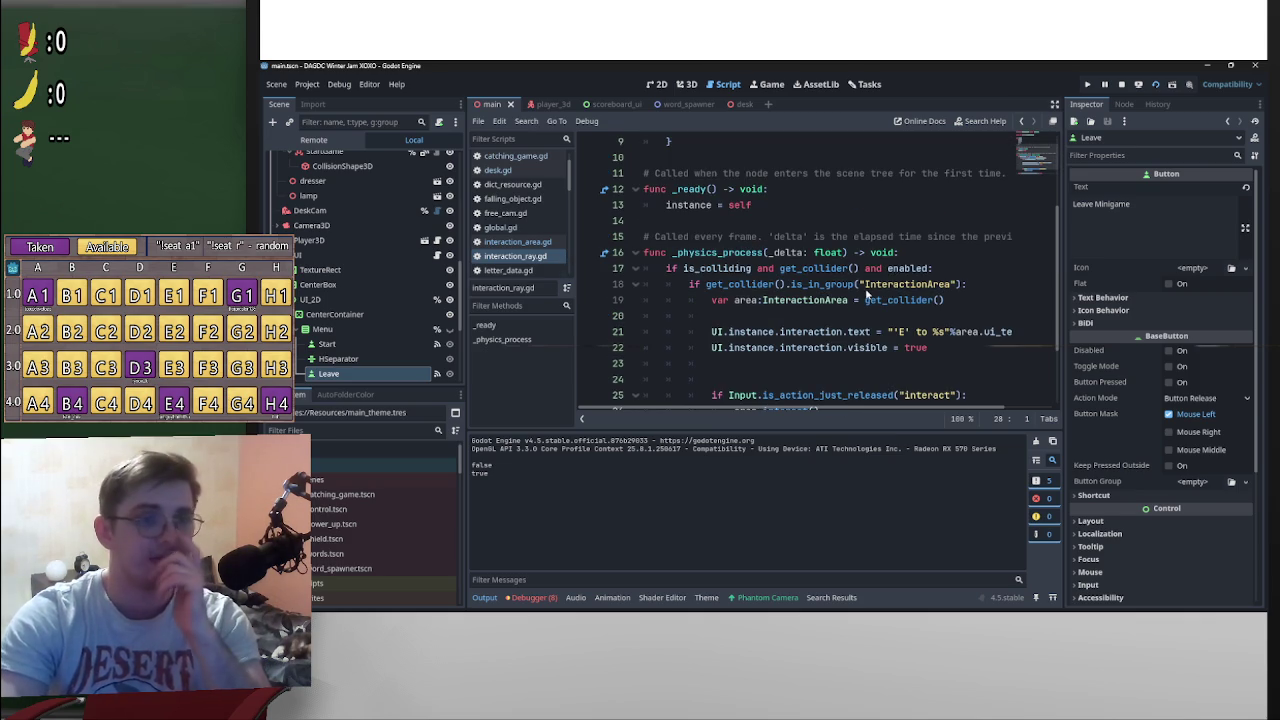
pyautogui.scroll(-2, 871, 291)
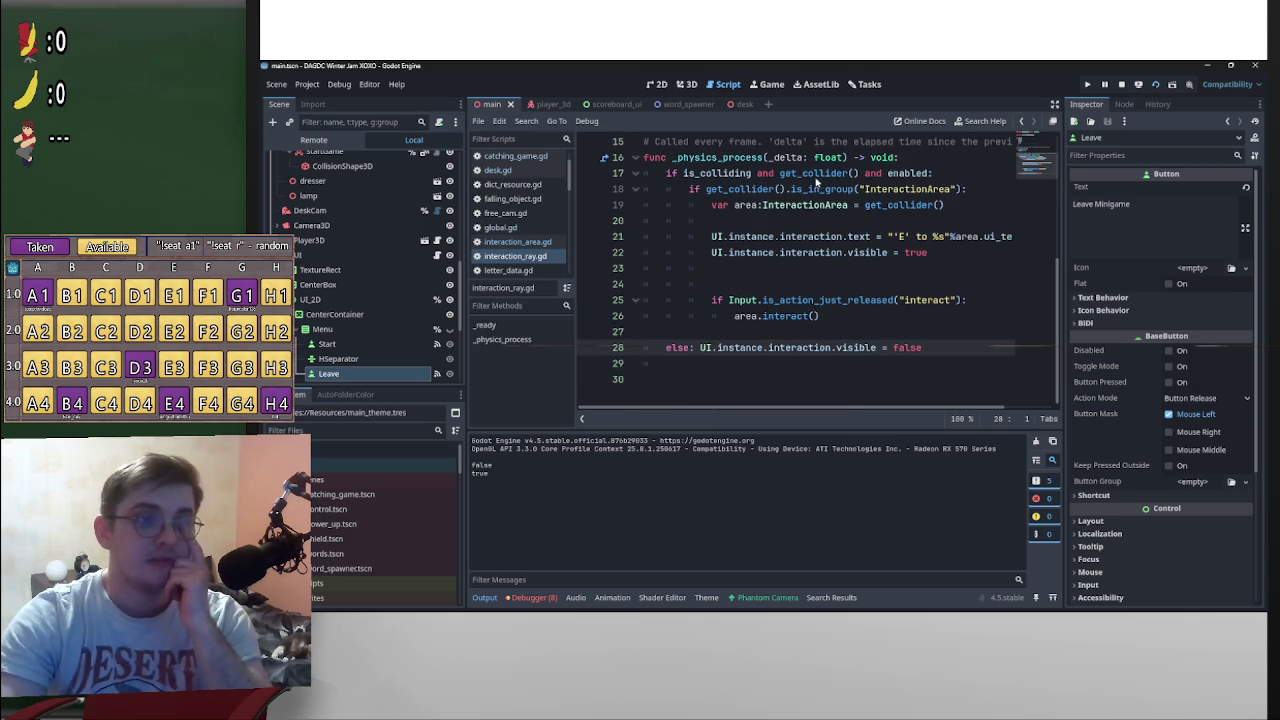
pyautogui.moveTo(667, 173)
pyautogui.mouseDown()
pyautogui.moveTo(676, 349)
pyautogui.moveTo(900, 347)
pyautogui.mouseUp()
pyautogui.moveTo(820, 355)
pyautogui.mouseDown()
pyautogui.moveTo(690, 349)
pyautogui.moveTo(963, 349)
pyautogui.mouseUp()
pyautogui.click(727, 180)
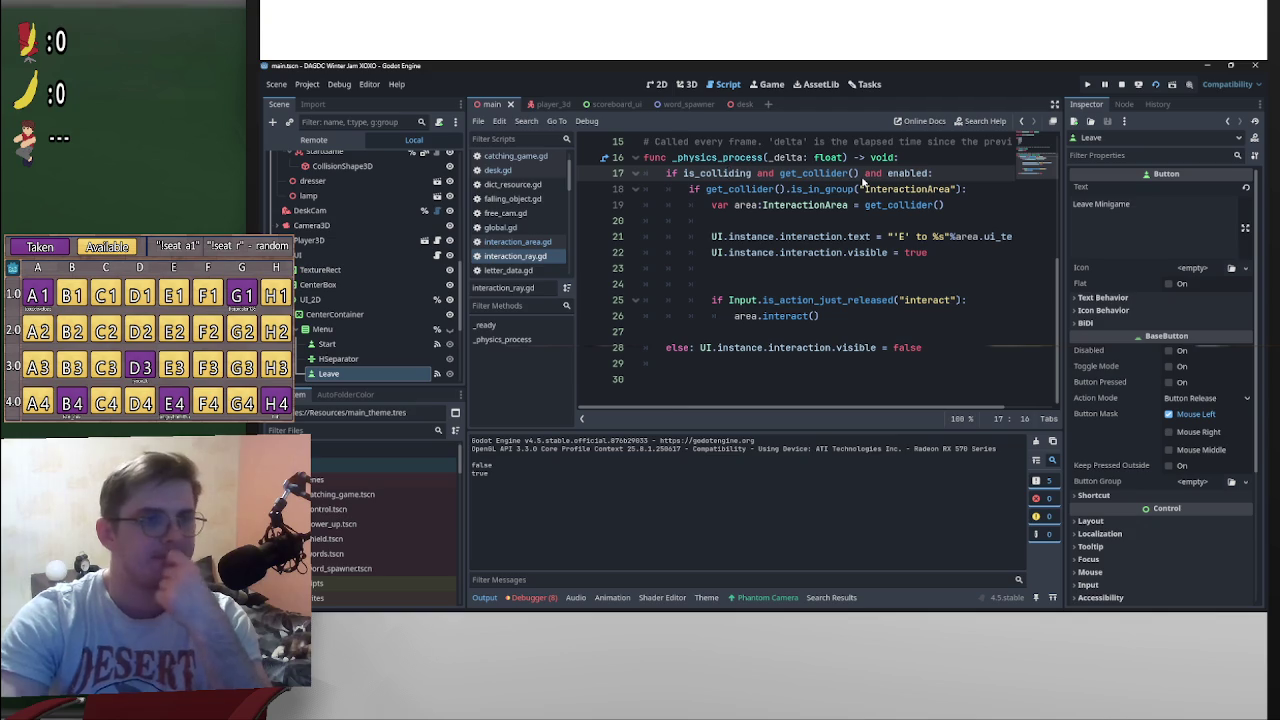
# Step: Indent the else on line 28 under the InteractionArea group check and rerun the game
pyautogui.moveTo(818, 177)
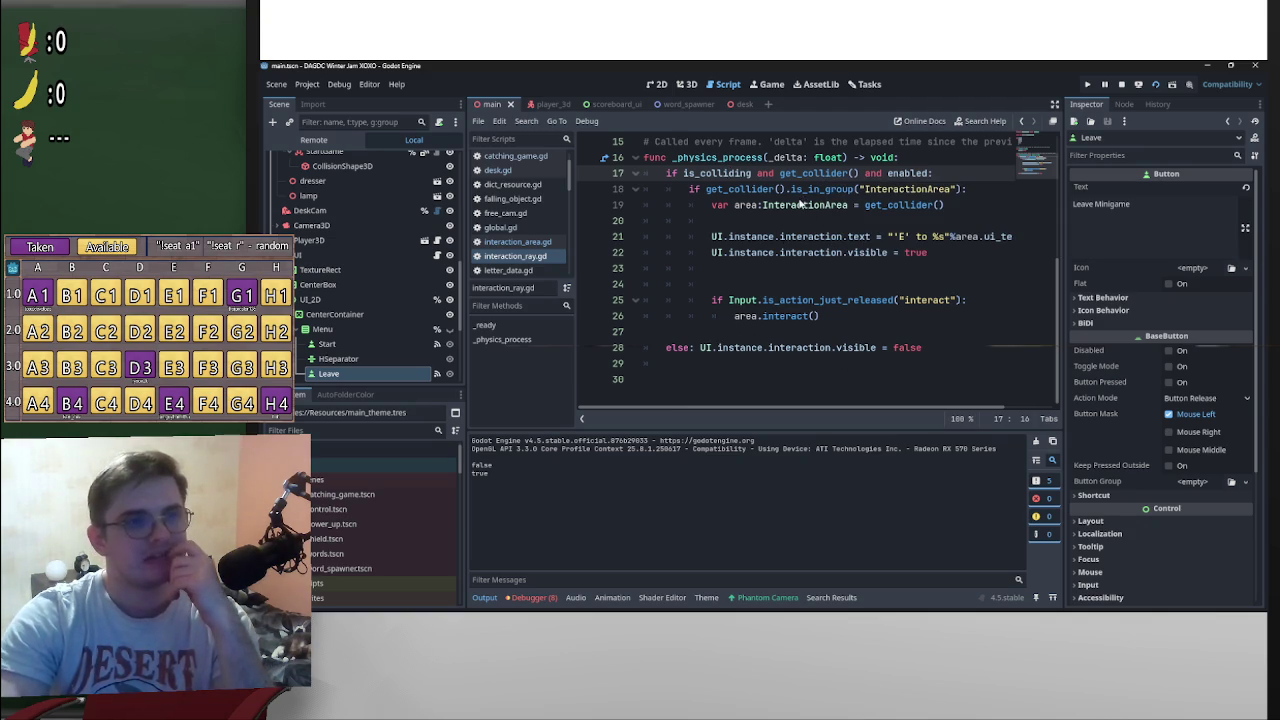
pyautogui.click(664, 351)
pyautogui.press('Tab')
pyautogui.click(762, 316)
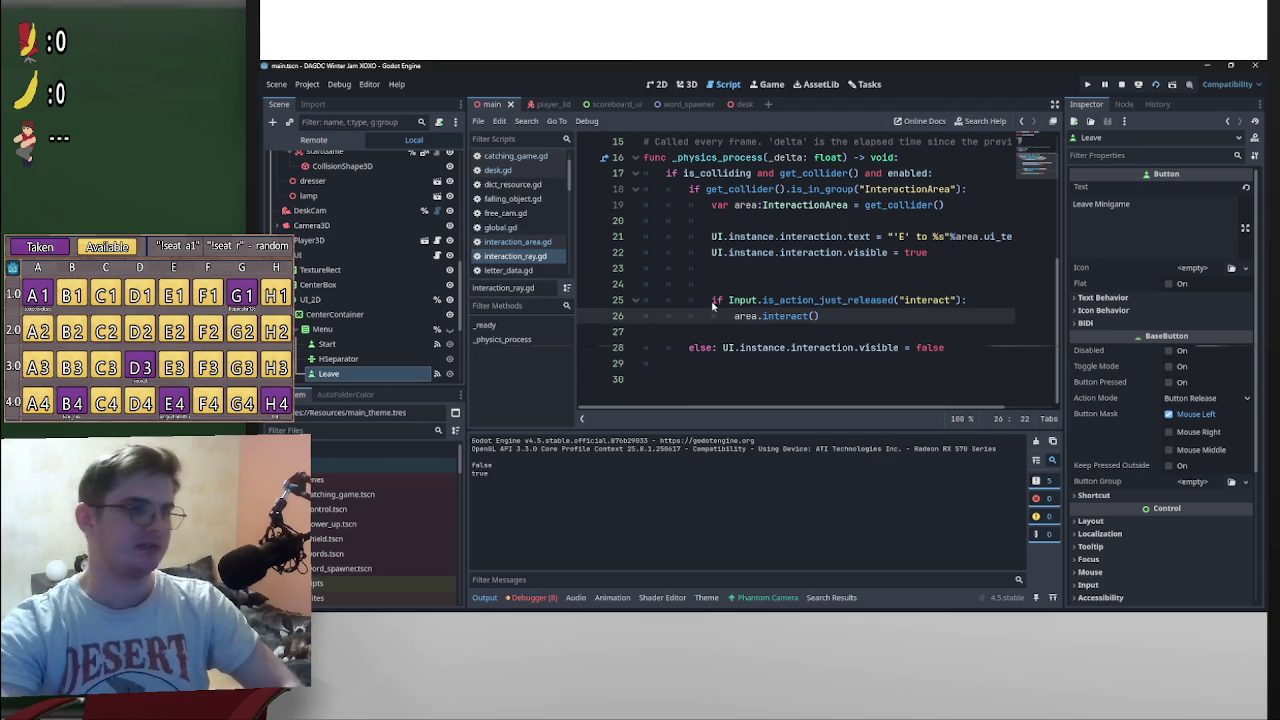
pyautogui.click(1160, 88)
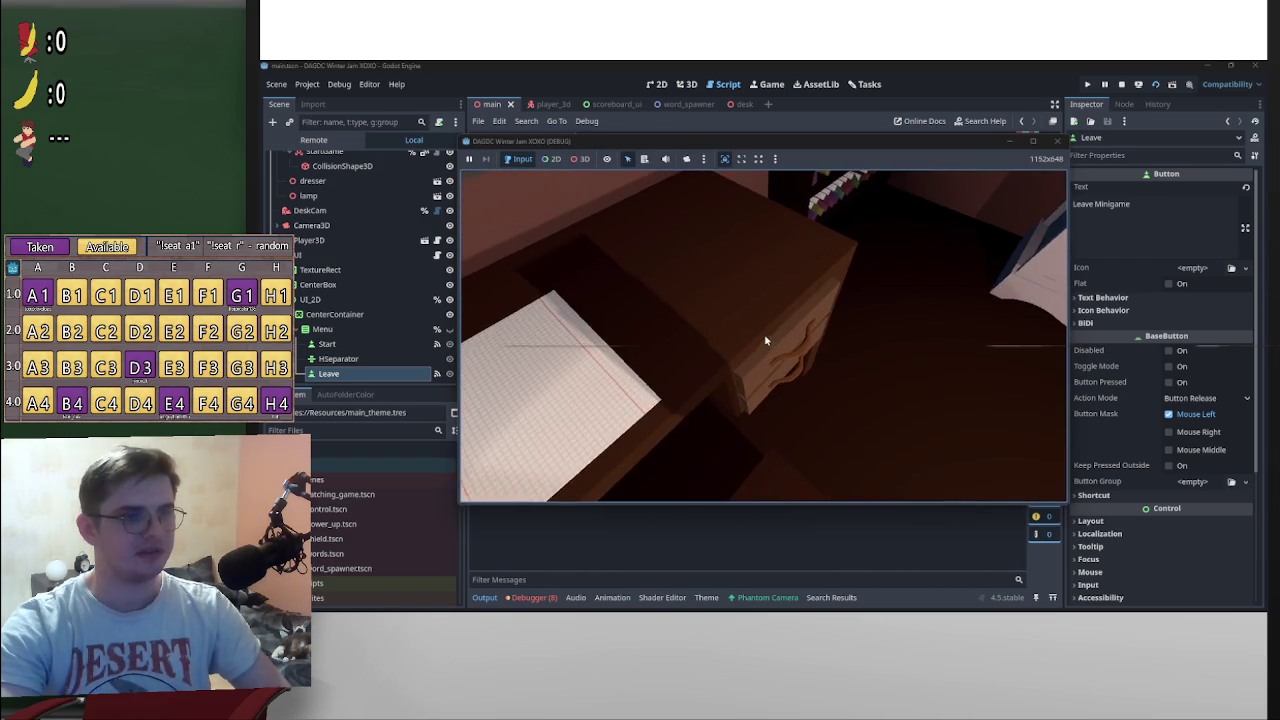
pyautogui.press('e')
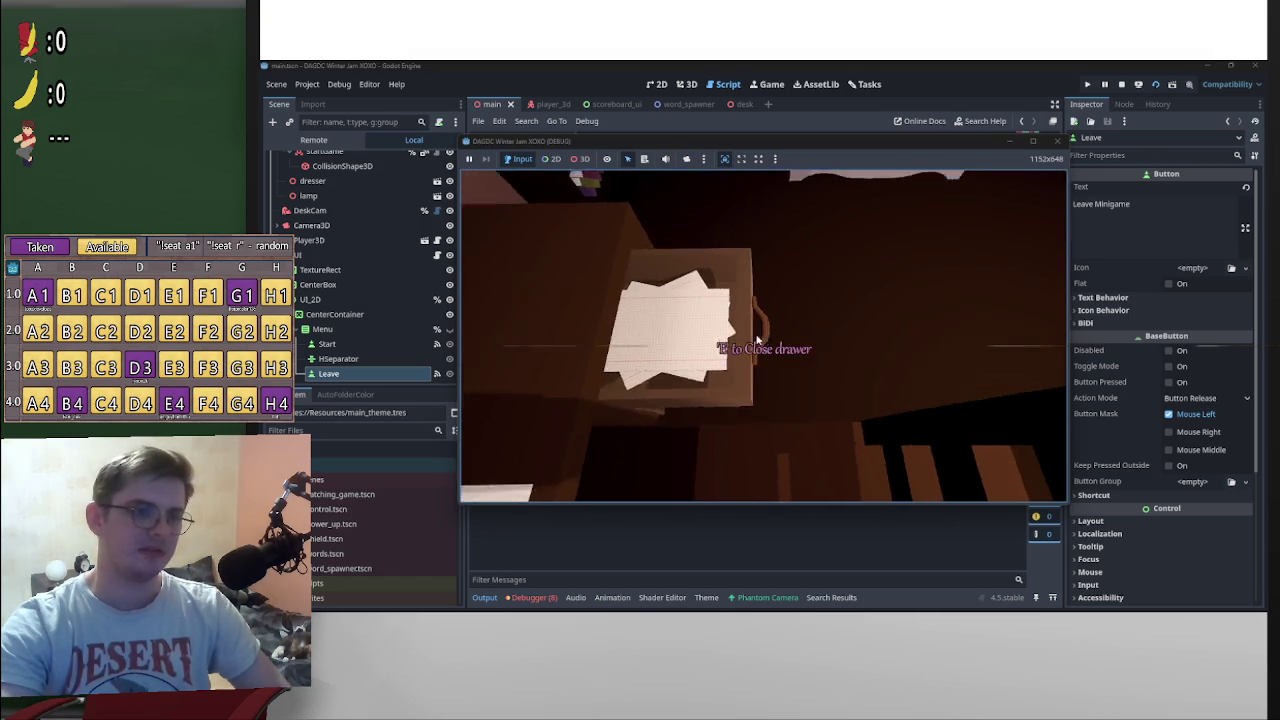
pyautogui.press('e')
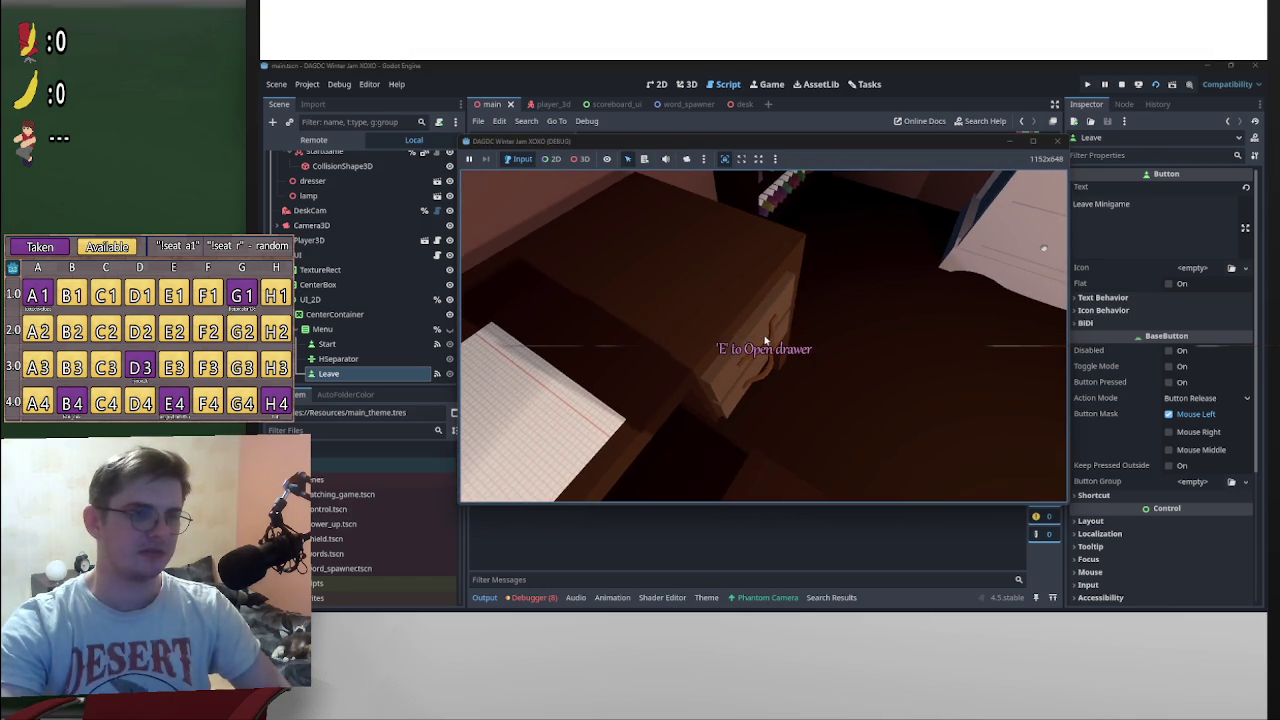
pyautogui.press('e')
pyautogui.press('e')
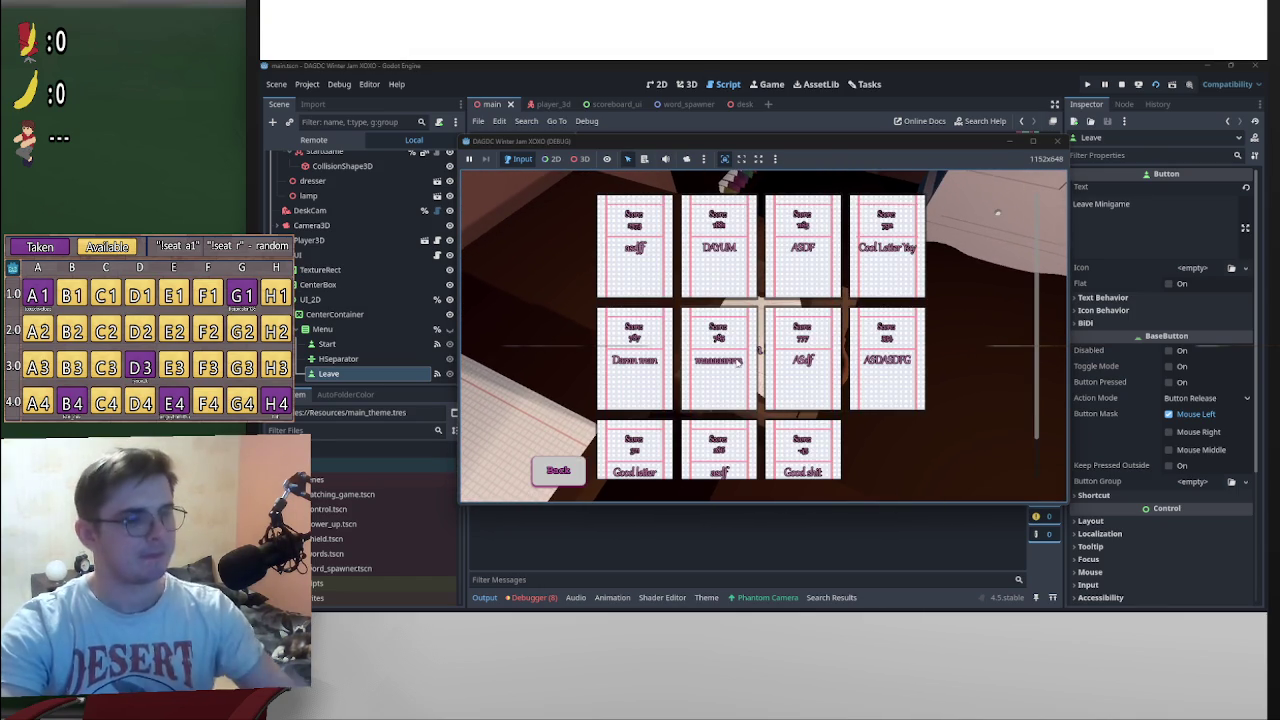
pyautogui.click(563, 472)
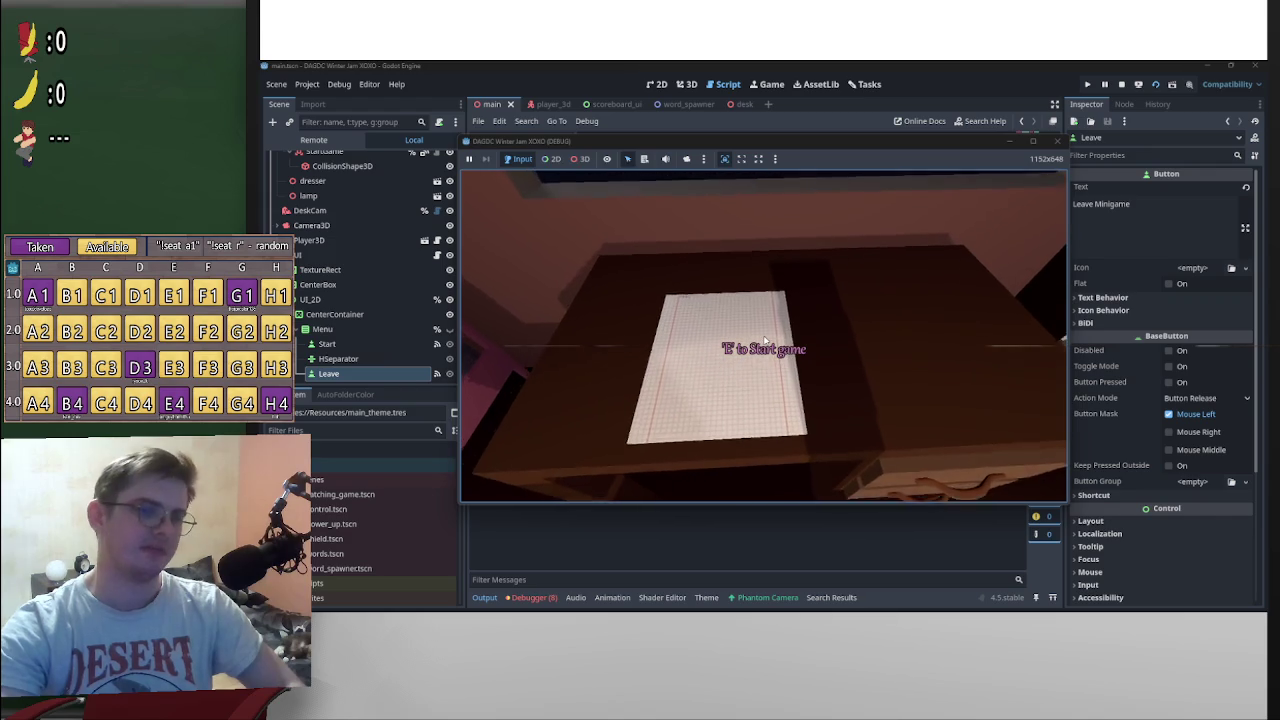
pyautogui.press('e')
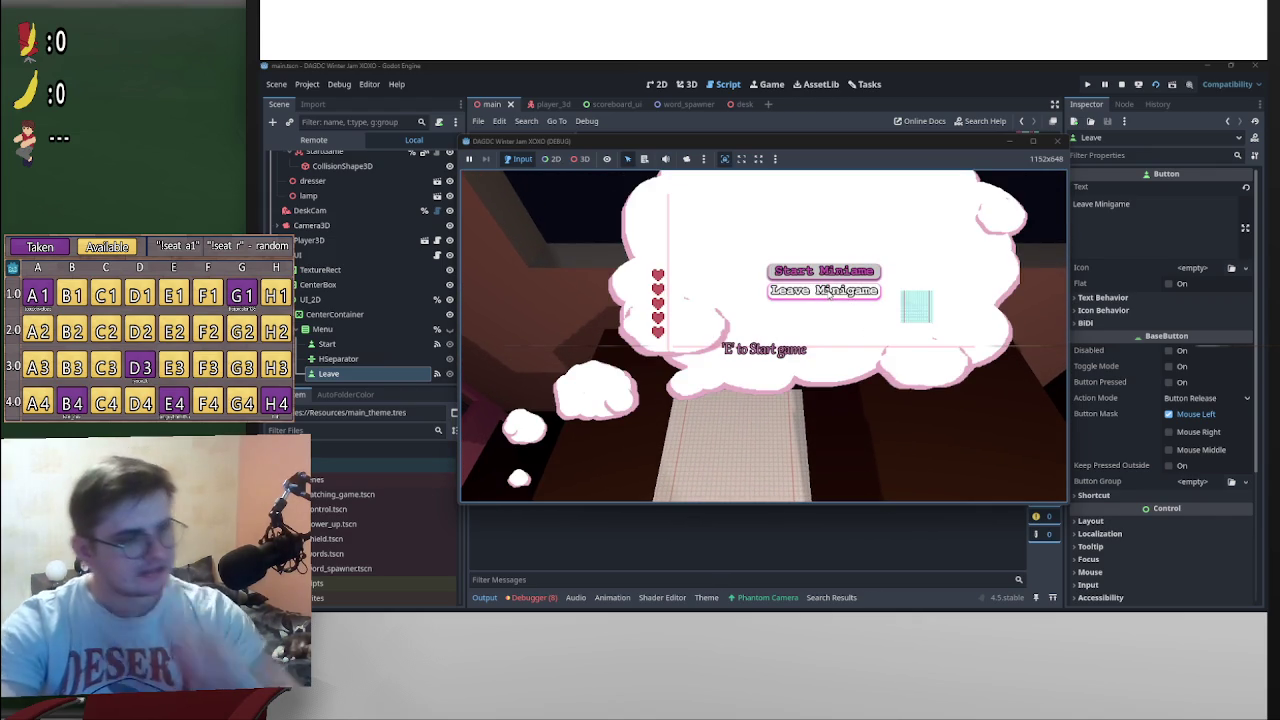
pyautogui.click(830, 291)
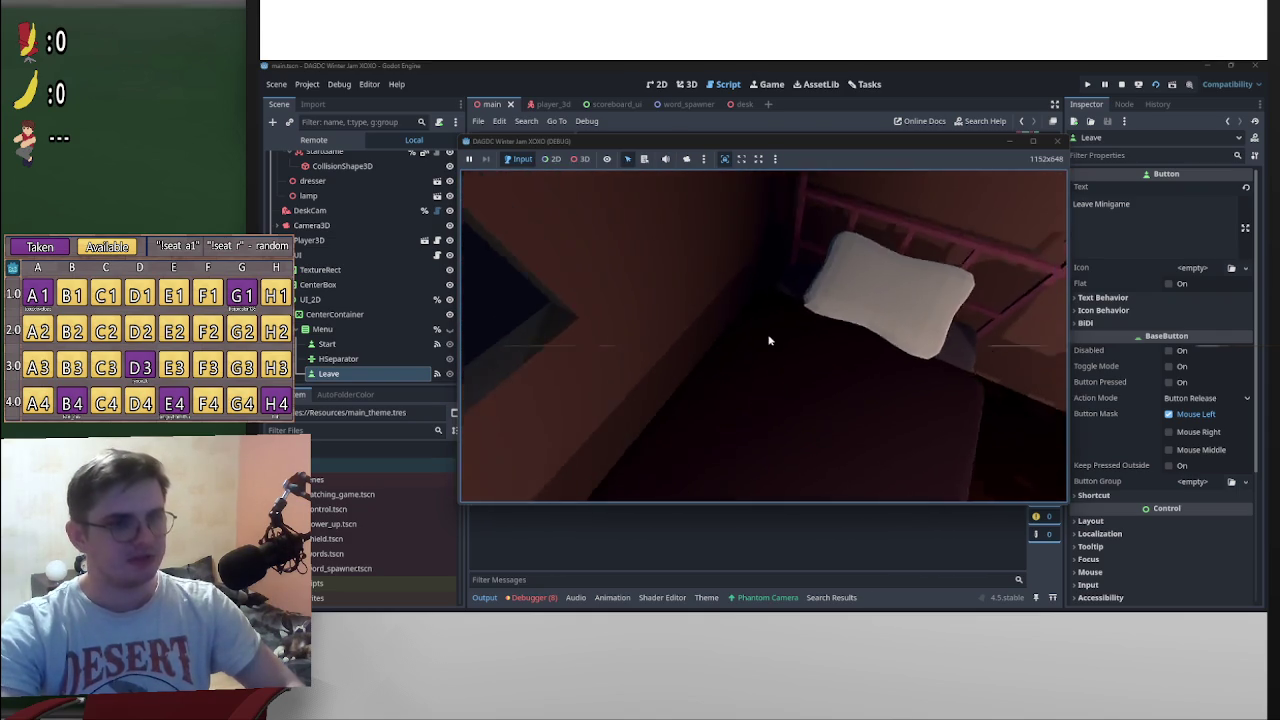
pyautogui.press('p')
pyautogui.click(1059, 141)
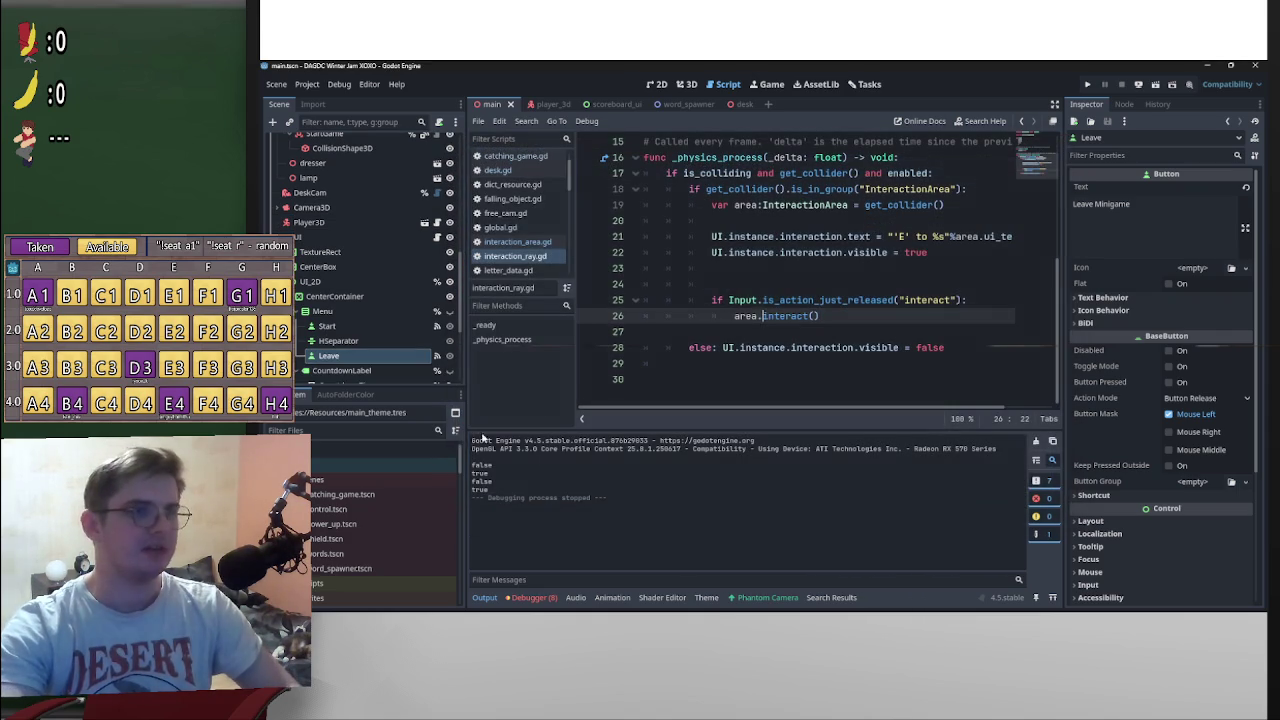
# Step: Open the bed scene, give its StaticBody3D a new physics material with bounce 0.3, and save
pyautogui.click(681, 86)
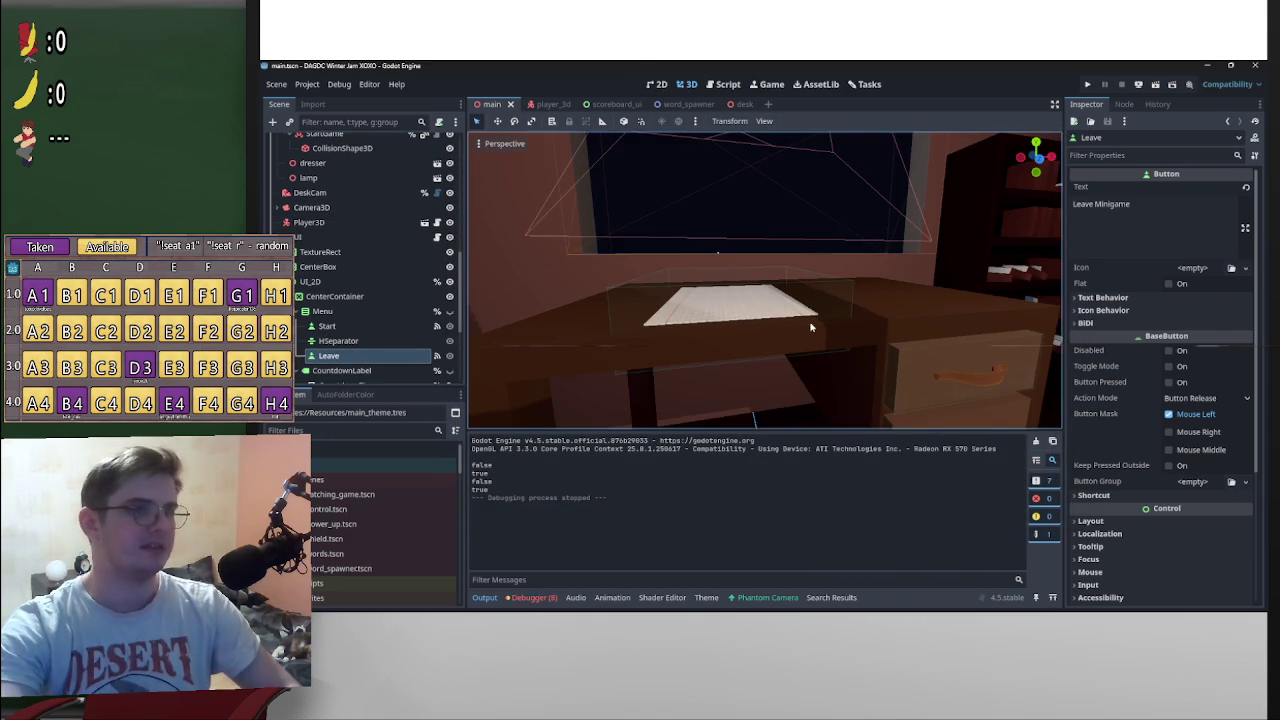
pyautogui.click(871, 320)
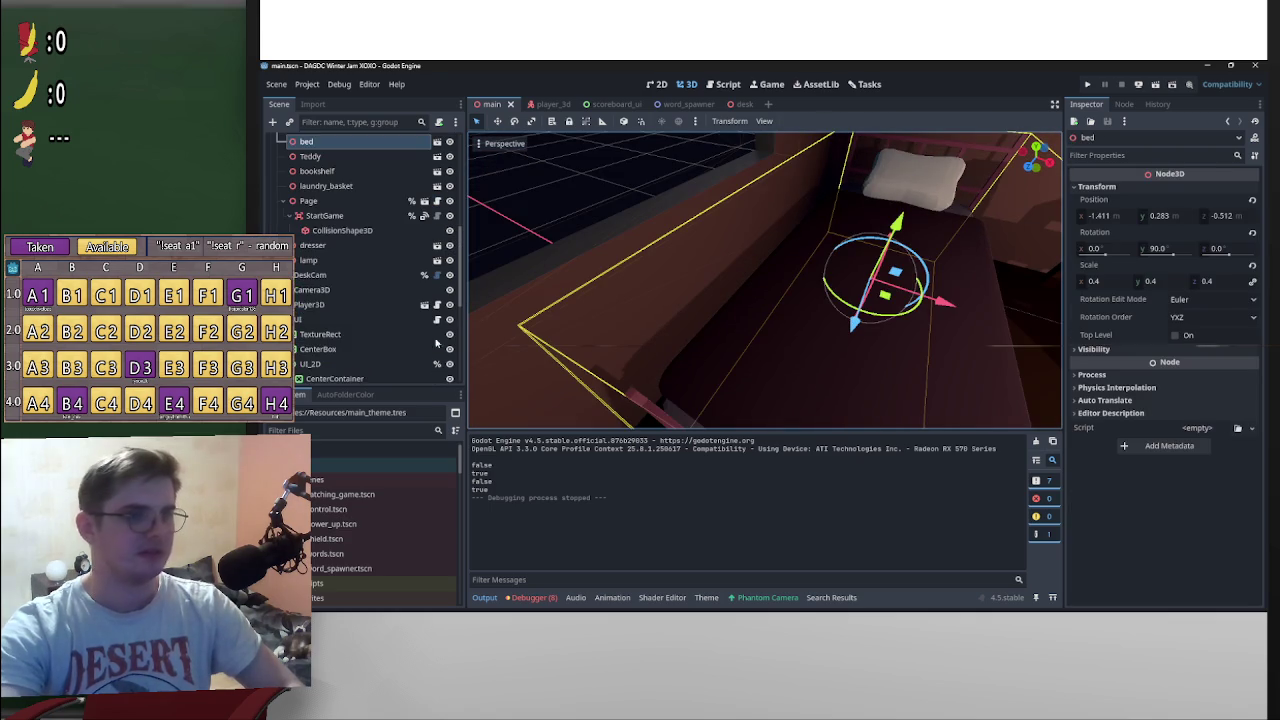
pyautogui.scroll(4, 377, 263)
pyautogui.click(436, 235)
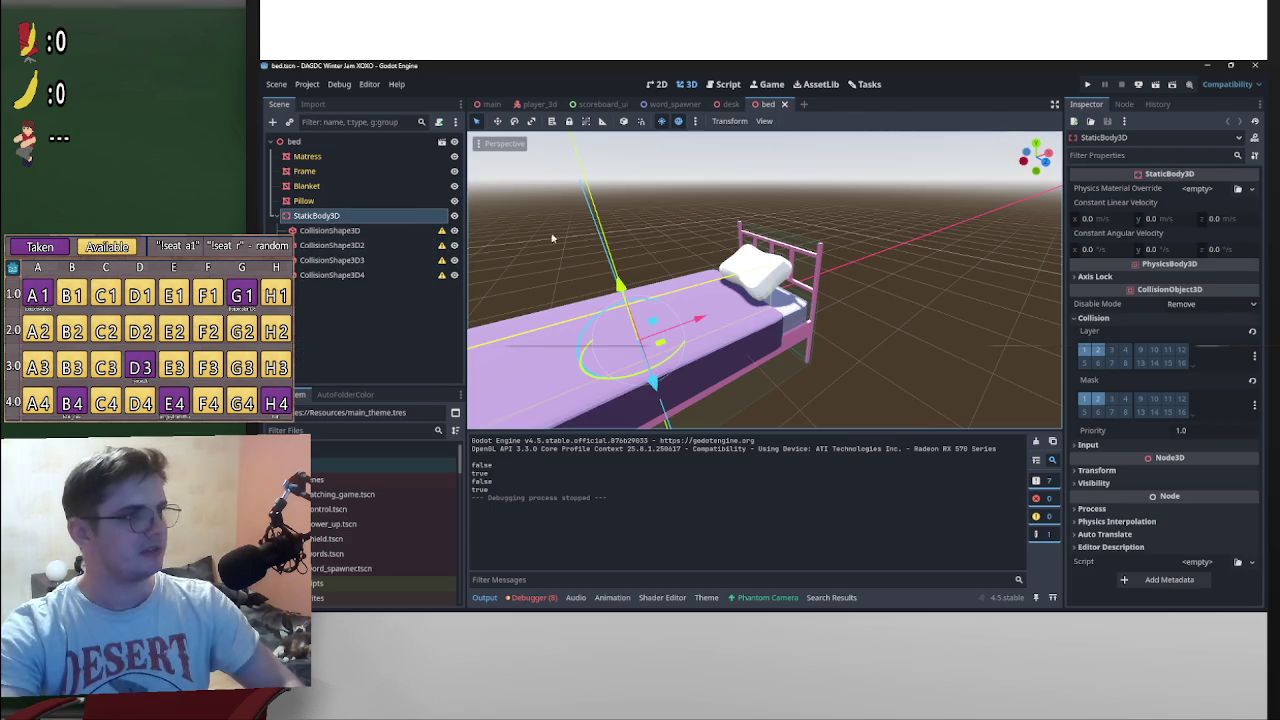
pyautogui.click(1236, 191)
pyautogui.click(1222, 219)
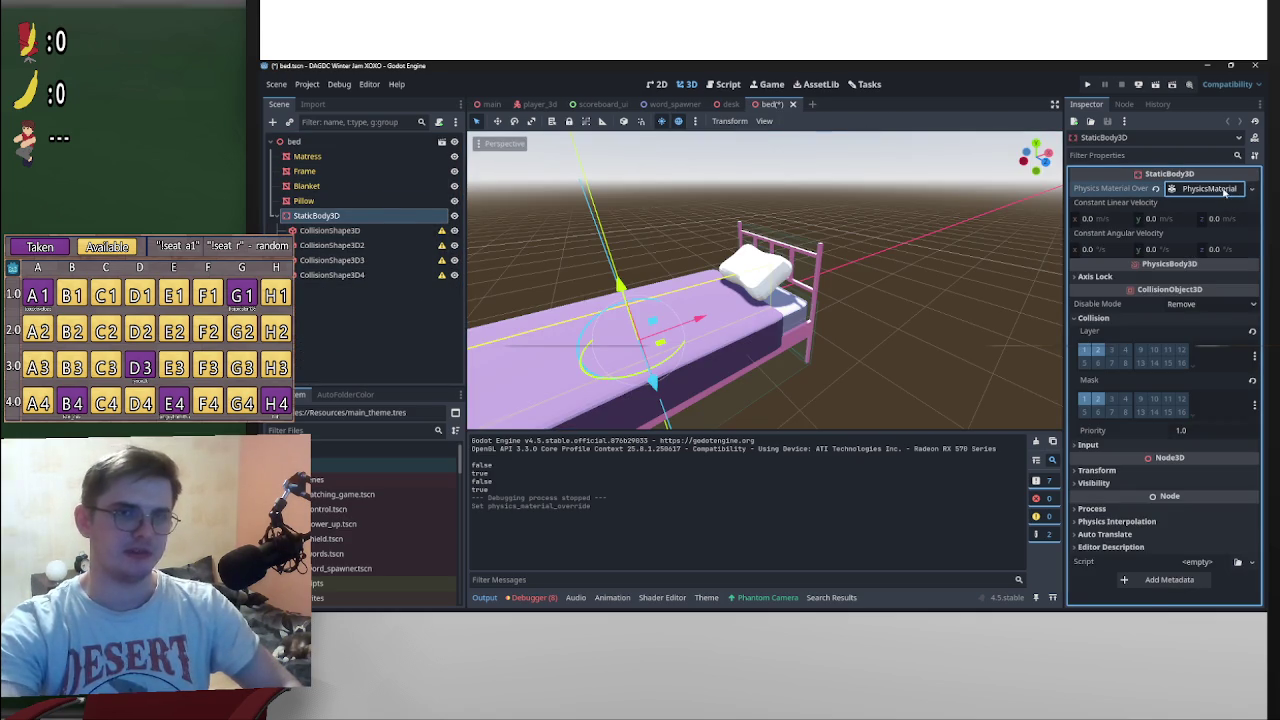
pyautogui.click(1224, 193)
pyautogui.click(1168, 242)
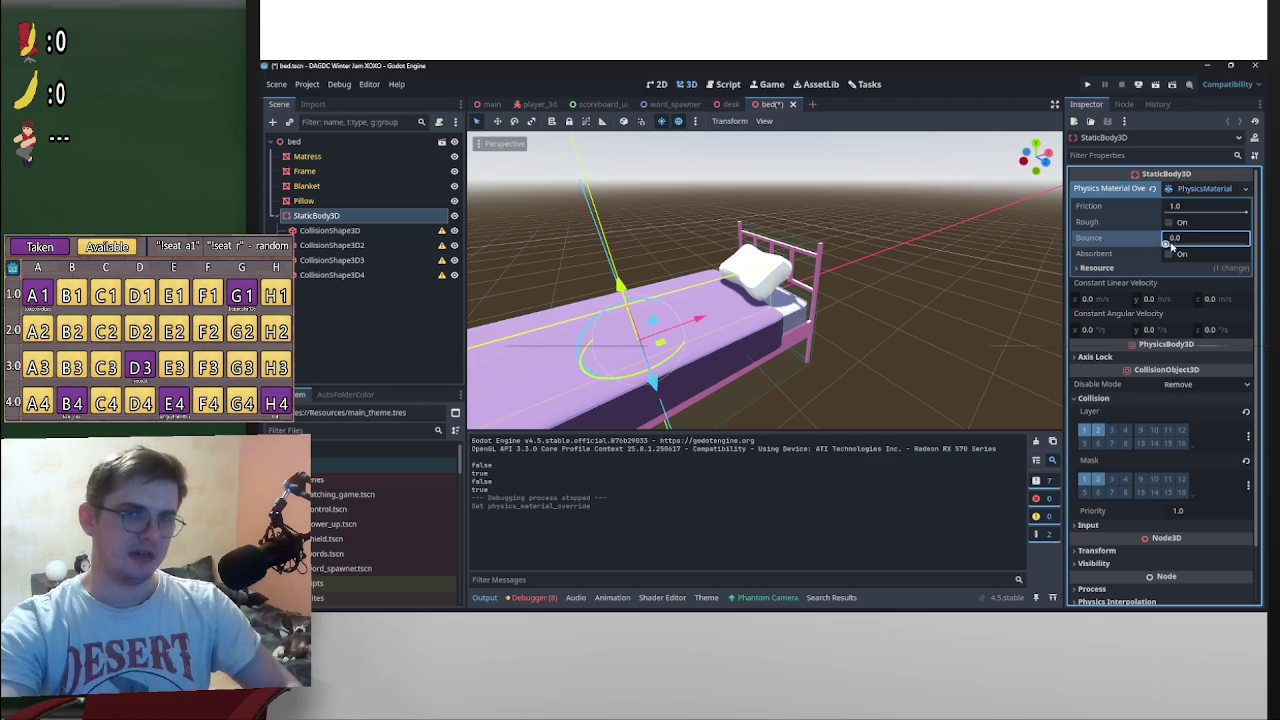
pyautogui.hotkey('ctrl', 's')
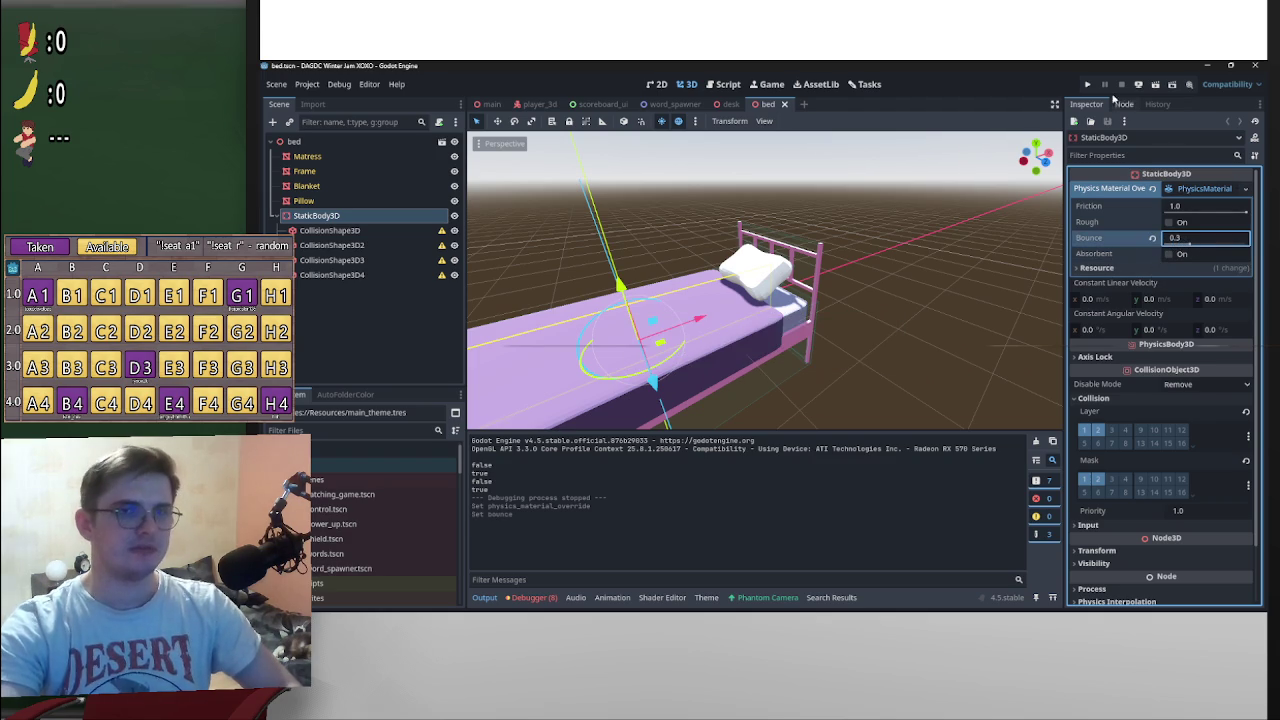
# Step: Play-test the bed in the running game, lowering the physics material's friction
pyautogui.click(1087, 86)
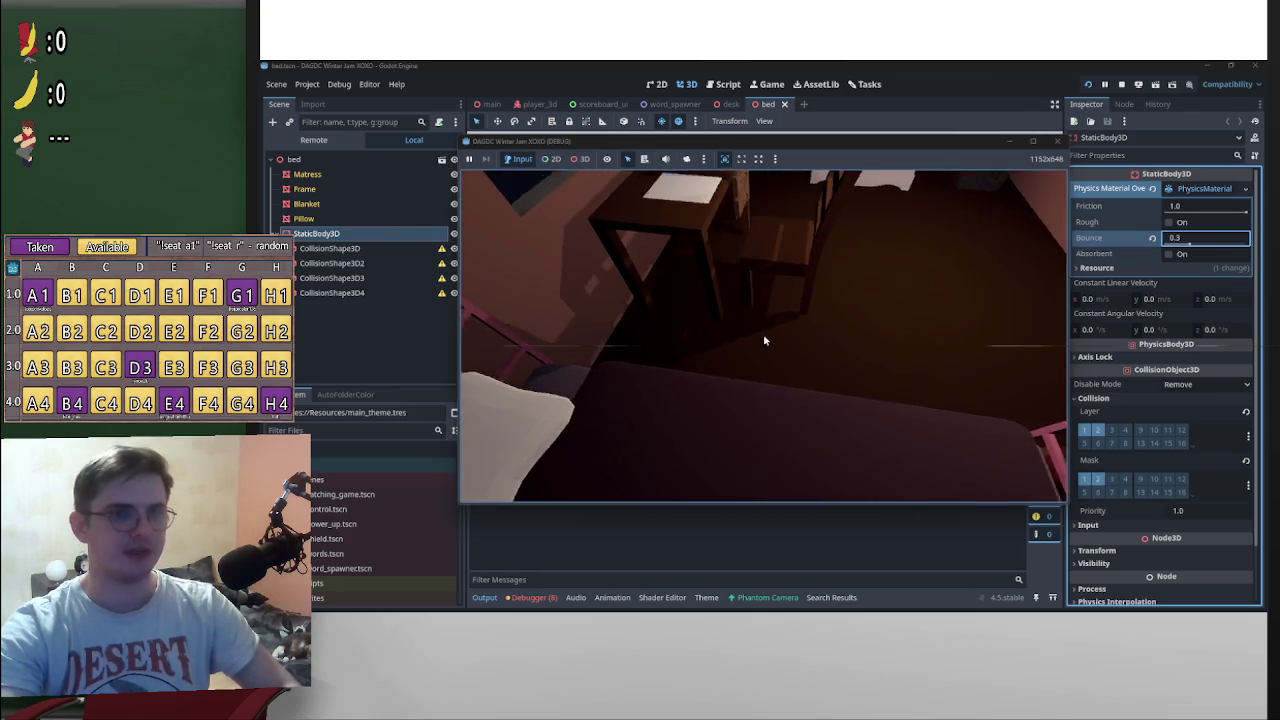
pyautogui.press('p')
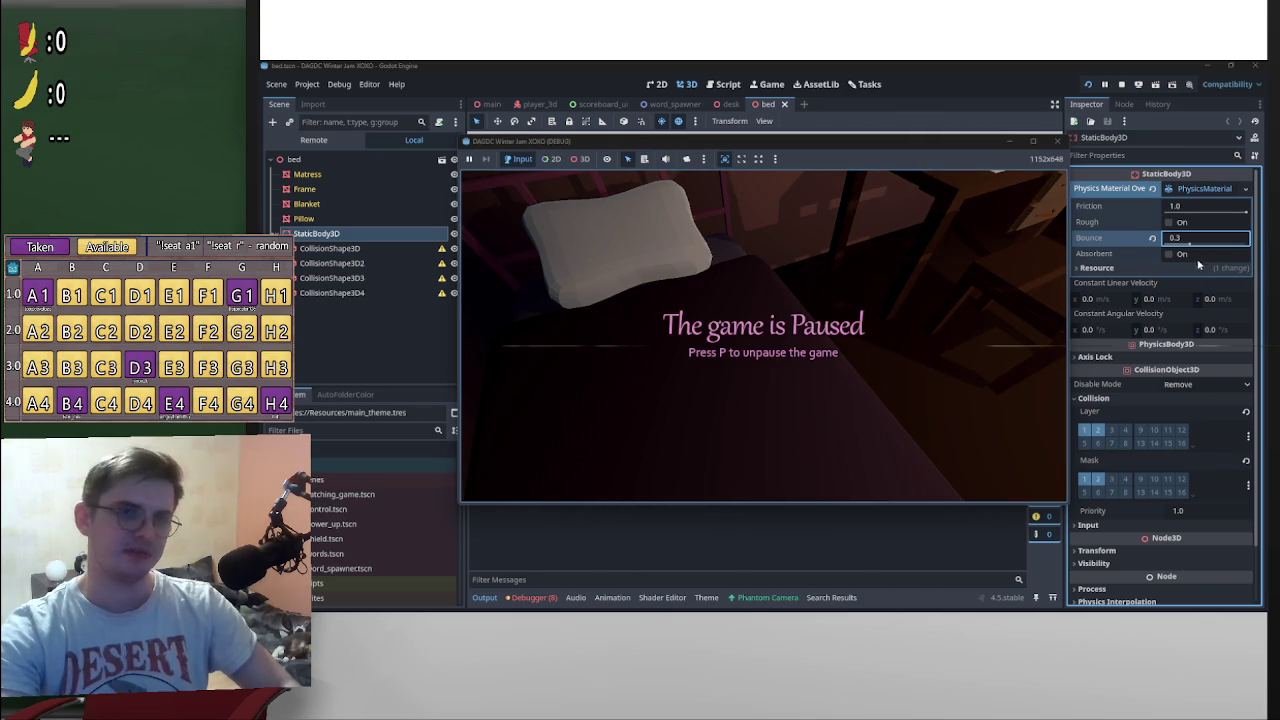
pyautogui.press('F8')
pyautogui.write('0.05')
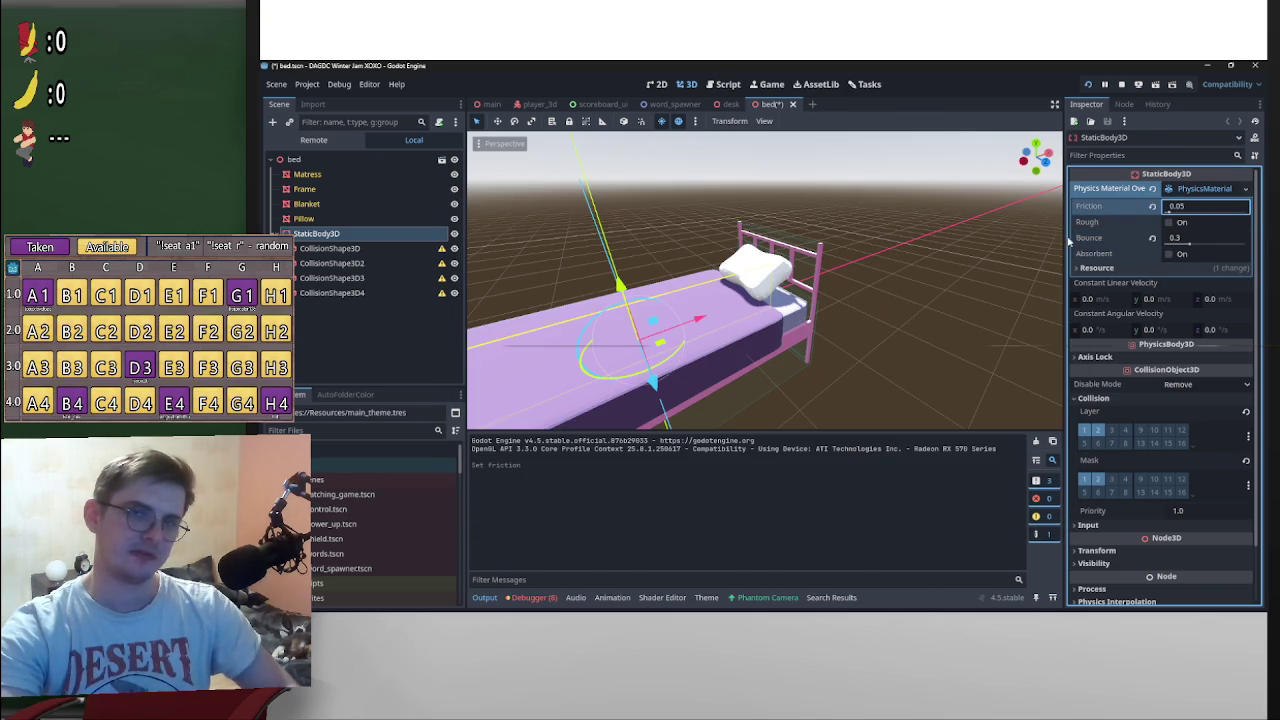
pyautogui.hotkey('alt', 'Tab')
pyautogui.press('p')
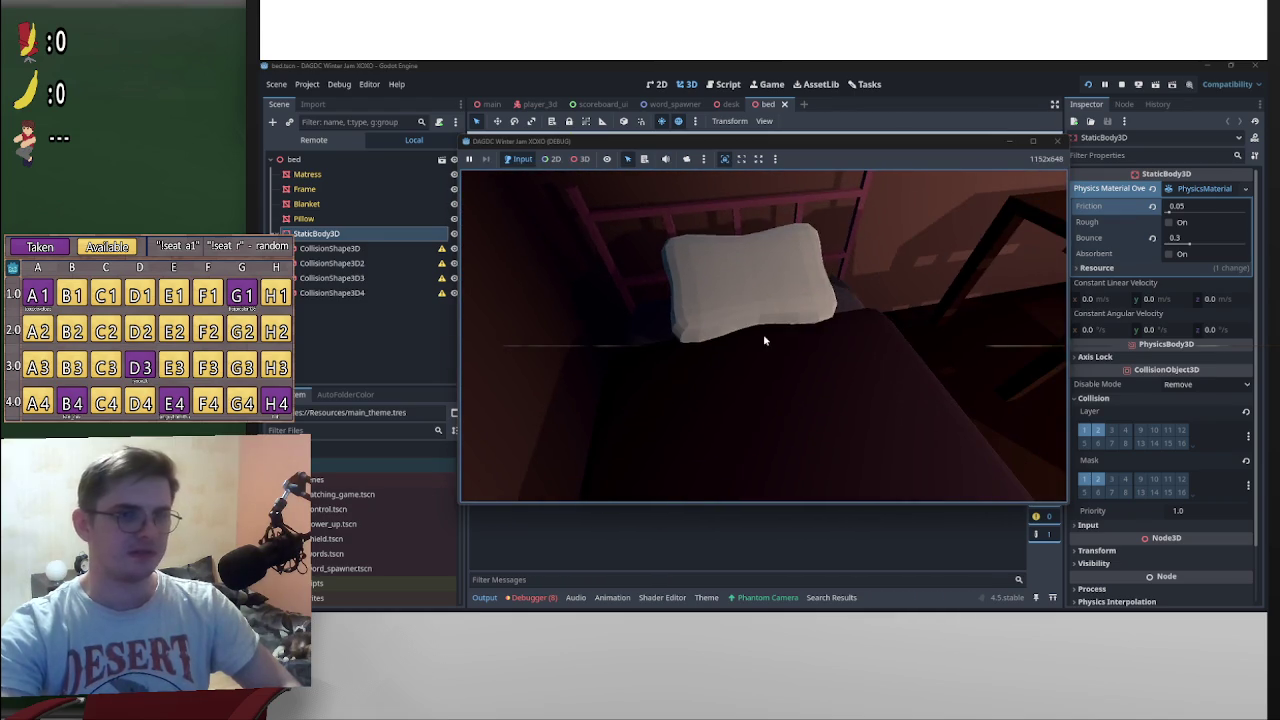
pyautogui.press('p')
# Step: Raise the bed's bounce to 0.79, retest in a restarted game, then stop it
pyautogui.moveTo(1187, 245)
pyautogui.mouseDown()
pyautogui.moveTo(1208, 244)
pyautogui.moveTo(1160, 209)
pyautogui.mouseUp()
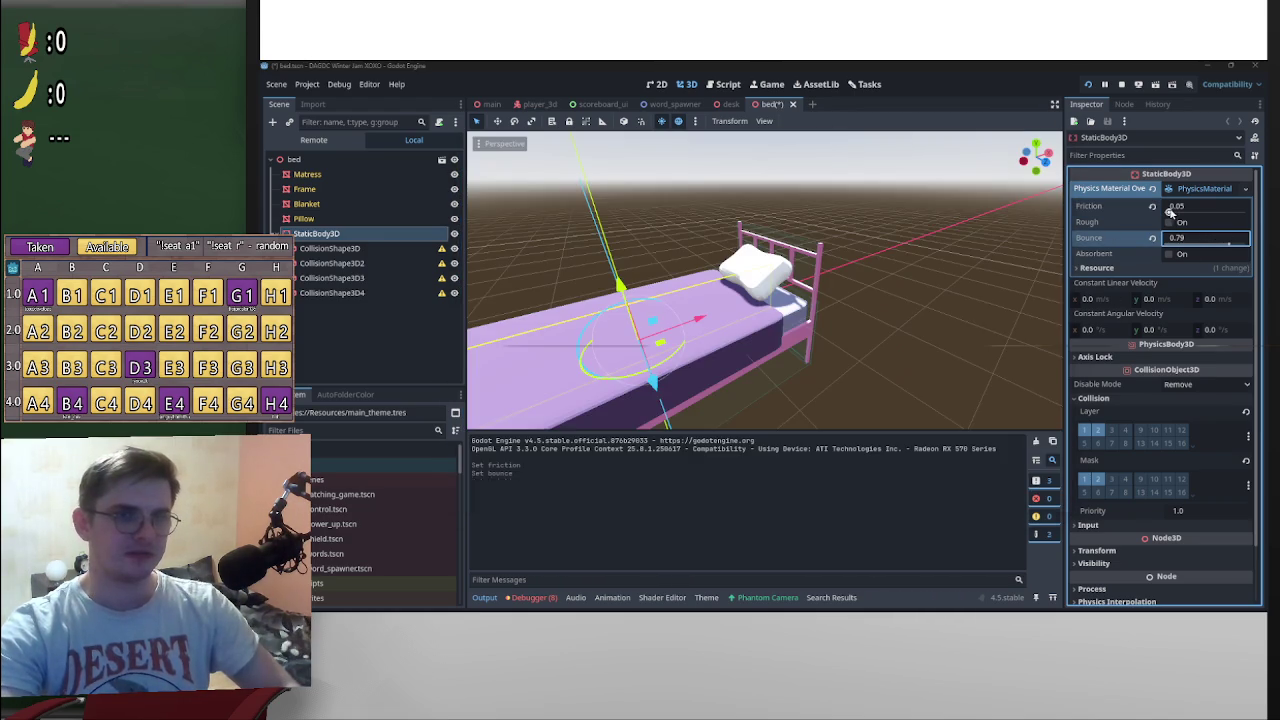
pyautogui.press('p')
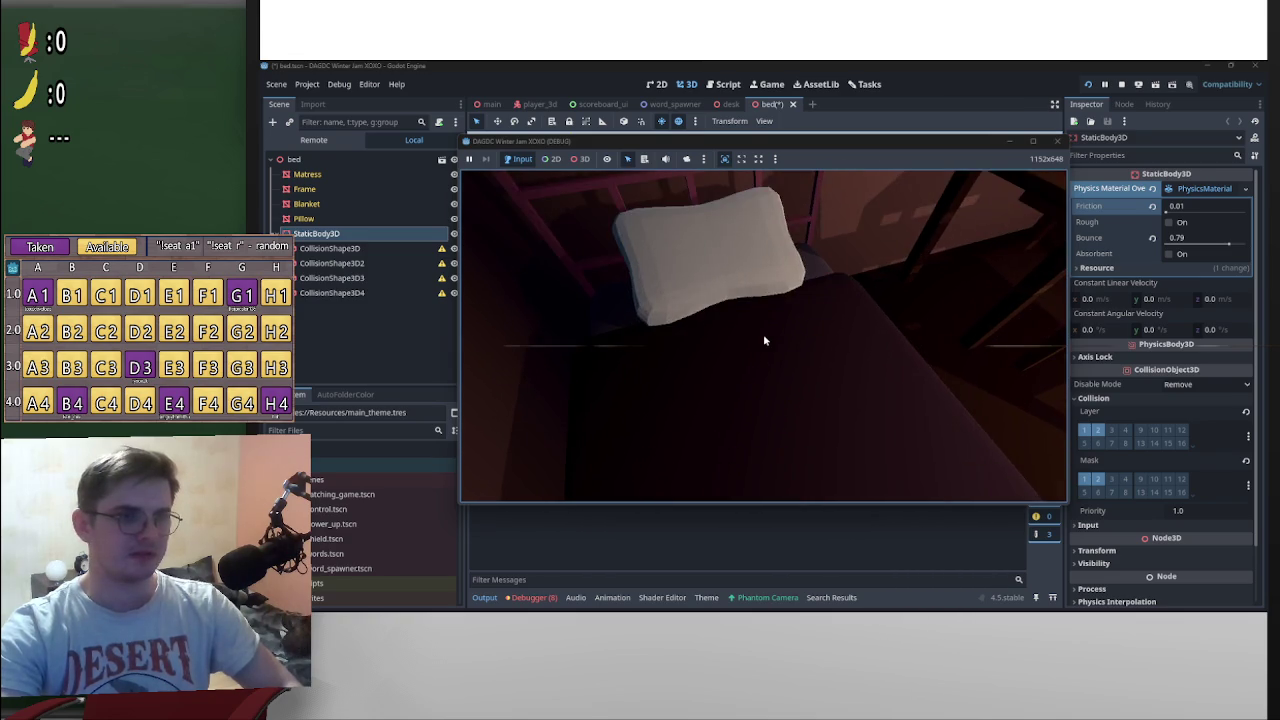
pyautogui.press('p')
pyautogui.click(1190, 155)
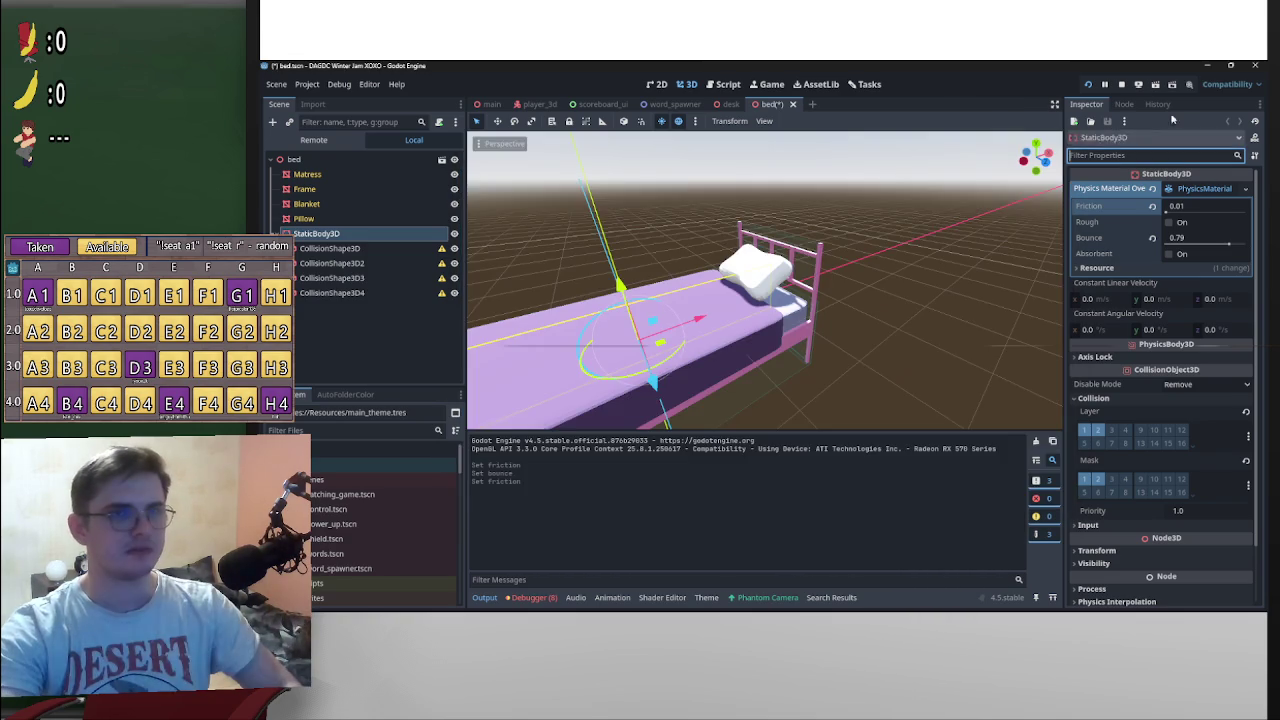
pyautogui.click(1089, 85)
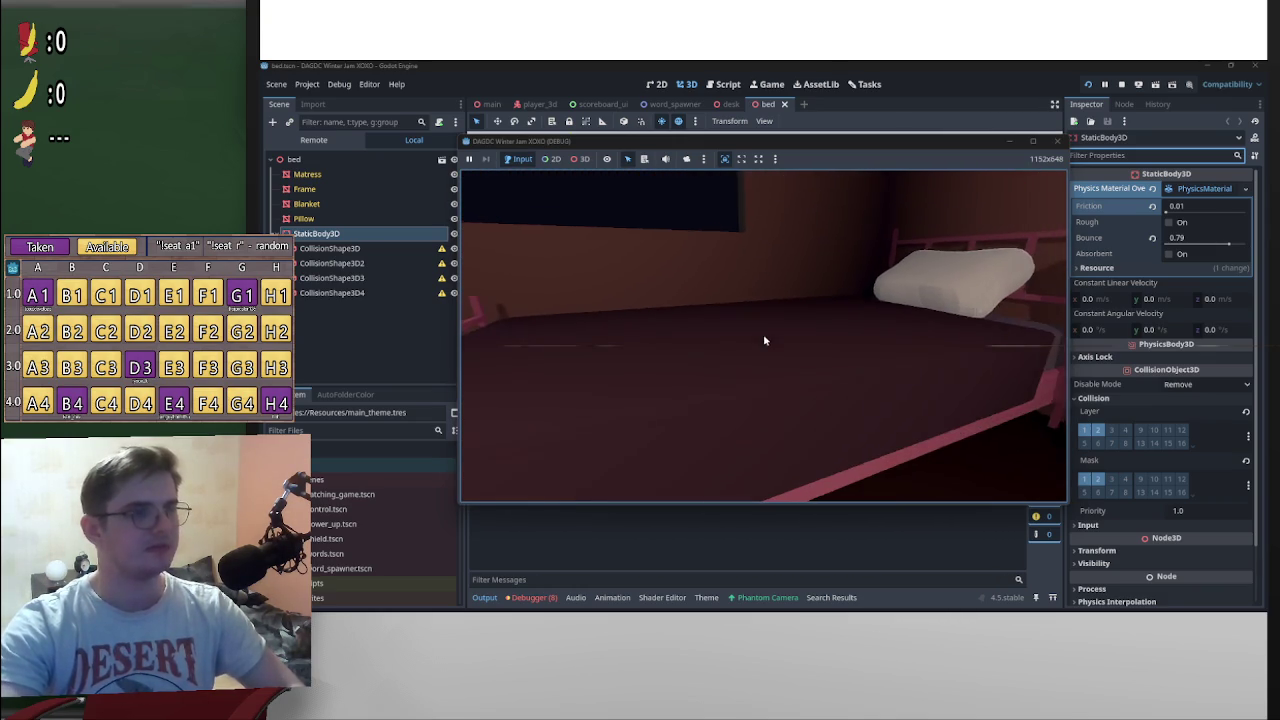
pyautogui.press('p')
pyautogui.press('F8')
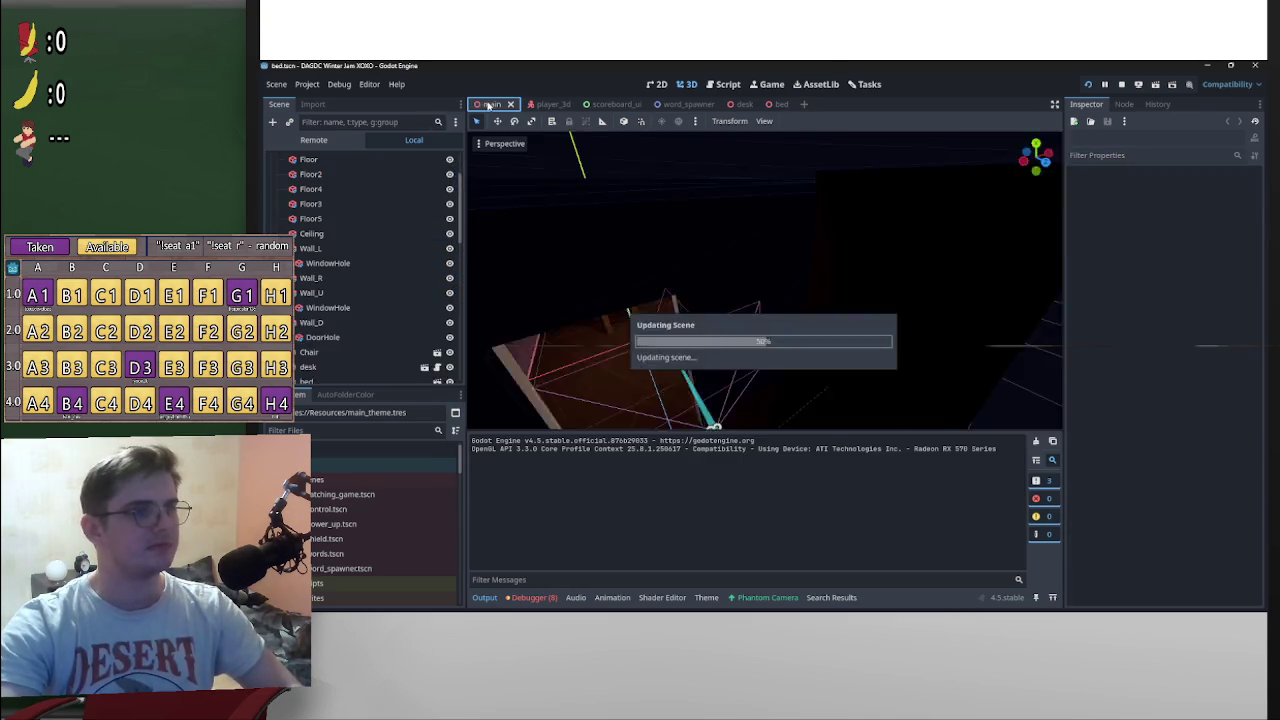
# Step: Add a RigidBody3D node under the Main root, leaving its physics material override empty
pyautogui.press('f')
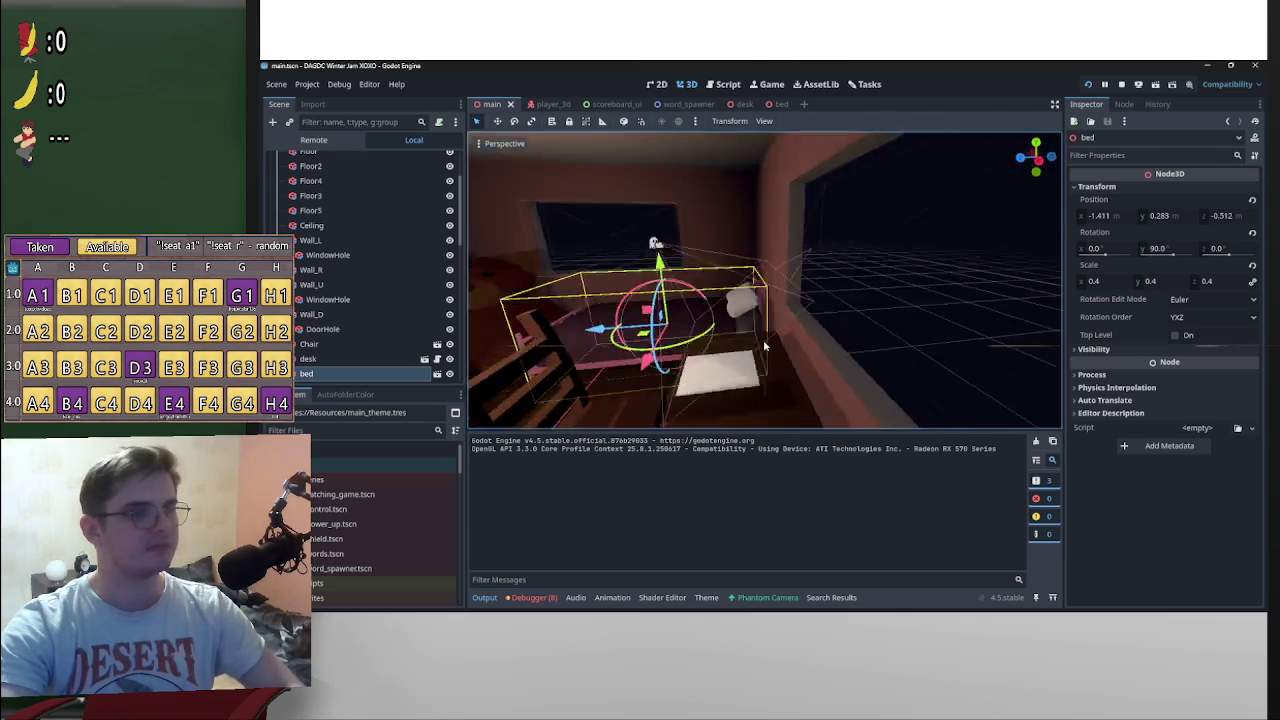
pyautogui.scroll(3, 396, 321)
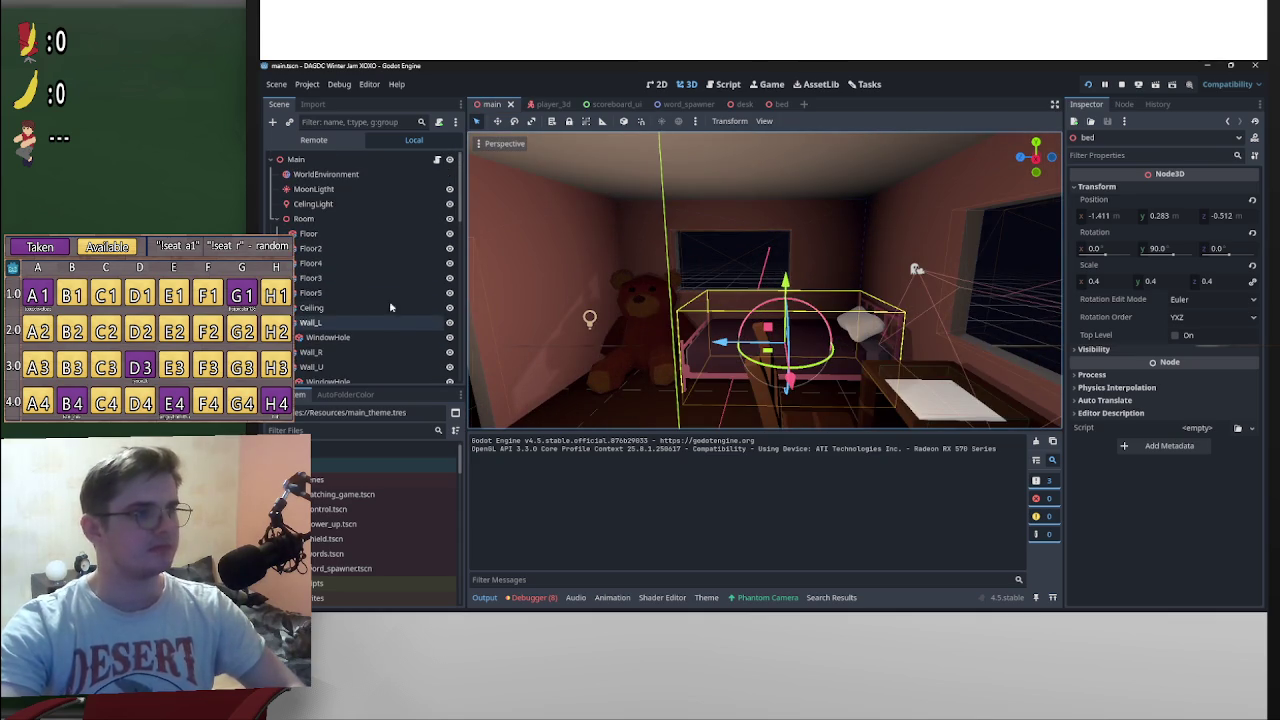
pyautogui.click(333, 163)
pyautogui.click(273, 122)
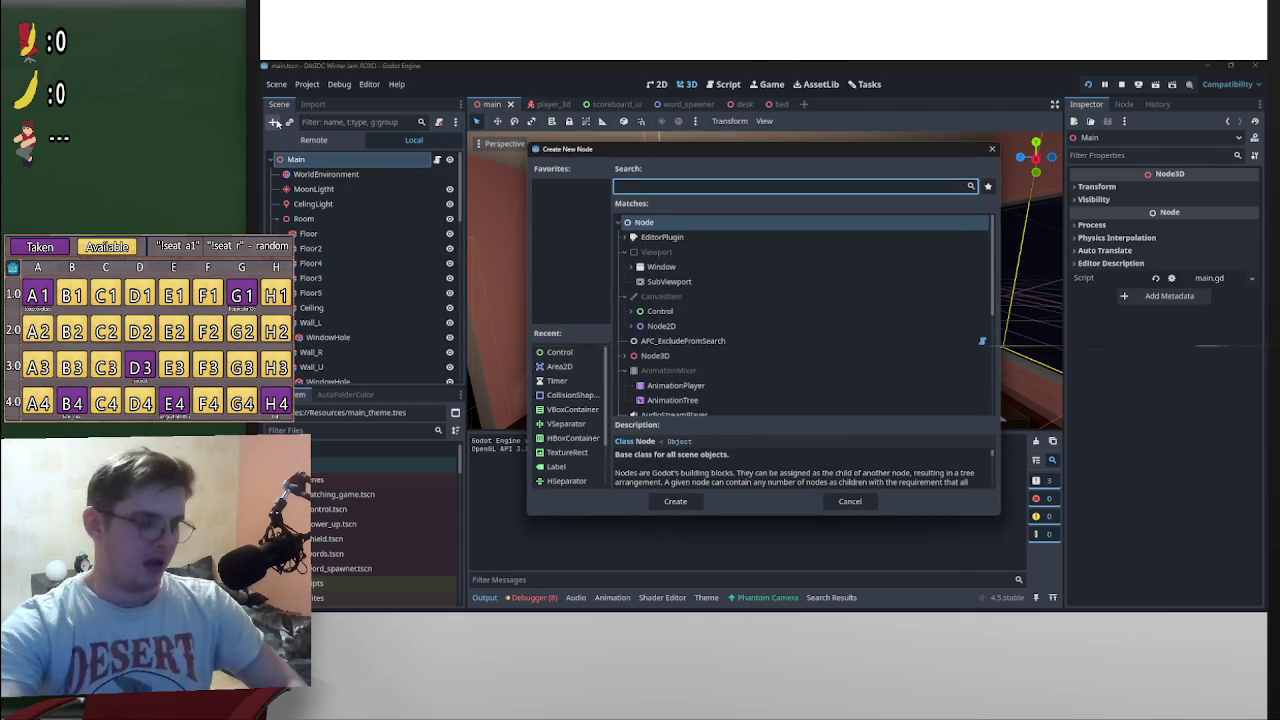
pyautogui.write('rigid')
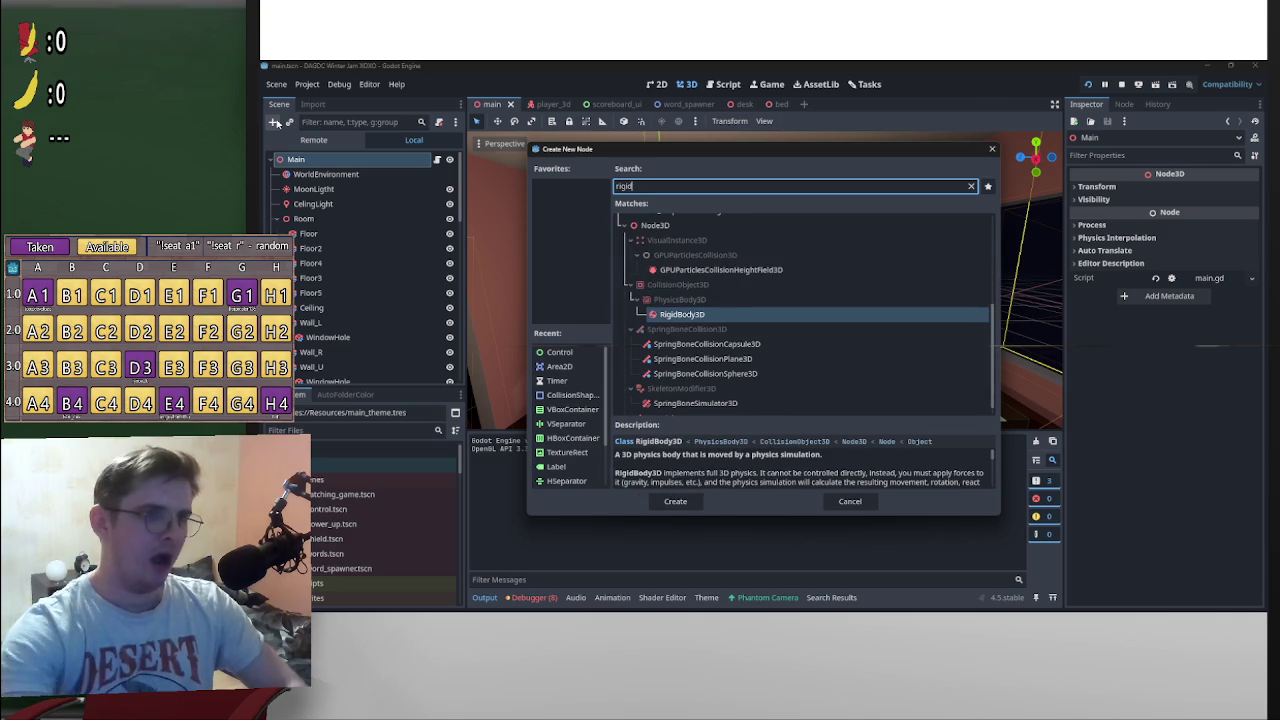
pyautogui.click(686, 316)
pyautogui.doubleClick(686, 316)
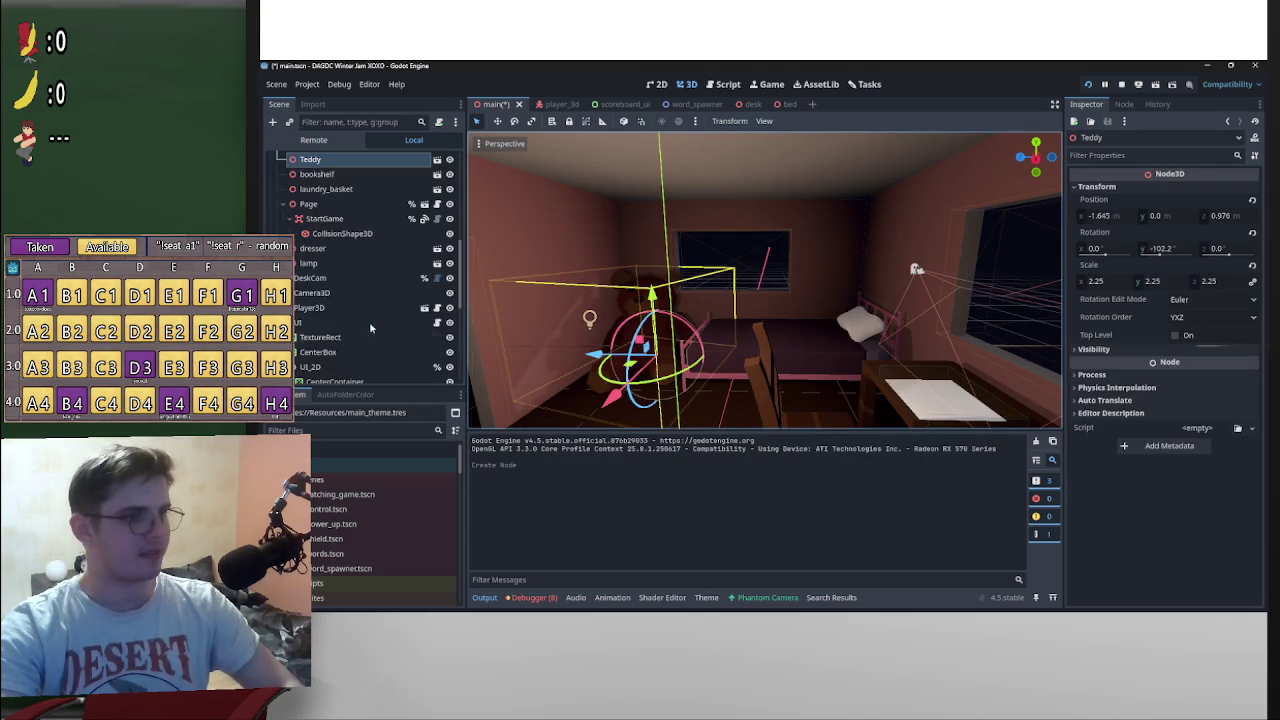
pyautogui.click(358, 372)
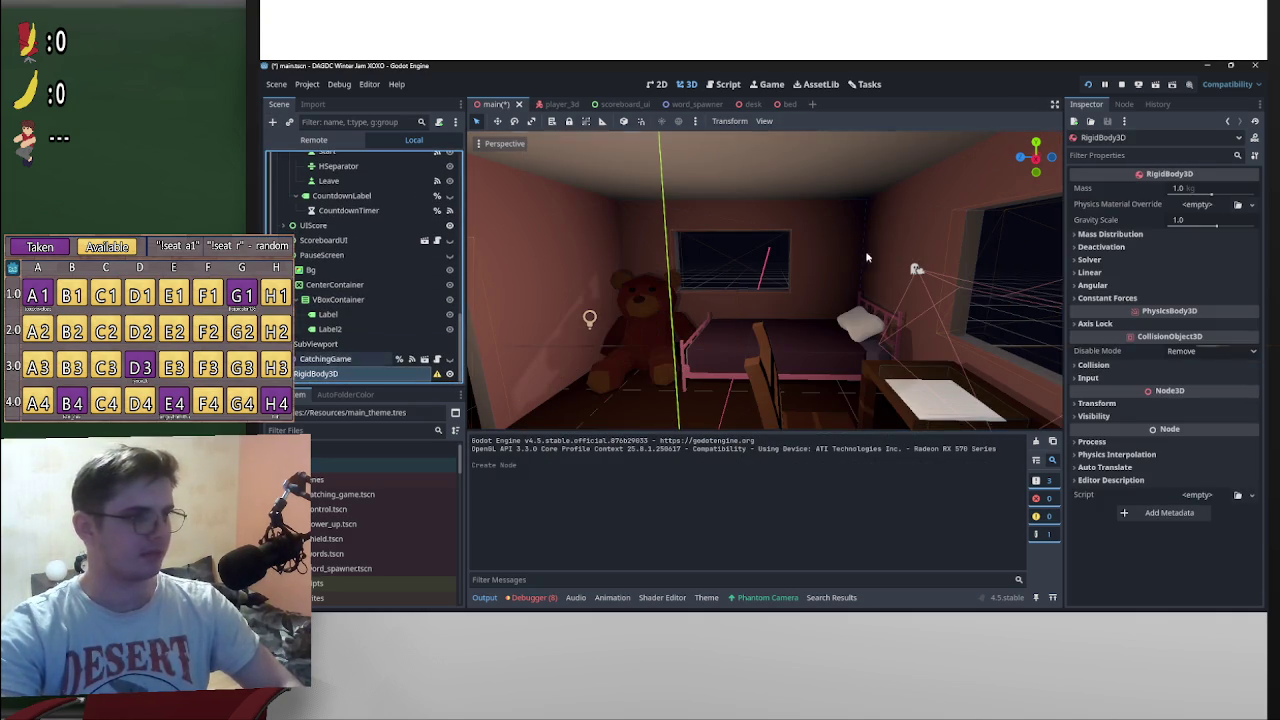
pyautogui.click(1218, 206)
pyautogui.click(1221, 236)
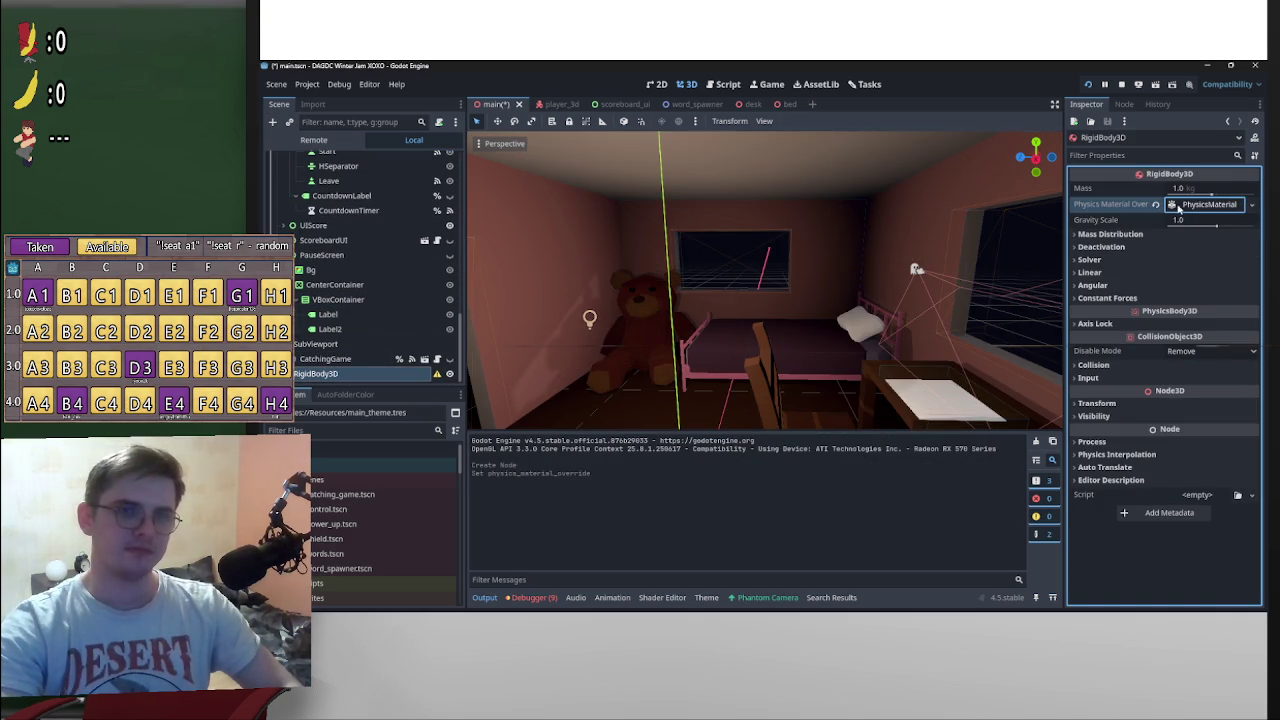
pyautogui.click(1157, 205)
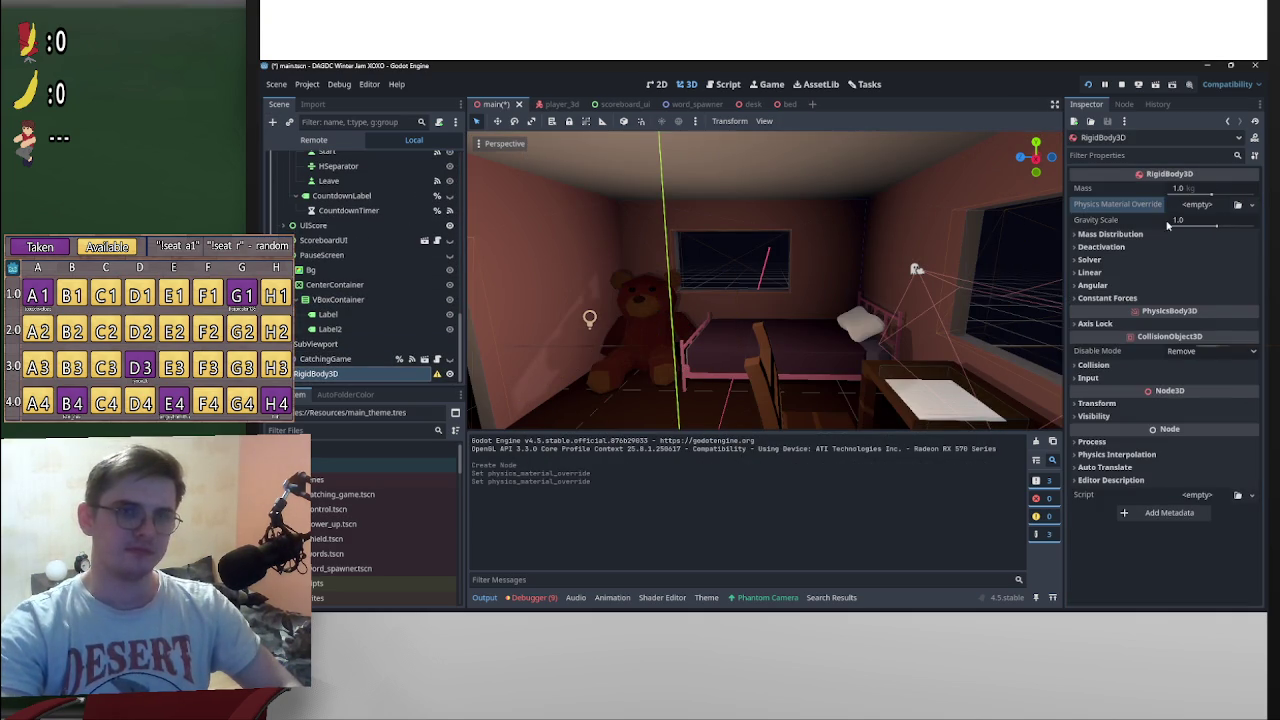
# Step: Give the RigidBody3D a CollisionShape3D child with a new SphereShape3D shape
pyautogui.rightClick(376, 381)
pyautogui.click(450, 282)
pyautogui.write('coll')
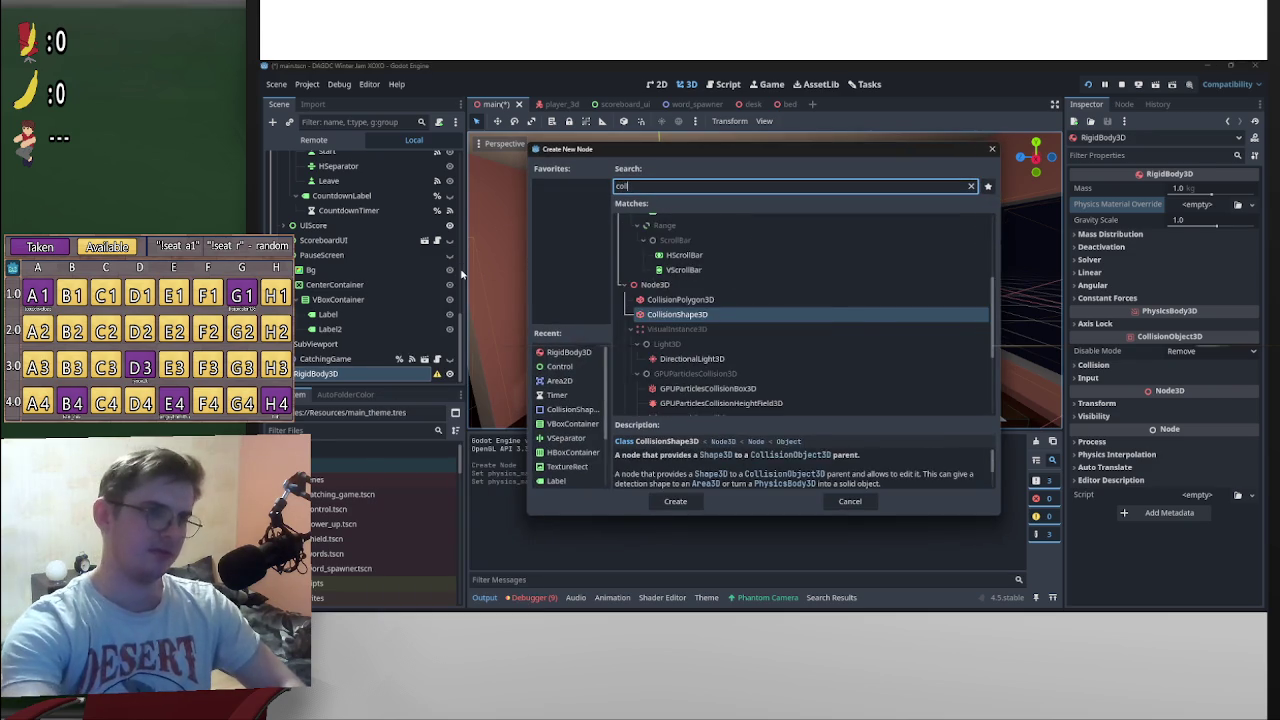
pyautogui.press('Return')
pyautogui.click(1197, 190)
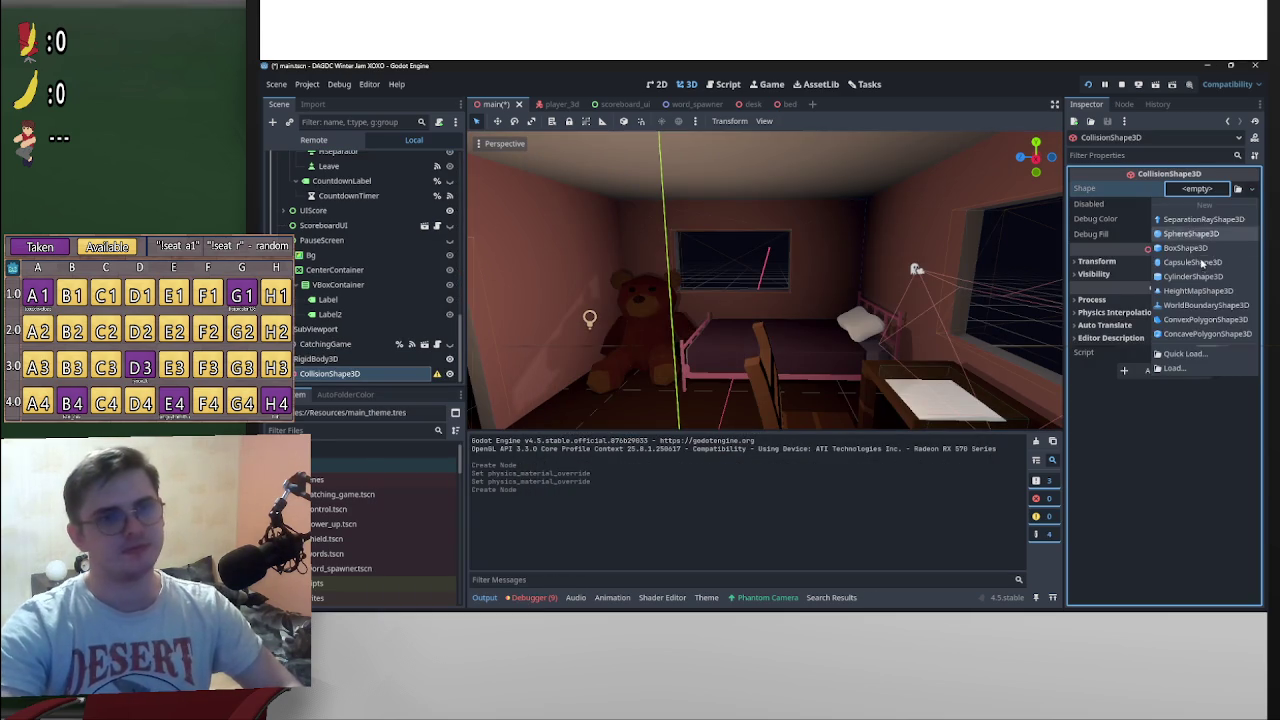
pyautogui.click(1190, 234)
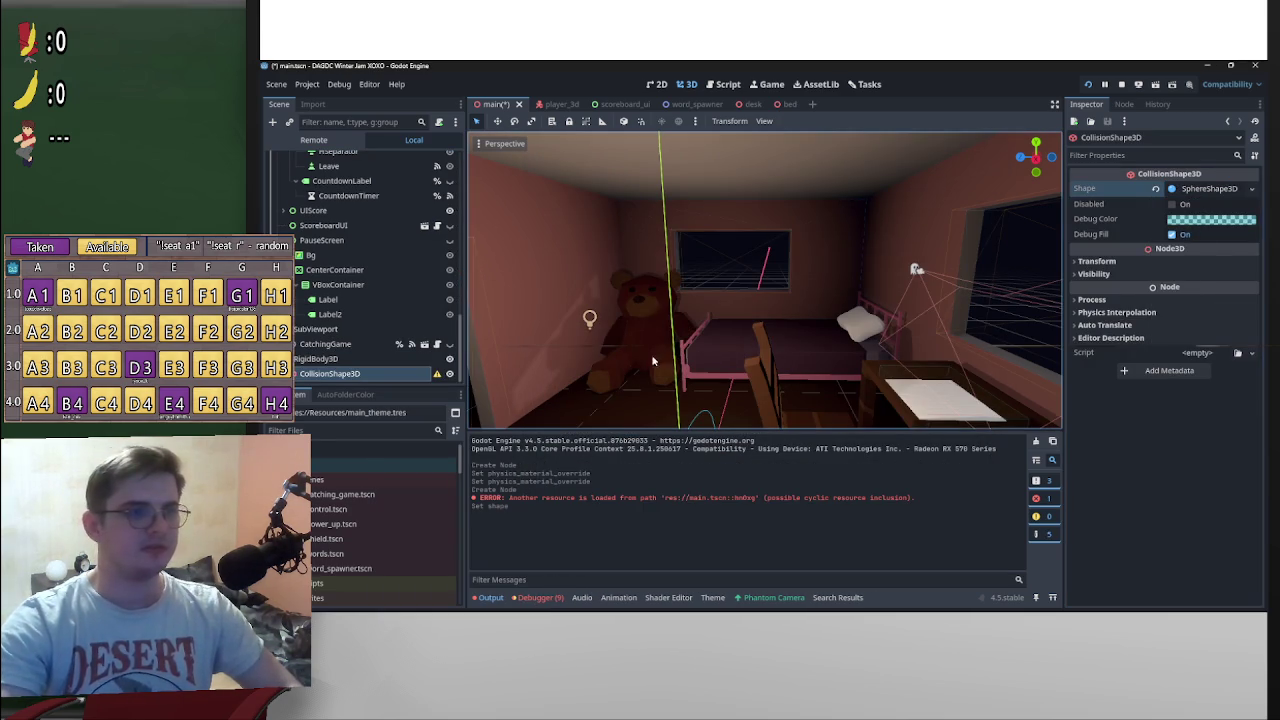
pyautogui.click(328, 358)
# Step: Add a Sprite3D child to the RigidBody3D with icon.svg as its texture
pyautogui.rightClick(328, 358)
pyautogui.click(421, 274)
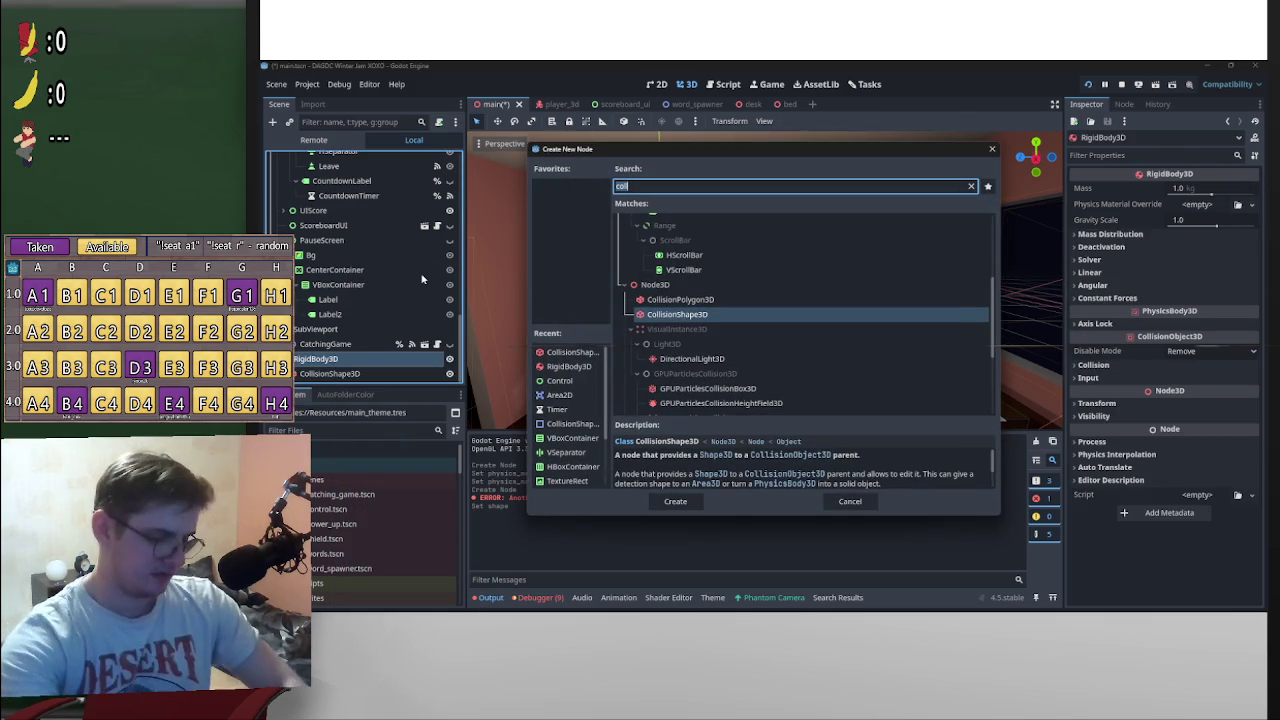
pyautogui.write('spri')
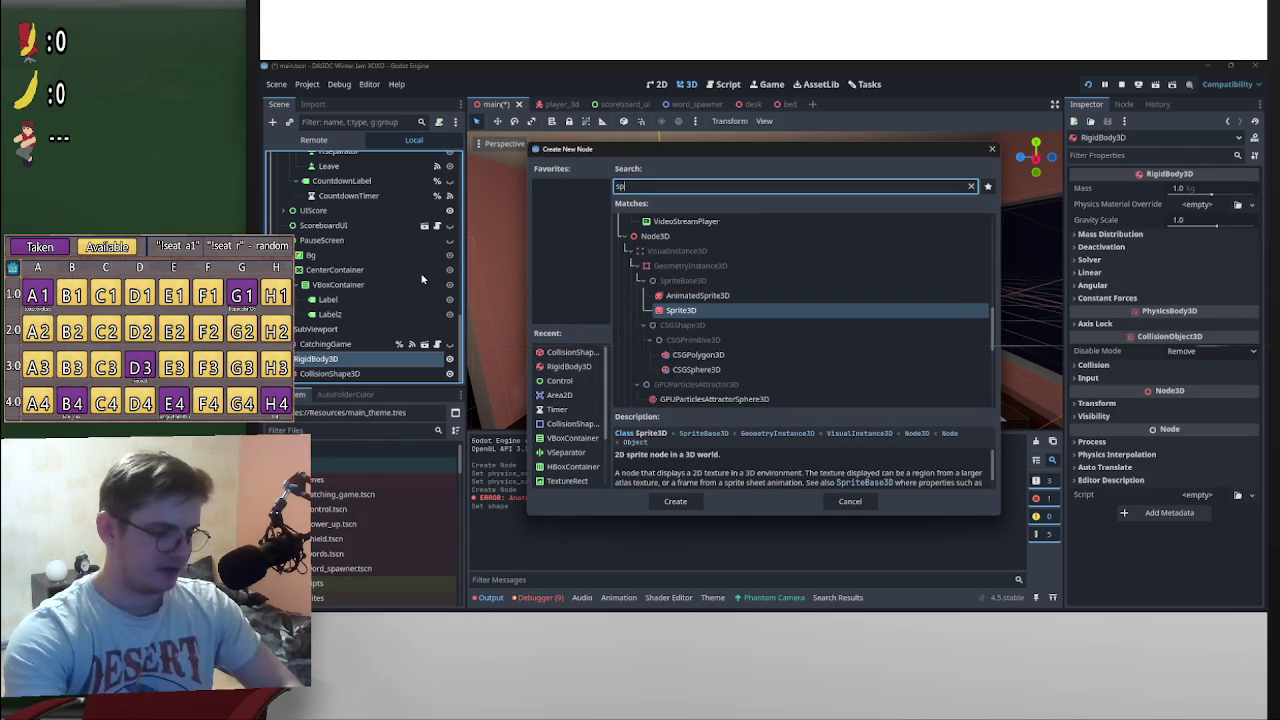
pyautogui.click(748, 317)
pyautogui.doubleClick(748, 317)
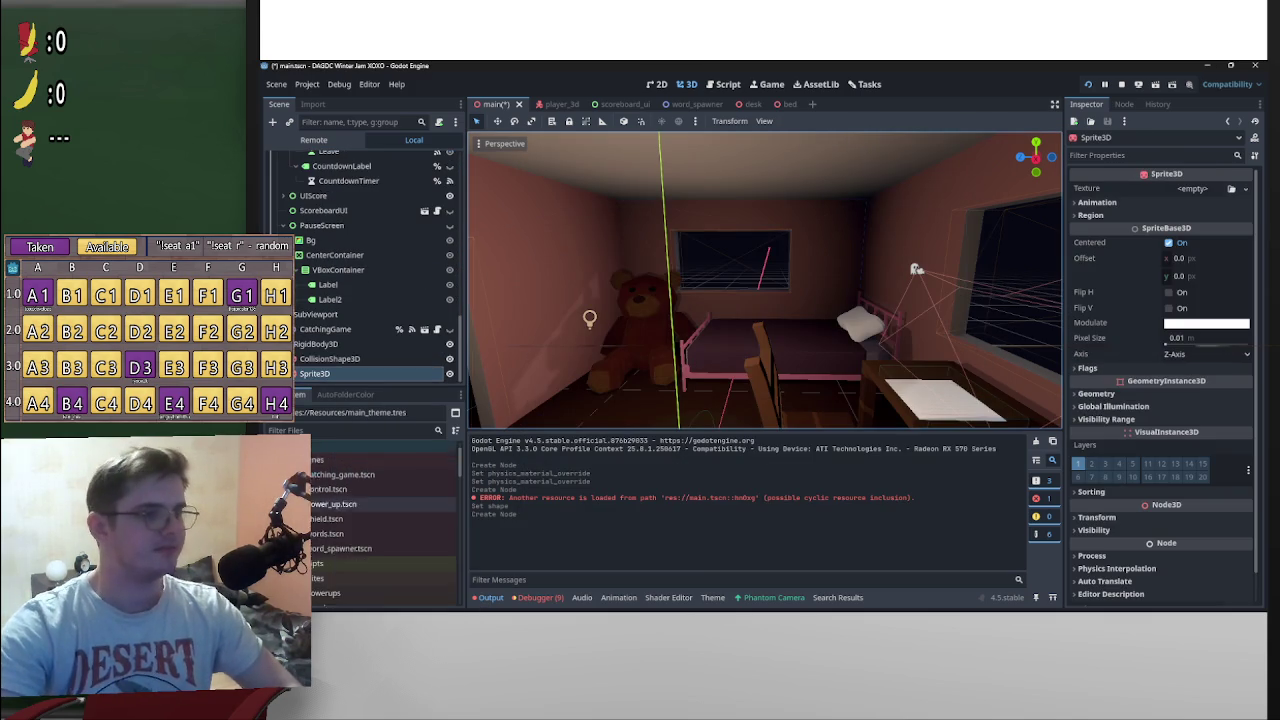
pyautogui.scroll(-3, 325, 560)
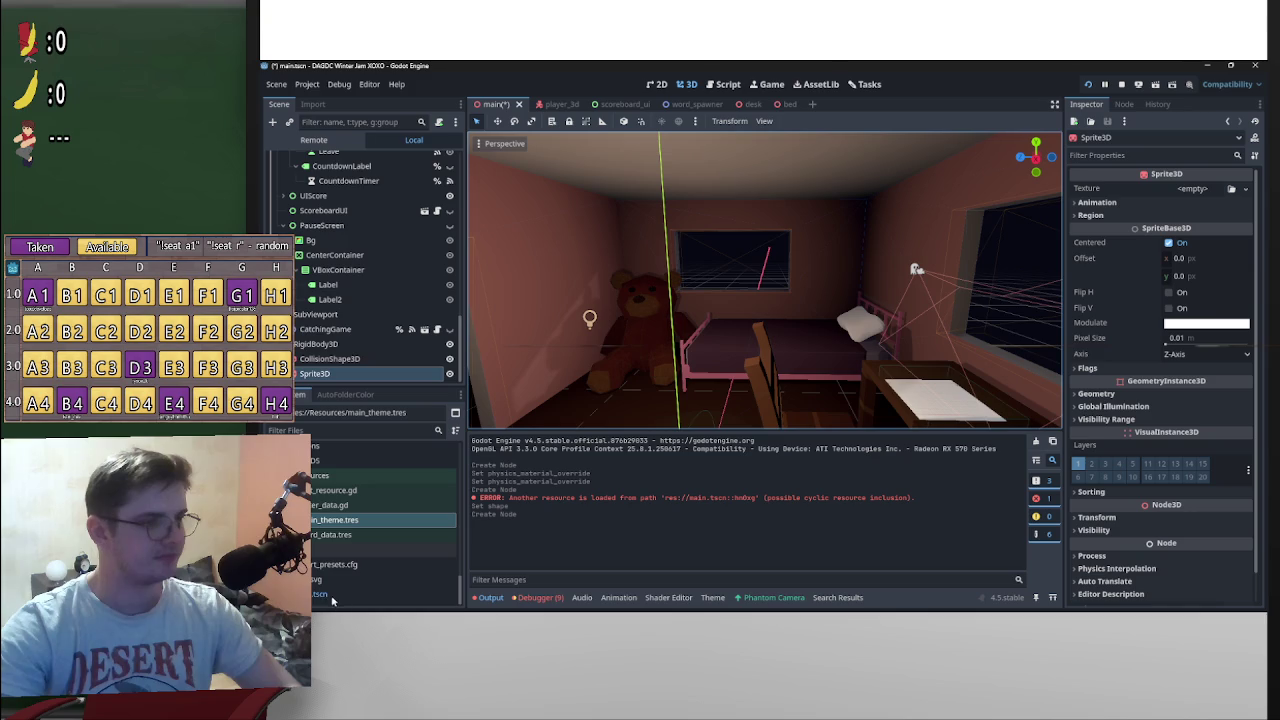
pyautogui.moveTo(325, 597); pyautogui.dragTo(1040, 363)
pyautogui.moveTo(372, 582); pyautogui.dragTo(1215, 194)
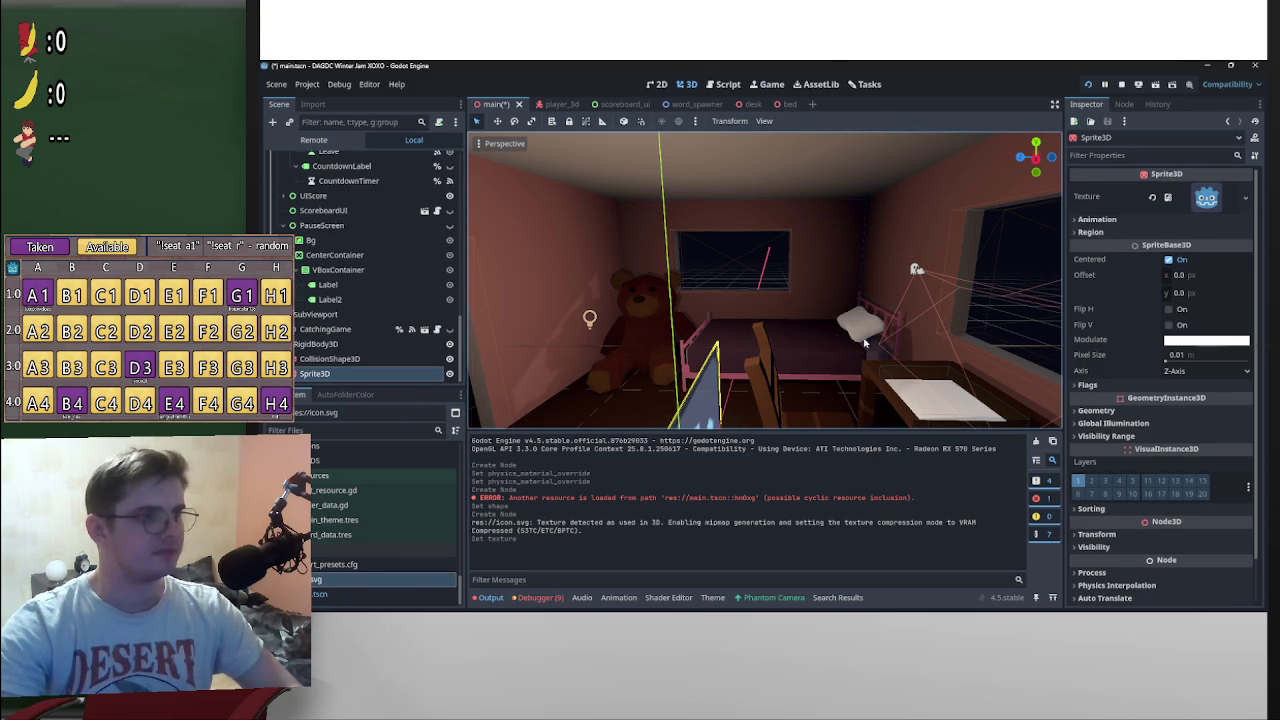
pyautogui.press('f')
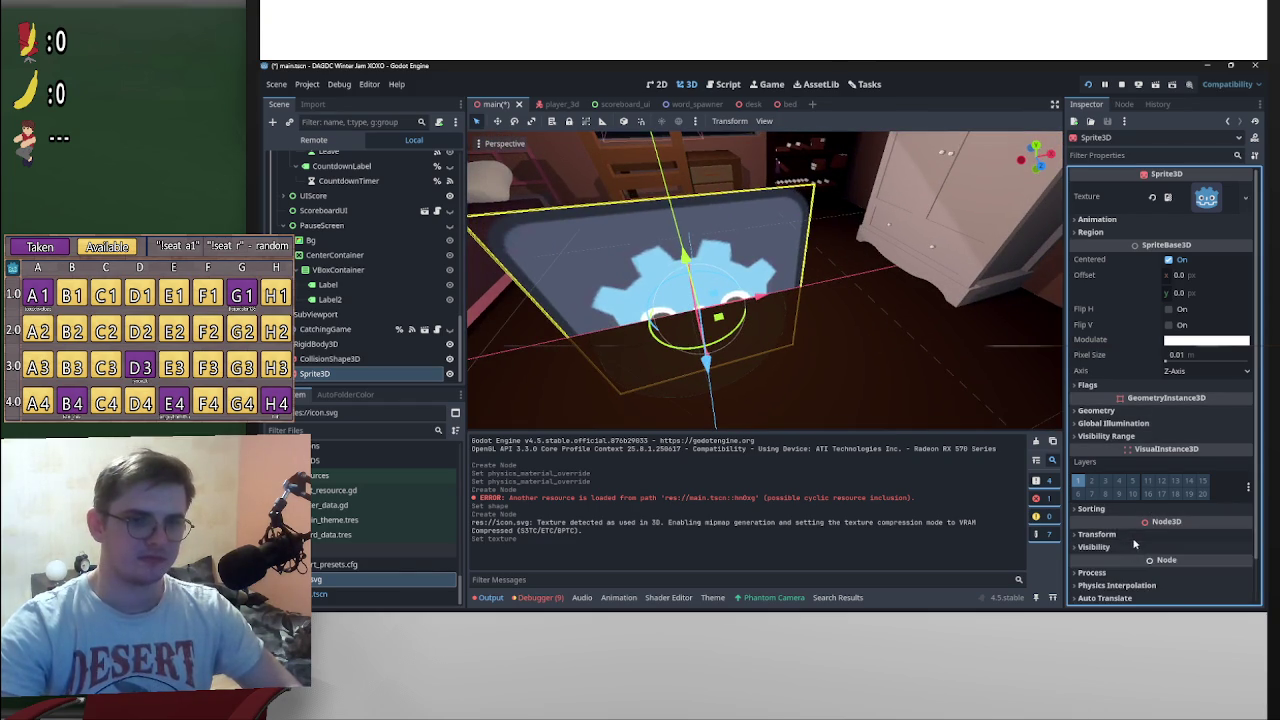
# Step: Set the Sprite3D's transform scale to 0.25
pyautogui.scroll(-2, 1147, 492)
pyautogui.click(1147, 488)
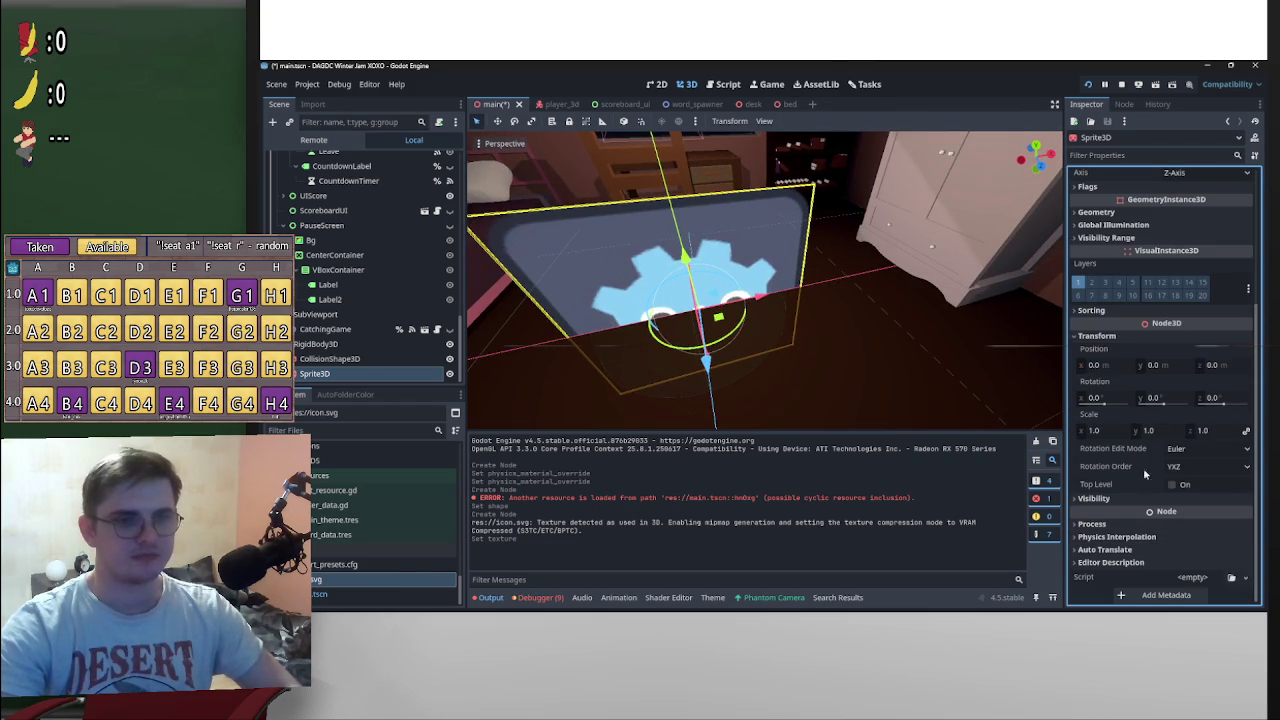
pyautogui.write('0.')
pyautogui.press('Return')
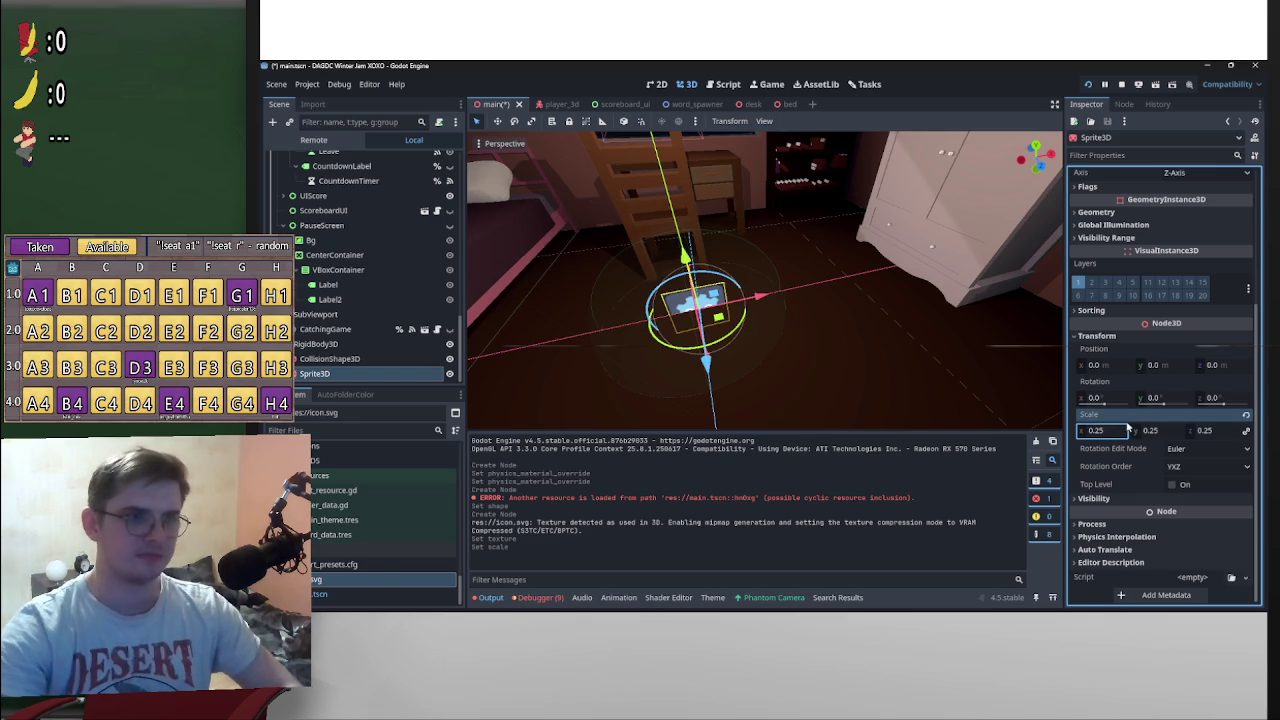
# Step: Shrink the CollisionShape3D sphere radius to about 0.21
pyautogui.click(368, 359)
pyautogui.moveTo(780, 292)
pyautogui.mouseDown()
pyautogui.moveTo(748, 300)
pyautogui.moveTo(806, 343)
pyautogui.moveTo(735, 288)
pyautogui.moveTo(700, 290)
pyautogui.moveTo(716, 316)
pyautogui.moveTo(584, 212)
pyautogui.moveTo(584, 292)
pyautogui.moveTo(600, 302)
pyautogui.moveTo(552, 190)
pyautogui.mouseUp()
pyautogui.hotkey('ctrl', 'z')
pyautogui.click(320, 343)
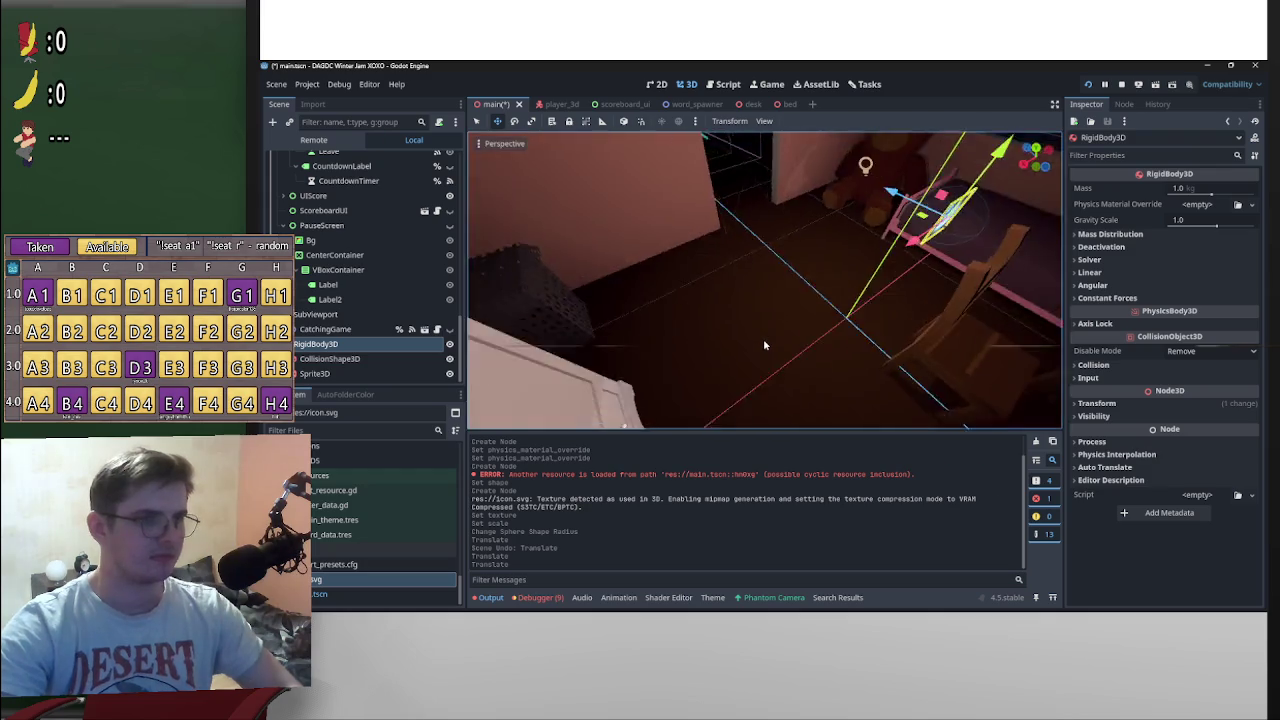
# Step: Move the RigidBody3D up and to the left, raising it higher
pyautogui.press('f')
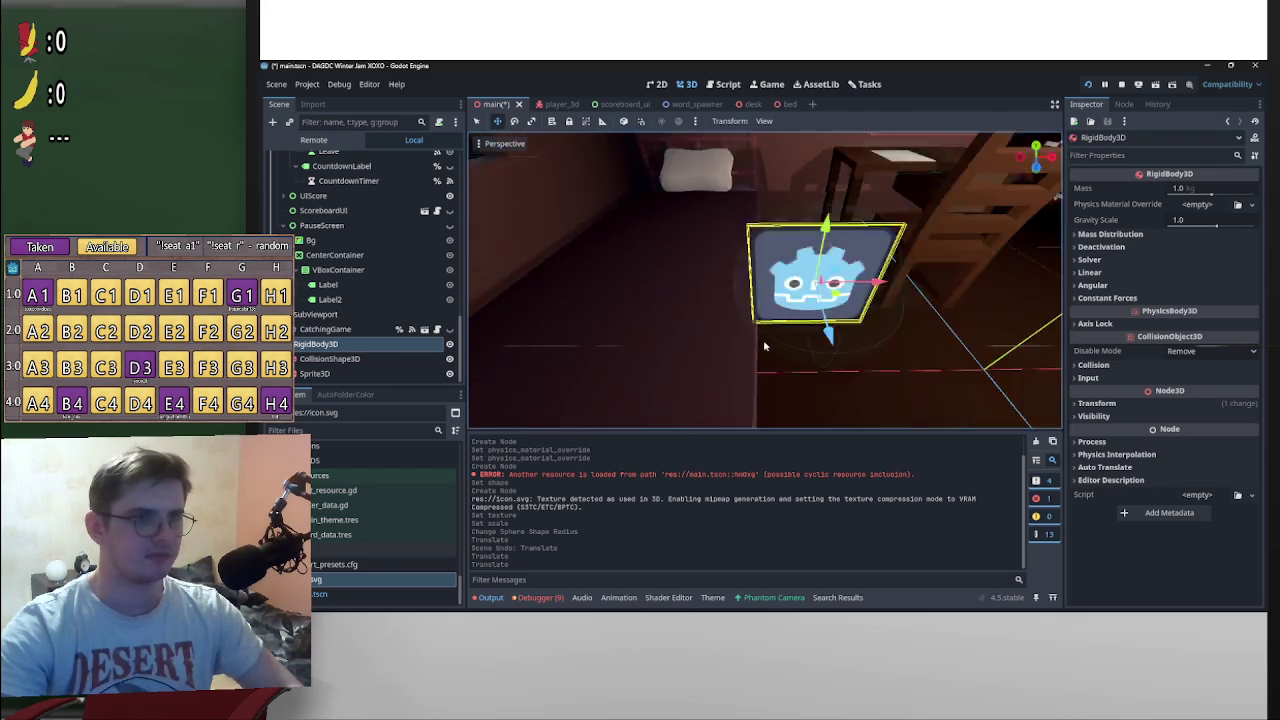
pyautogui.press('f')
pyautogui.moveTo(760, 280); pyautogui.dragTo(629, 214)
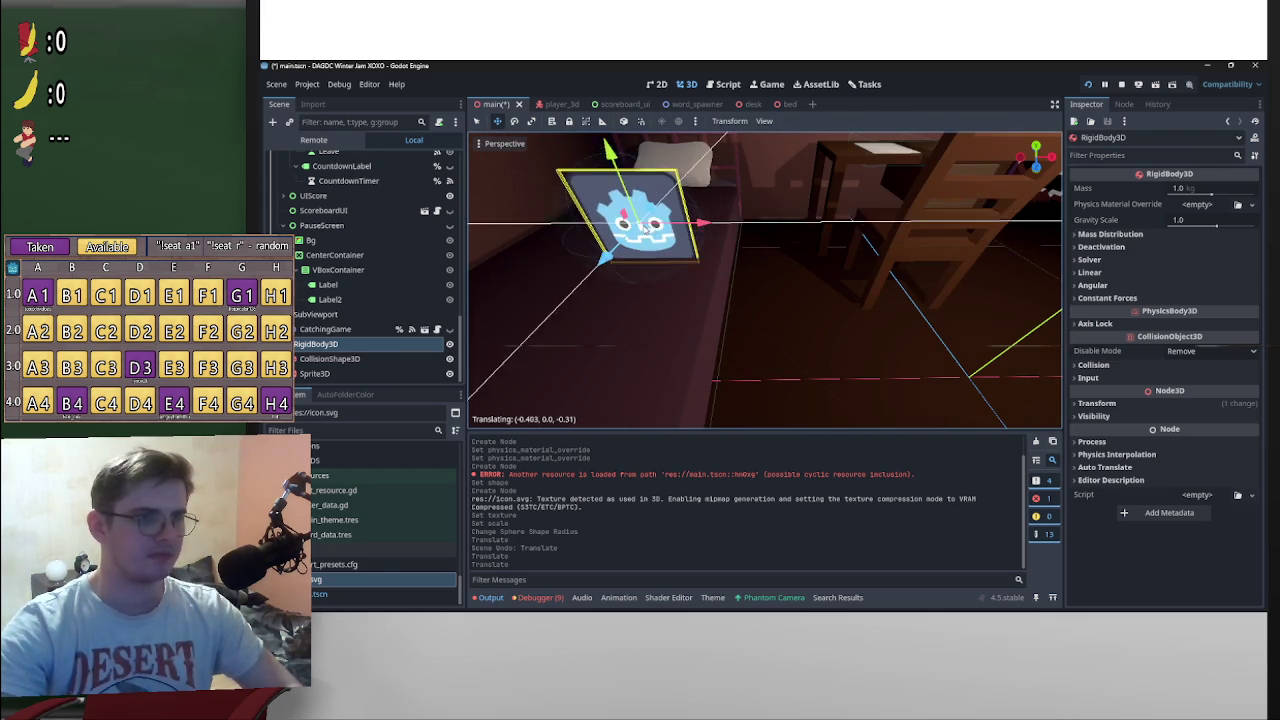
pyautogui.scroll(-5, 763, 339)
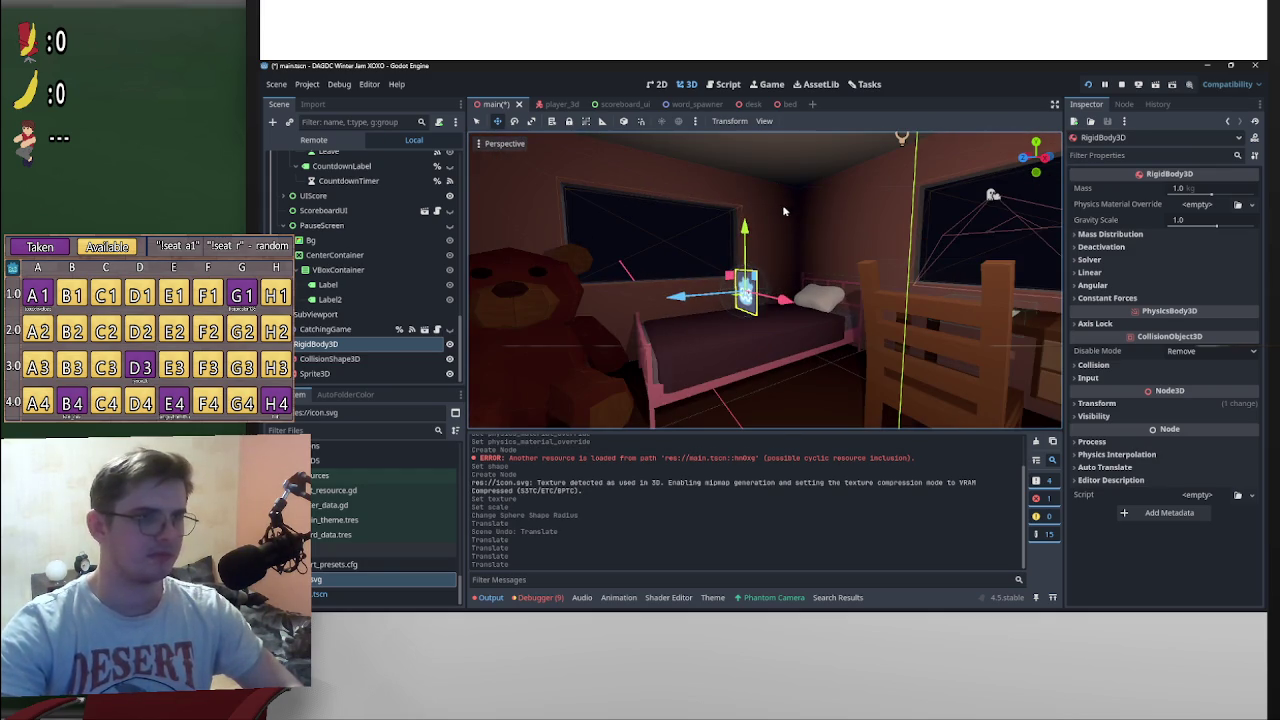
pyautogui.moveTo(745, 228); pyautogui.dragTo(745, 145)
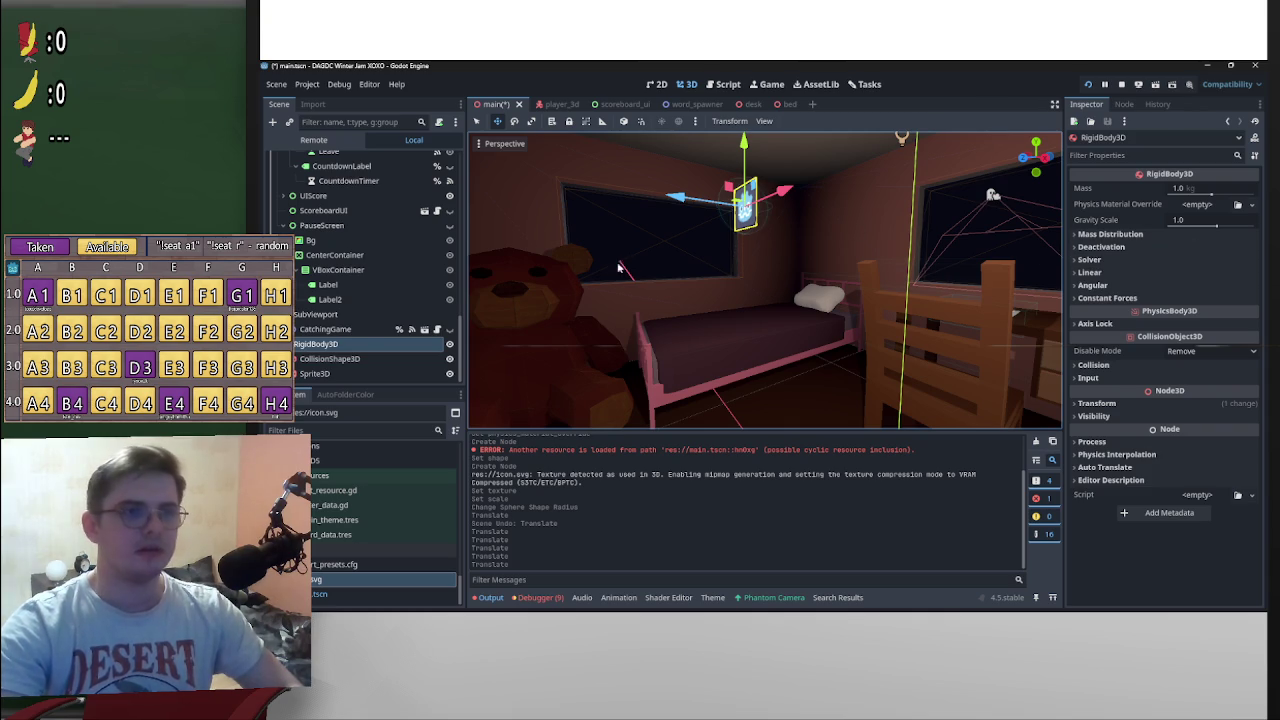
# Step: Set the Sprite3D's Billboard flag to Enabled and save the main scene
pyautogui.click(340, 373)
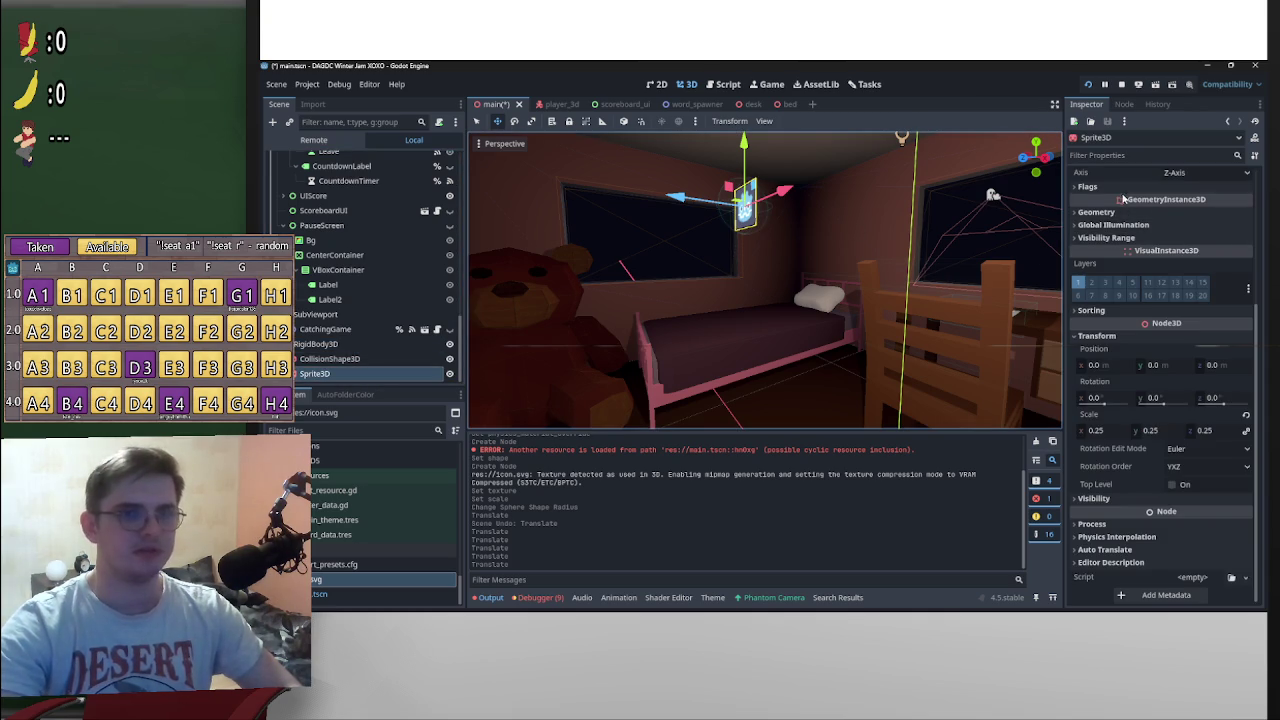
pyautogui.click(1114, 189)
pyautogui.click(1210, 203)
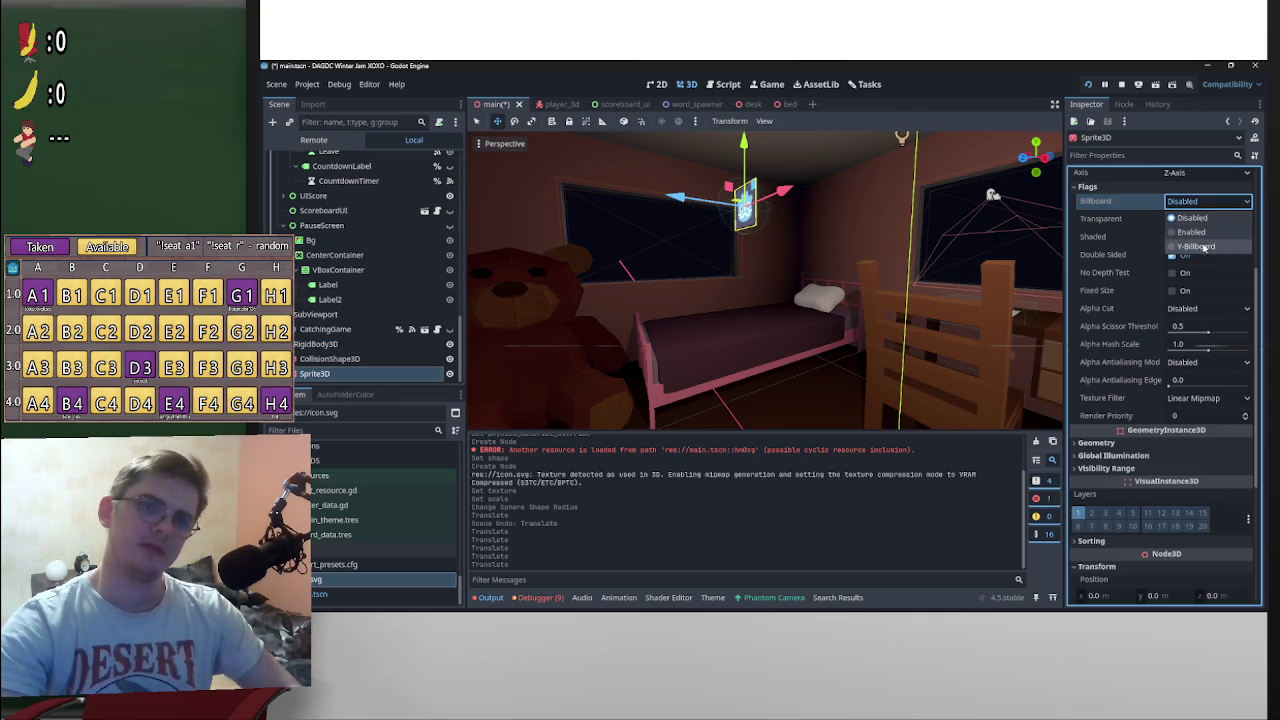
pyautogui.click(1201, 245)
pyautogui.click(1206, 203)
pyautogui.click(1215, 245)
pyautogui.press('w')
pyautogui.press('w')
pyautogui.press('w')
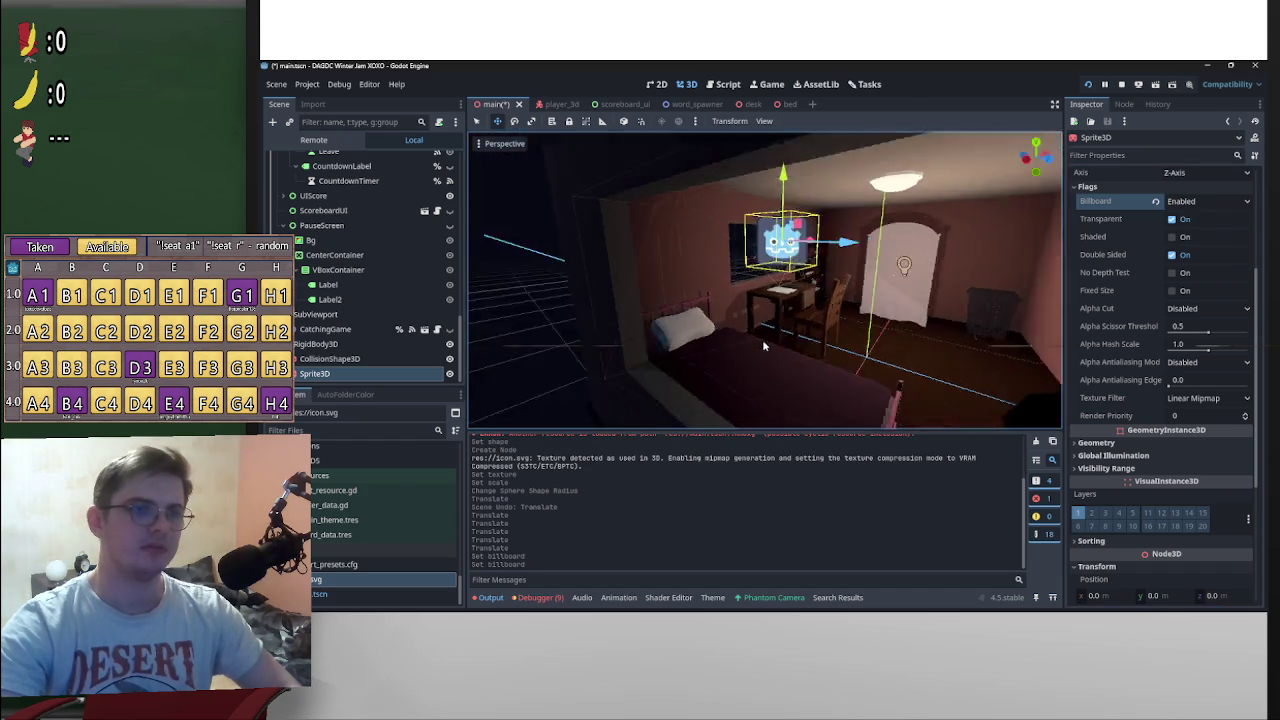
pyautogui.press('f')
pyautogui.hotkey('ctrl', 's')
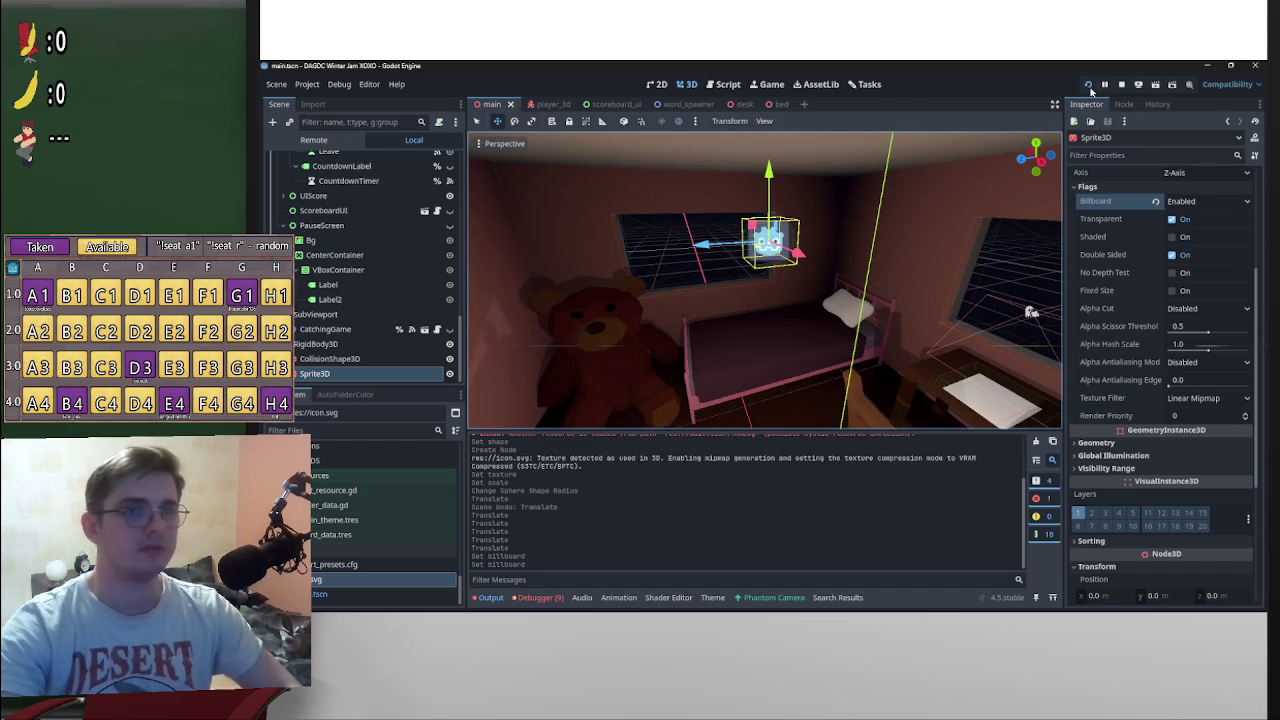
# Step: Test-run the project to check the billboarded sprite, then pause and stop the game
pyautogui.click(1089, 85)
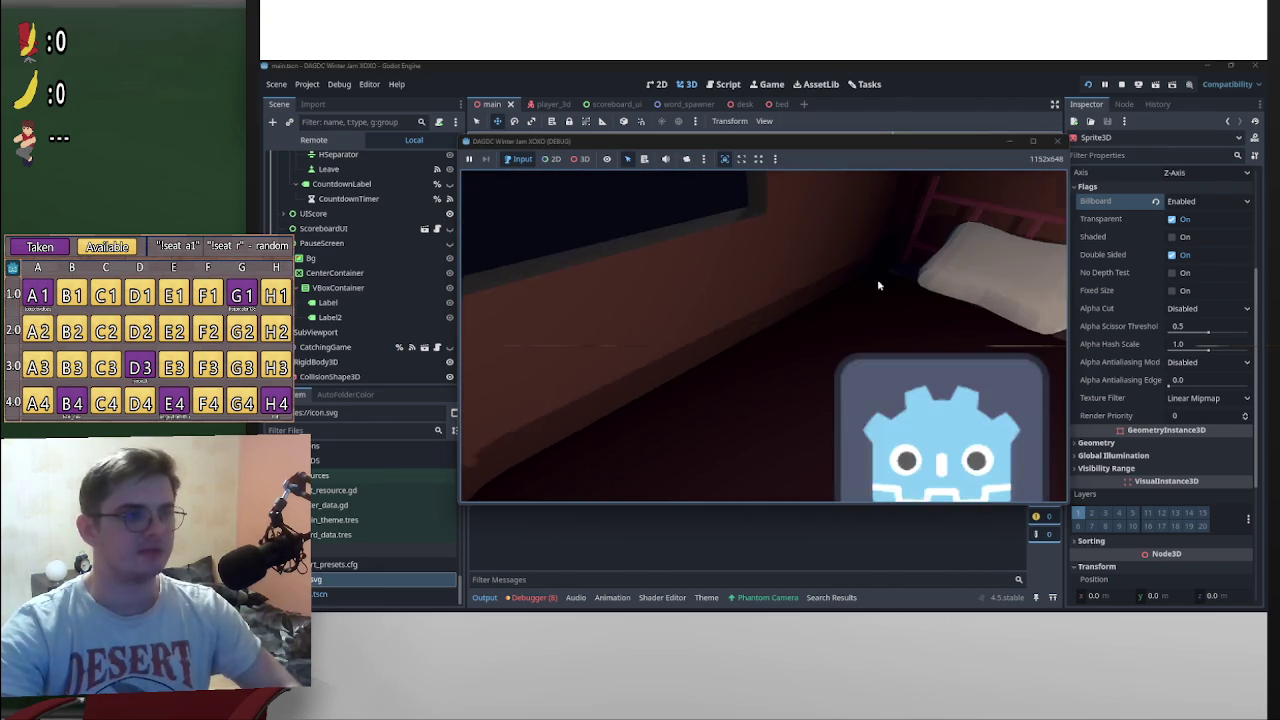
pyautogui.press('p')
pyautogui.click(1121, 85)
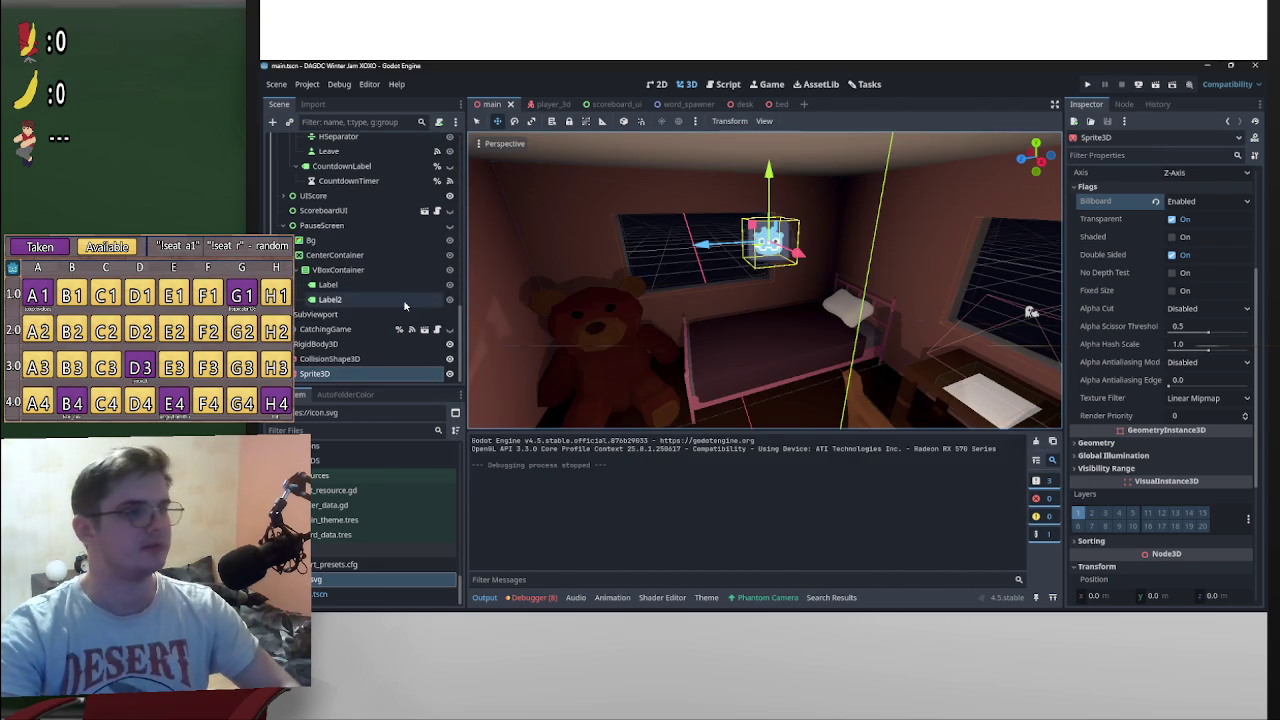
pyautogui.scroll(2, 353, 370)
pyautogui.click(328, 327)
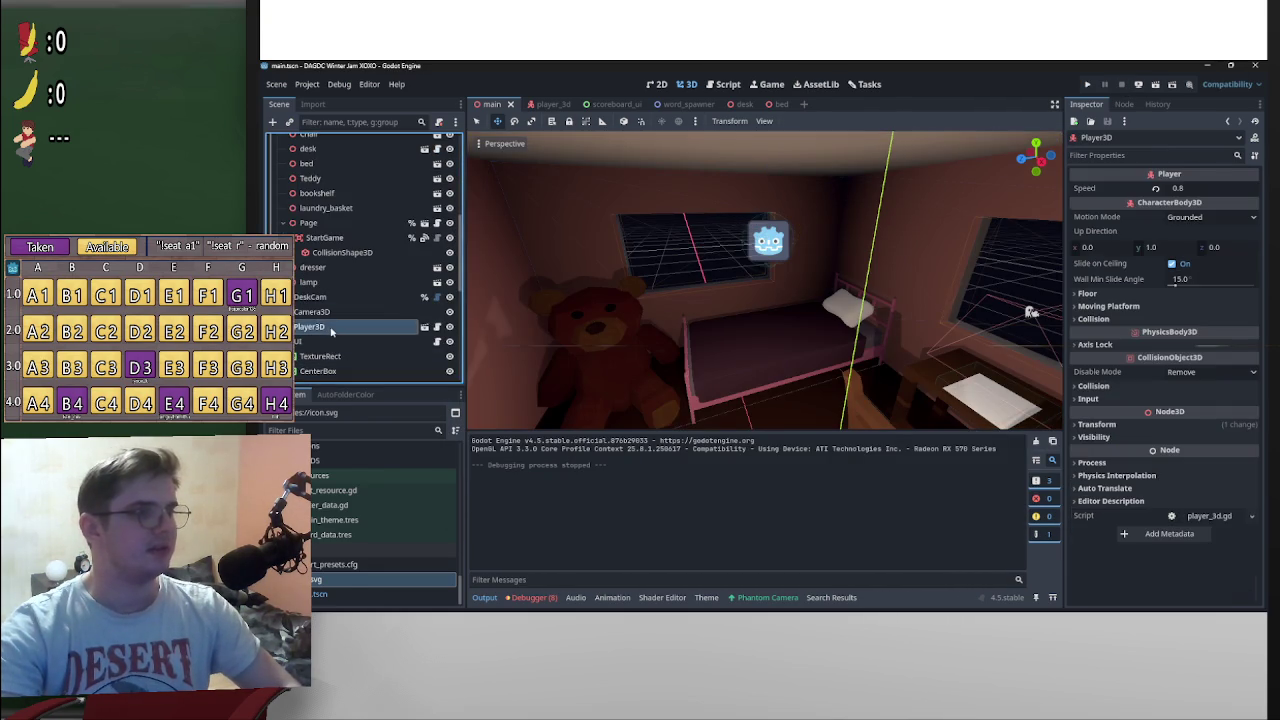
pyautogui.rightClick(330, 327)
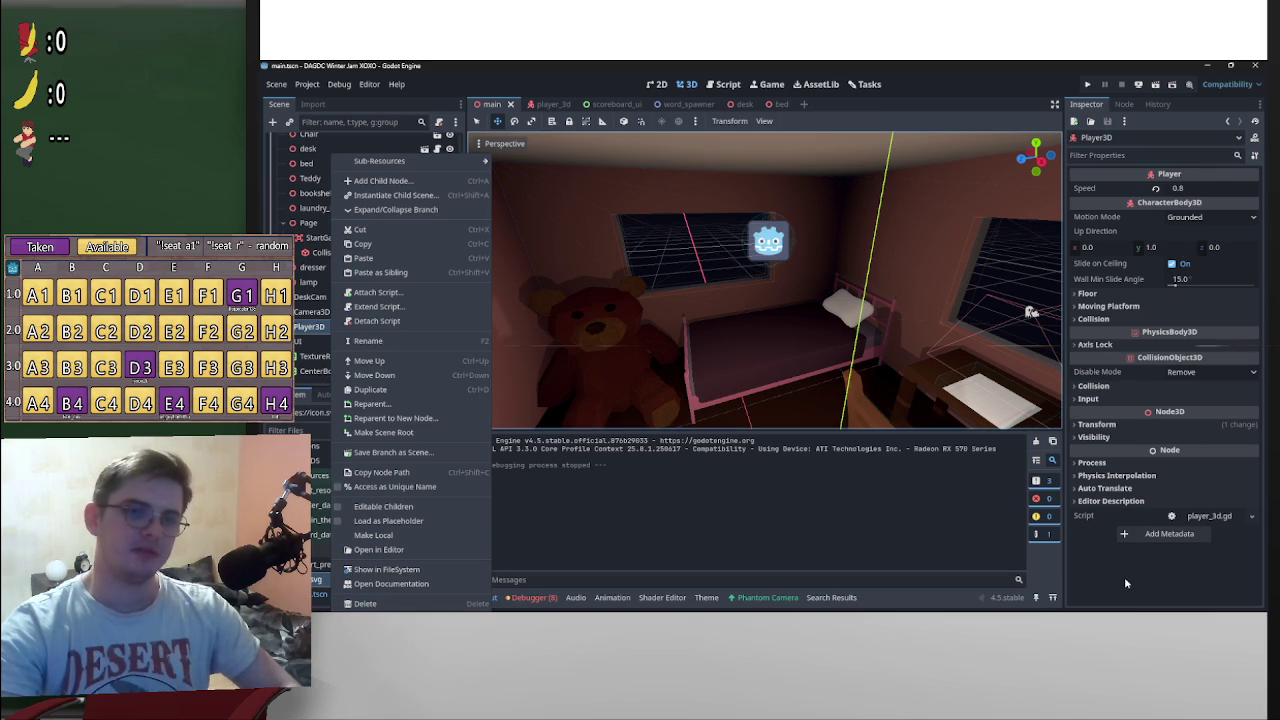
pyautogui.click(1121, 322)
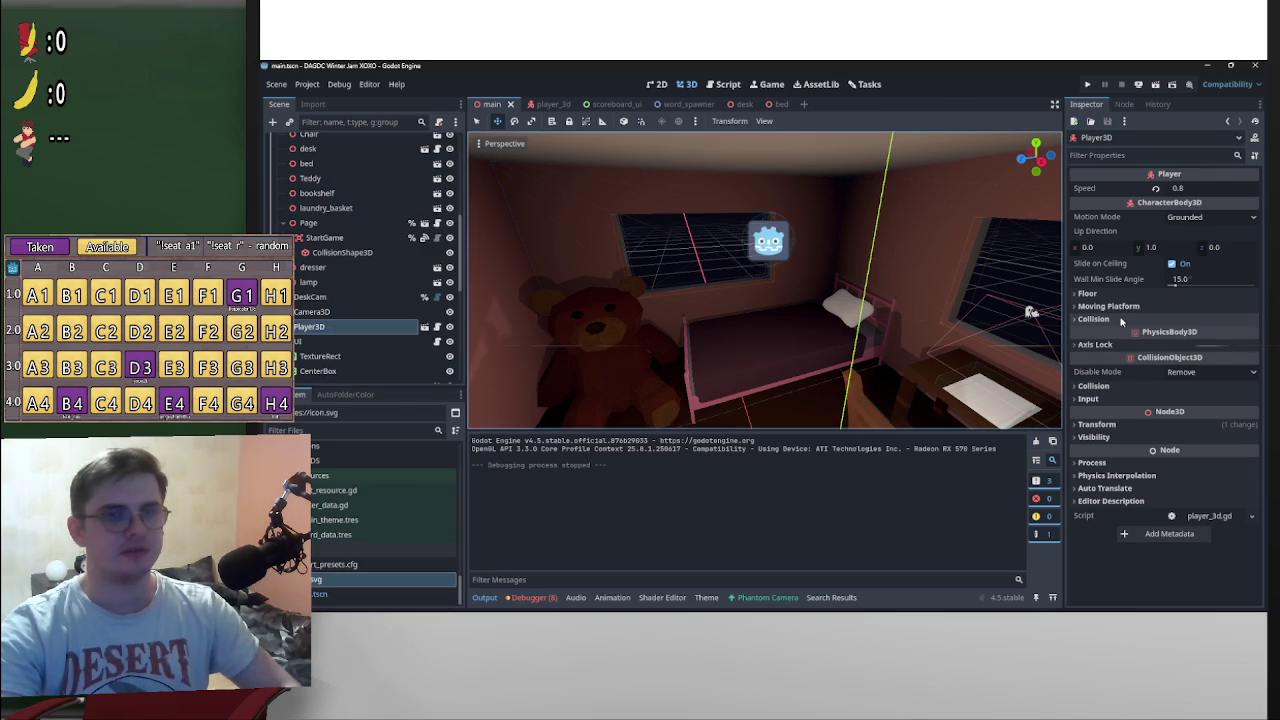
pyautogui.click(424, 327)
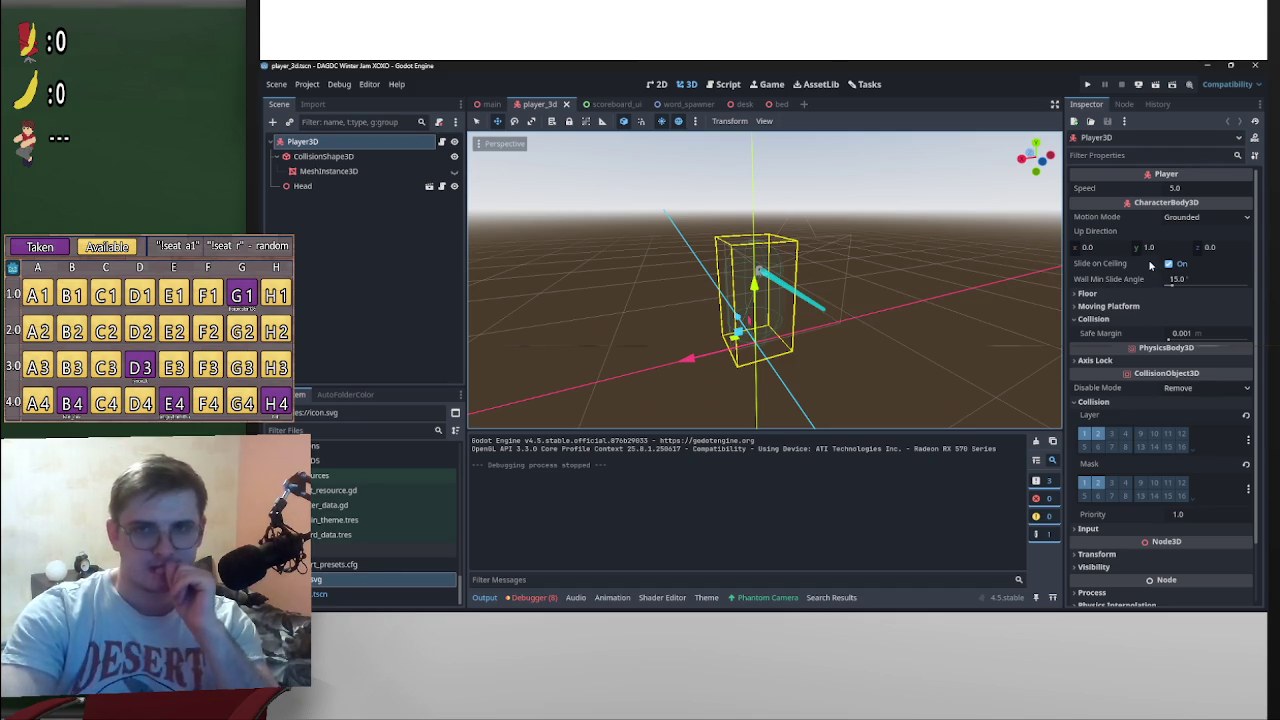
pyautogui.moveTo(1136, 264)
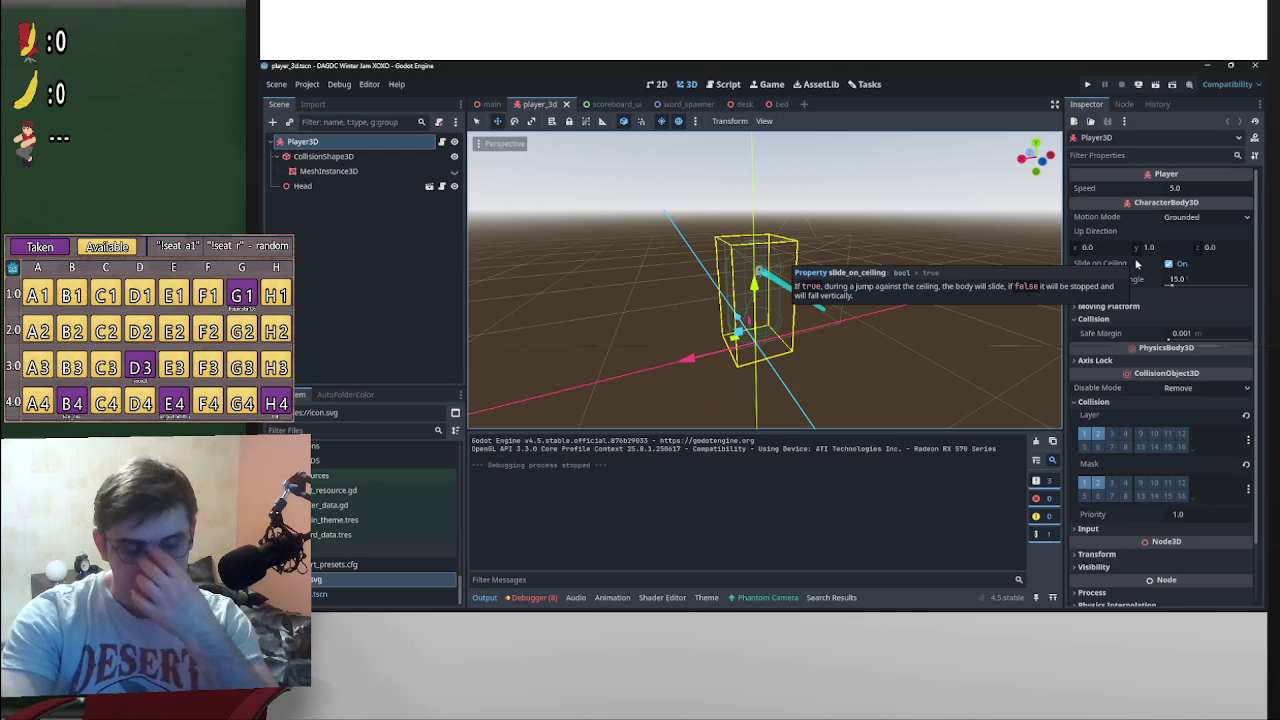
pyautogui.click(489, 104)
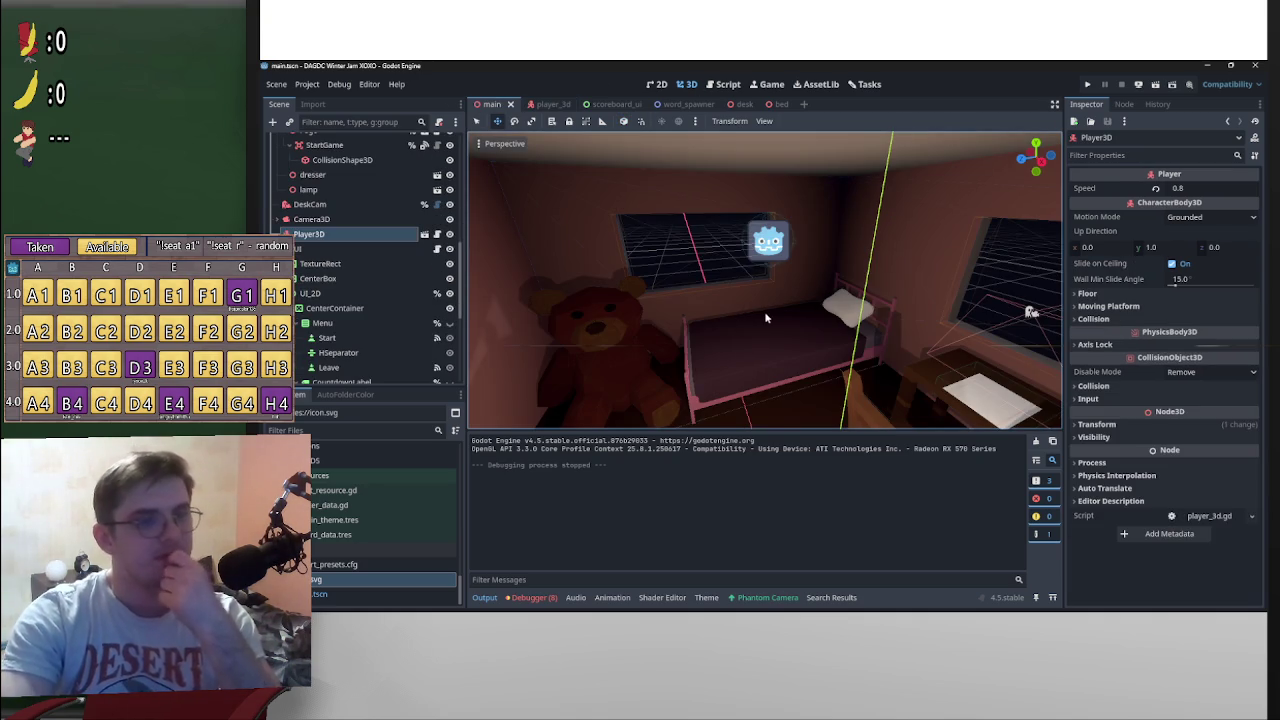
# Step: Delete the RigidBody3D node with its Godot-icon sprite from the room
pyautogui.click(768, 245)
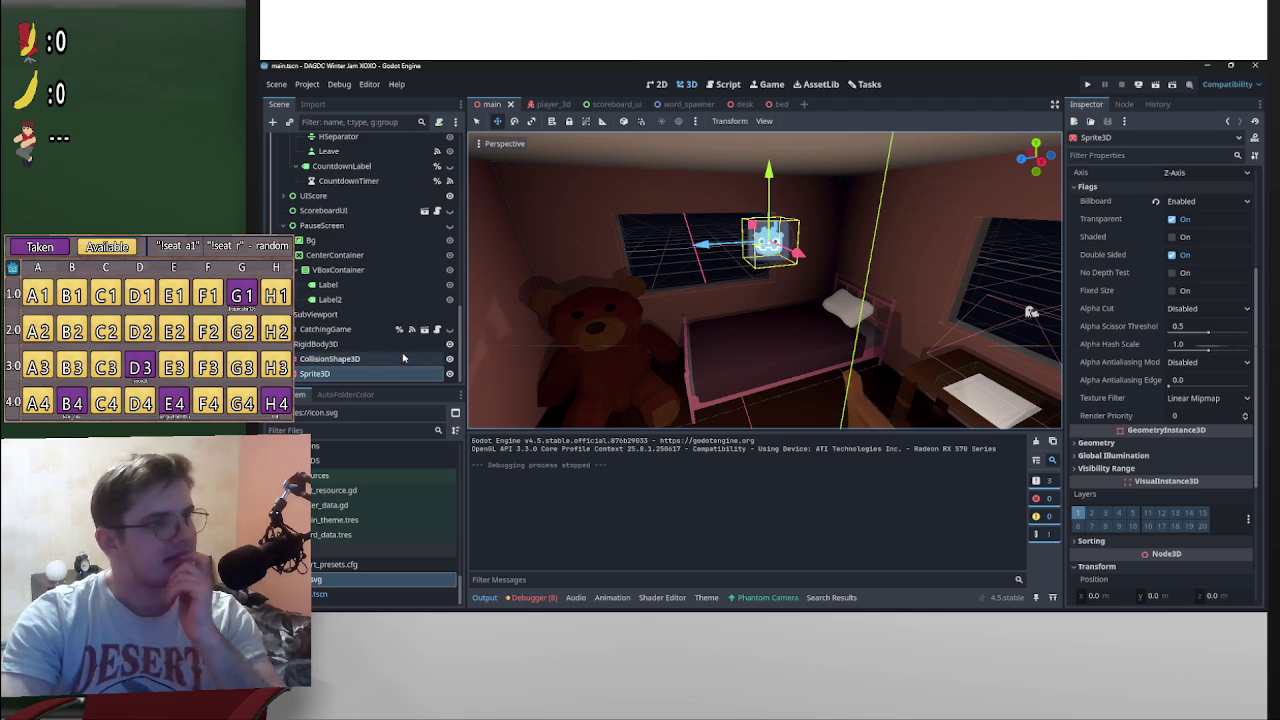
pyautogui.click(330, 358)
pyautogui.click(315, 373)
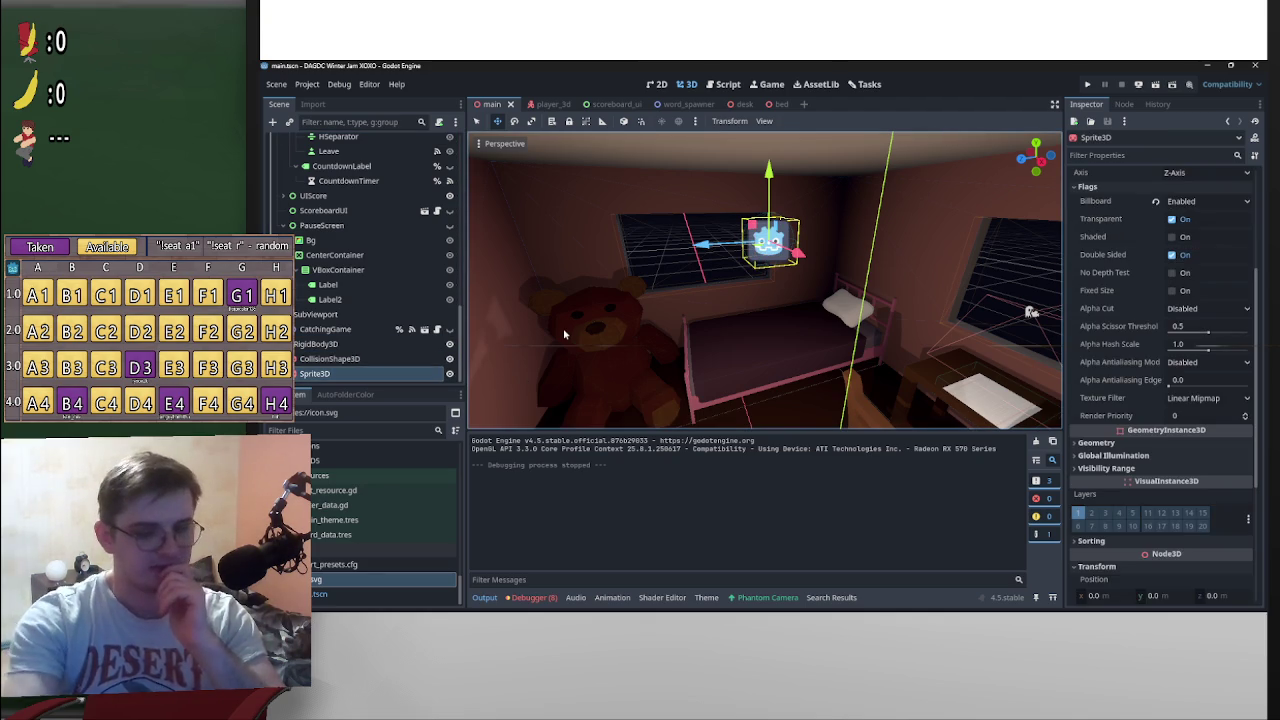
pyautogui.click(394, 346)
pyautogui.press('Delete')
pyautogui.click(720, 344)
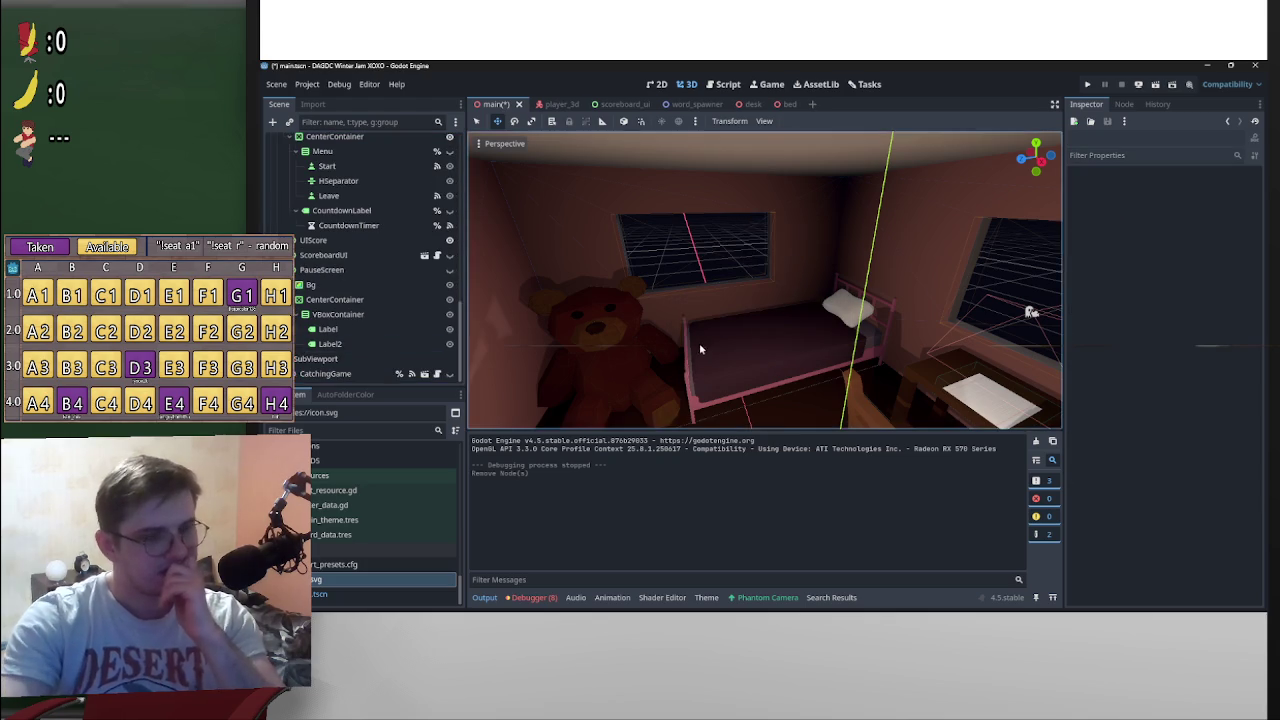
# Step: Save the main scene and look around the bedroom toward the desk, wall and chair
pyautogui.moveTo(763, 346); pyautogui.dragTo(695, 327)
pyautogui.hotkey('ctrl', 's')
pyautogui.moveTo(767, 346); pyautogui.dragTo(697, 543)
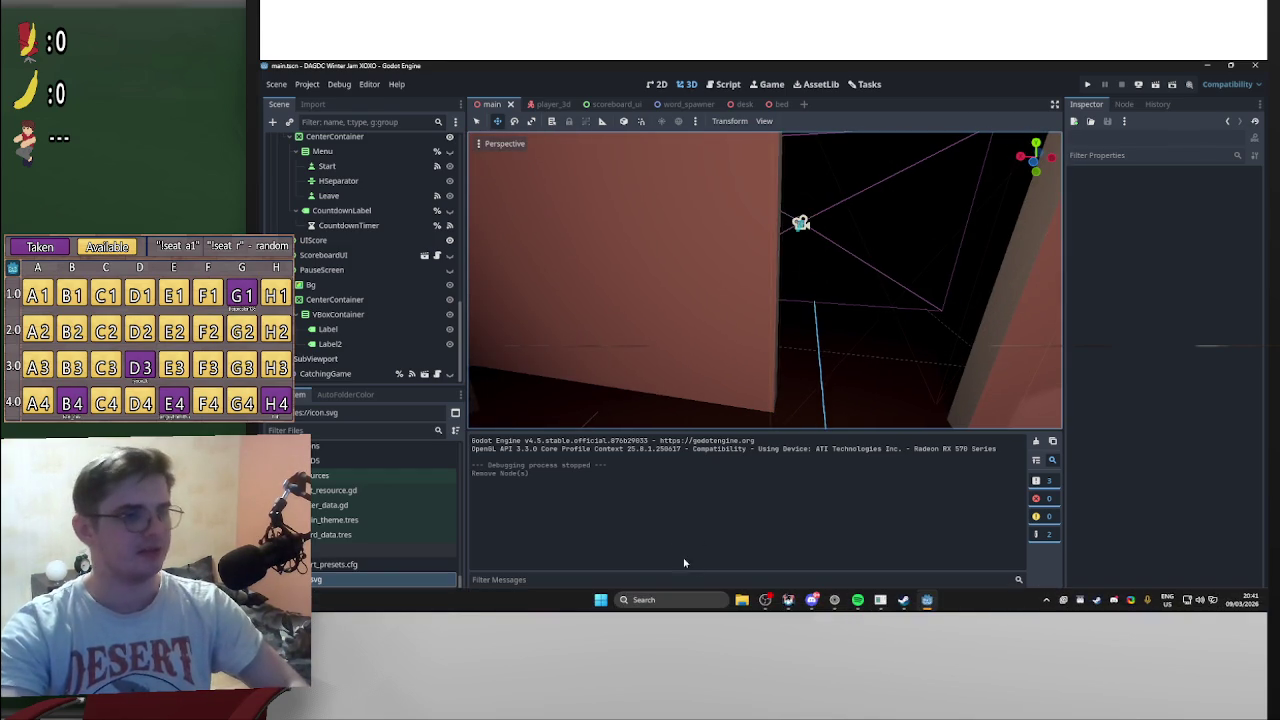
pyautogui.moveTo(763, 346); pyautogui.dragTo(425, 321)
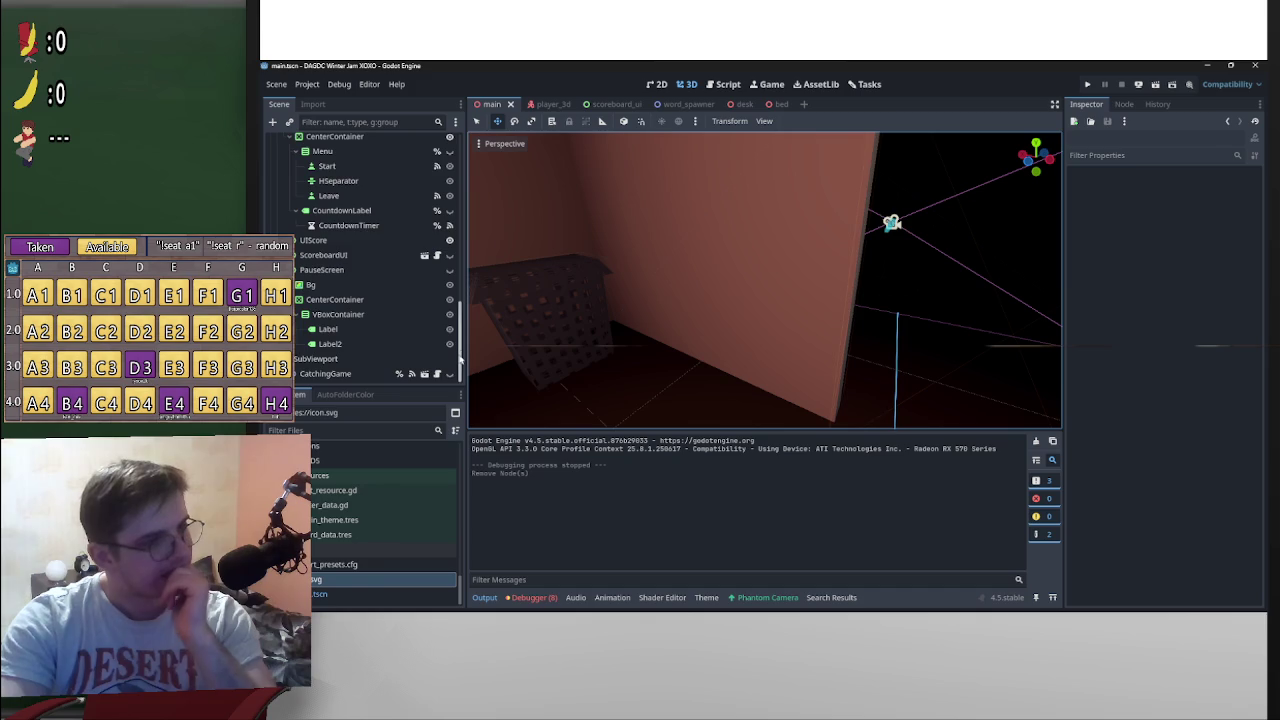
pyautogui.moveTo(453, 305); pyautogui.dragTo(452, 160)
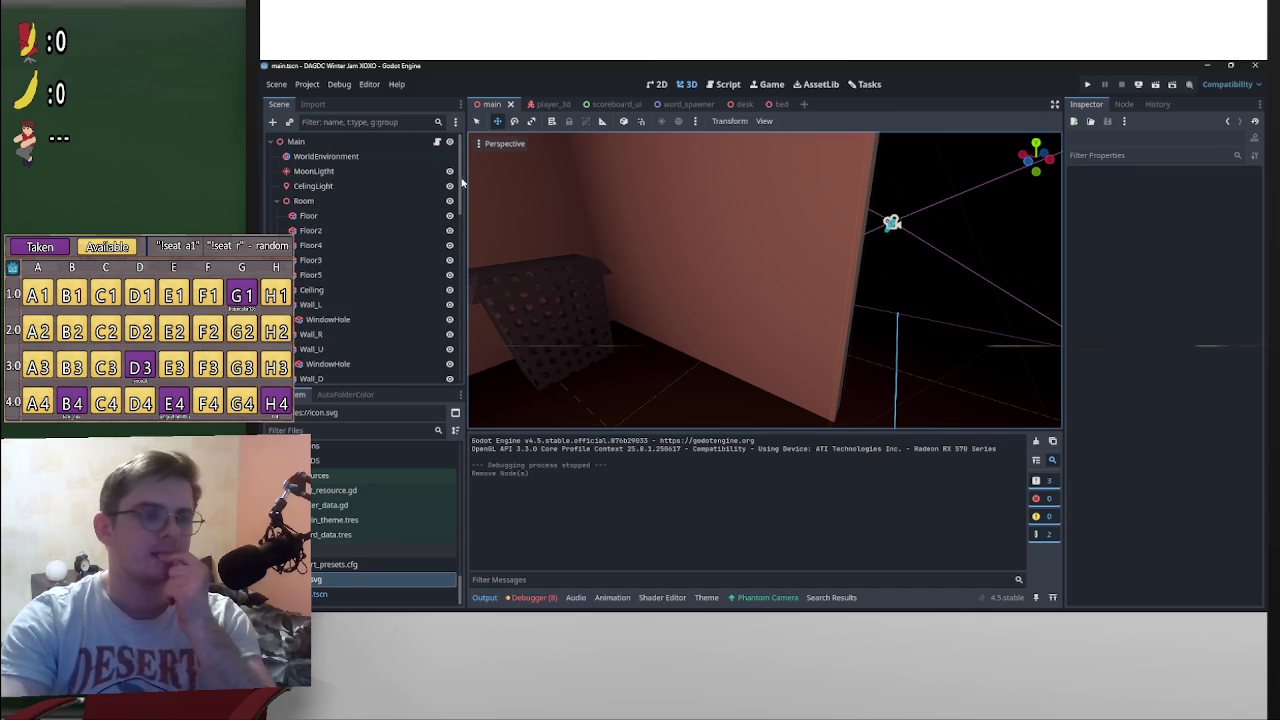
pyautogui.rightClick(318, 203)
# Step: Add a CSGBox3D child under Room and frame it in the viewport
pyautogui.click(348, 209)
pyautogui.write('csg')
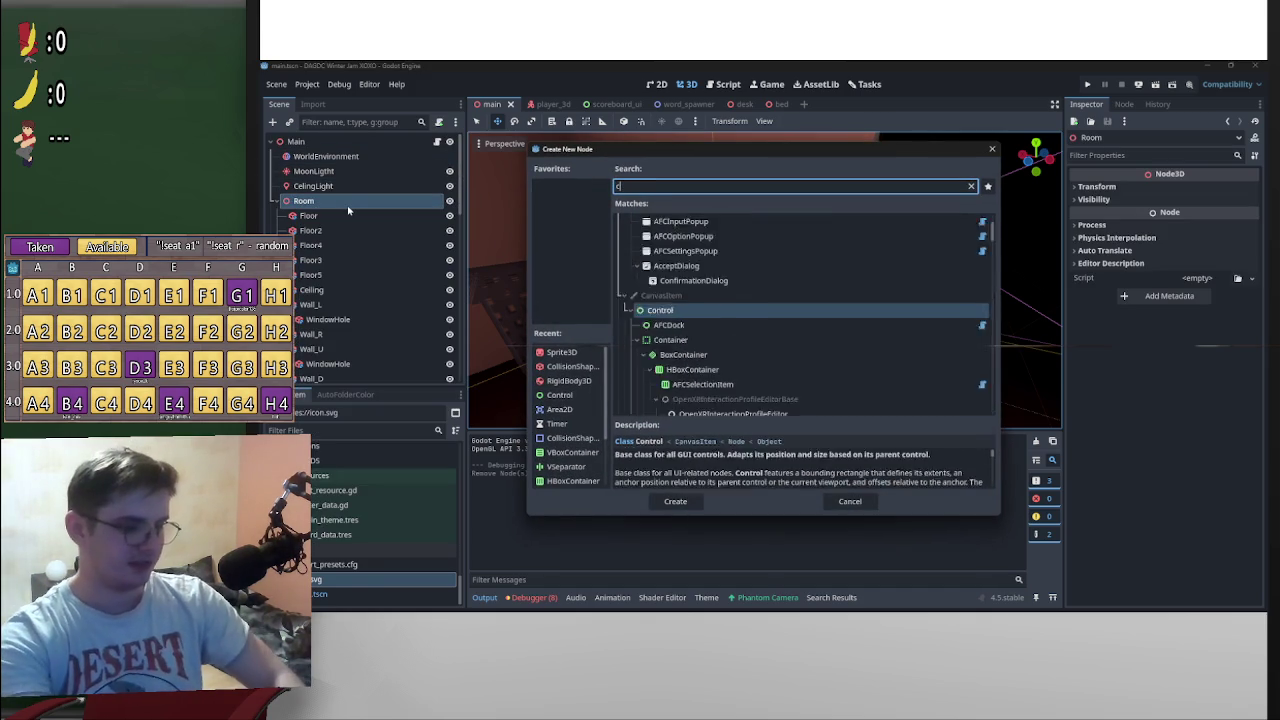
pyautogui.press('Return')
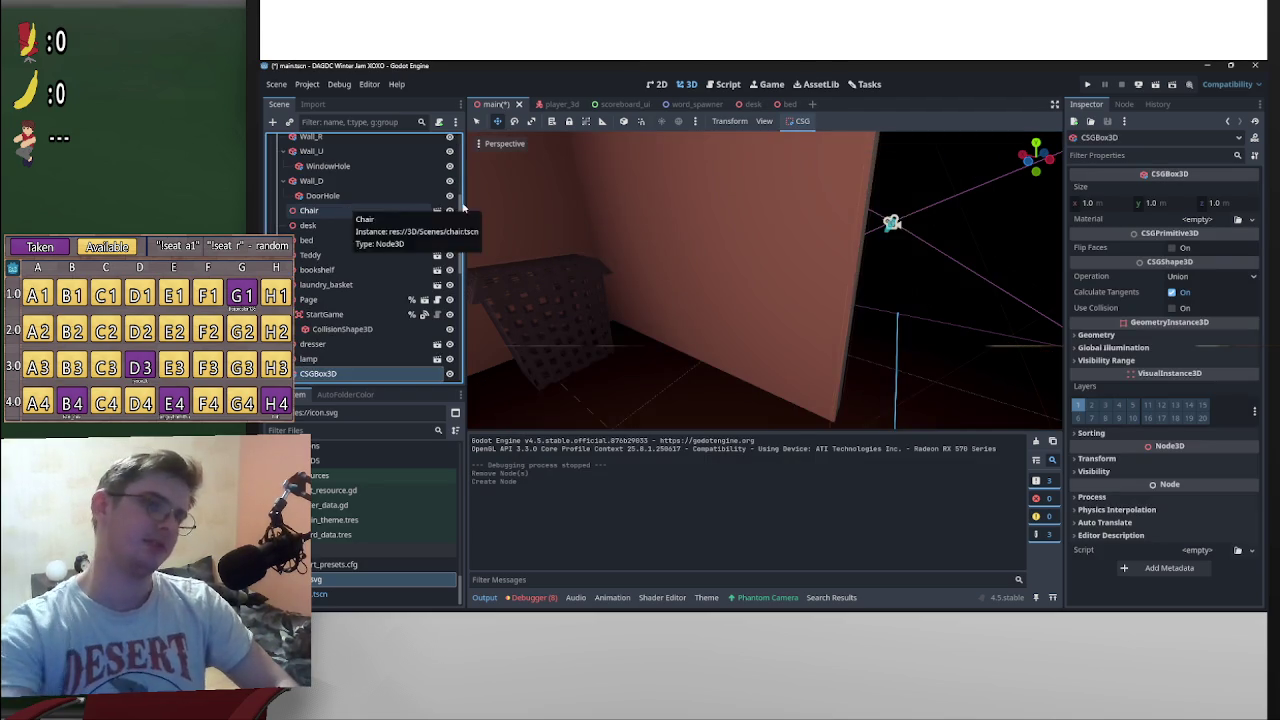
pyautogui.press('f')
pyautogui.moveTo(675, 313)
pyautogui.mouseDown()
pyautogui.moveTo(813, 266)
pyautogui.moveTo(741, 278)
pyautogui.moveTo(752, 229)
pyautogui.mouseUp()
pyautogui.hotkey('ctrl', 'z')
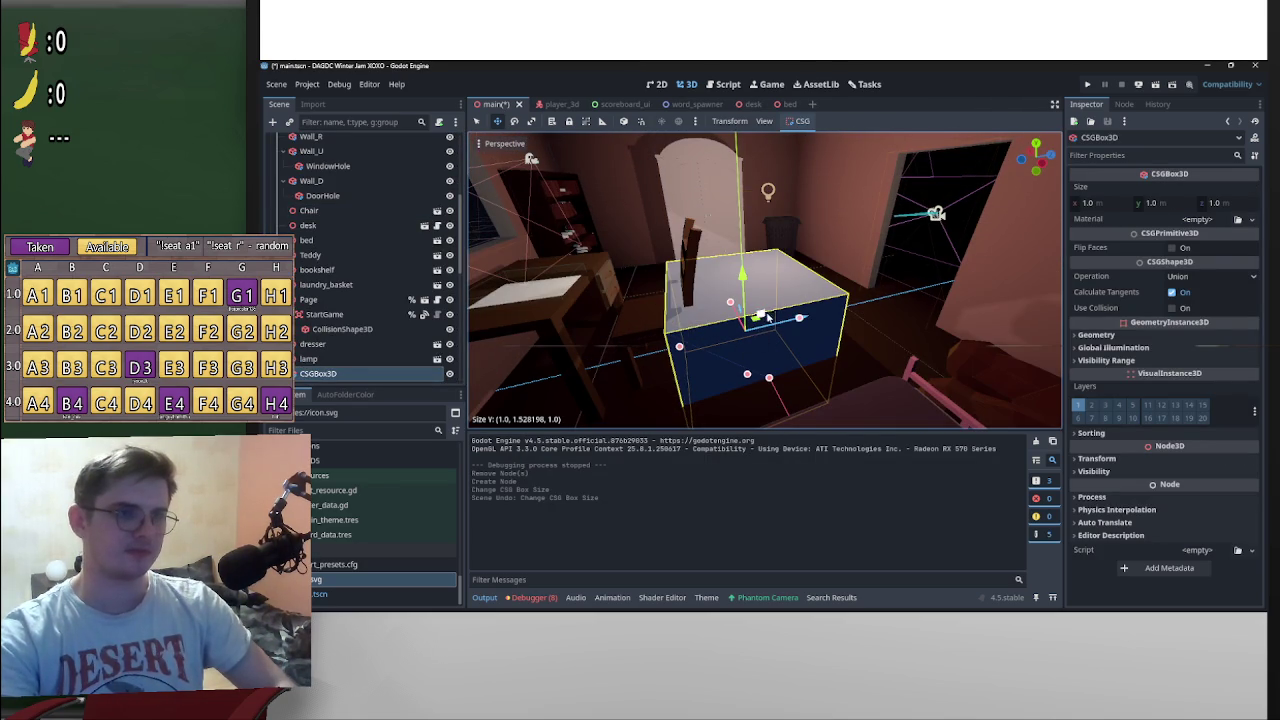
# Step: Resize the box to 0.25 on each axis, then shrink it to 0.1
pyautogui.click(1104, 203)
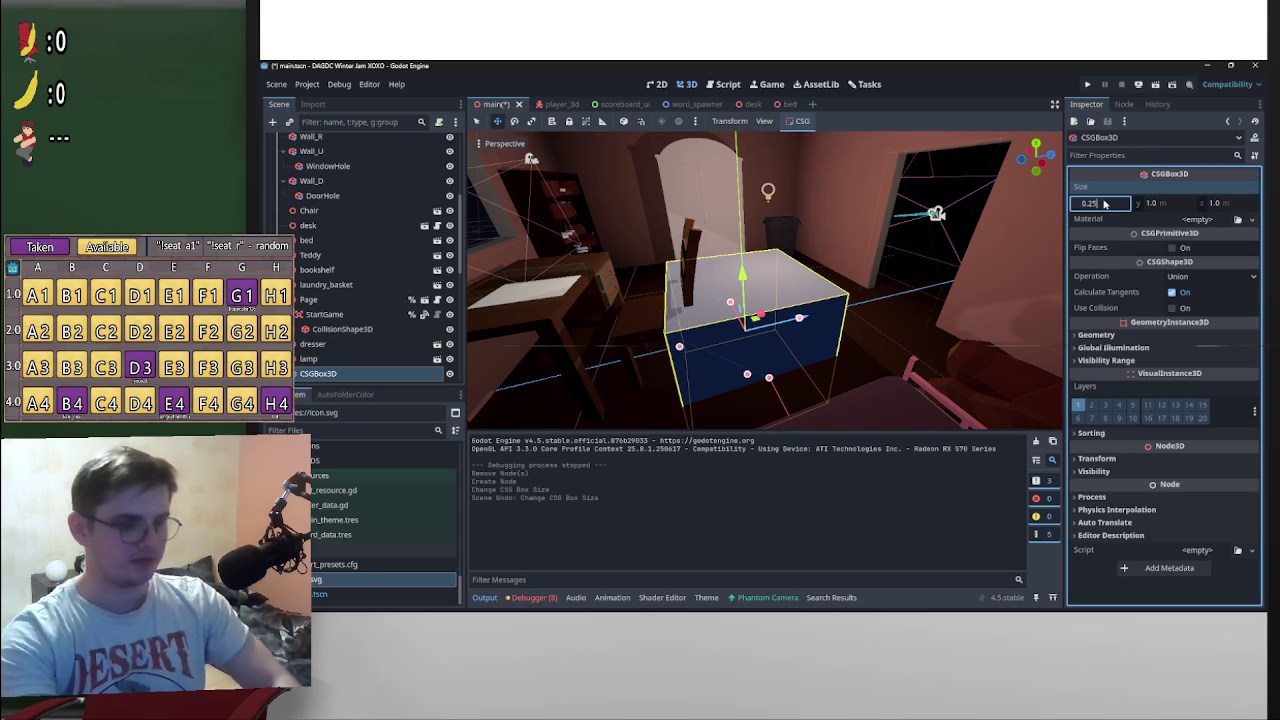
pyautogui.press('Return')
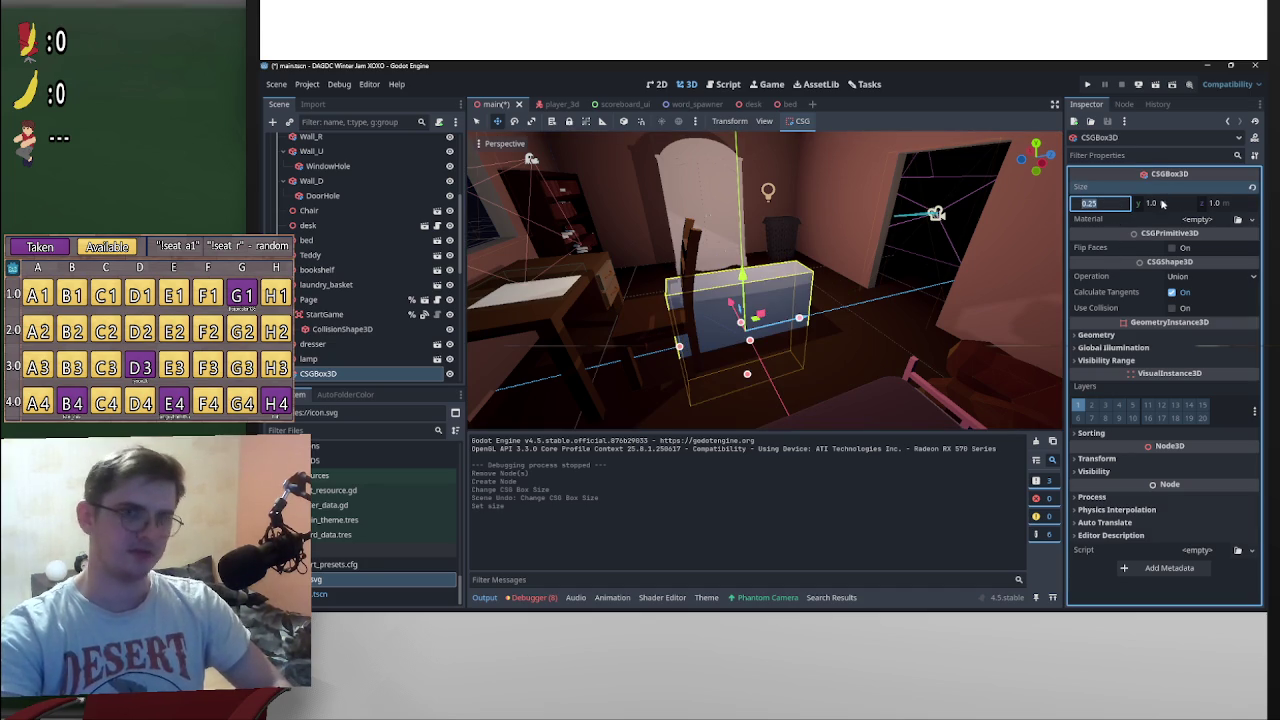
pyautogui.press('Tab')
pyautogui.write('0.25')
pyautogui.press('Tab')
pyautogui.press('Return')
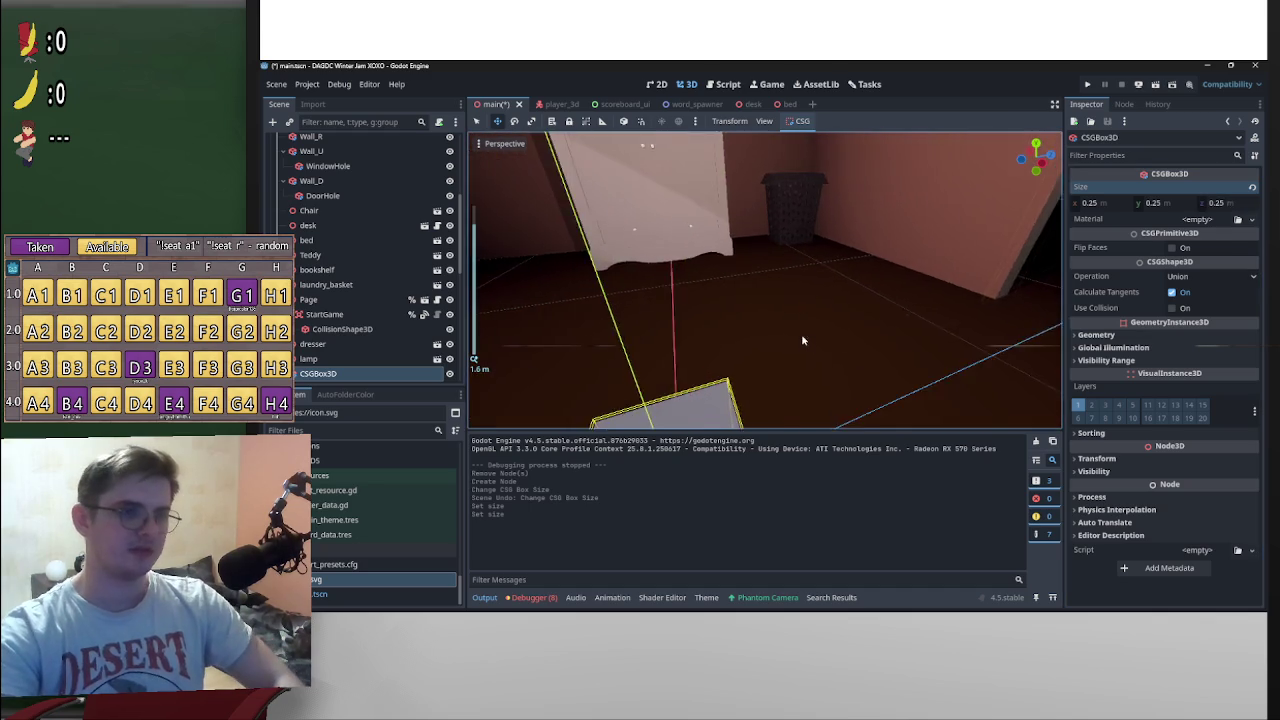
pyautogui.click(1100, 205)
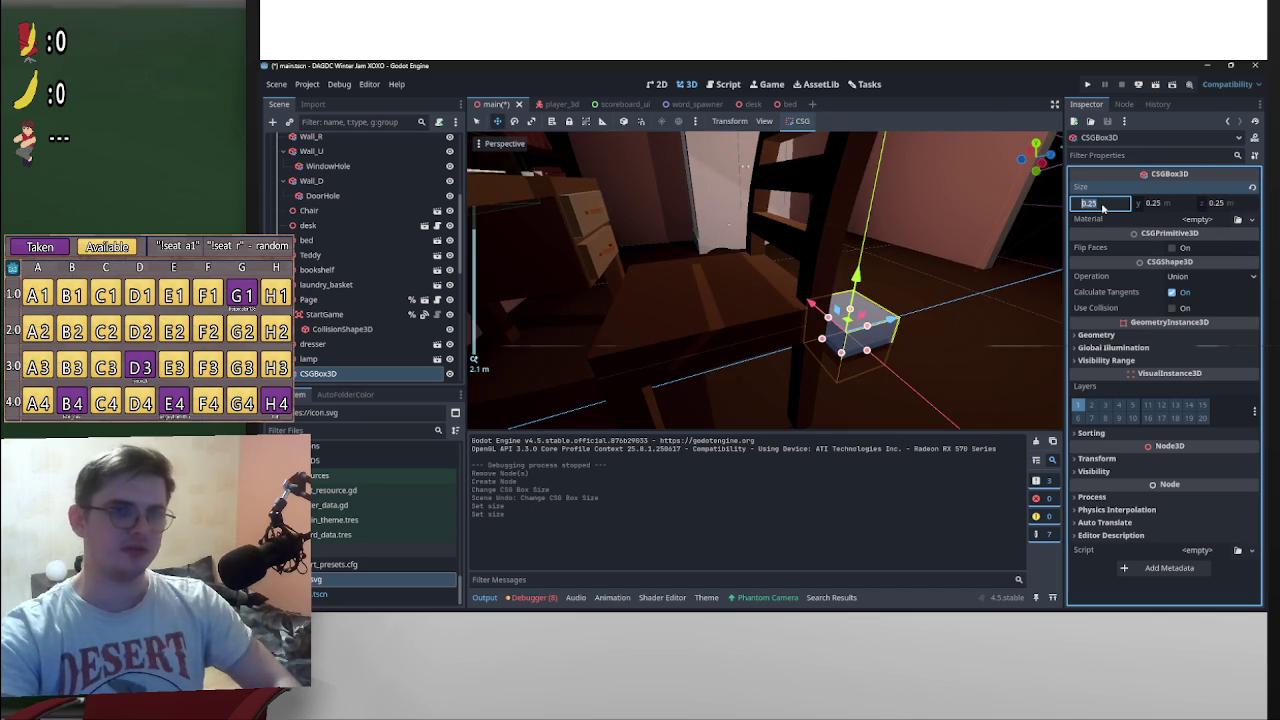
pyautogui.write('0.1')
pyautogui.press('Return')
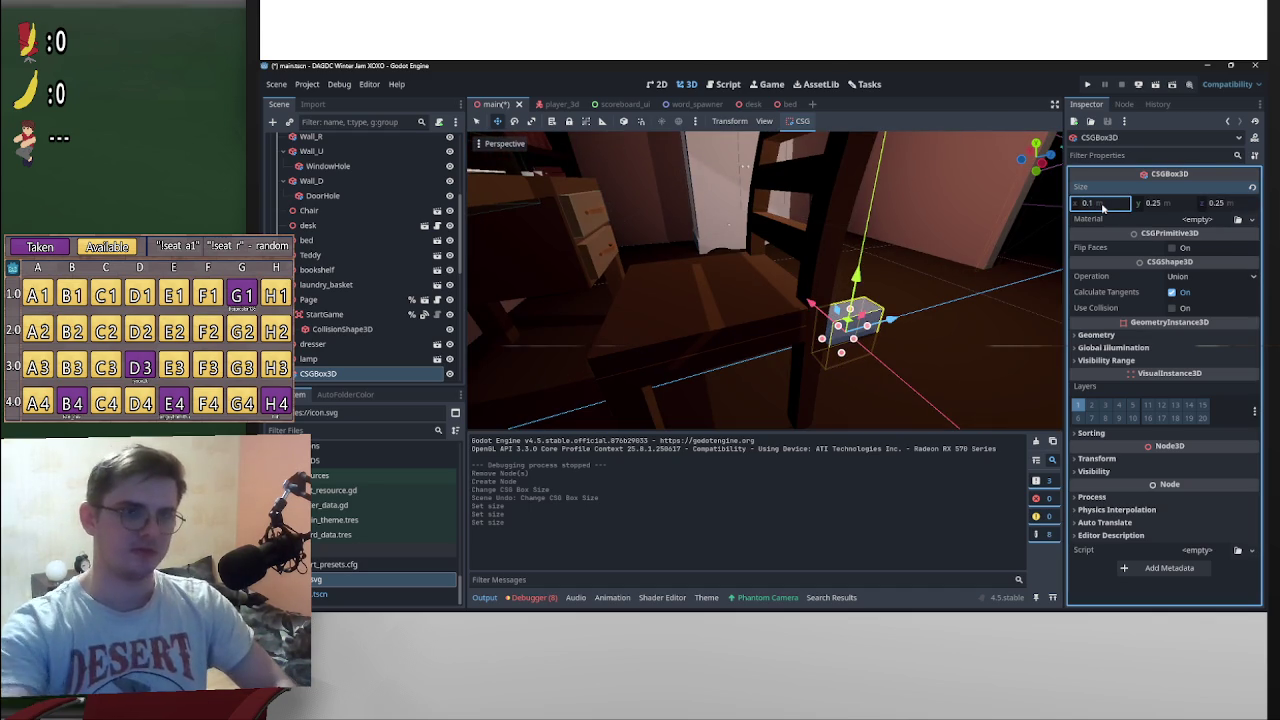
pyautogui.click(1160, 203)
pyautogui.write('0.1')
pyautogui.click(1220, 204)
pyautogui.write('0.1')
pyautogui.press('Return')
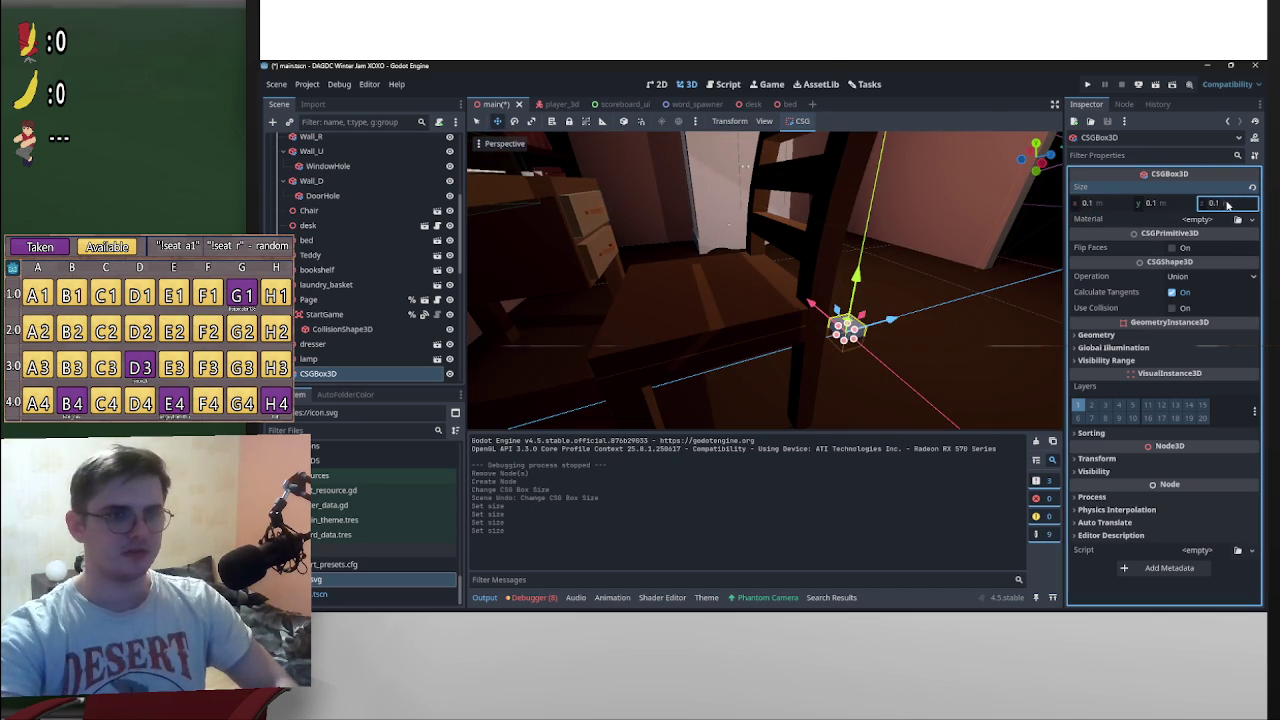
pyautogui.moveTo(940, 258)
pyautogui.mouseDown()
pyautogui.moveTo(808, 324)
pyautogui.moveTo(999, 282)
pyautogui.mouseUp()
# Step: Make the box thinner with a depth of 0.025
pyautogui.click(1230, 204)
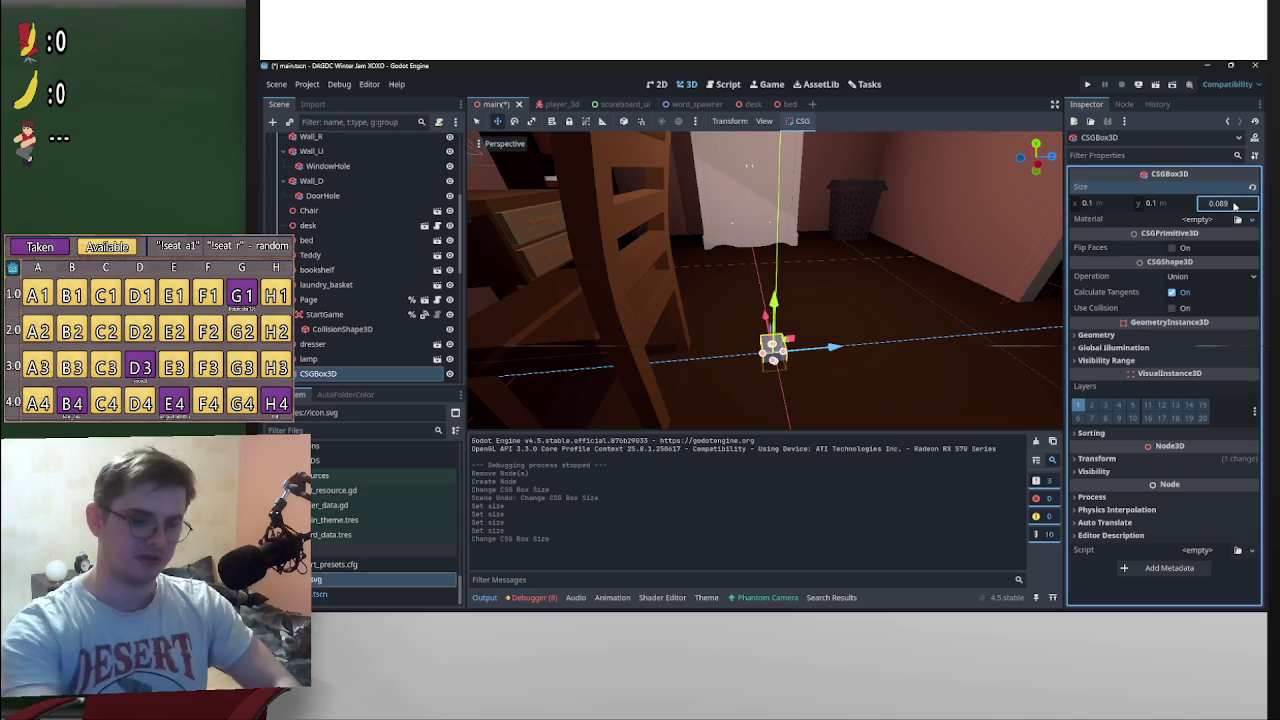
pyautogui.write('5')
pyautogui.press('Return')
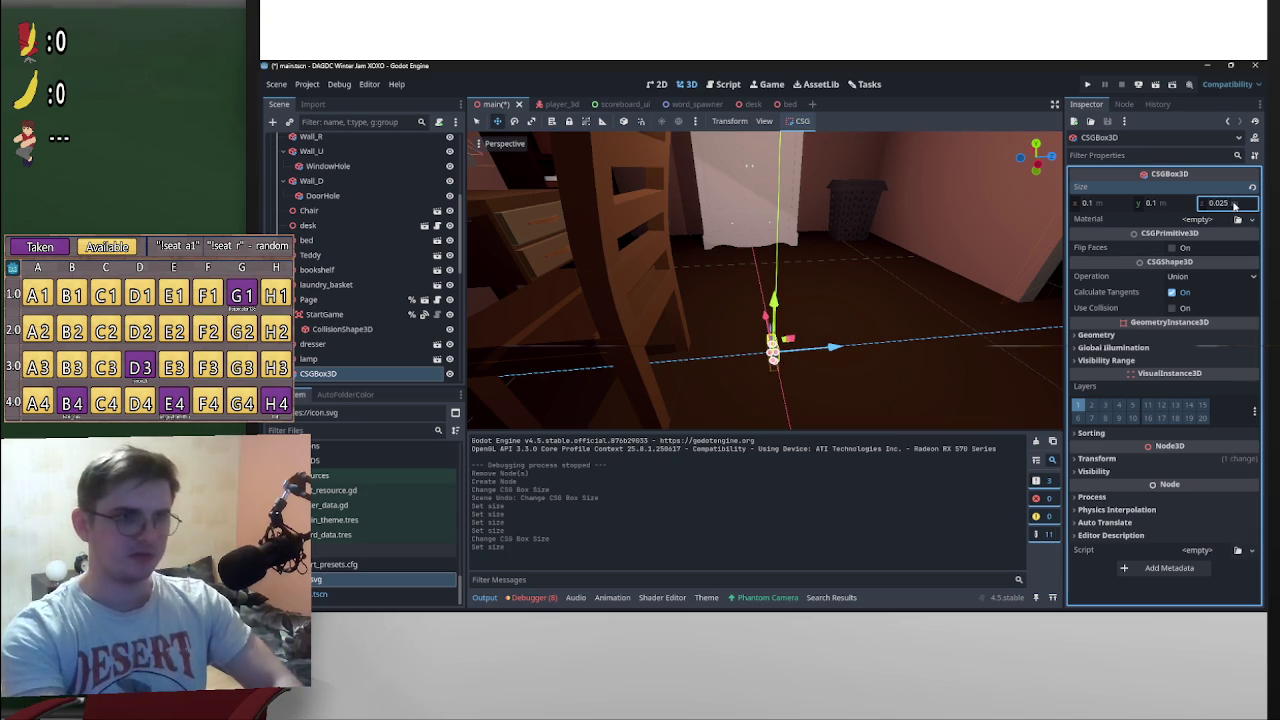
pyautogui.click(1232, 204)
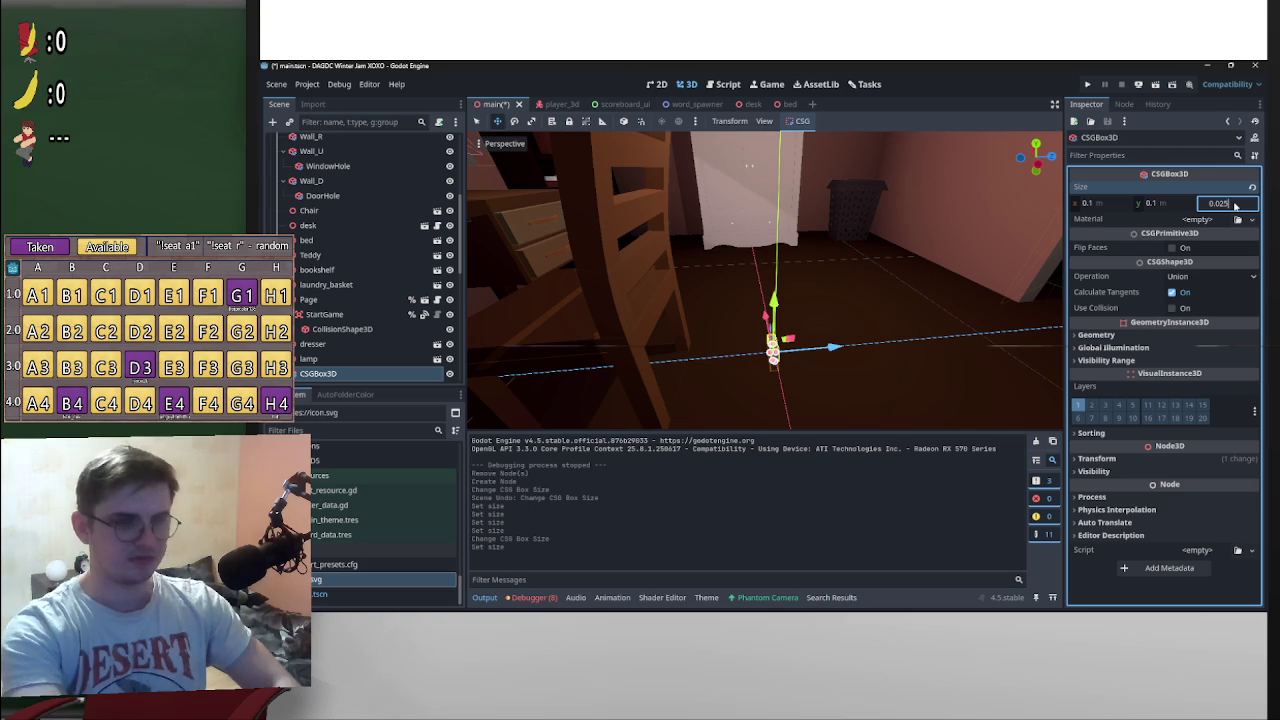
# Step: Move the box to a new spot and set its x and y size to 0.075
pyautogui.moveTo(815, 350)
pyautogui.mouseDown()
pyautogui.moveTo(925, 331)
pyautogui.moveTo(821, 337)
pyautogui.mouseUp()
pyautogui.moveTo(716, 323)
pyautogui.mouseDown()
pyautogui.moveTo(927, 305)
pyautogui.moveTo(834, 349)
pyautogui.moveTo(866, 333)
pyautogui.moveTo(878, 275)
pyautogui.moveTo(961, 217)
pyautogui.moveTo(800, 334)
pyautogui.moveTo(880, 300)
pyautogui.moveTo(870, 305)
pyautogui.mouseUp()
pyautogui.click(1093, 204)
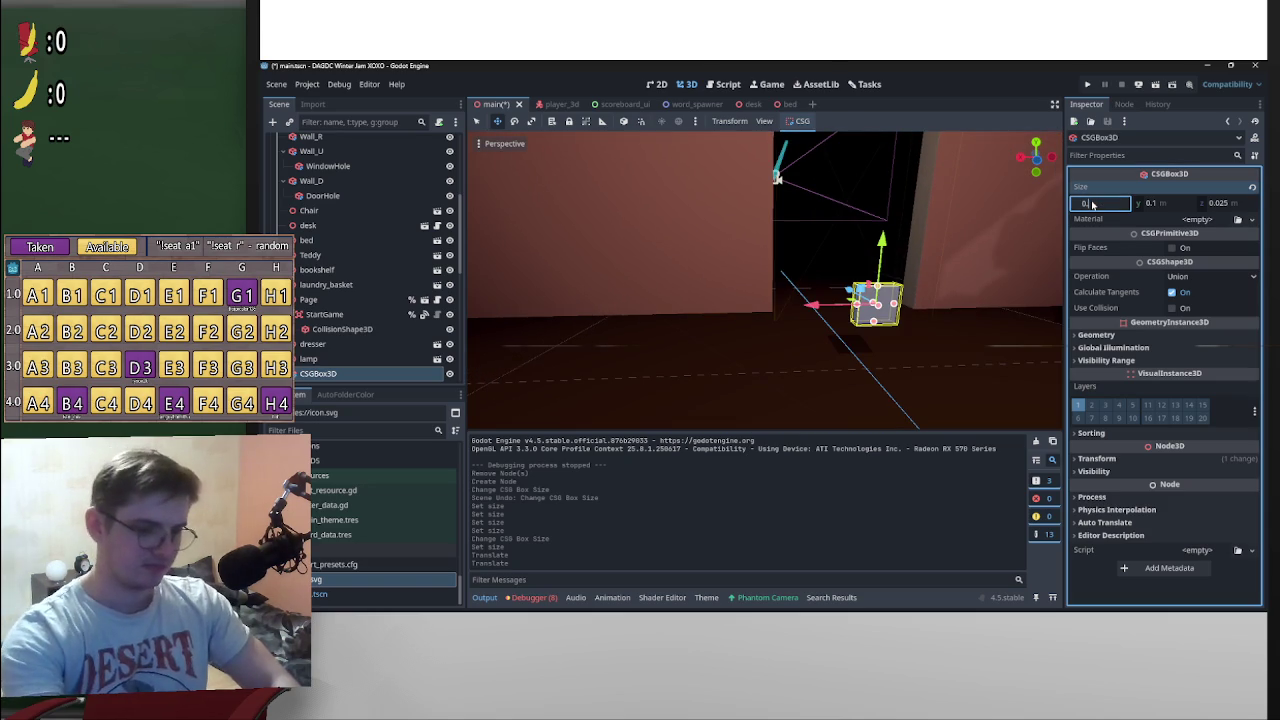
pyautogui.write('7')
pyautogui.press('Return')
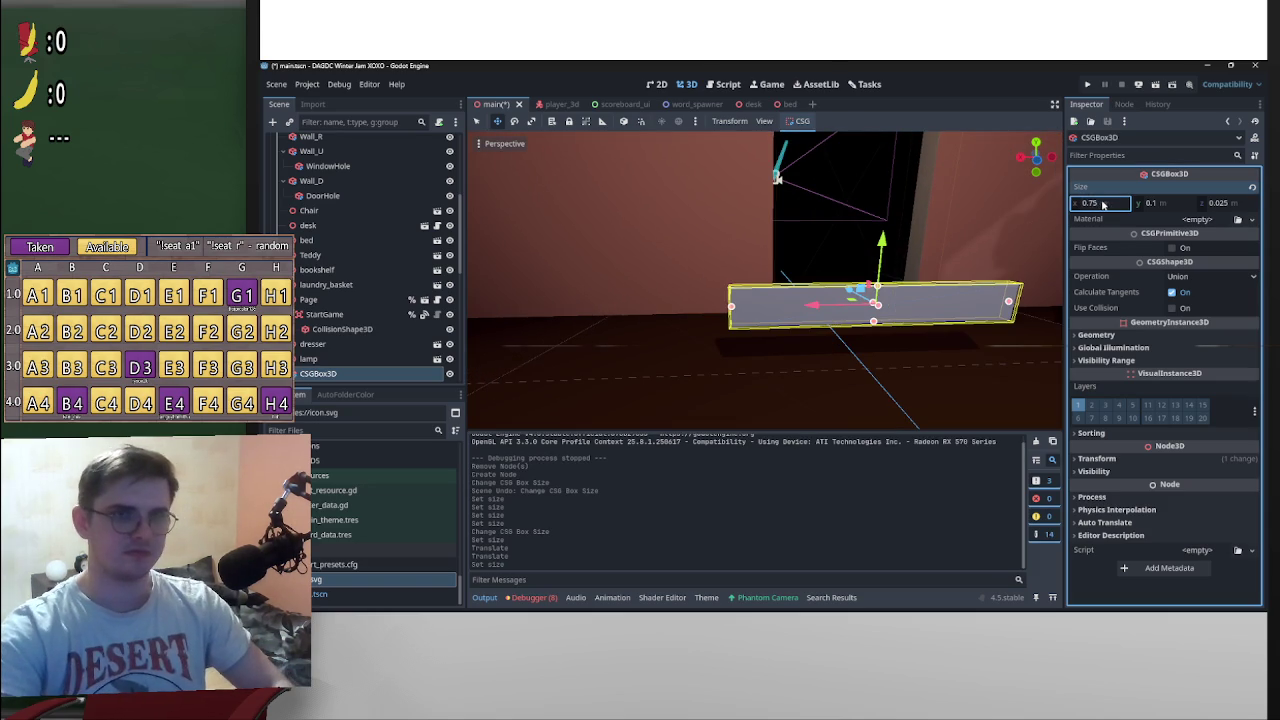
pyautogui.write('0.075')
pyautogui.click(1168, 204)
pyautogui.press('Return')
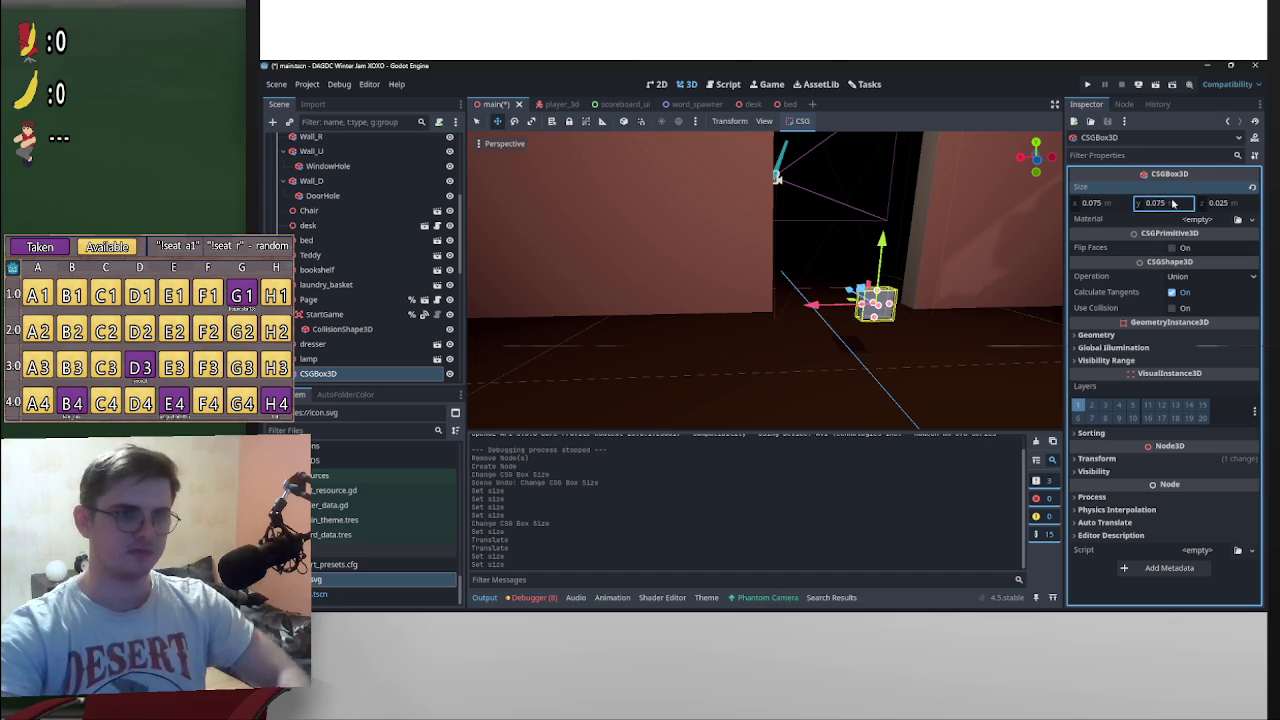
# Step: Slide the box left onto the wall and frame it to check placement
pyautogui.moveTo(870, 300); pyautogui.dragTo(917, 260)
pyautogui.moveTo(812, 279); pyautogui.dragTo(745, 214)
pyautogui.hotkey('ctrl', 'z')
pyautogui.moveTo(765, 296); pyautogui.dragTo(650, 295)
pyautogui.press('f')
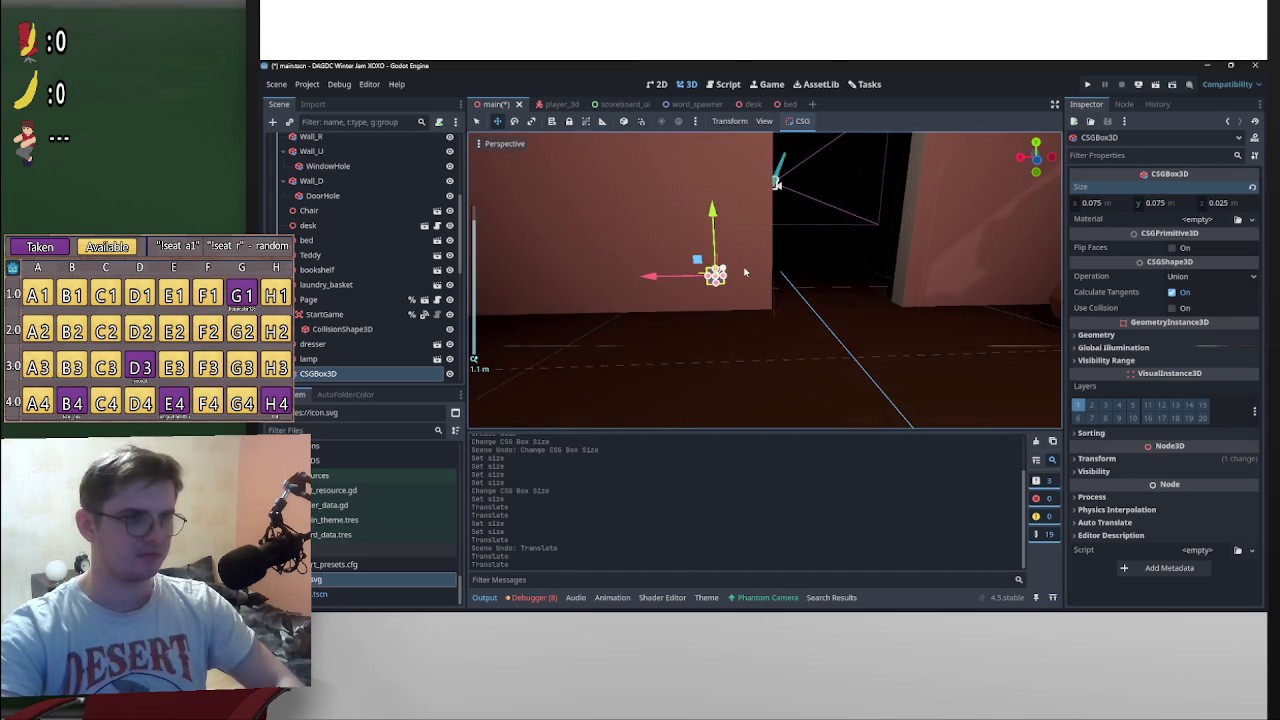
pyautogui.moveTo(880, 300)
pyautogui.mouseDown()
pyautogui.moveTo(857, 309)
pyautogui.moveTo(865, 288)
pyautogui.moveTo(696, 287)
pyautogui.moveTo(700, 275)
pyautogui.moveTo(820, 285)
pyautogui.moveTo(740, 296)
pyautogui.moveTo(735, 241)
pyautogui.moveTo(814, 366)
pyautogui.moveTo(851, 349)
pyautogui.moveTo(758, 267)
pyautogui.moveTo(823, 291)
pyautogui.moveTo(828, 279)
pyautogui.moveTo(636, 337)
pyautogui.mouseUp()
pyautogui.scroll(5, 849, 259)
pyautogui.scroll(-3, 823, 291)
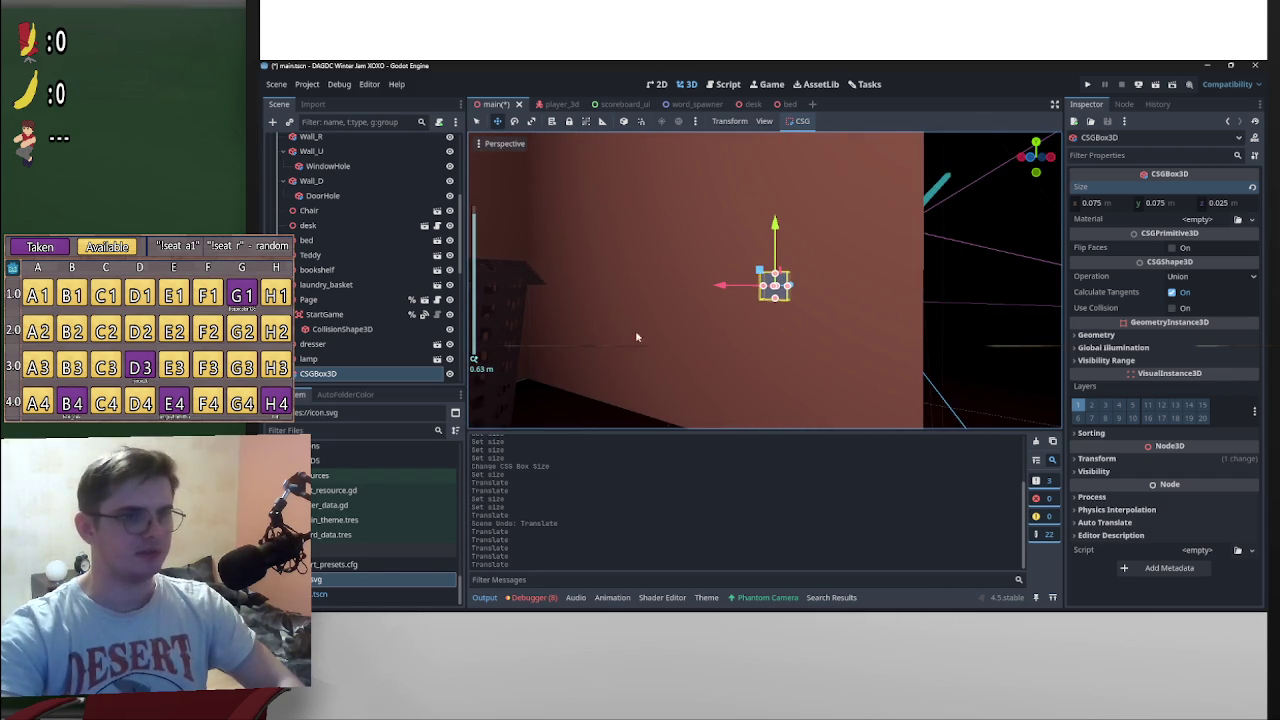
pyautogui.scroll(-2, 375, 364)
pyautogui.rightClick(355, 312)
pyautogui.click(419, 276)
# Step: Create a child CSGBox3D sized 0.05 × 0.05 × 0.05 inside the switch box
pyautogui.doubleClick(665, 310)
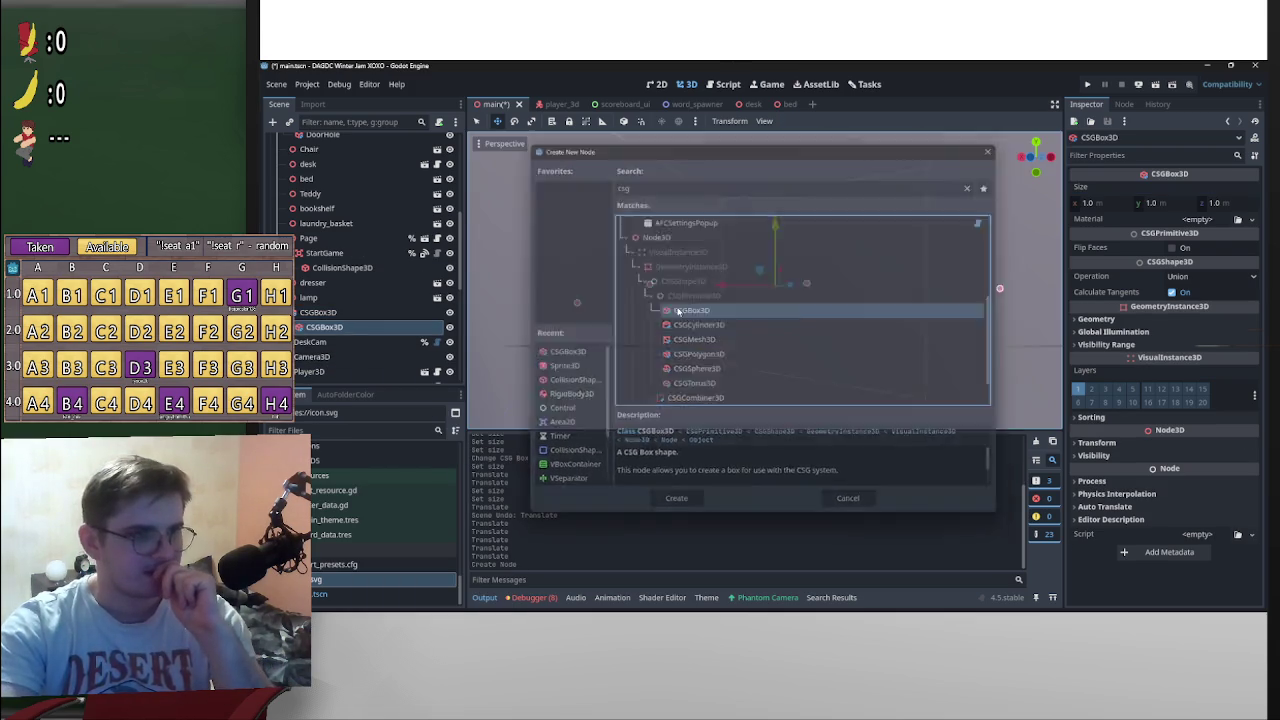
pyautogui.click(1110, 204)
pyautogui.write('0.05')
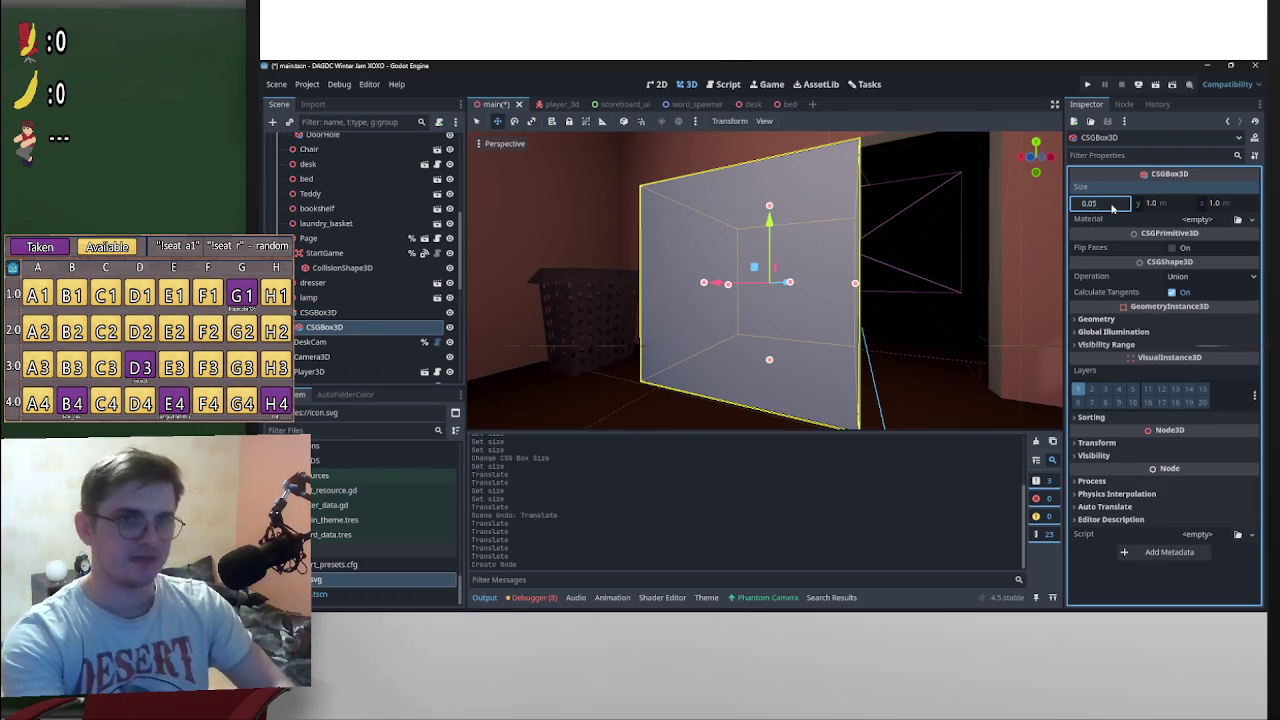
pyautogui.press('Return')
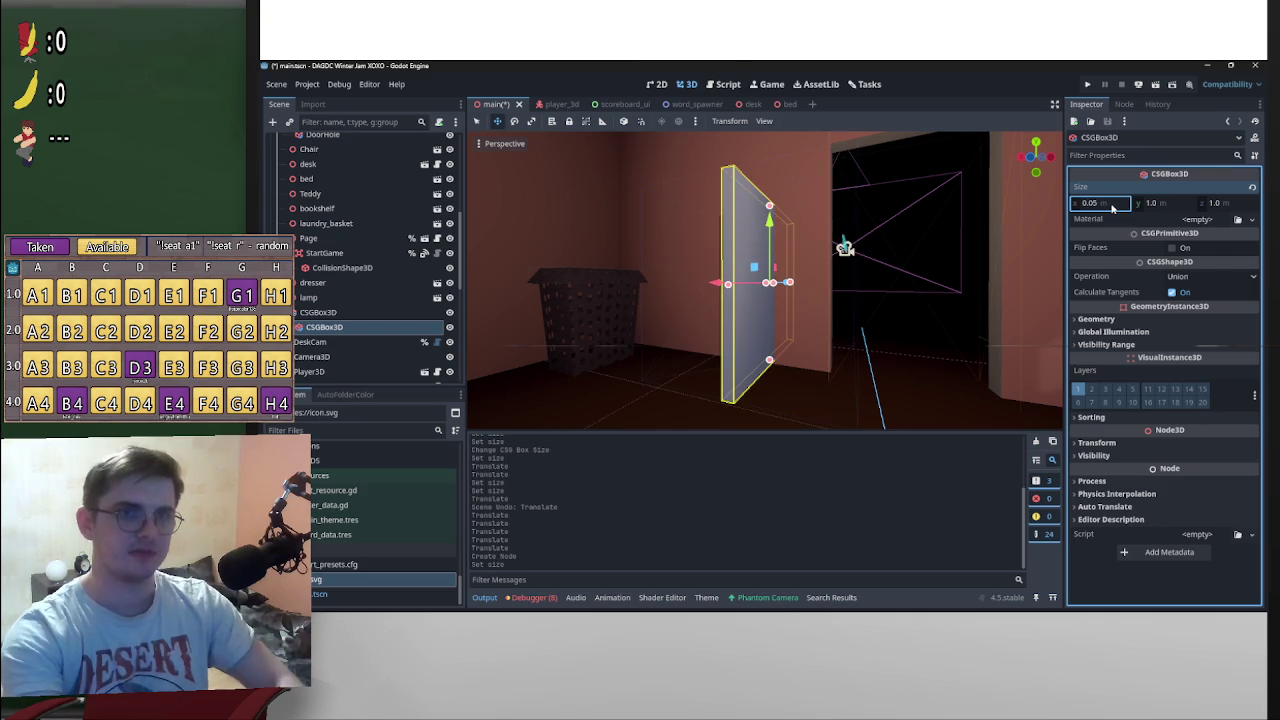
pyautogui.click(1160, 204)
pyautogui.write('0.05')
pyautogui.click(1230, 204)
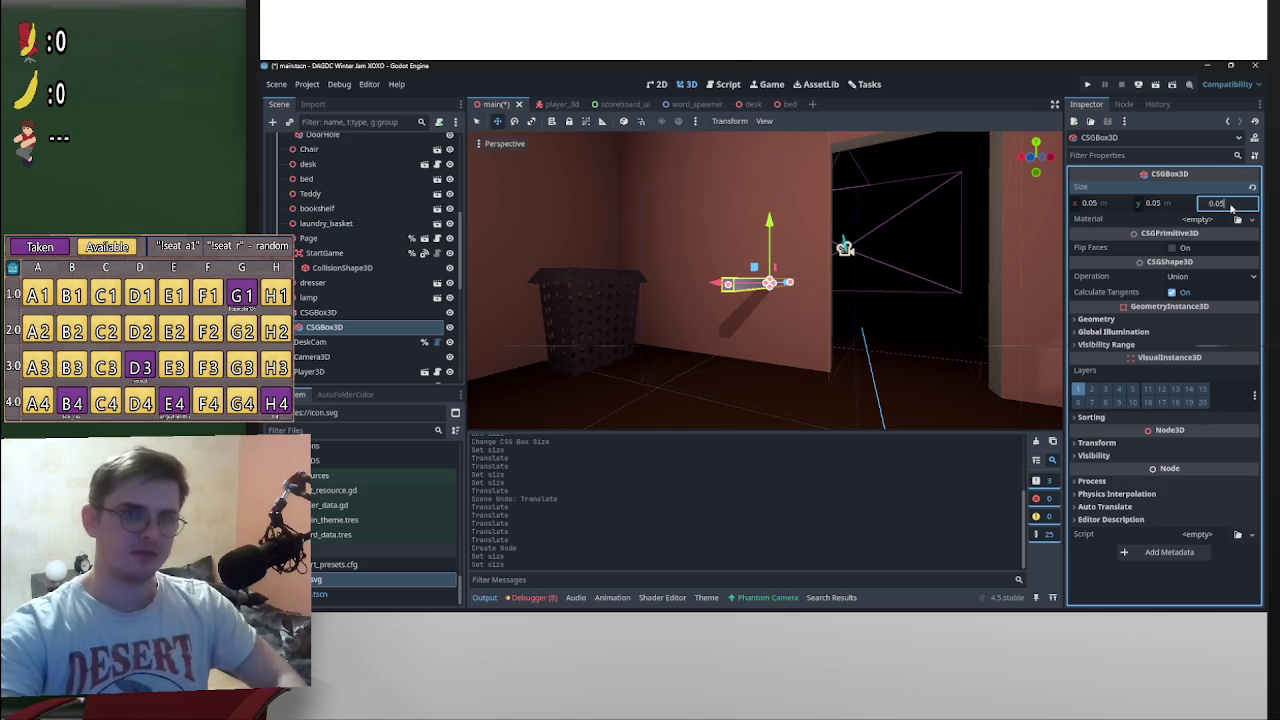
pyautogui.press('Return')
pyautogui.press('f')
pyautogui.moveTo(762, 267)
pyautogui.mouseDown()
pyautogui.moveTo(708, 266)
pyautogui.moveTo(981, 279)
pyautogui.moveTo(869, 287)
pyautogui.mouseUp()
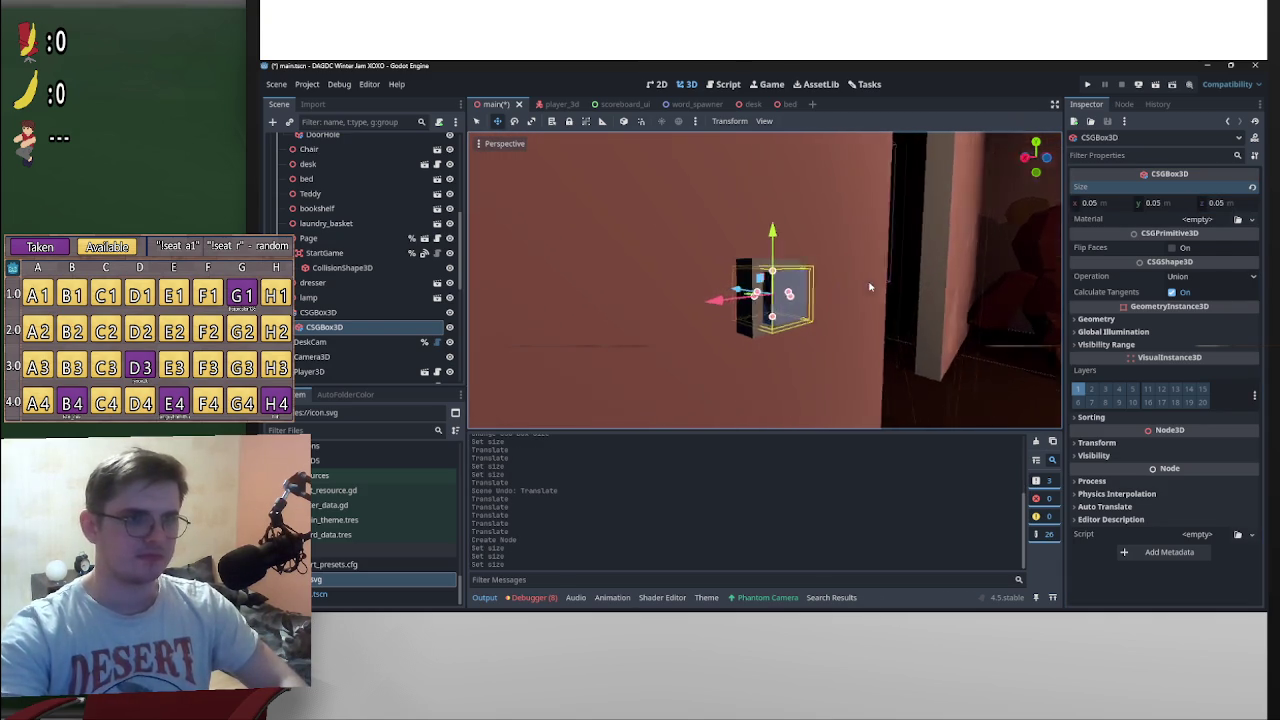
# Step: Enable Use Collision on the outer switch box
pyautogui.click(318, 312)
pyautogui.press('f')
pyautogui.moveTo(651, 276); pyautogui.dragTo(876, 300)
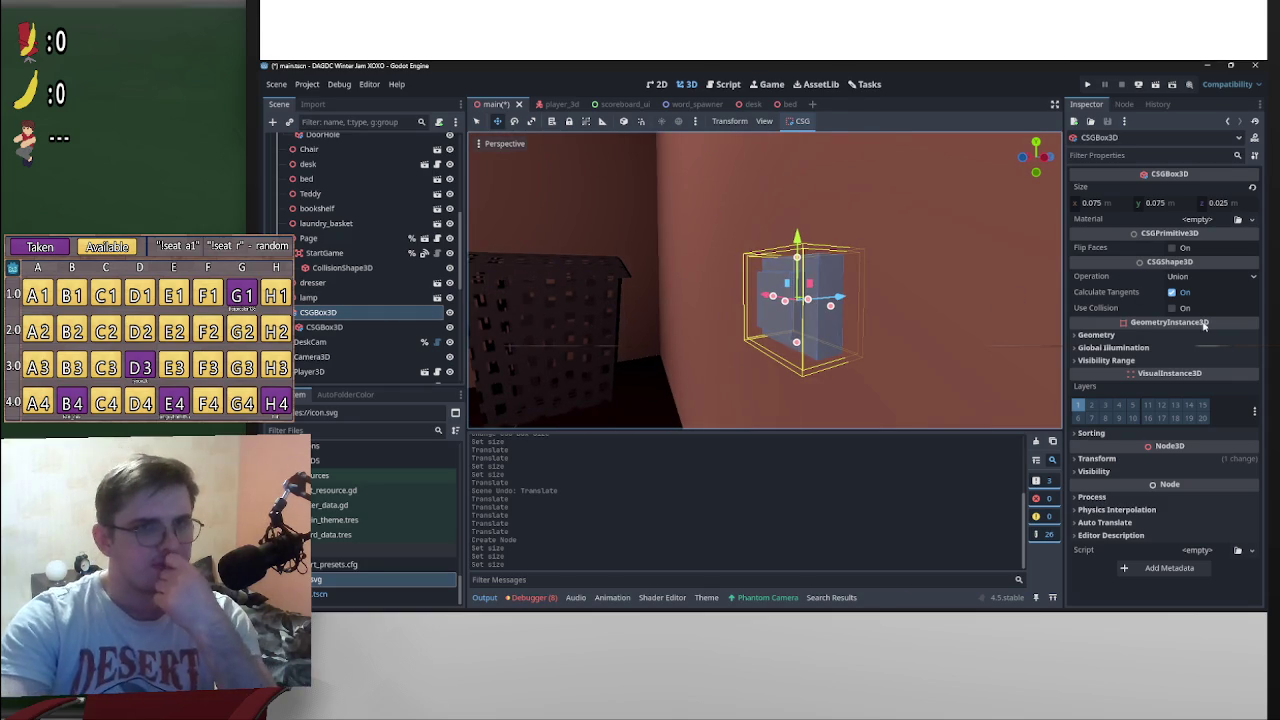
pyautogui.click(1172, 308)
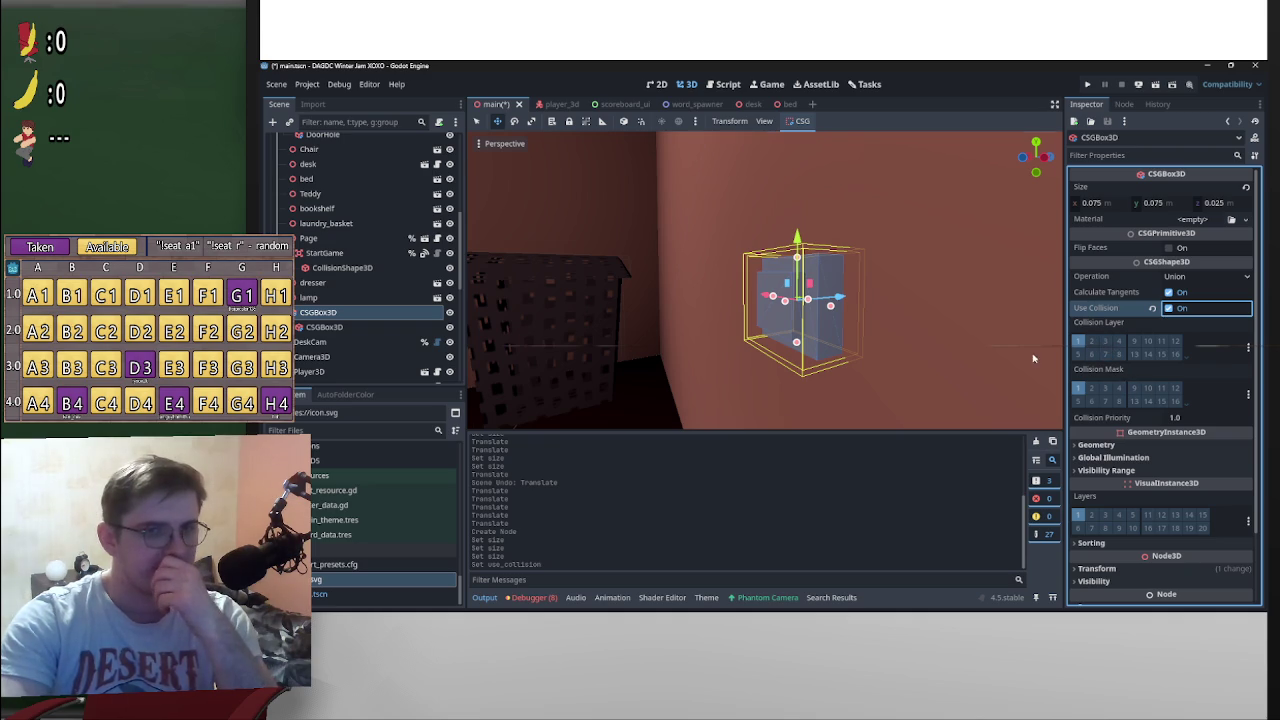
pyautogui.click(1146, 446)
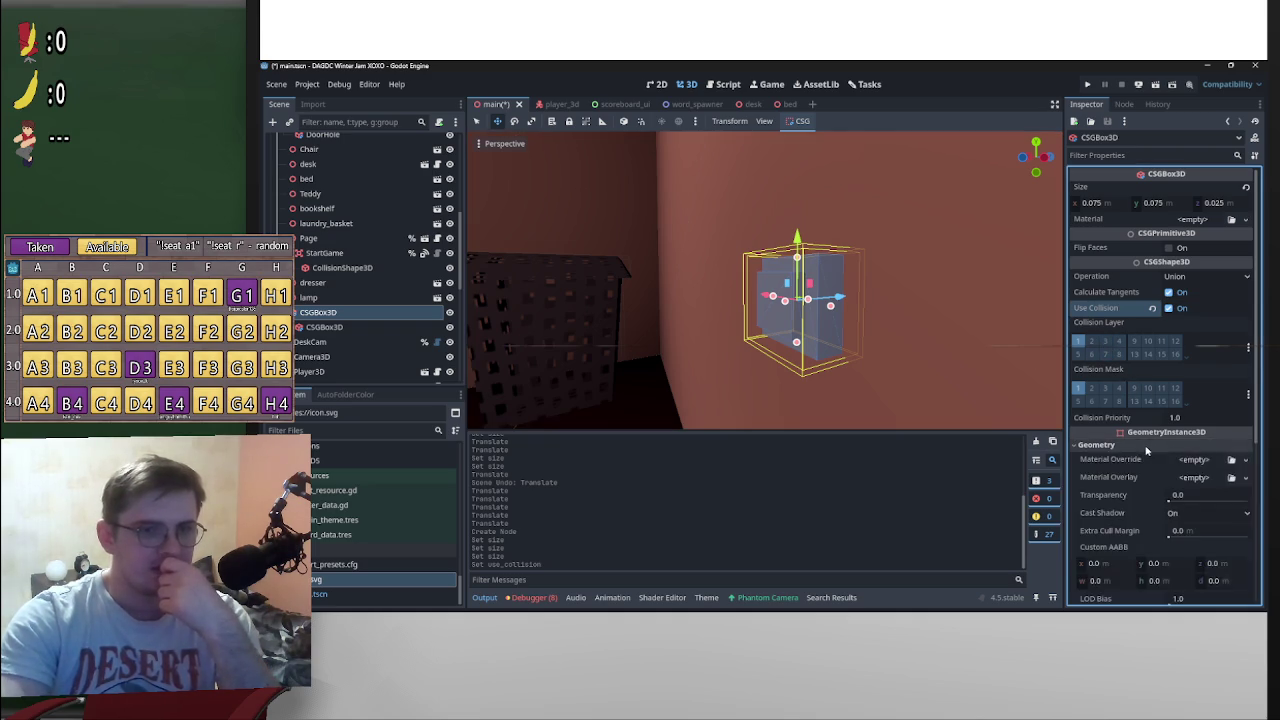
# Step: Give the outer switch box a new StandardMaterial3D
pyautogui.click(1146, 446)
pyautogui.click(1245, 219)
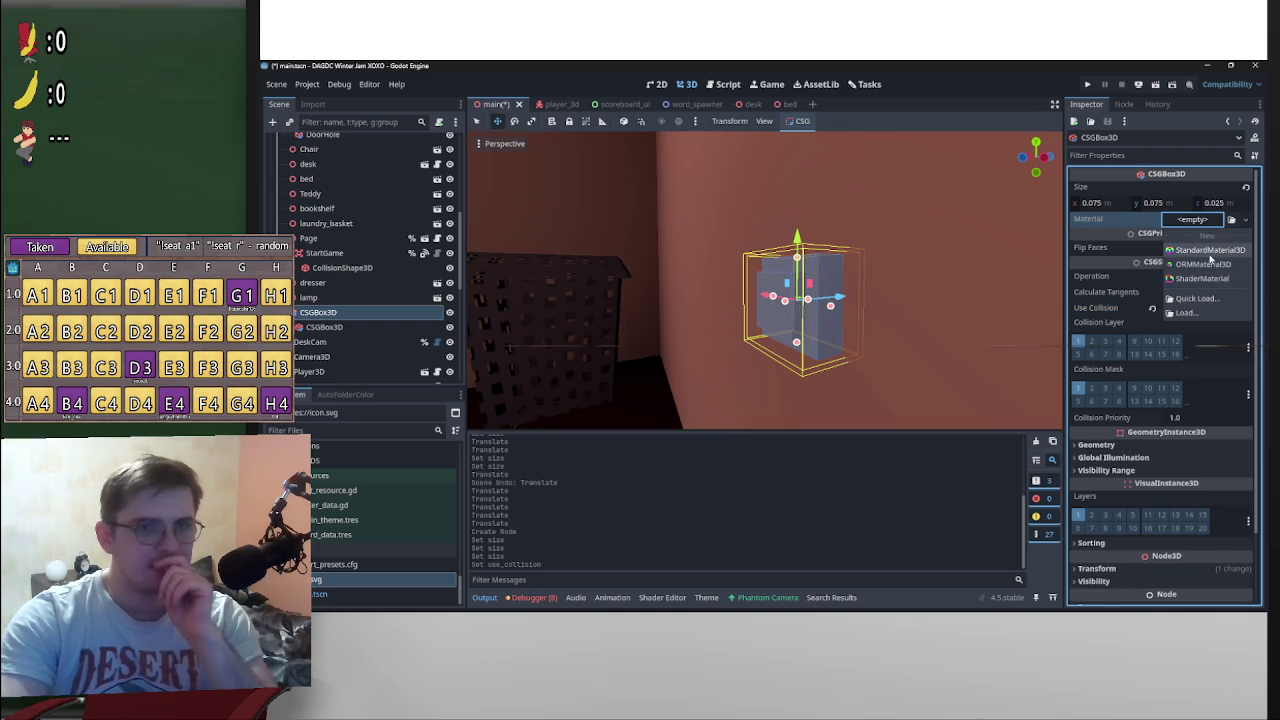
pyautogui.click(1205, 254)
pyautogui.moveTo(955, 288); pyautogui.dragTo(617, 306)
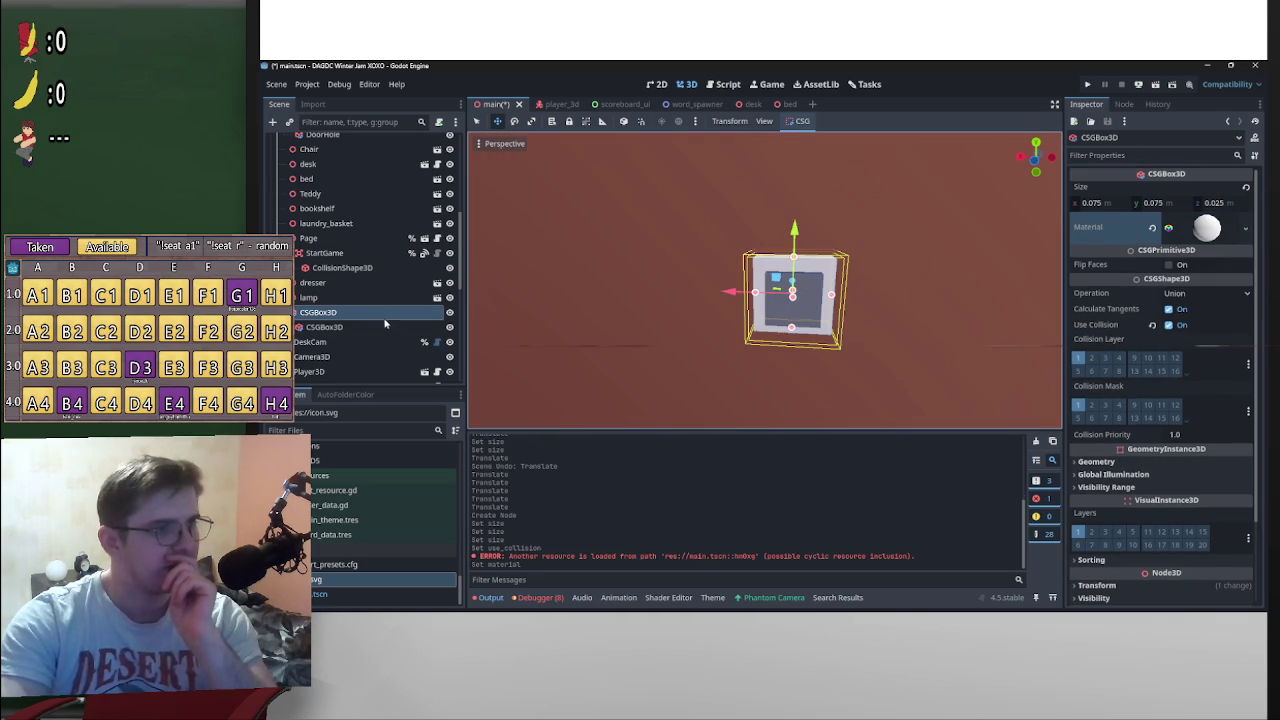
pyautogui.click(384, 325)
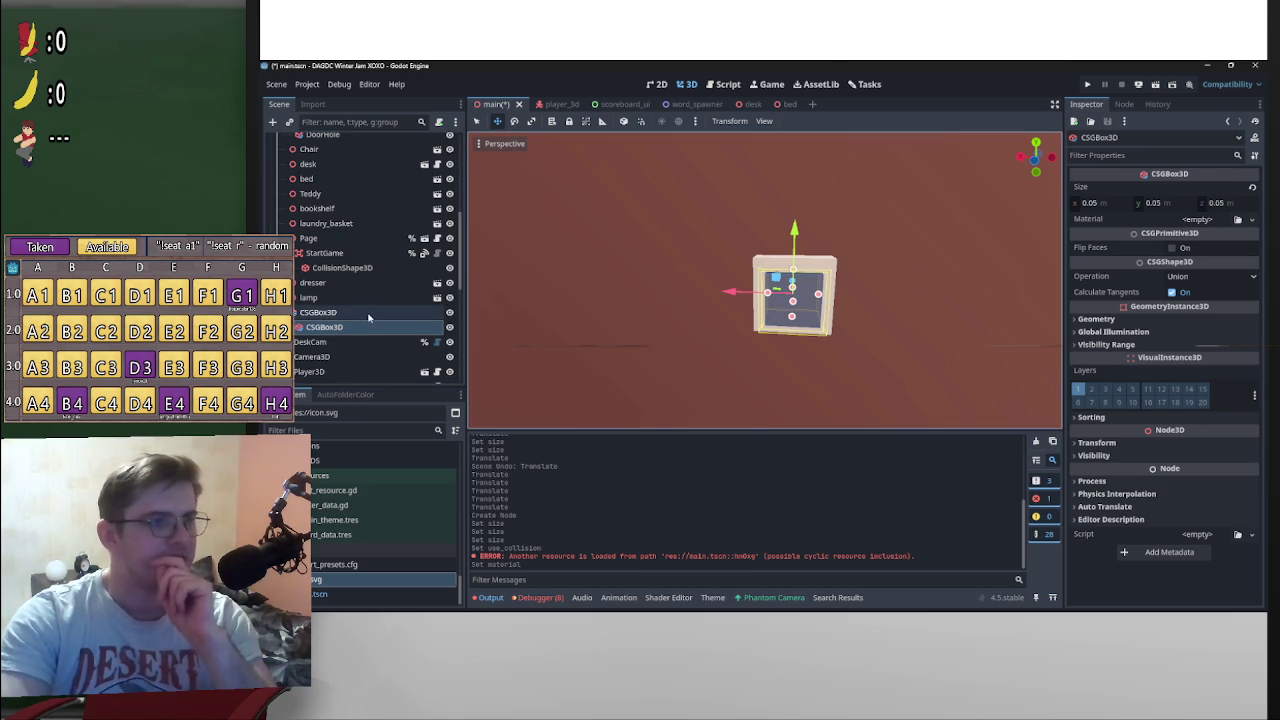
pyautogui.click(318, 312)
pyautogui.click(1245, 227)
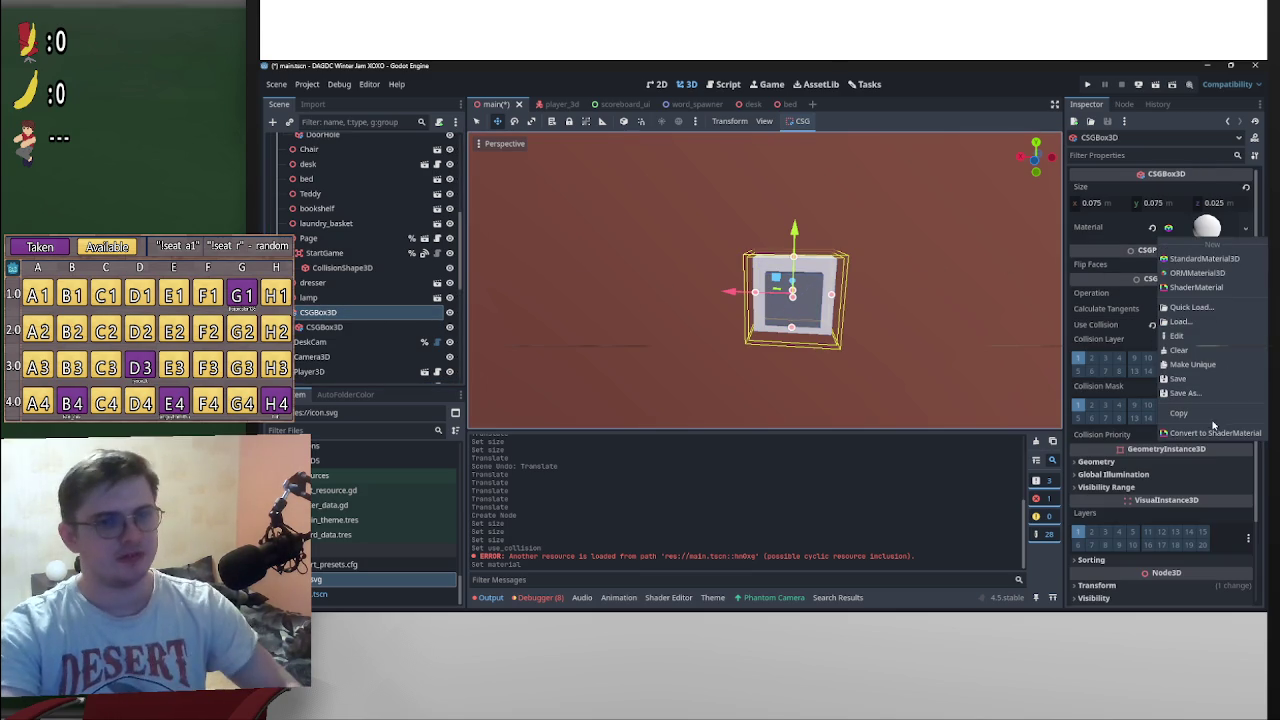
pyautogui.click(1141, 410)
# Step: Give the inner child cube a new StandardMaterial3D as well
pyautogui.click(324, 327)
pyautogui.click(1226, 222)
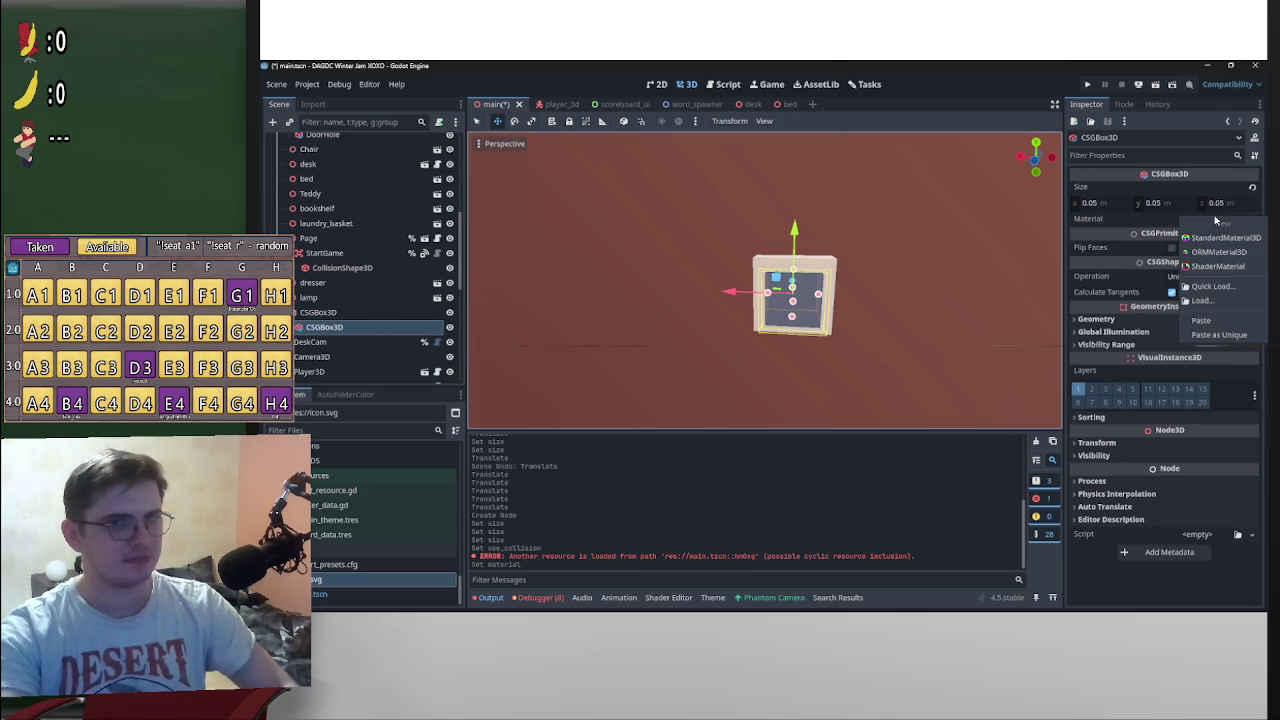
pyautogui.click(1230, 242)
pyautogui.scroll(1, 856, 286)
pyautogui.moveTo(893, 290)
pyautogui.mouseDown()
pyautogui.moveTo(870, 278)
pyautogui.moveTo(880, 269)
pyautogui.moveTo(843, 298)
pyautogui.moveTo(921, 305)
pyautogui.mouseUp()
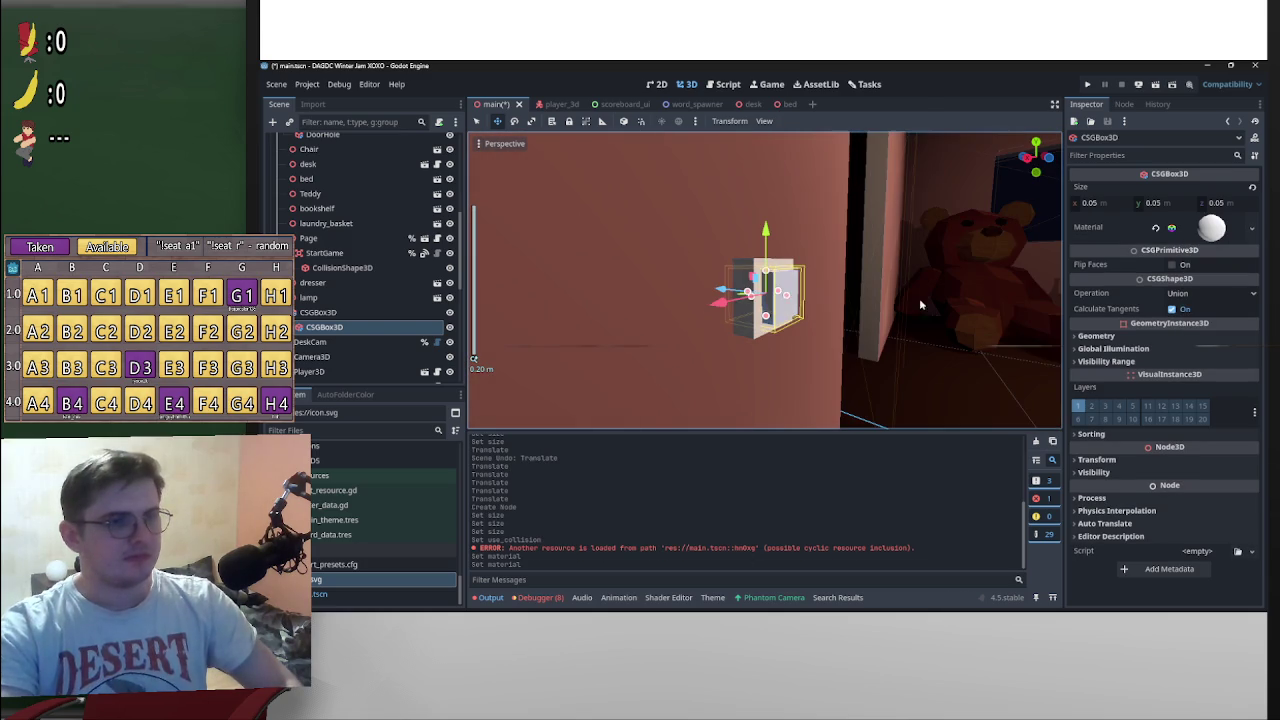
pyautogui.moveTo(740, 265); pyautogui.dragTo(746, 268)
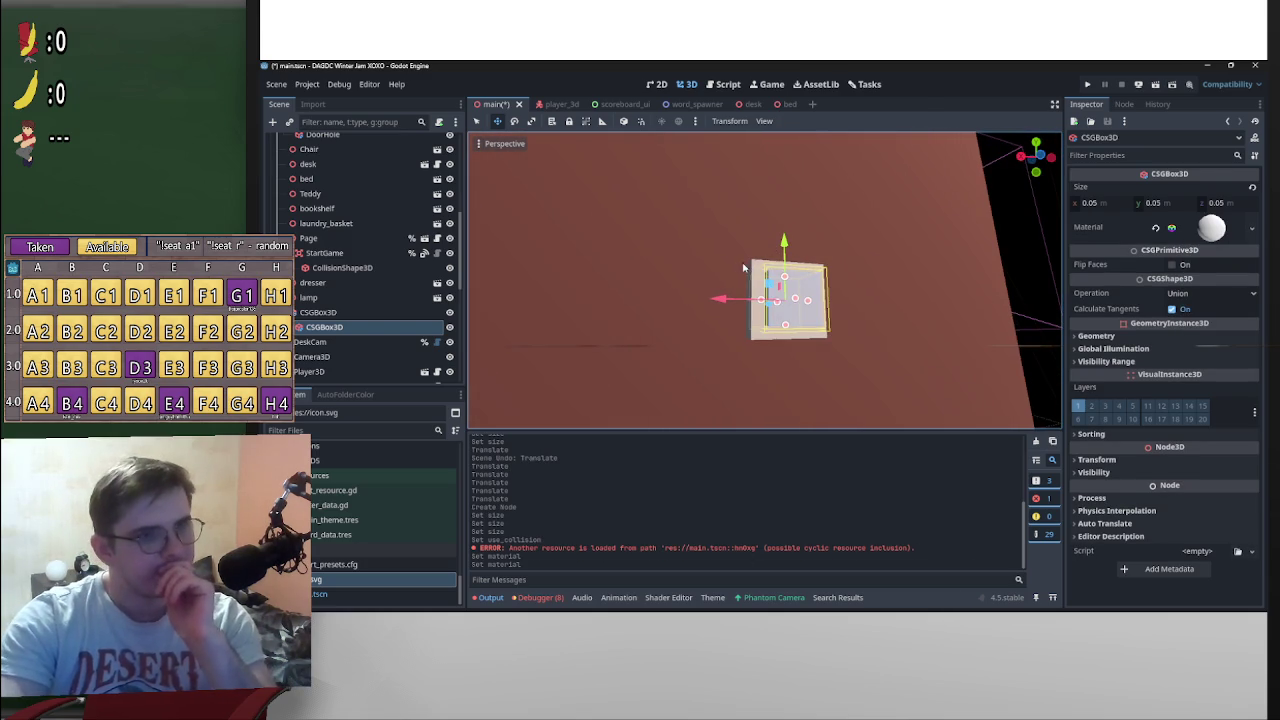
pyautogui.click(756, 268)
pyautogui.rightClick(1216, 228)
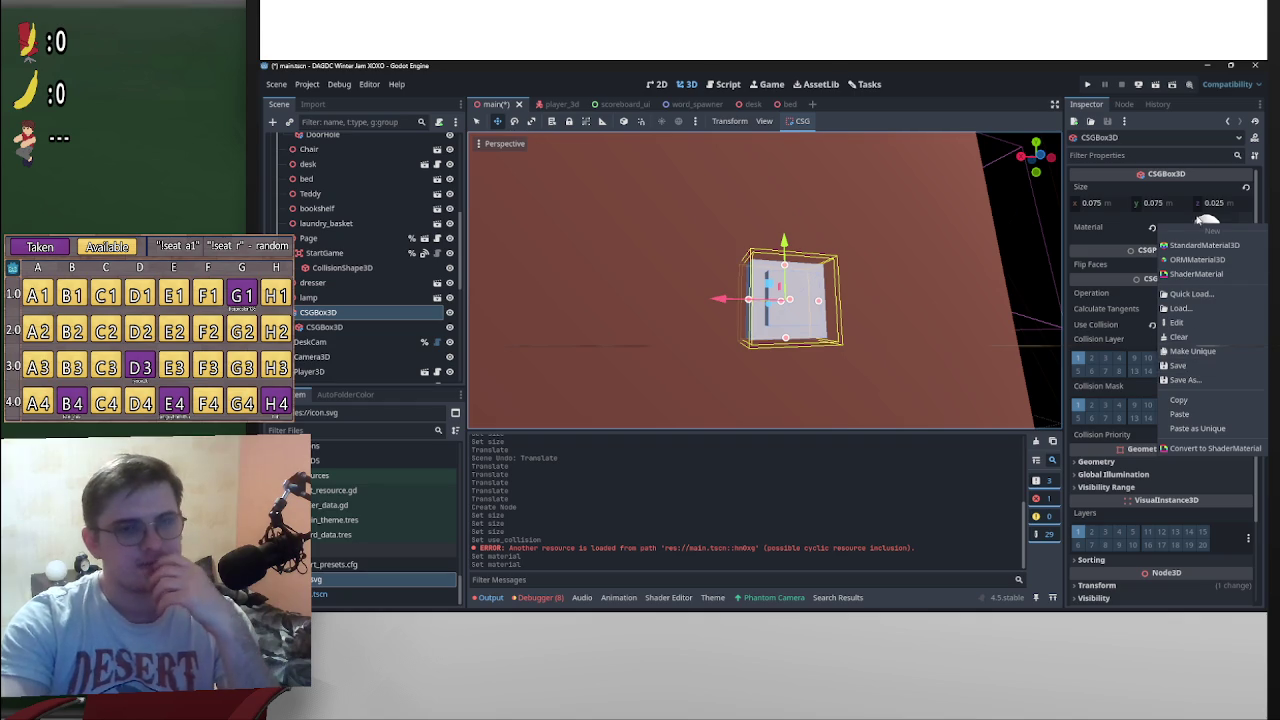
# Step: Set the switch box material's stencil mode to Outline, adjusting thickness from 0.03 to 0.003
pyautogui.click(1201, 221)
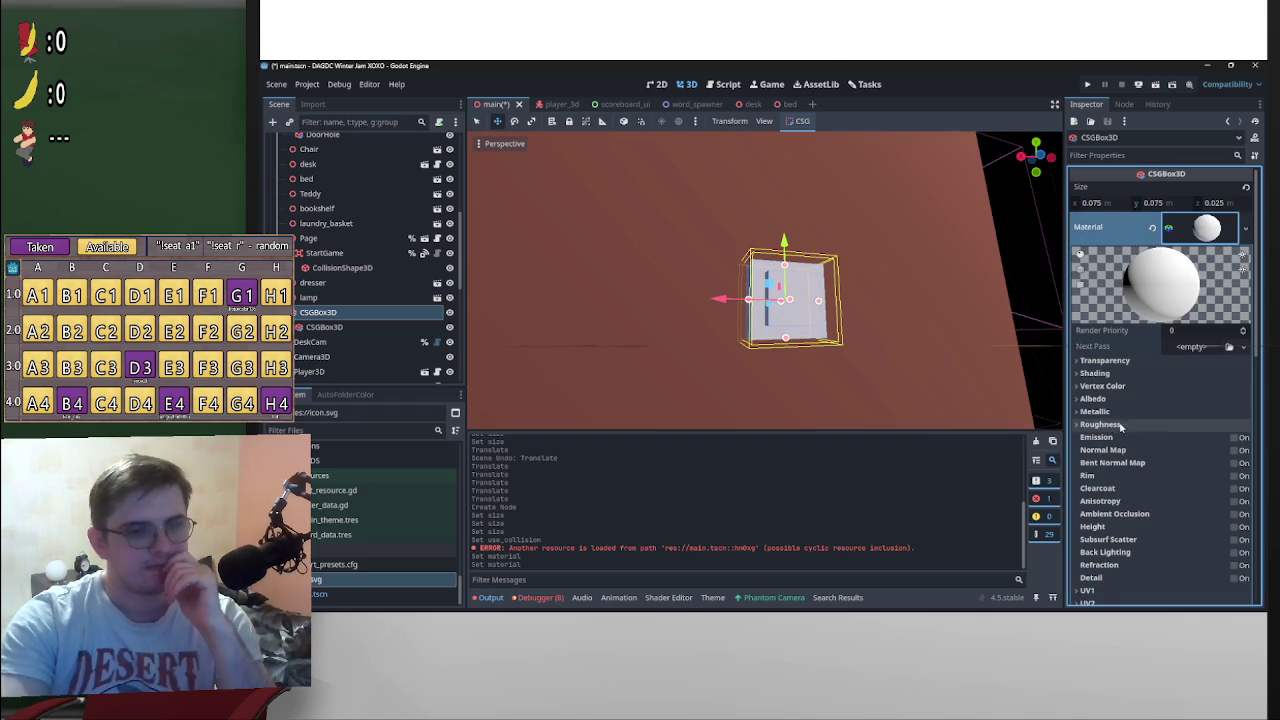
pyautogui.scroll(-4, 1131, 485)
pyautogui.click(1090, 488)
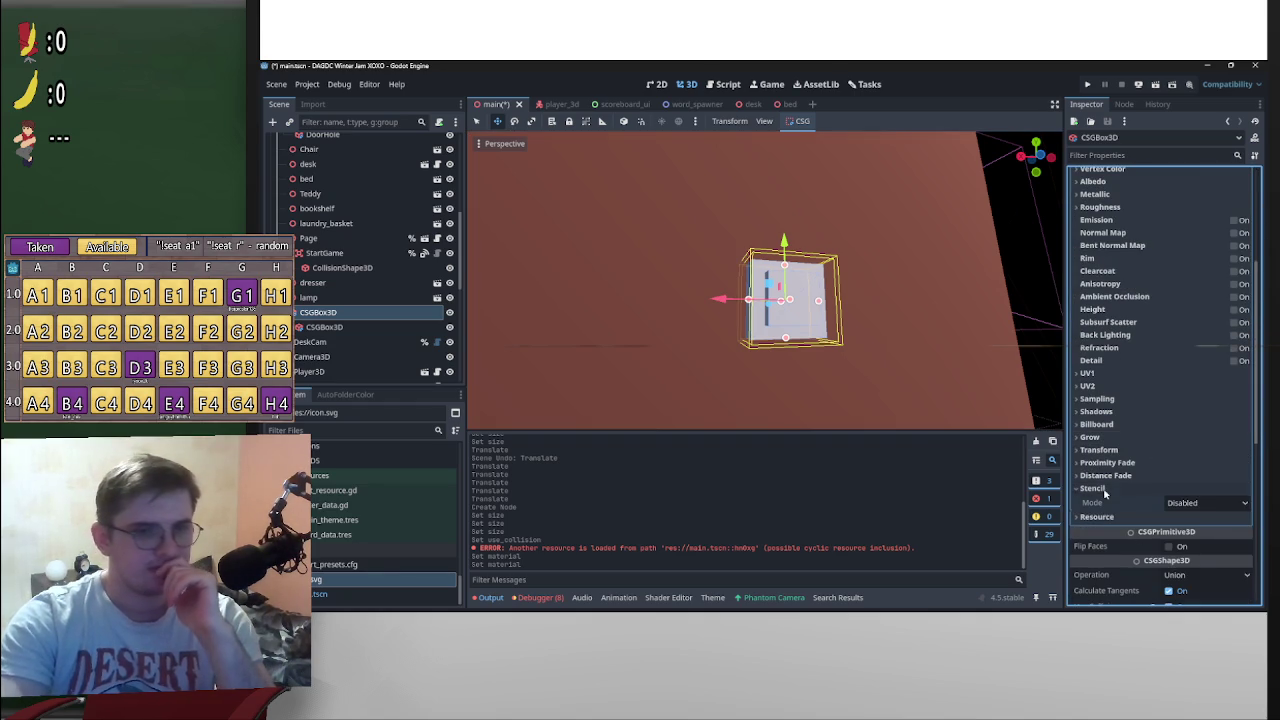
pyautogui.click(1217, 503)
pyautogui.click(1206, 538)
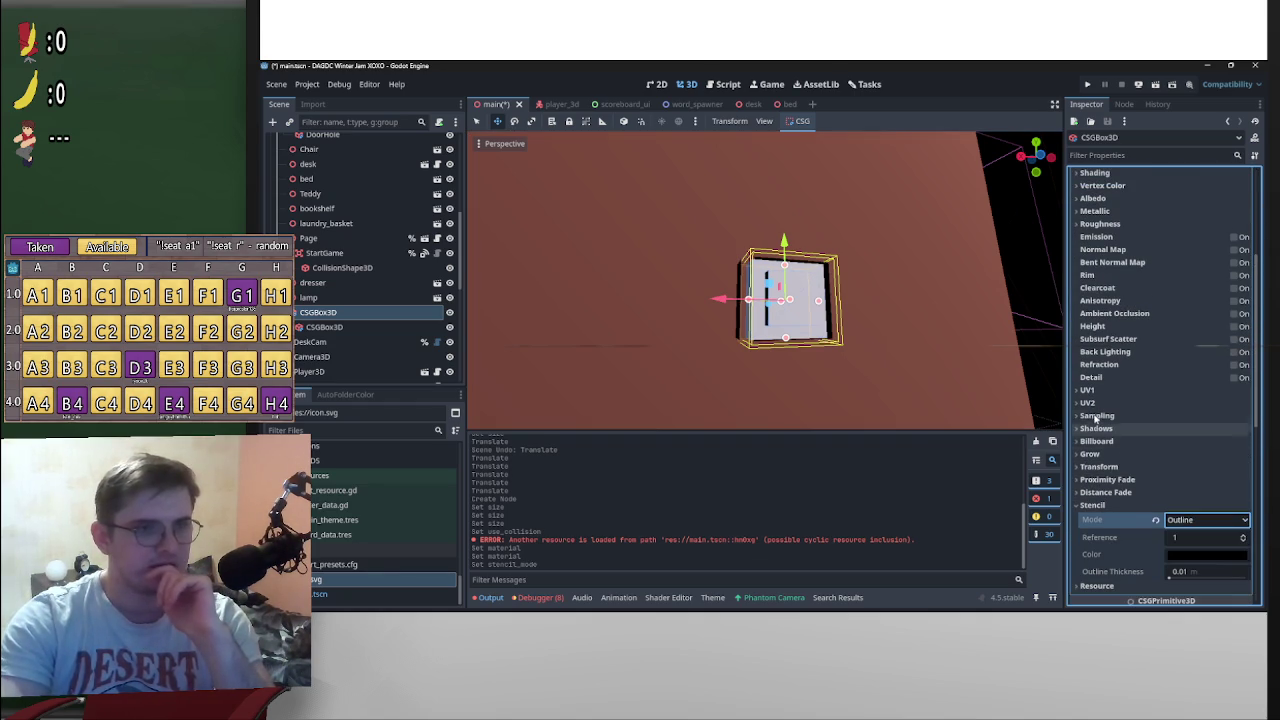
pyautogui.moveTo(838, 145); pyautogui.dragTo(478, 222)
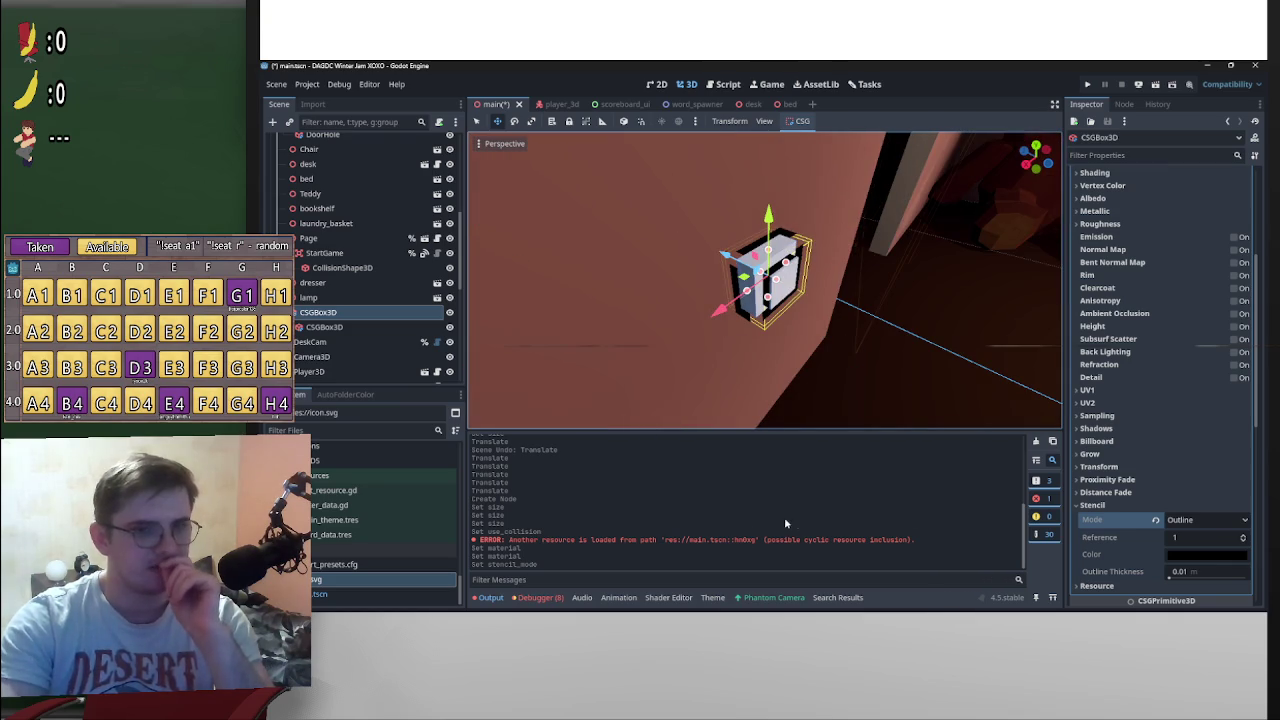
pyautogui.moveTo(1175, 572); pyautogui.dragTo(1164, 578)
pyautogui.moveTo(911, 337)
pyautogui.mouseDown()
pyautogui.moveTo(679, 289)
pyautogui.moveTo(800, 294)
pyautogui.moveTo(638, 294)
pyautogui.moveTo(651, 271)
pyautogui.moveTo(690, 280)
pyautogui.mouseUp()
pyautogui.scroll(2, 843, 296)
pyautogui.moveTo(927, 369); pyautogui.dragTo(880, 372)
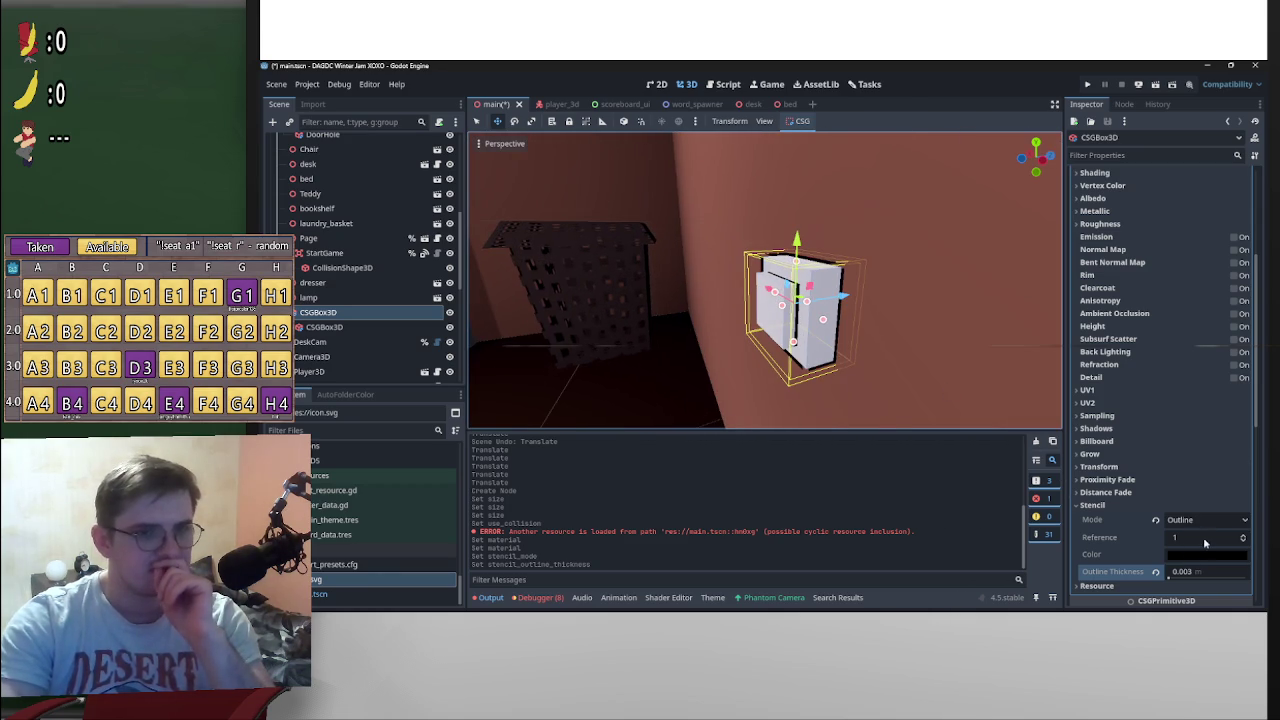
# Step: Keep stencil reference at 1, reapply Outline mode and fine-tune the outline thickness
pyautogui.click(1243, 538)
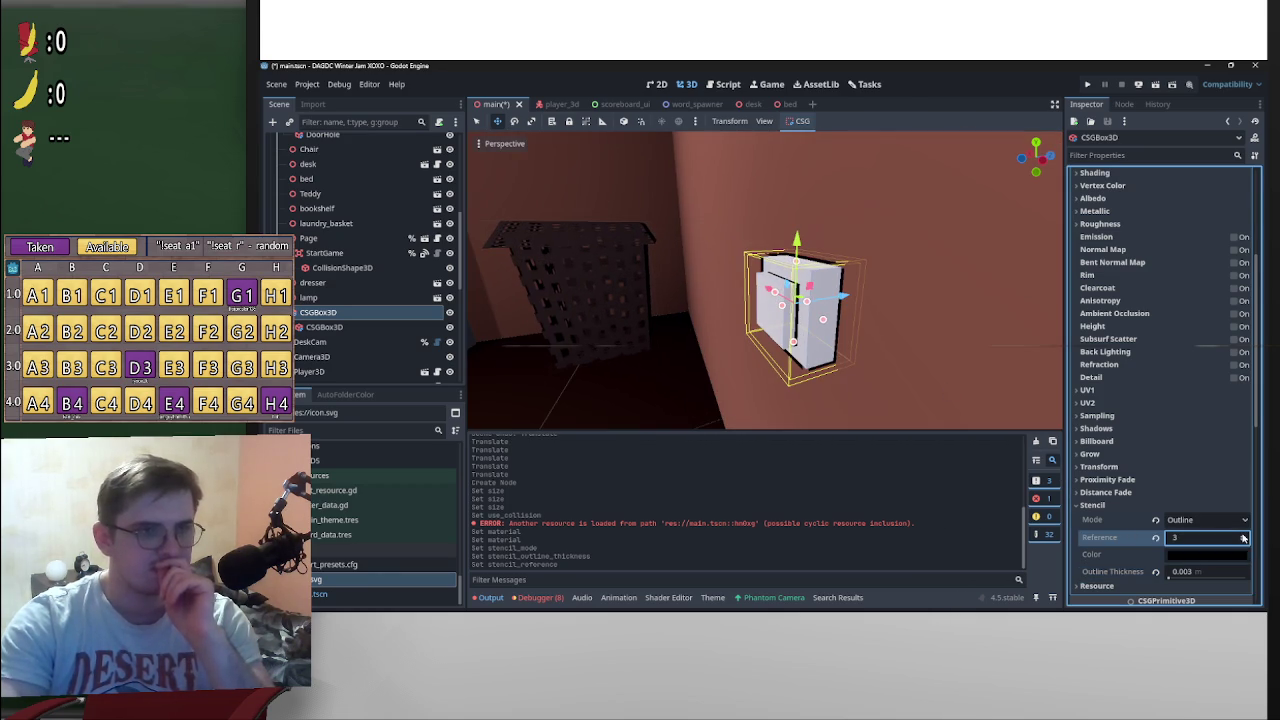
pyautogui.click(1155, 538)
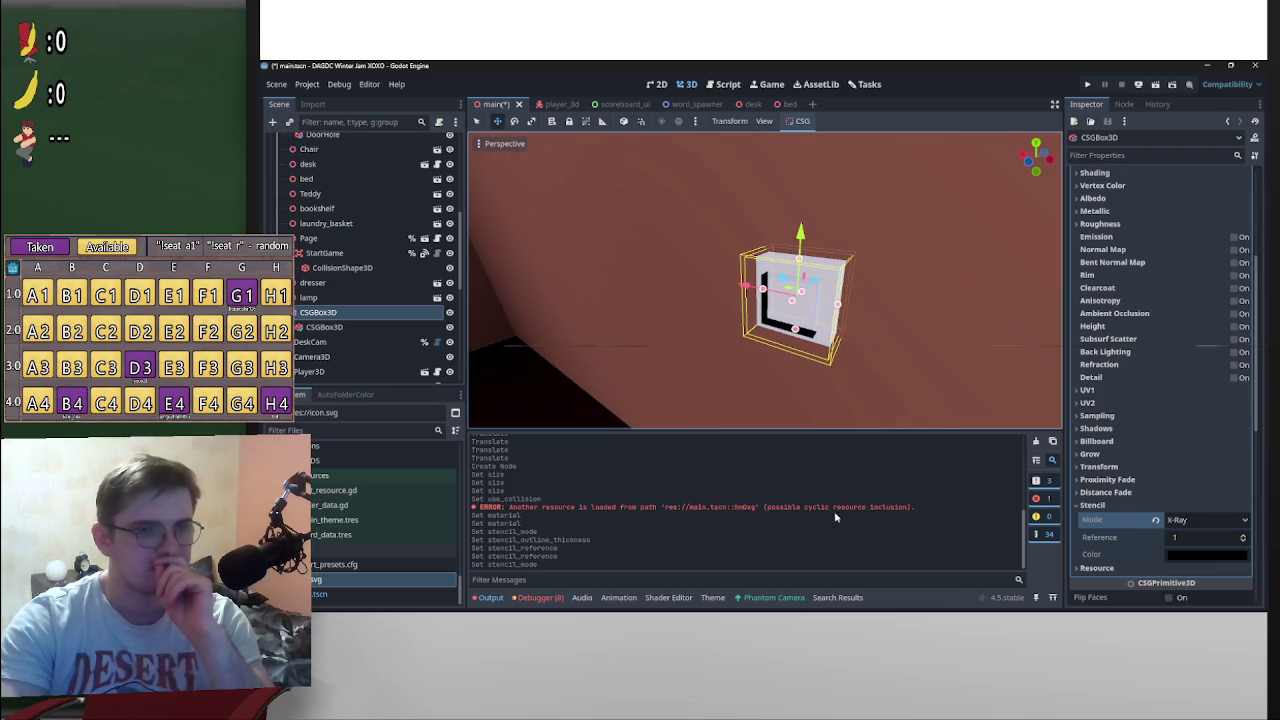
pyautogui.click(1155, 520)
pyautogui.click(1206, 505)
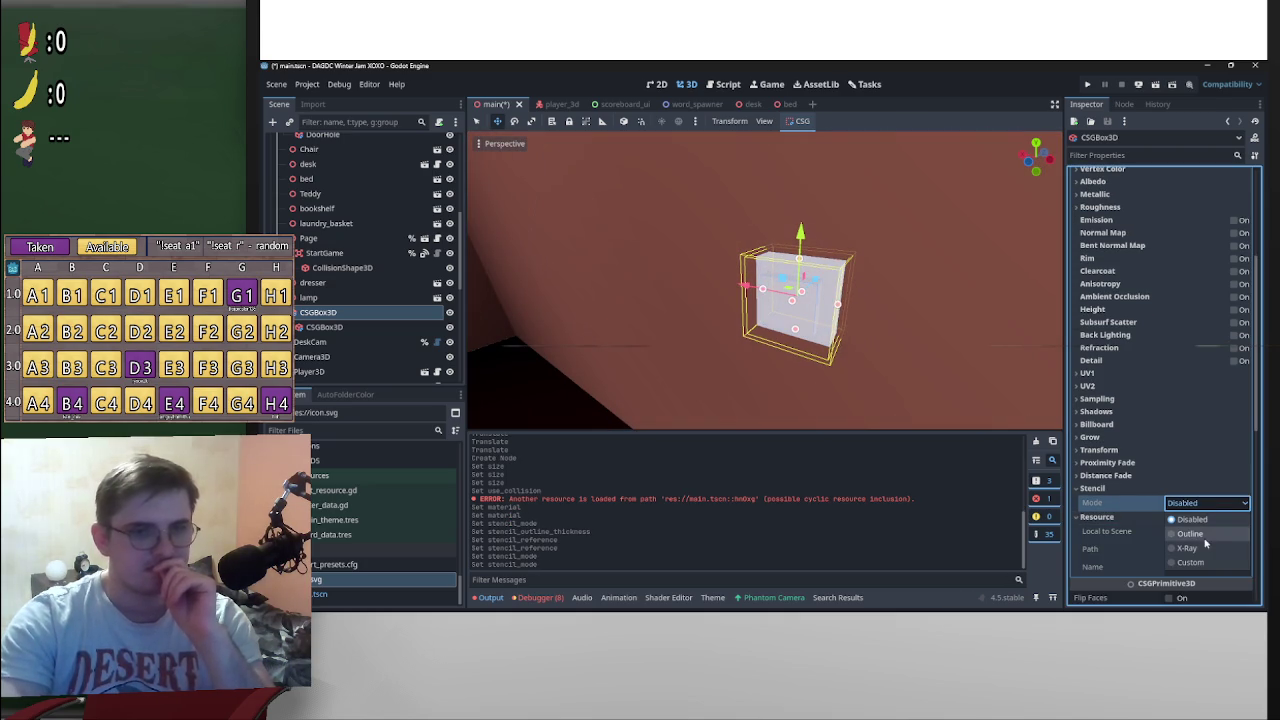
pyautogui.click(1190, 533)
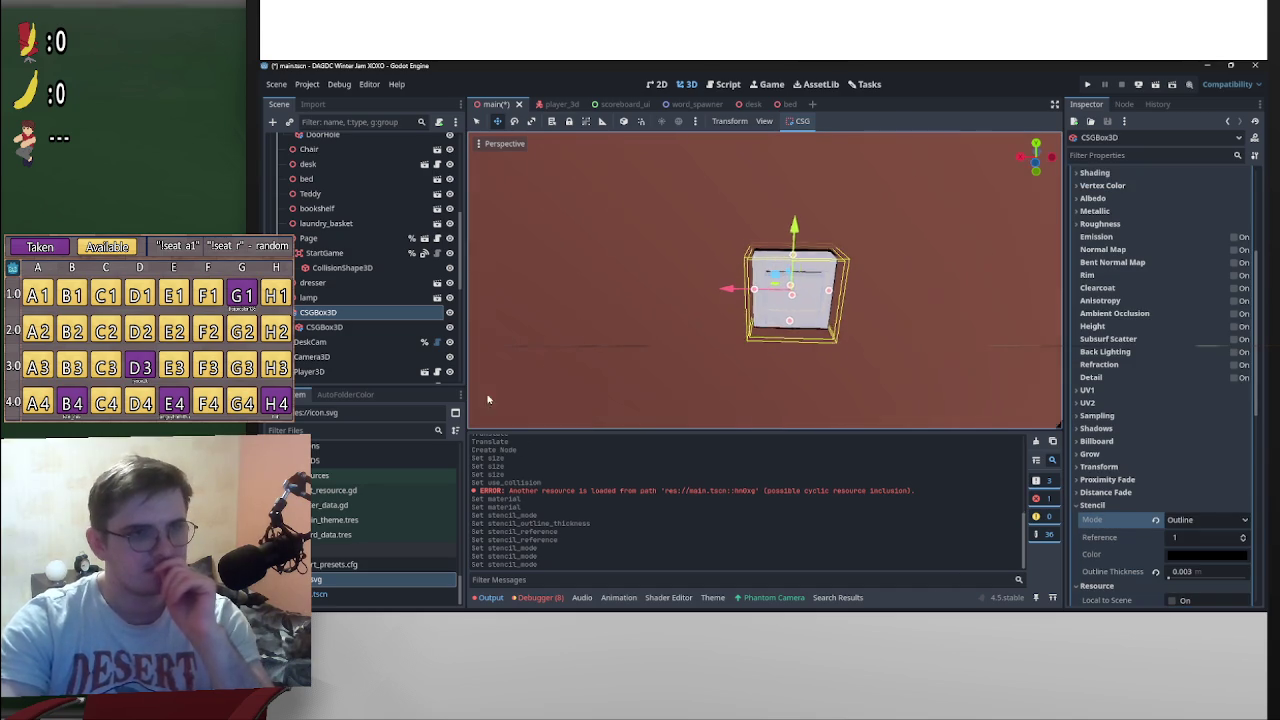
pyautogui.moveTo(1212, 576)
pyautogui.mouseDown()
pyautogui.moveTo(1232, 576)
pyautogui.moveTo(1217, 576)
pyautogui.mouseUp()
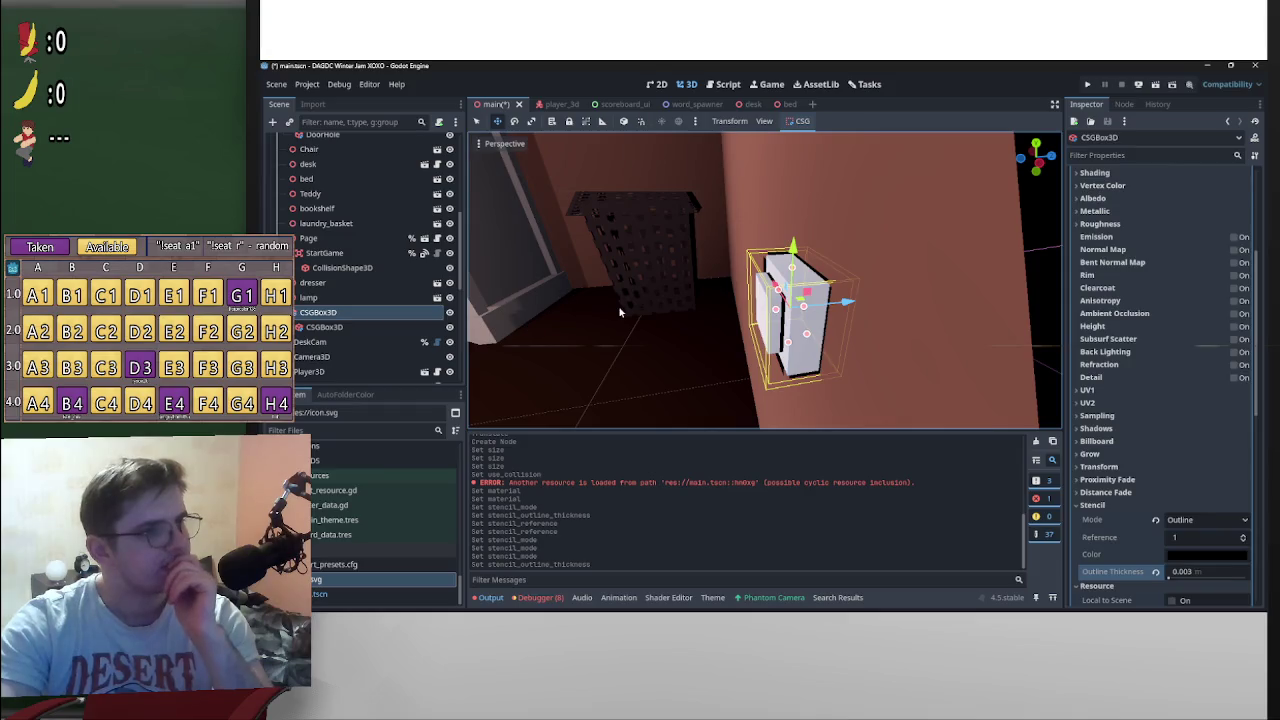
pyautogui.click(618, 305)
pyautogui.scroll(6, 880, 347)
# Step: Rename the switch box node to Lightswitch
pyautogui.moveTo(880, 347); pyautogui.dragTo(683, 260)
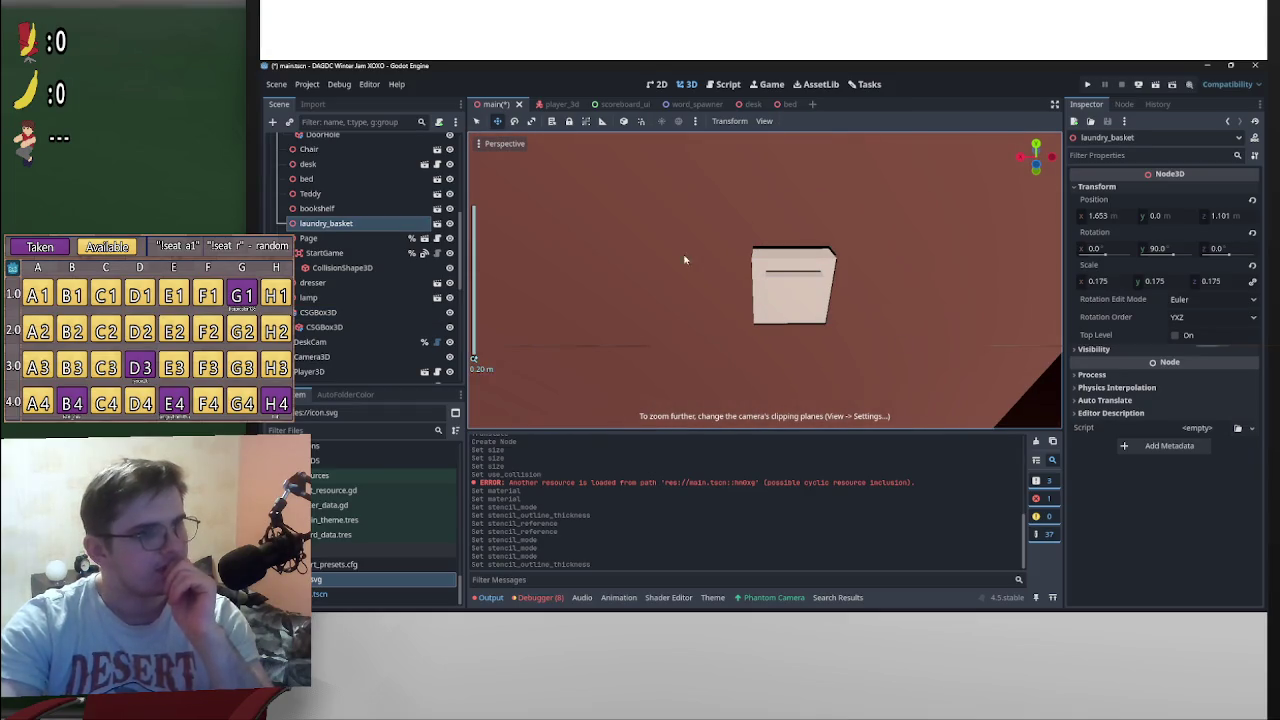
pyautogui.click(366, 313)
pyautogui.click(367, 315)
pyautogui.write('Lightswitch')
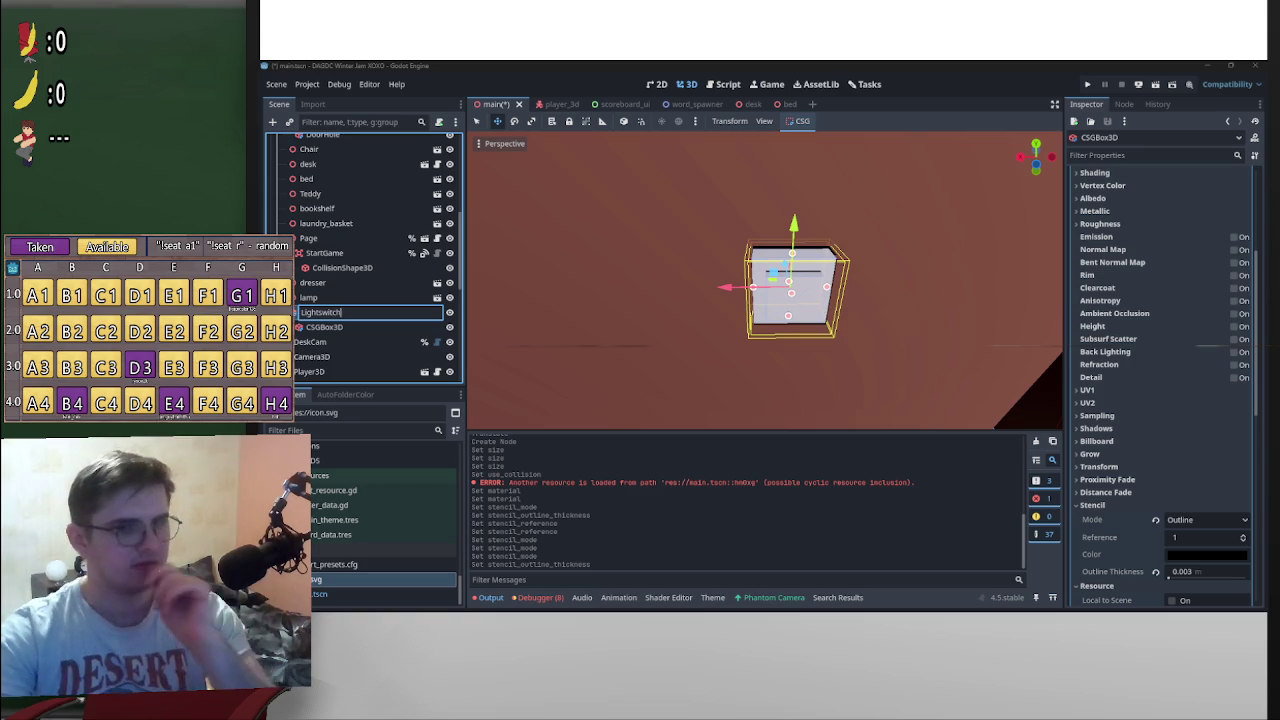
pyautogui.press('Return')
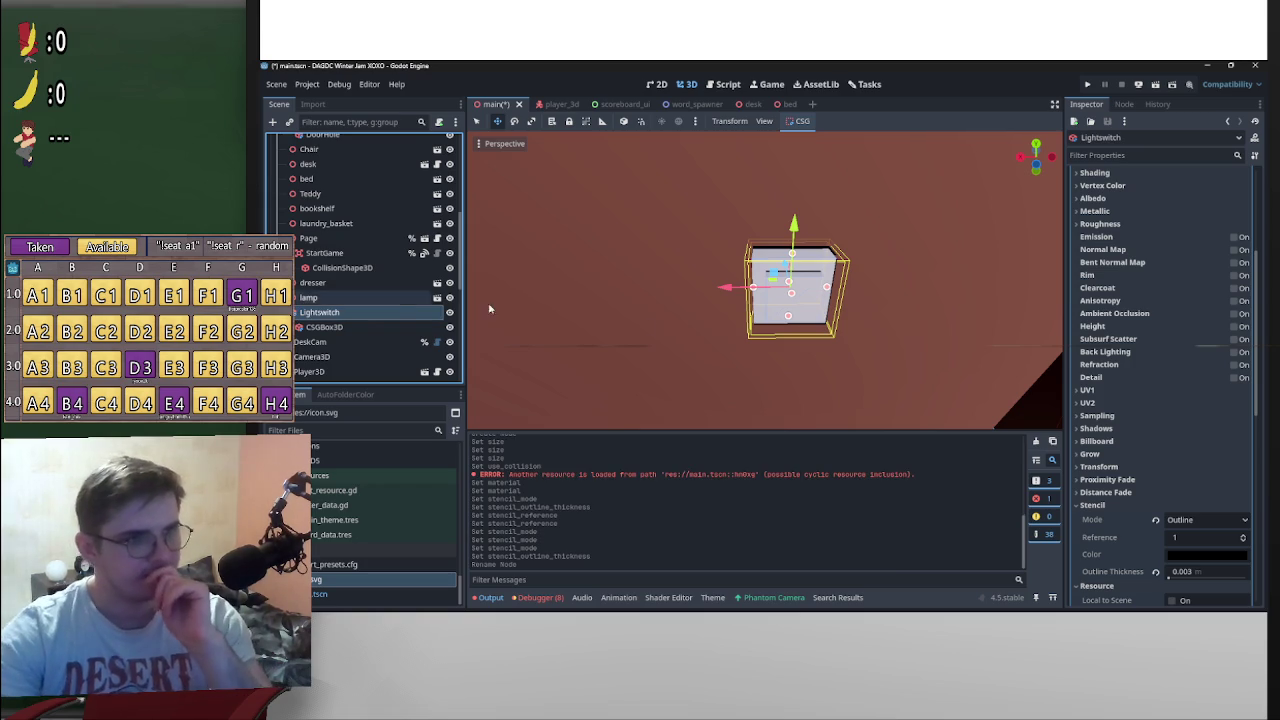
# Step: Set the next-pass material's Cull Mode to Disabled, after briefly trying Front
pyautogui.moveTo(489, 306)
pyautogui.mouseDown()
pyautogui.moveTo(977, 291)
pyautogui.moveTo(1193, 402)
pyautogui.mouseUp()
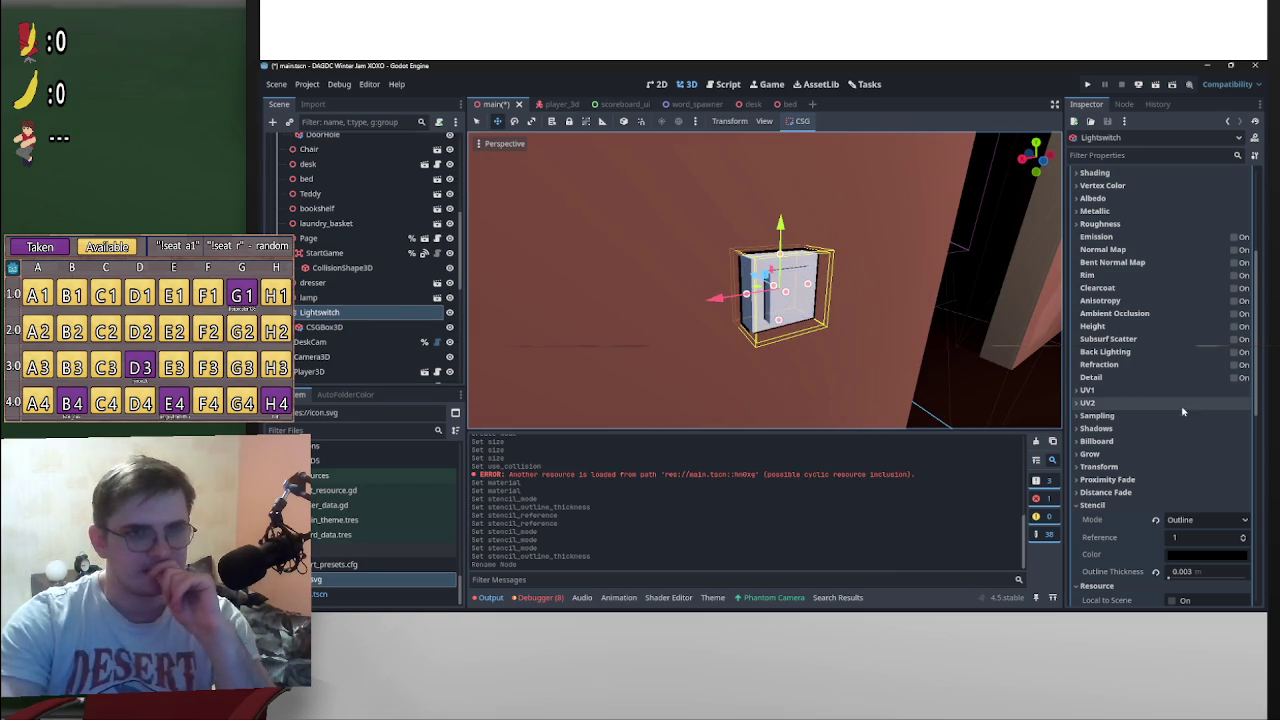
pyautogui.scroll(5, 1189, 493)
pyautogui.click(1207, 357)
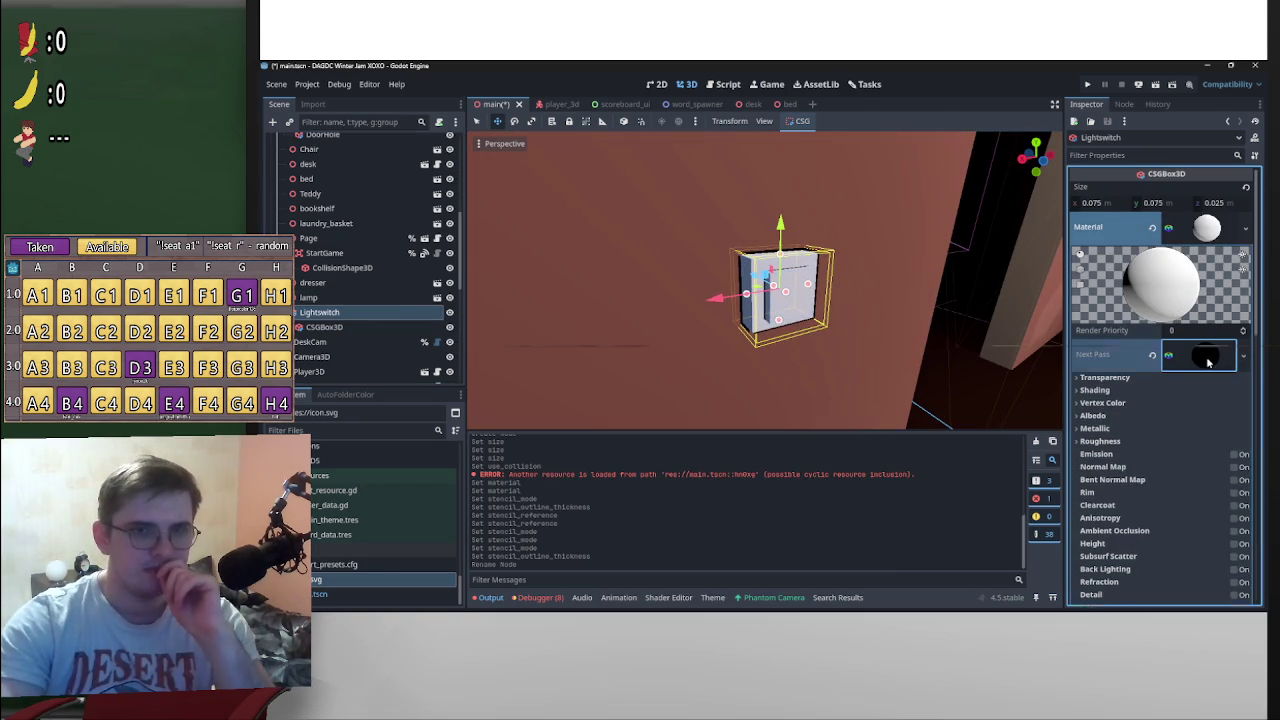
pyautogui.scroll(-3, 1121, 386)
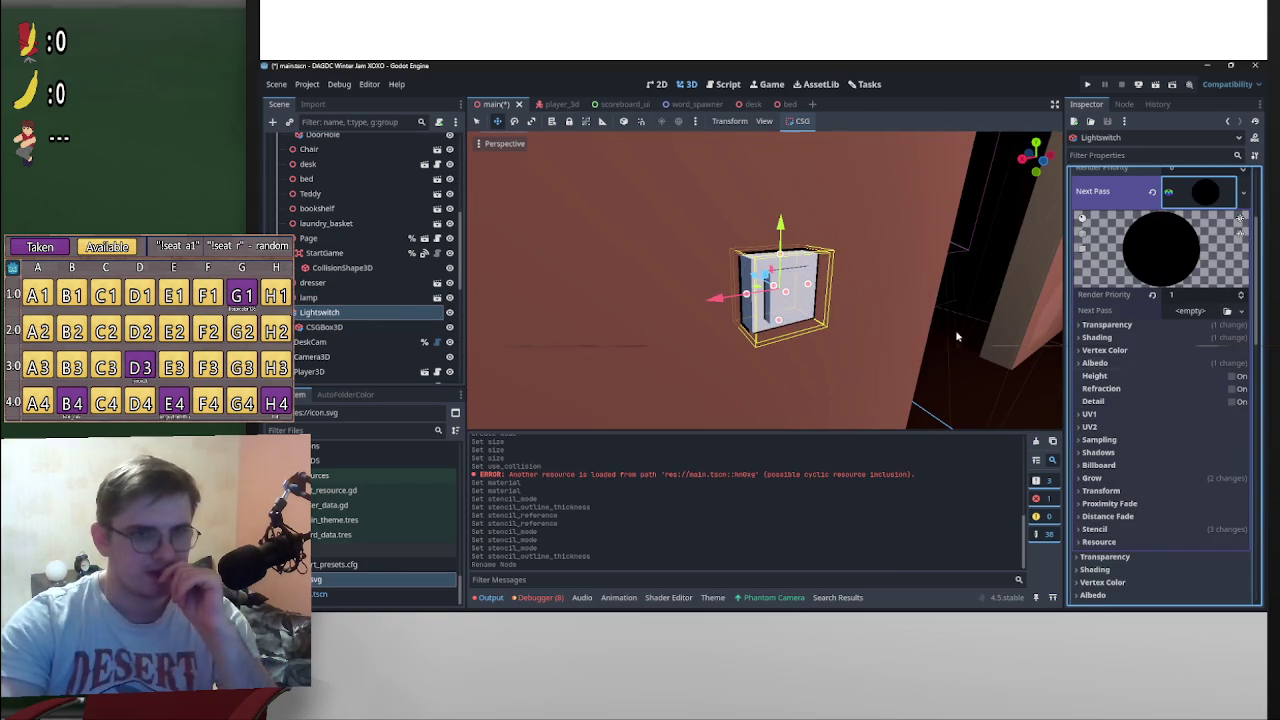
pyautogui.click(1112, 338)
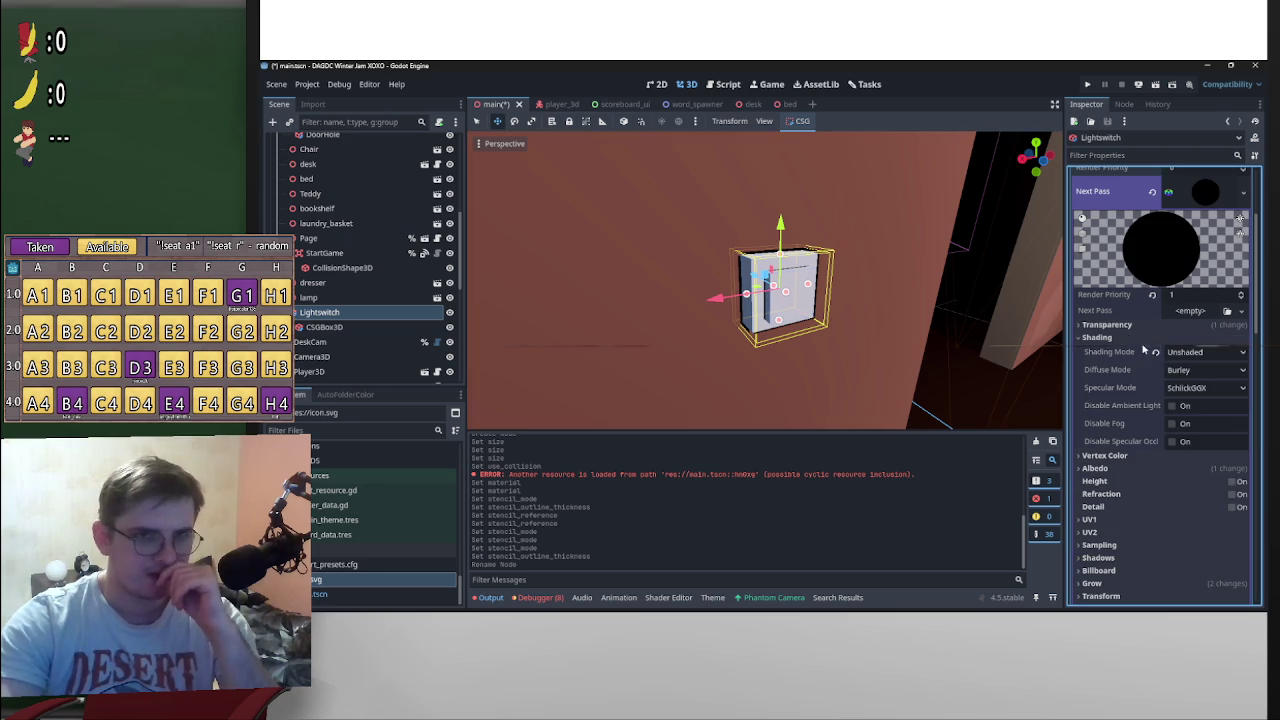
pyautogui.click(1137, 327)
pyautogui.click(1197, 393)
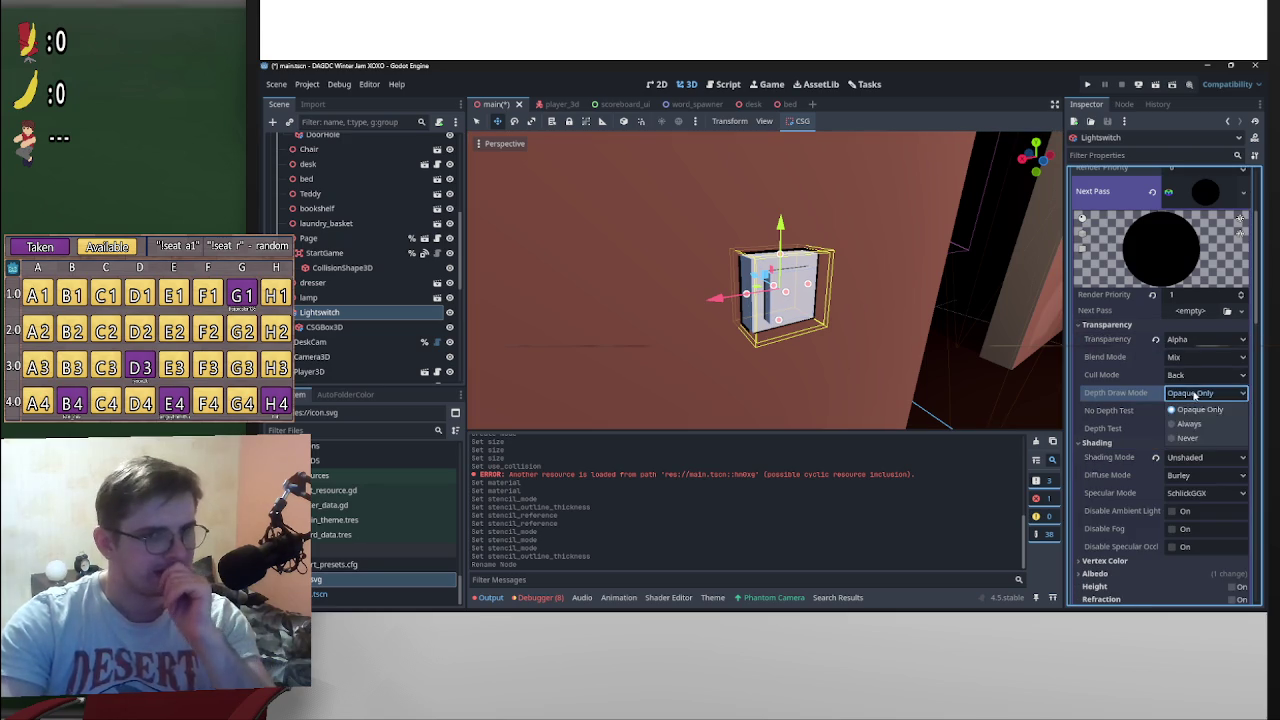
pyautogui.click(1200, 376)
pyautogui.click(1186, 406)
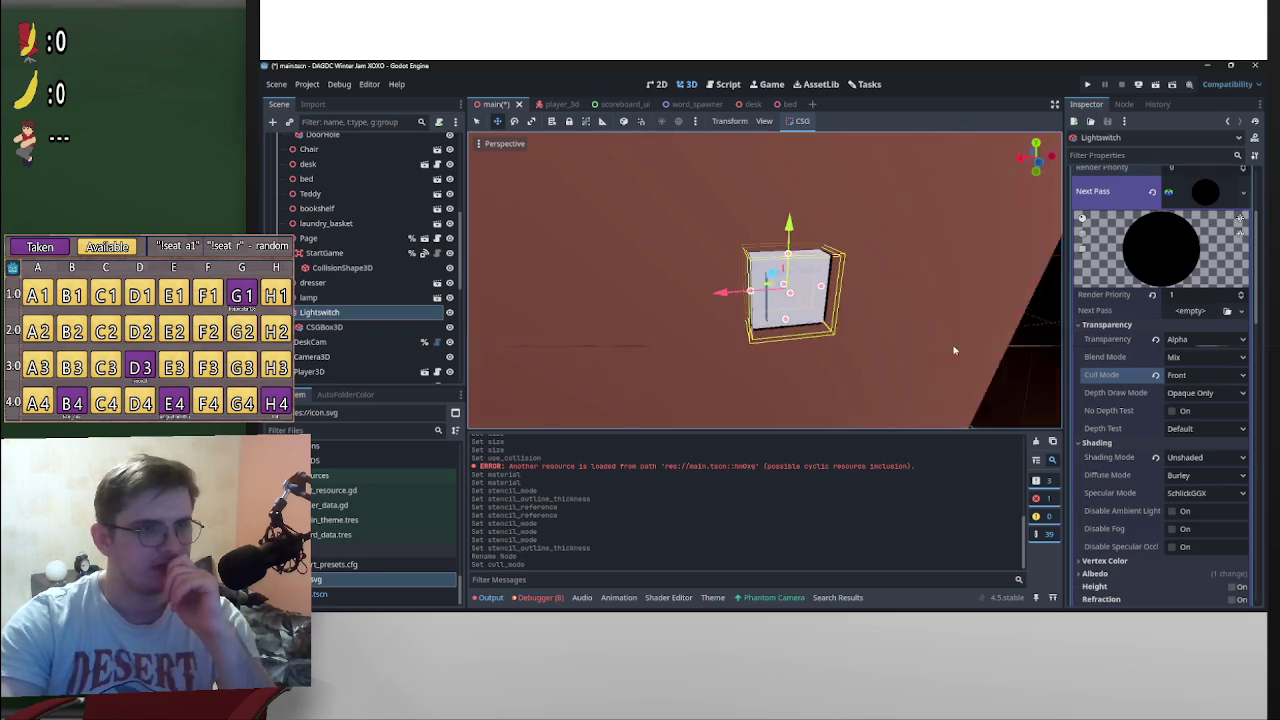
pyautogui.moveTo(998, 279)
pyautogui.mouseDown()
pyautogui.moveTo(500, 337)
pyautogui.moveTo(974, 367)
pyautogui.moveTo(947, 356)
pyautogui.moveTo(960, 350)
pyautogui.mouseUp()
pyautogui.click(1224, 378)
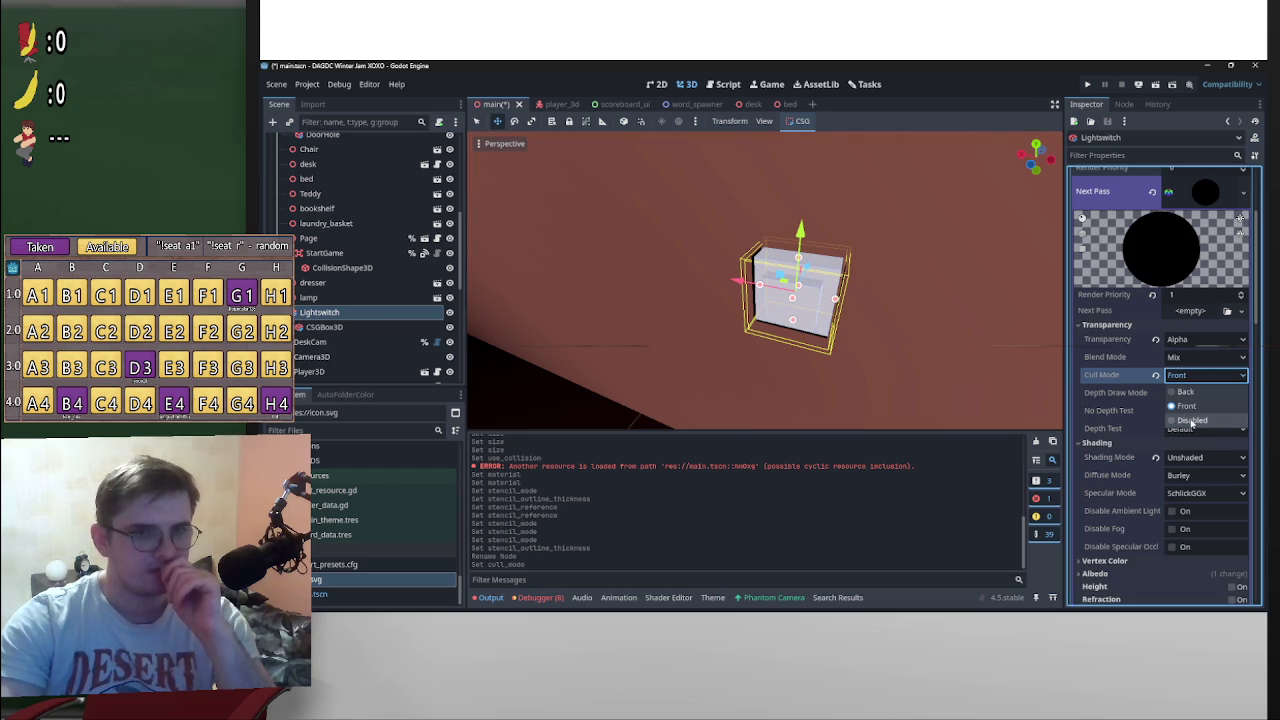
pyautogui.click(1190, 421)
pyautogui.moveTo(1041, 318)
pyautogui.mouseDown()
pyautogui.moveTo(939, 278)
pyautogui.moveTo(546, 317)
pyautogui.mouseUp()
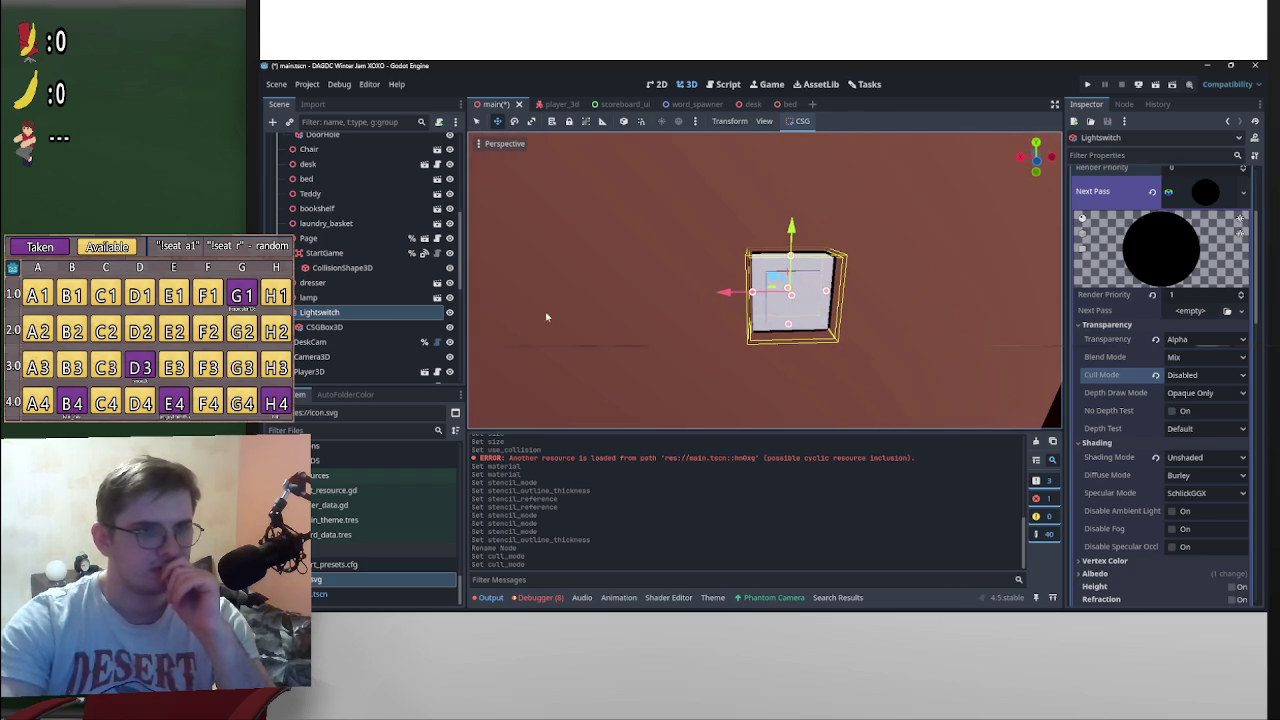
# Step: Leave No Depth Test off and set Depth Draw Mode to Never, after trying Always
pyautogui.click(1174, 411)
pyautogui.moveTo(929, 318)
pyautogui.mouseDown()
pyautogui.moveTo(929, 263)
pyautogui.moveTo(481, 301)
pyautogui.moveTo(509, 380)
pyautogui.moveTo(903, 371)
pyautogui.moveTo(727, 310)
pyautogui.moveTo(770, 310)
pyautogui.moveTo(740, 320)
pyautogui.moveTo(757, 283)
pyautogui.moveTo(907, 346)
pyautogui.moveTo(991, 329)
pyautogui.moveTo(1211, 400)
pyautogui.mouseUp()
pyautogui.click(1174, 411)
pyautogui.click(1205, 392)
pyautogui.click(1182, 428)
pyautogui.click(1205, 393)
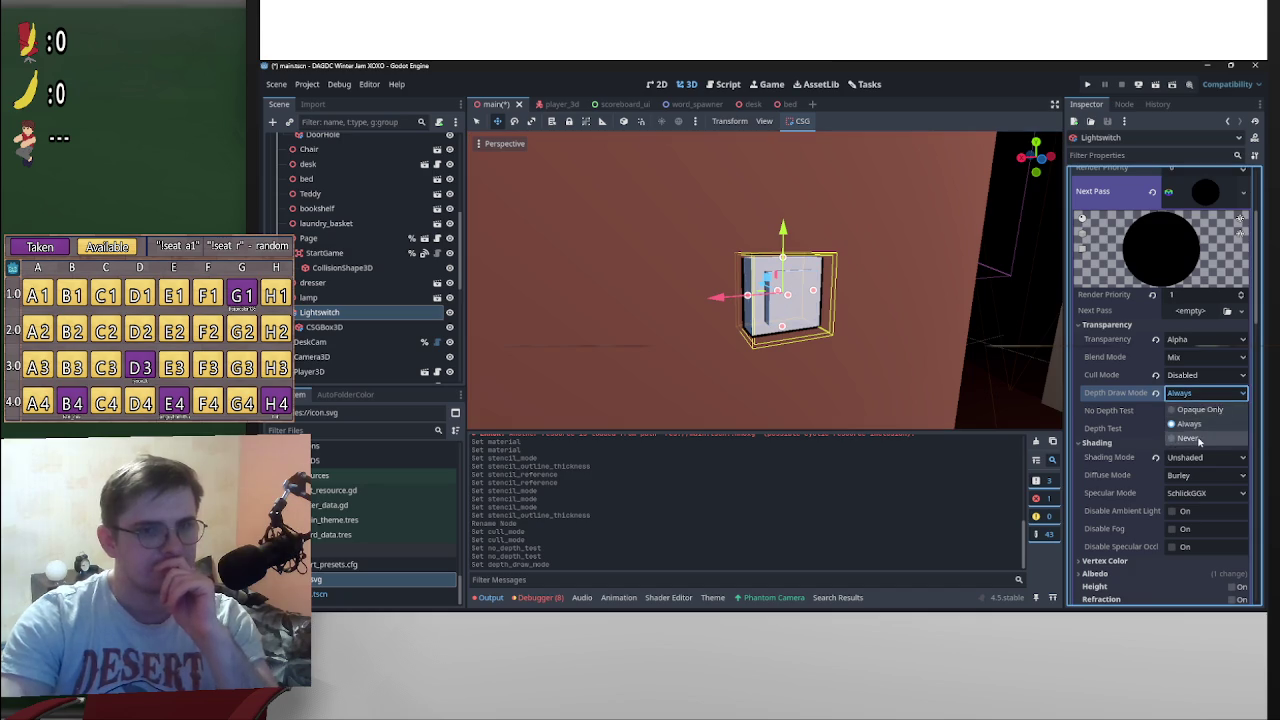
pyautogui.click(1199, 440)
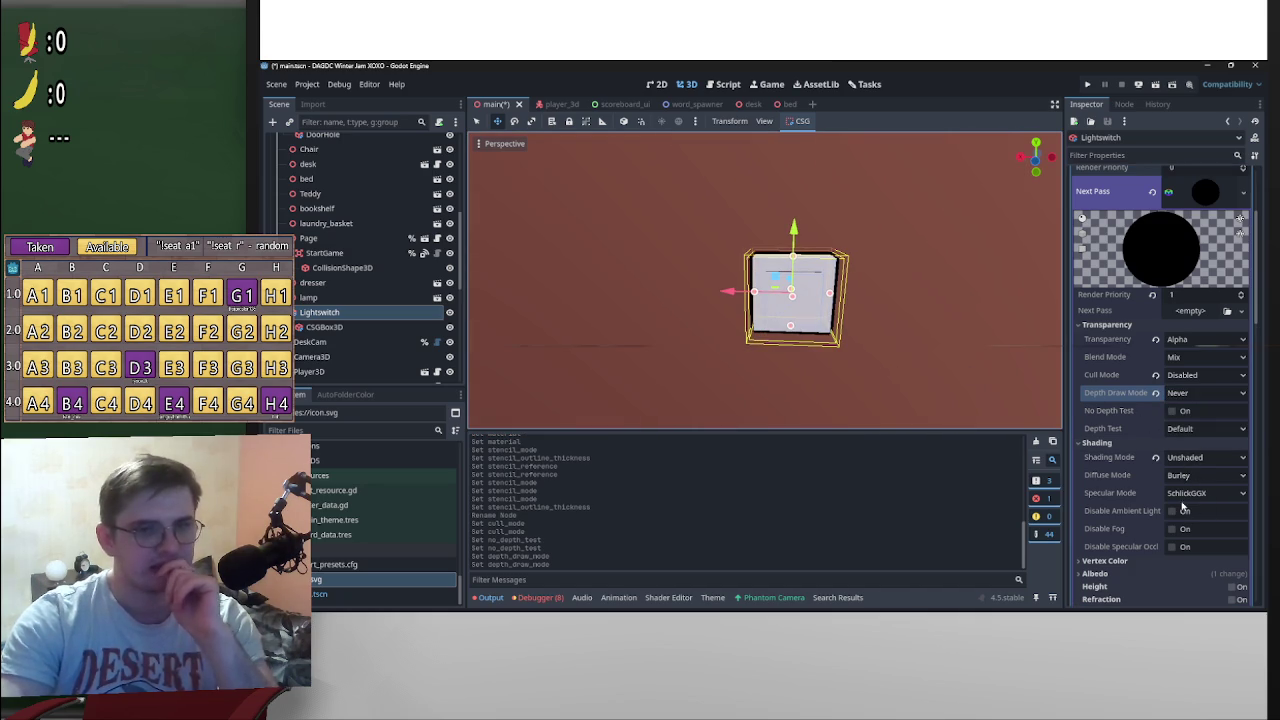
# Step: Compare Add, Subtract and Multiply blending, then return Blend Mode to Mix
pyautogui.click(1195, 357)
pyautogui.click(1202, 391)
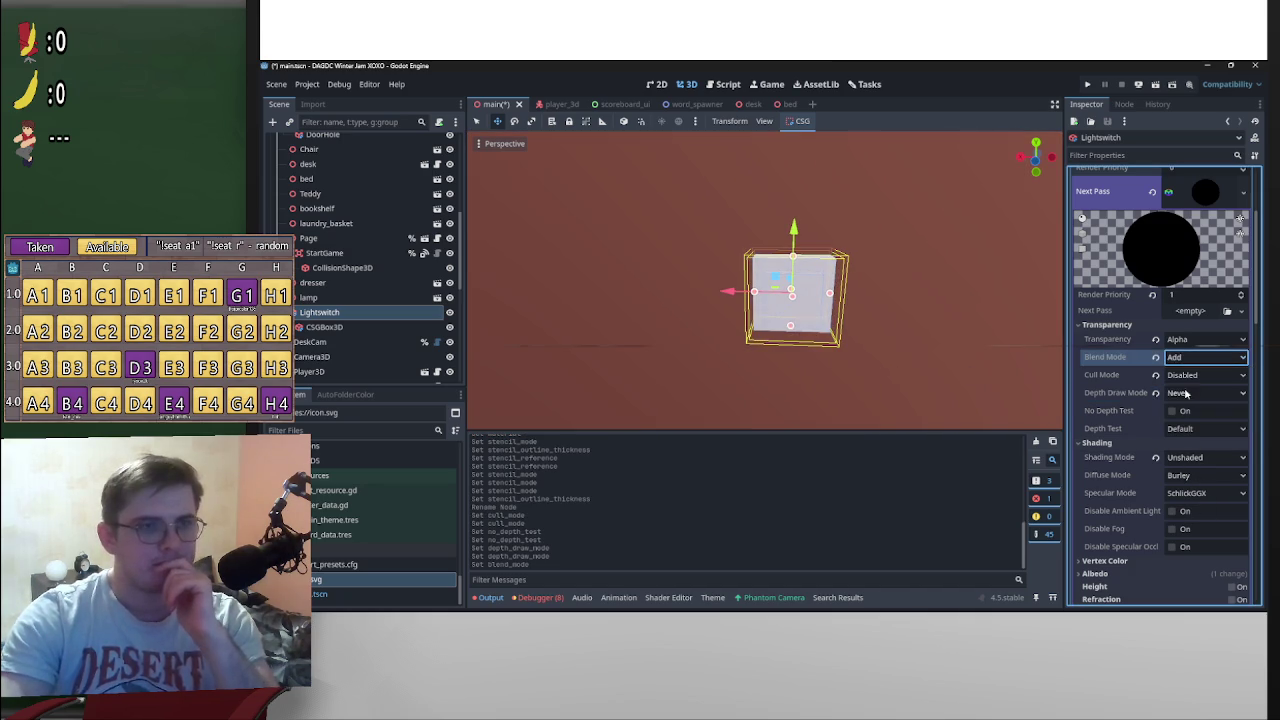
pyautogui.moveTo(1000, 340)
pyautogui.mouseDown()
pyautogui.moveTo(960, 380)
pyautogui.moveTo(991, 422)
pyautogui.moveTo(1050, 390)
pyautogui.mouseUp()
pyautogui.click(1205, 357)
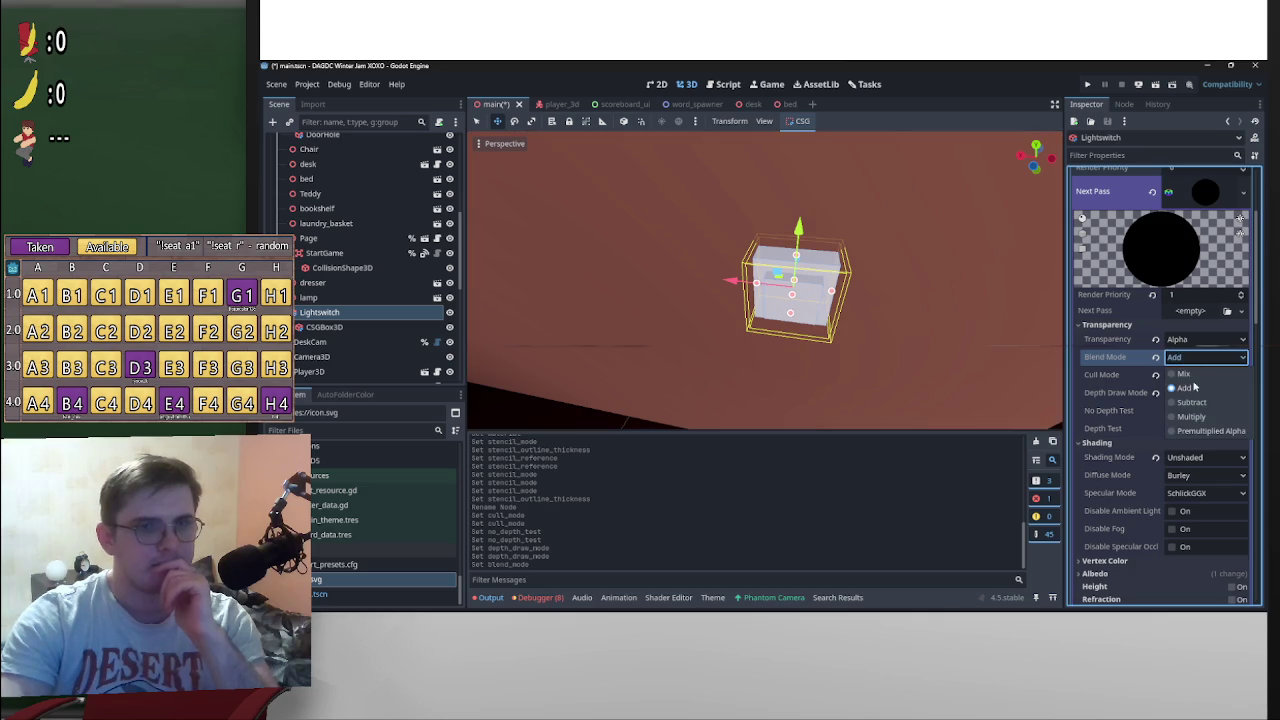
pyautogui.click(1190, 374)
pyautogui.click(1200, 357)
pyautogui.click(1190, 402)
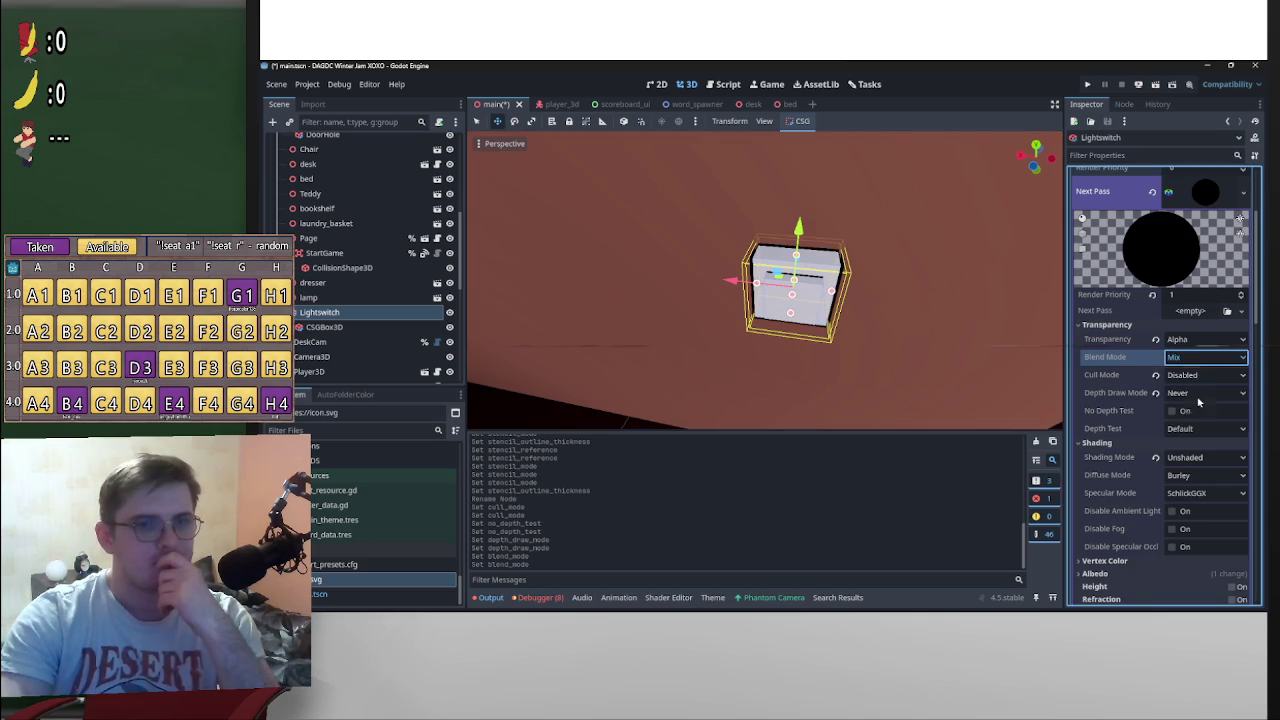
pyautogui.click(1205, 357)
pyautogui.click(1190, 416)
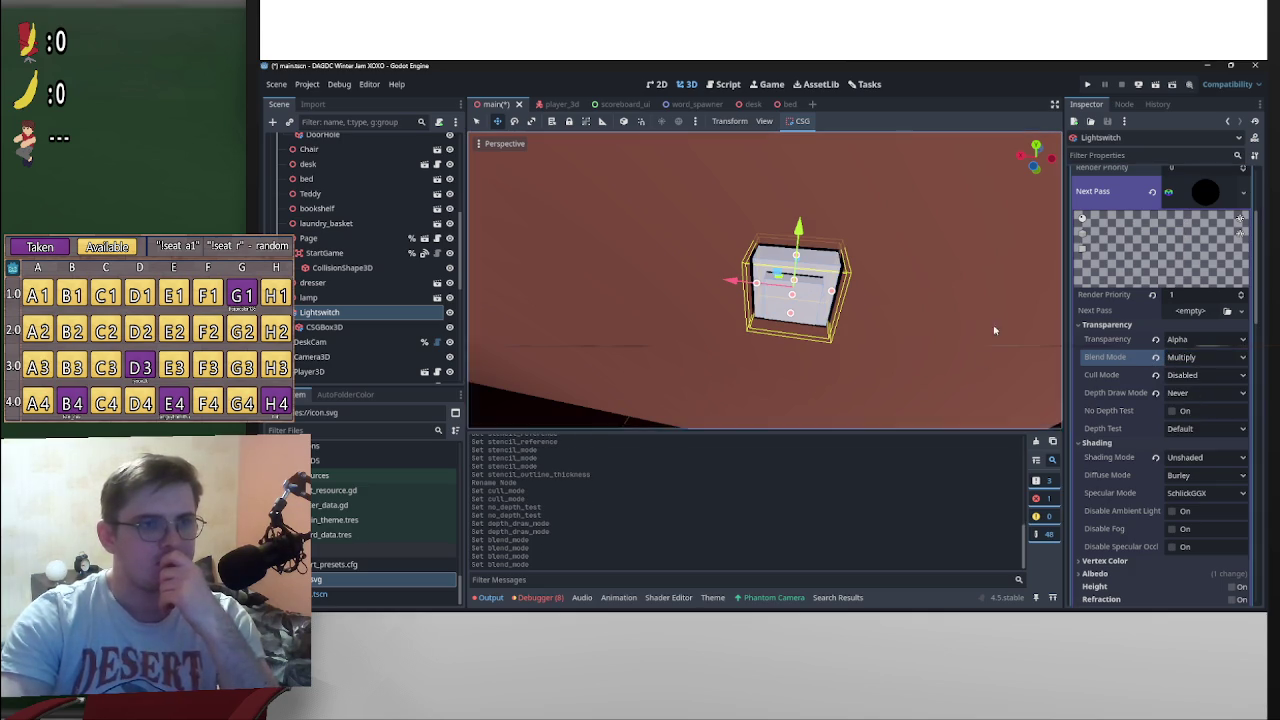
pyautogui.moveTo(994, 334); pyautogui.dragTo(503, 341)
pyautogui.scroll(-3, 1143, 525)
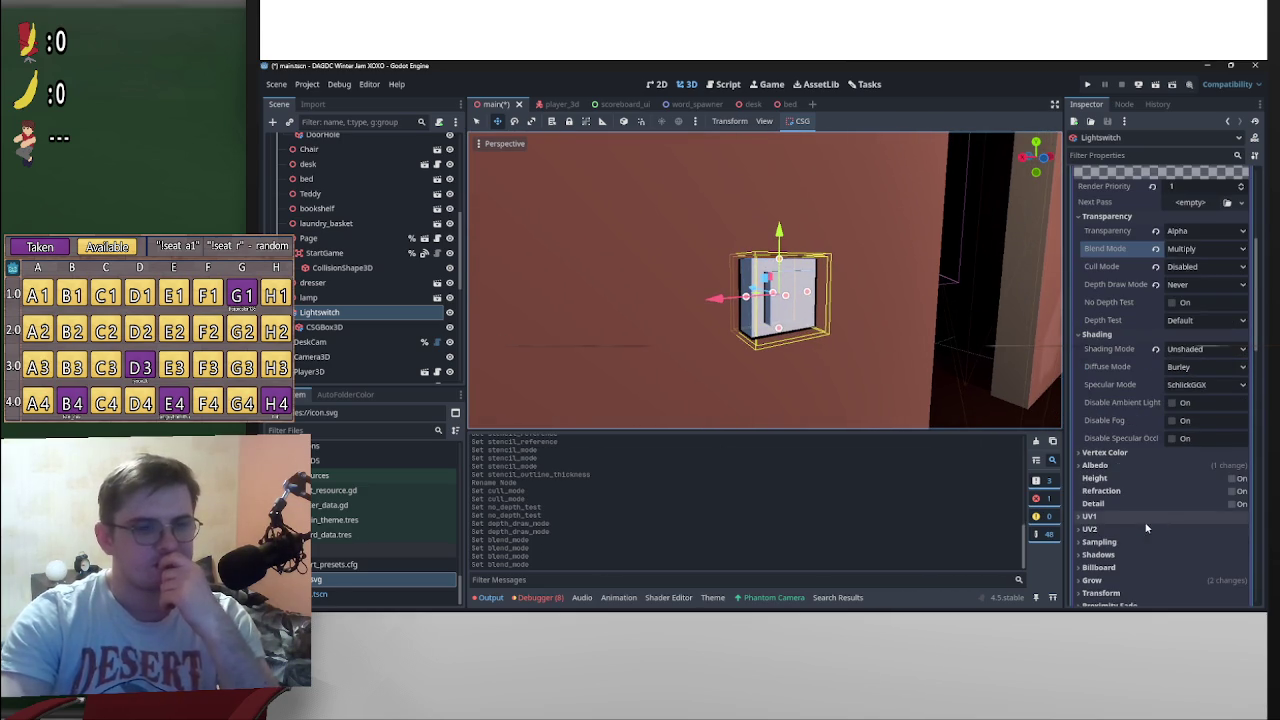
pyautogui.click(1192, 252)
pyautogui.click(1188, 266)
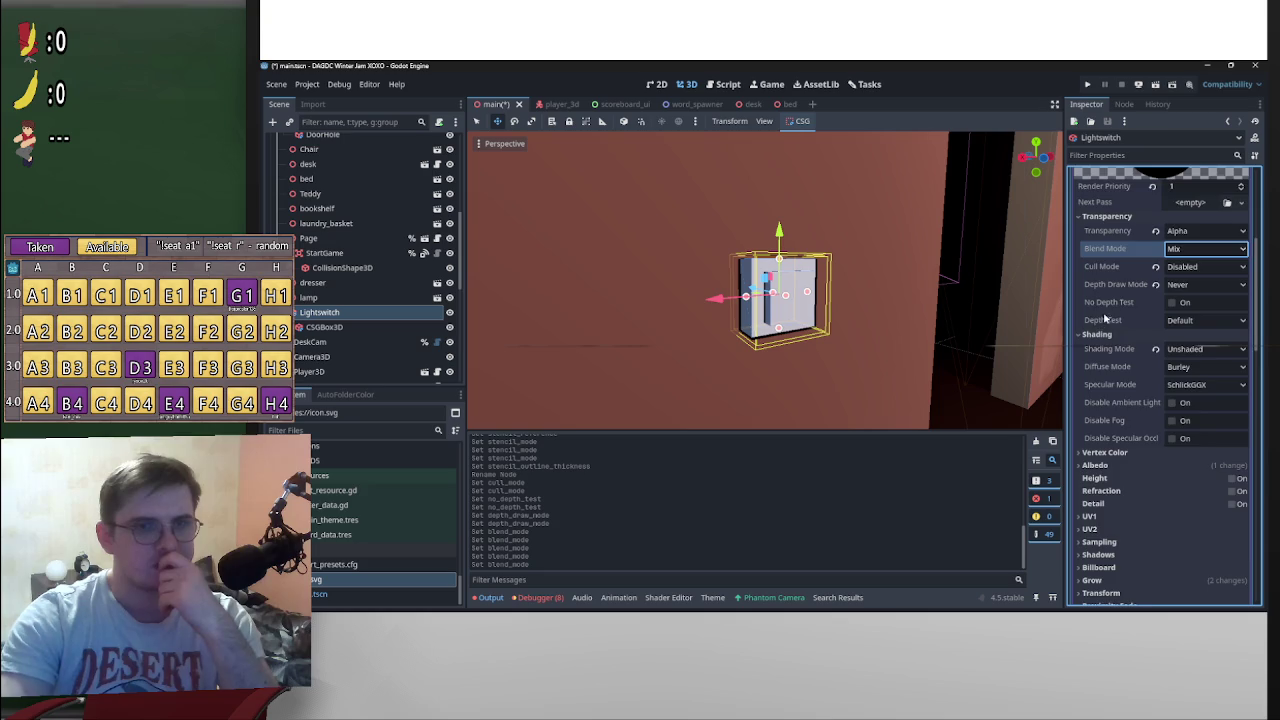
pyautogui.scroll(4, 1140, 338)
pyautogui.scroll(-1, 1152, 420)
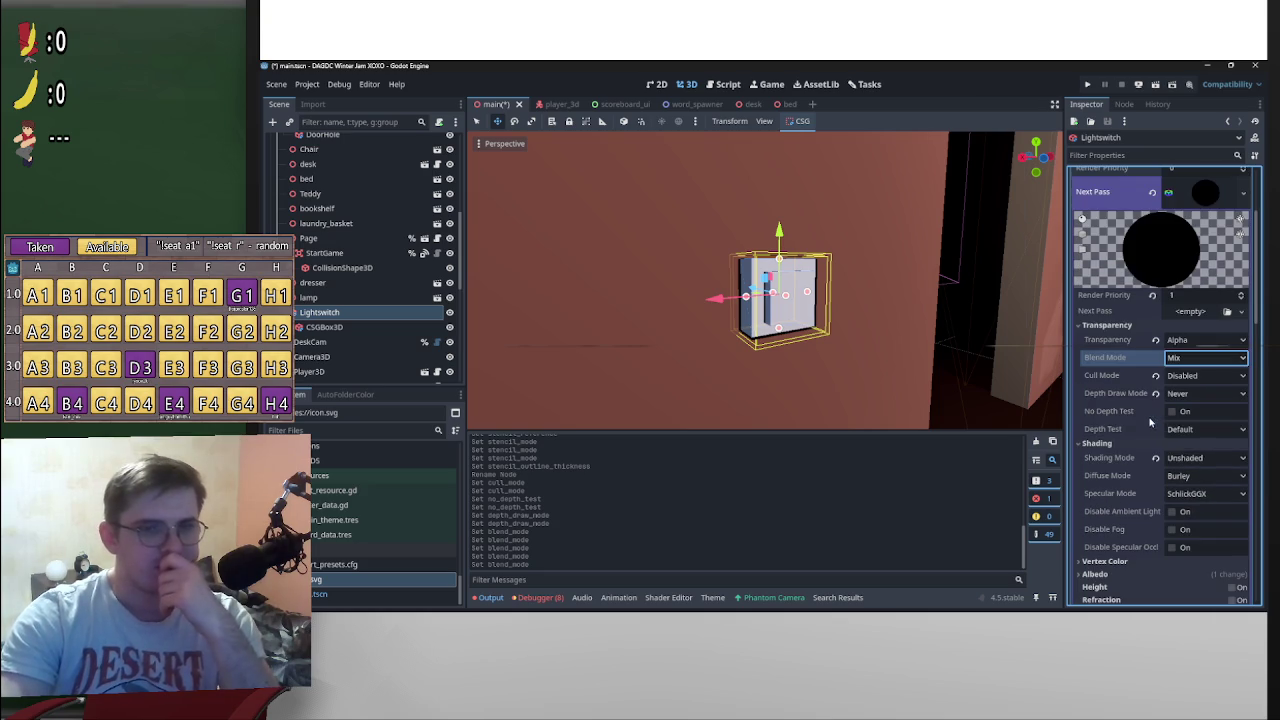
pyautogui.scroll(-3, 1157, 458)
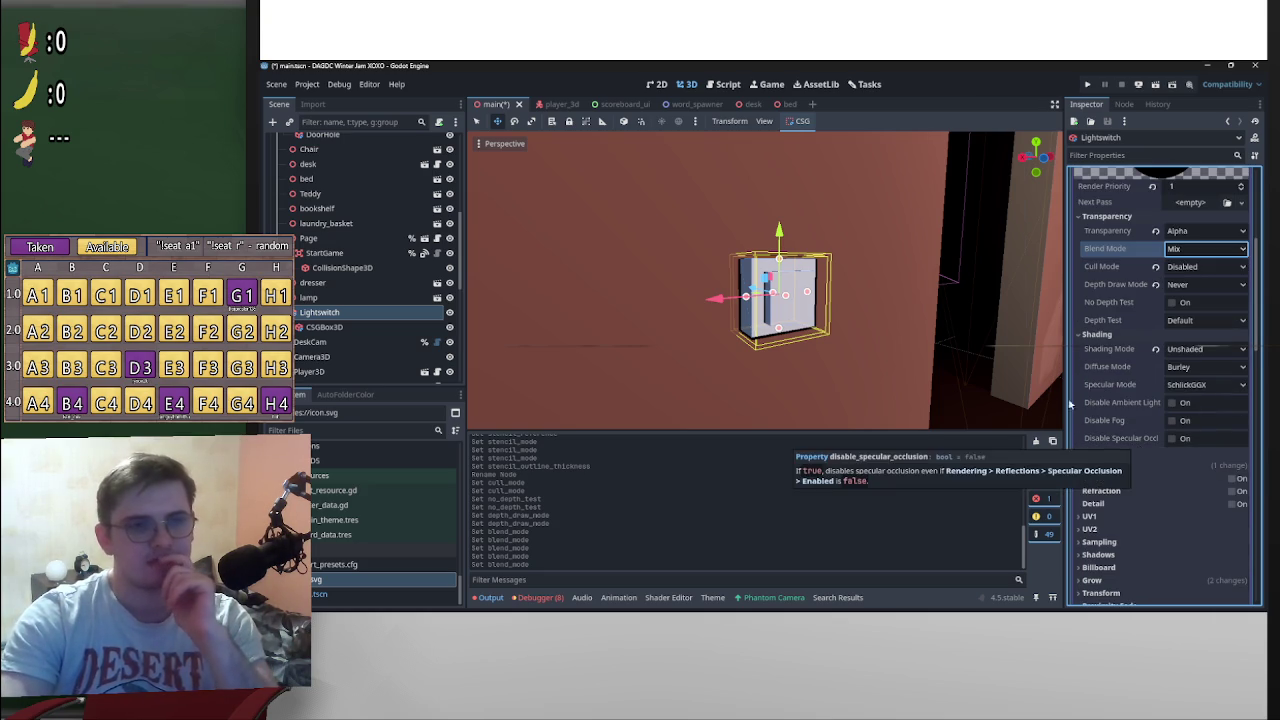
pyautogui.scroll(-3, 1145, 475)
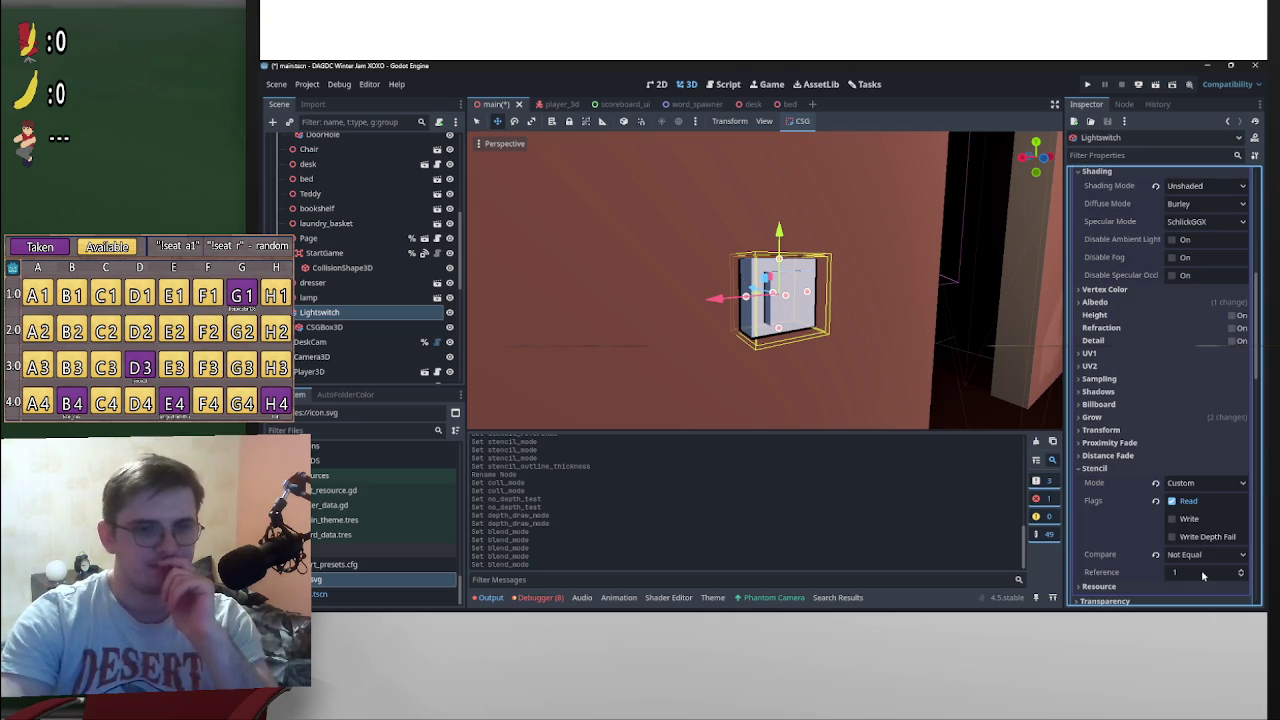
# Step: Try the Write flag, Outline stencil mode and stencil off, then undo back to the custom stencil
pyautogui.click(1172, 520)
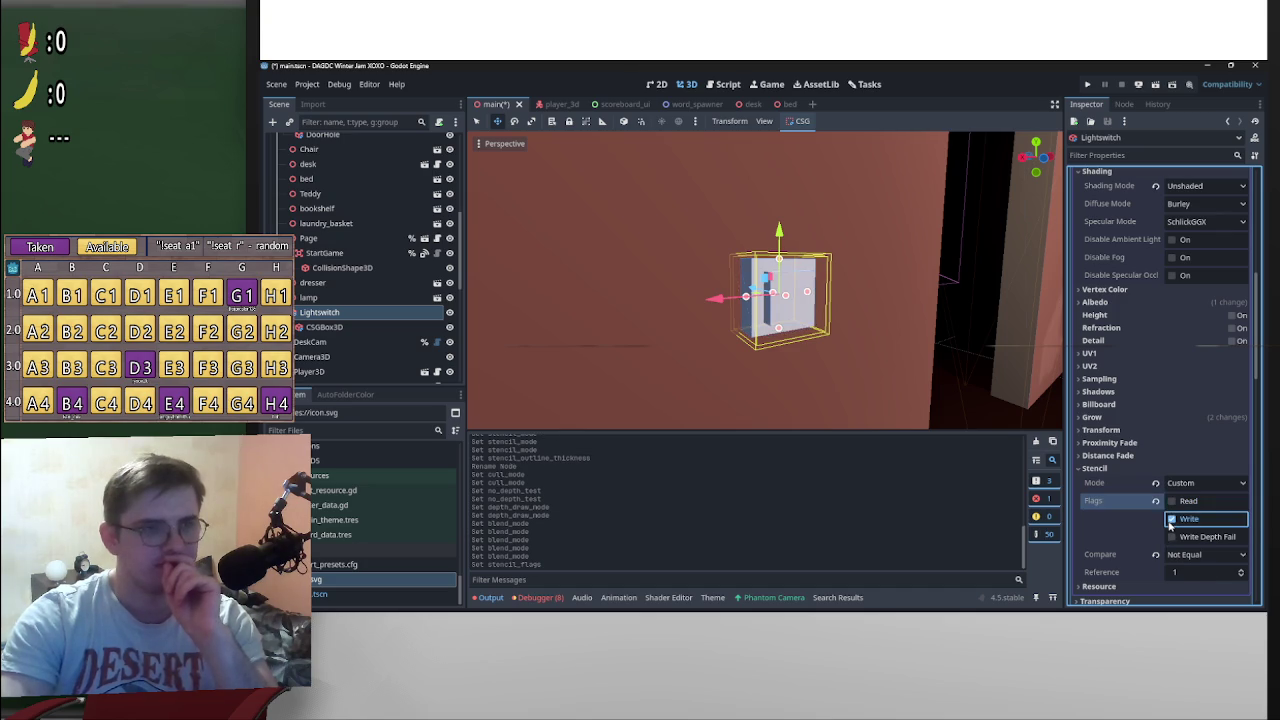
pyautogui.moveTo(960, 444)
pyautogui.mouseDown()
pyautogui.moveTo(874, 363)
pyautogui.moveTo(821, 410)
pyautogui.moveTo(687, 346)
pyautogui.moveTo(1016, 514)
pyautogui.mouseUp()
pyautogui.click(1186, 503)
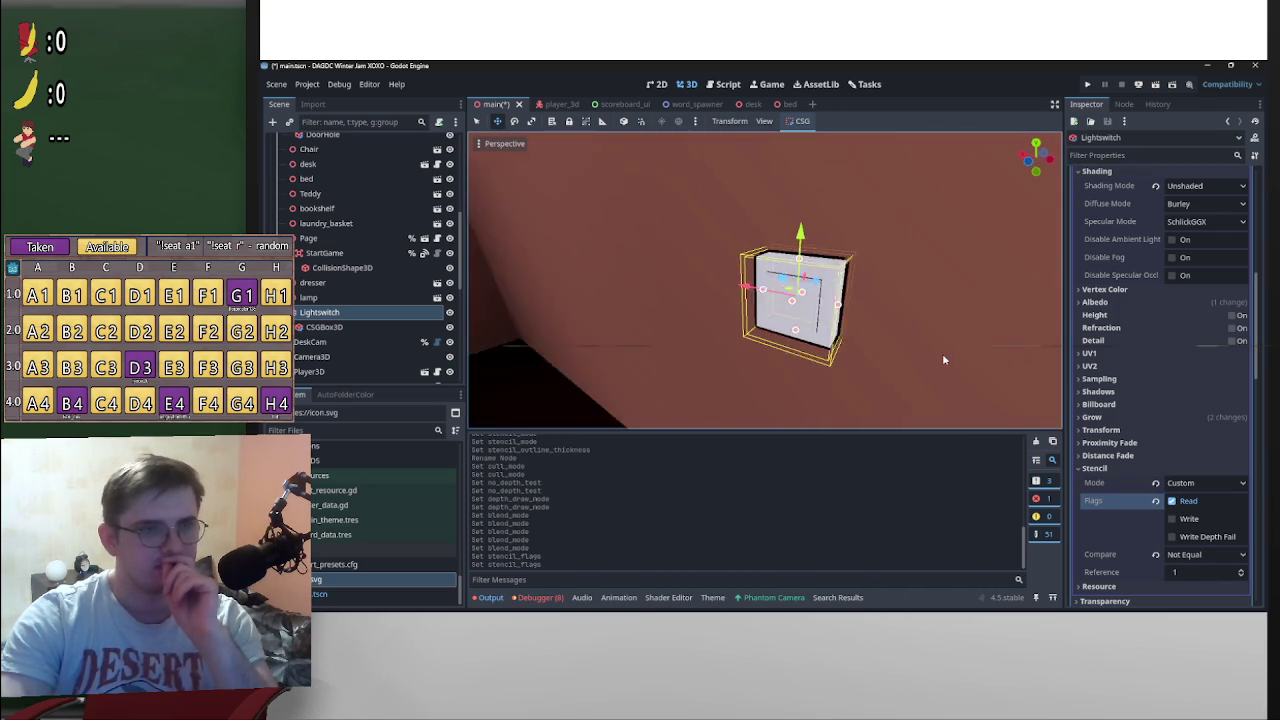
pyautogui.moveTo(1010, 400)
pyautogui.mouseDown()
pyautogui.moveTo(974, 414)
pyautogui.moveTo(1000, 420)
pyautogui.mouseUp()
pyautogui.click(1178, 503)
pyautogui.click(1189, 484)
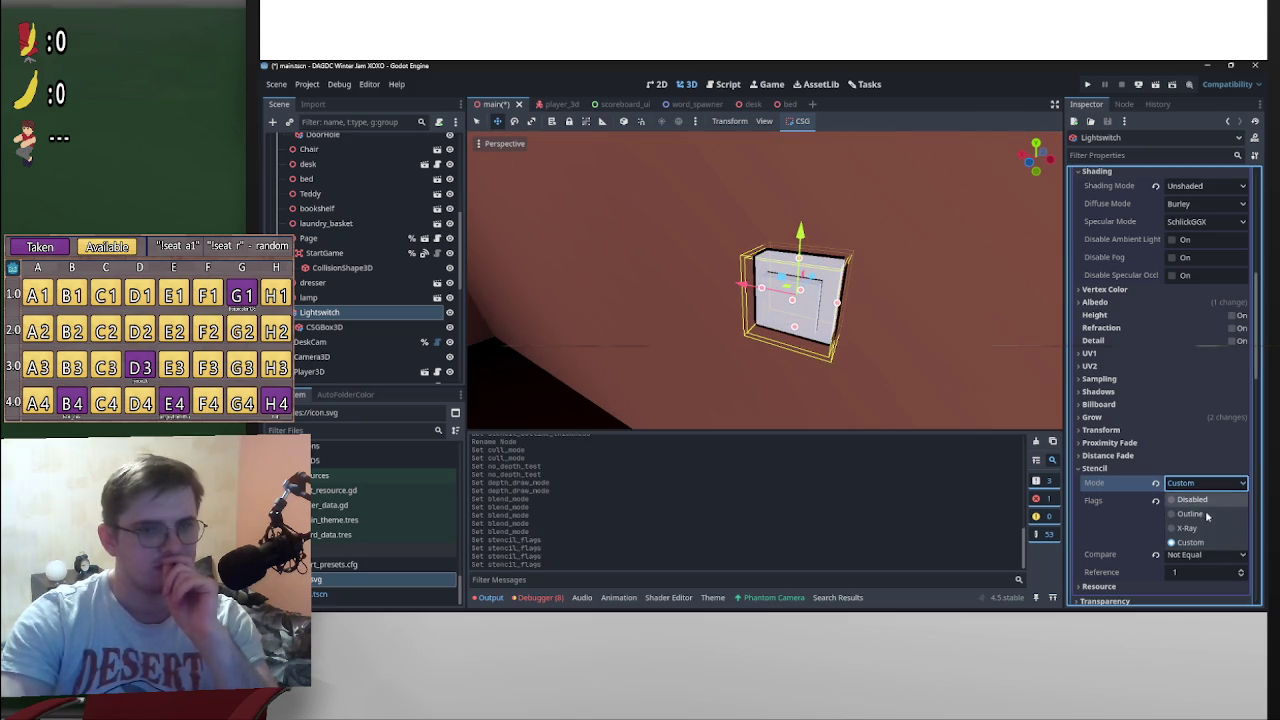
pyautogui.click(1200, 517)
pyautogui.click(1156, 500)
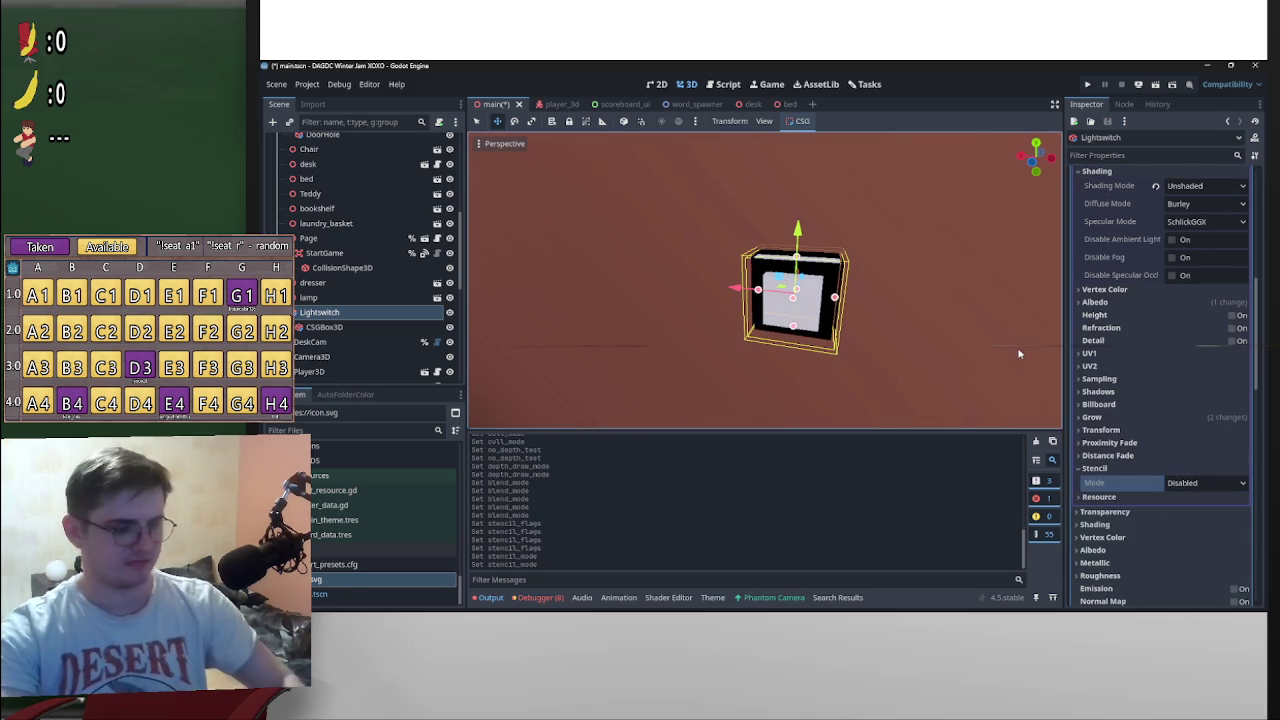
pyautogui.hotkey('ctrl', 'z')
pyautogui.hotkey('ctrl', 'z')
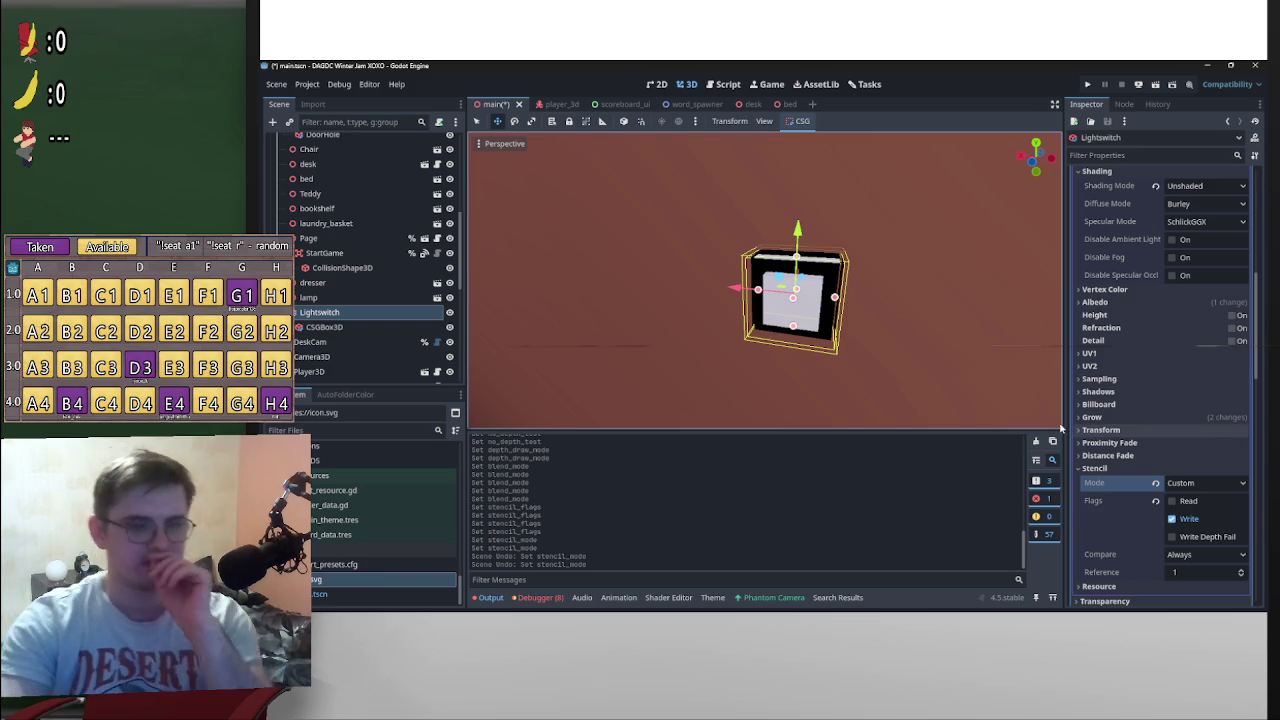
# Step: Keep the stencil Read-only and set its compare to Greater, after trying Less and Less Or Equal
pyautogui.click(1180, 503)
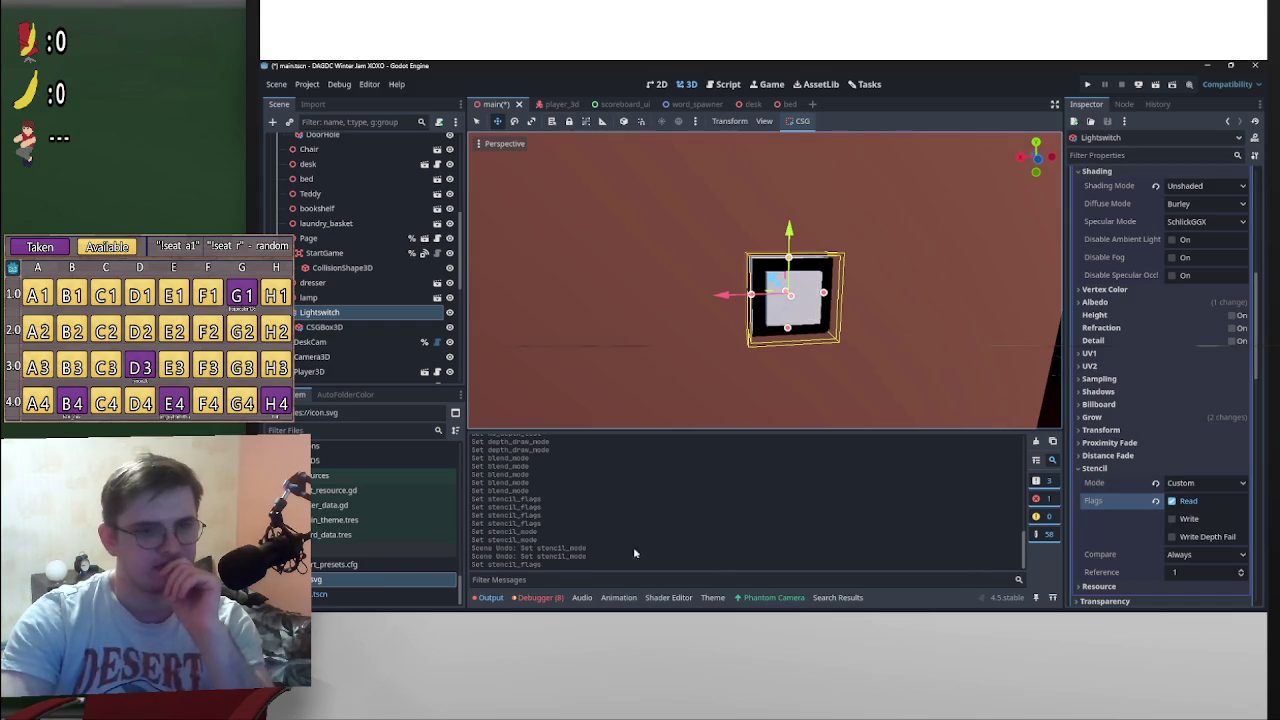
pyautogui.click(1208, 556)
pyautogui.click(1145, 505)
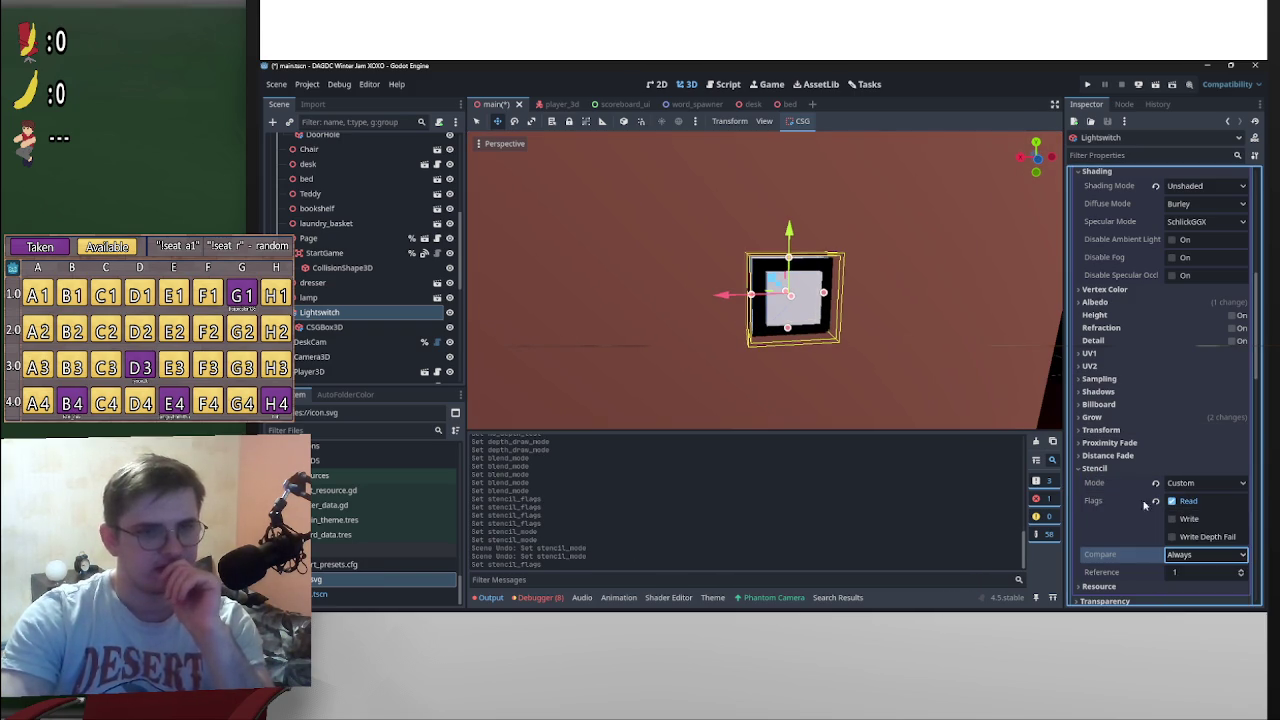
pyautogui.moveTo(971, 380)
pyautogui.mouseDown()
pyautogui.moveTo(913, 431)
pyautogui.moveTo(914, 420)
pyautogui.mouseUp()
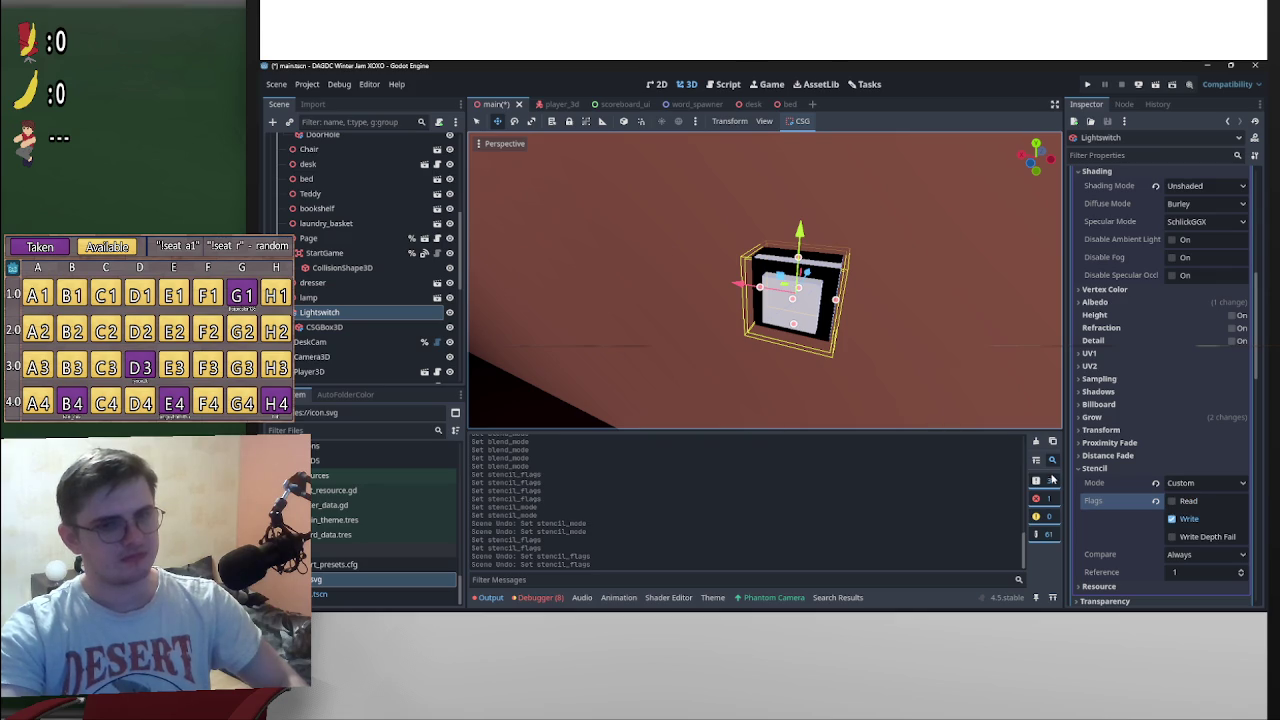
pyautogui.hotkey('ctrl', 'z')
pyautogui.hotkey('ctrl', 'z')
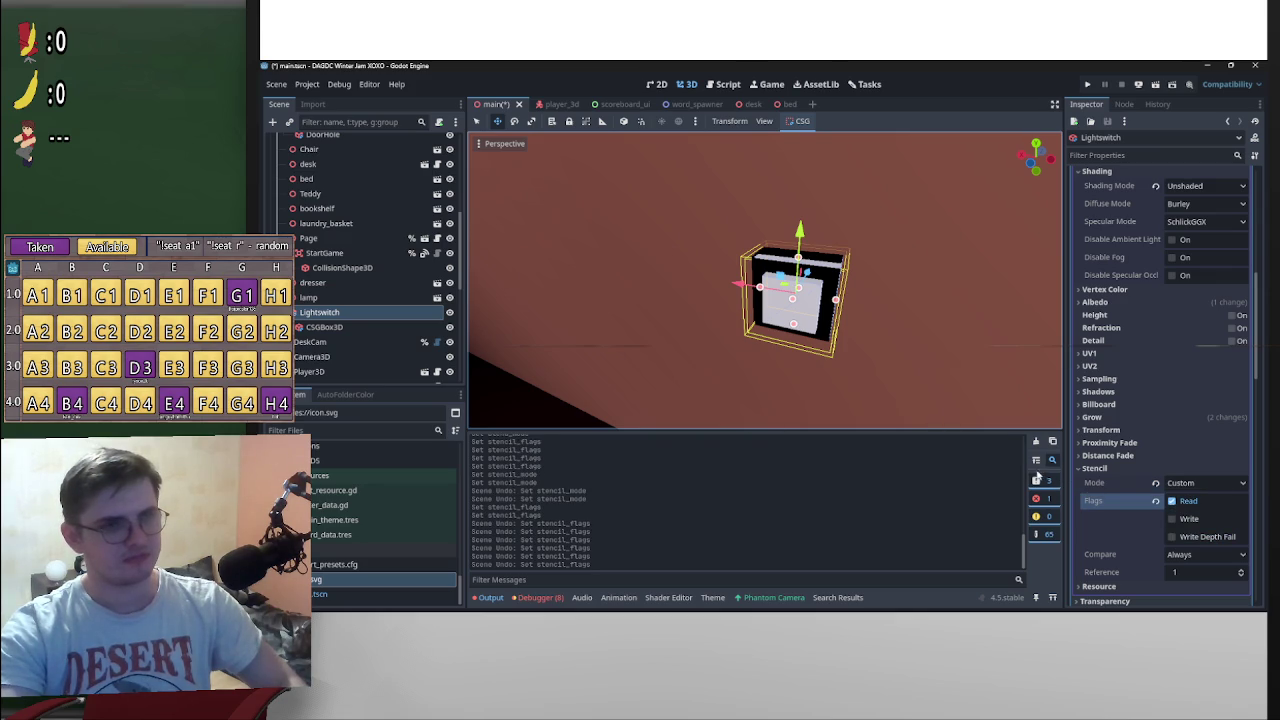
pyautogui.hotkey('ctrl', 'z')
pyautogui.hotkey('ctrl', 'z')
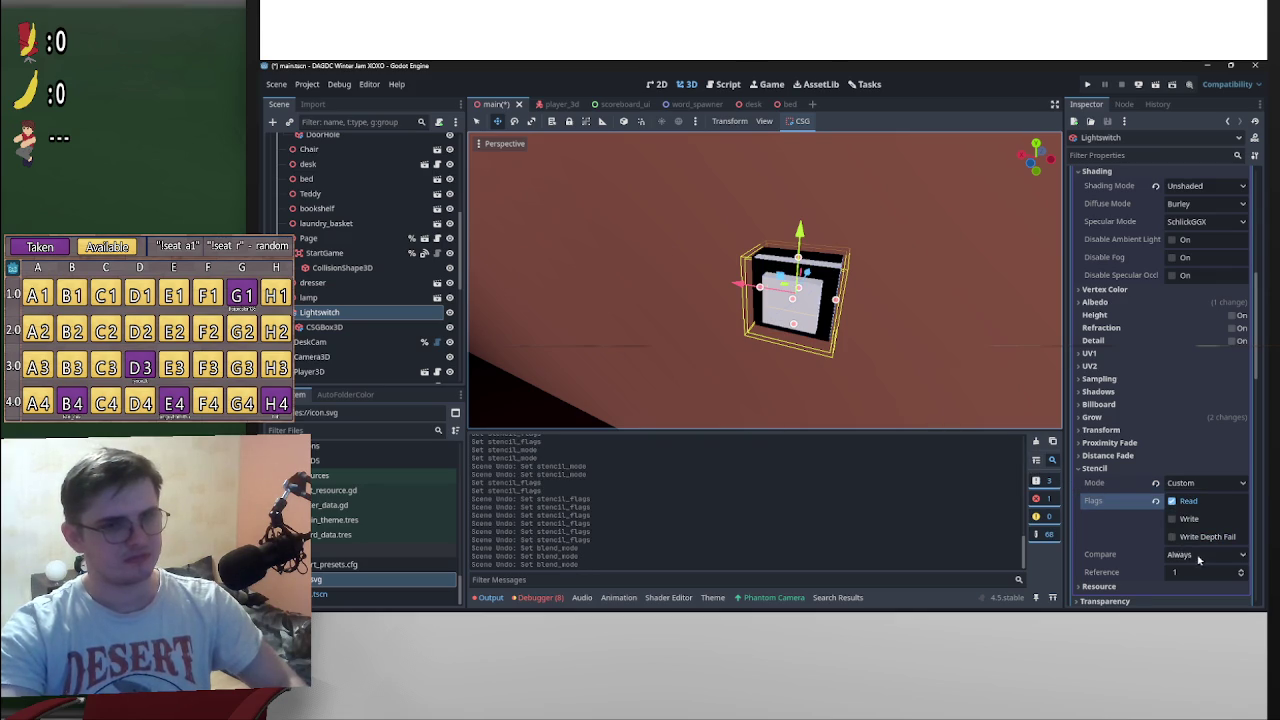
pyautogui.click(1202, 554)
pyautogui.click(1195, 535)
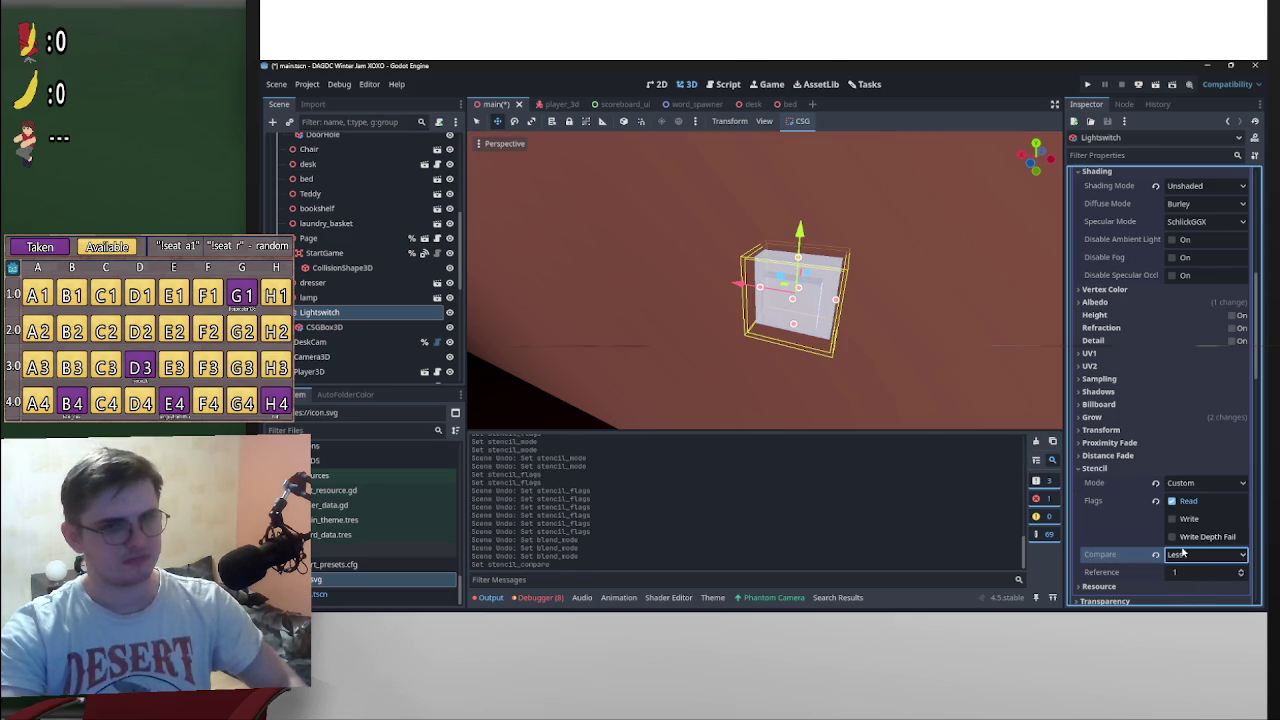
pyautogui.click(1185, 553)
pyautogui.click(1212, 558)
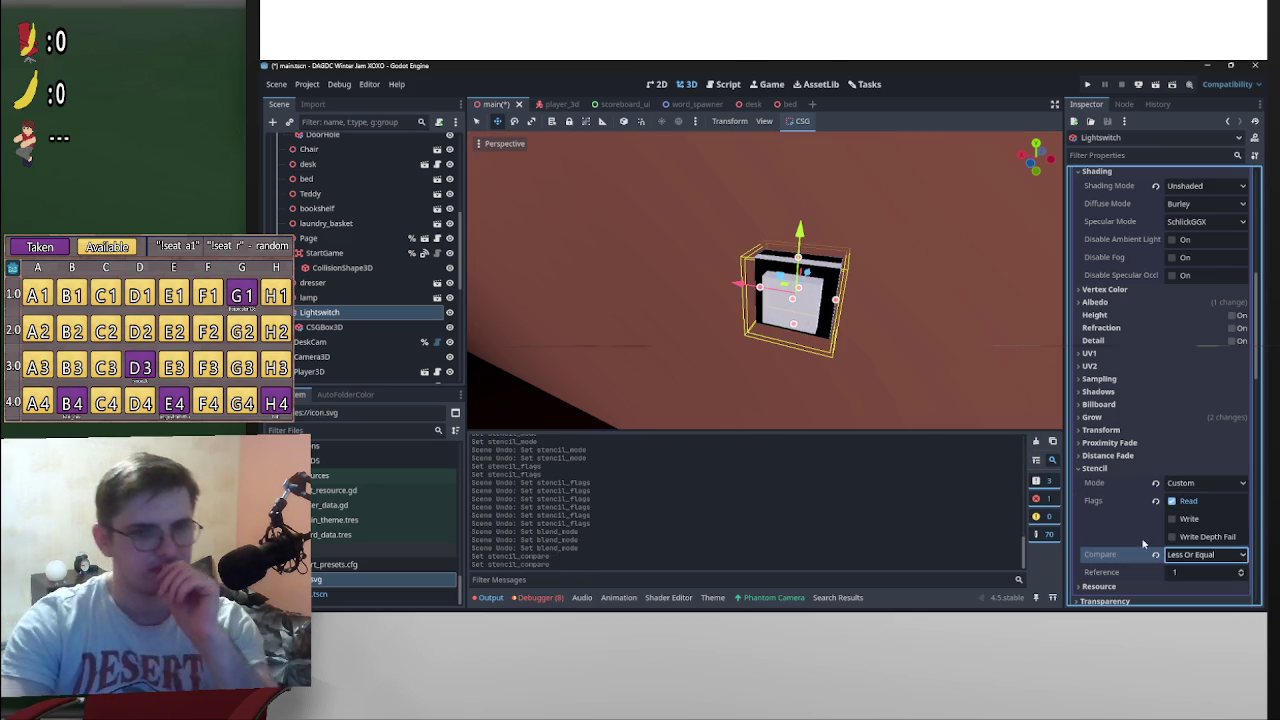
pyautogui.click(1215, 555)
pyautogui.click(1200, 572)
# Step: Try stencil Reference values above 1, then revert Reference to 1
pyautogui.moveTo(1100, 400)
pyautogui.mouseDown()
pyautogui.moveTo(1035, 321)
pyautogui.moveTo(805, 377)
pyautogui.moveTo(1163, 490)
pyautogui.mouseUp()
pyautogui.moveTo(974, 402); pyautogui.dragTo(1060, 320)
pyautogui.click(1242, 570)
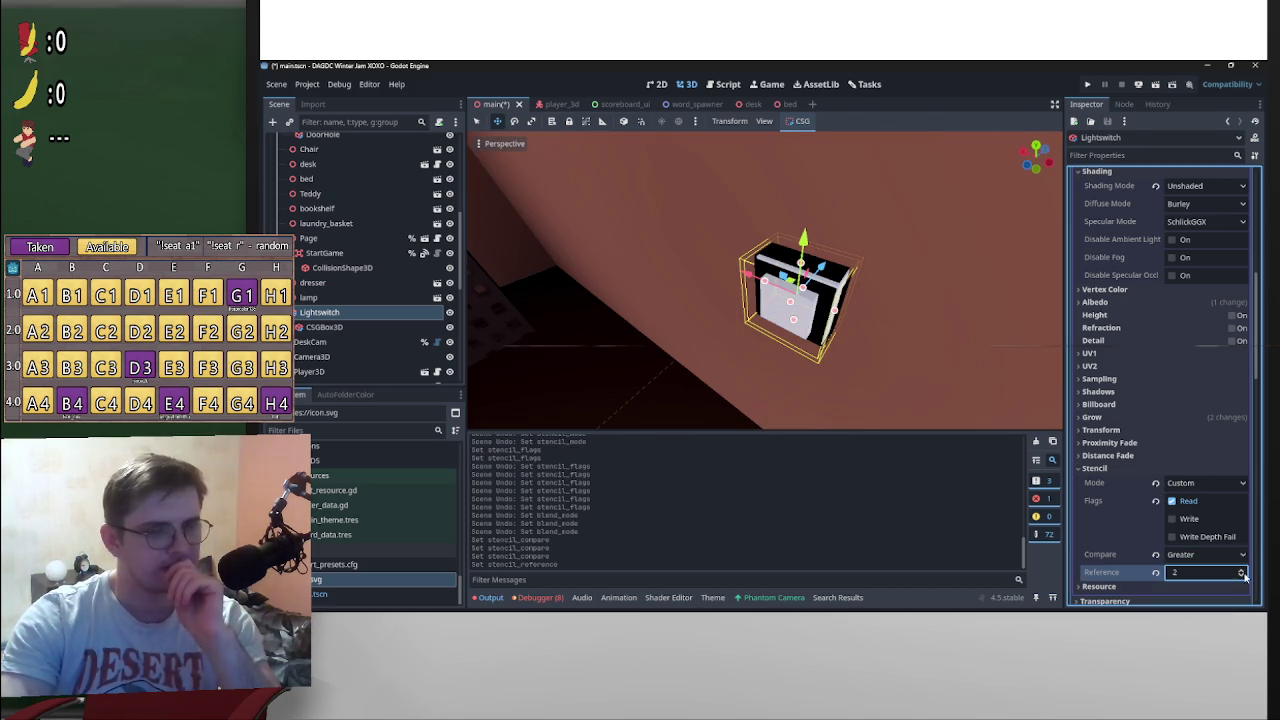
pyautogui.click(1242, 572)
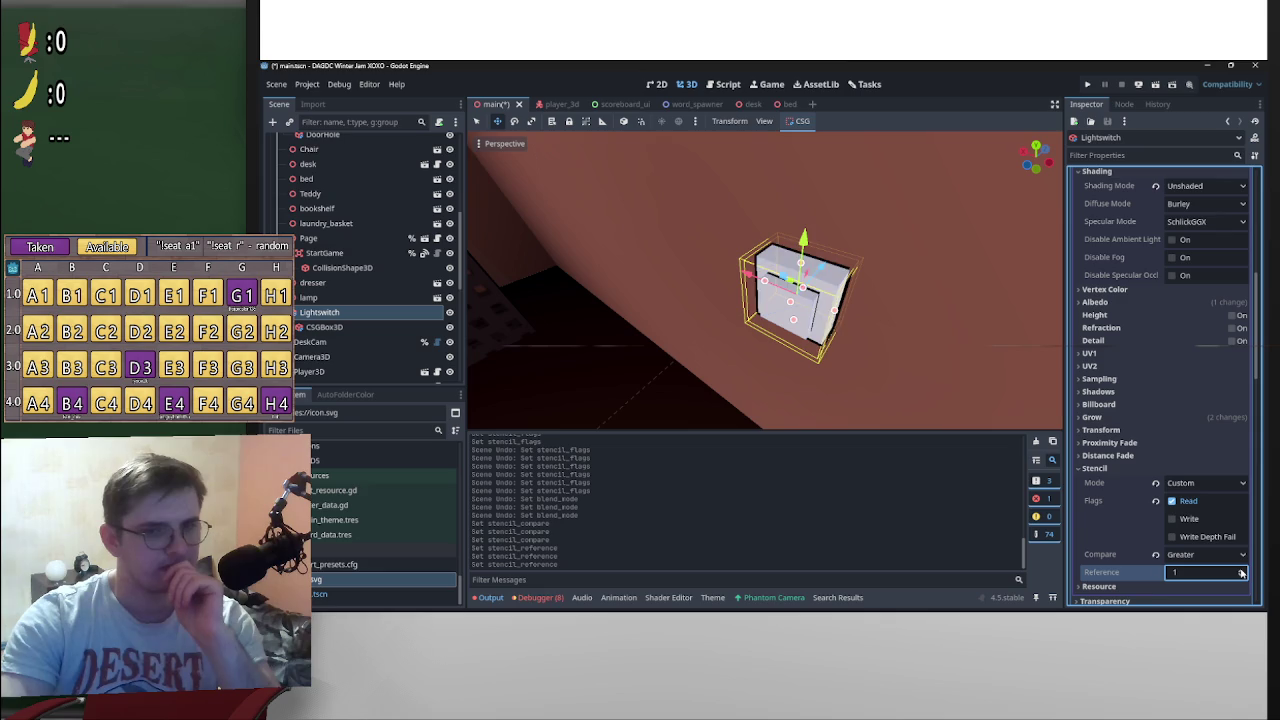
pyautogui.click(1242, 572)
pyautogui.click(1157, 572)
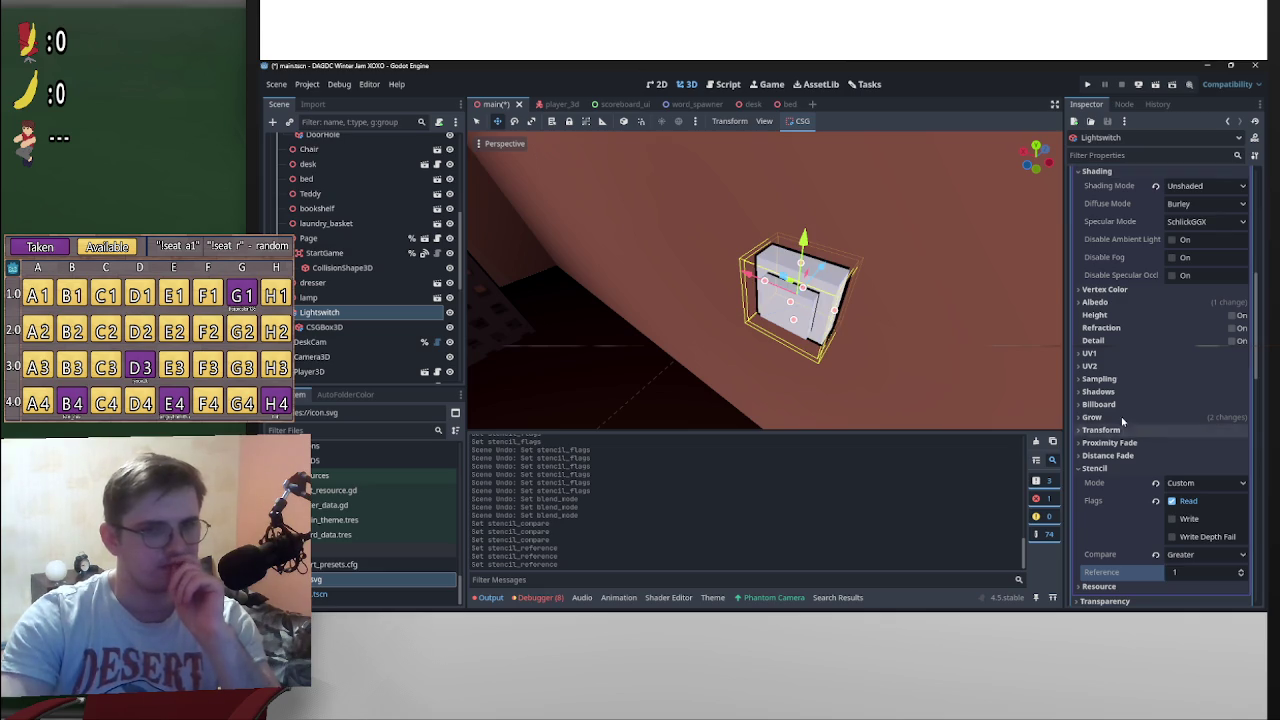
# Step: Test the Transform options (fixed size, point size, trails, z clip scale), then turn them all back off
pyautogui.click(1135, 430)
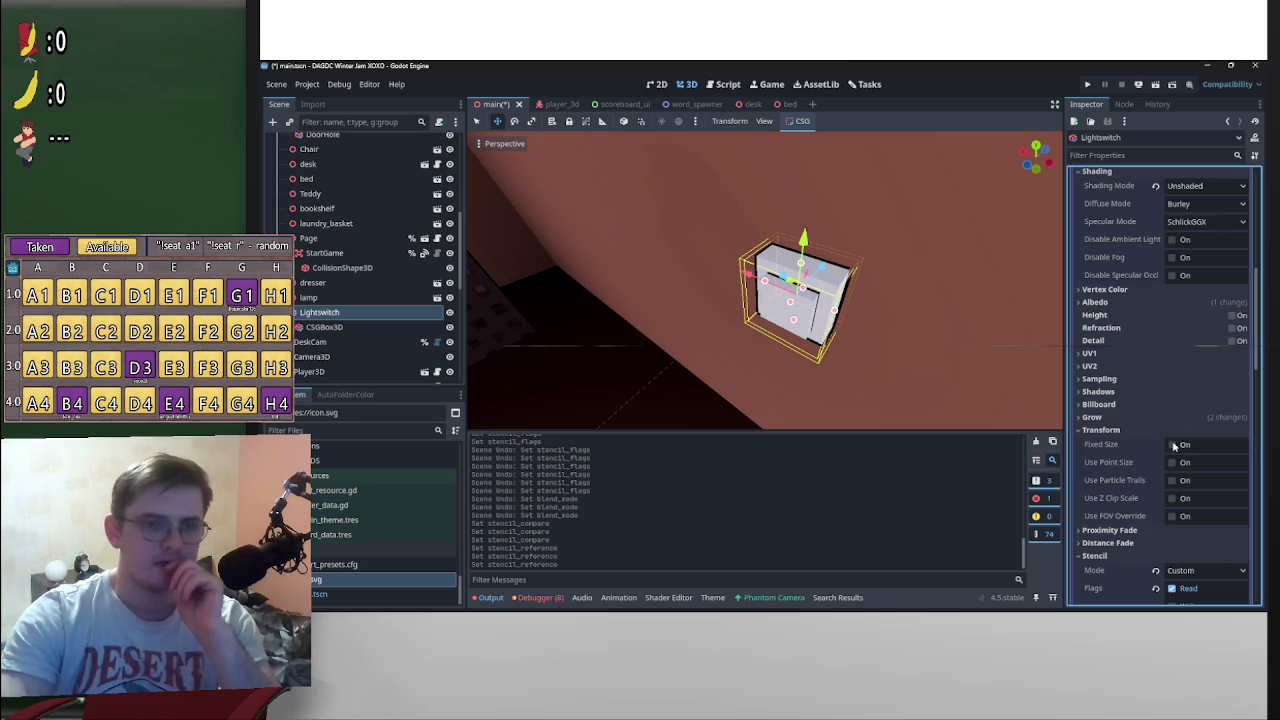
pyautogui.click(1174, 445)
pyautogui.moveTo(640, 320); pyautogui.dragTo(486, 295)
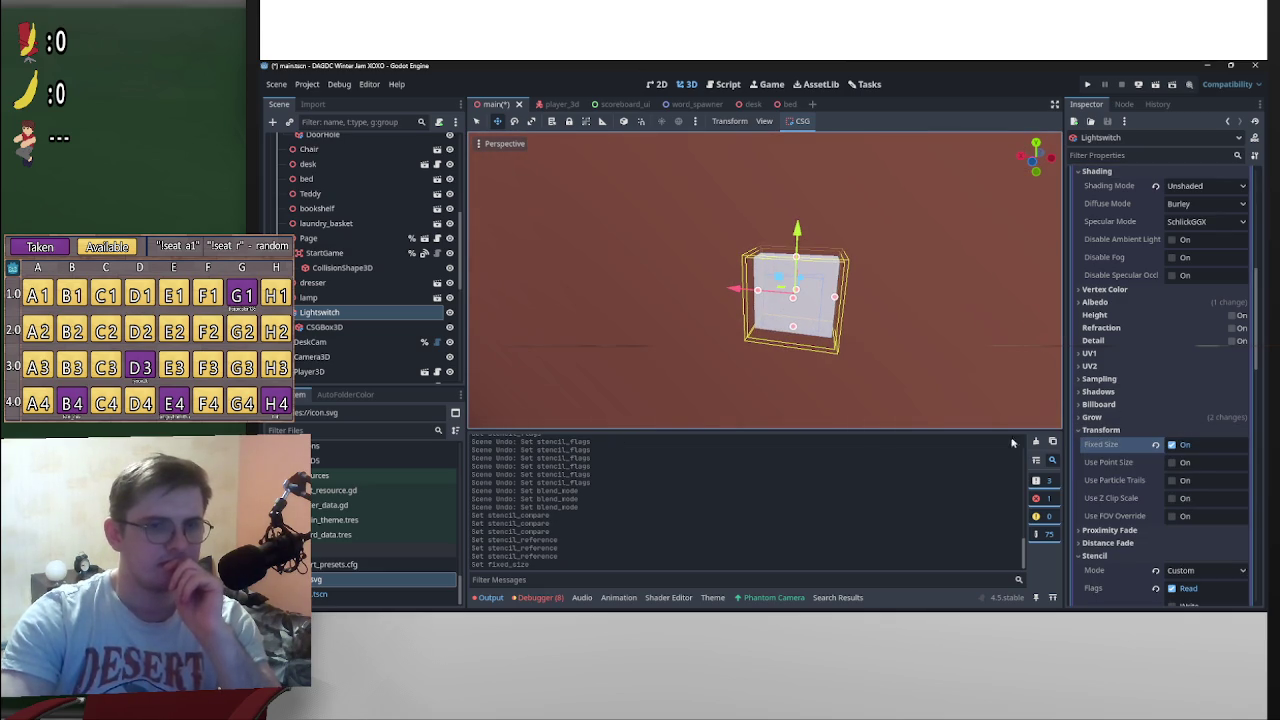
pyautogui.click(1172, 445)
pyautogui.click(1173, 462)
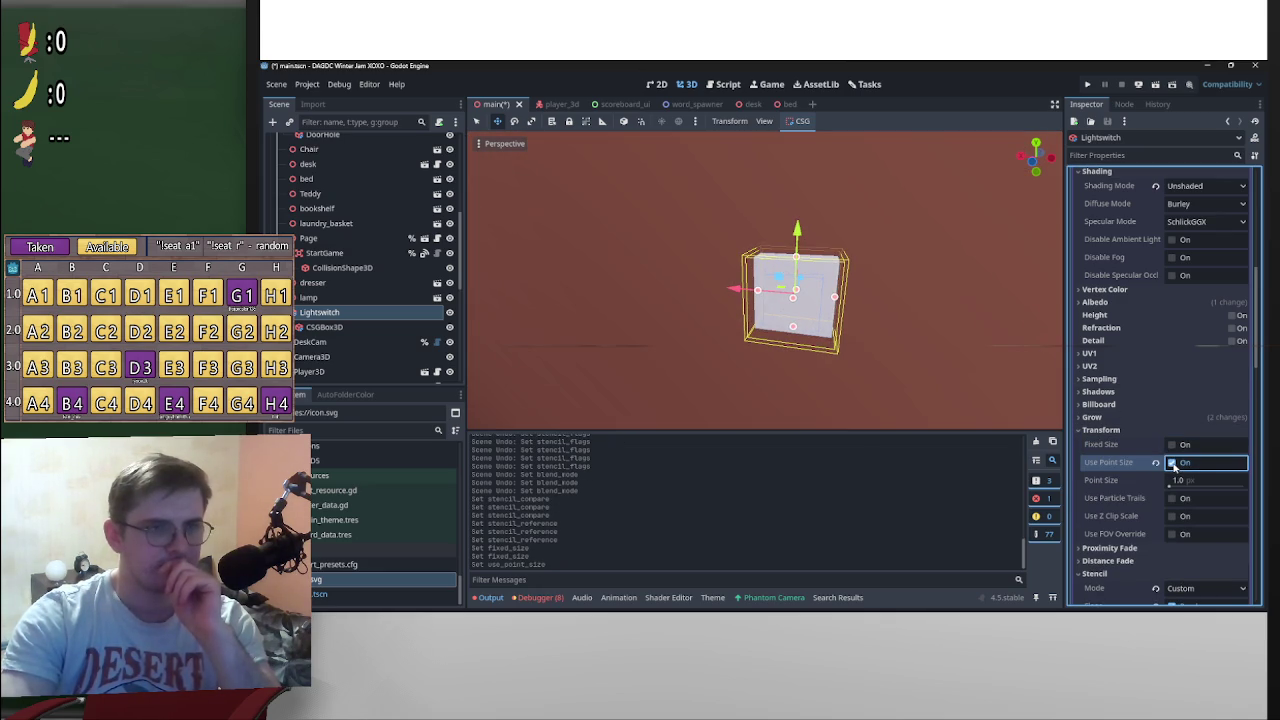
pyautogui.moveTo(1170, 485)
pyautogui.mouseDown()
pyautogui.moveTo(1217, 486)
pyautogui.moveTo(1185, 485)
pyautogui.mouseUp()
pyautogui.click(1172, 462)
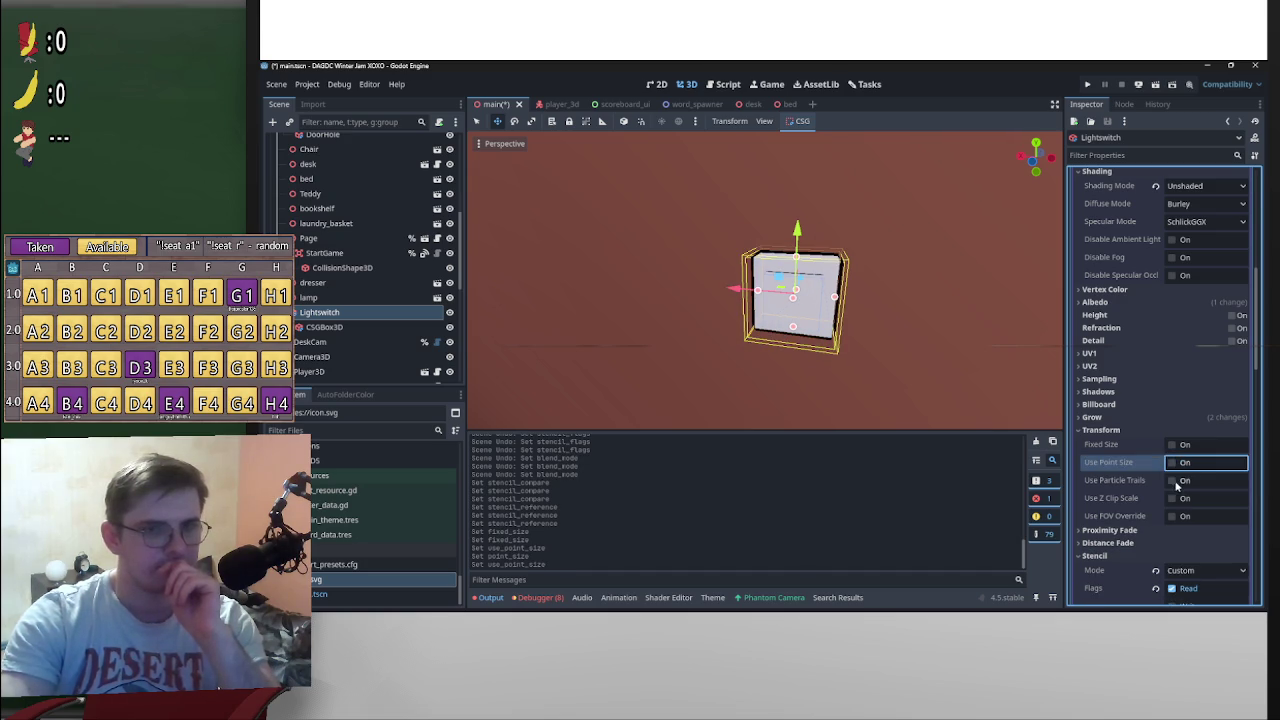
pyautogui.click(1172, 481)
pyautogui.click(1172, 481)
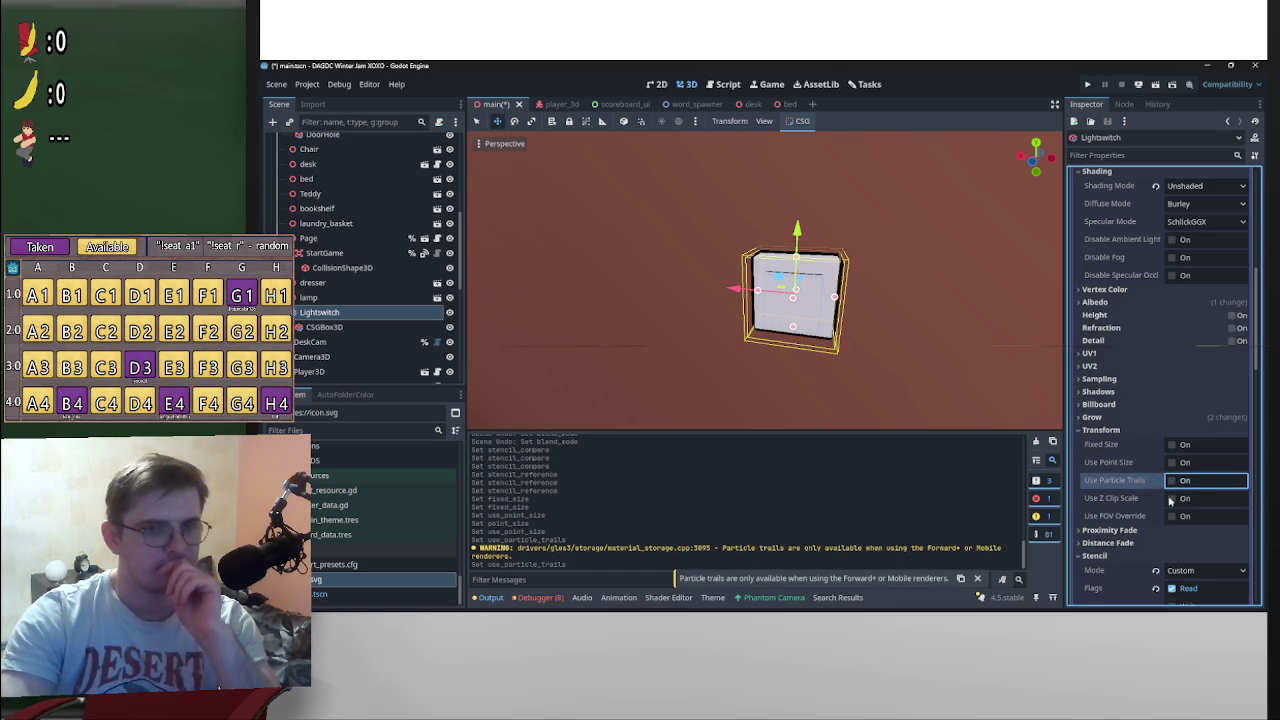
pyautogui.click(1172, 498)
pyautogui.click(1172, 498)
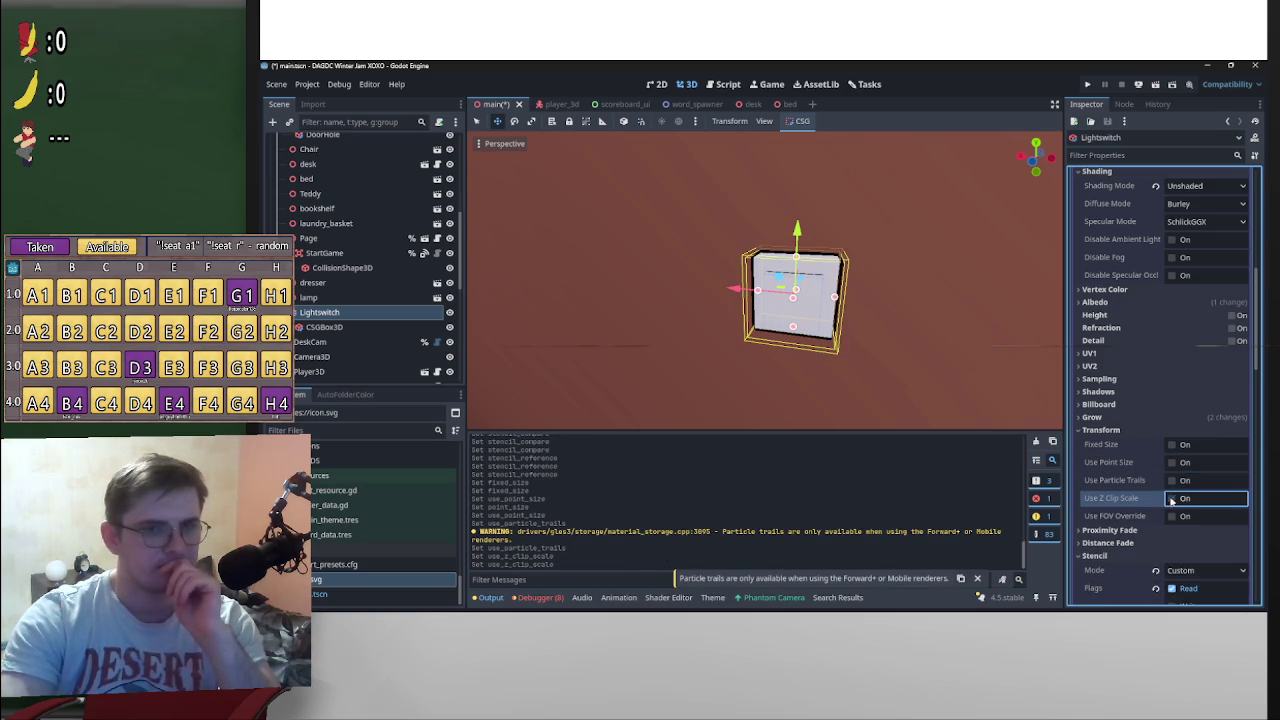
pyautogui.click(1134, 431)
# Step: Enable Grow on the outline pass and try amounts around 0.005
pyautogui.click(1128, 418)
pyautogui.moveTo(1205, 455); pyautogui.dragTo(1205, 456)
pyautogui.click(1205, 456)
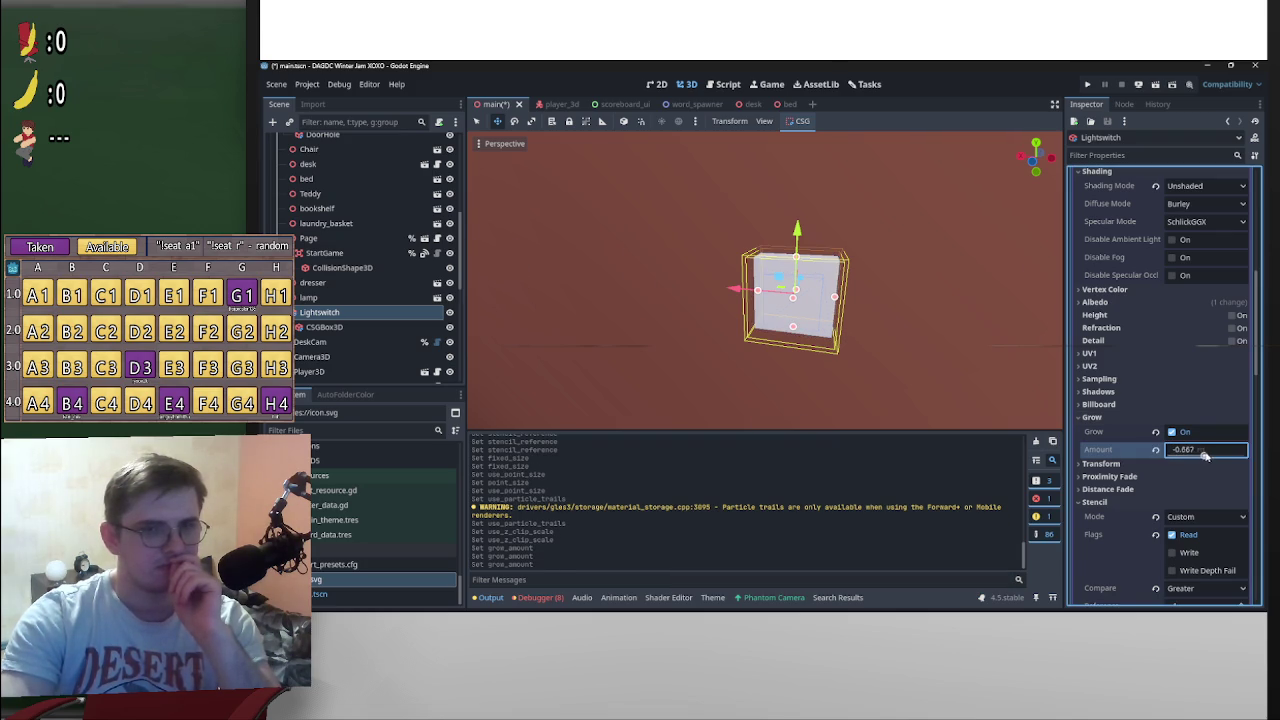
pyautogui.write('0.01')
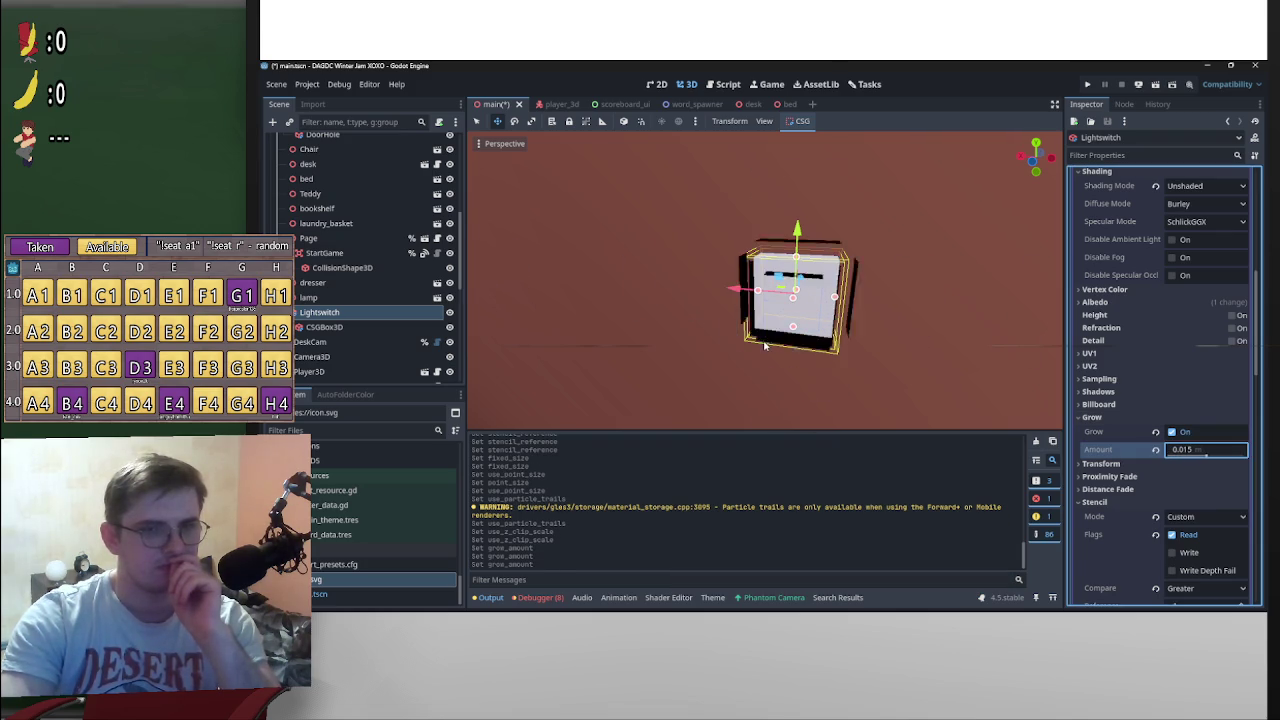
pyautogui.press('BackSpace')
pyautogui.write('05')
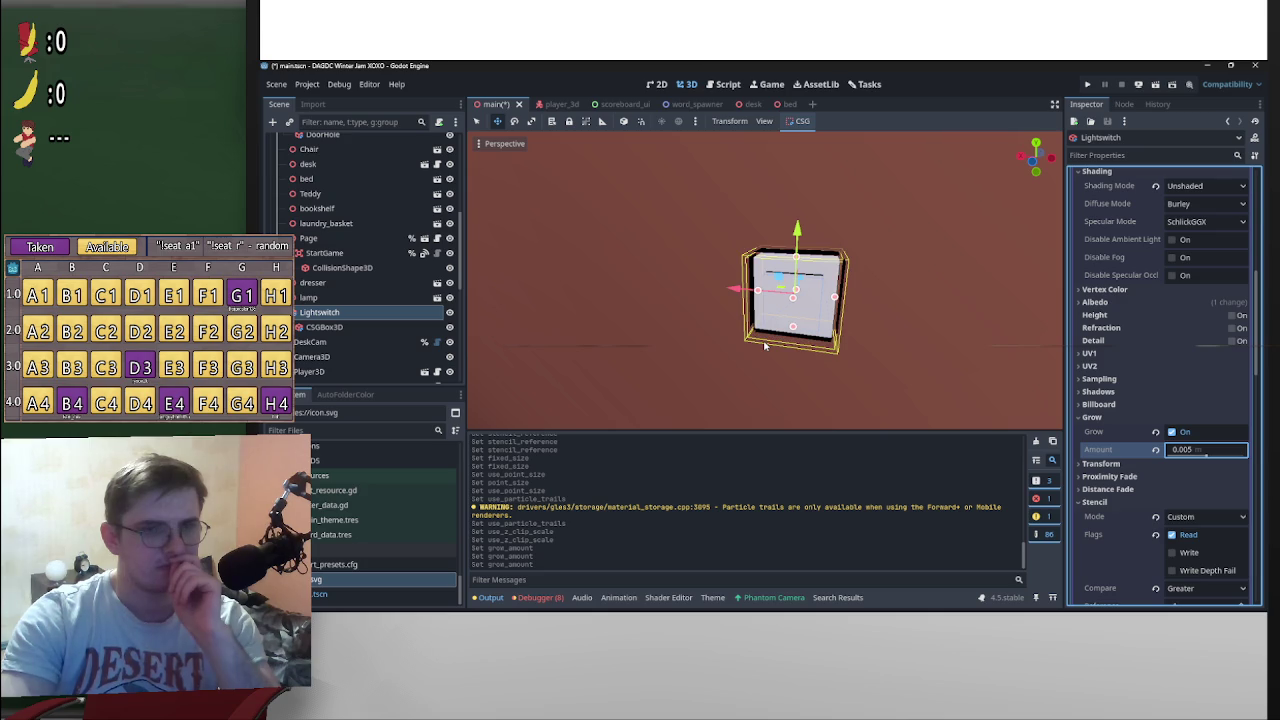
pyautogui.click(1172, 432)
pyautogui.click(1172, 432)
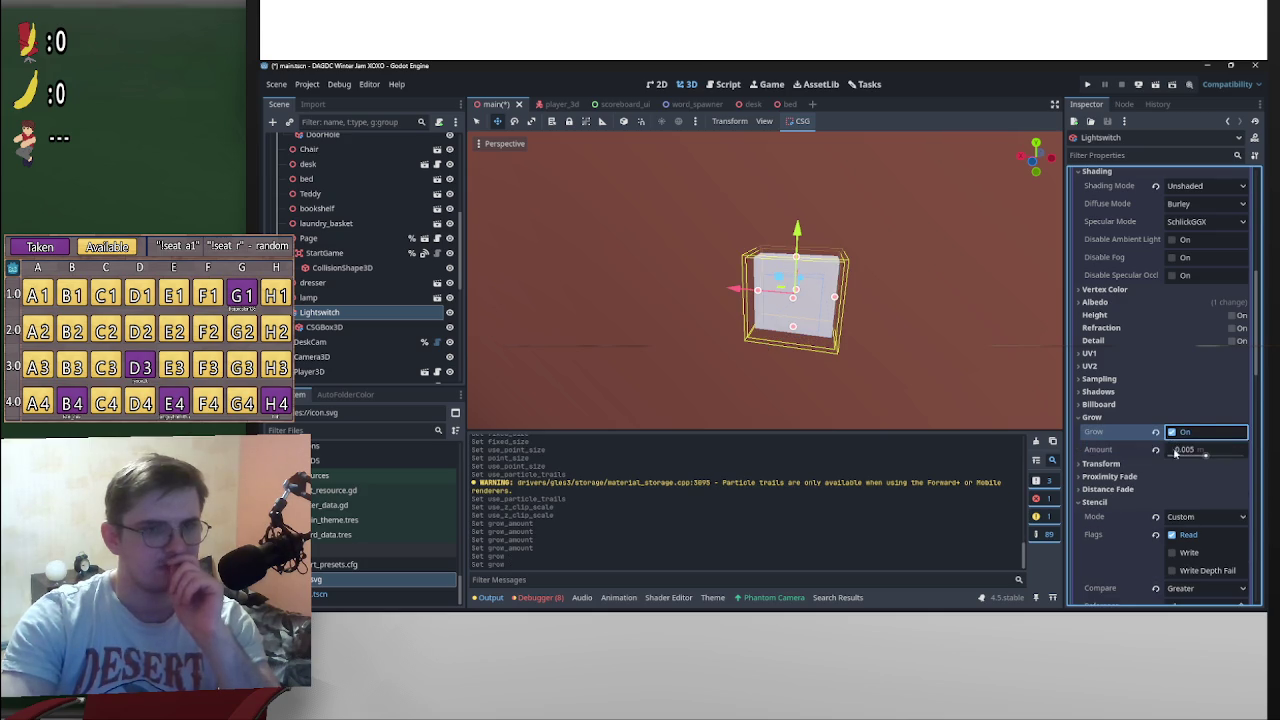
pyautogui.moveTo(1203, 451); pyautogui.dragTo(1215, 451)
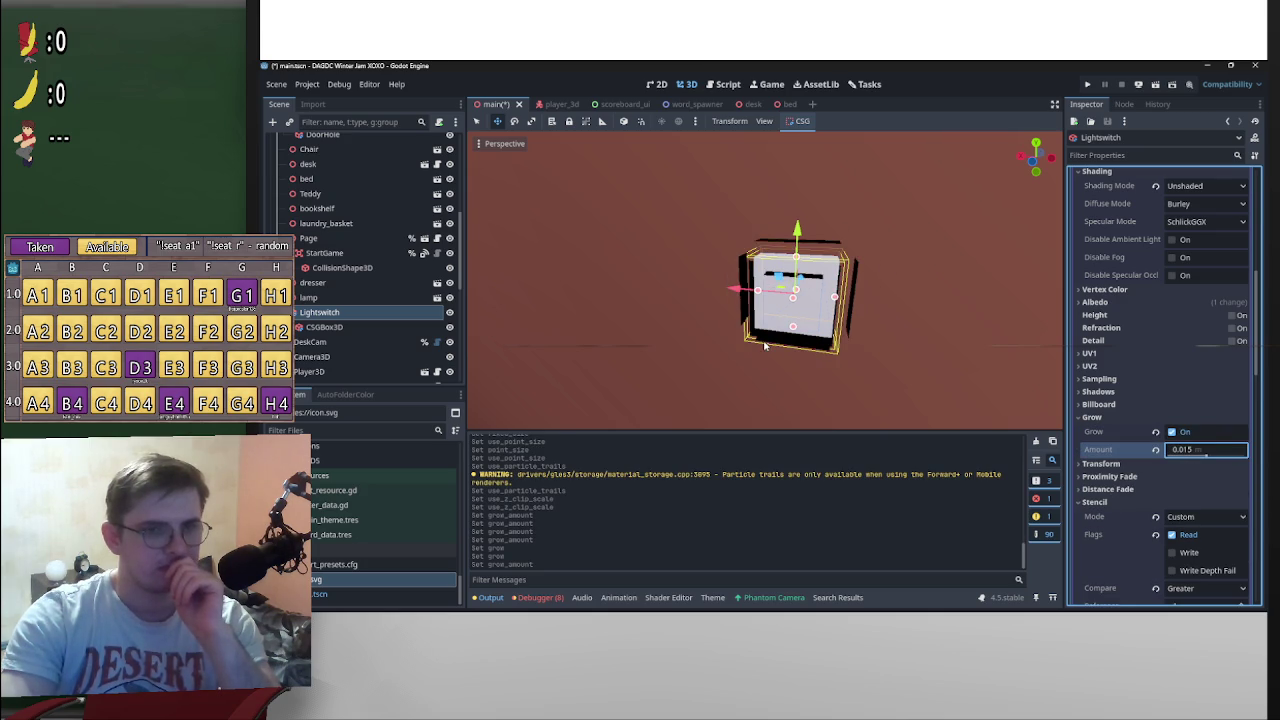
pyautogui.moveTo(986, 386)
pyautogui.mouseDown()
pyautogui.moveTo(1034, 280)
pyautogui.moveTo(857, 314)
pyautogui.moveTo(937, 246)
pyautogui.moveTo(940, 281)
pyautogui.moveTo(883, 264)
pyautogui.moveTo(875, 296)
pyautogui.mouseUp()
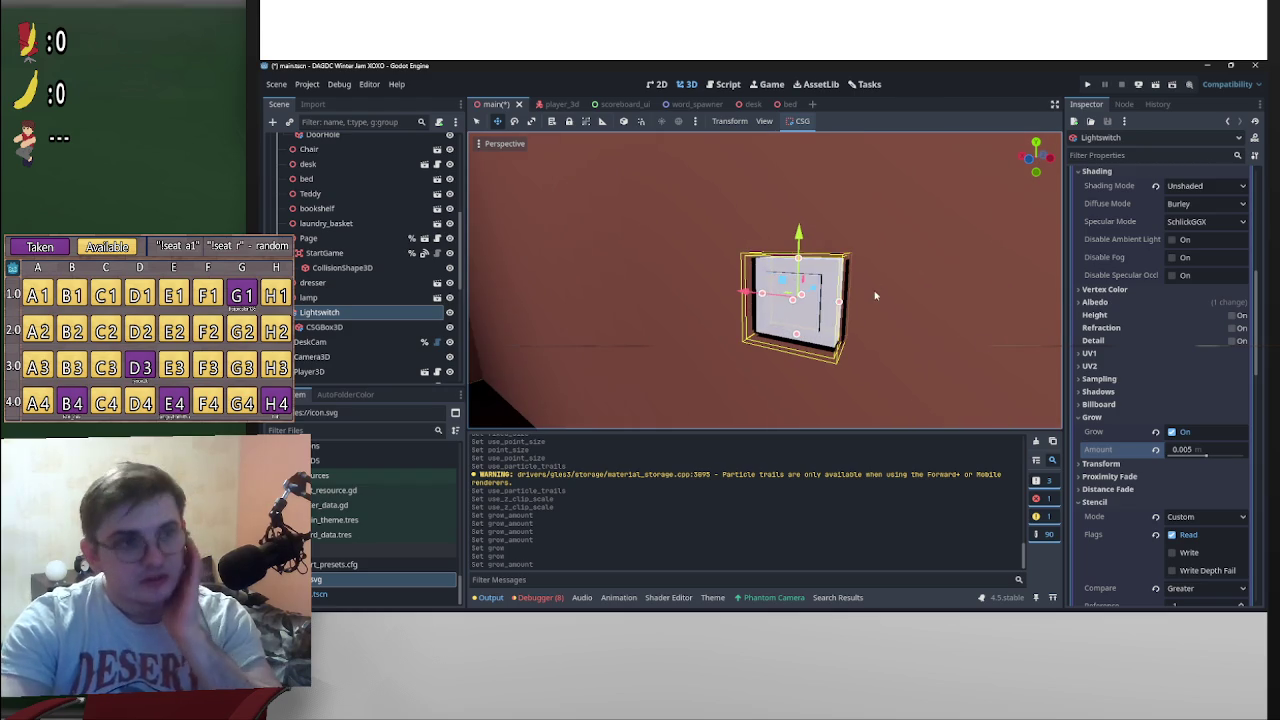
# Step: Set the Grow amount to 0.002 m
pyautogui.click(1196, 450)
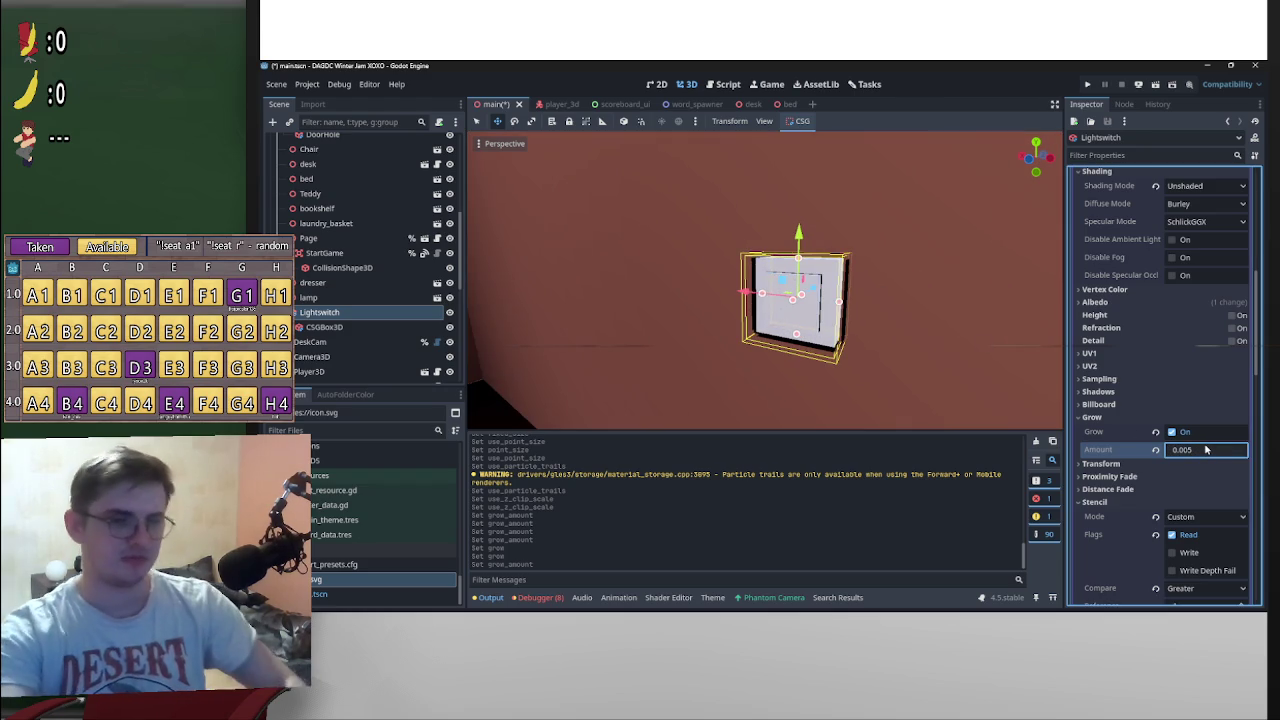
pyautogui.write('1')
pyautogui.moveTo(720, 300)
pyautogui.mouseDown()
pyautogui.moveTo(709, 417)
pyautogui.moveTo(683, 289)
pyautogui.mouseUp()
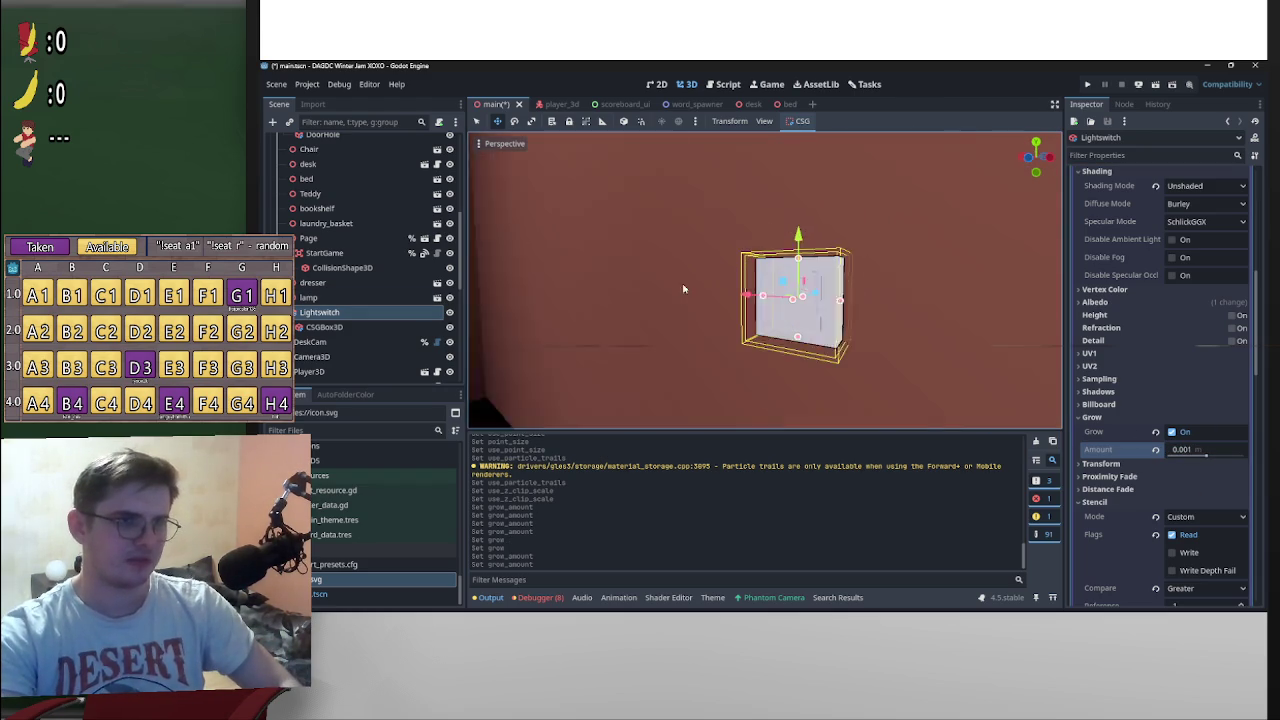
pyautogui.click(1218, 452)
pyautogui.press('Return')
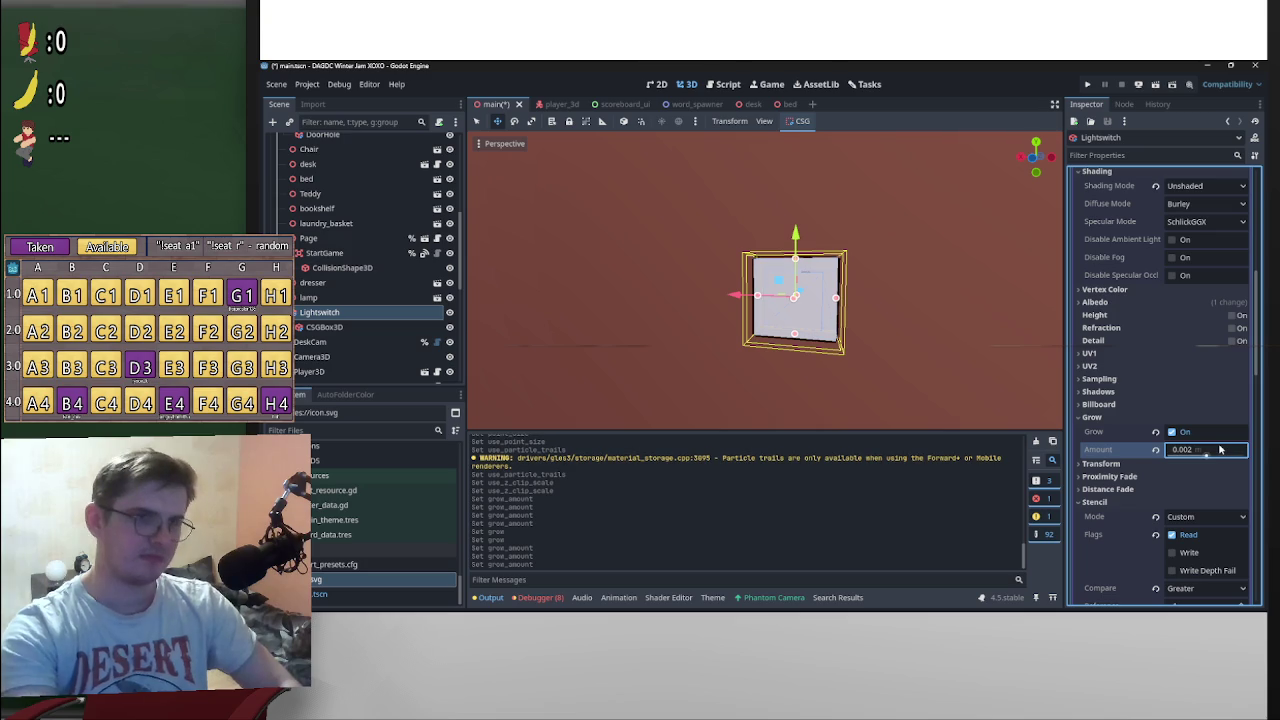
pyautogui.moveTo(942, 331)
pyautogui.mouseDown()
pyautogui.moveTo(911, 374)
pyautogui.moveTo(1060, 330)
pyautogui.moveTo(911, 360)
pyautogui.moveTo(891, 352)
pyautogui.mouseUp()
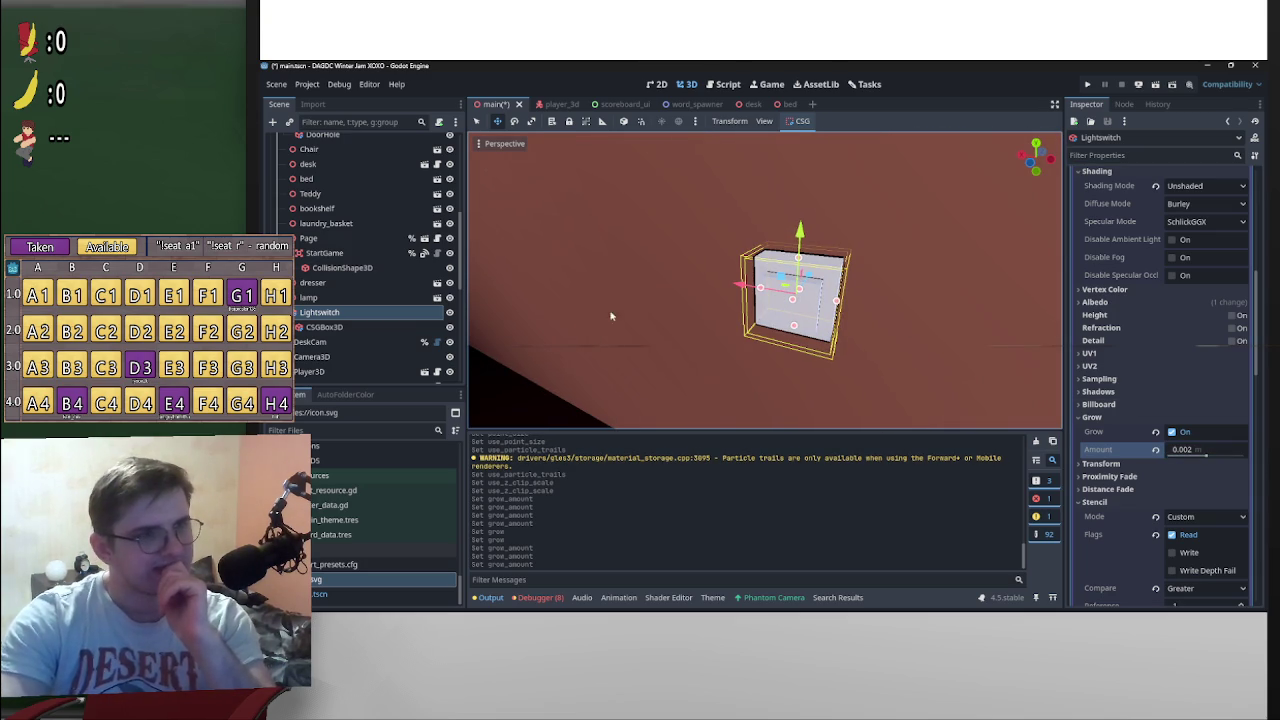
# Step: Hide CelingLight in the Scene dock so the room goes dark
pyautogui.moveTo(516, 342)
pyautogui.mouseDown()
pyautogui.moveTo(720, 323)
pyautogui.moveTo(823, 334)
pyautogui.mouseUp()
pyautogui.scroll(5, 823, 334)
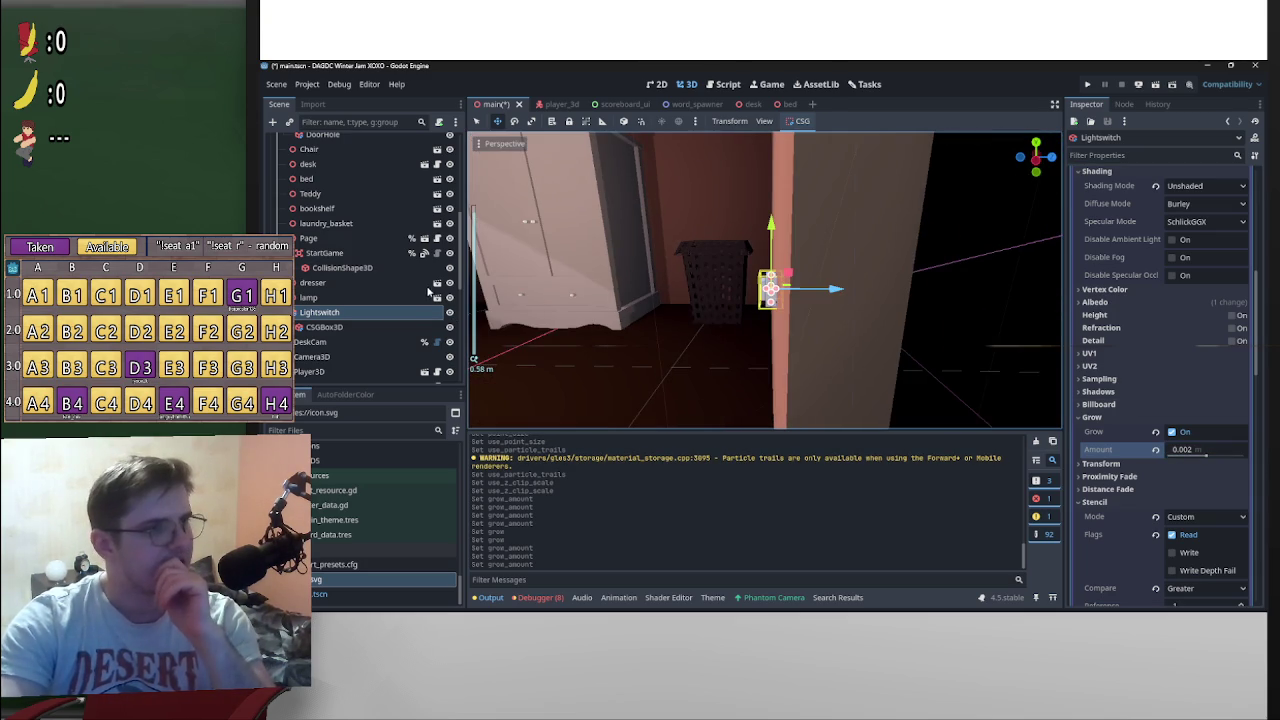
pyautogui.scroll(5, 426, 291)
pyautogui.scroll(3, 426, 291)
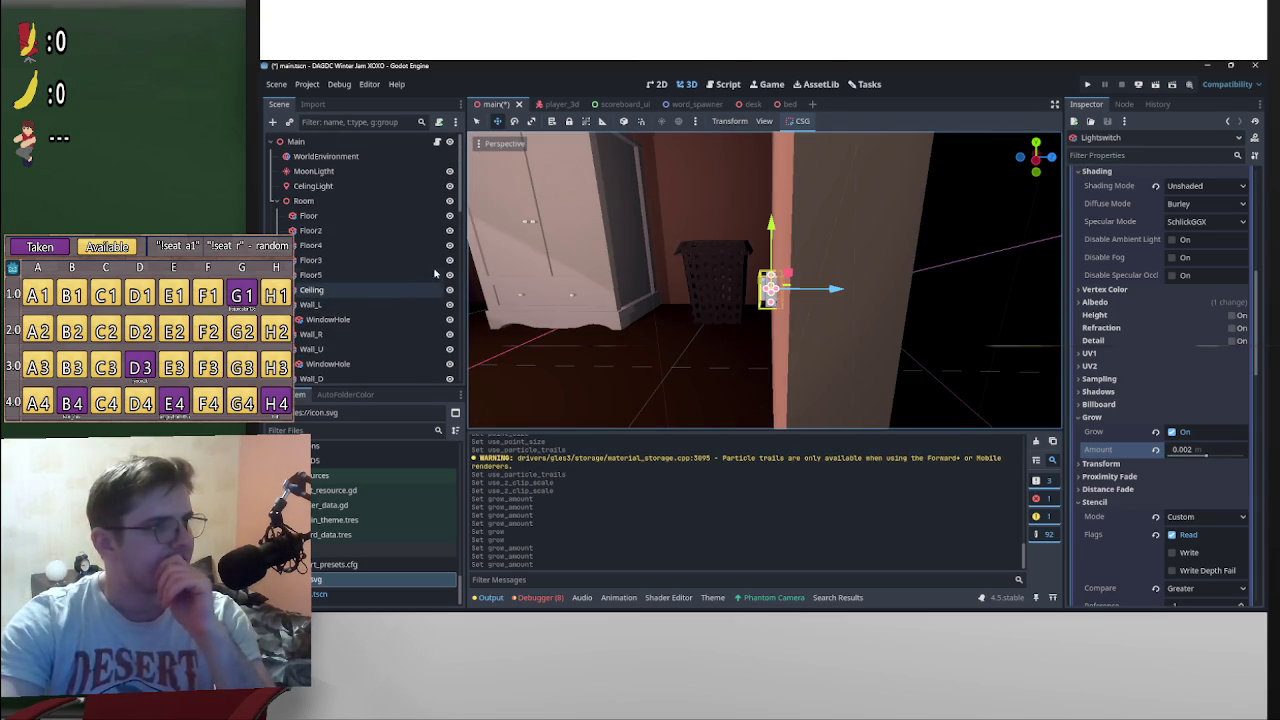
pyautogui.click(449, 186)
pyautogui.moveTo(674, 280)
pyautogui.mouseDown()
pyautogui.moveTo(849, 296)
pyautogui.moveTo(875, 325)
pyautogui.mouseUp()
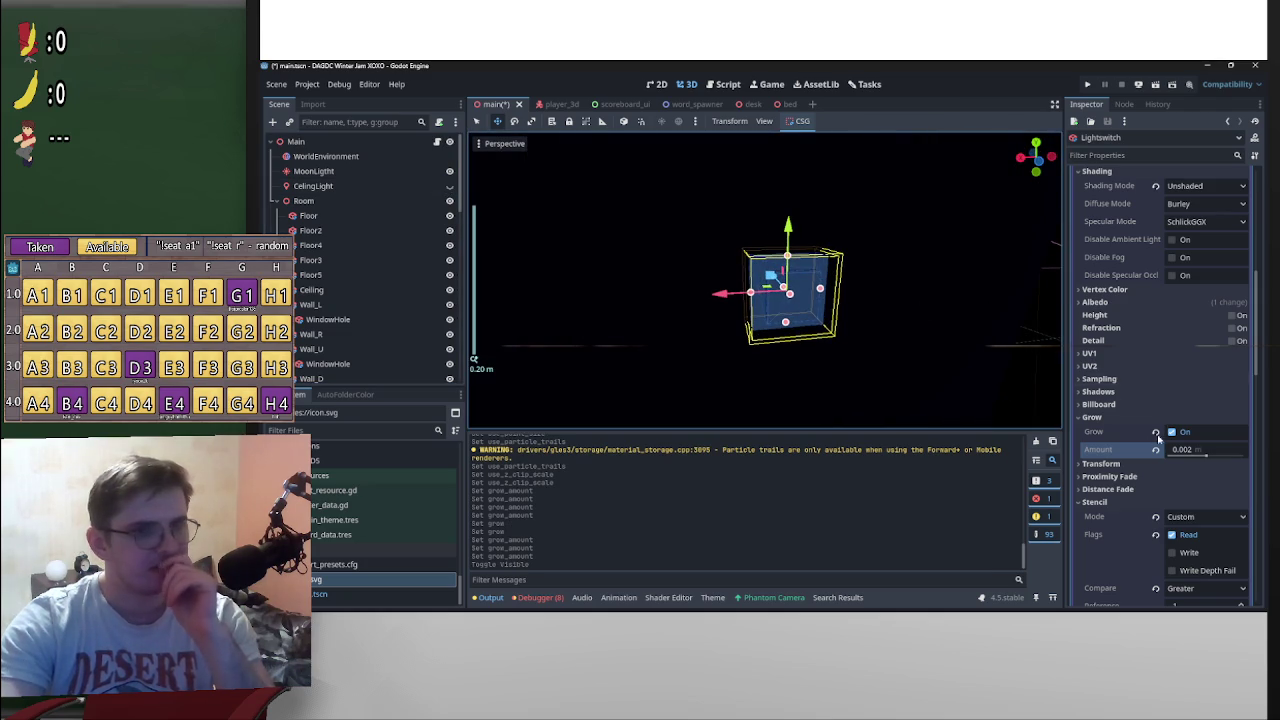
pyautogui.scroll(5, 1125, 442)
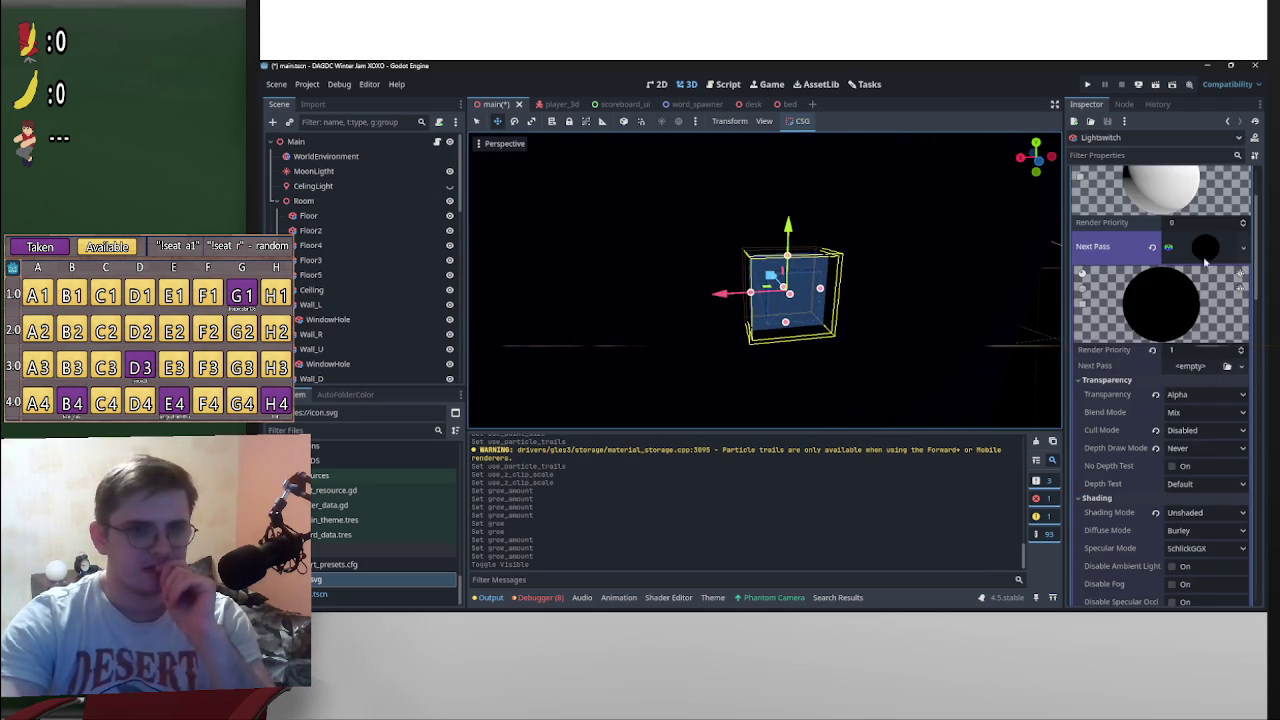
# Step: Check the next-pass material's Albedo colour, leaving it white
pyautogui.click(1206, 250)
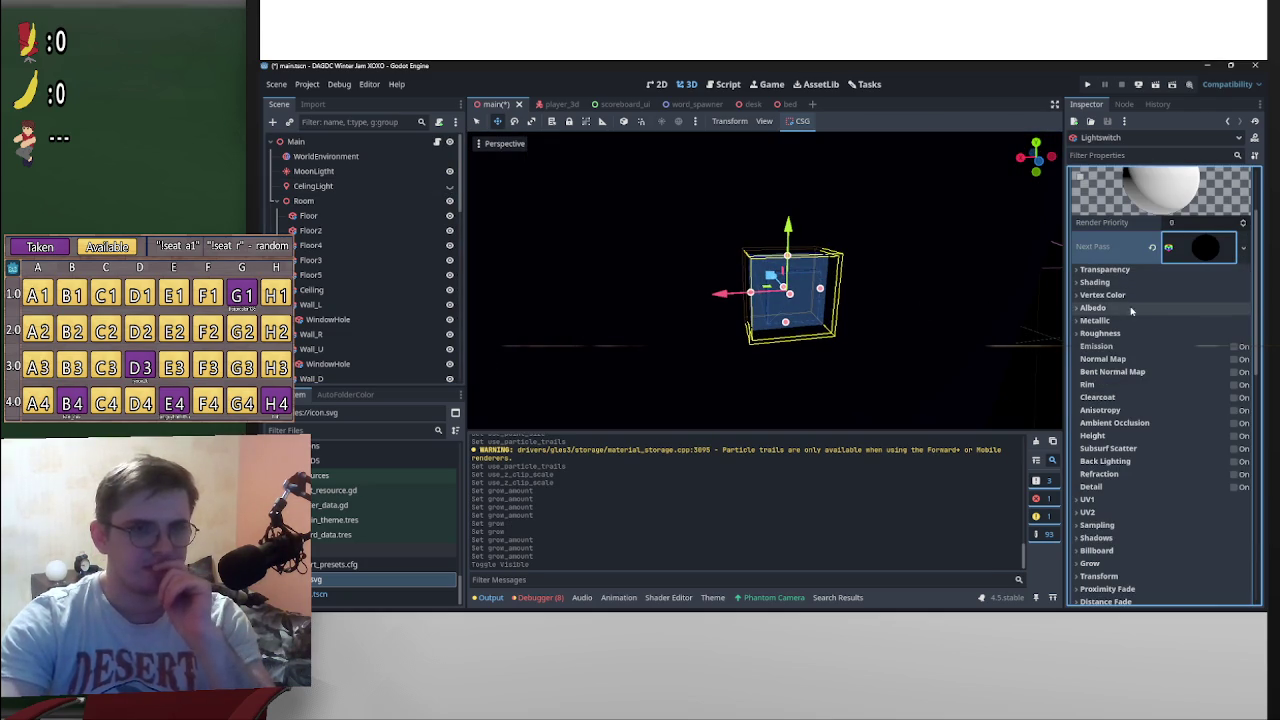
pyautogui.click(1093, 308)
pyautogui.click(1215, 321)
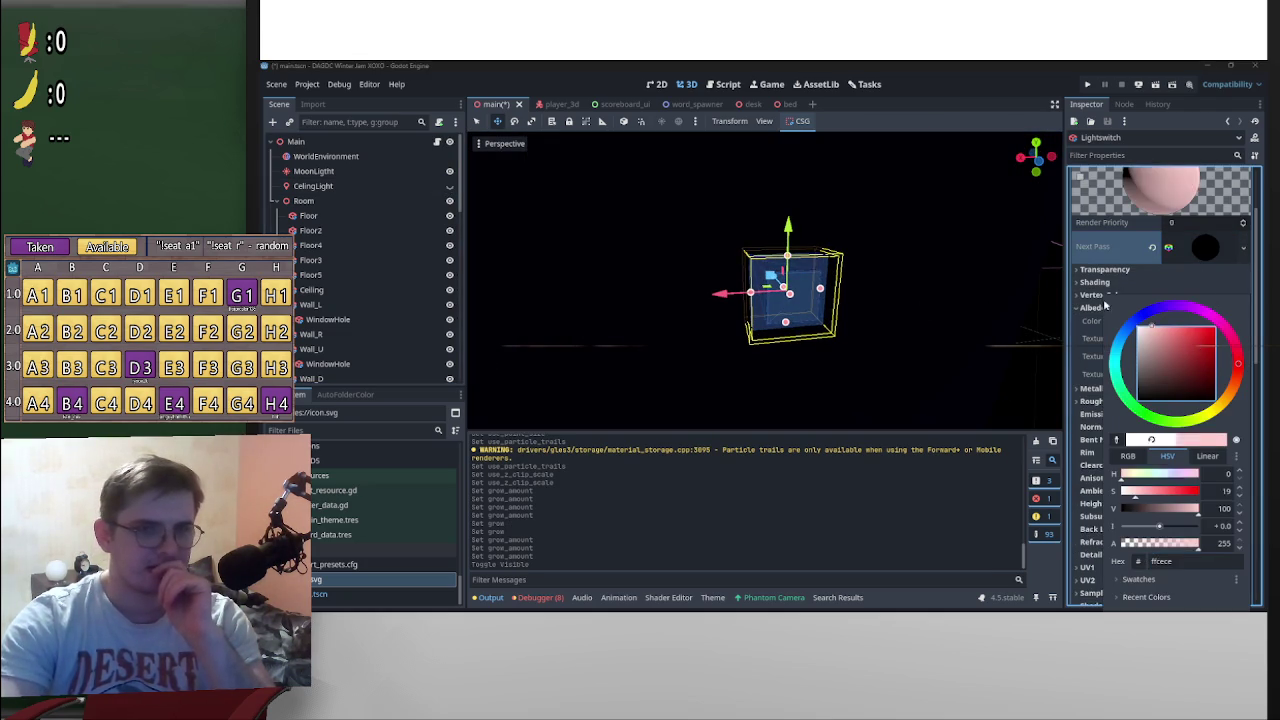
pyautogui.click(948, 290)
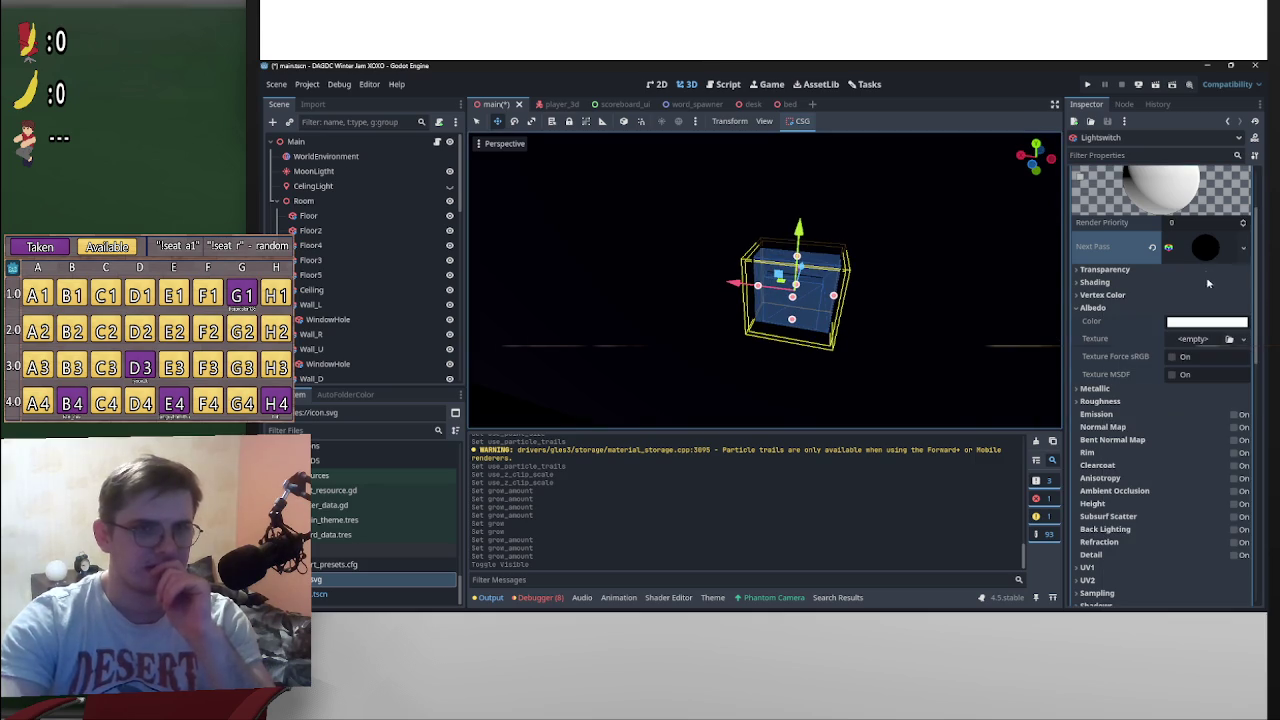
# Step: Set the stencil outline colour to white
pyautogui.scroll(3, 1207, 283)
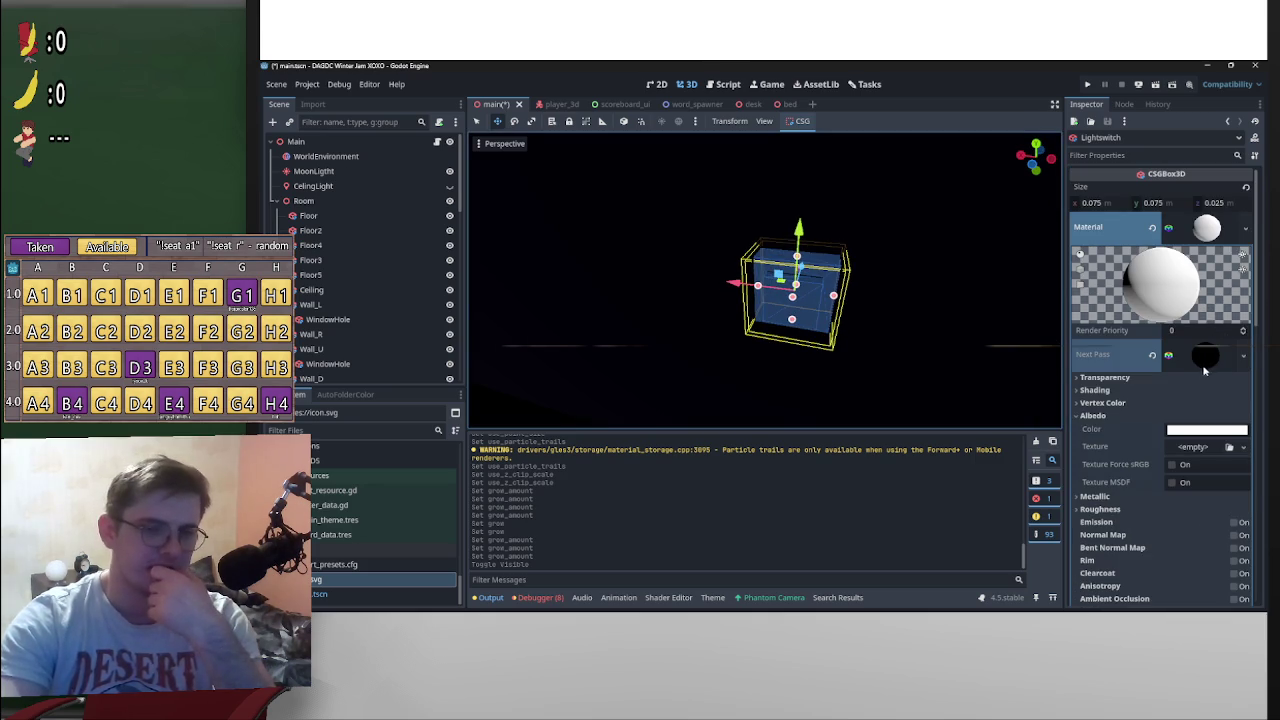
pyautogui.scroll(-6, 1110, 422)
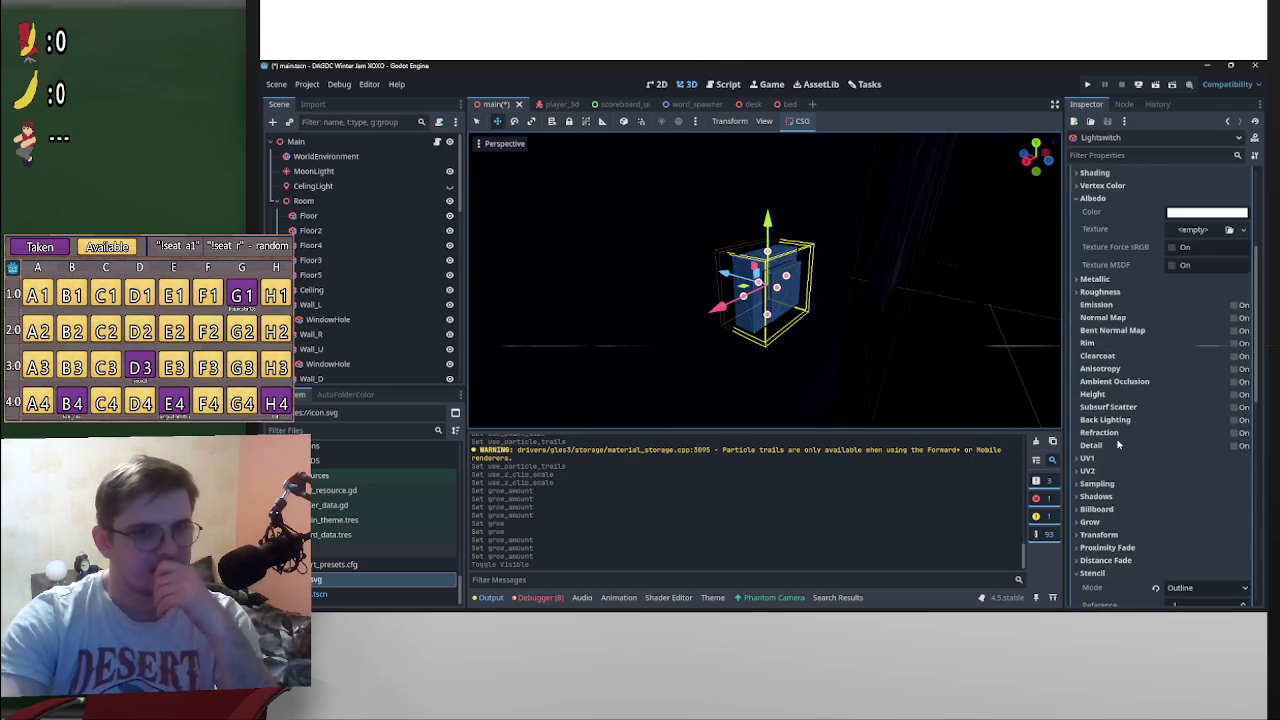
pyautogui.scroll(-6, 1136, 463)
pyautogui.click(1206, 406)
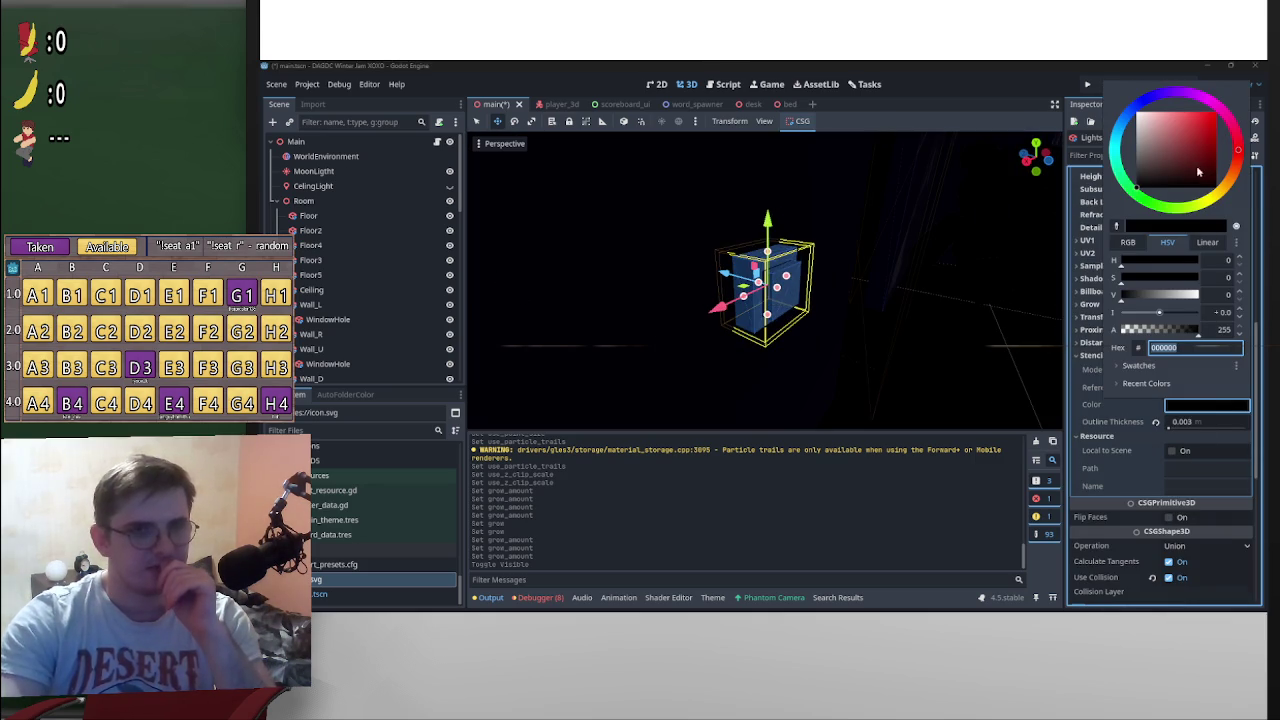
pyautogui.moveTo(1183, 163); pyautogui.dragTo(1095, 104)
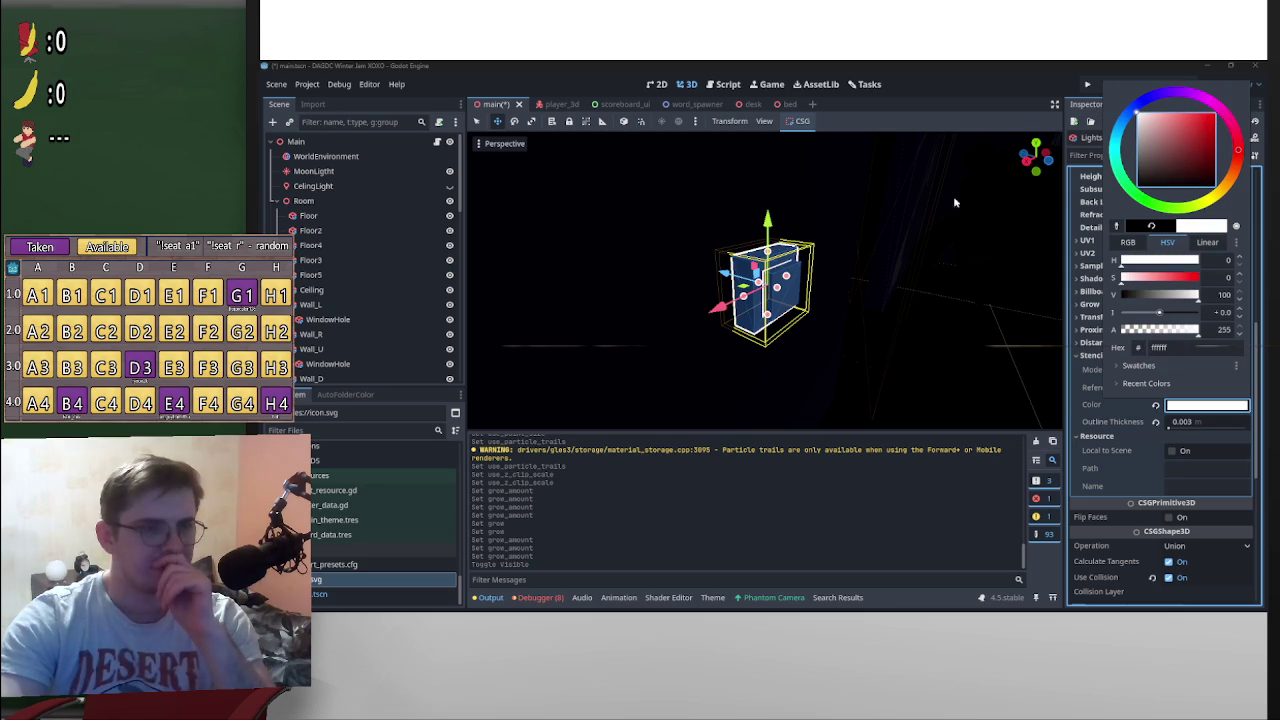
pyautogui.moveTo(955, 203)
pyautogui.mouseDown()
pyautogui.moveTo(894, 266)
pyautogui.moveTo(834, 240)
pyautogui.moveTo(970, 280)
pyautogui.moveTo(853, 287)
pyautogui.moveTo(746, 248)
pyautogui.moveTo(895, 276)
pyautogui.moveTo(1023, 263)
pyautogui.moveTo(900, 291)
pyautogui.moveTo(931, 293)
pyautogui.mouseUp()
# Step: Zoom the viewport in close onto the outlined Lightswitch box
pyautogui.scroll(3, 703, 242)
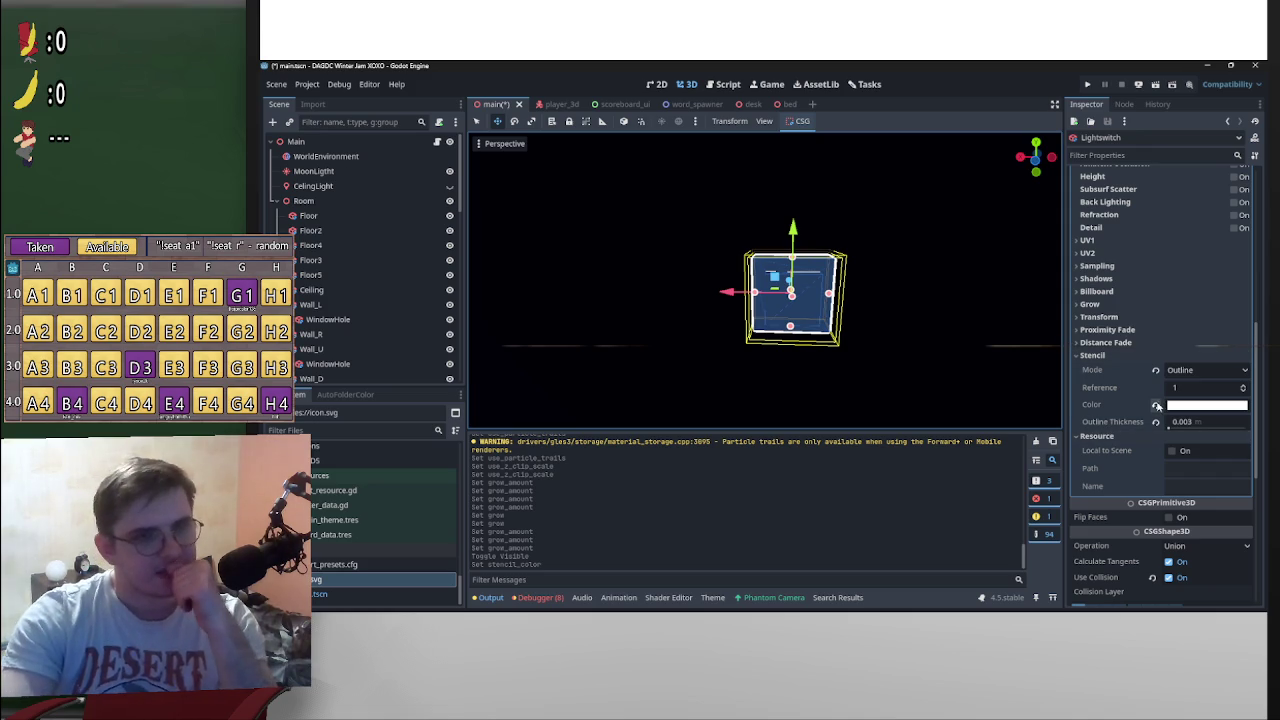
pyautogui.scroll(10, 1145, 391)
pyautogui.moveTo(960, 303)
pyautogui.mouseDown()
pyautogui.moveTo(604, 297)
pyautogui.moveTo(728, 334)
pyautogui.mouseUp()
pyautogui.scroll(5, 606, 297)
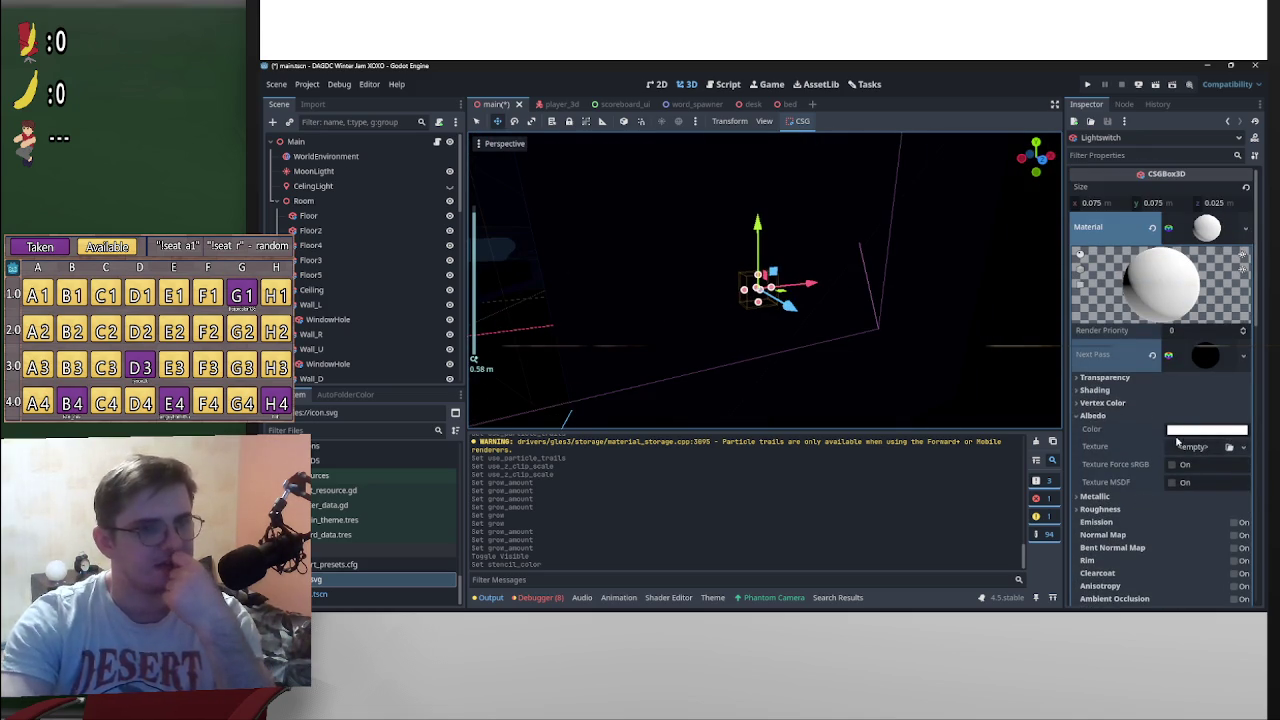
pyautogui.scroll(-5, 1123, 445)
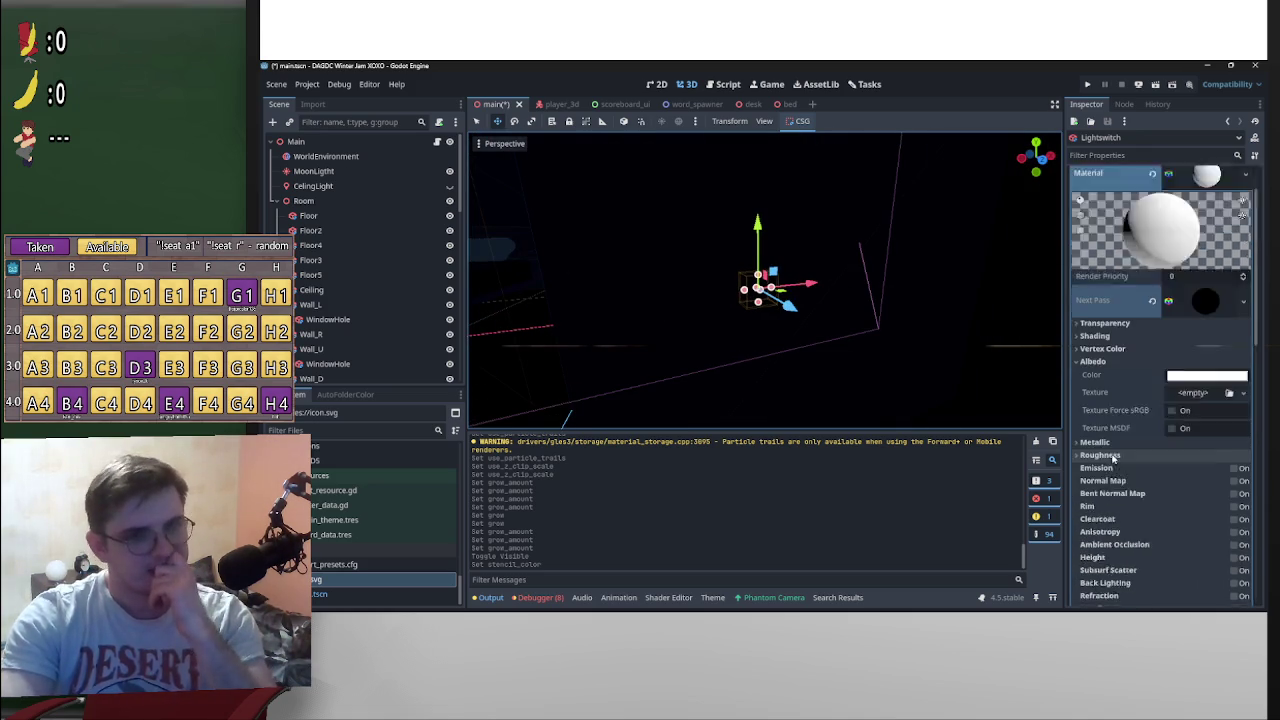
pyautogui.scroll(-2, 888, 343)
pyautogui.scroll(3, 888, 343)
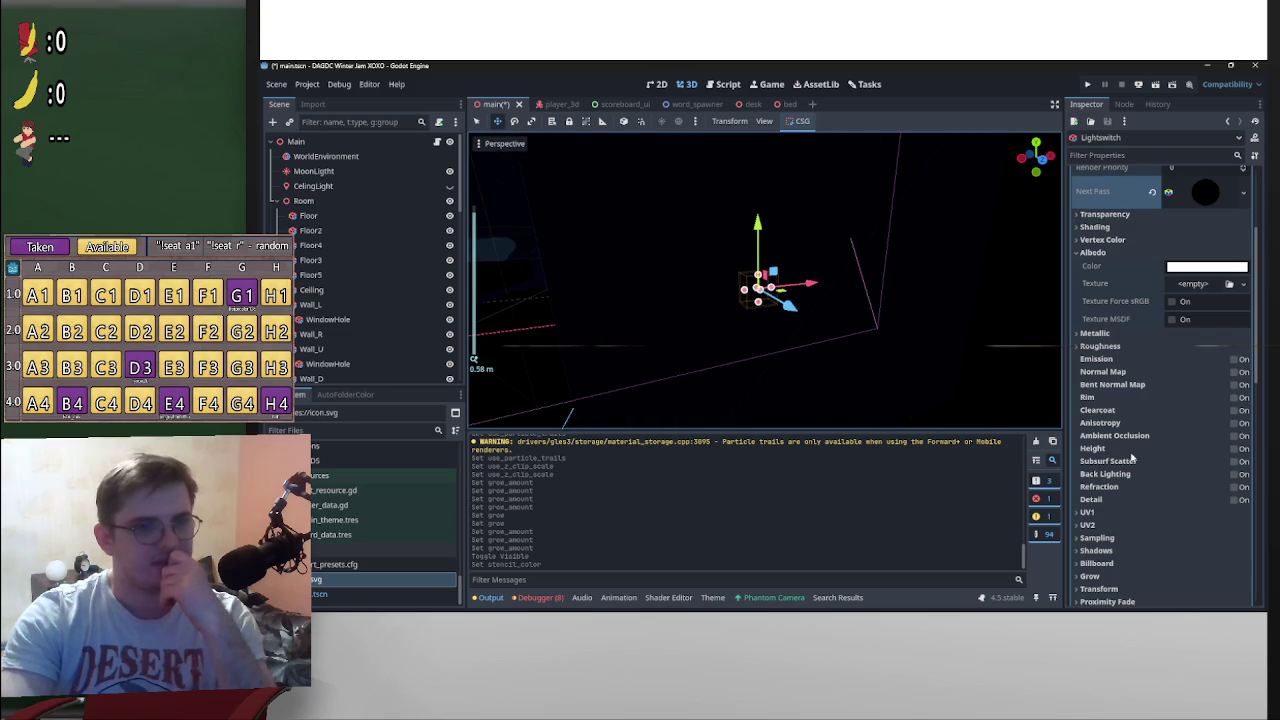
pyautogui.scroll(5, 1003, 351)
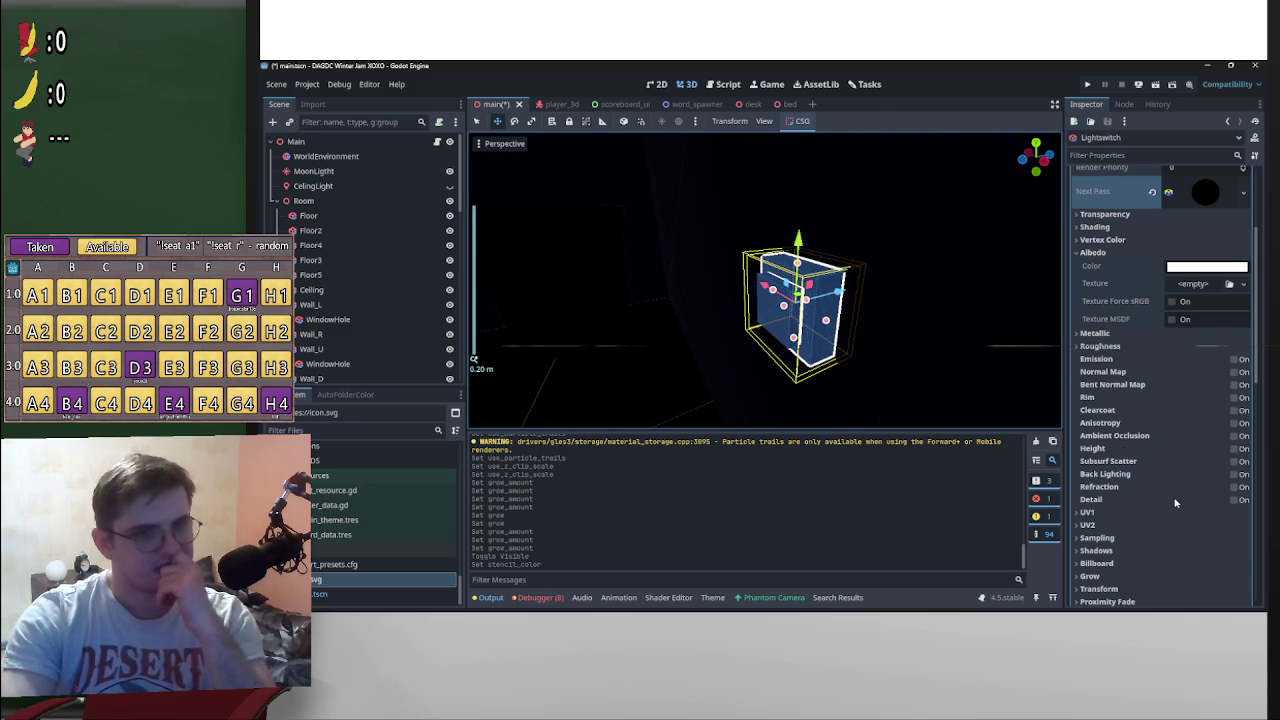
# Step: Browse the material's UV1, Sampling, Shadows, Billboard and Grow sections
pyautogui.click(1080, 518)
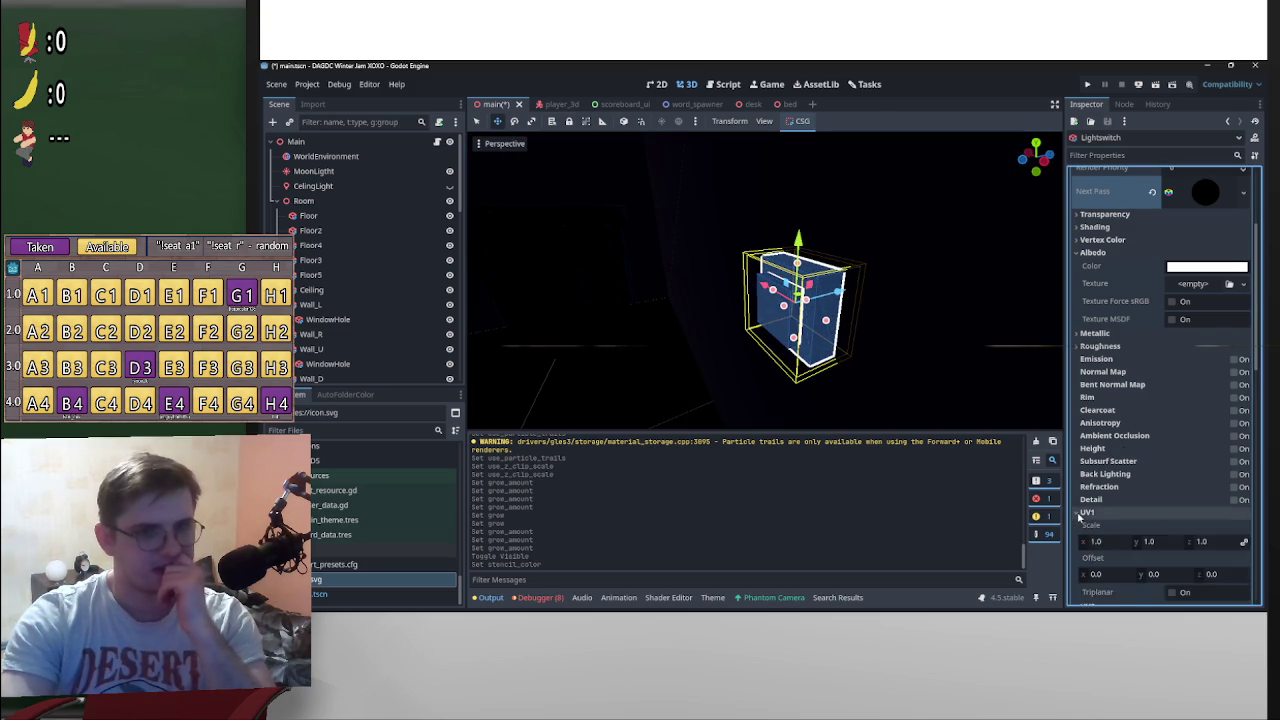
pyautogui.click(1095, 536)
pyautogui.scroll(-3, 1094, 531)
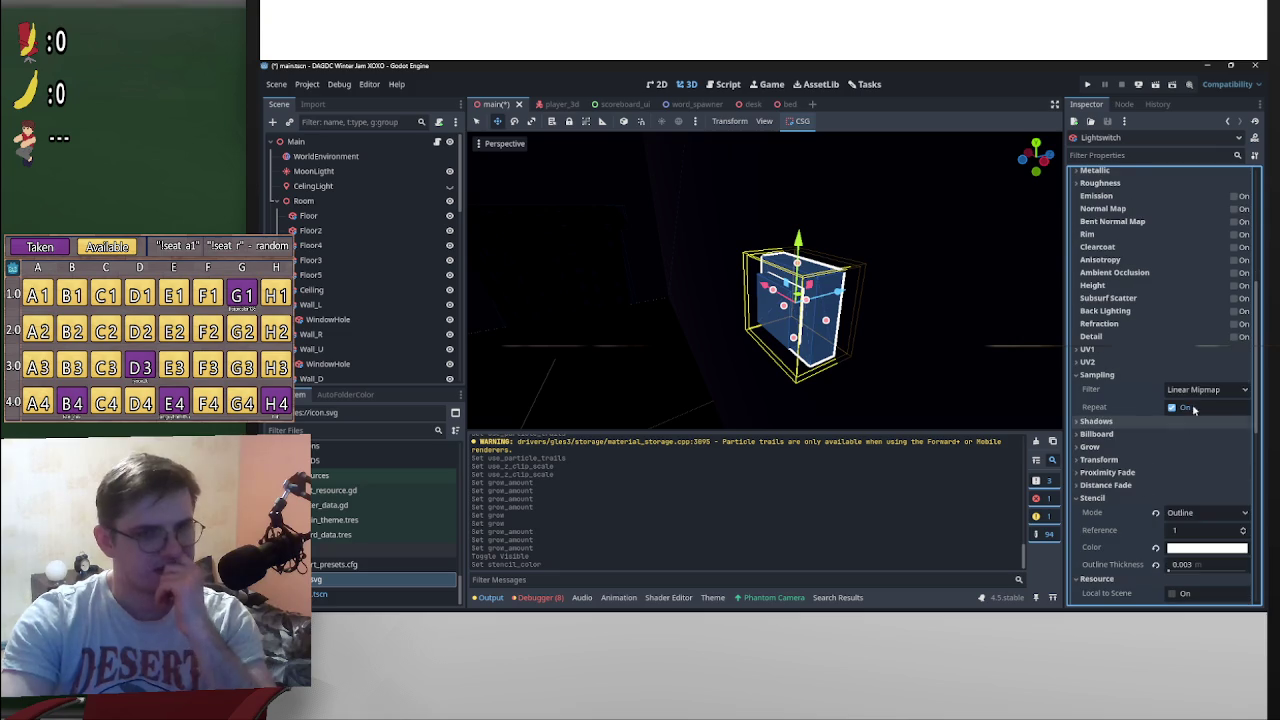
pyautogui.click(1092, 375)
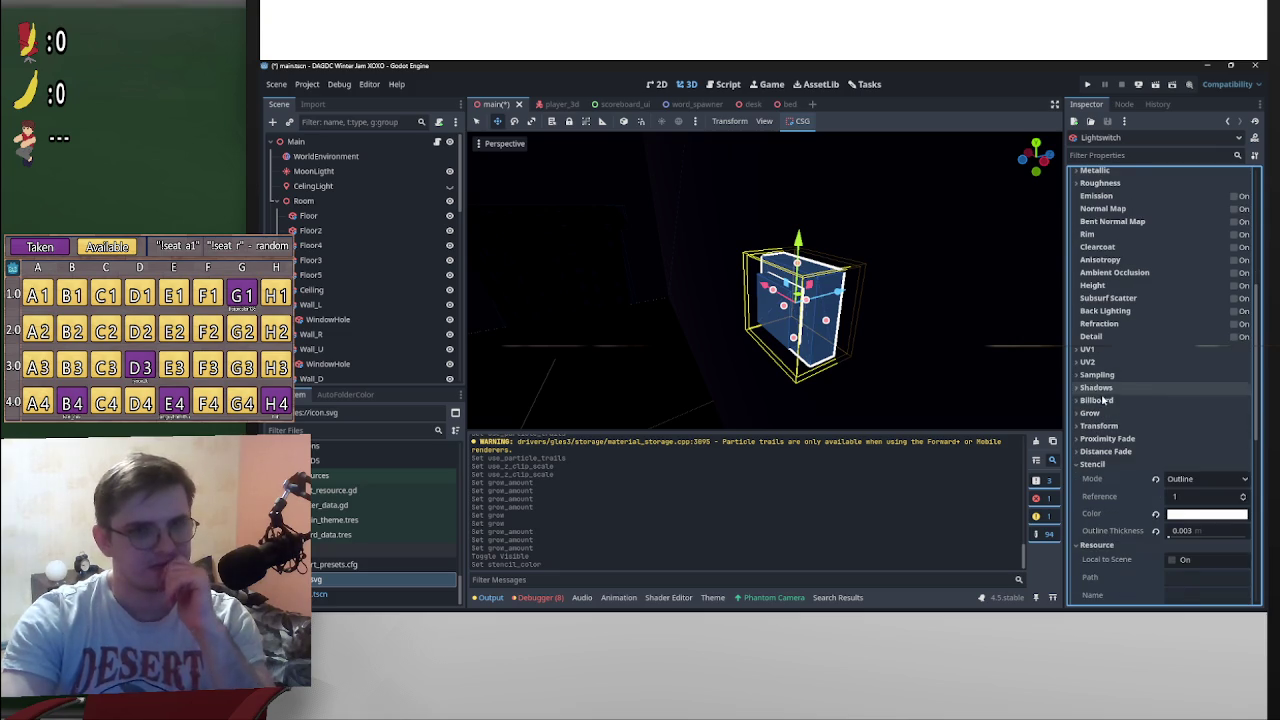
pyautogui.click(1096, 388)
pyautogui.click(1096, 388)
pyautogui.click(1110, 400)
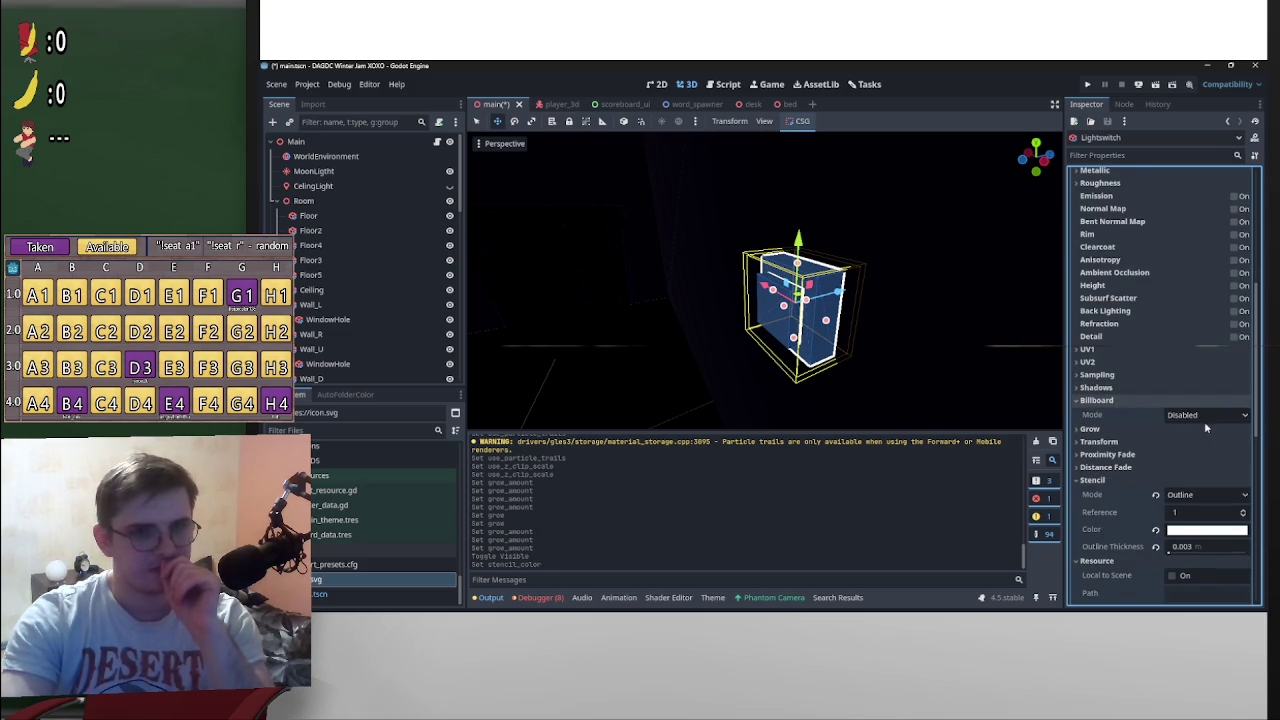
pyautogui.click(1205, 425)
pyautogui.click(1205, 427)
# Step: Try Y-Billboard, then settle the billboard Mode on Particle Billboard
pyautogui.click(1205, 414)
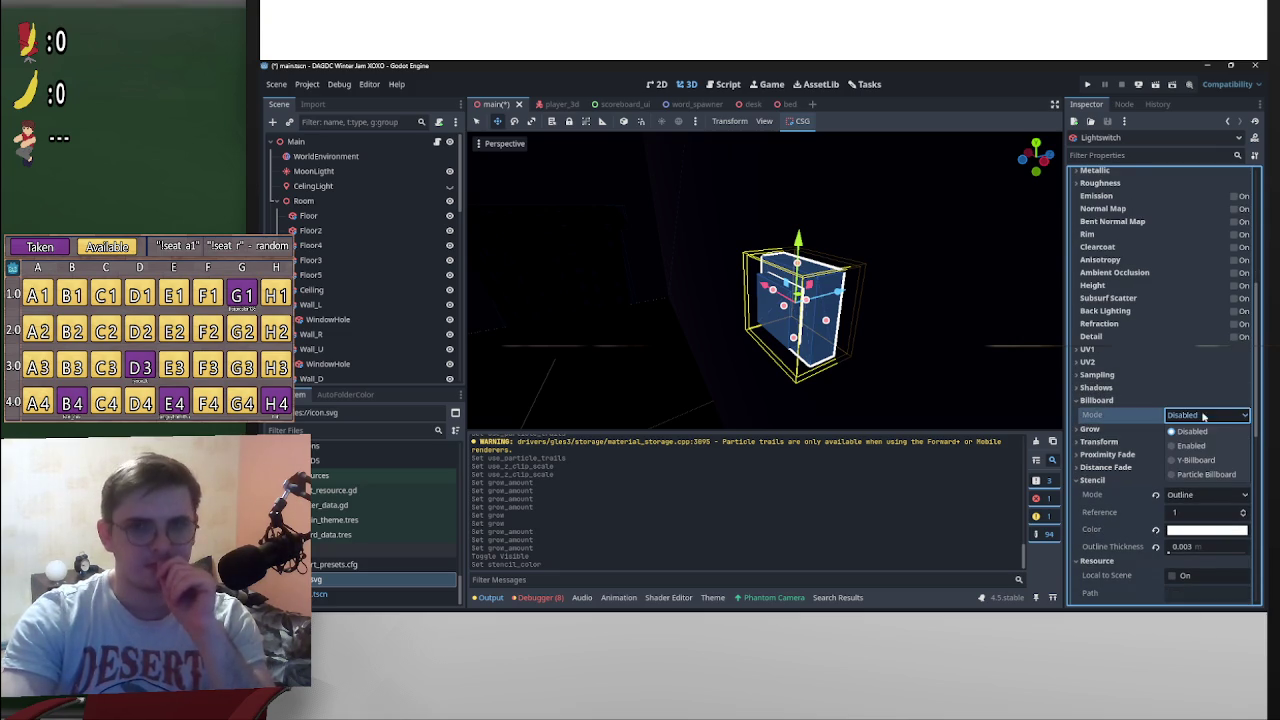
pyautogui.click(1195, 460)
pyautogui.moveTo(997, 366)
pyautogui.mouseDown()
pyautogui.moveTo(546, 361)
pyautogui.moveTo(711, 392)
pyautogui.moveTo(905, 340)
pyautogui.moveTo(666, 343)
pyautogui.moveTo(771, 316)
pyautogui.moveTo(643, 271)
pyautogui.moveTo(609, 346)
pyautogui.moveTo(909, 357)
pyautogui.moveTo(720, 343)
pyautogui.moveTo(795, 355)
pyautogui.mouseUp()
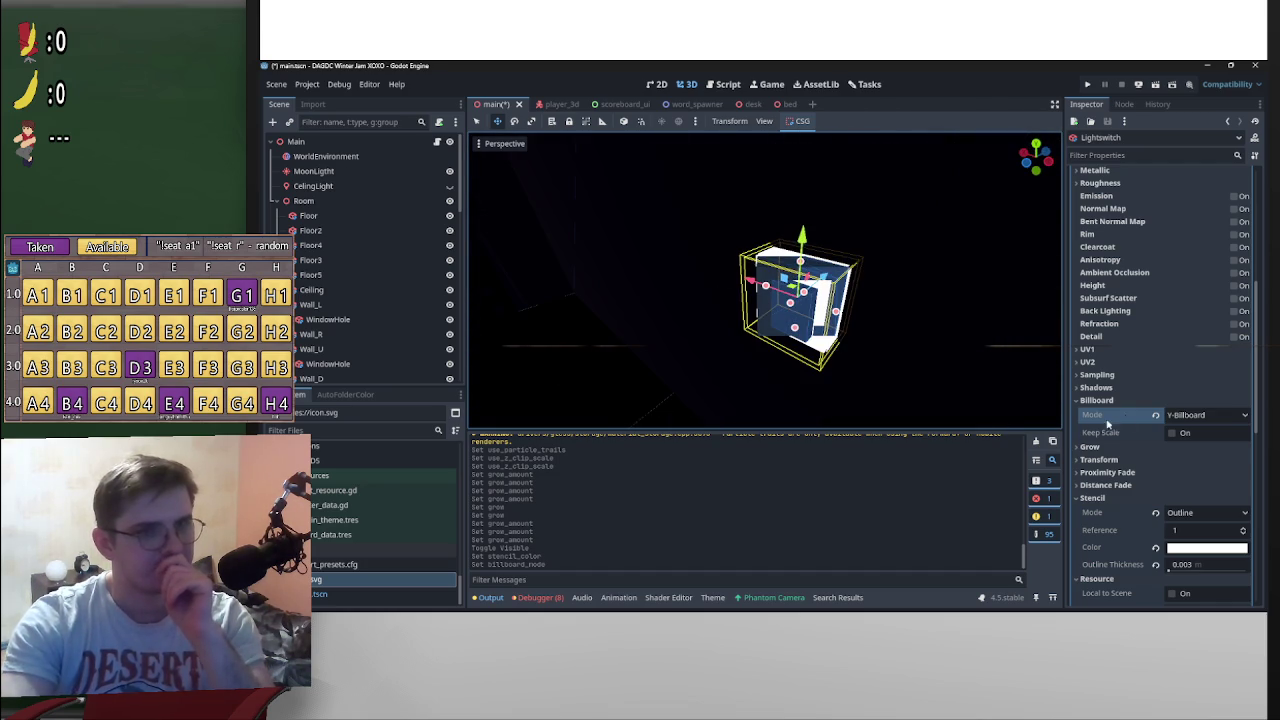
pyautogui.click(1200, 416)
pyautogui.click(1215, 471)
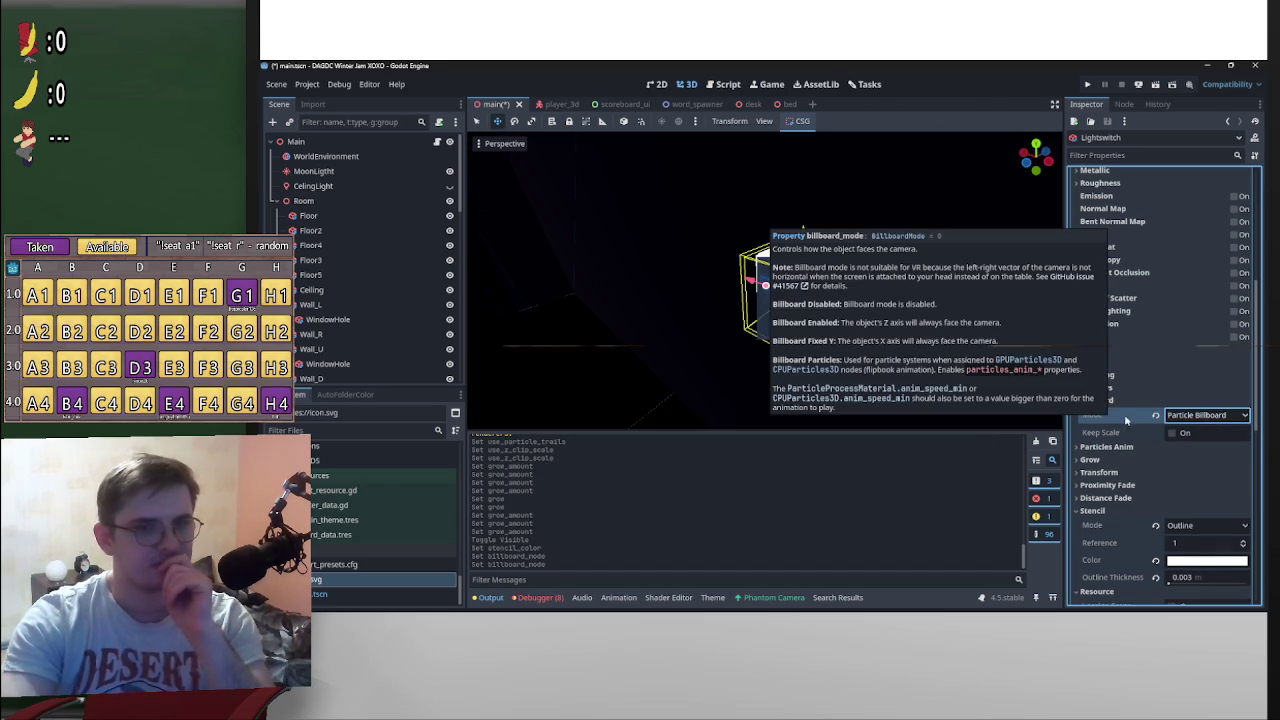
pyautogui.moveTo(855, 390); pyautogui.dragTo(850, 323)
# Step: Run the game briefly, close its window, and reorient the 3D editor view
pyautogui.click(1200, 416)
pyautogui.press('F5')
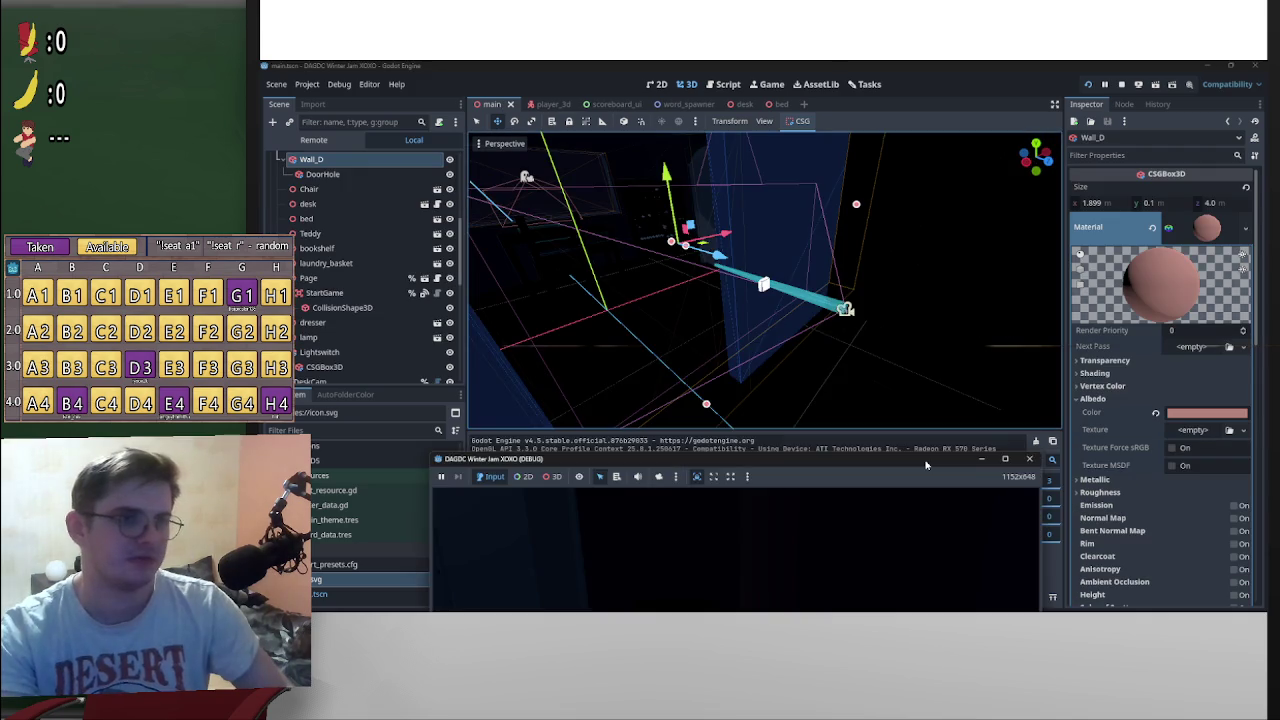
pyautogui.click(1034, 286)
pyautogui.moveTo(880, 355); pyautogui.dragTo(893, 337)
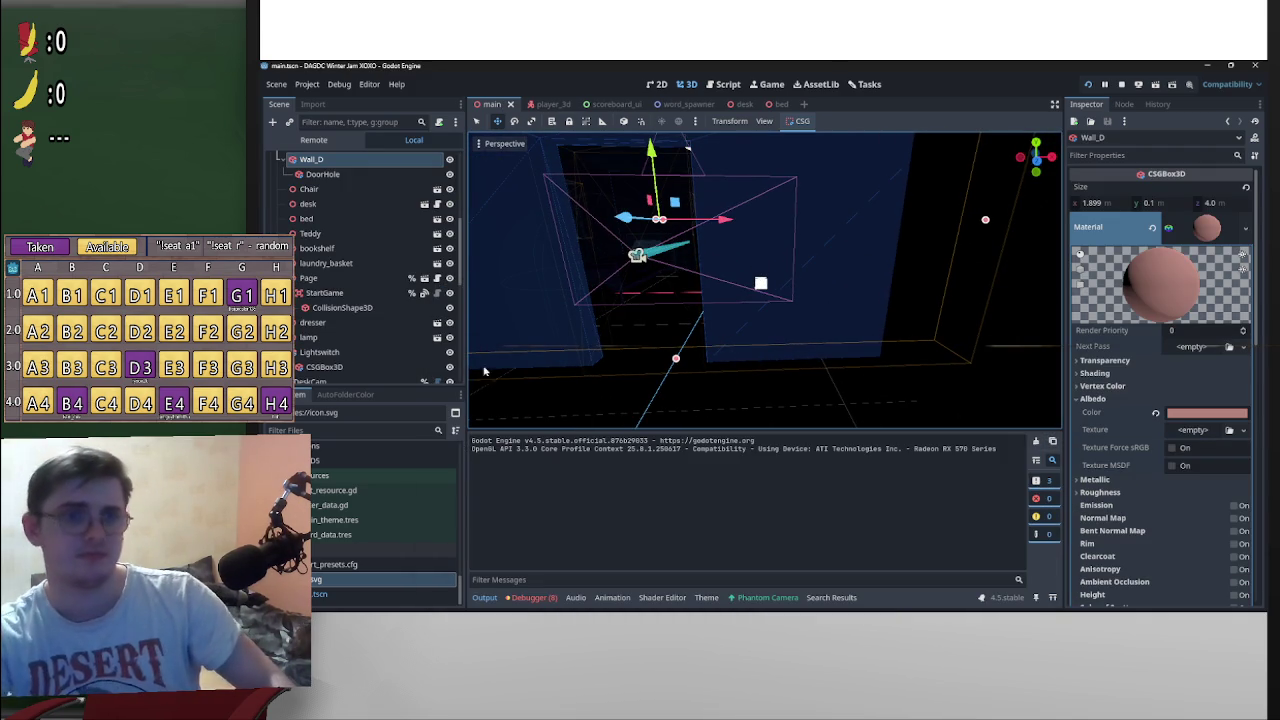
pyautogui.moveTo(484, 371); pyautogui.dragTo(820, 313)
# Step: Run the game again and unpause it with P to test the outlined switch, then stop it
pyautogui.press('F5')
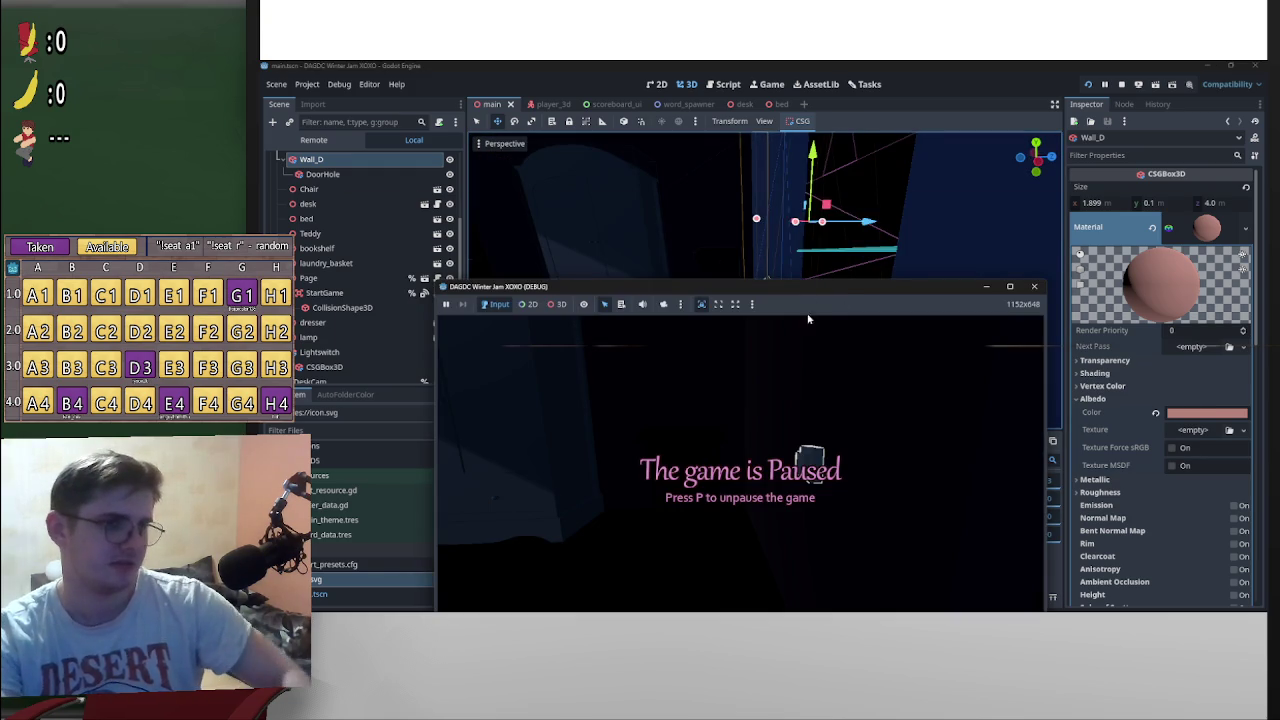
pyautogui.moveTo(869, 293); pyautogui.dragTo(883, 159)
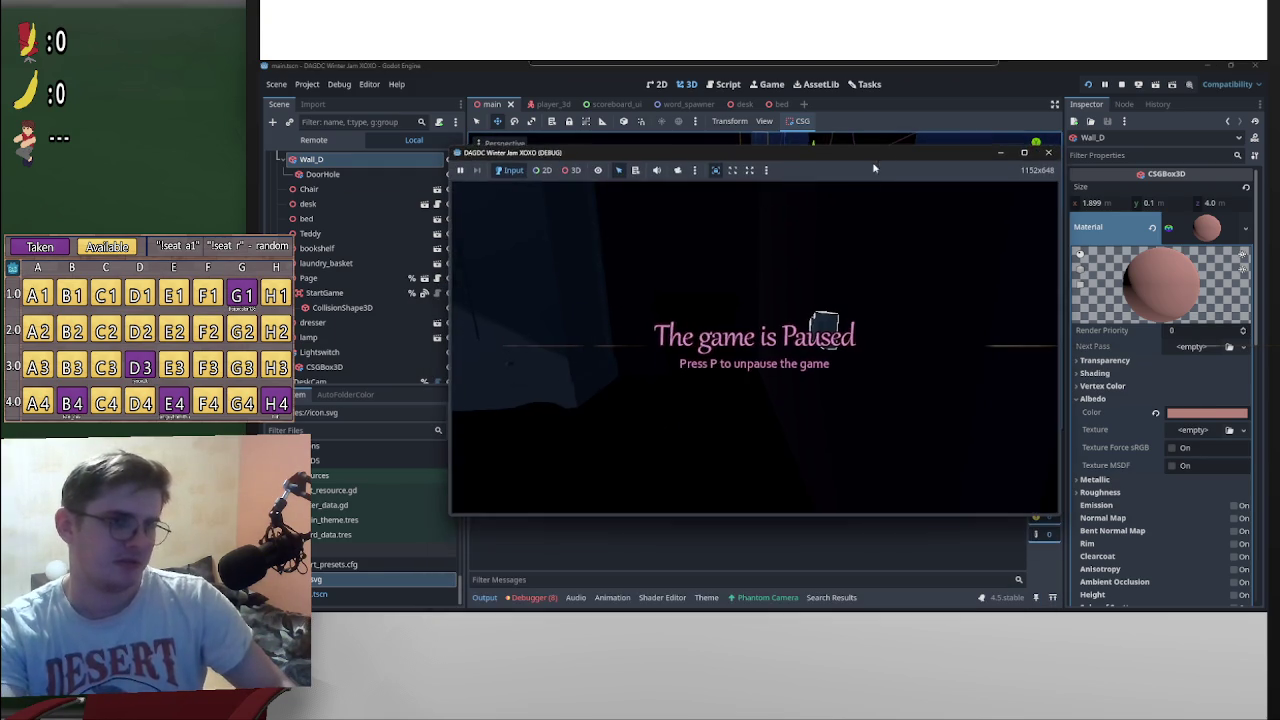
pyautogui.press('p')
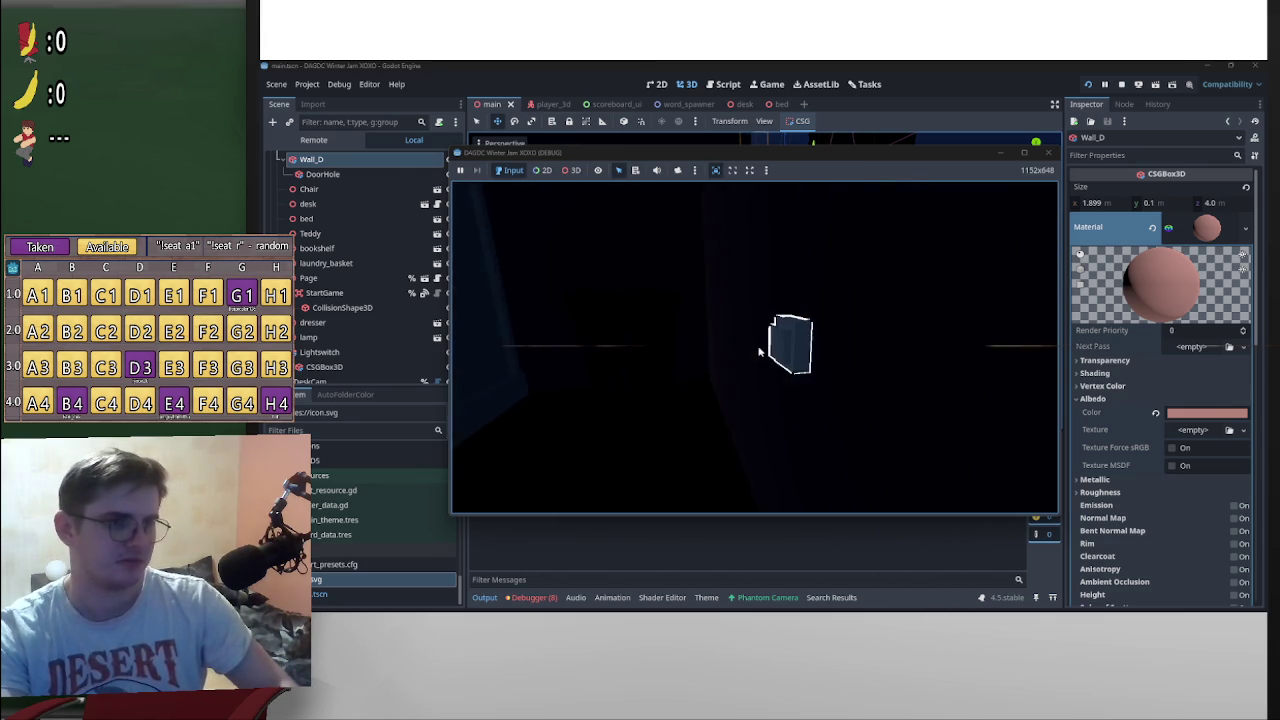
pyautogui.press('p')
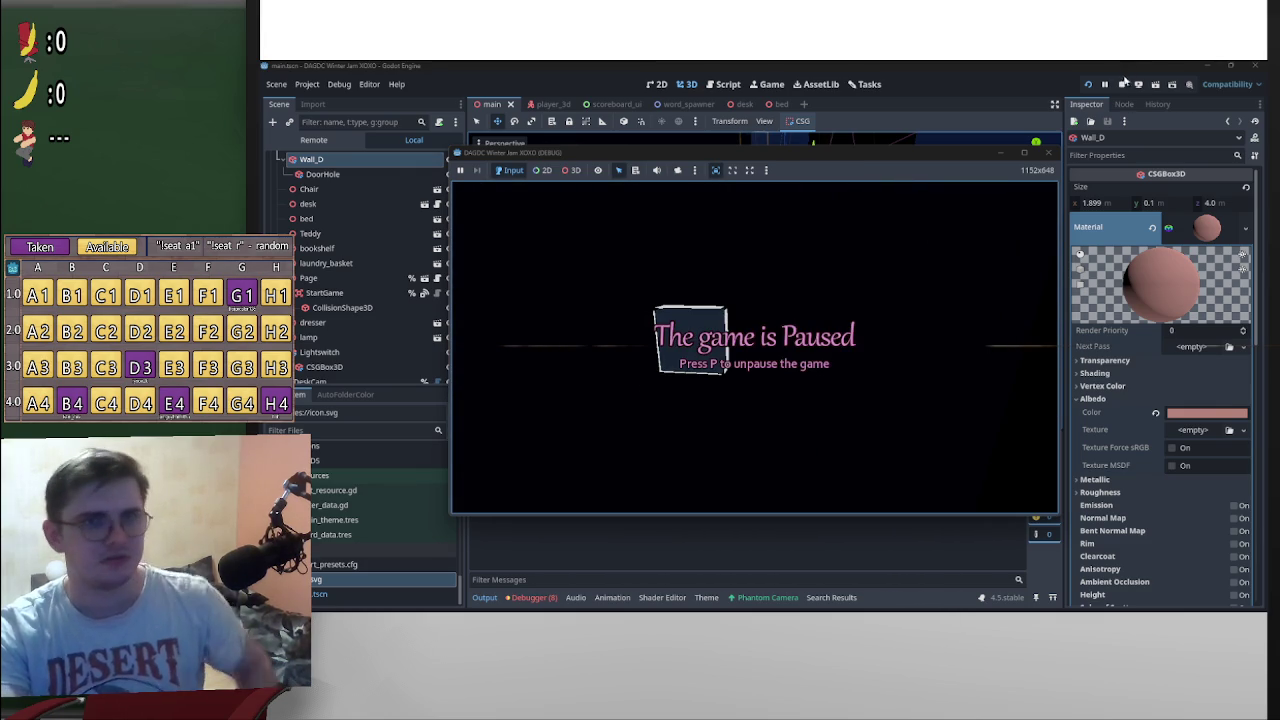
pyautogui.click(1121, 84)
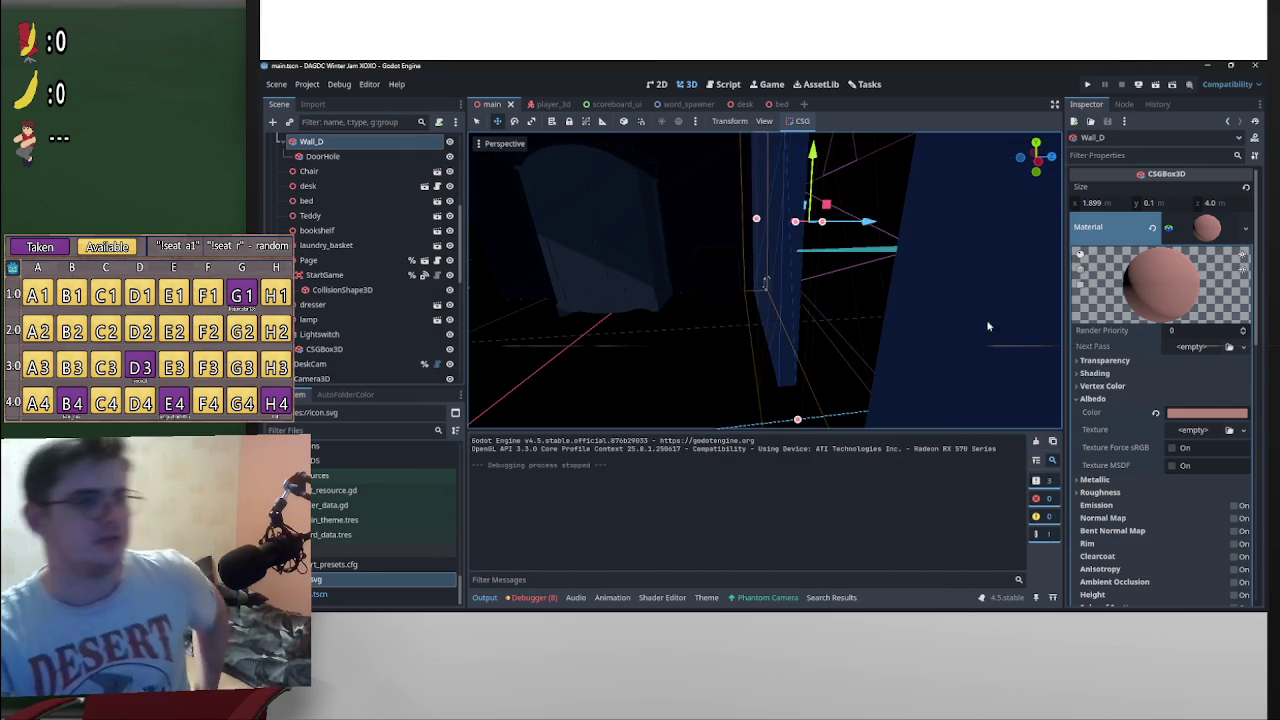
pyautogui.scroll(-3, 379, 302)
# Step: Select the Lightswitch node in the scene tree
pyautogui.scroll(-2, 379, 302)
pyautogui.click(360, 225)
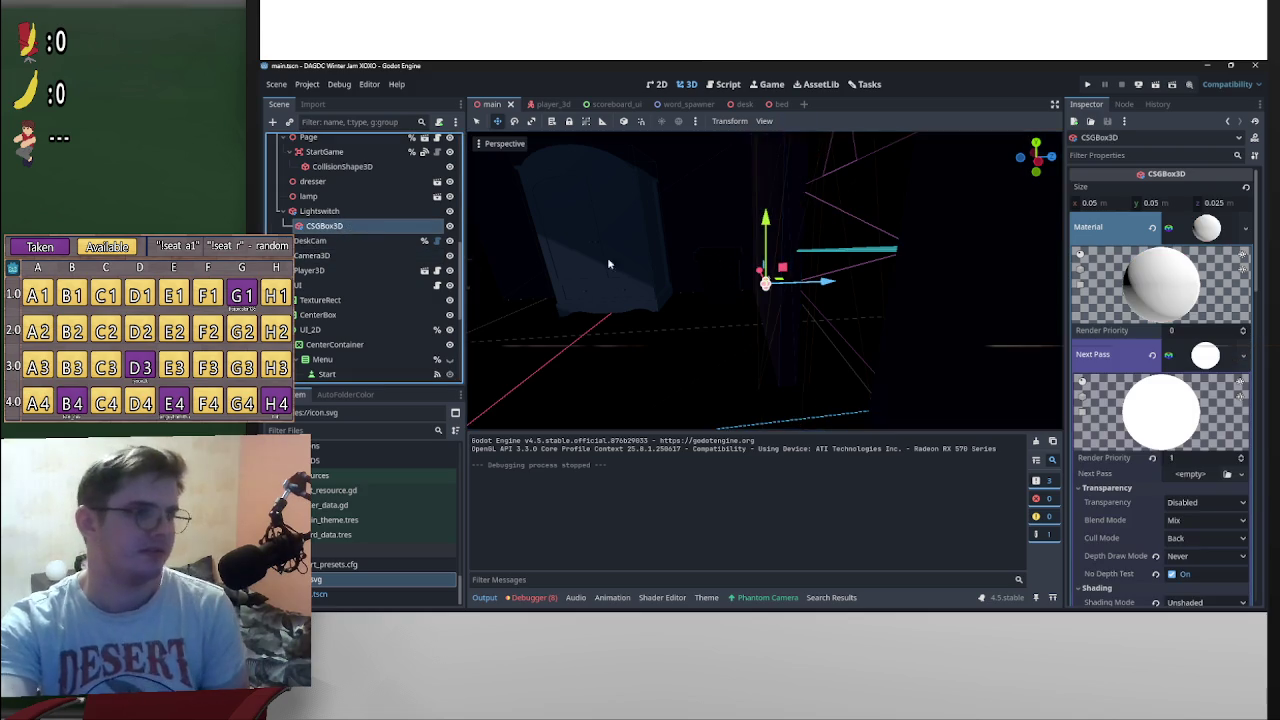
pyautogui.scroll(-10, 1170, 435)
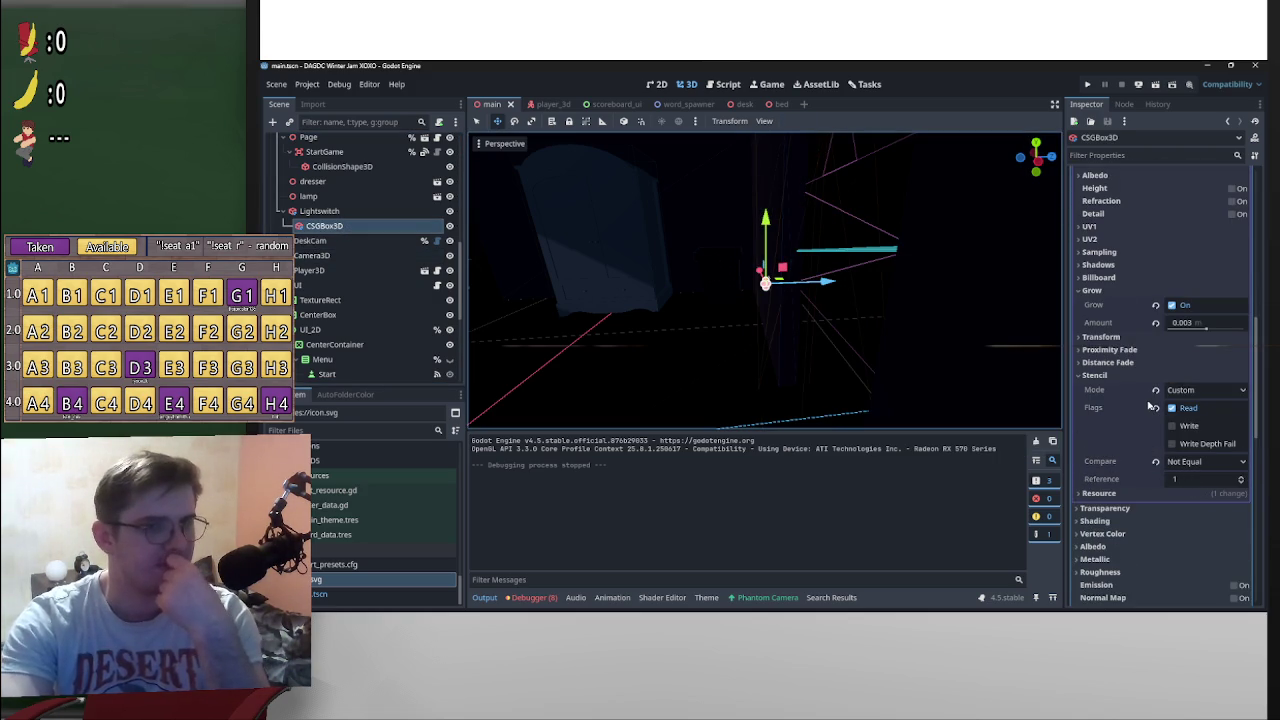
pyautogui.scroll(6, 1140, 408)
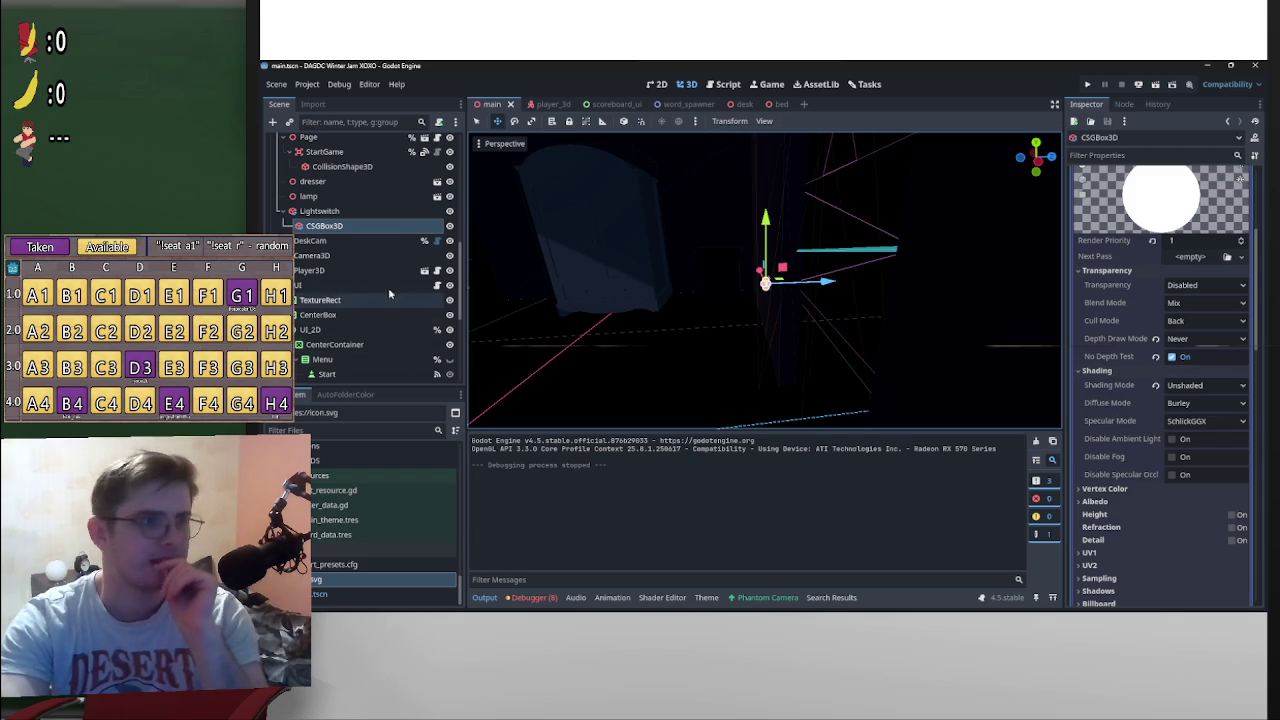
pyautogui.click(408, 214)
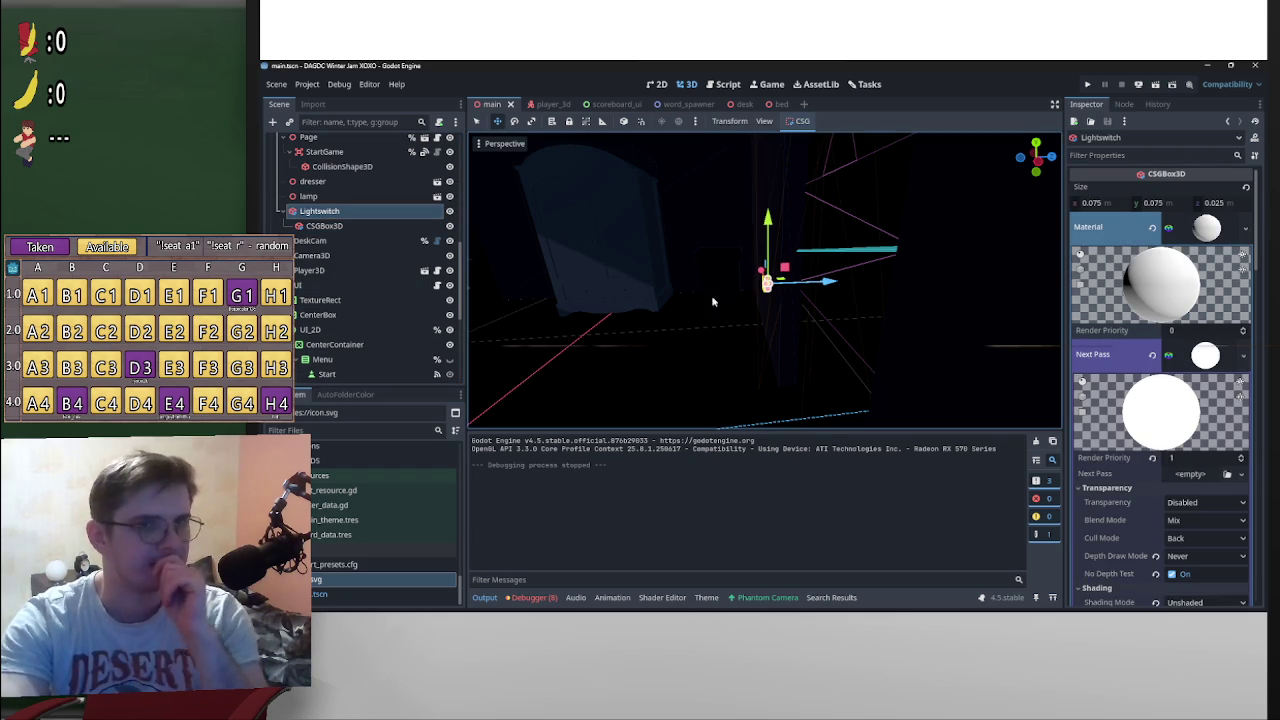
# Step: Add an InteractionArea child under Lightswitch and start editing its 'Pick up' UI Text
pyautogui.rightClick(366, 211)
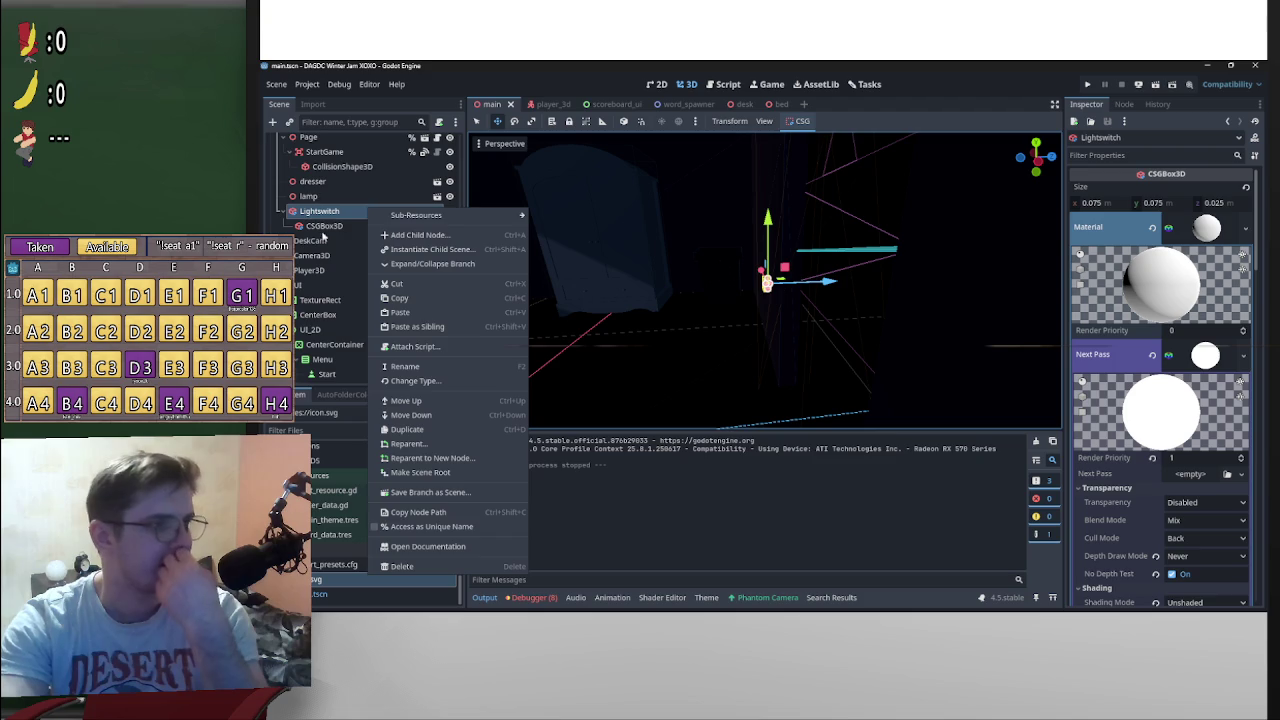
pyautogui.click(271, 122)
pyautogui.click(271, 122)
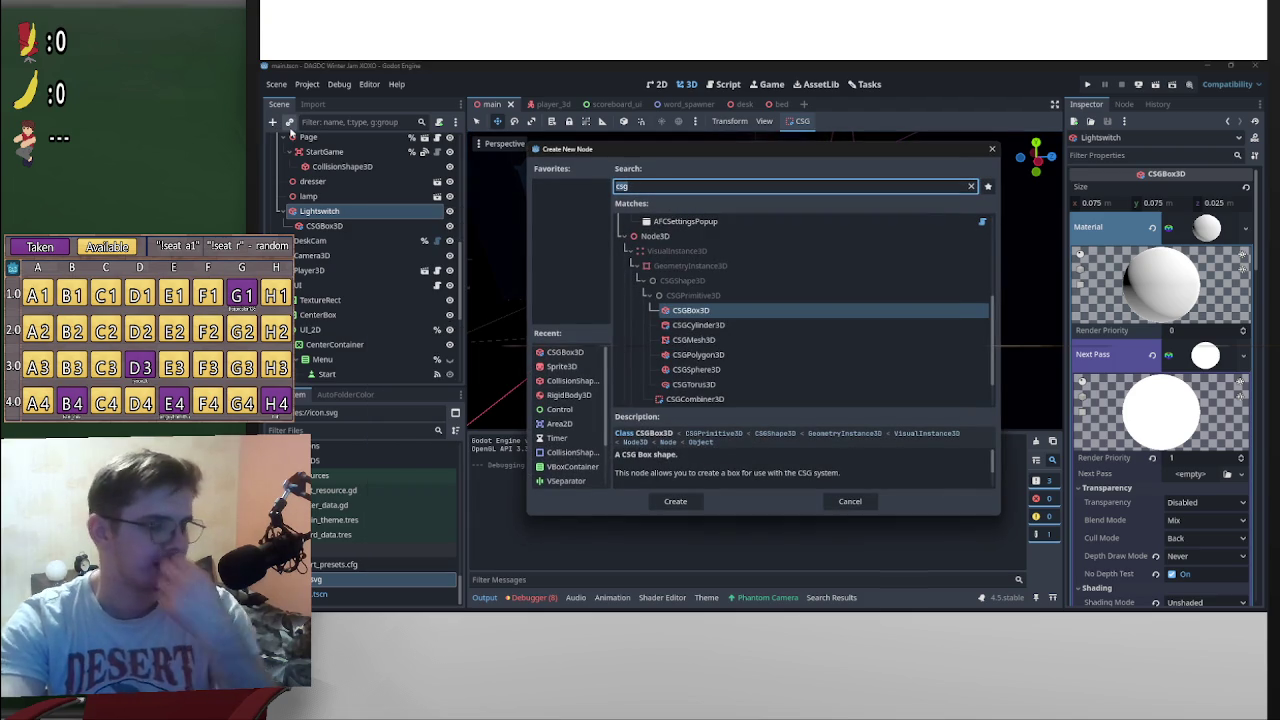
pyautogui.write('inter')
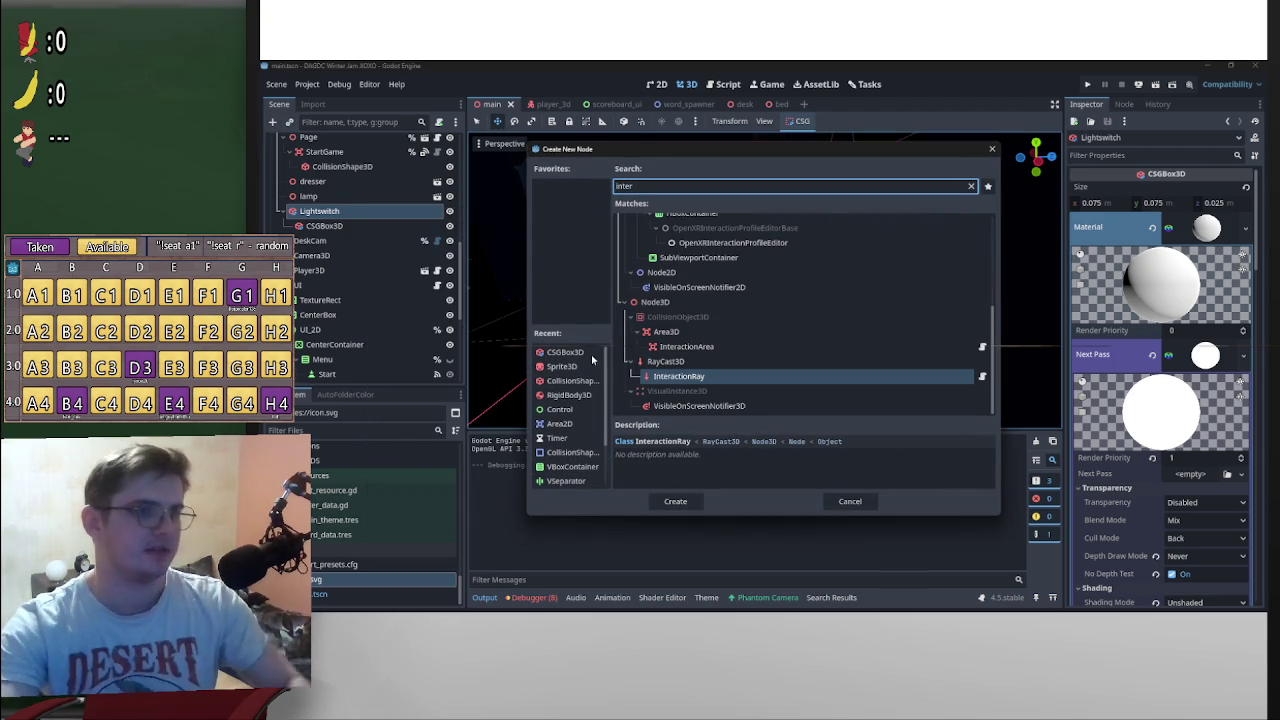
pyautogui.doubleClick(810, 348)
pyautogui.scroll(5, 620, 259)
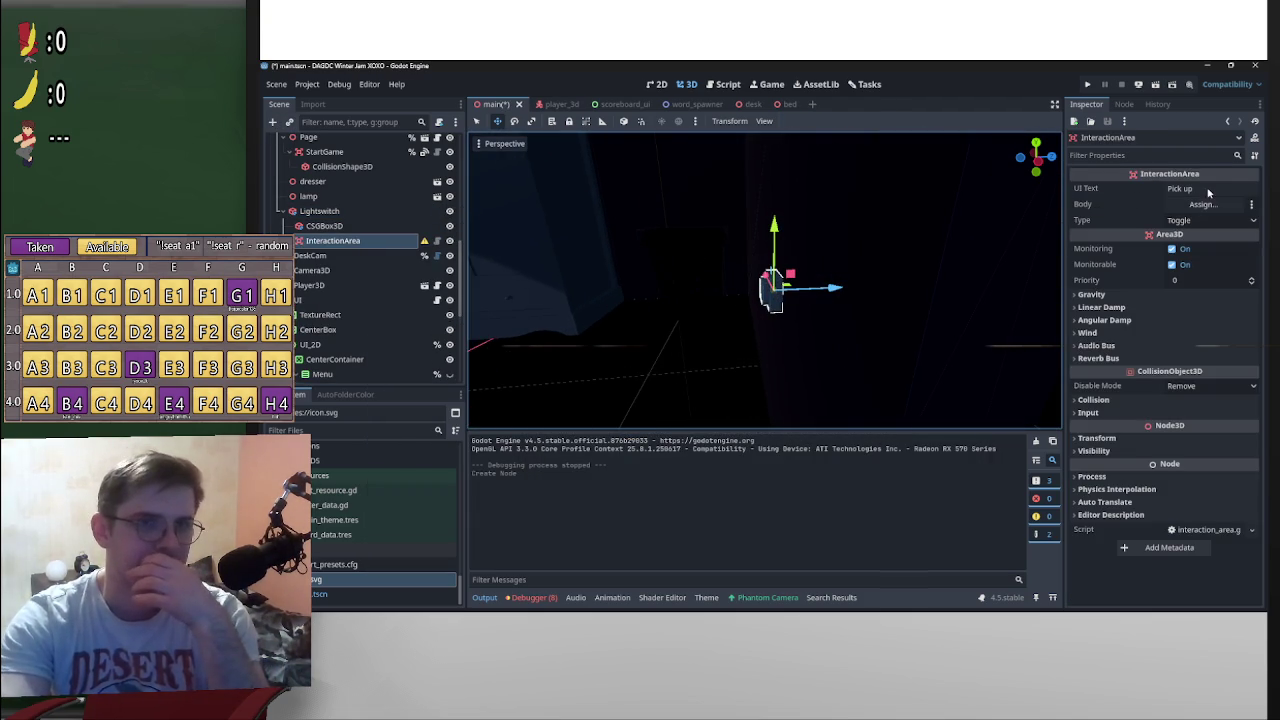
pyautogui.click(1185, 189)
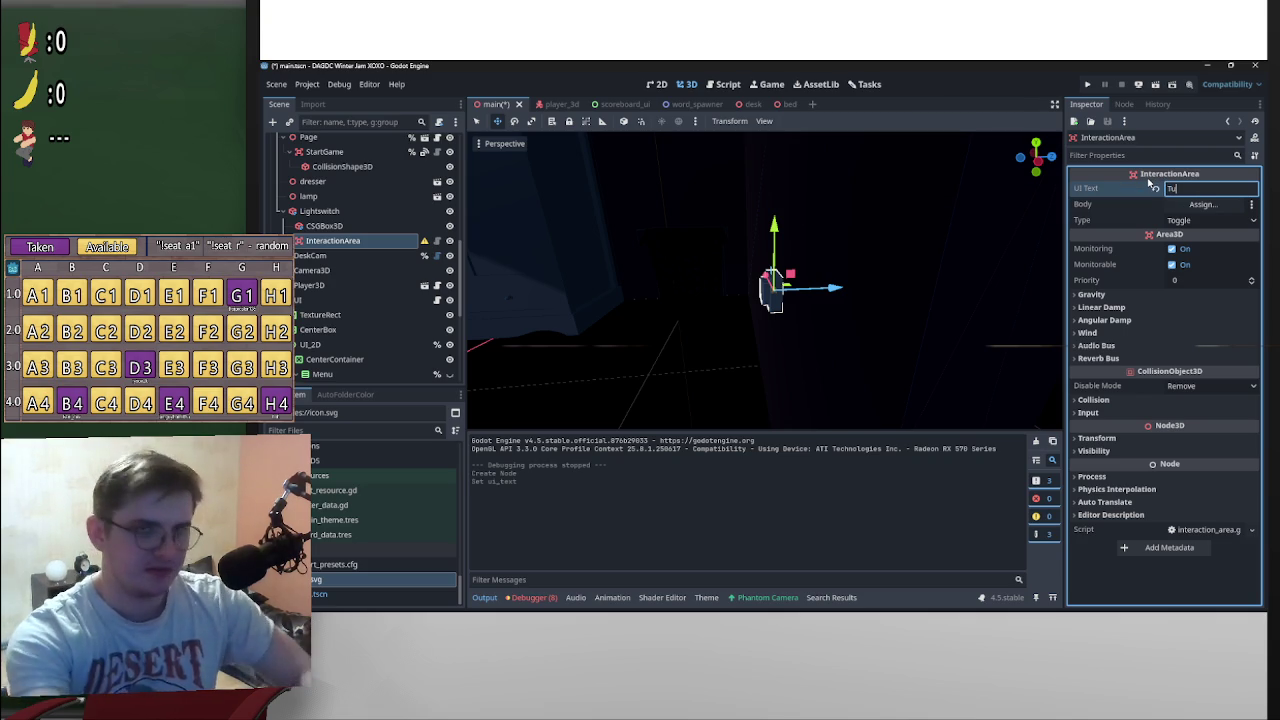
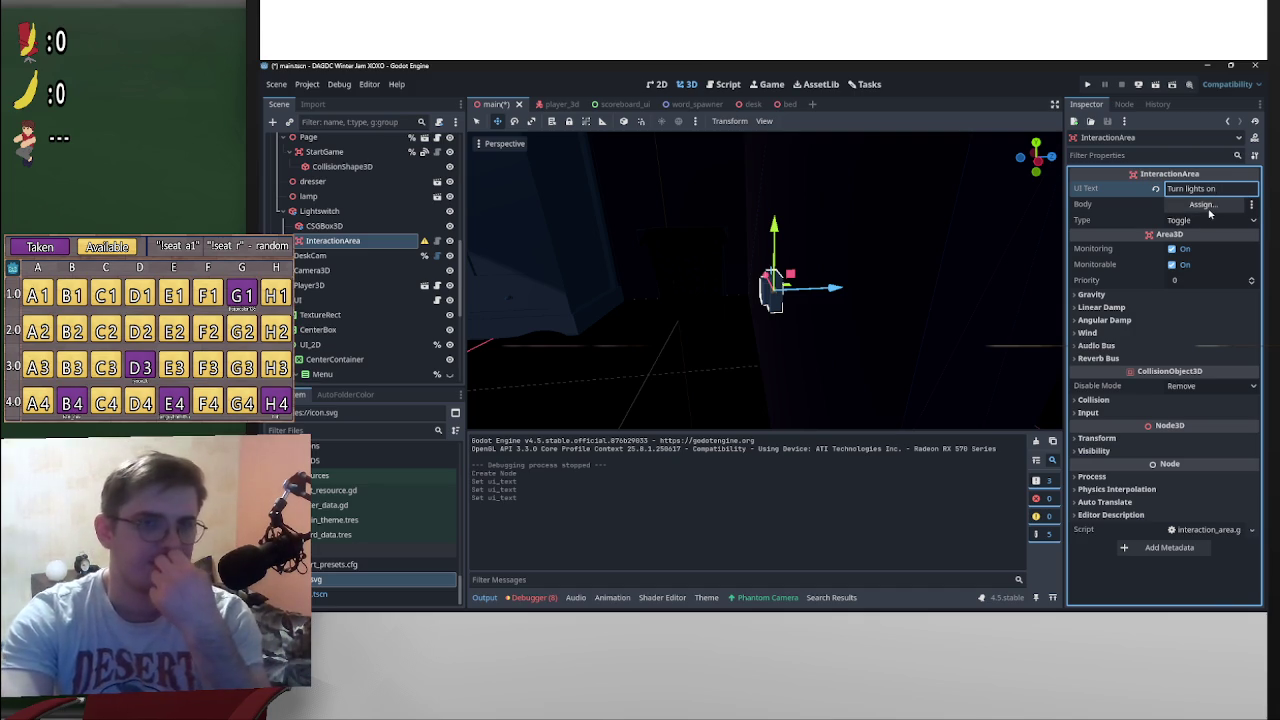
# Step: Add a CollisionShape3D as a child of the light switch's InteractionArea node
pyautogui.rightClick(354, 241)
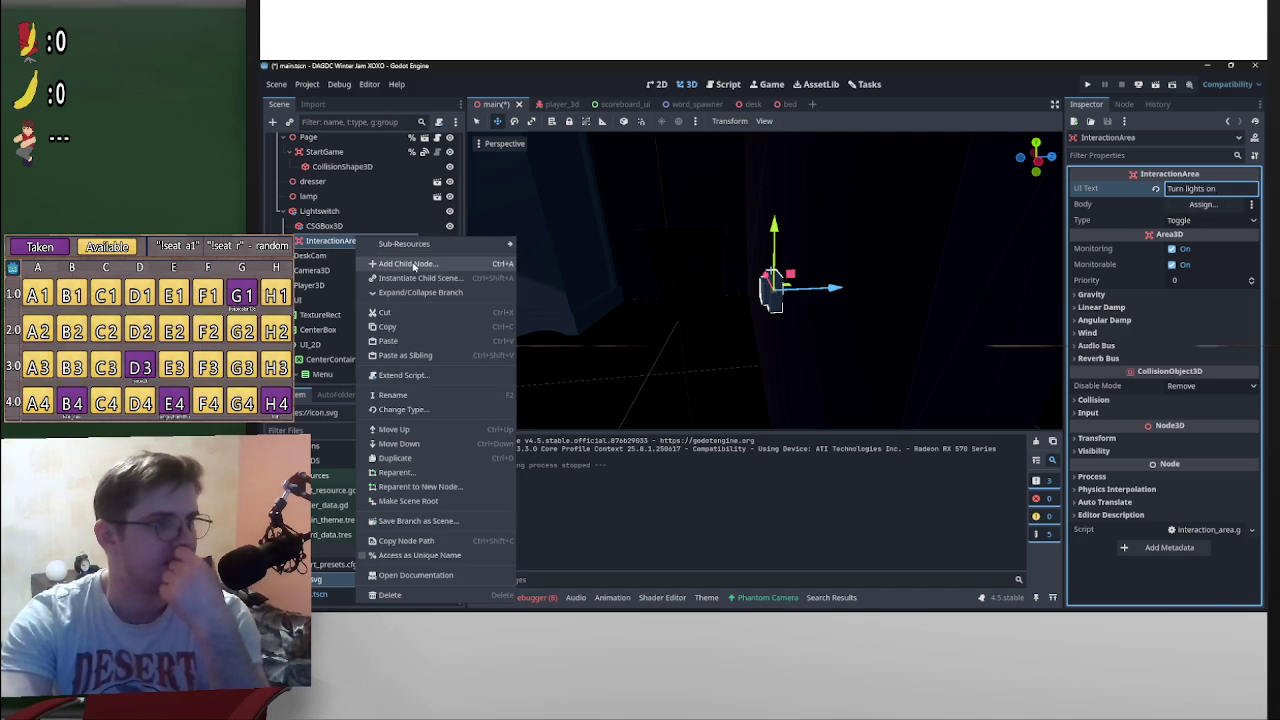
pyautogui.click(417, 245)
pyautogui.write('coll')
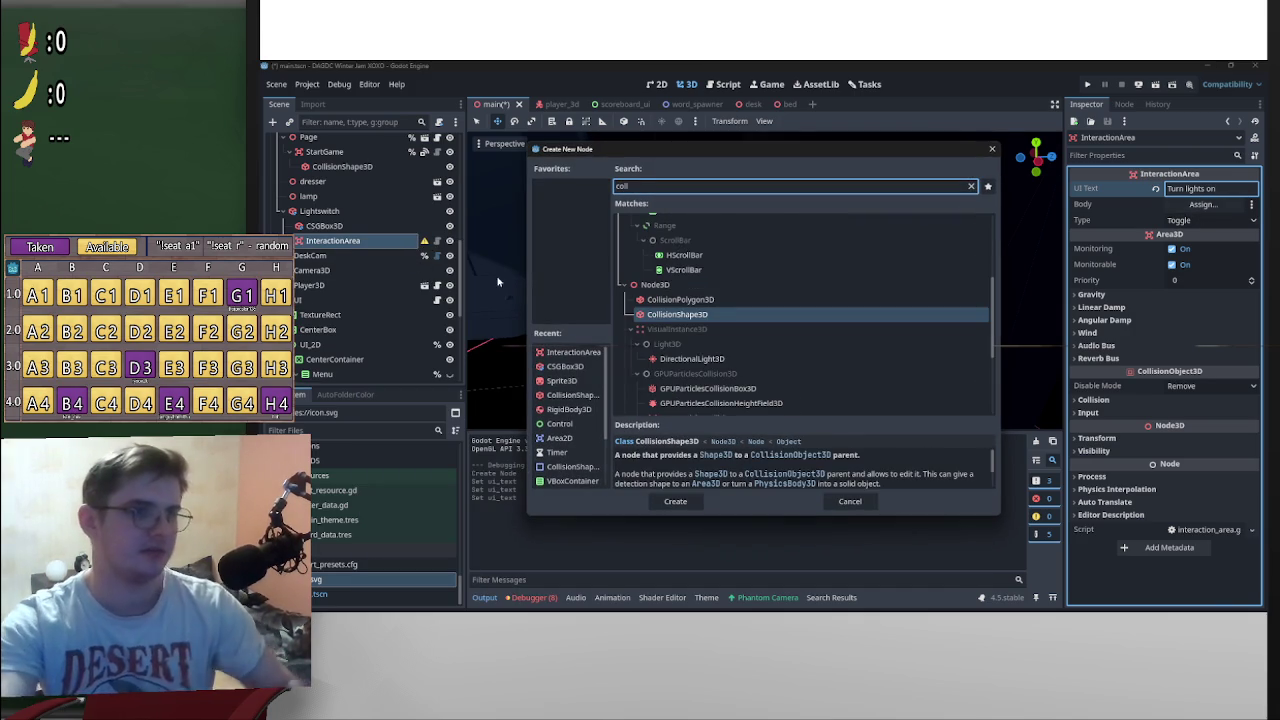
pyautogui.press('Return')
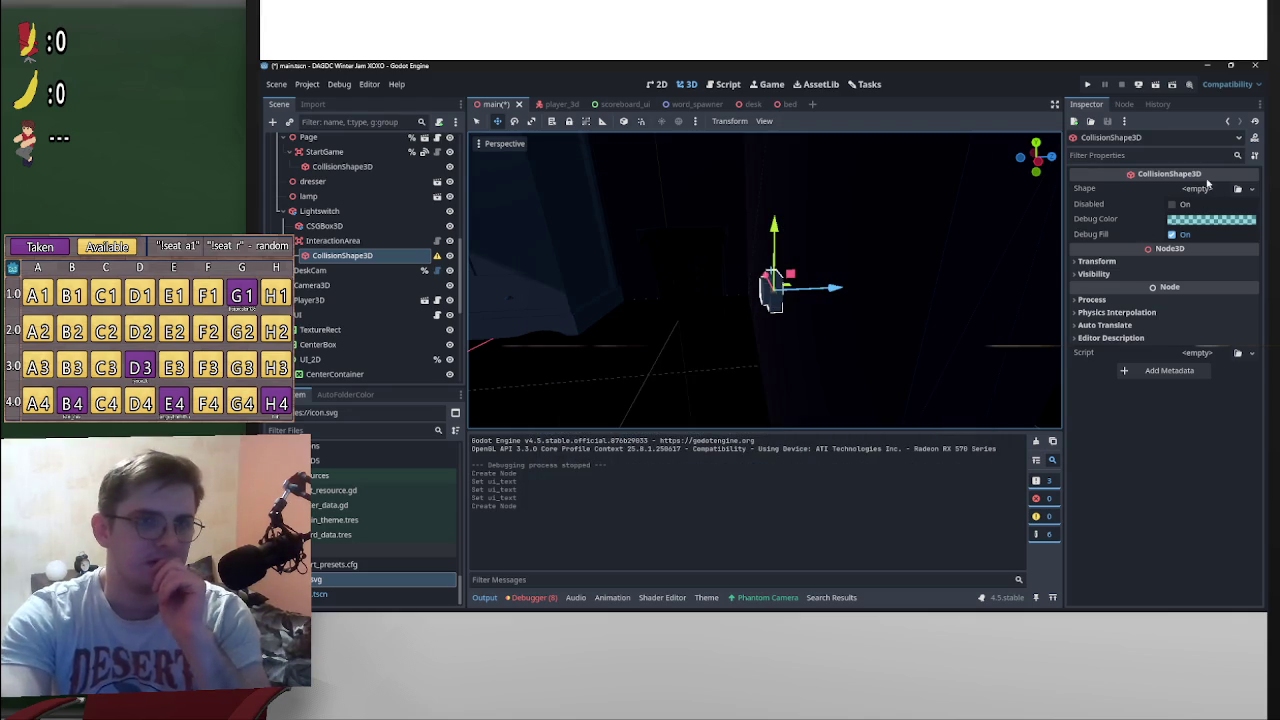
# Step: Assign a new BoxShape3D to the collision shape and set its depth to about 0.5
pyautogui.click(1206, 186)
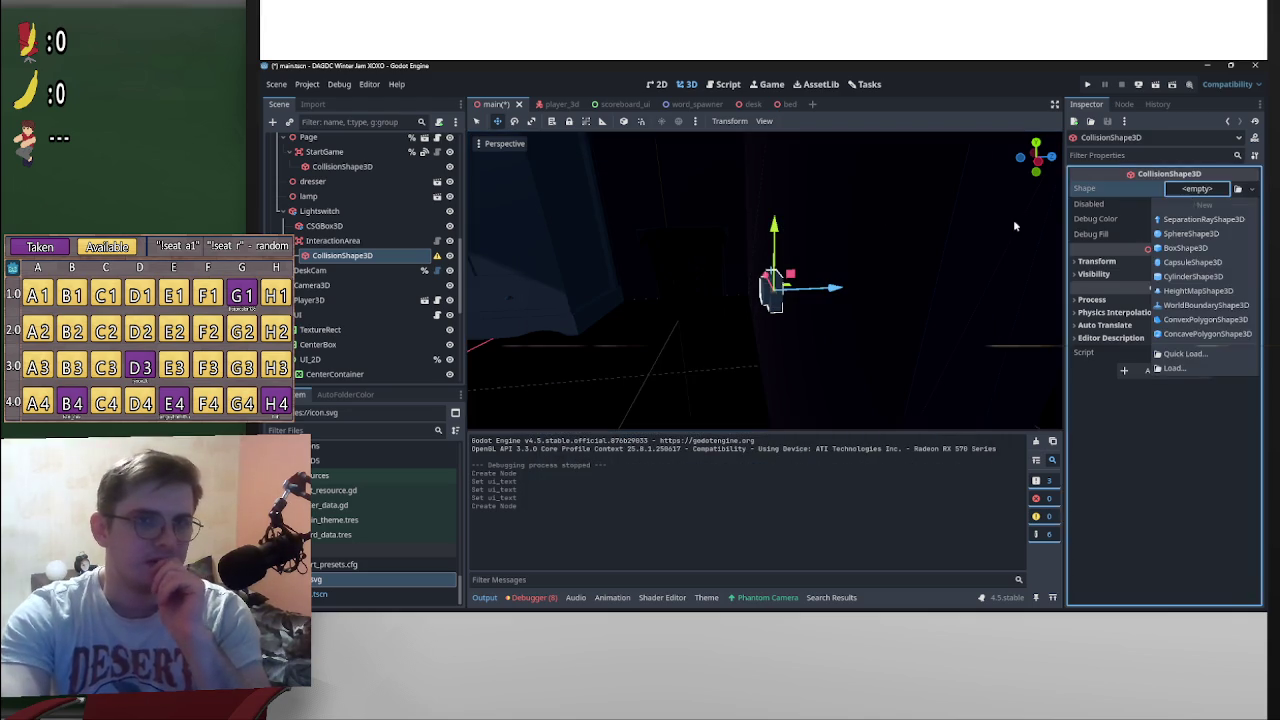
pyautogui.click(1199, 250)
pyautogui.moveTo(918, 285)
pyautogui.mouseDown()
pyautogui.moveTo(763, 303)
pyautogui.moveTo(766, 290)
pyautogui.mouseUp()
pyautogui.scroll(3, 872, 246)
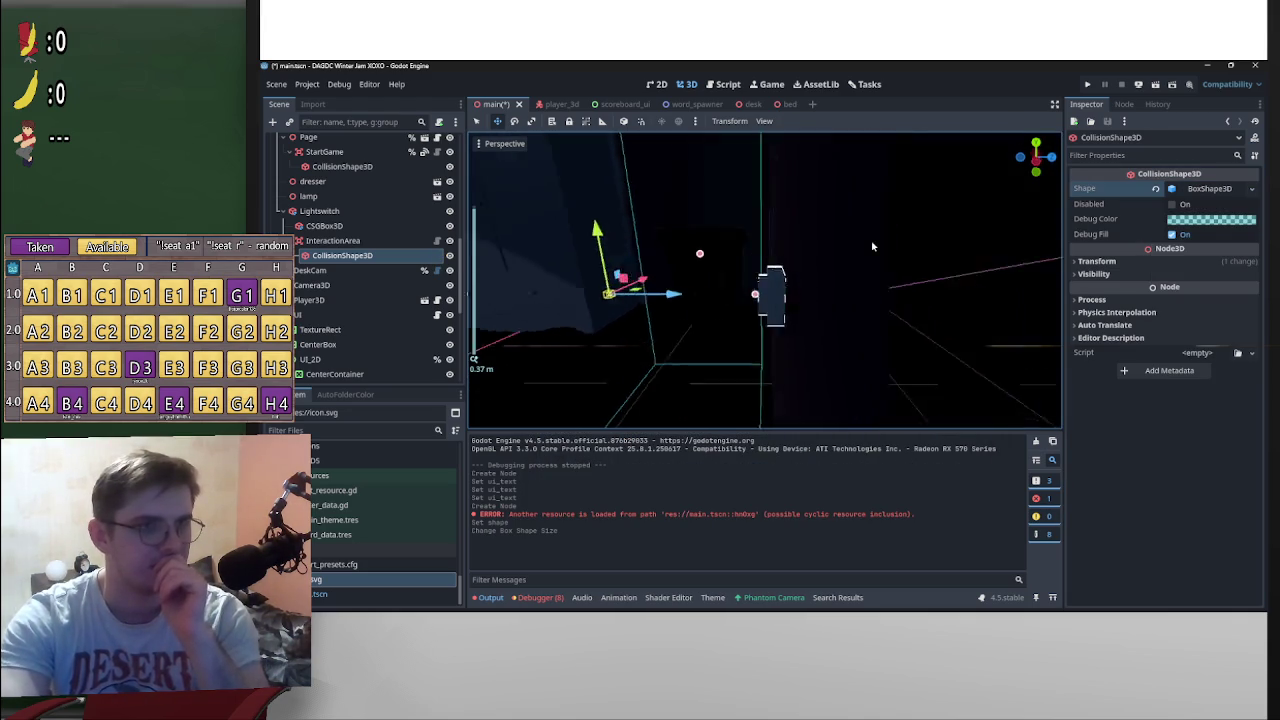
pyautogui.press('f')
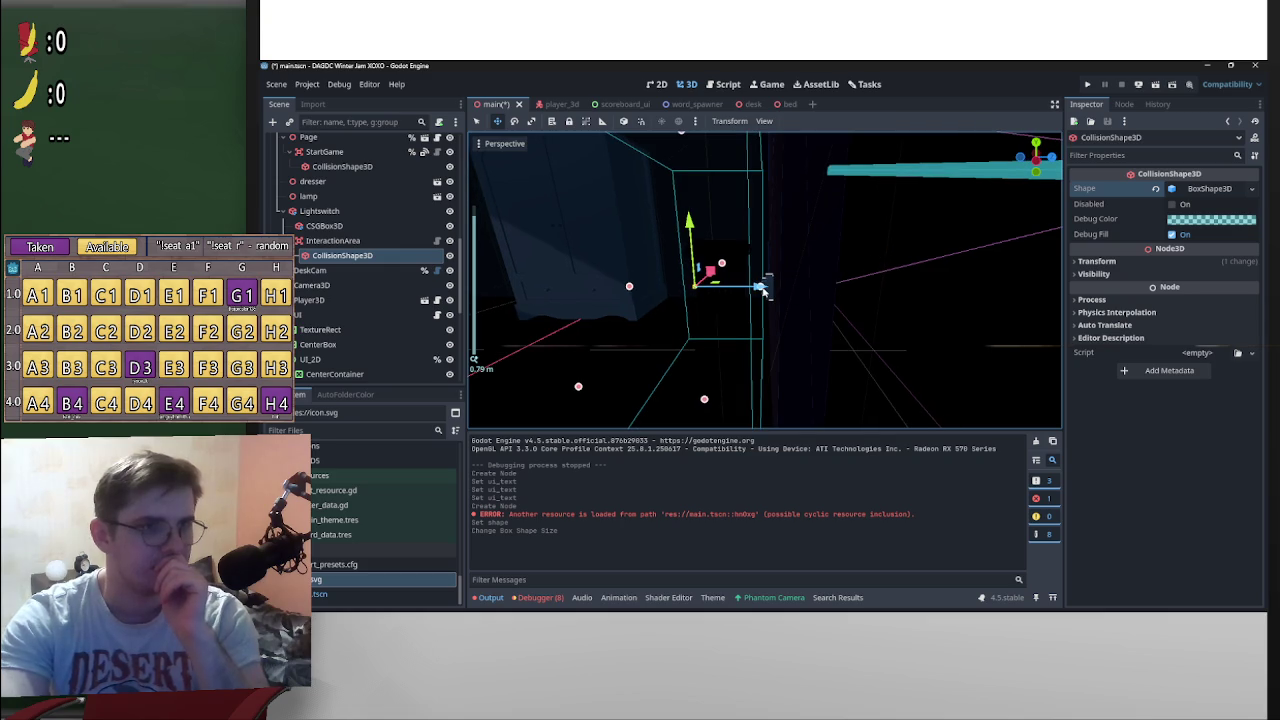
pyautogui.moveTo(762, 289); pyautogui.dragTo(771, 291)
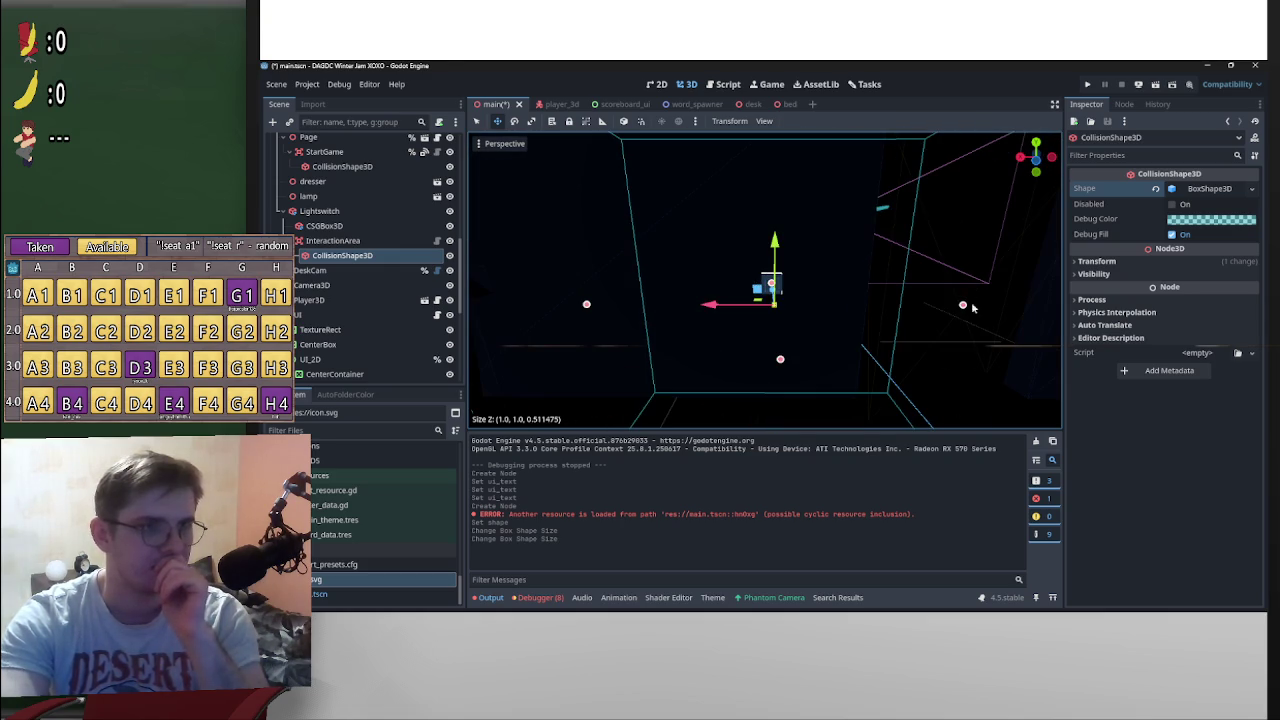
# Step: Narrow the box width to about 0.09 and lower its height to about 0.6
pyautogui.moveTo(968, 306); pyautogui.dragTo(796, 310)
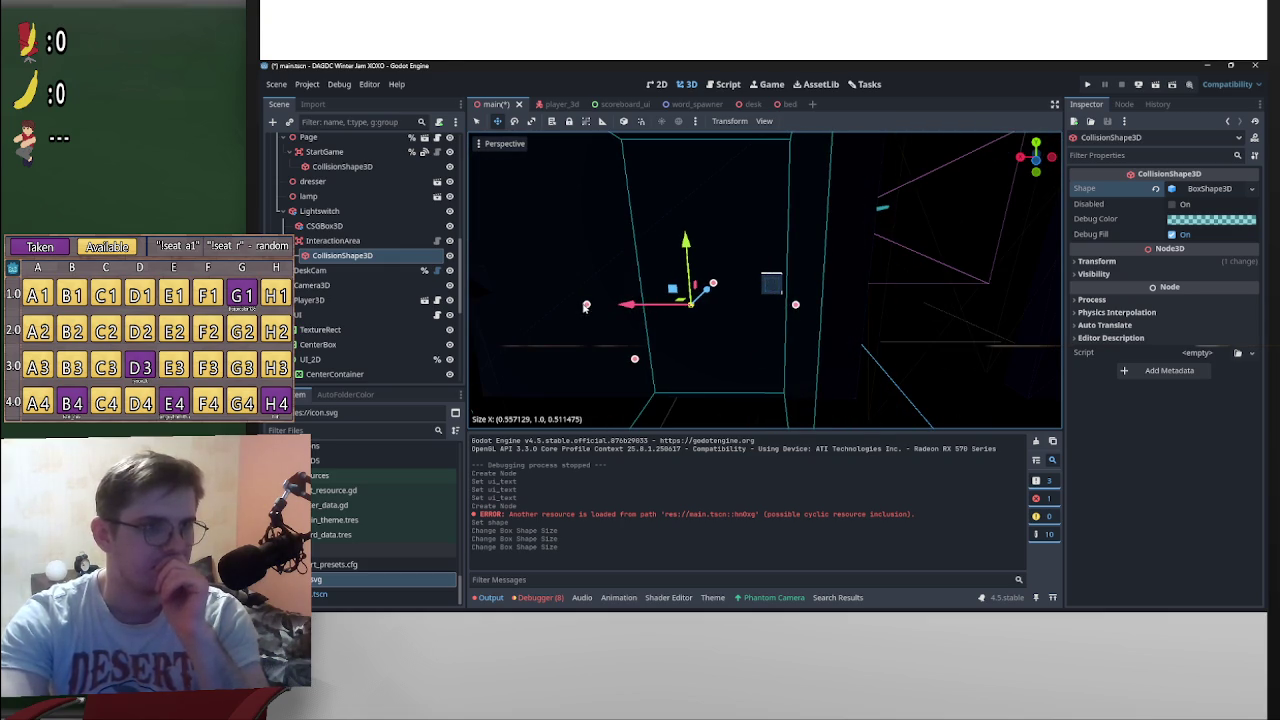
pyautogui.moveTo(585, 307); pyautogui.dragTo(766, 312)
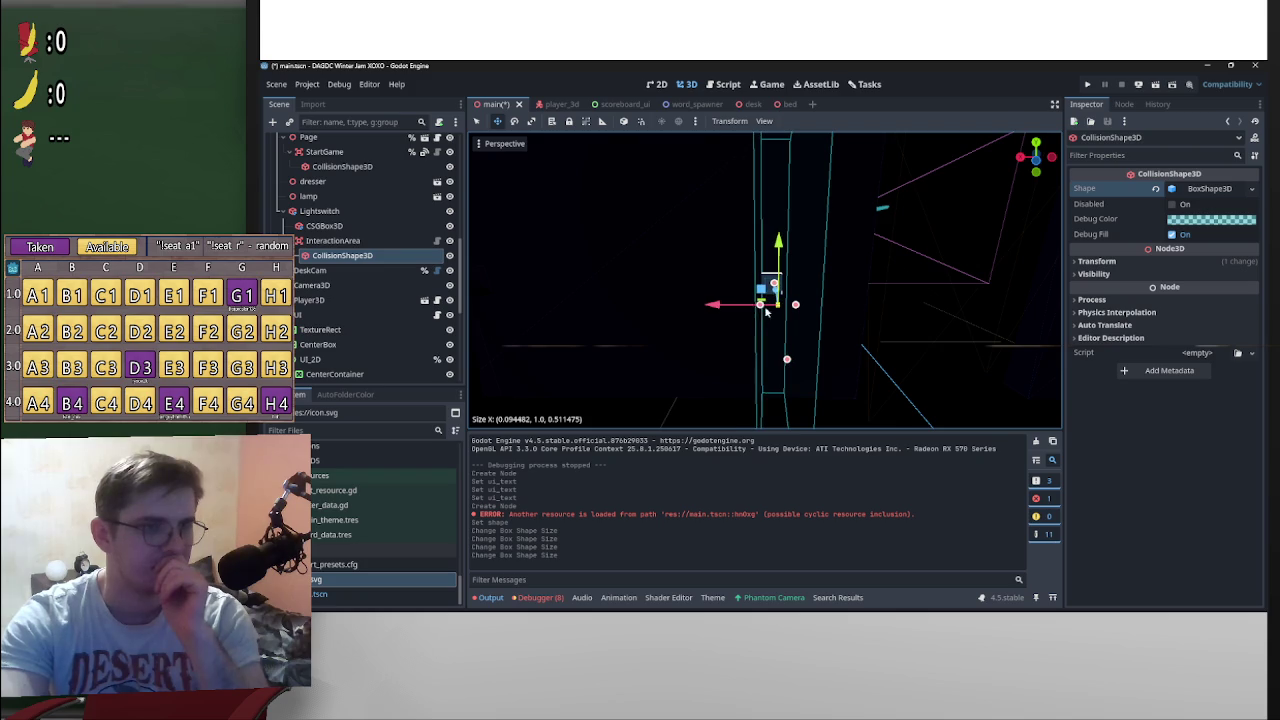
pyautogui.scroll(-3, 766, 312)
pyautogui.moveTo(771, 207); pyautogui.dragTo(773, 281)
pyautogui.scroll(3, 808, 353)
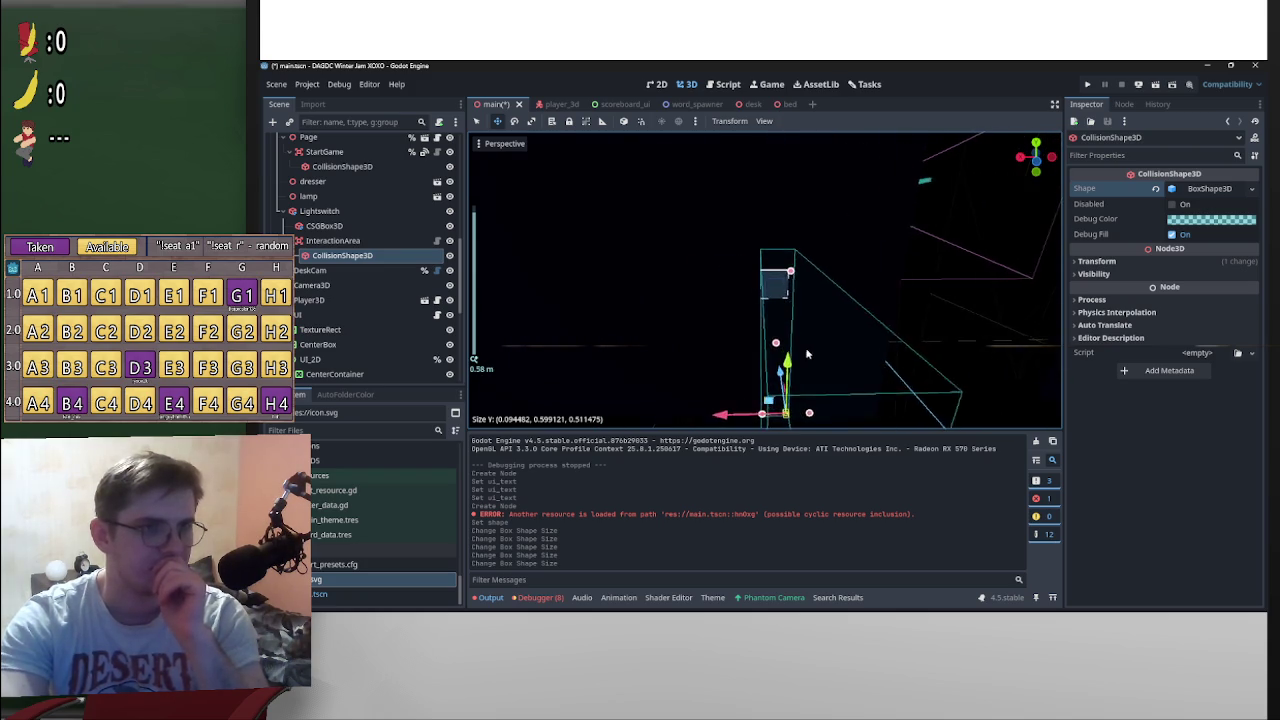
pyautogui.scroll(-2, 808, 353)
# Step: Shrink the box tightly around the switch, to roughly 0.091 × 0.089 × 0.047
pyautogui.moveTo(764, 376)
pyautogui.mouseDown()
pyautogui.moveTo(817, 365)
pyautogui.moveTo(816, 353)
pyautogui.mouseUp()
pyautogui.moveTo(779, 256); pyautogui.dragTo(785, 274)
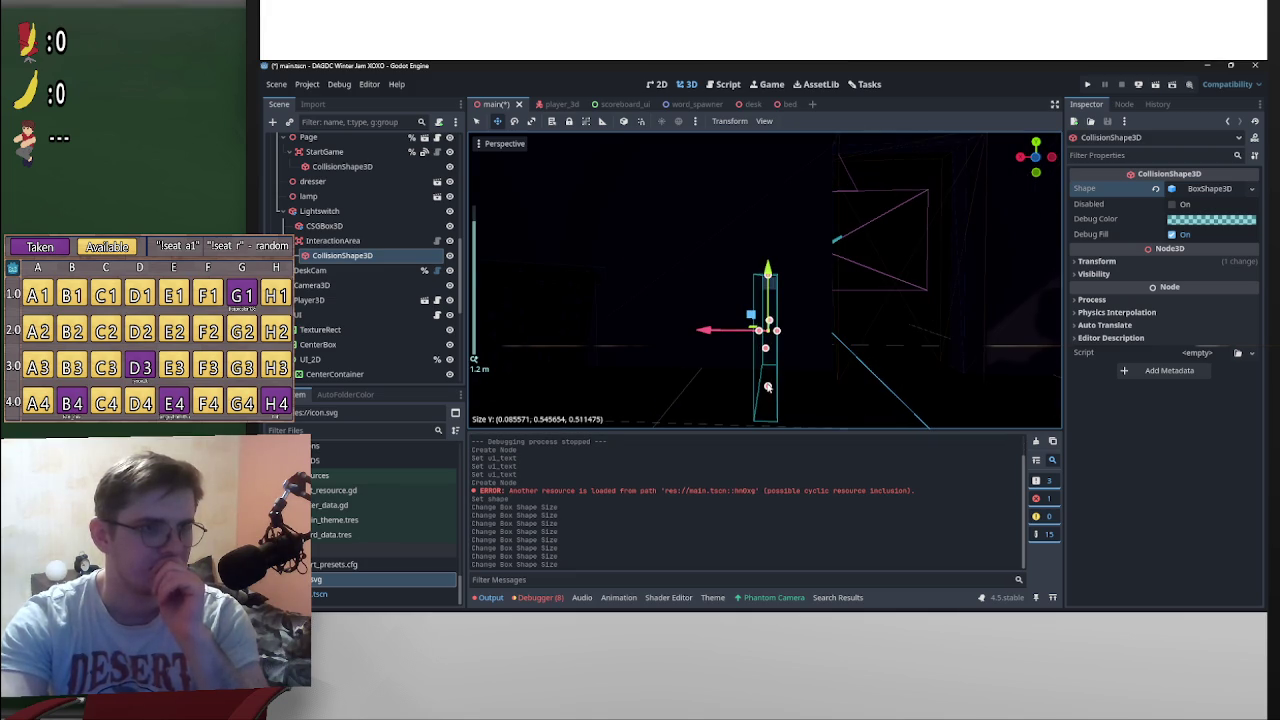
pyautogui.moveTo(770, 410); pyautogui.dragTo(772, 330)
pyautogui.scroll(2, 780, 374)
pyautogui.moveTo(782, 375)
pyautogui.mouseDown()
pyautogui.moveTo(752, 350)
pyautogui.moveTo(749, 297)
pyautogui.moveTo(673, 318)
pyautogui.moveTo(758, 316)
pyautogui.moveTo(770, 290)
pyautogui.moveTo(768, 316)
pyautogui.moveTo(887, 297)
pyautogui.moveTo(967, 348)
pyautogui.moveTo(928, 300)
pyautogui.moveTo(755, 292)
pyautogui.mouseUp()
pyautogui.moveTo(843, 309)
pyautogui.mouseDown()
pyautogui.moveTo(820, 303)
pyautogui.moveTo(747, 339)
pyautogui.moveTo(786, 388)
pyautogui.moveTo(854, 363)
pyautogui.moveTo(815, 291)
pyautogui.moveTo(642, 371)
pyautogui.mouseUp()
# Step: Save the scene, then select InteractionArea and show its signals in the Node tab
pyautogui.click(870, 225)
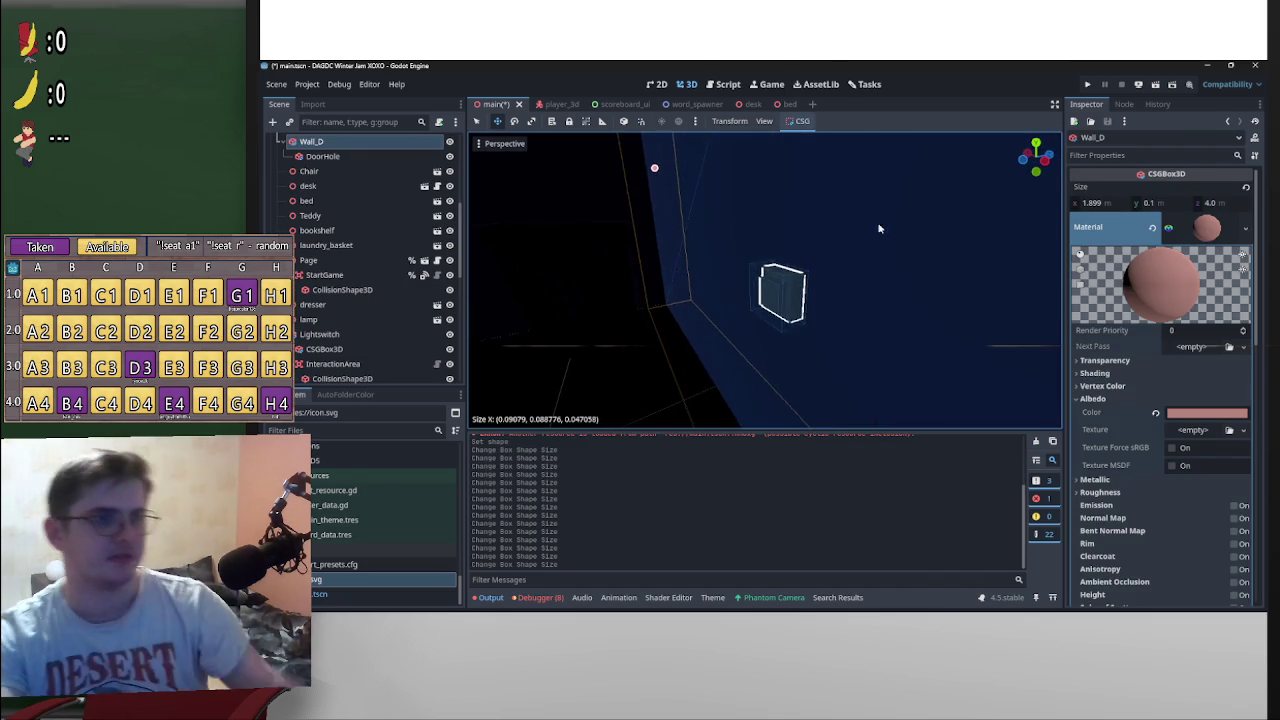
pyautogui.hotkey('ctrl', 's')
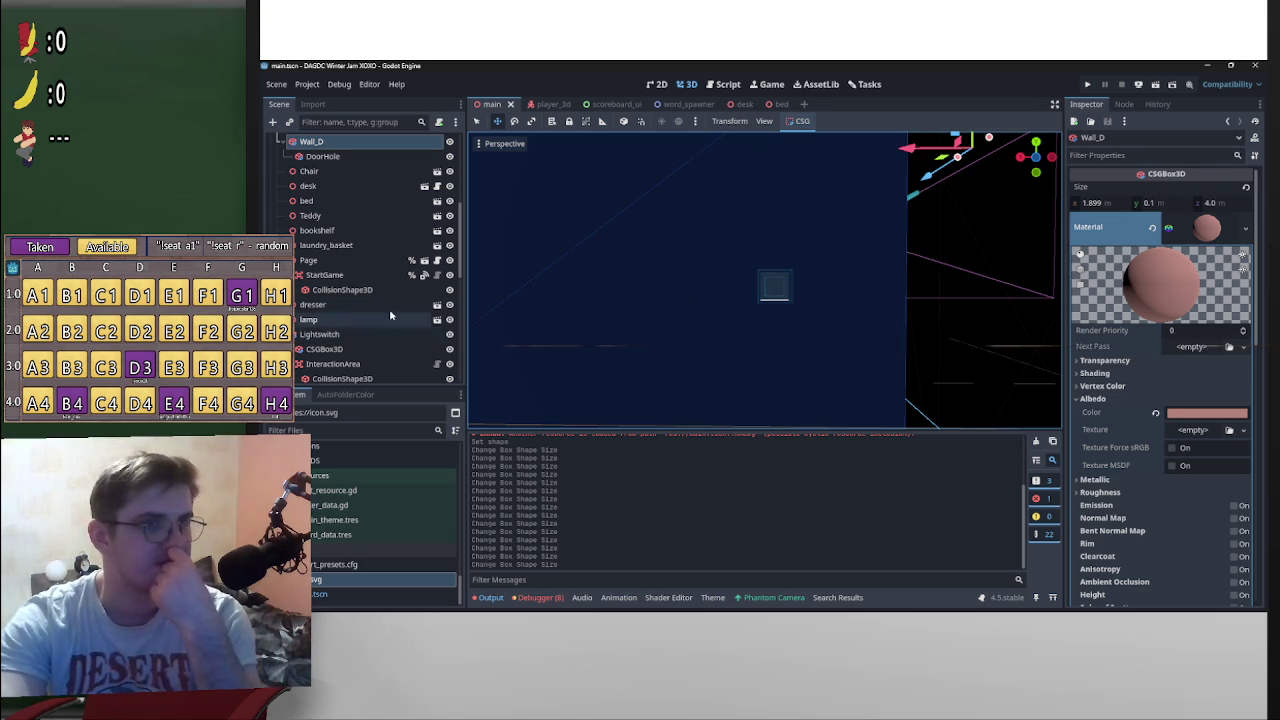
pyautogui.click(770, 292)
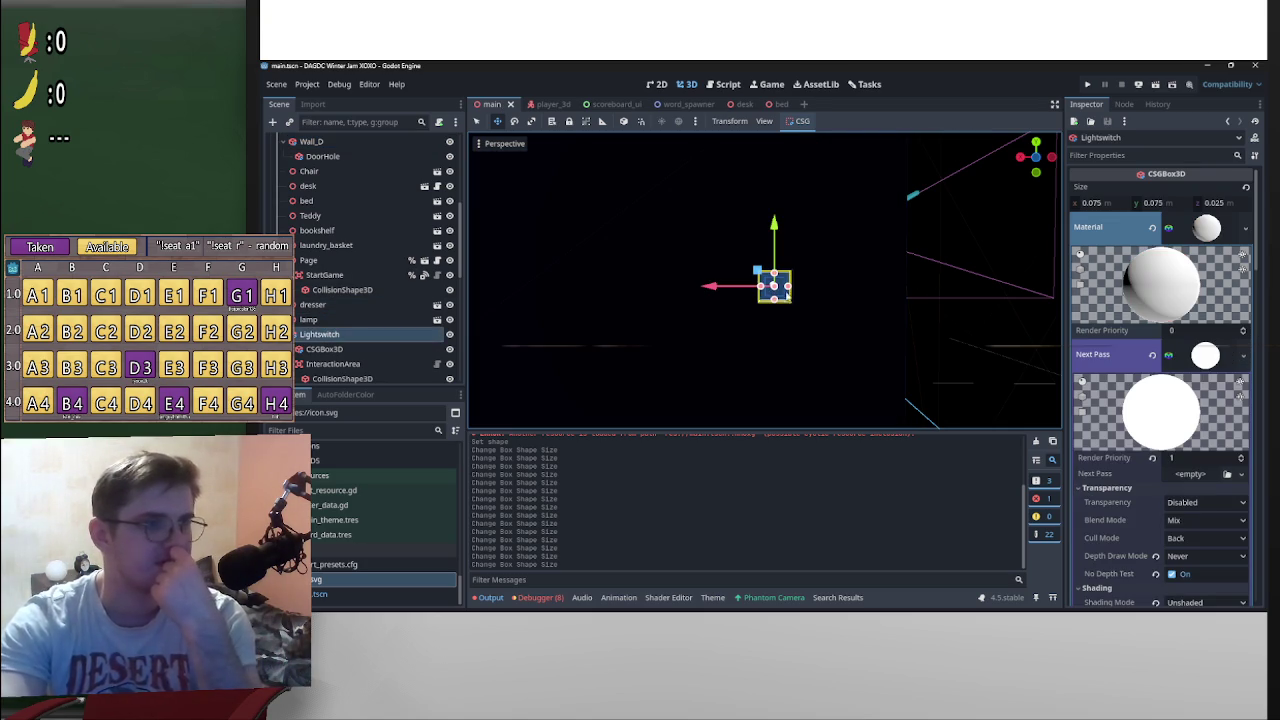
pyautogui.click(357, 368)
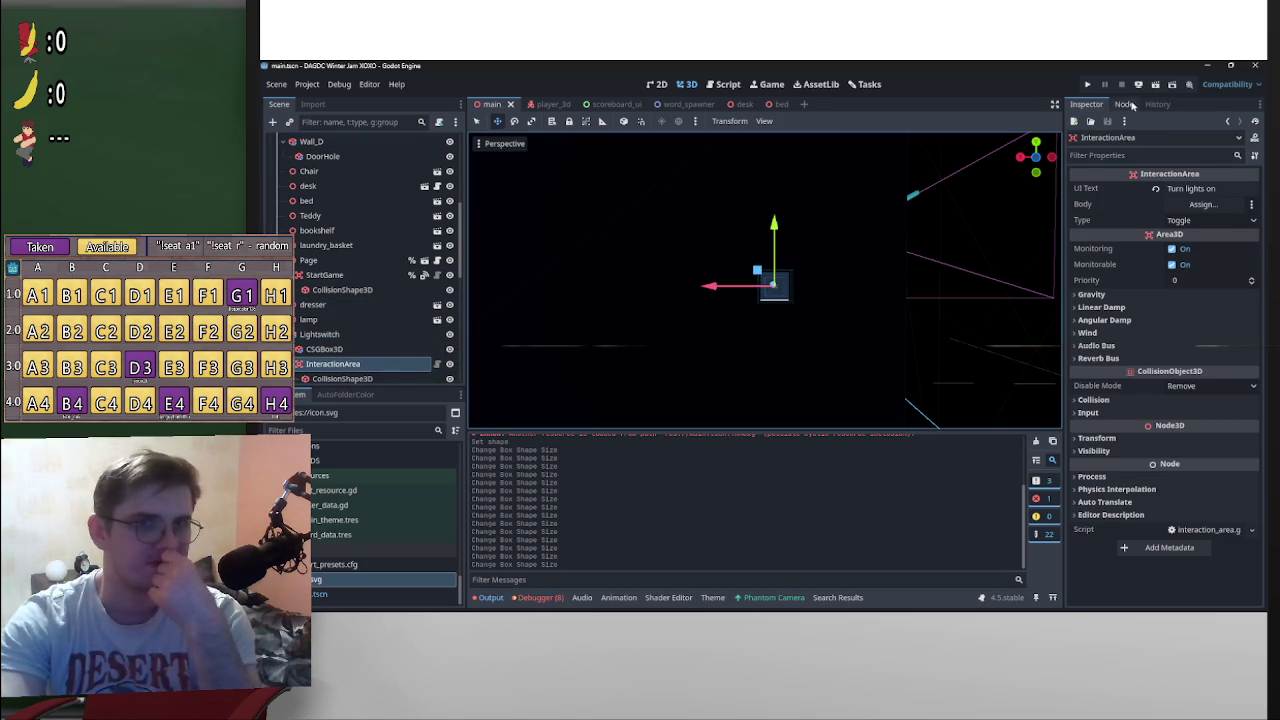
pyautogui.click(1124, 104)
# Step: Connect InteractionArea's interacted() signal to a new _on_lightswitch_interacted method in main.gd
pyautogui.doubleClick(1115, 173)
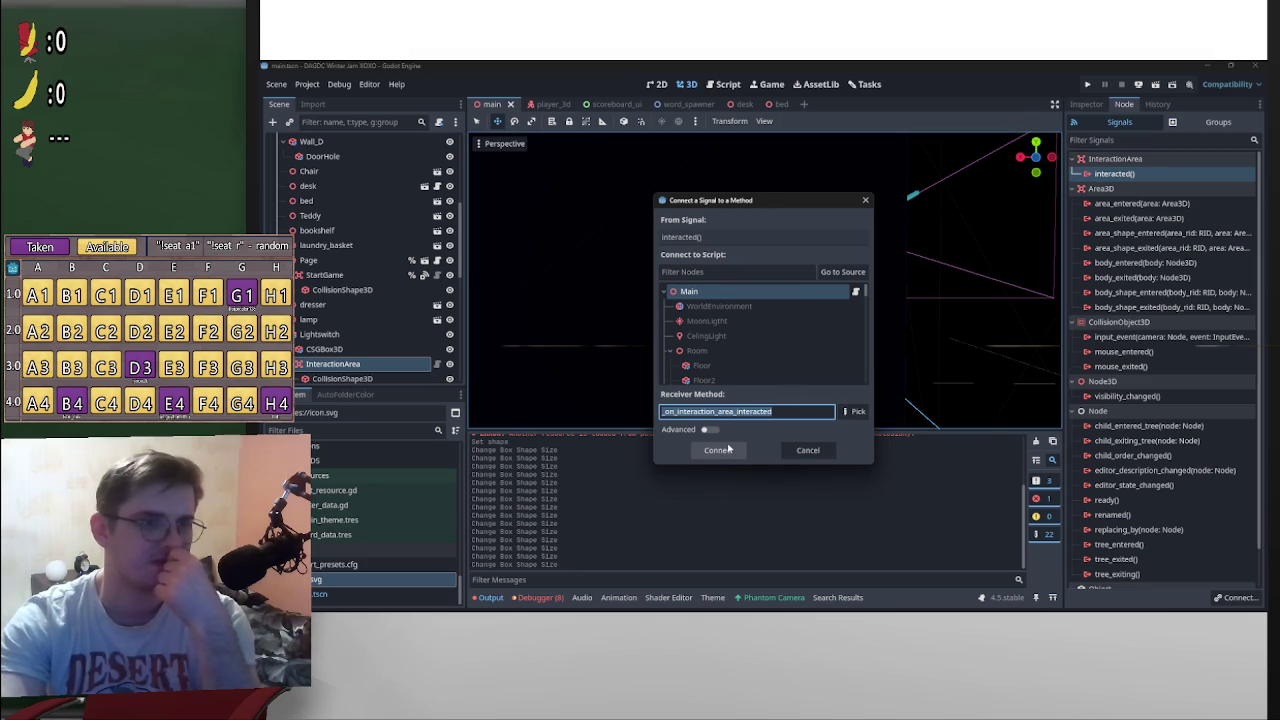
pyautogui.click(715, 413)
pyautogui.write('lightswitch')
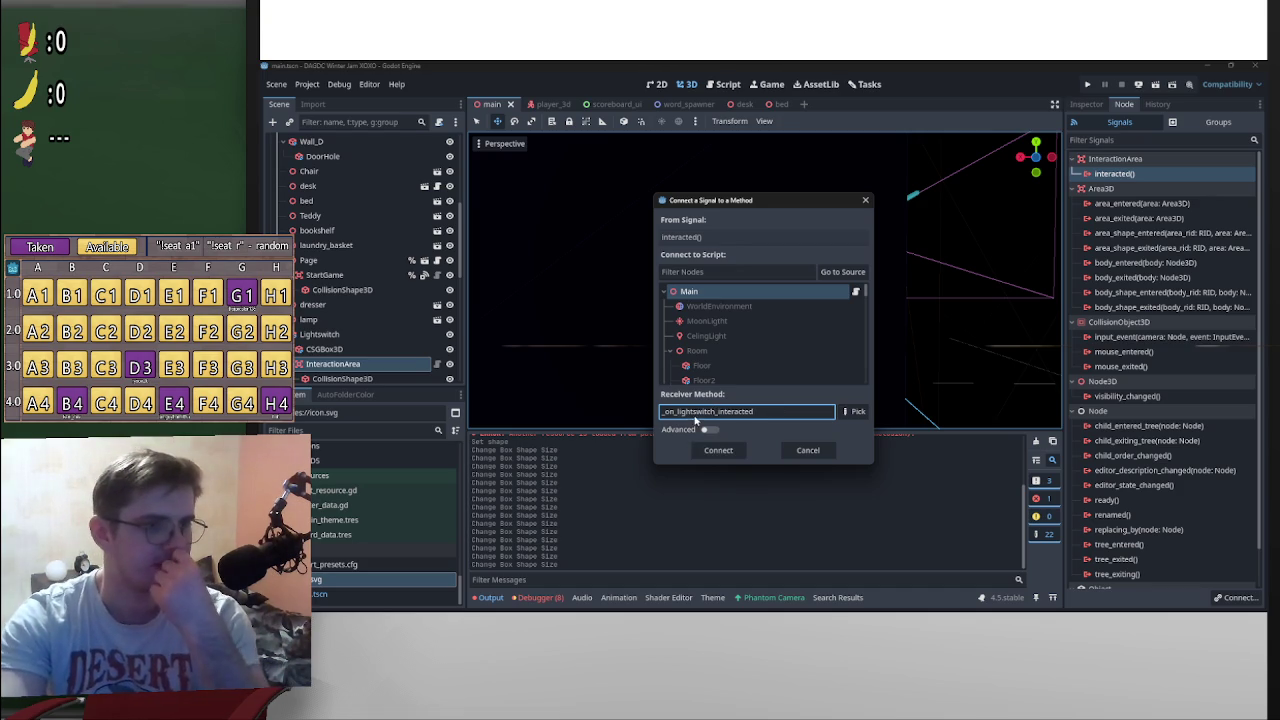
pyautogui.click(731, 453)
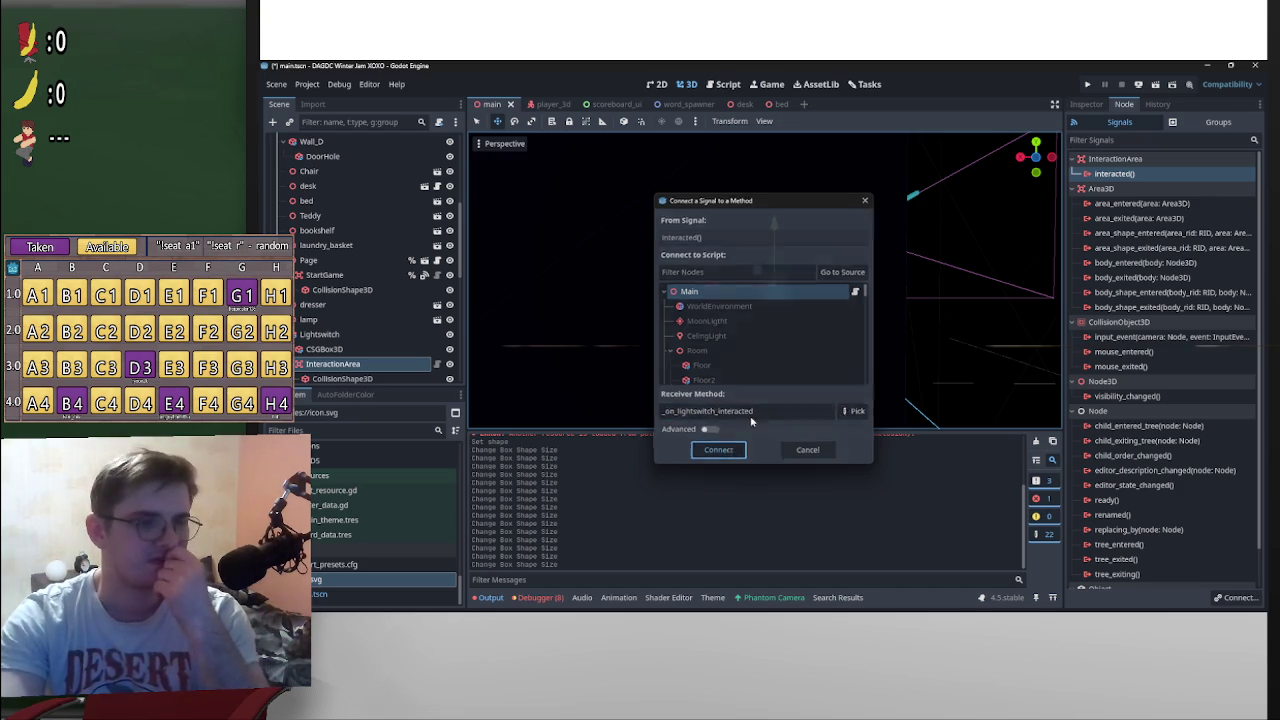
pyautogui.scroll(4, 838, 381)
pyautogui.scroll(-3, 695, 334)
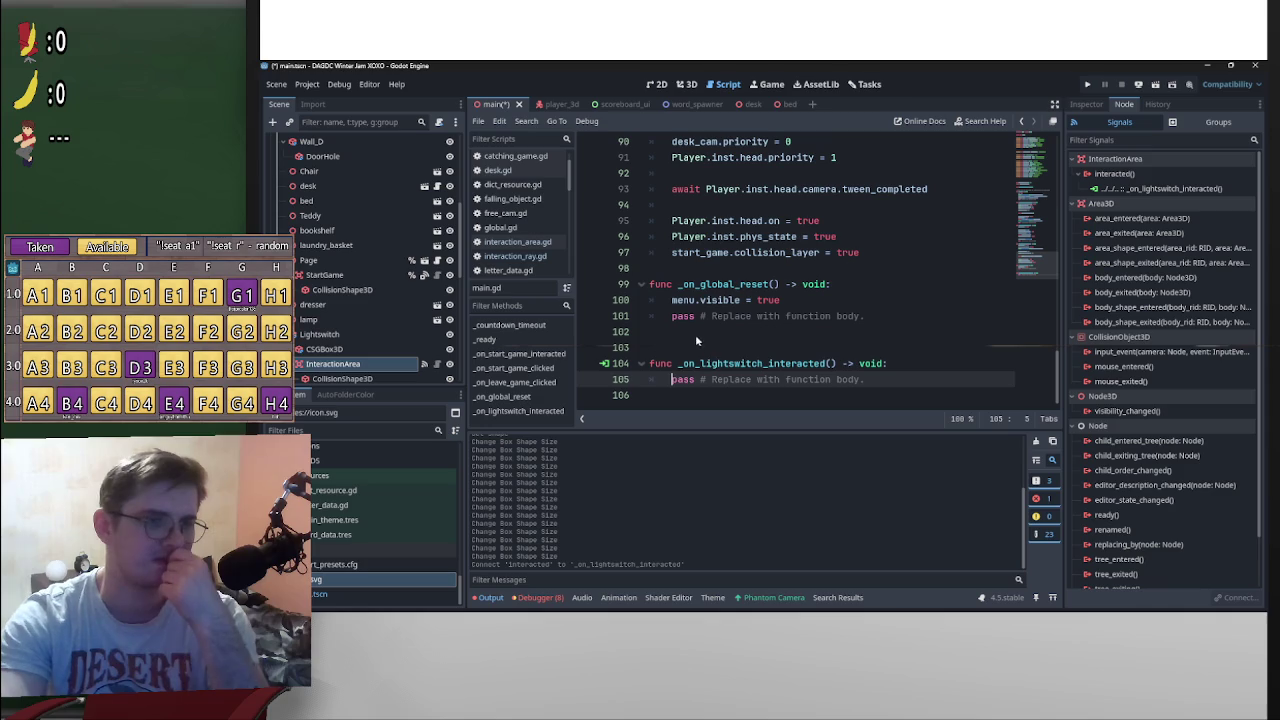
# Step: Declare var lights_on:bool = false above the handler and open a line before pass
pyautogui.click(705, 349)
pyautogui.write('var lights_on:boo')
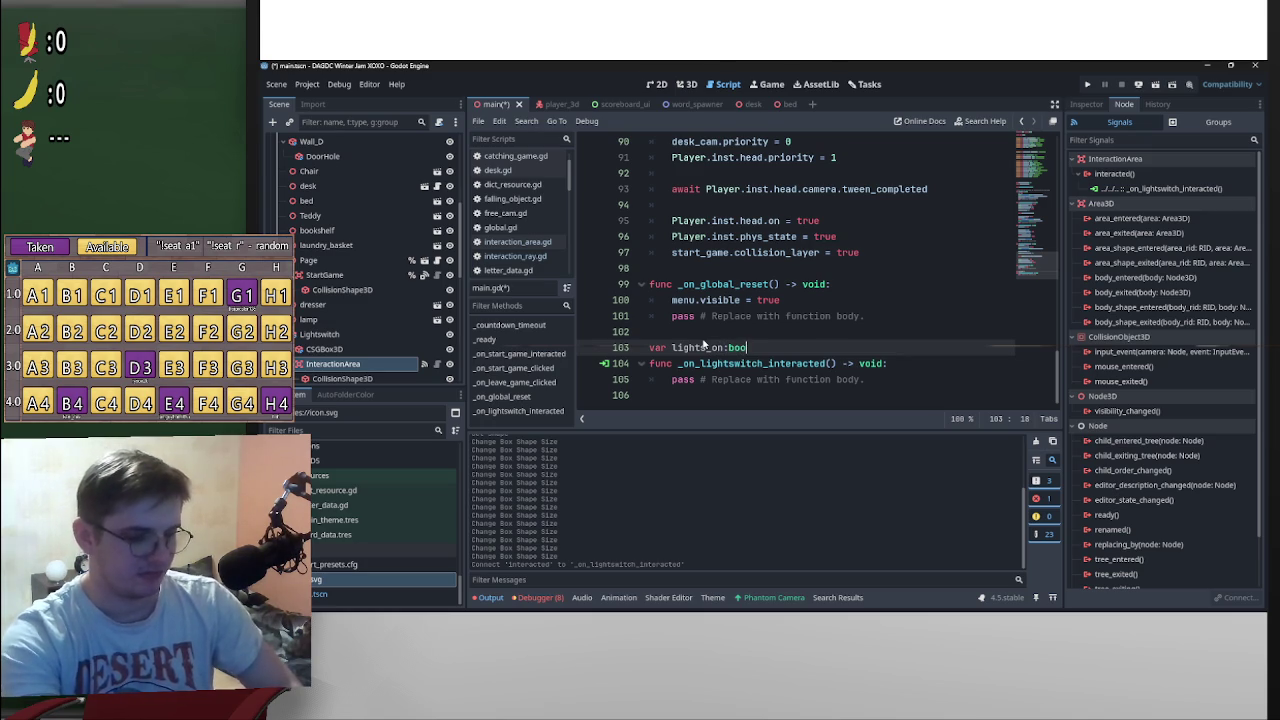
pyautogui.write('l = false')
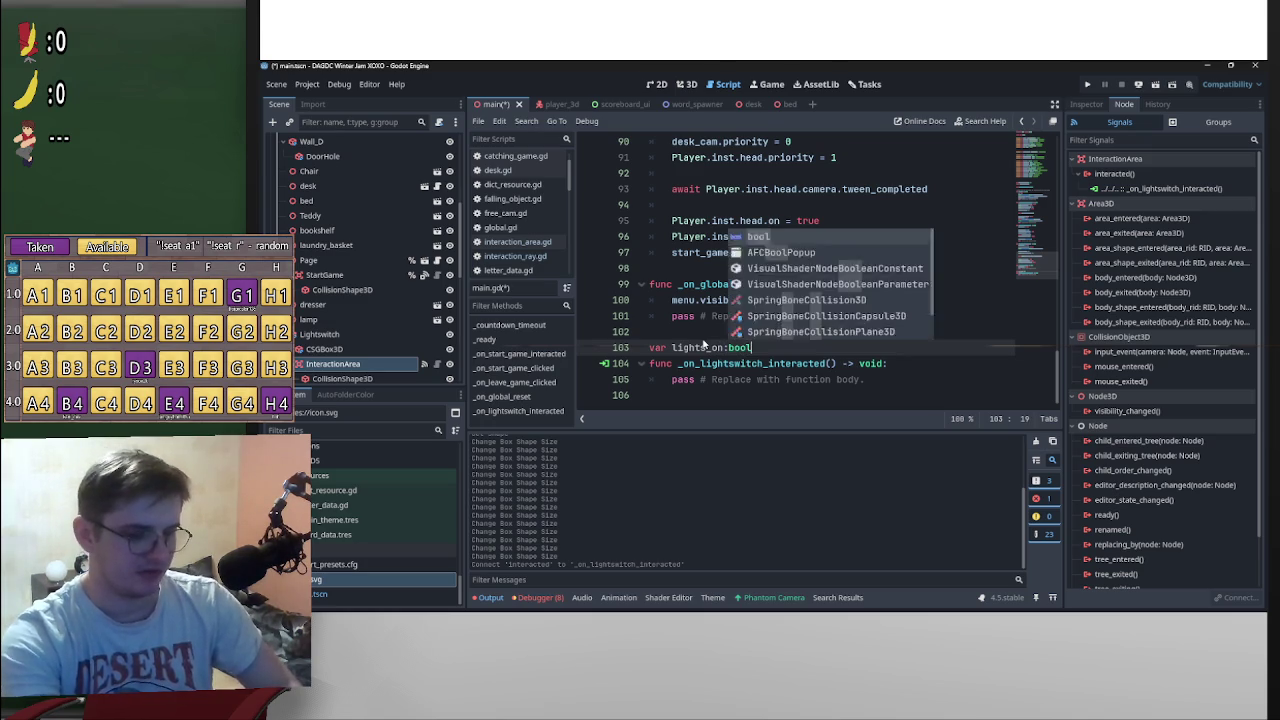
pyautogui.click(671, 380)
pyautogui.press('Return')
pyautogui.press('Up')
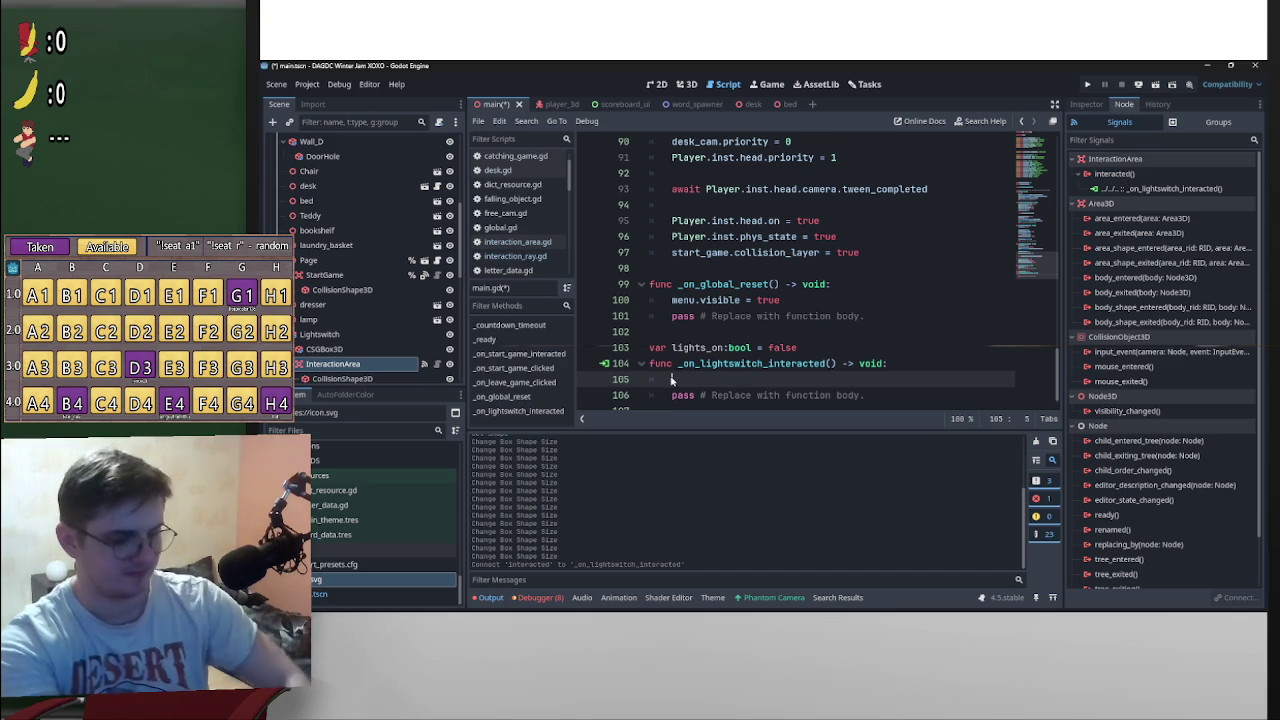
# Step: Write an empty if lights_on: / else: skeleton inside _on_lightswitch_interacted
pyautogui.write('f ')
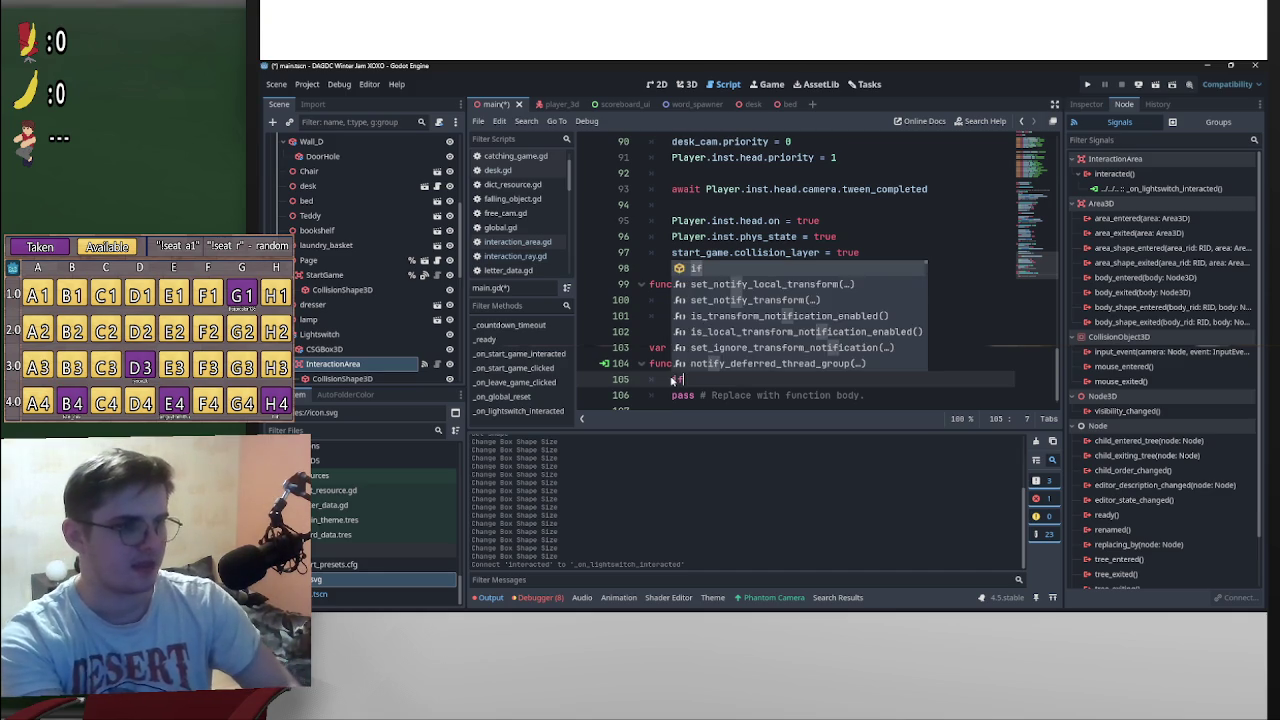
pyautogui.write('l')
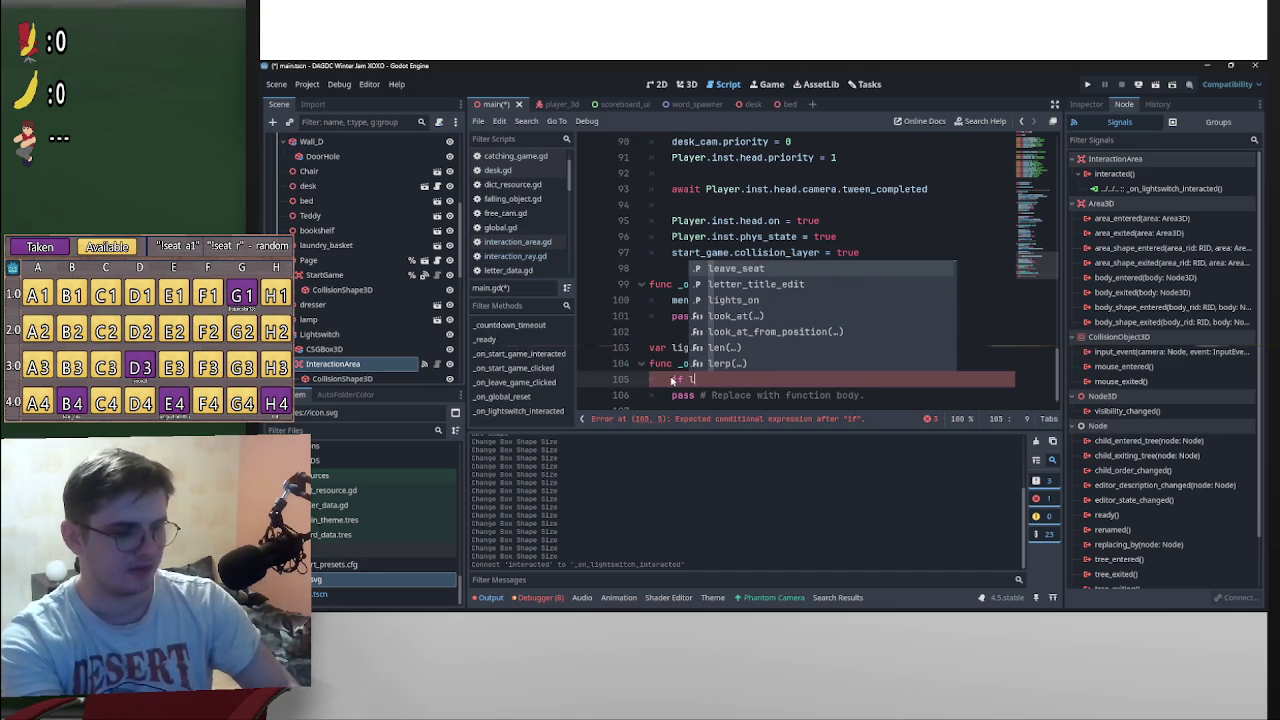
pyautogui.write('i')
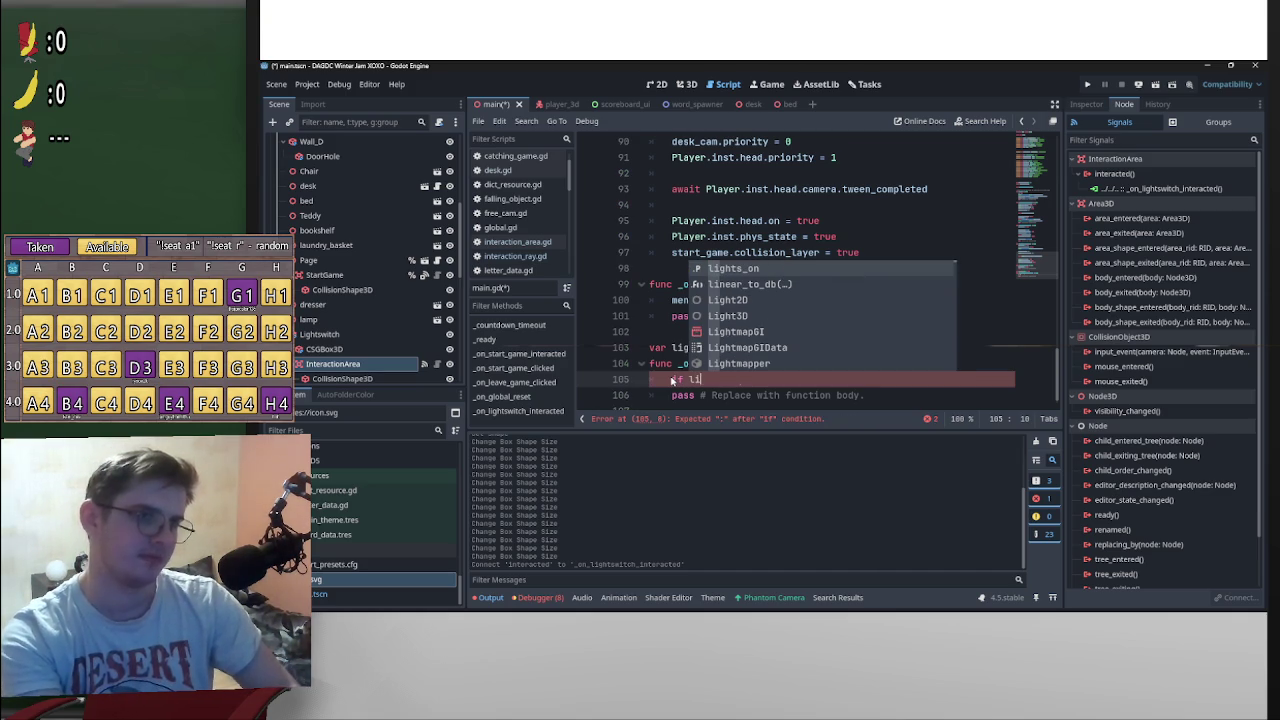
pyautogui.press('Return')
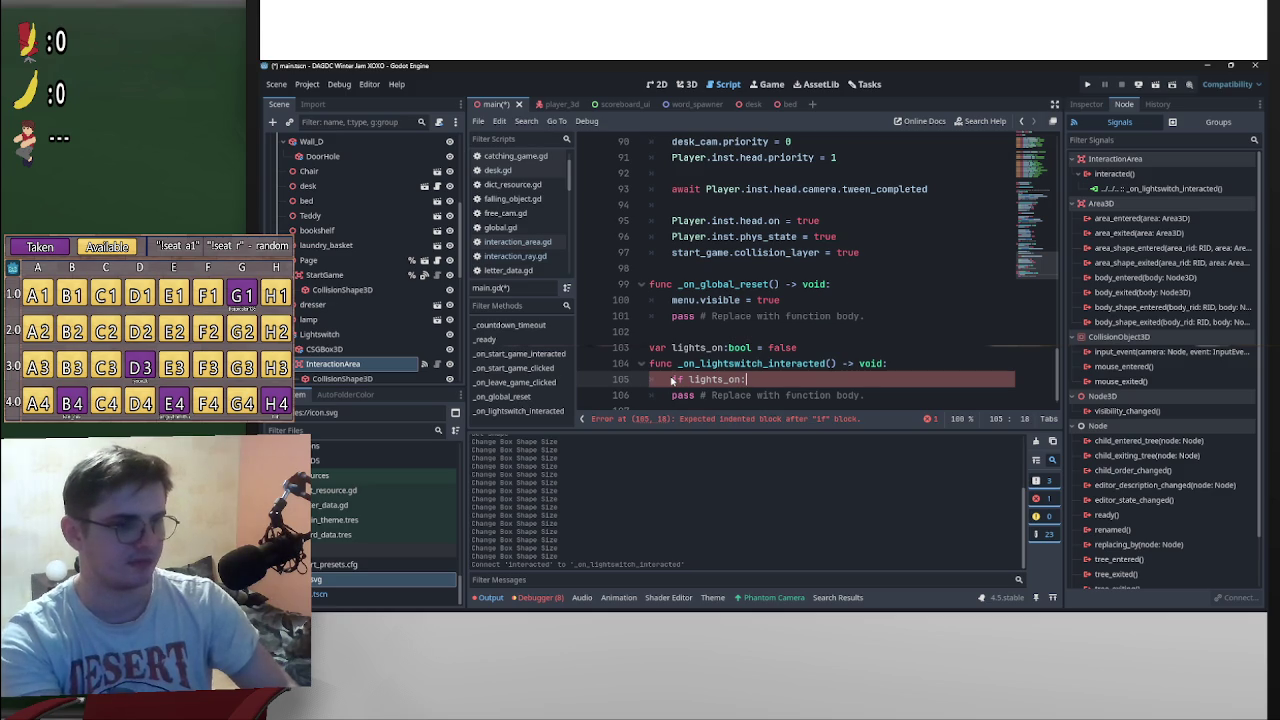
pyautogui.press('Return')
pyautogui.write('else:')
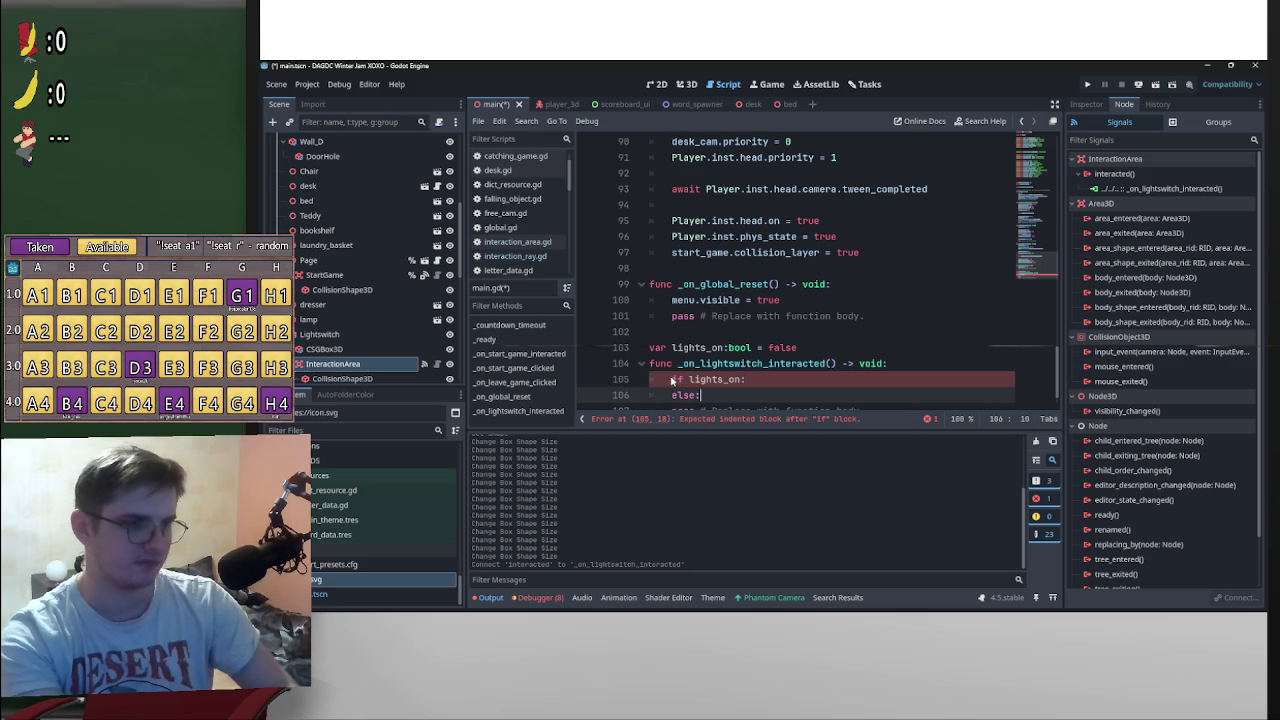
pyautogui.press('Return')
pyautogui.press('Up')
pyautogui.press('Left')
pyautogui.press('Left')
pyautogui.press('Left')
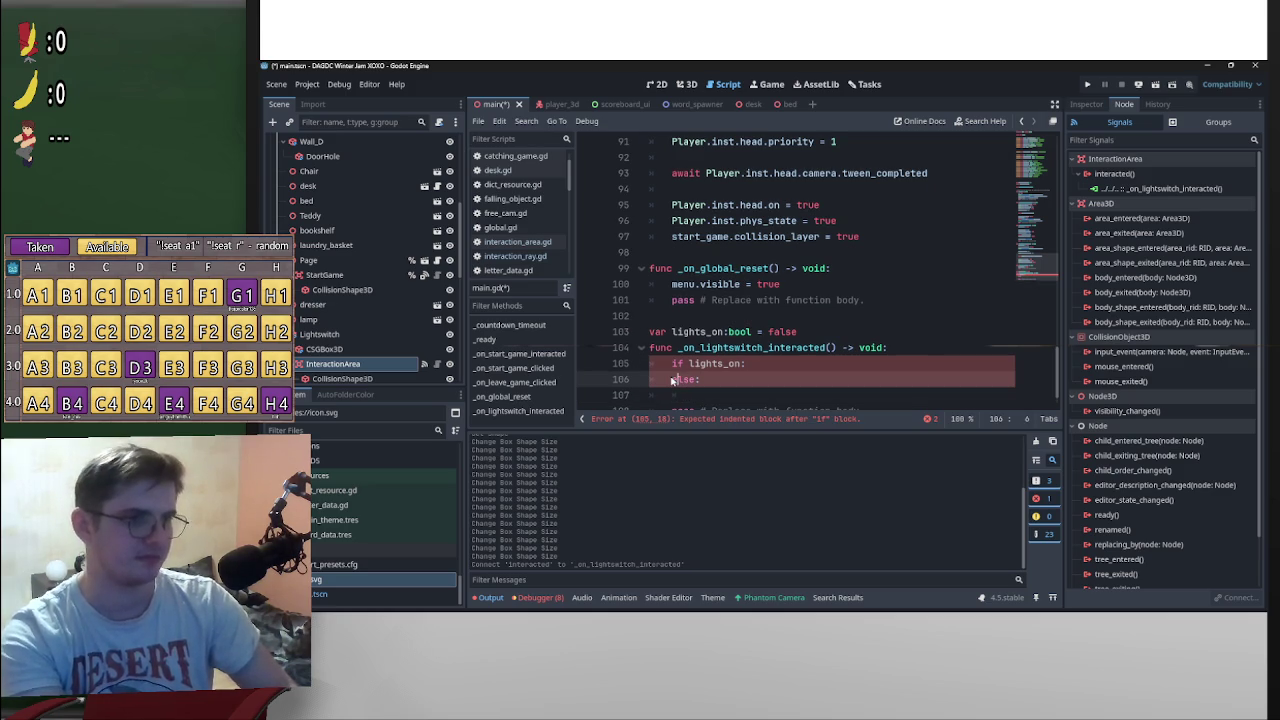
pyautogui.press('Up')
pyautogui.press('End')
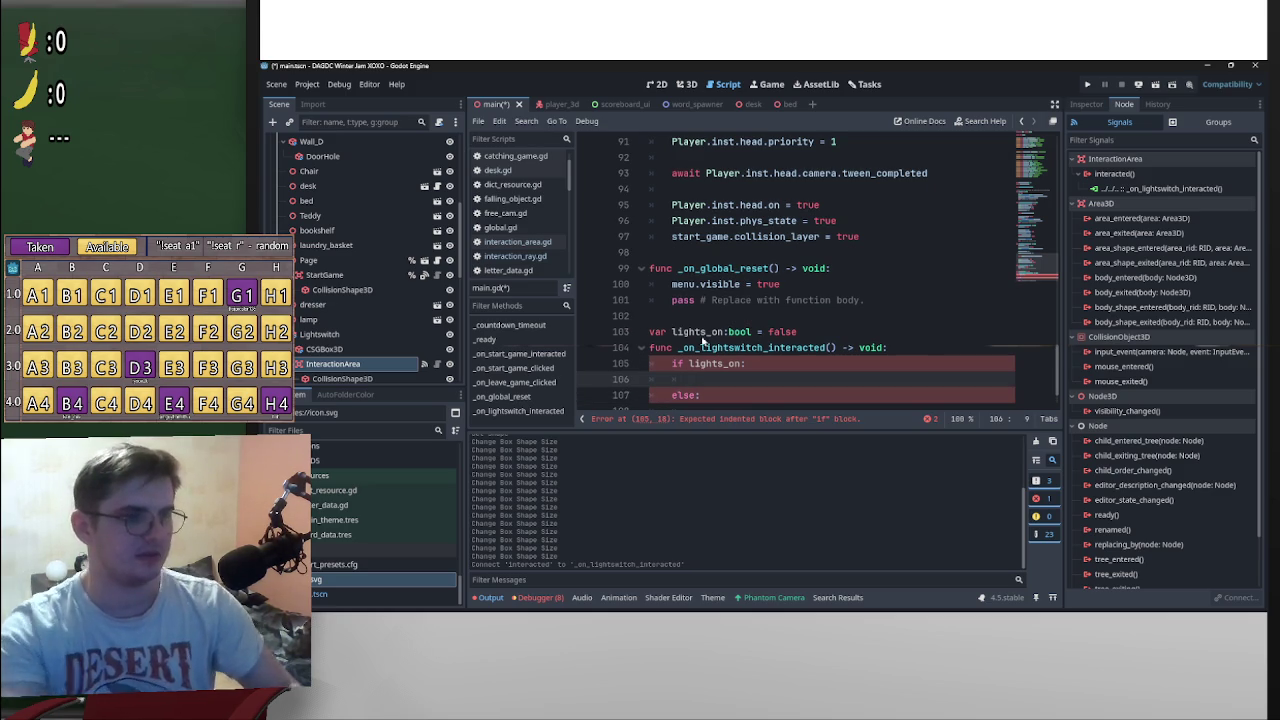
pyautogui.press('Return')
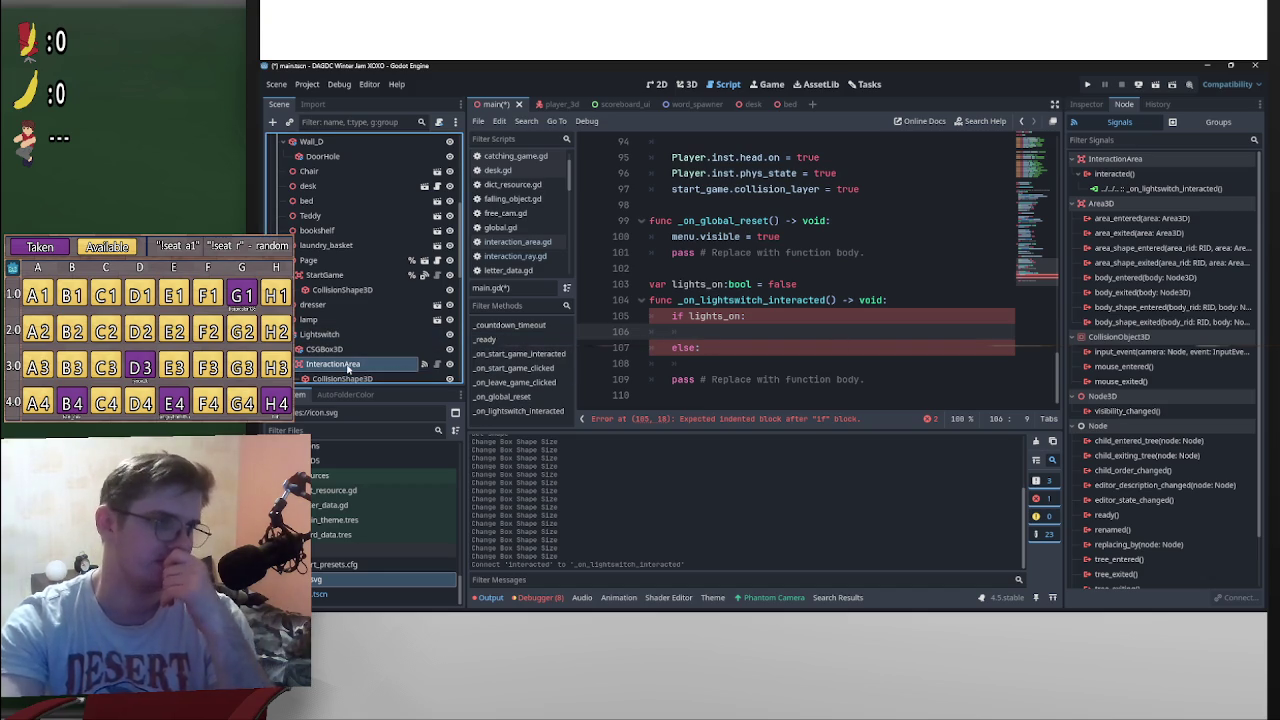
# Step: Rename the light switch's InteractionArea node to LightsArea
pyautogui.doubleClick(352, 366)
pyautogui.hotkey('ctrl', 'a')
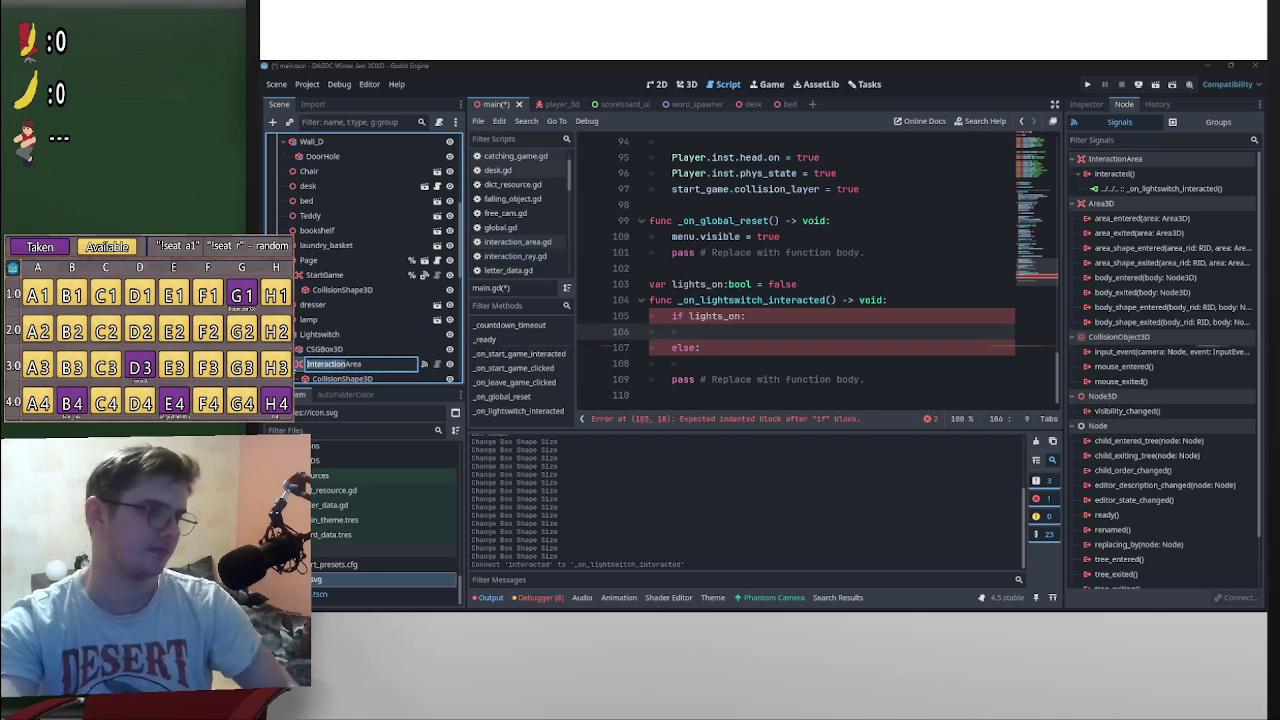
pyautogui.write('LightArea')
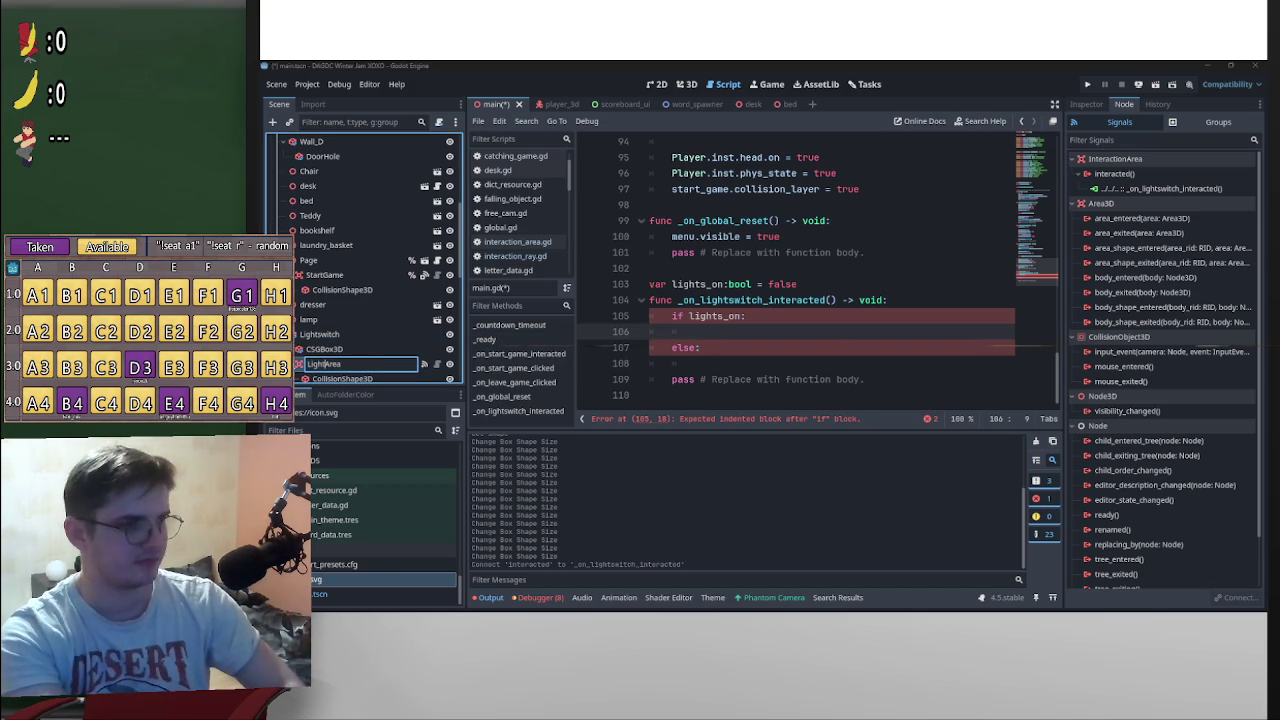
pyautogui.write('s')
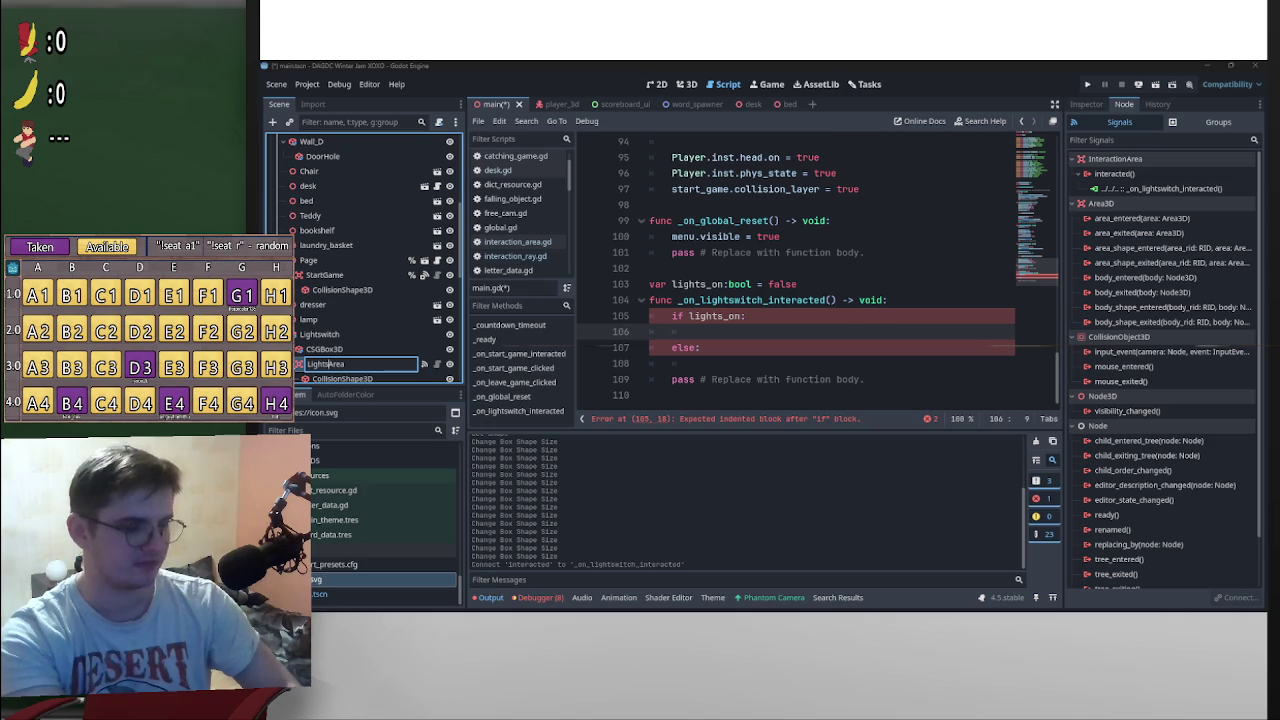
pyautogui.press('Return')
pyautogui.moveTo(325, 364)
pyautogui.mouseDown()
pyautogui.moveTo(781, 157)
pyautogui.moveTo(797, 190)
pyautogui.moveTo(735, 285)
pyautogui.moveTo(729, 332)
pyautogui.mouseUp()
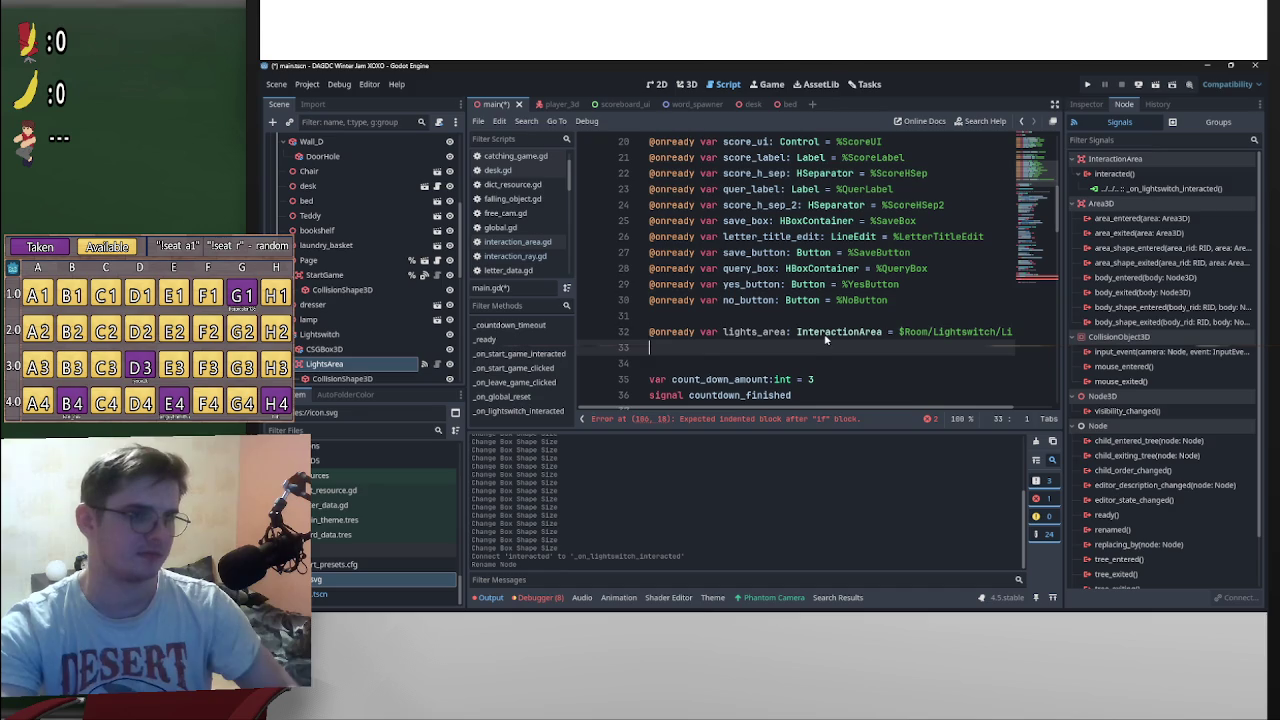
pyautogui.press('BackSpace')
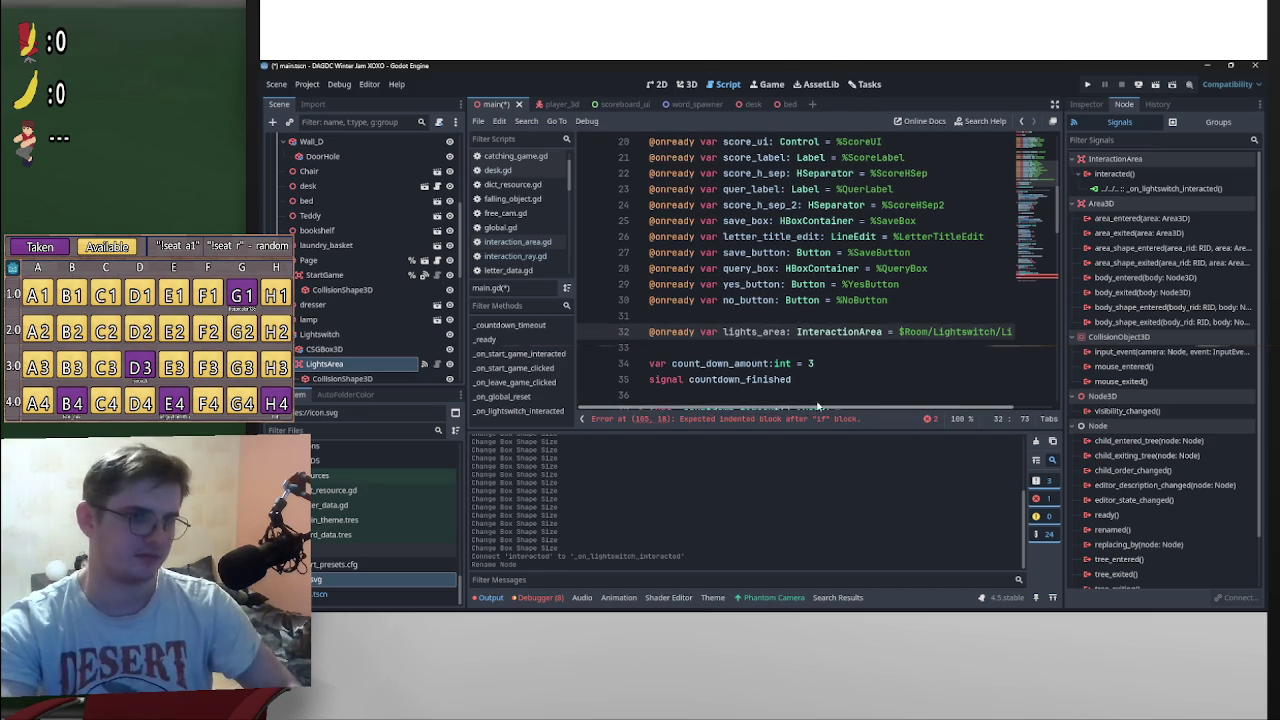
pyautogui.moveTo(788, 333); pyautogui.dragTo(723, 333)
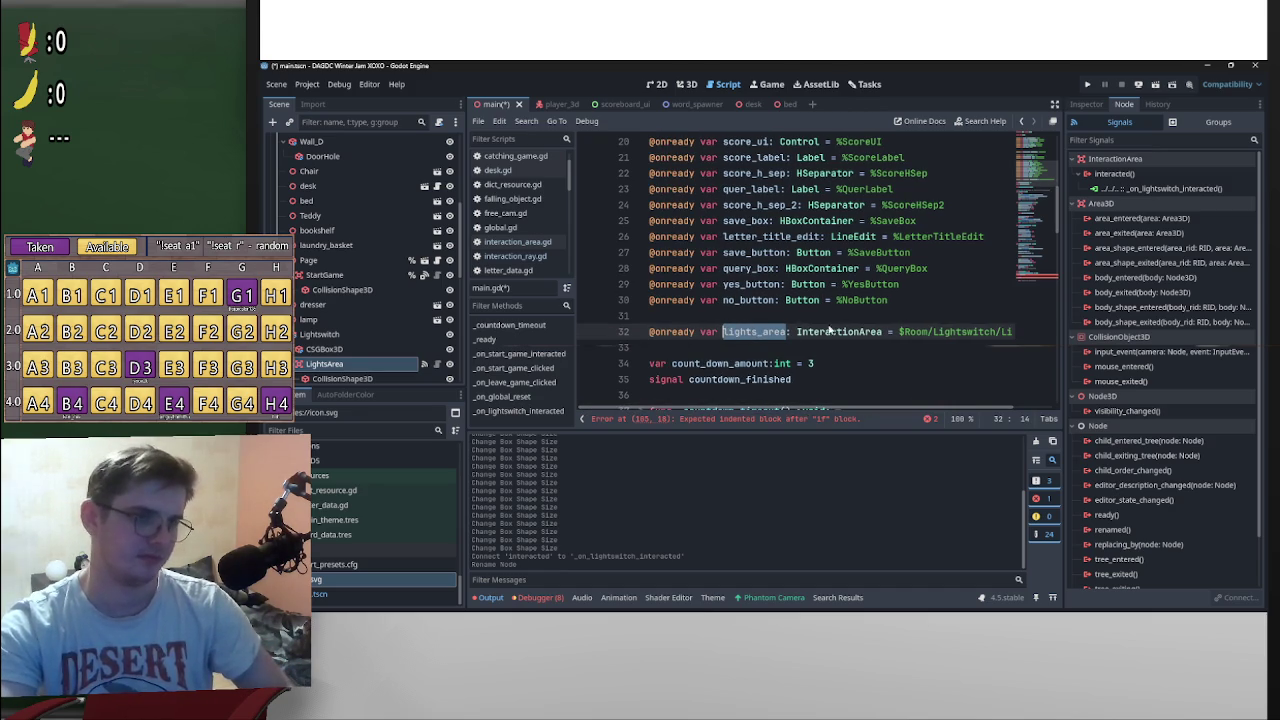
pyautogui.moveTo(1056, 218); pyautogui.dragTo(1033, 399)
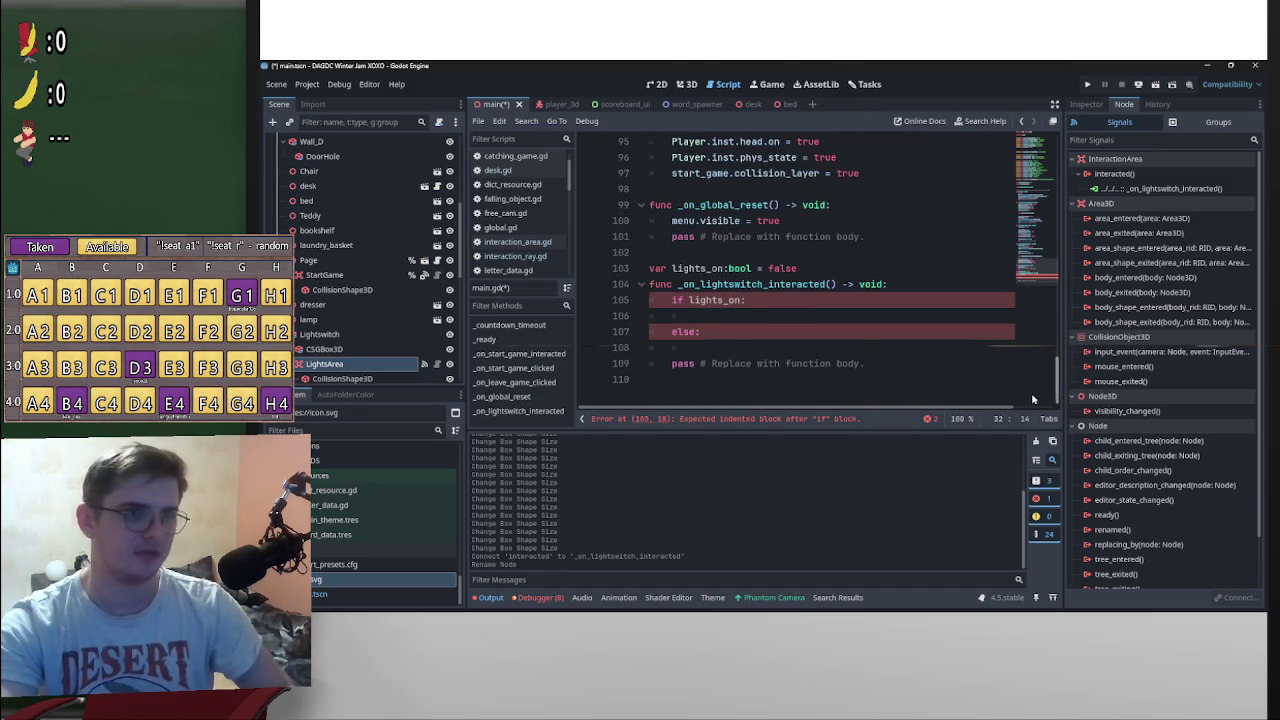
# Step: In the if branch, write lights_area.ui_text = "Turn lights on"
pyautogui.click(765, 316)
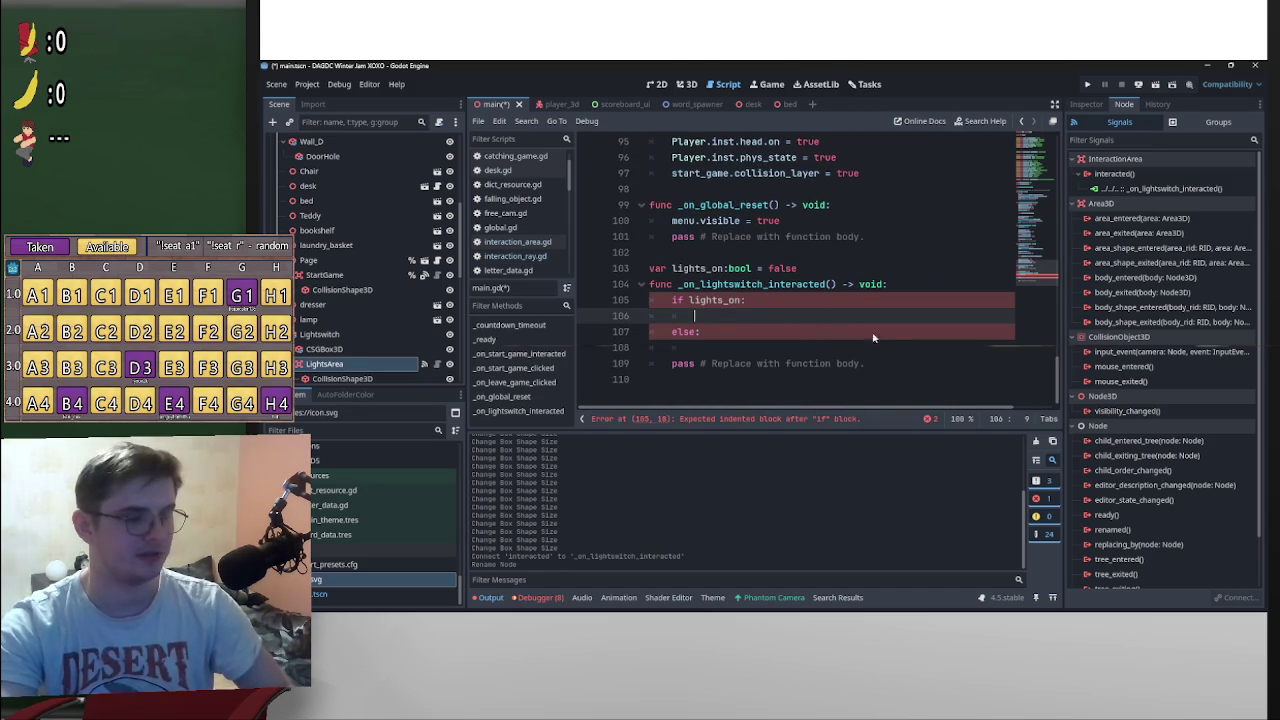
pyautogui.write('lights_area')
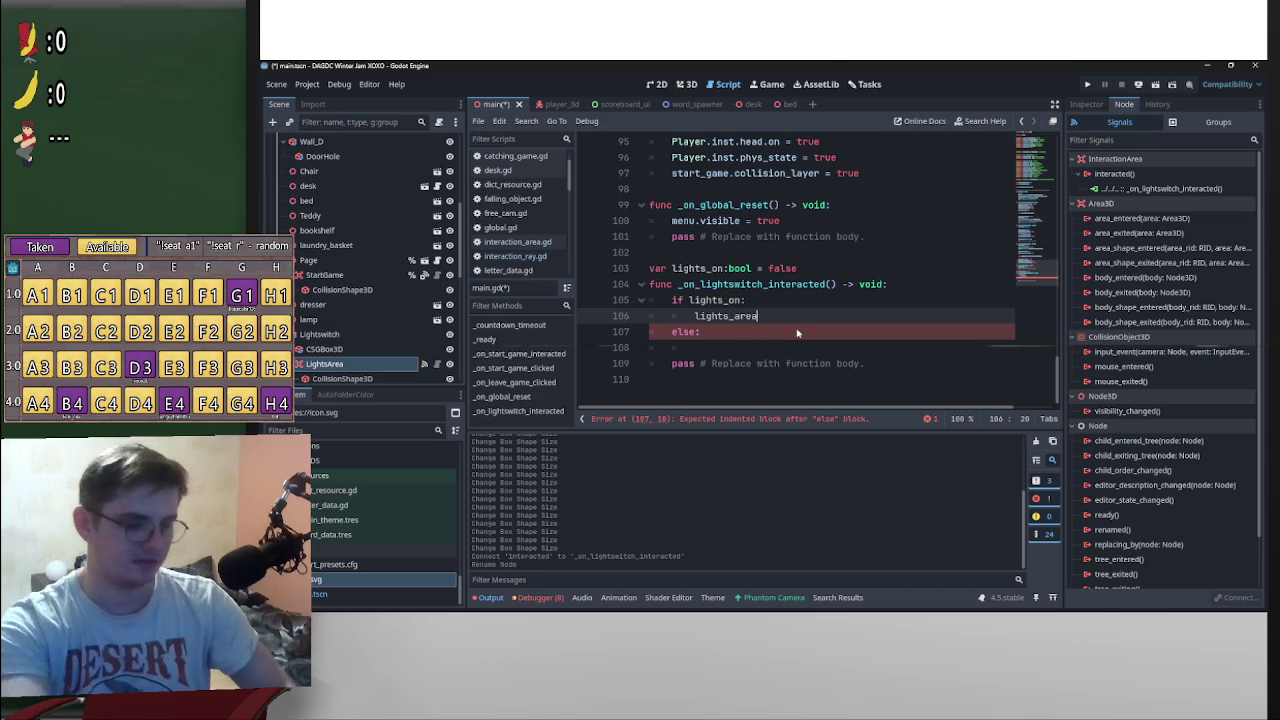
pyautogui.write('.te')
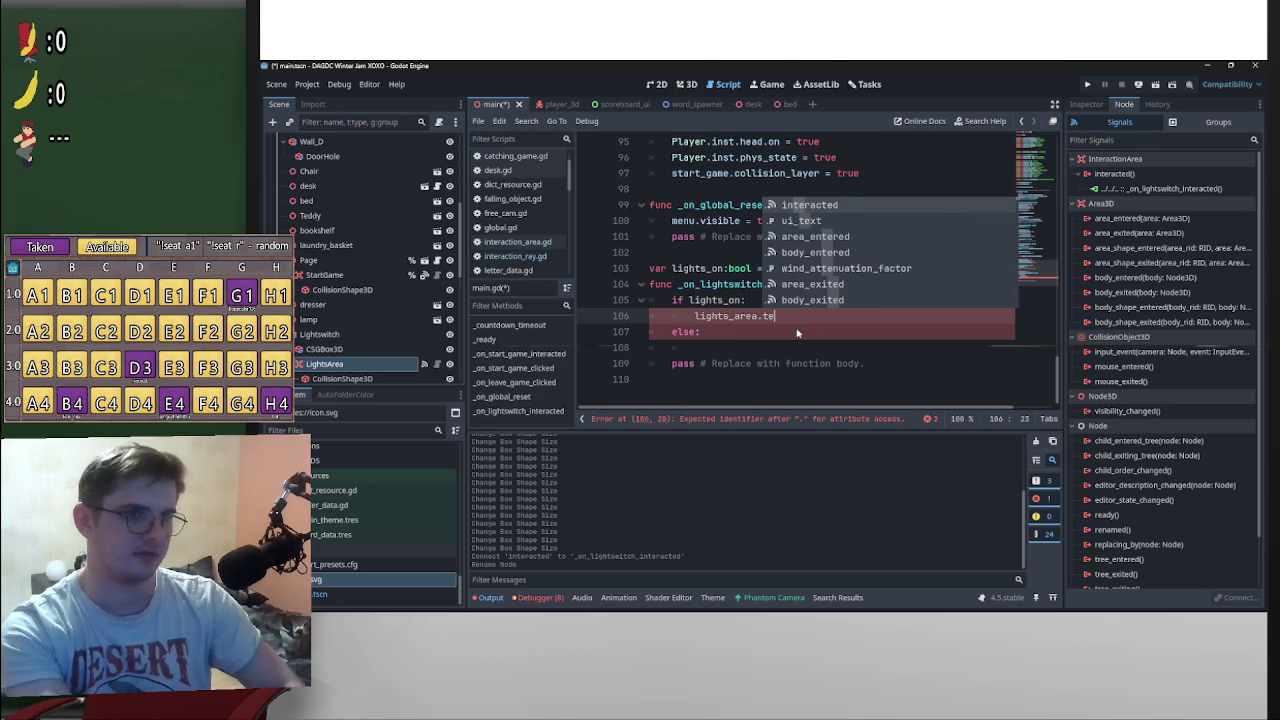
pyautogui.write('x')
pyautogui.press('BackSpace')
pyautogui.press('BackSpace')
pyautogui.press('BackSpace')
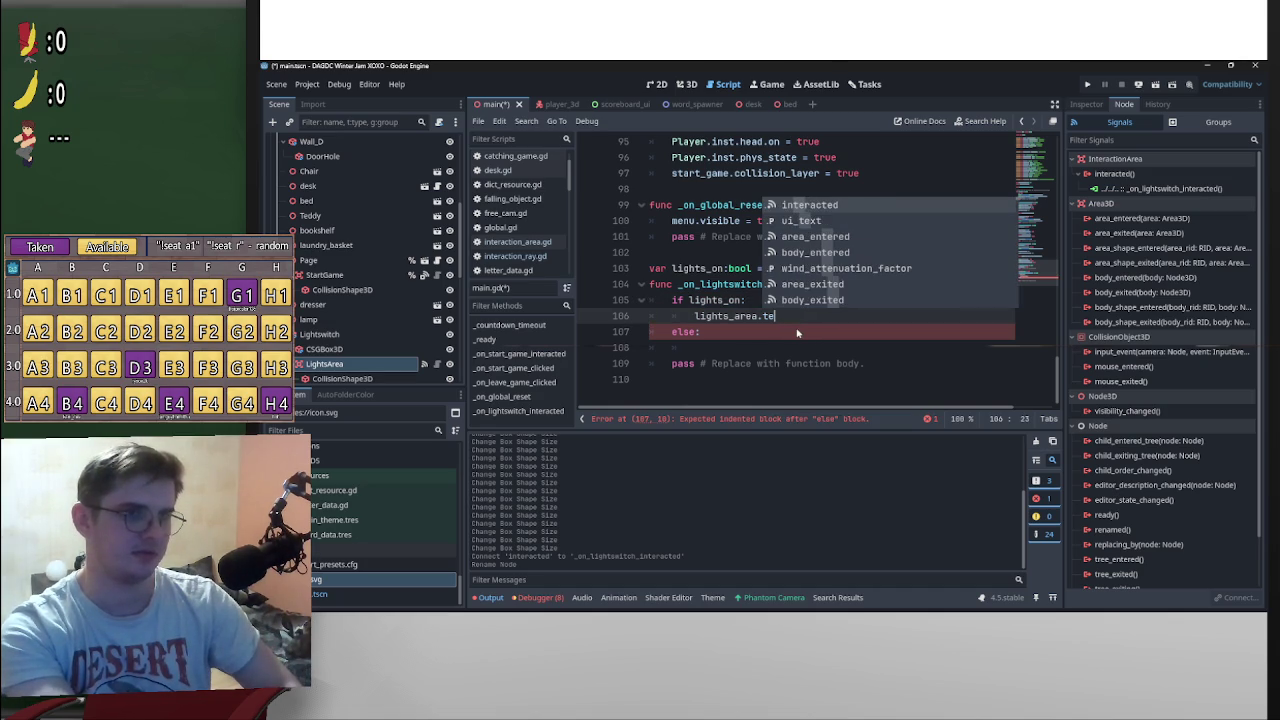
pyautogui.click(1088, 104)
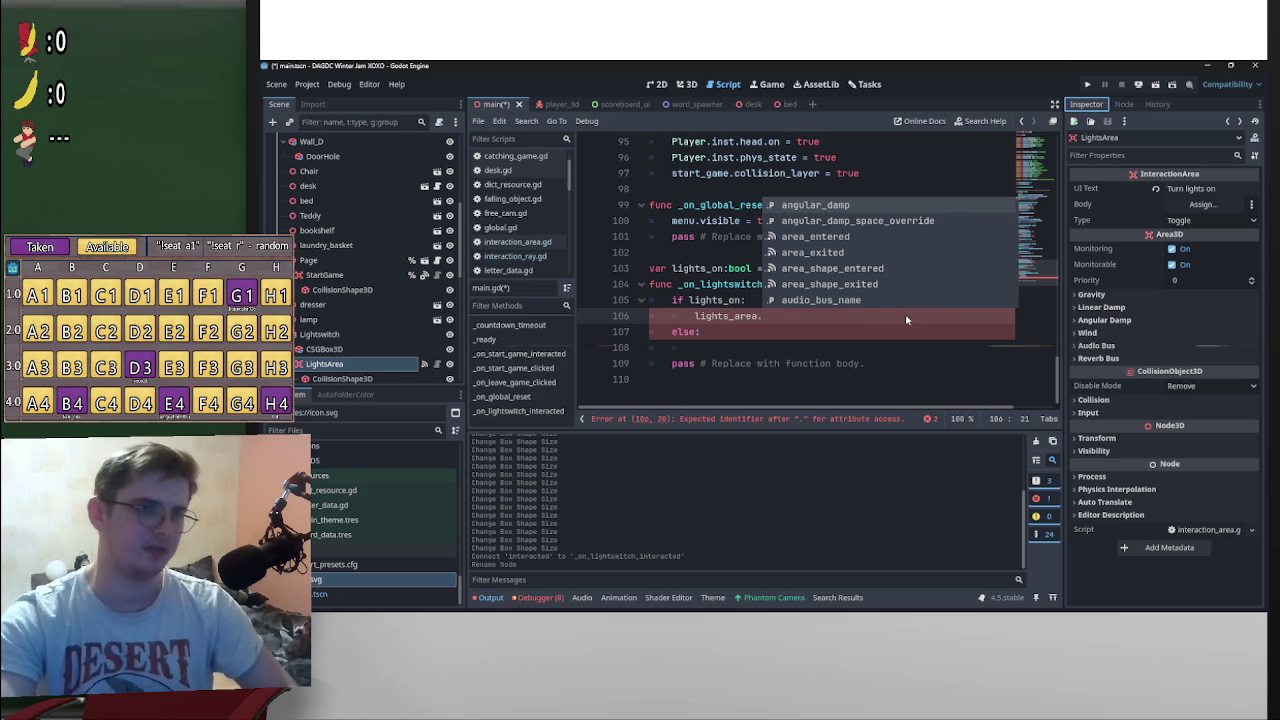
pyautogui.write('tex')
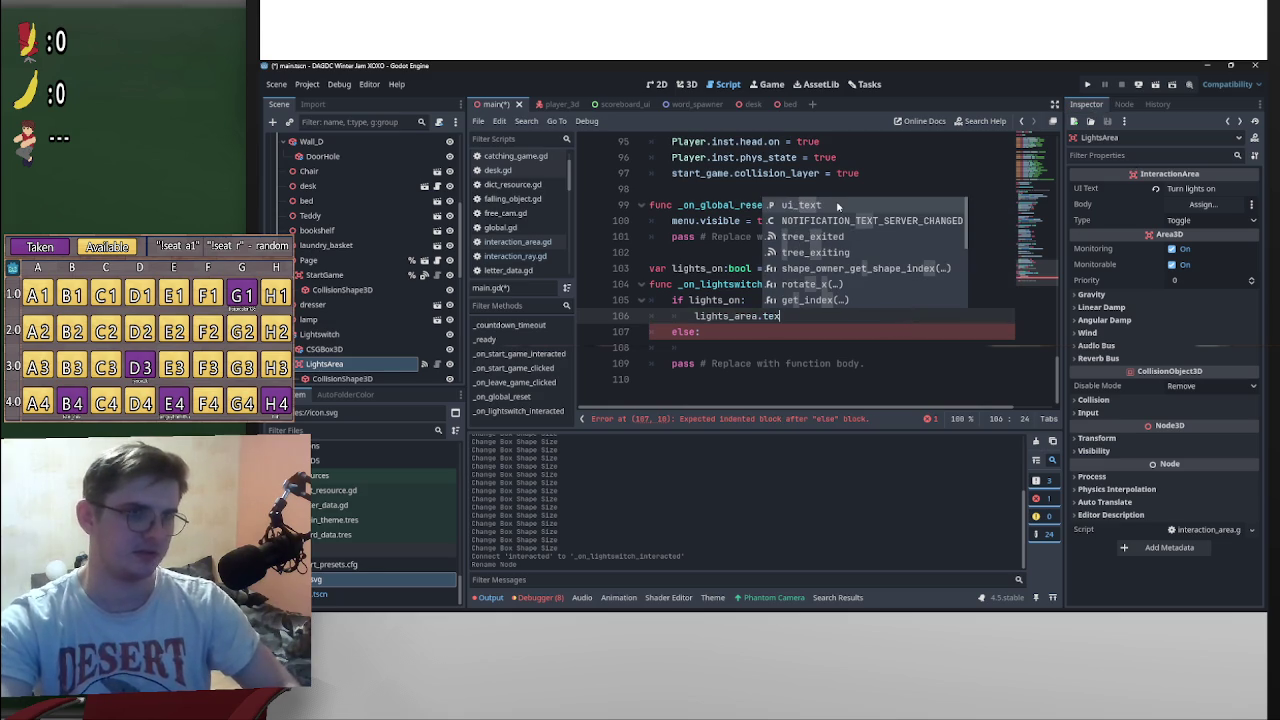
pyautogui.press('Return')
pyautogui.write('=')
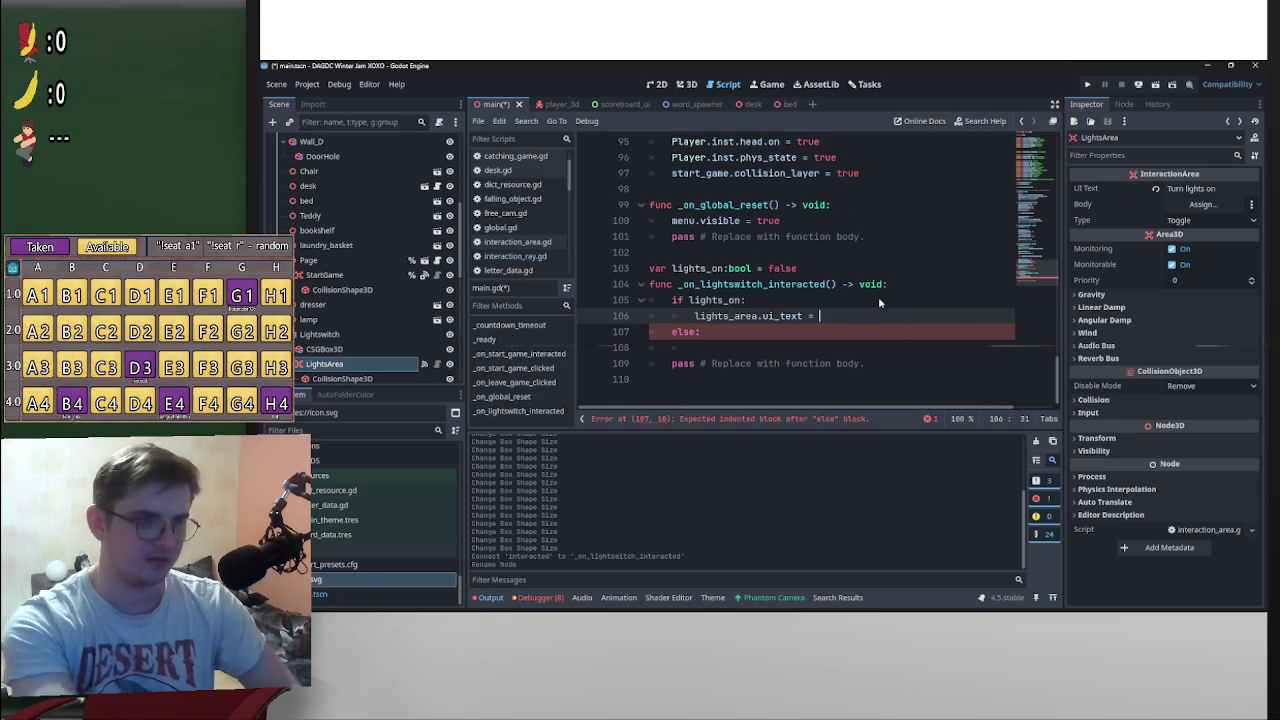
pyautogui.click(1195, 188)
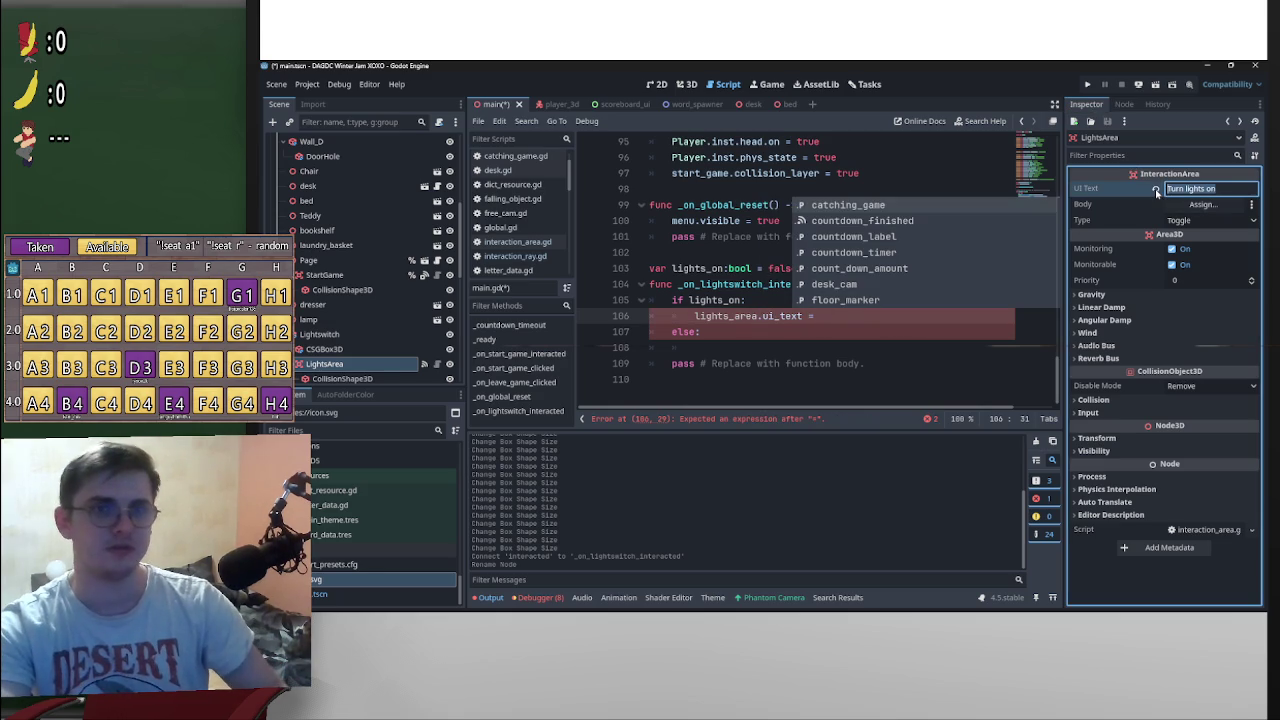
pyautogui.click(884, 317)
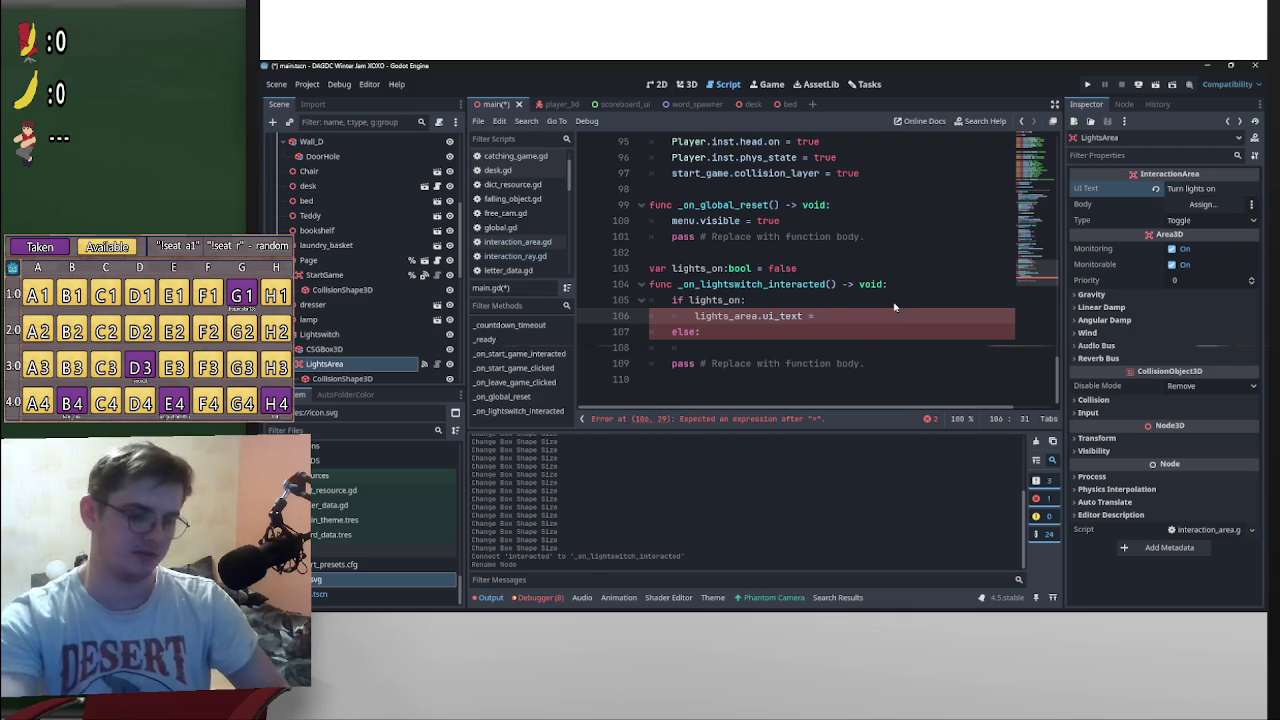
pyautogui.write('"')
pyautogui.write('Turn lights on')
pyautogui.hotkey('ctrl', 'z')
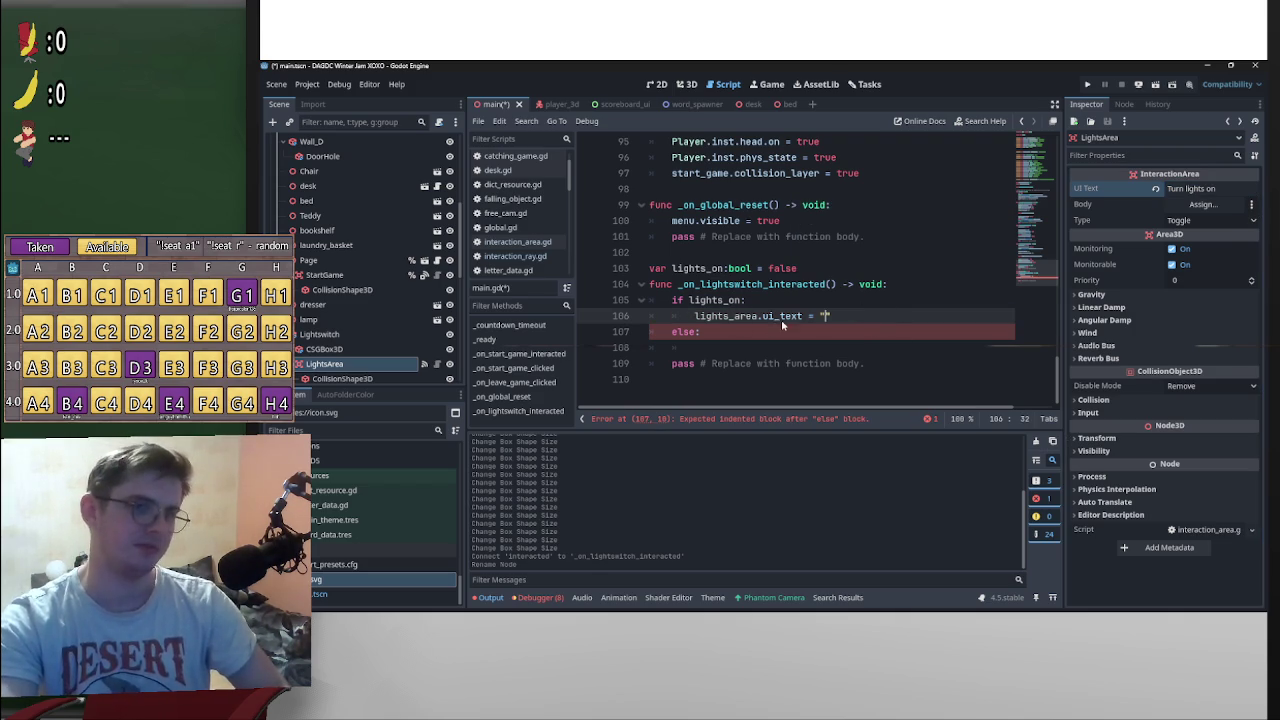
pyautogui.write('Turn lights on')
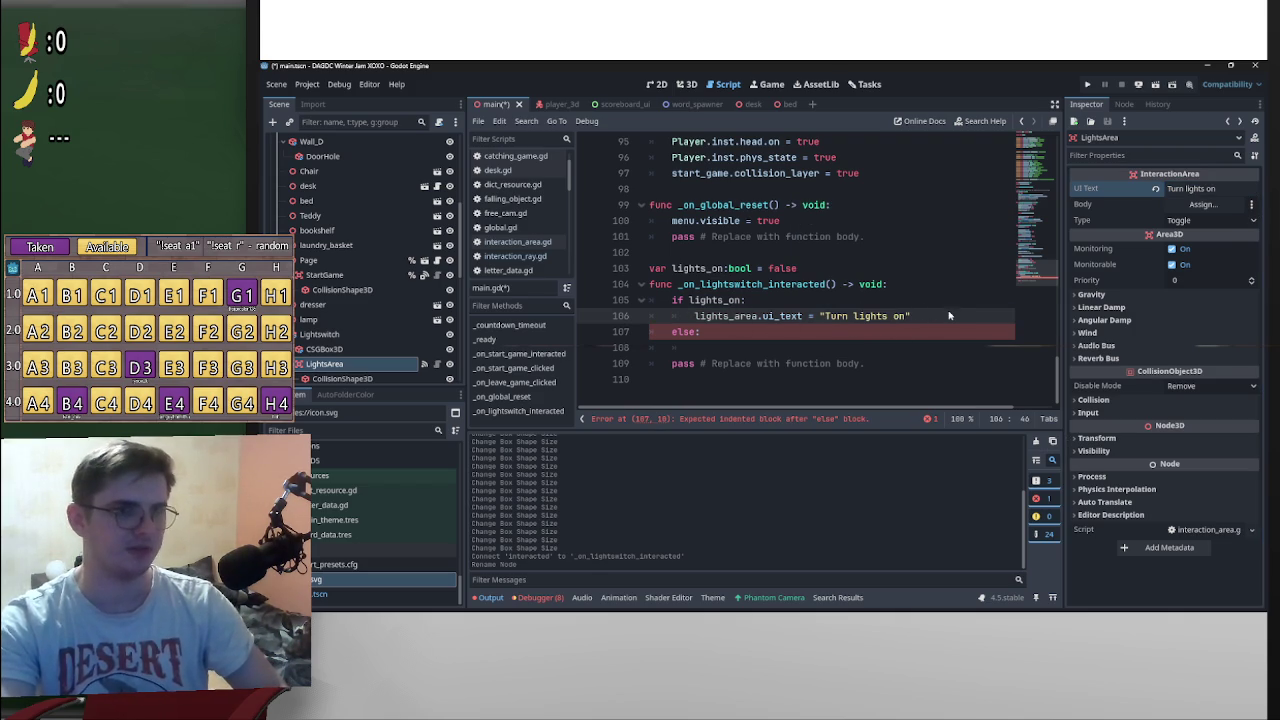
# Step: Copy that line into the else branch as "Turn lights off" and add a blank line in the if branch
pyautogui.moveTo(950, 316); pyautogui.dragTo(698, 318)
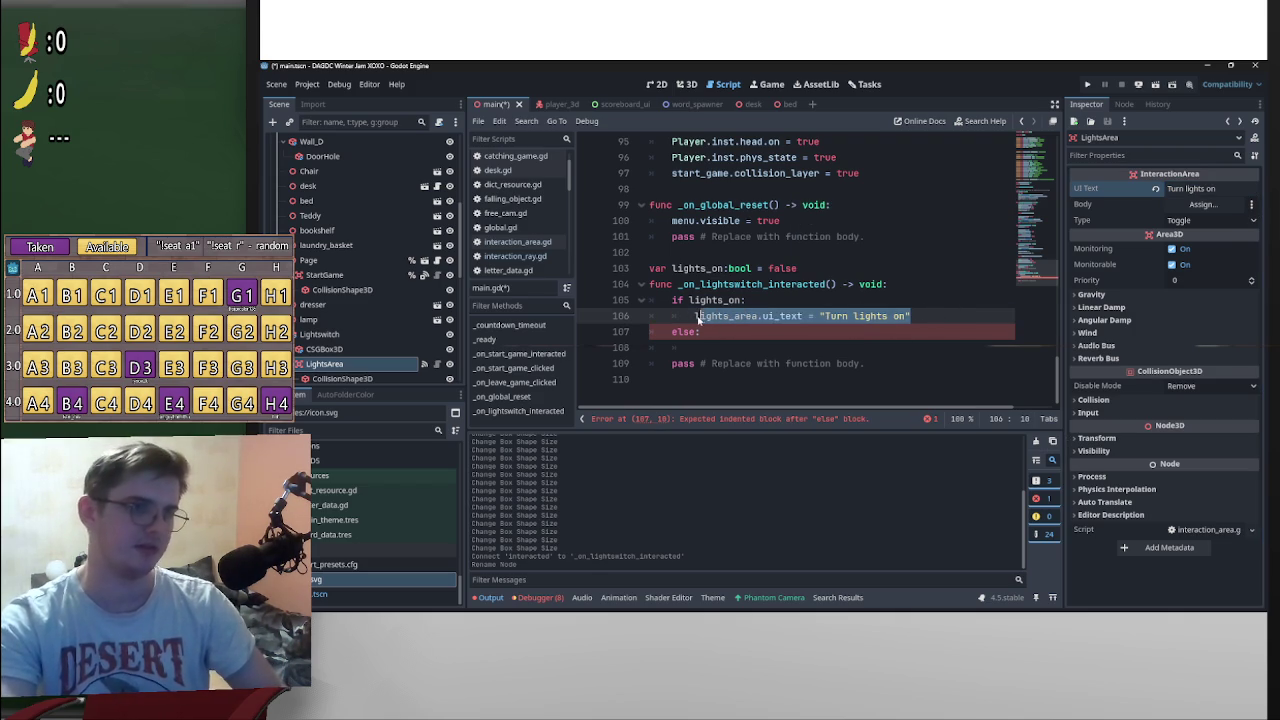
pyautogui.click(743, 338)
pyautogui.press('Return')
pyautogui.write('lights_area.ui_text = "Turn lights on"')
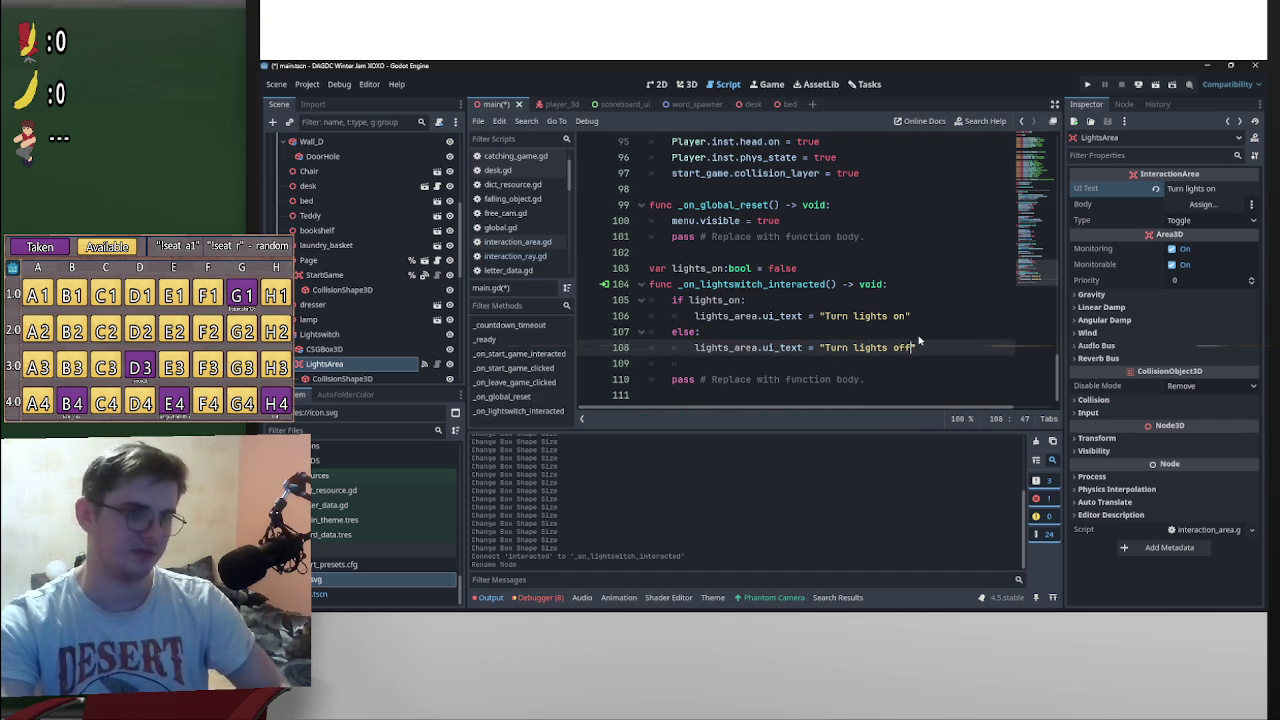
pyautogui.press('Delete')
pyautogui.write('ff')
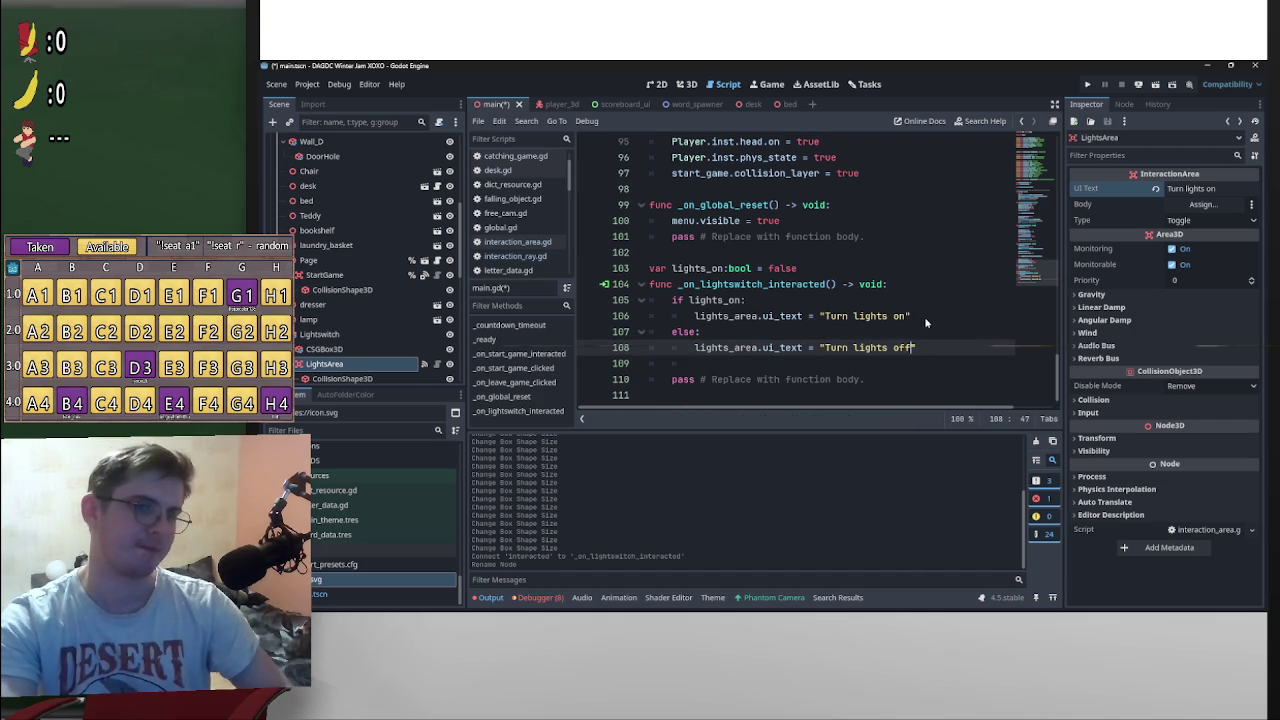
pyautogui.click(886, 316)
pyautogui.press('BackSpace')
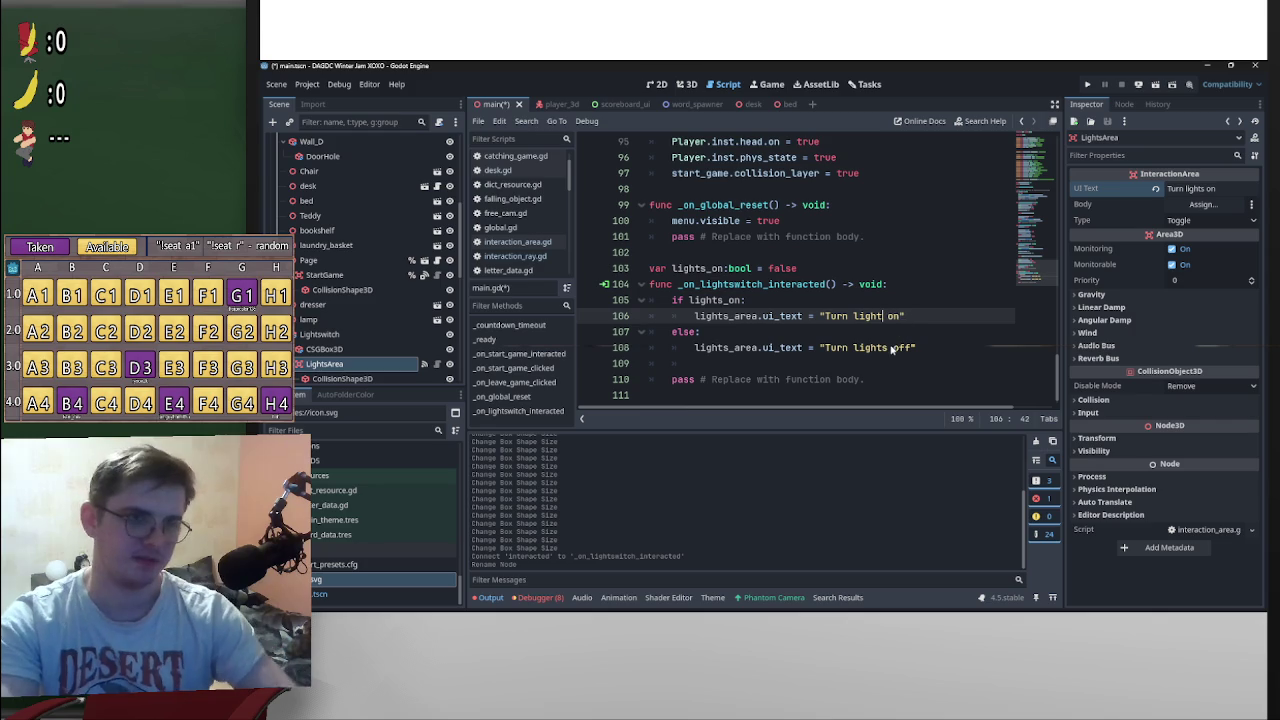
pyautogui.click(889, 348)
pyautogui.press('BackSpace')
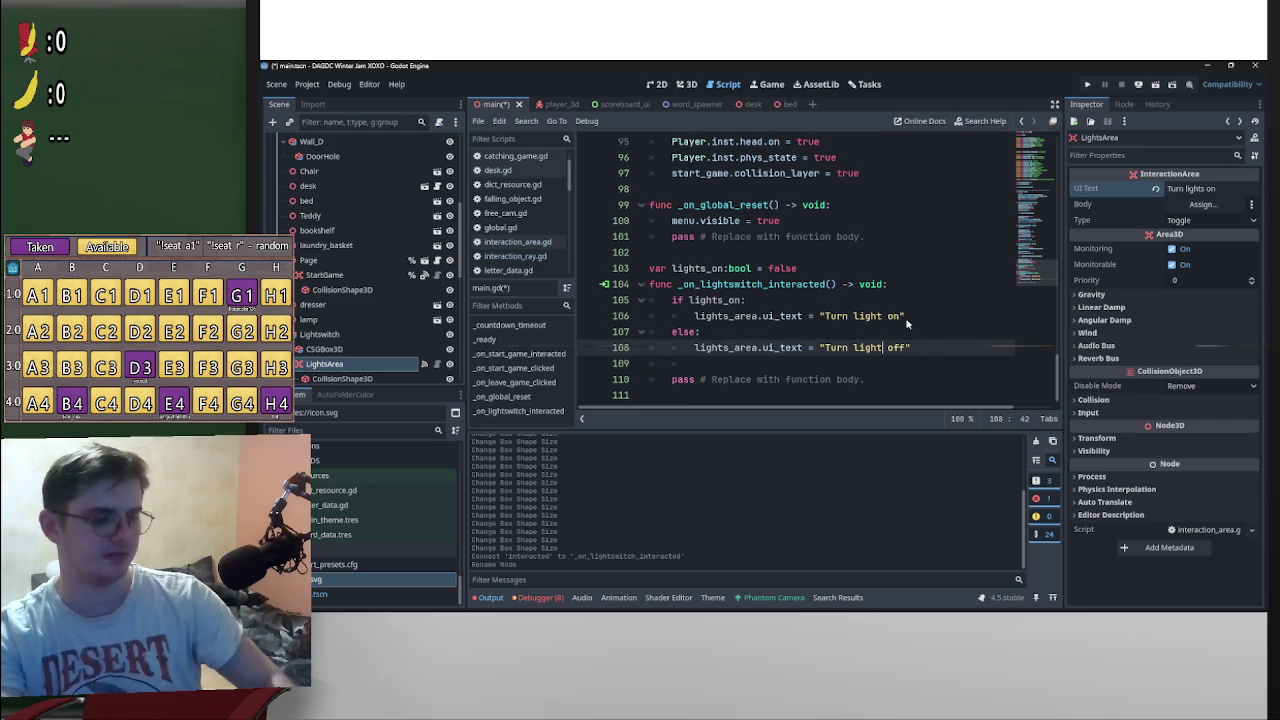
pyautogui.hotkey('ctrl', 'z')
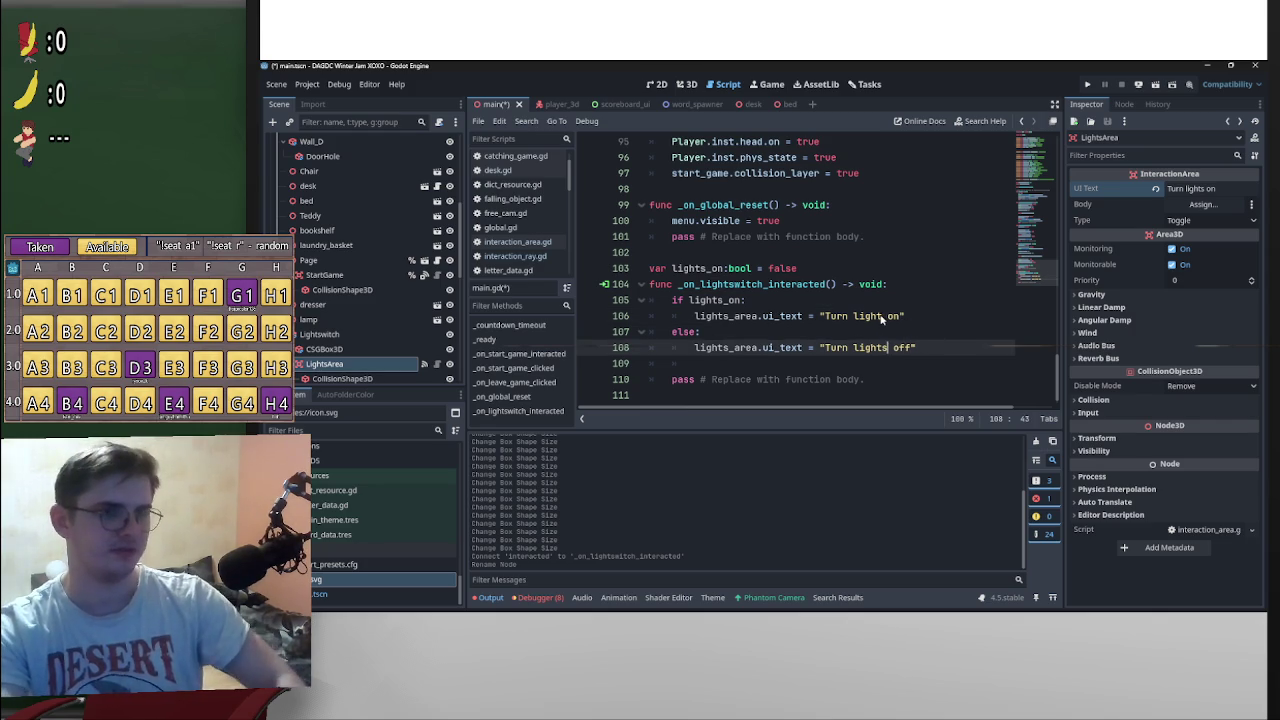
pyautogui.hotkey('ctrl', 'z')
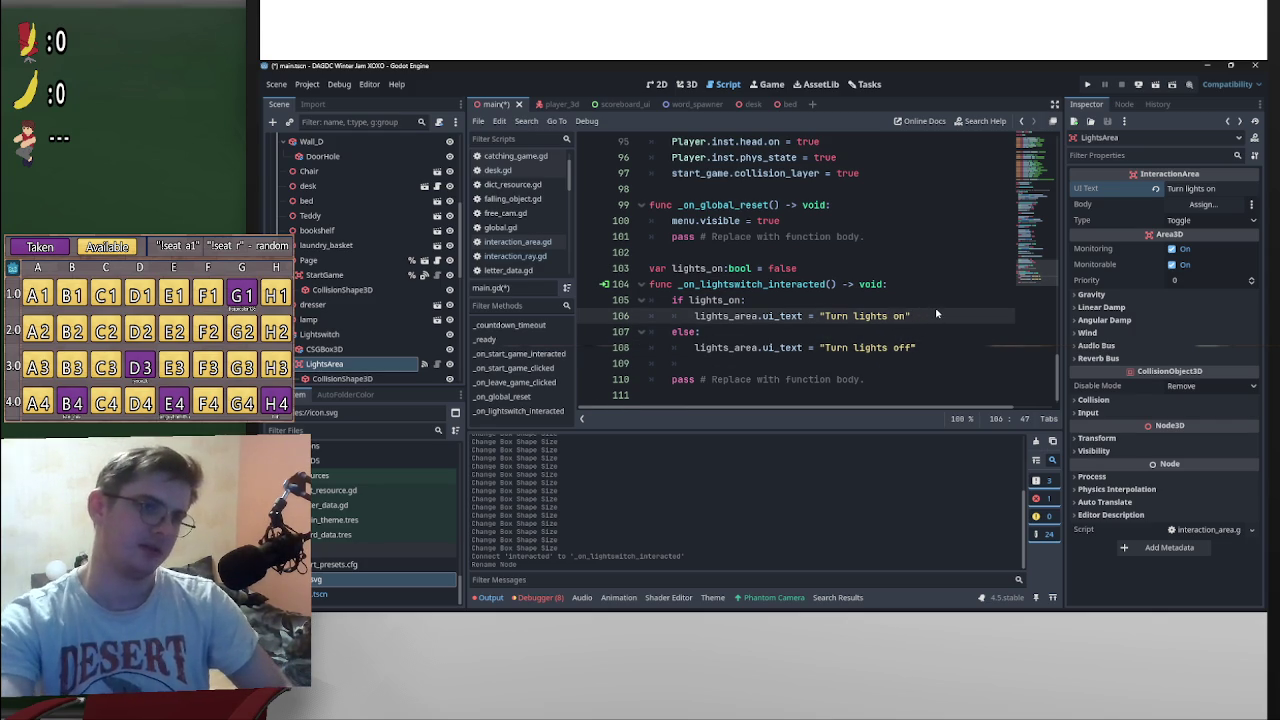
pyautogui.press('Return')
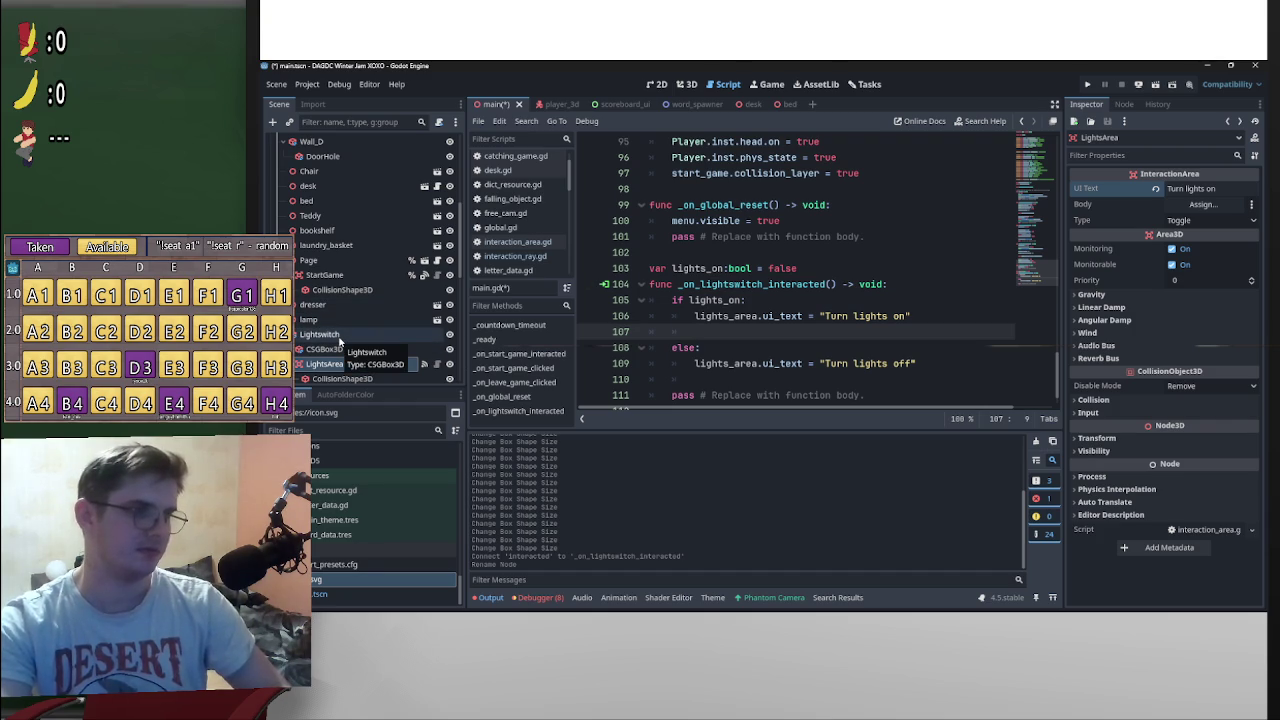
# Step: On line 108, write lightswitch.material.next_pass using the autocomplete suggestions
pyautogui.moveTo(340, 343)
pyautogui.mouseDown()
pyautogui.moveTo(700, 320)
pyautogui.moveTo(860, 215)
pyautogui.moveTo(890, 215)
pyautogui.moveTo(1035, 345)
pyautogui.moveTo(920, 171)
pyautogui.moveTo(968, 148)
pyautogui.moveTo(942, 201)
pyautogui.moveTo(745, 252)
pyautogui.mouseUp()
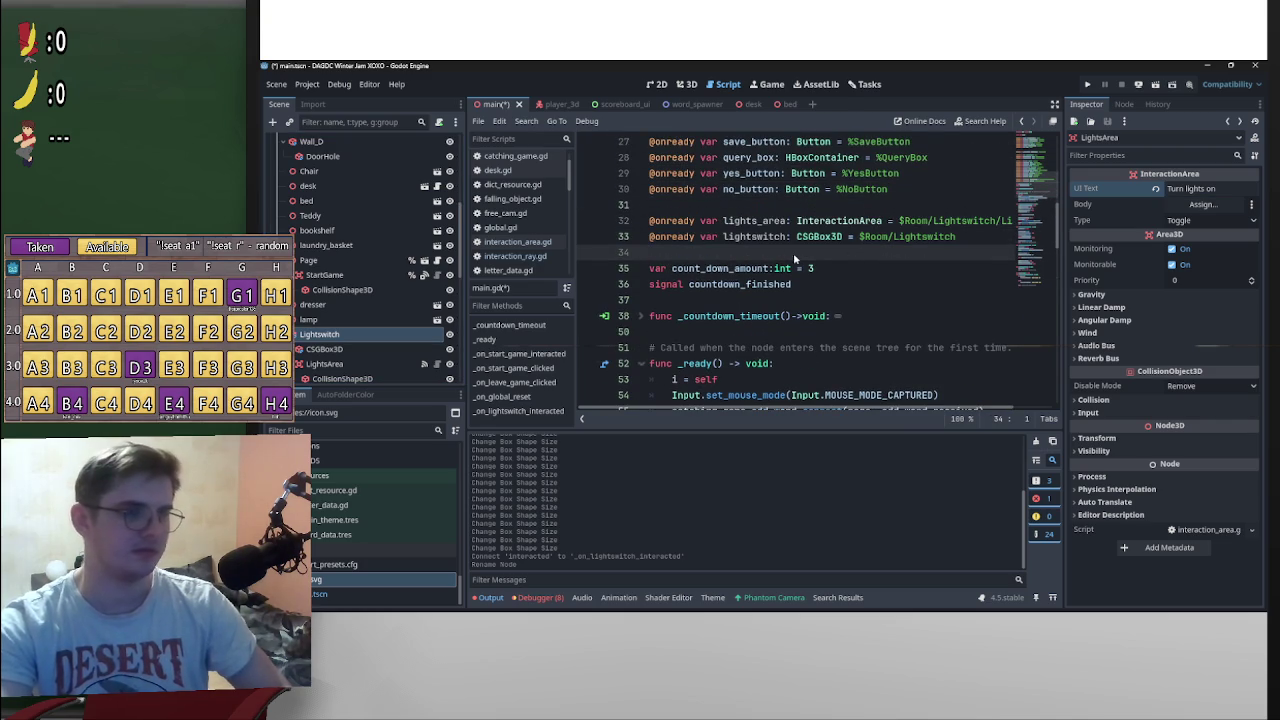
pyautogui.doubleClick(745, 237)
pyautogui.hotkey('ctrl', 'c')
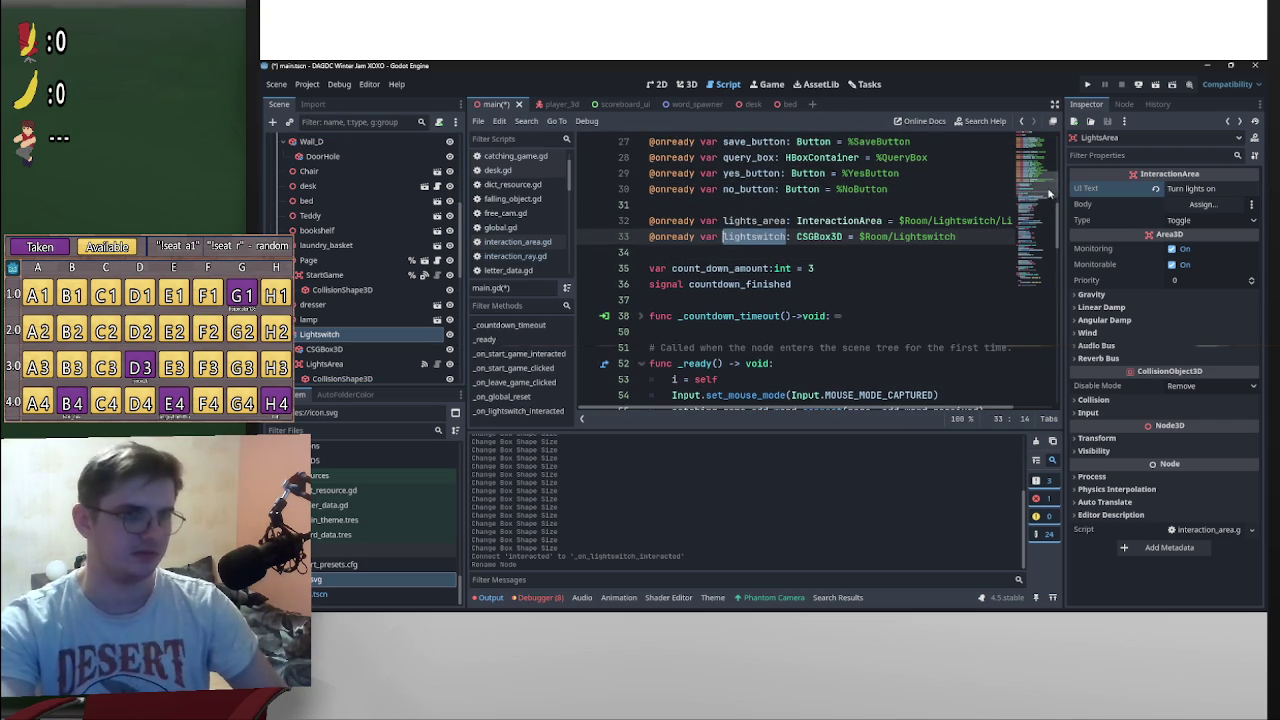
pyautogui.moveTo(1057, 210); pyautogui.dragTo(1033, 380)
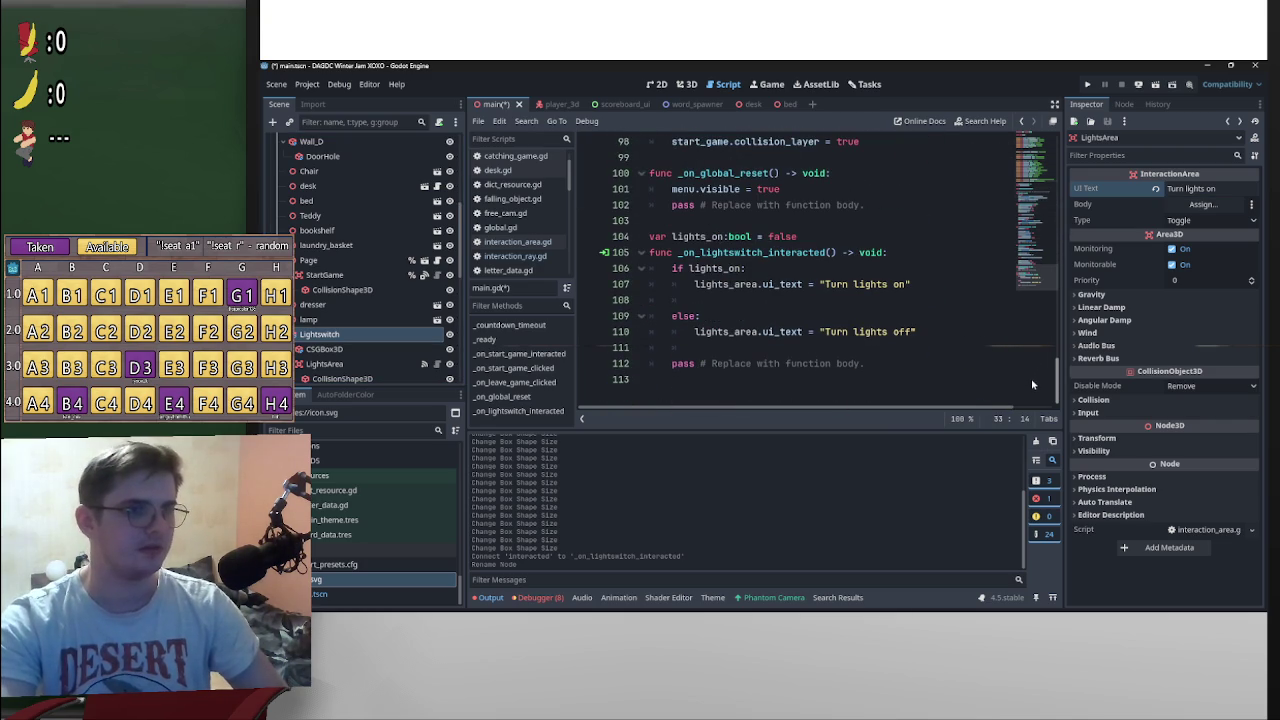
pyautogui.click(760, 298)
pyautogui.hotkey('ctrl', 'v')
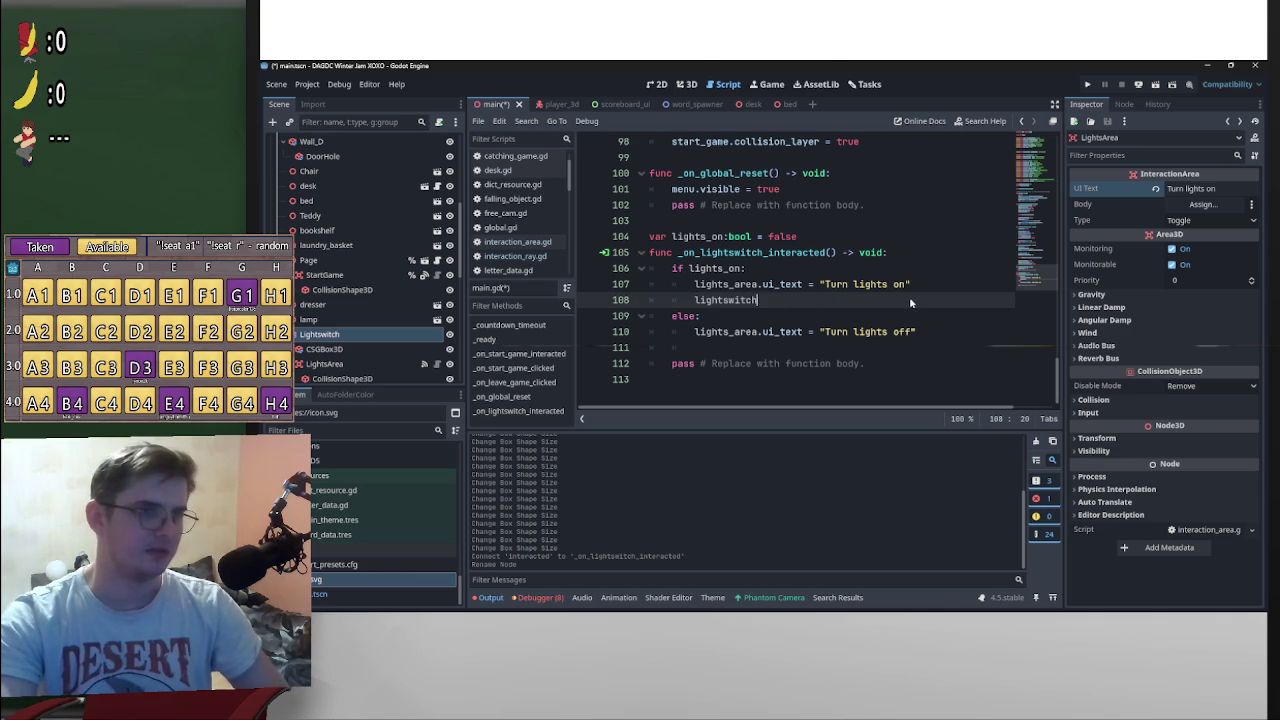
pyautogui.write('.m')
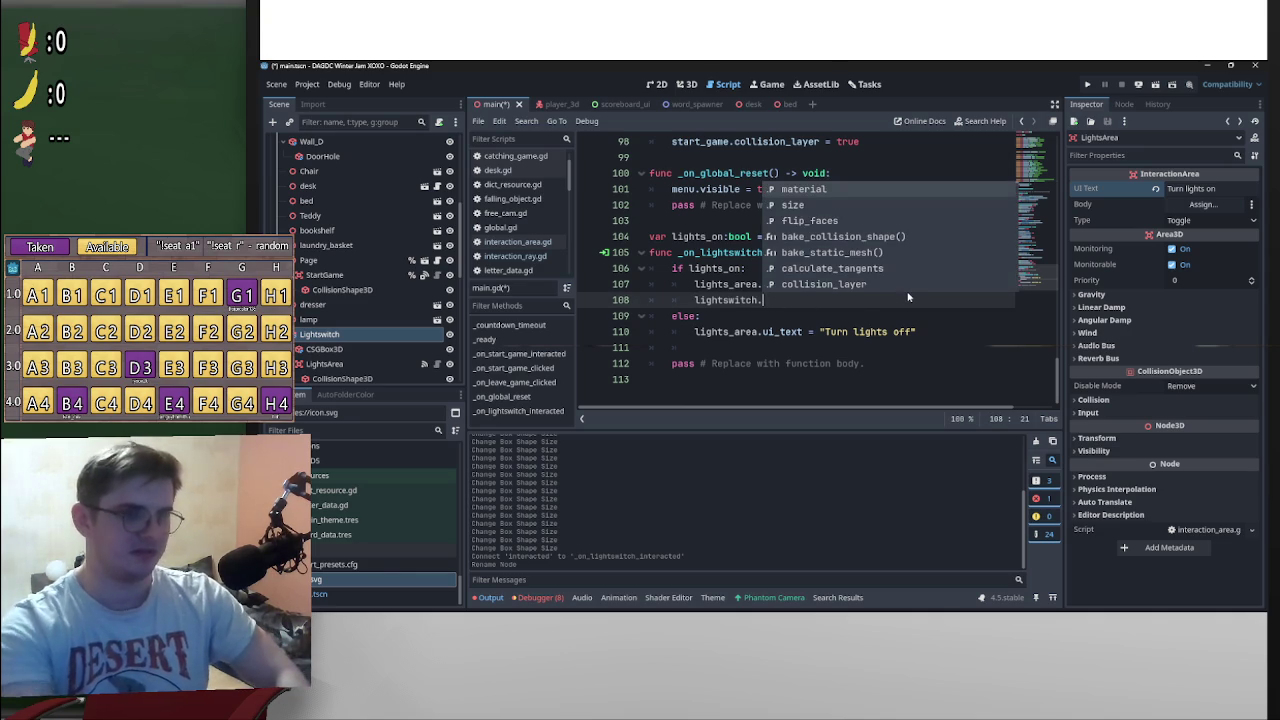
pyautogui.press('Return')
pyautogui.write('.')
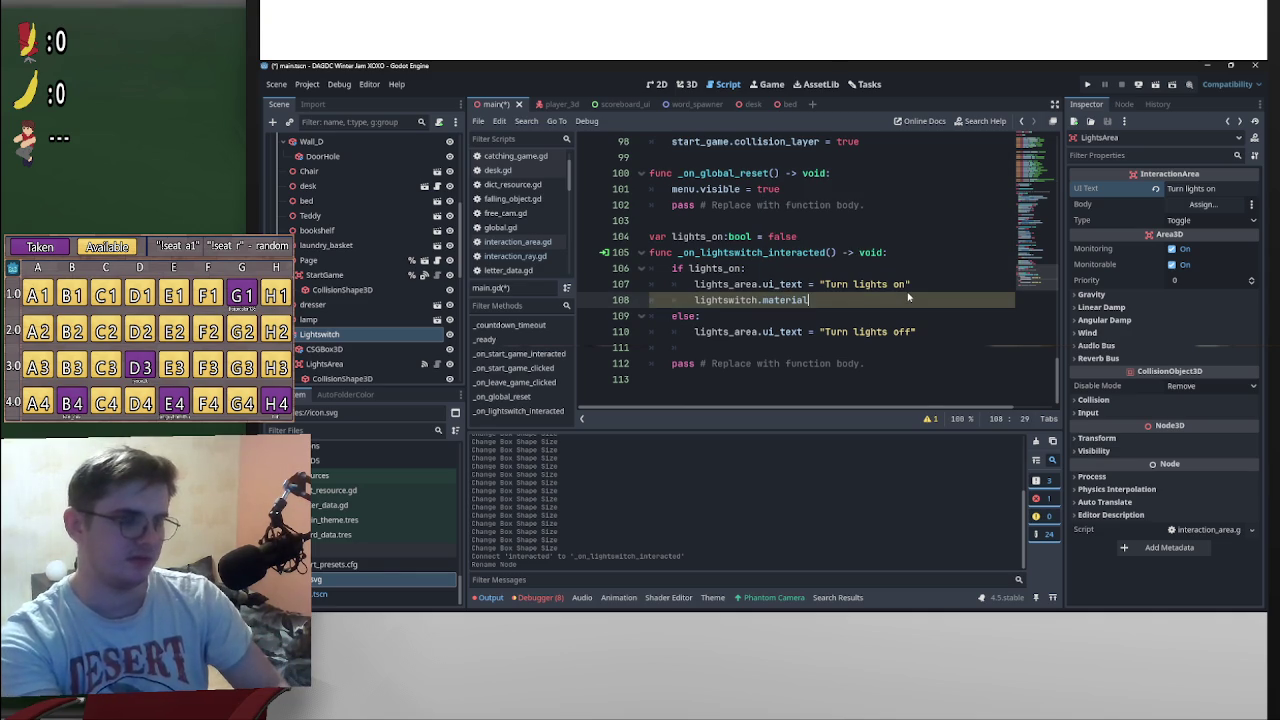
pyautogui.press('Down')
pyautogui.press('Down')
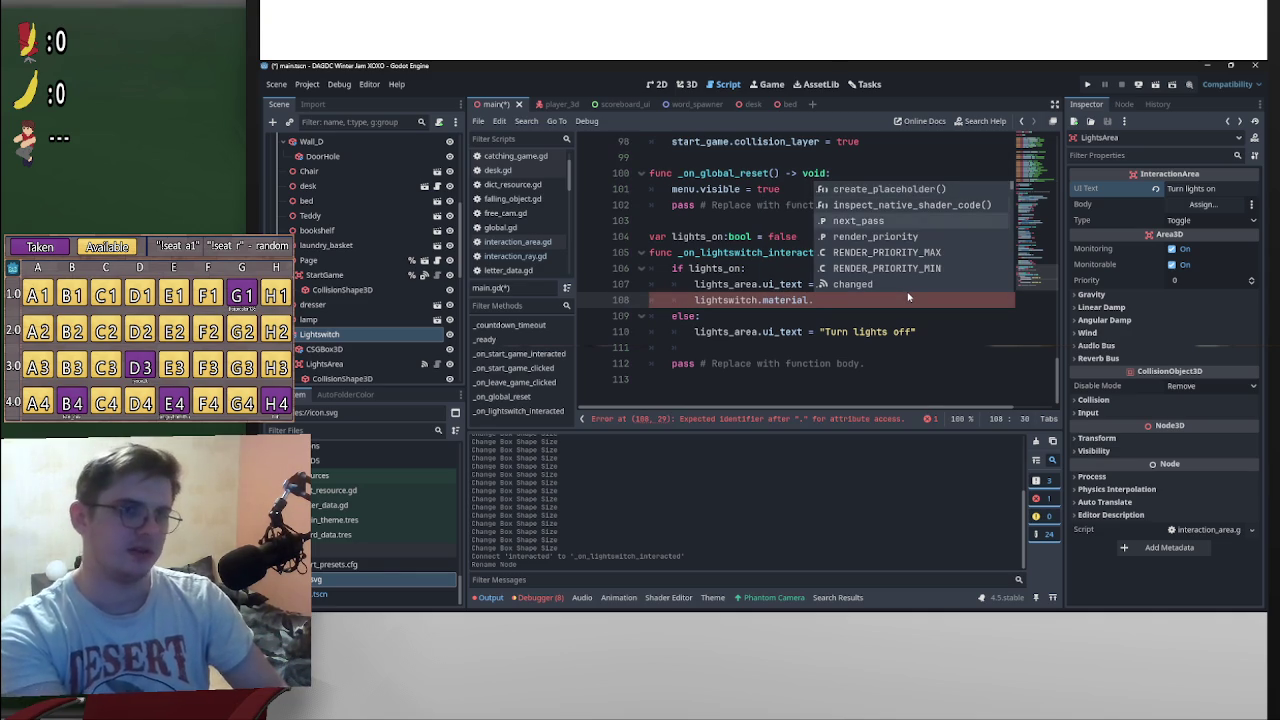
pyautogui.press('Return')
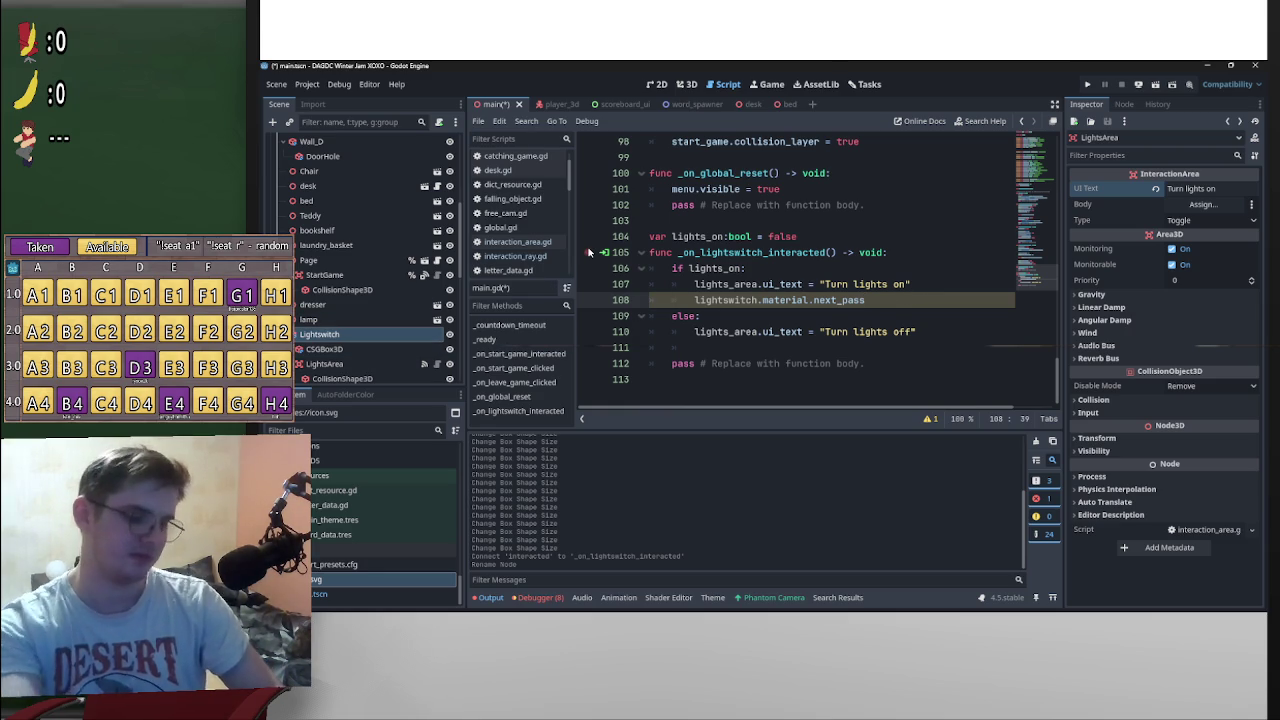
pyautogui.write('.')
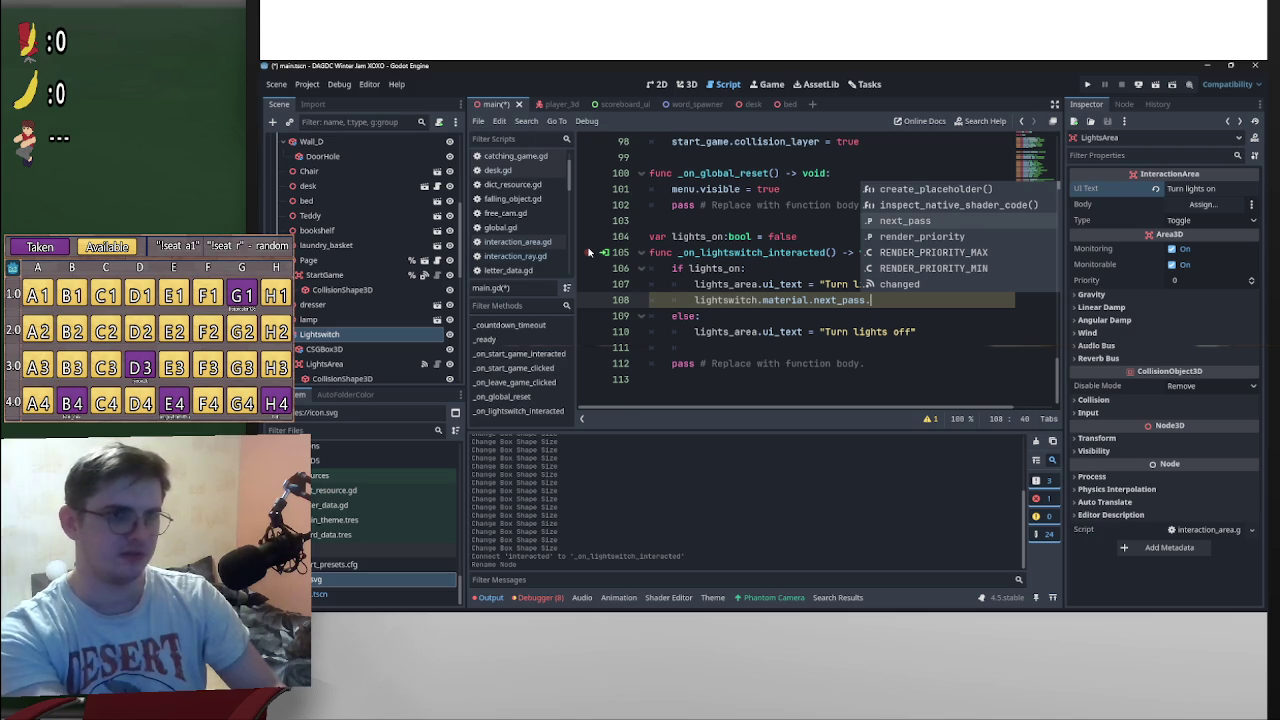
pyautogui.write('a')
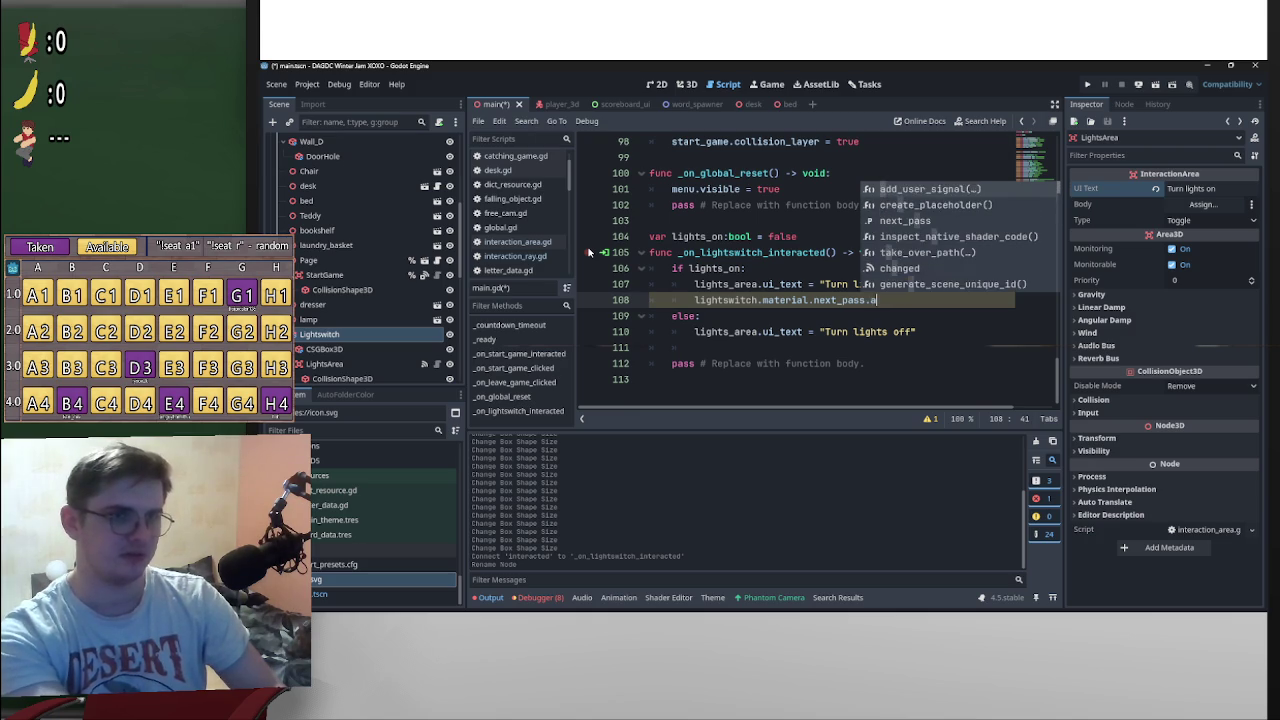
pyautogui.write('lv')
pyautogui.press('BackSpace')
pyautogui.press('BackSpace')
pyautogui.press('BackSpace')
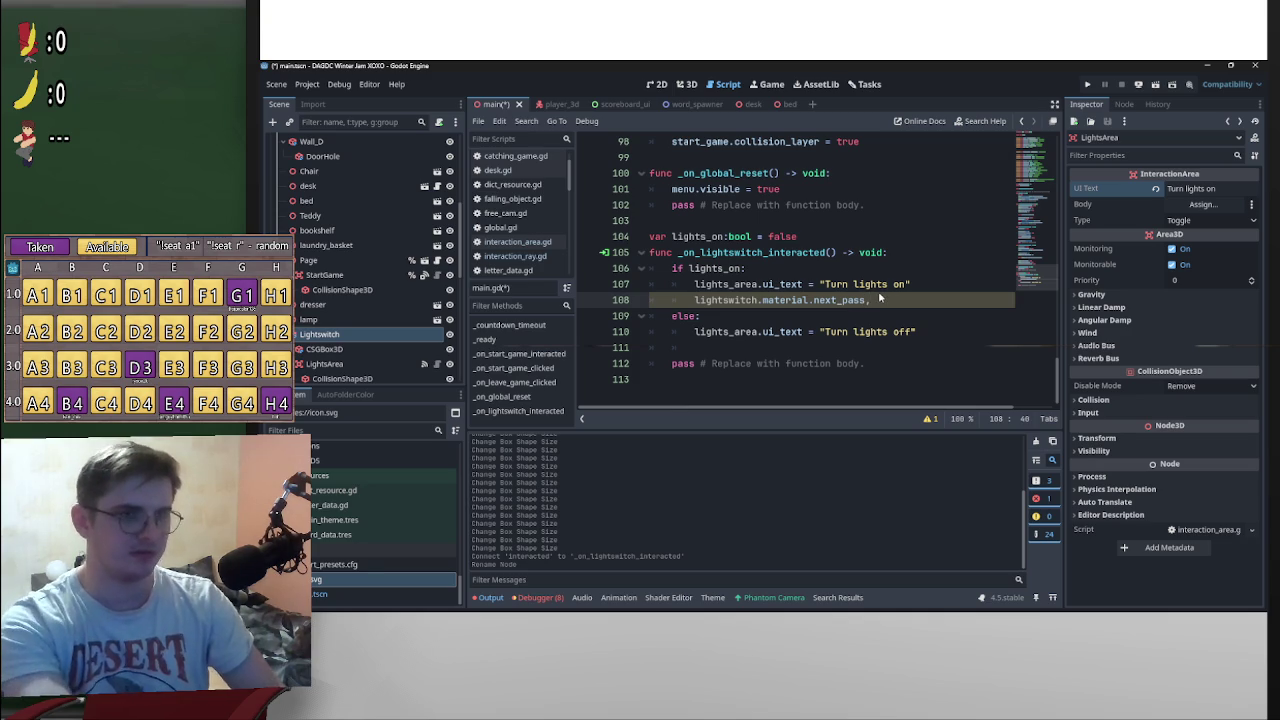
# Step: Check the next_pass documentation, return to main.gd, and add a line below line 108
pyautogui.keyDown('ctrl'); pyautogui.click(821, 299); pyautogui.keyUp('ctrl')
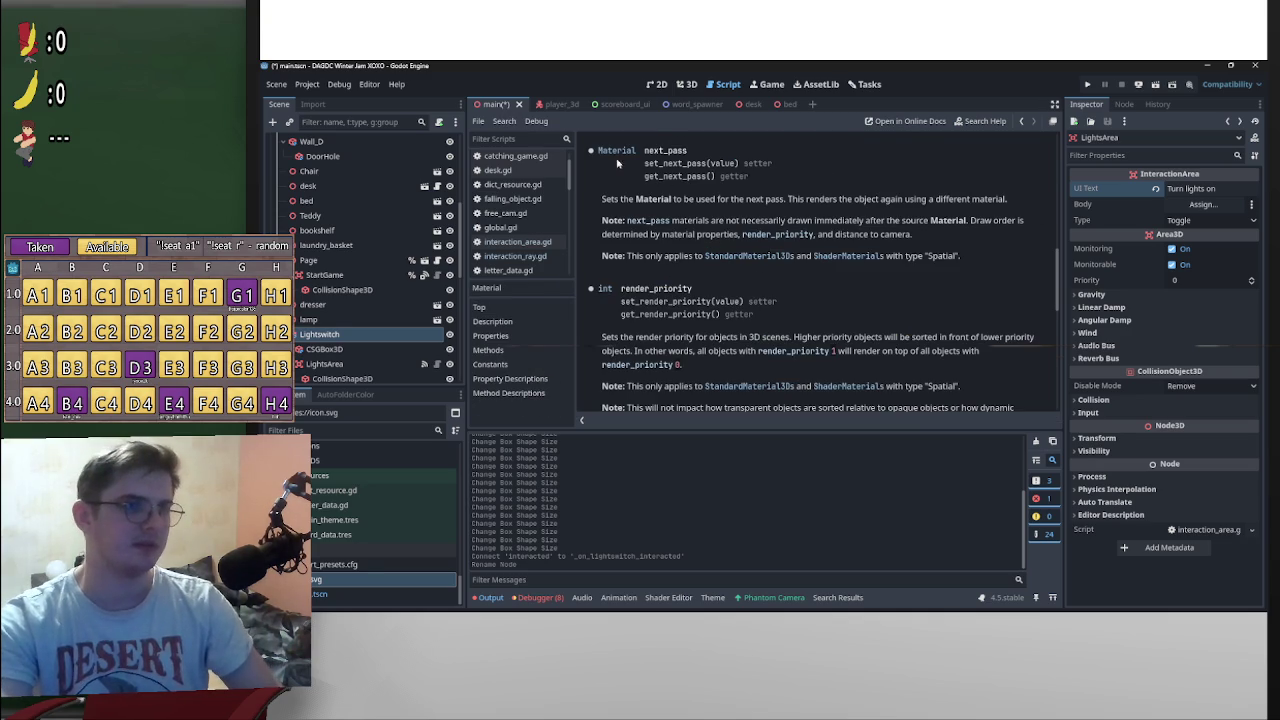
pyautogui.hotkey('alt', 'Left')
pyautogui.moveTo(881, 306); pyautogui.dragTo(695, 303)
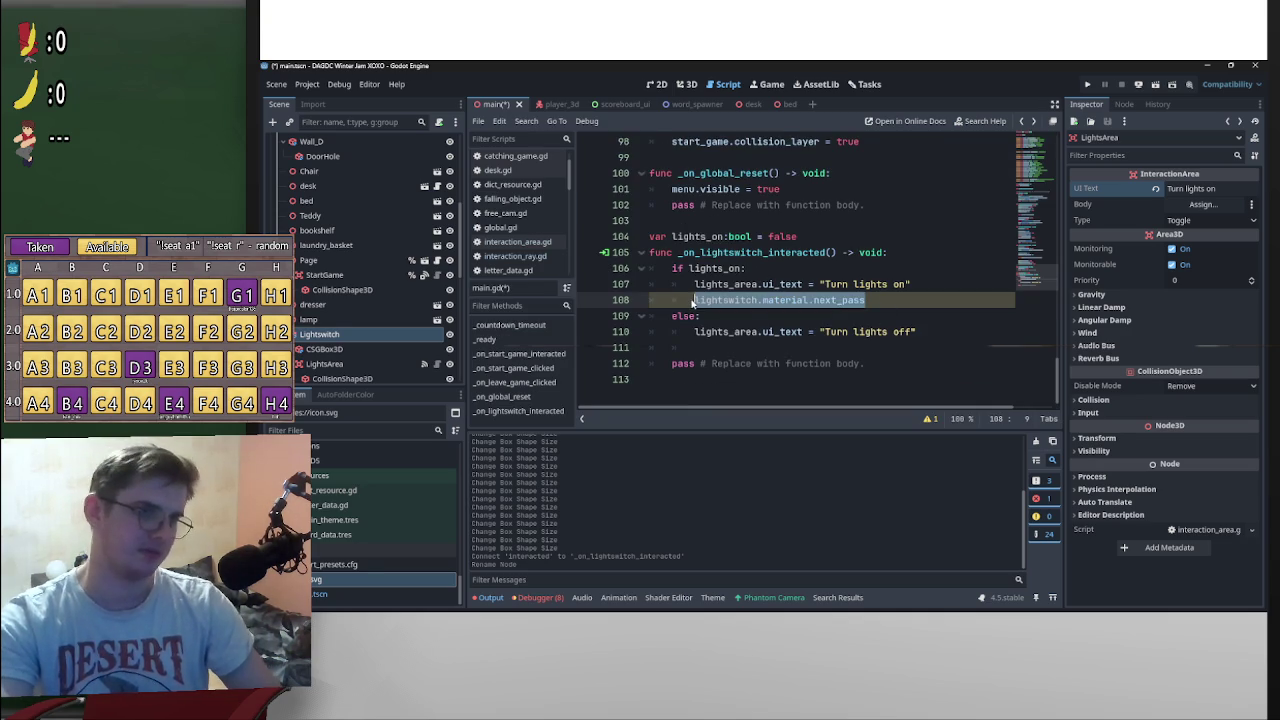
pyautogui.click(692, 301)
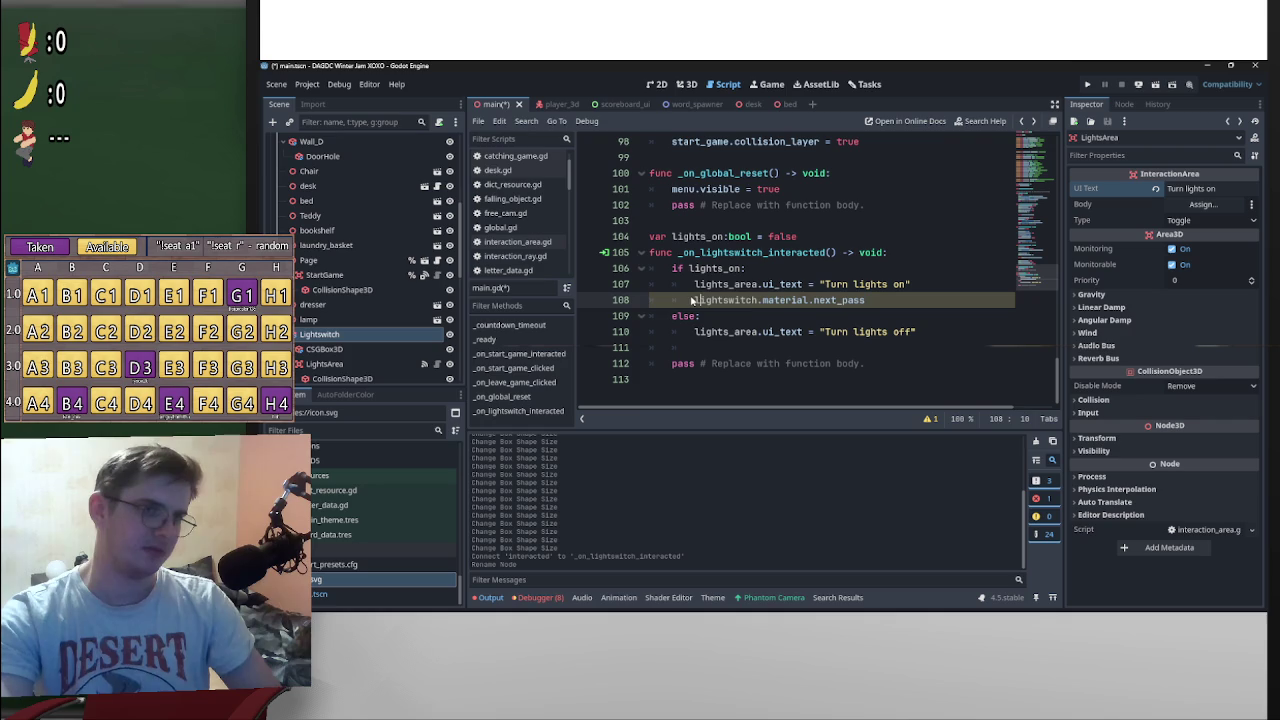
pyautogui.click(880, 305)
pyautogui.press('Return')
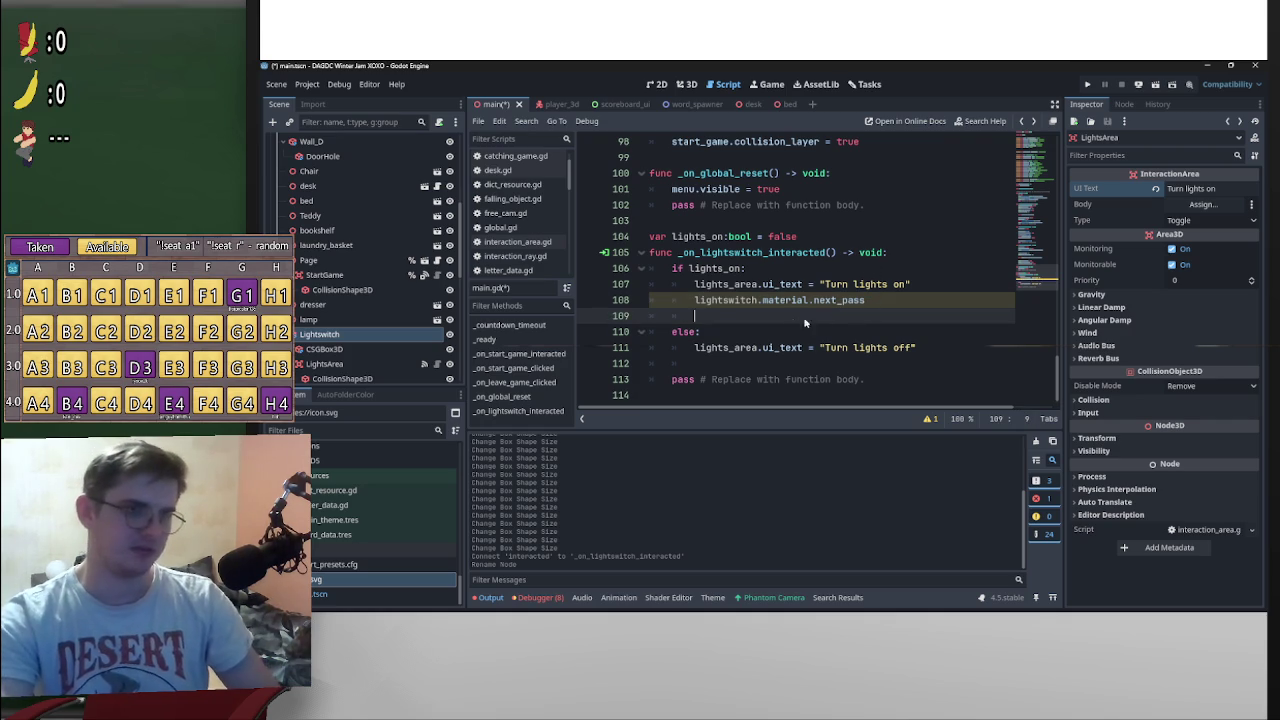
# Step: Paste lightswitch.material onto line 109, then clear that line again
pyautogui.moveTo(809, 300); pyautogui.dragTo(694, 300)
pyautogui.hotkey('ctrl', 'c')
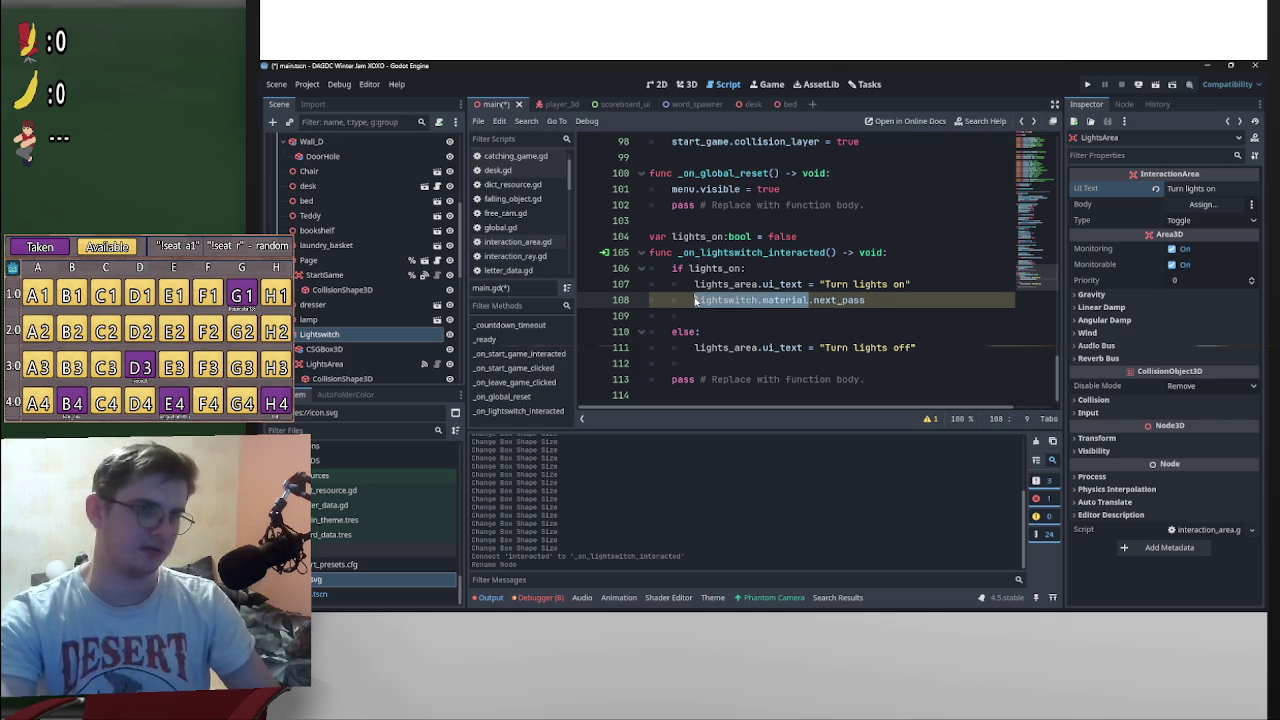
pyautogui.click(902, 315)
pyautogui.hotkey('ctrl', 'v')
pyautogui.write('a')
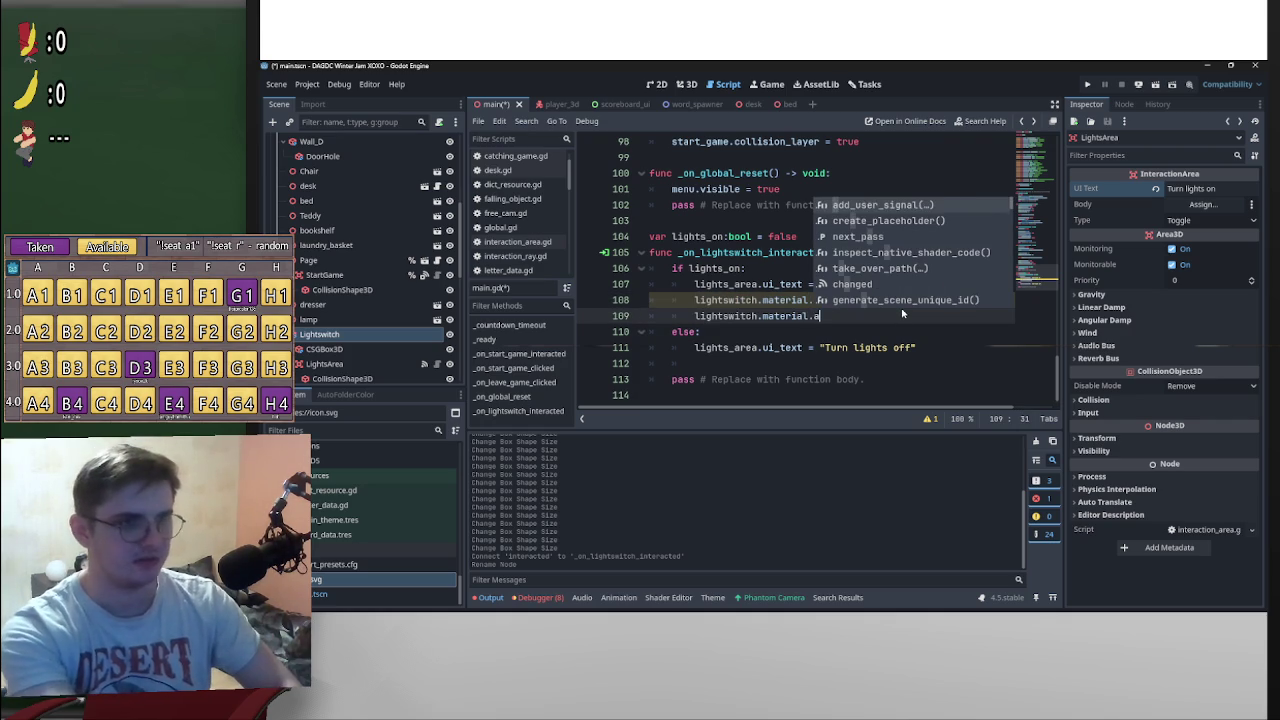
pyautogui.write('l')
pyautogui.press('Escape')
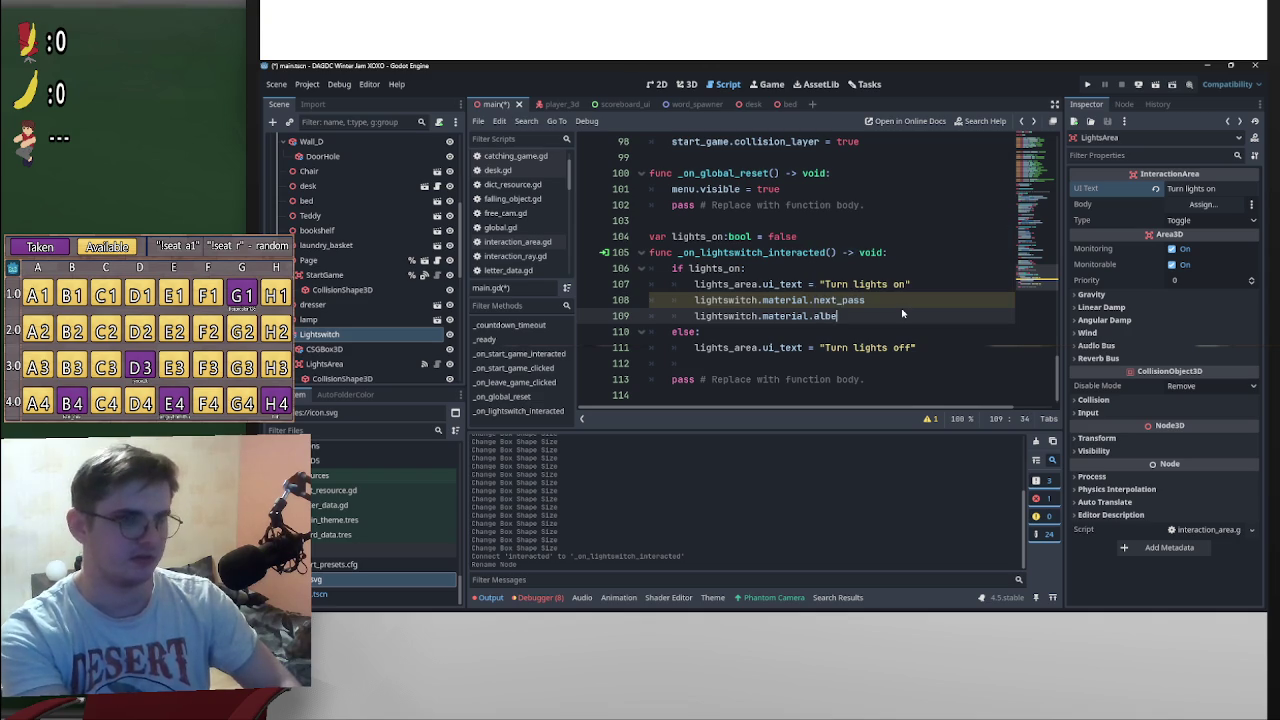
pyautogui.press('BackSpace')
pyautogui.press('BackSpace')
pyautogui.press('BackSpace')
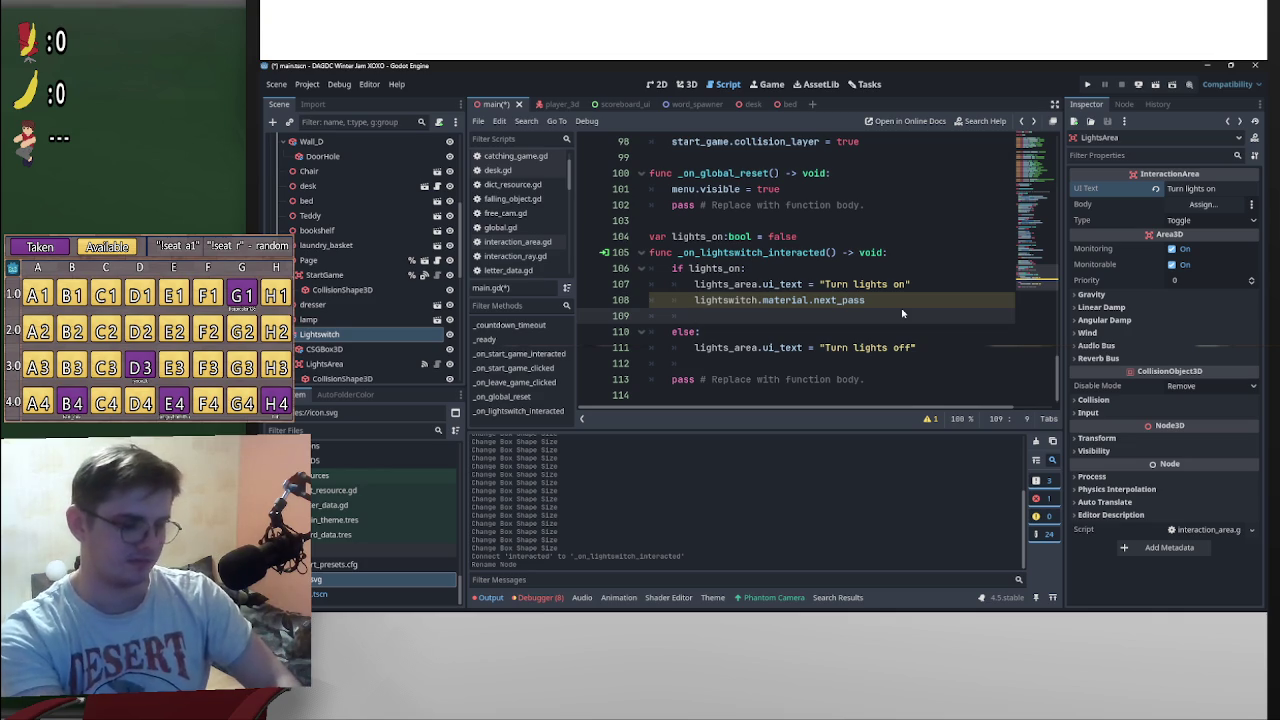
# Step: Declare var mat:StandardMaterial3D, then start mat.albedo_color = Color( on the next line
pyautogui.write('var mat')
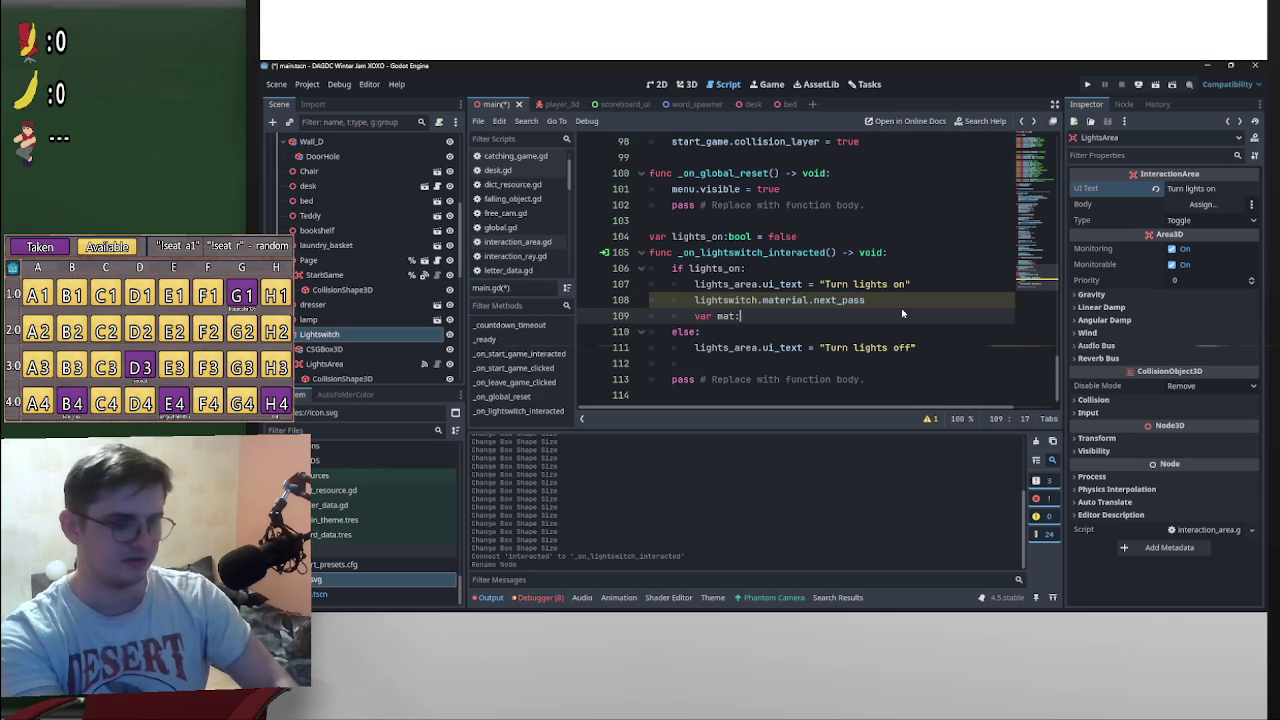
pyautogui.write(':Sta')
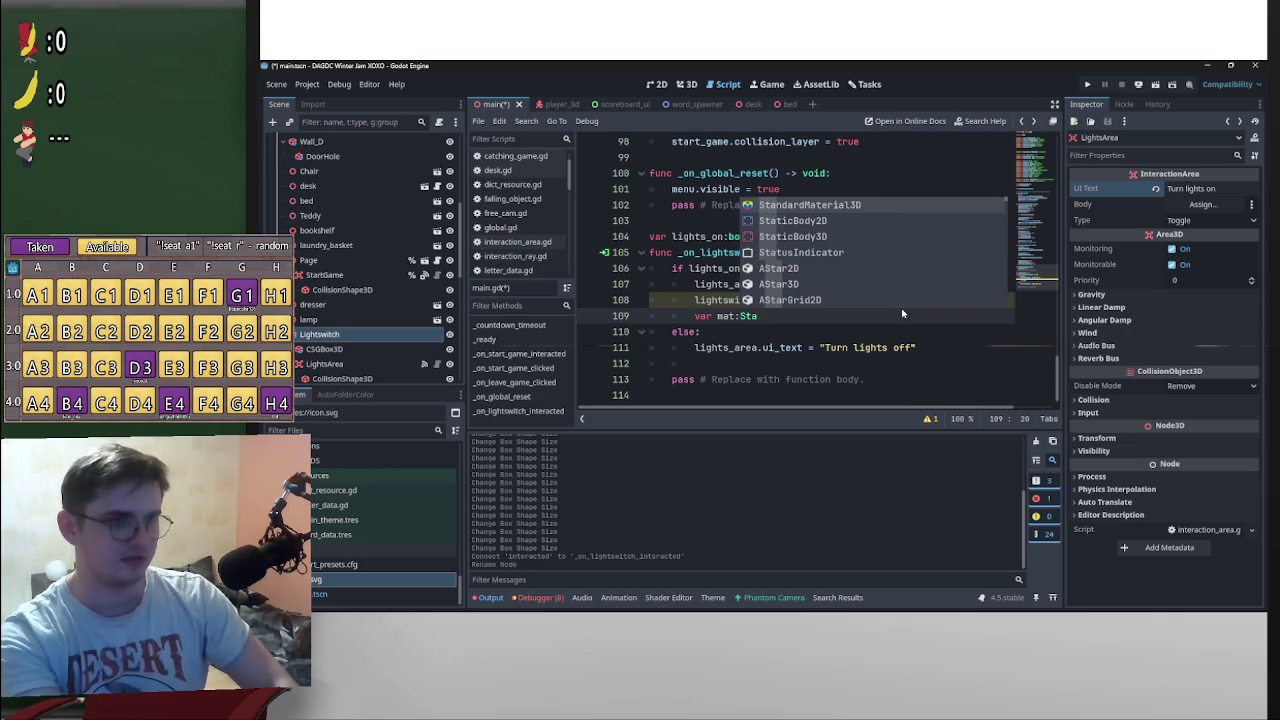
pyautogui.press('Return')
pyautogui.press('Return')
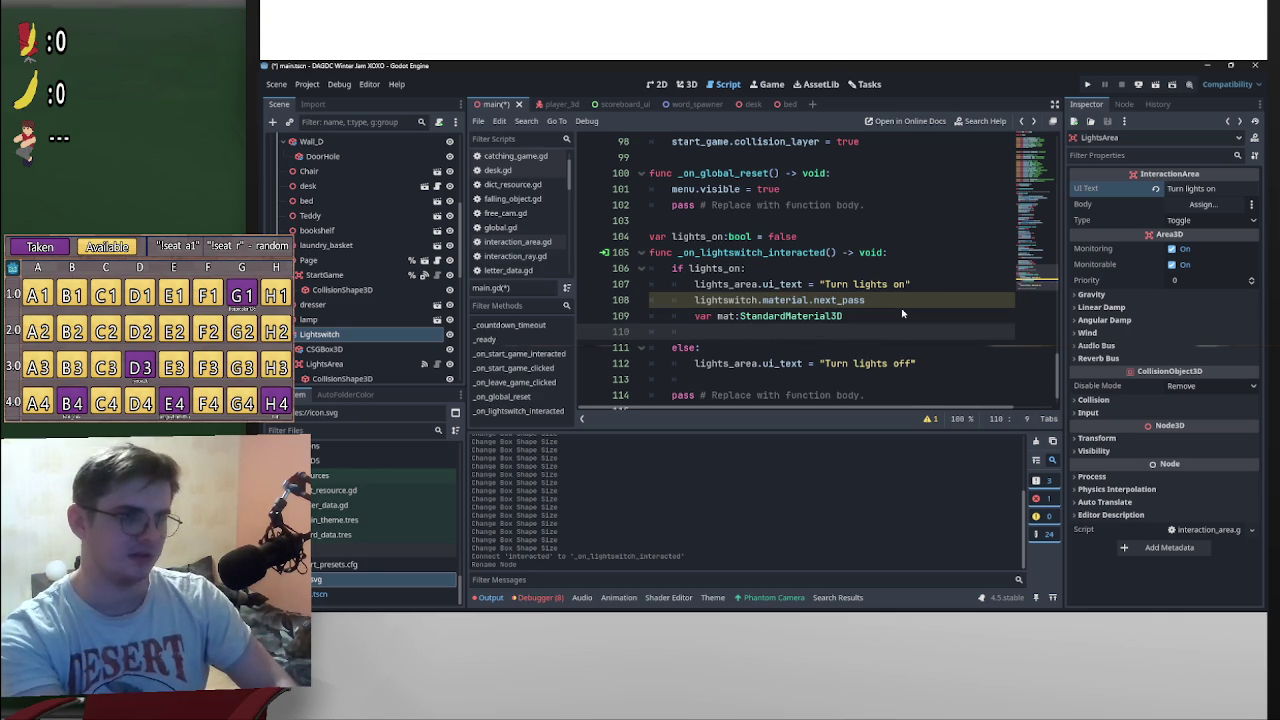
pyautogui.write('mat.albedo')
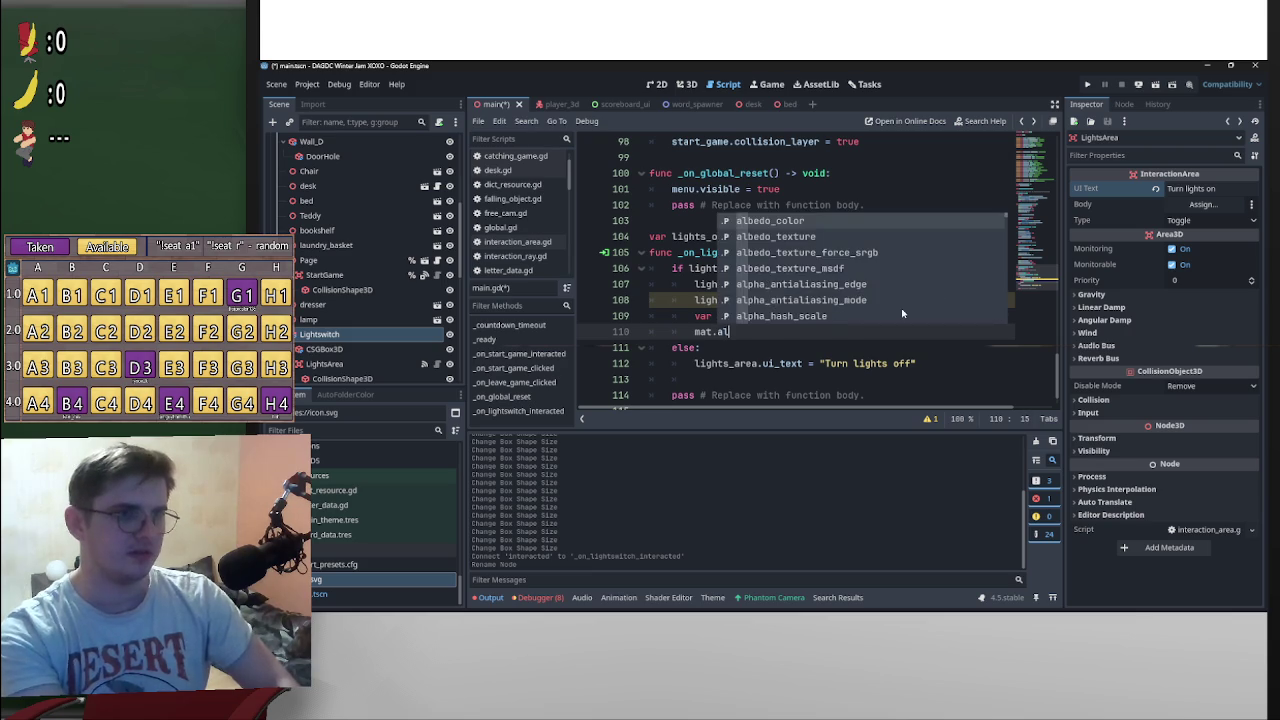
pyautogui.press('Return')
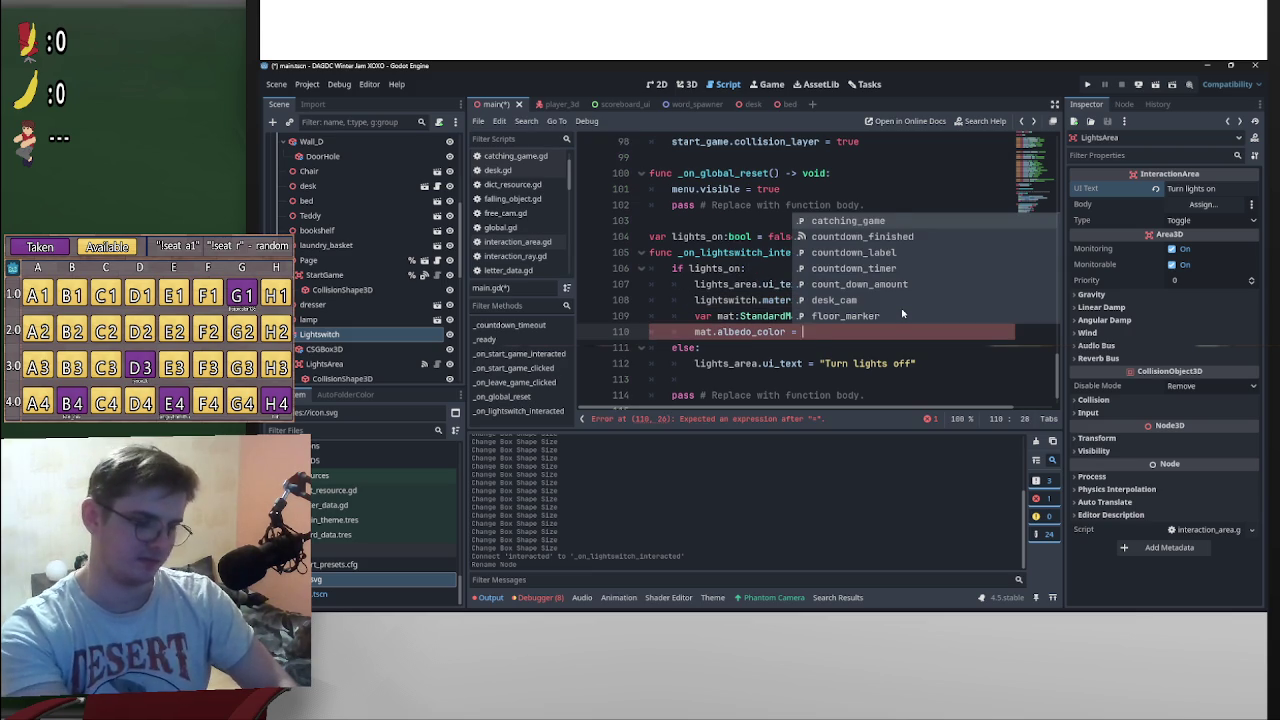
pyautogui.write('Color')
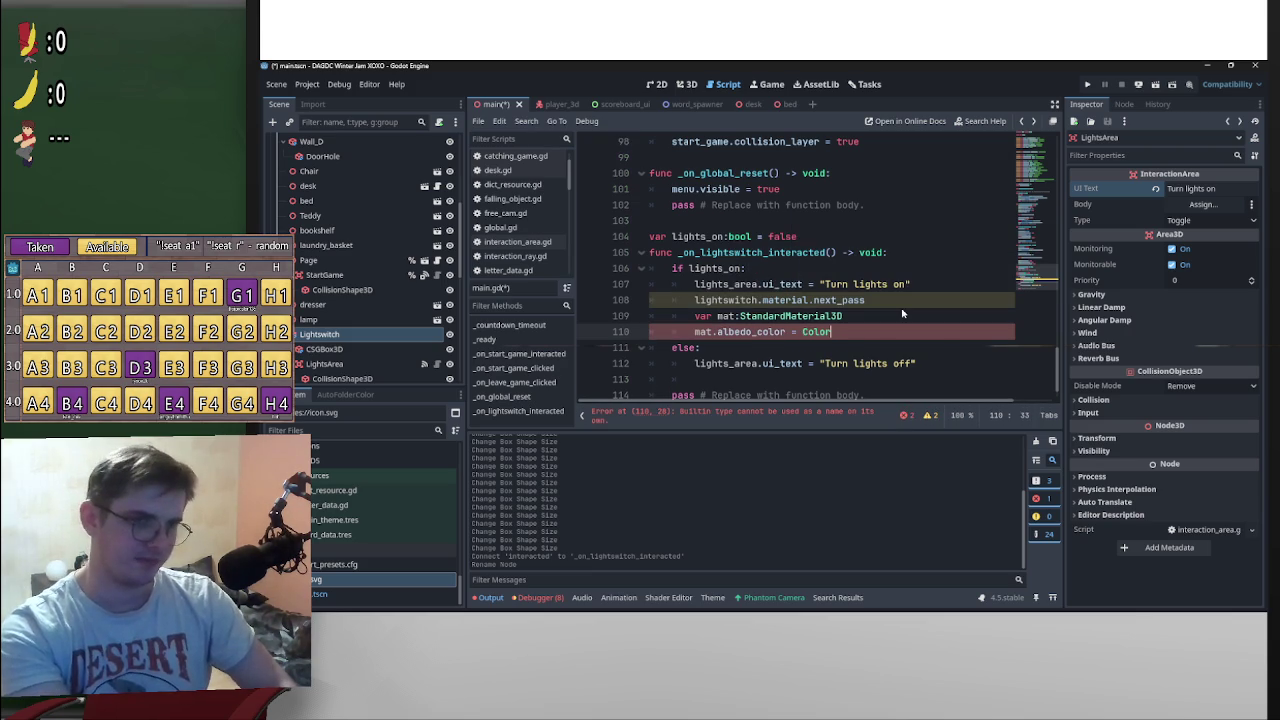
pyautogui.write('(')
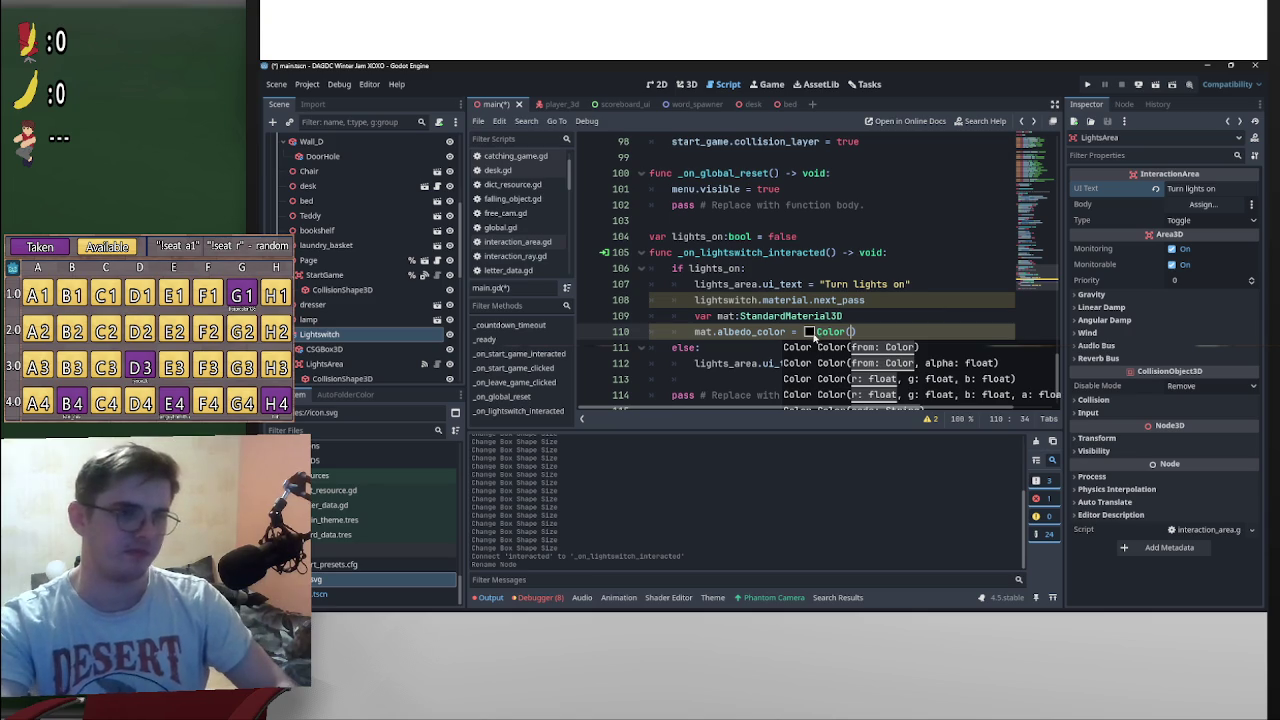
# Step: Set line 110's Color value to black and start lowering its alpha in the colour picker
pyautogui.click(810, 332)
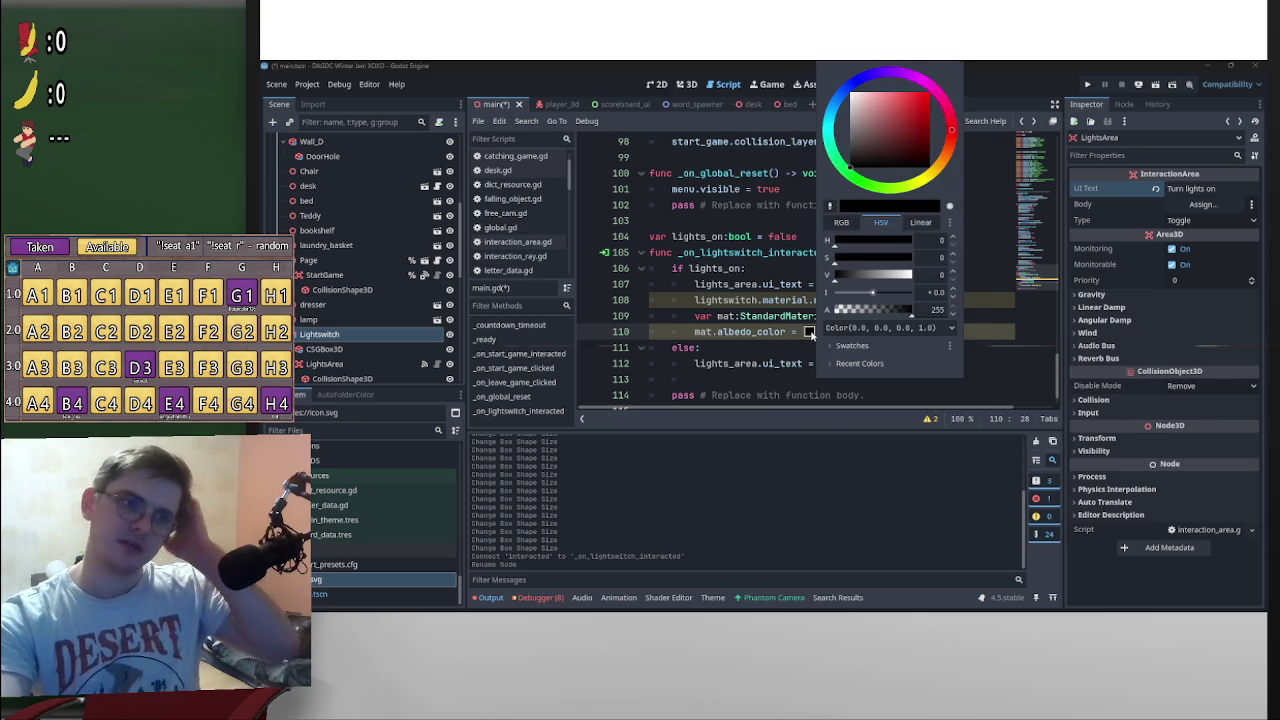
pyautogui.click(889, 160)
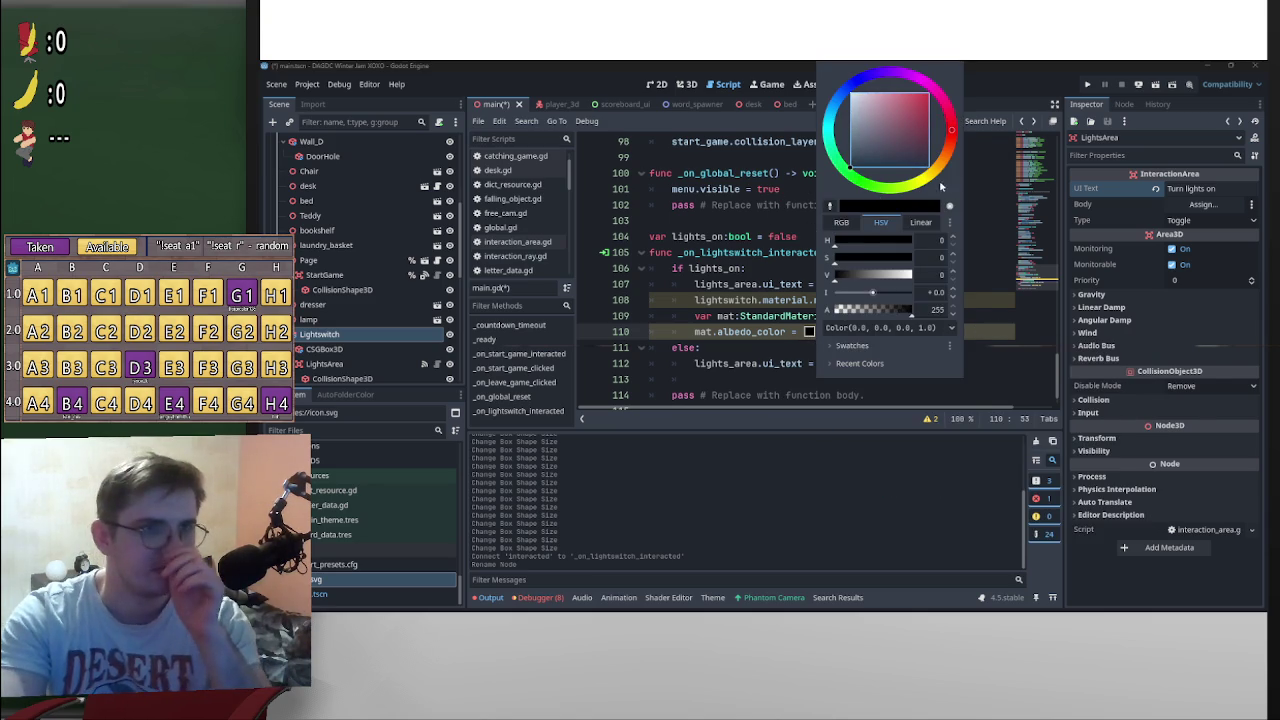
pyautogui.moveTo(899, 314)
pyautogui.mouseDown()
pyautogui.moveTo(850, 312)
pyautogui.moveTo(971, 323)
pyautogui.moveTo(737, 318)
pyautogui.moveTo(987, 315)
pyautogui.moveTo(984, 333)
pyautogui.mouseUp()
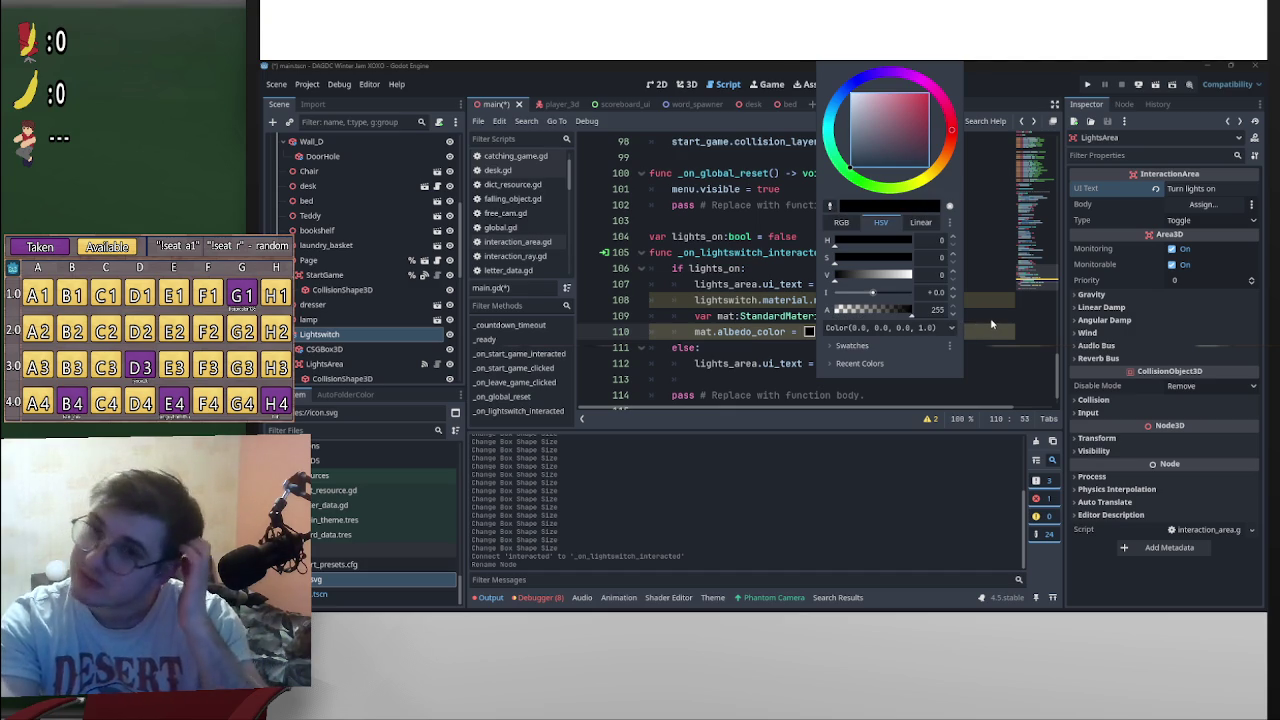
# Step: Make line 110's colour Color(0,0,0,0), set the CSGBox3D material's Transparency to Alpha, and select the albedo line
pyautogui.moveTo(912, 316); pyautogui.dragTo(700, 318)
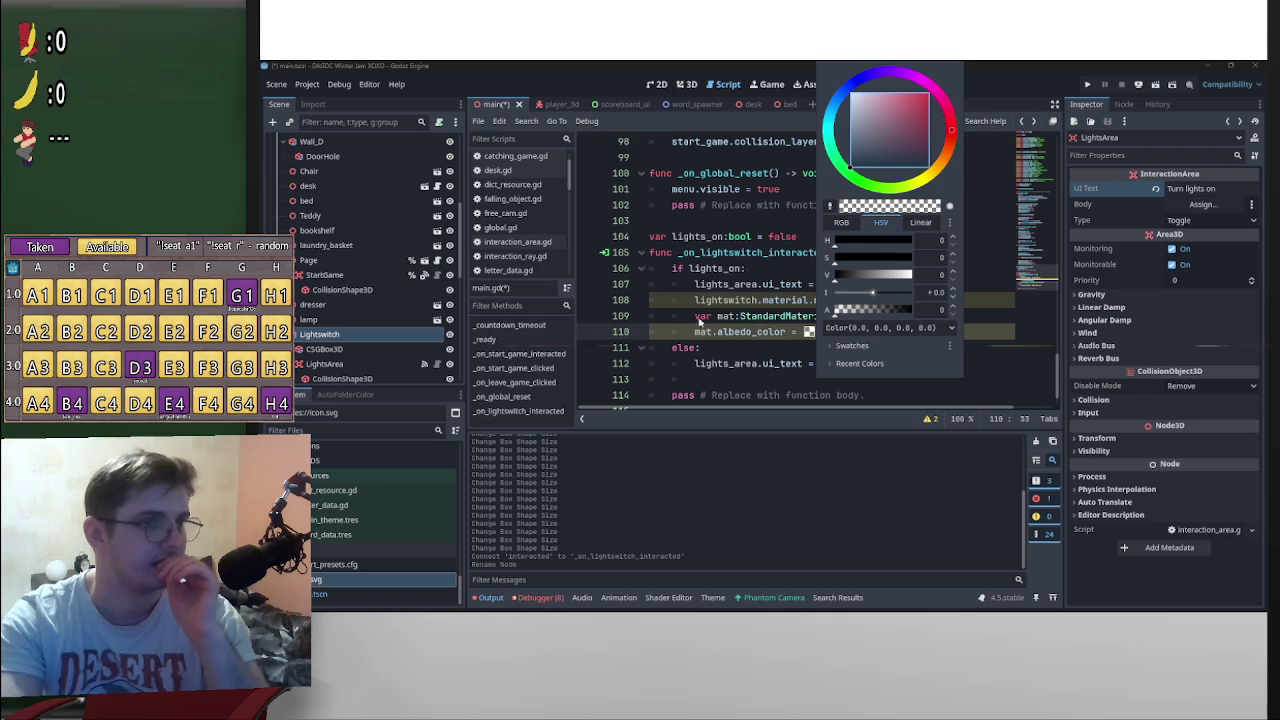
pyautogui.click(356, 364)
pyautogui.click(330, 349)
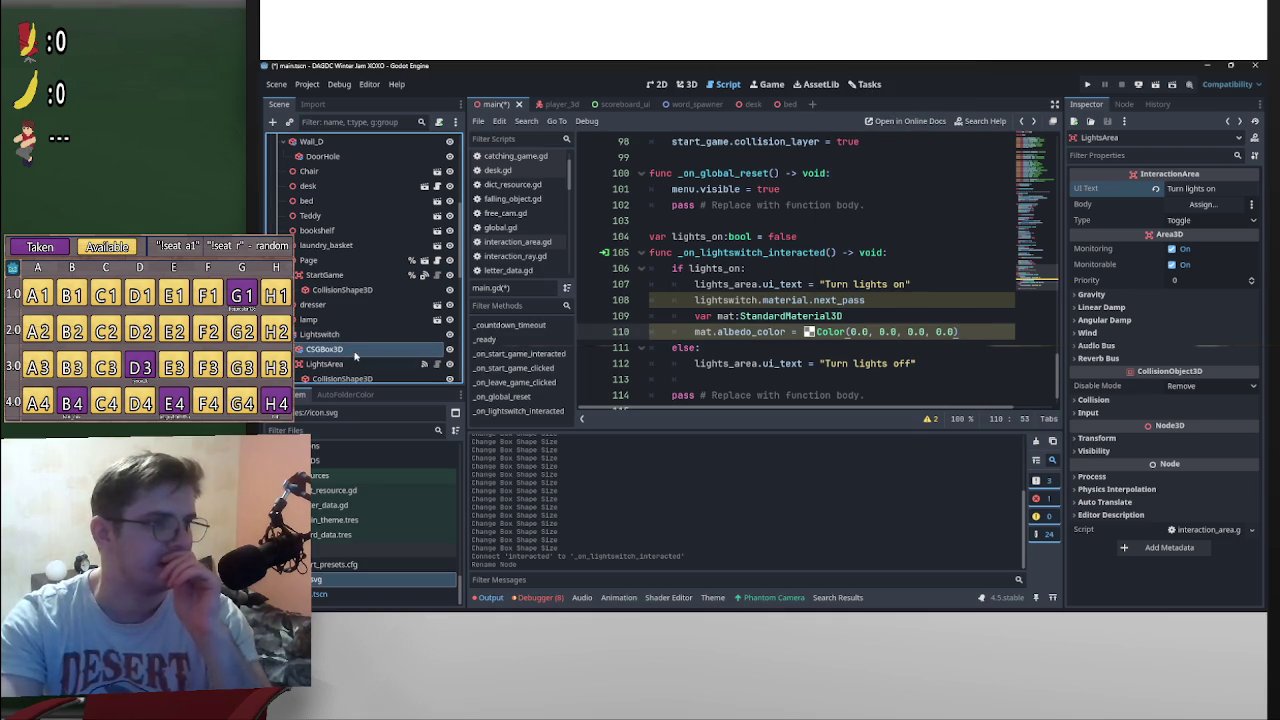
pyautogui.click(1198, 286)
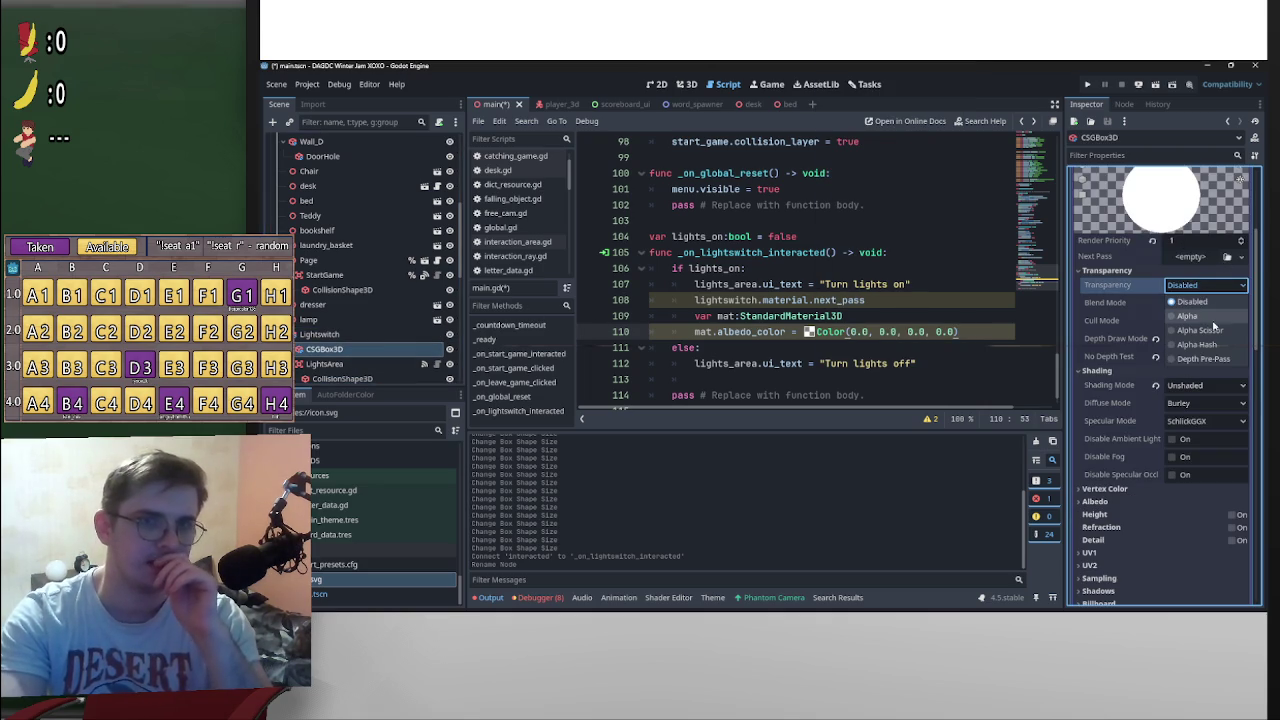
pyautogui.click(1210, 321)
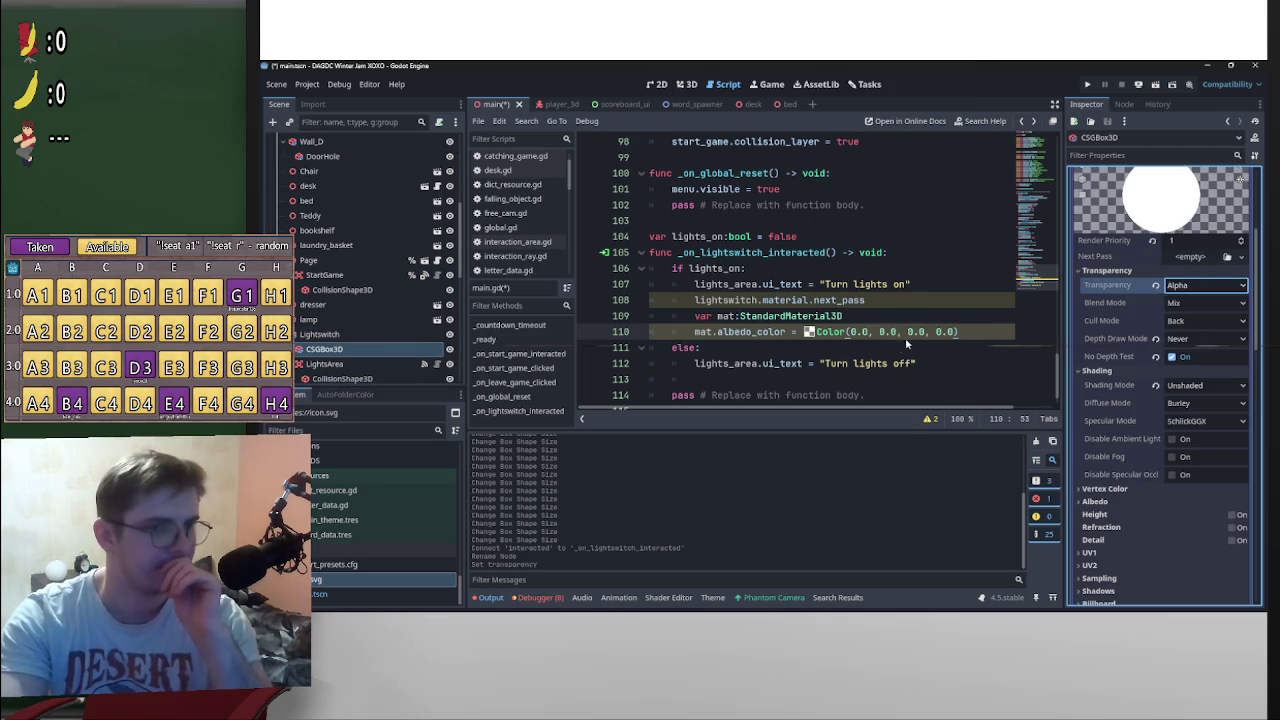
pyautogui.moveTo(973, 335)
pyautogui.mouseDown()
pyautogui.moveTo(693, 343)
pyautogui.moveTo(725, 342)
pyautogui.moveTo(711, 342)
pyautogui.mouseUp()
pyautogui.hotkey('ctrl', 'c')
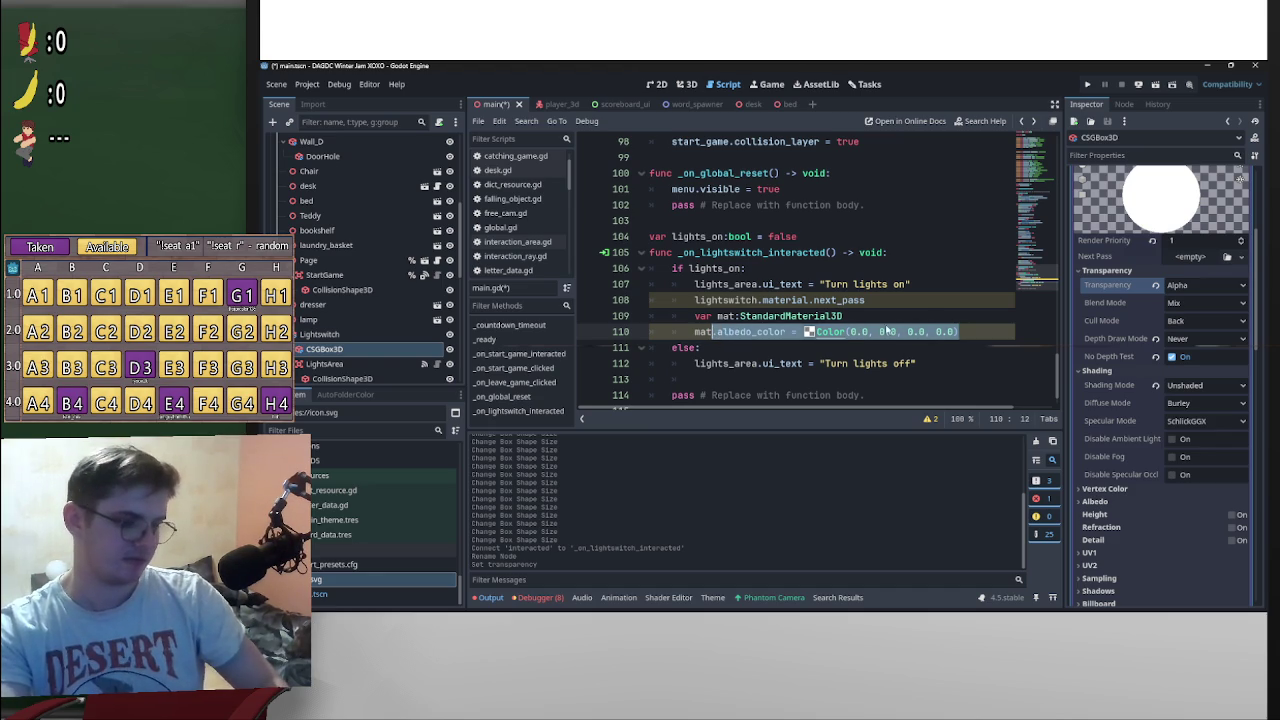
pyautogui.click(920, 301)
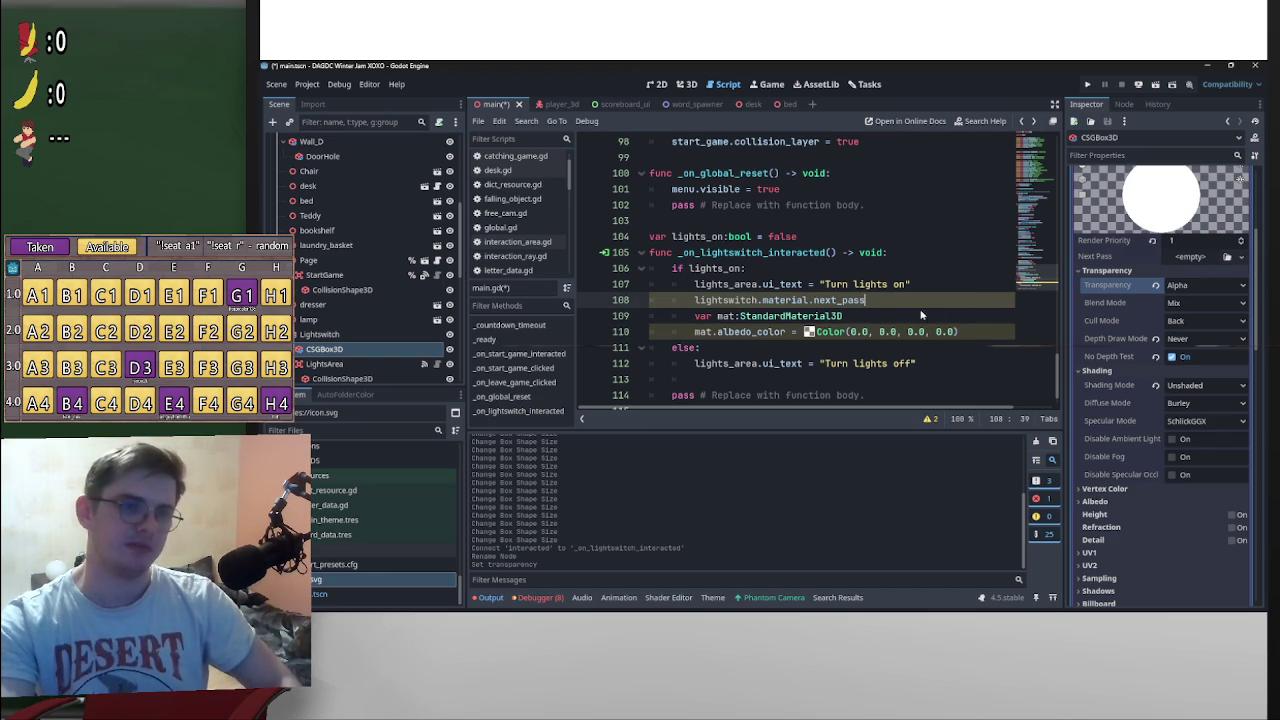
# Step: Append .albedo_color = Color(0,0,0,0) to line 108 and reuse it on the lights-off line 113
pyautogui.hotkey('ctrl', 'v')
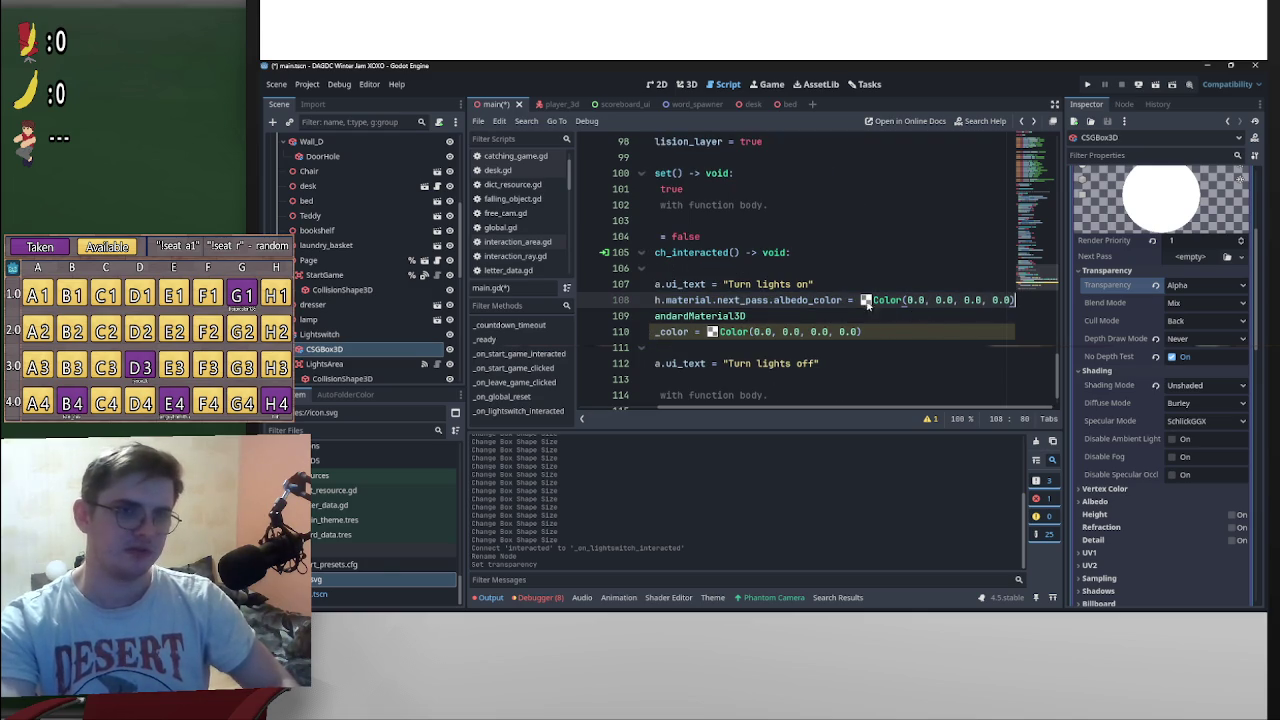
pyautogui.moveTo(668, 300); pyautogui.dragTo(741, 300)
pyautogui.moveTo(652, 300); pyautogui.dragTo(1073, 305)
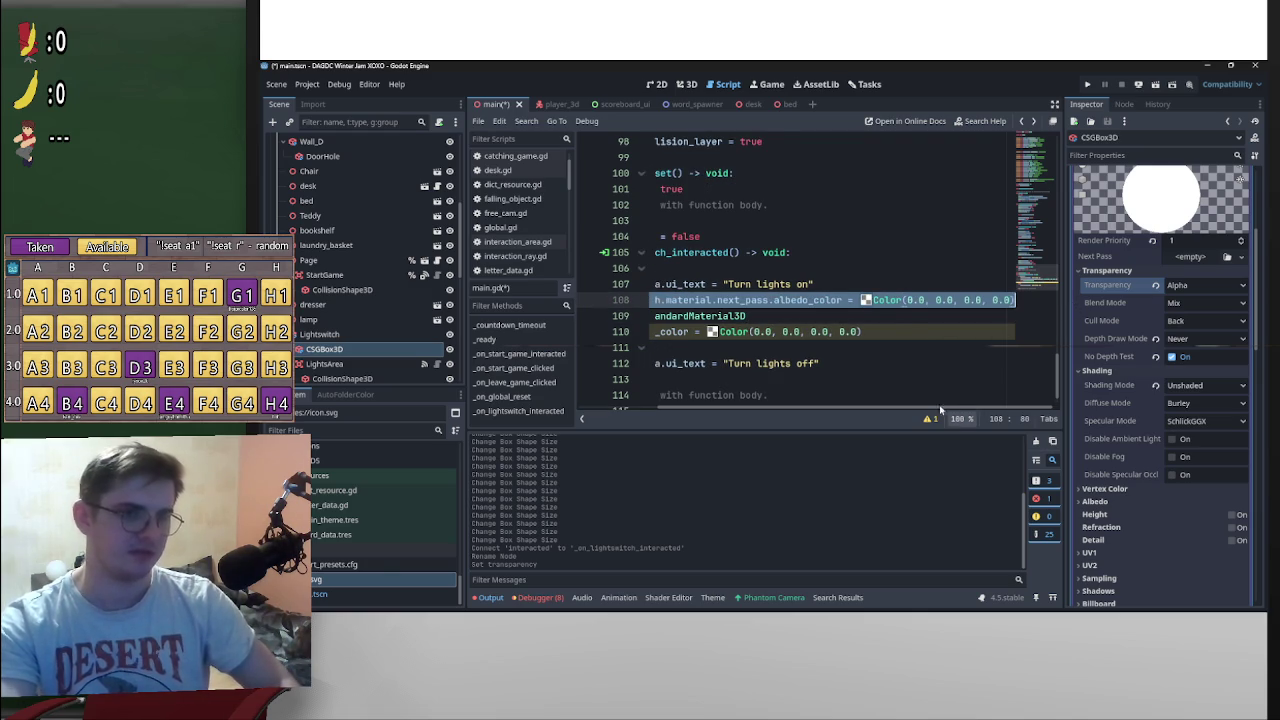
pyautogui.click(875, 377)
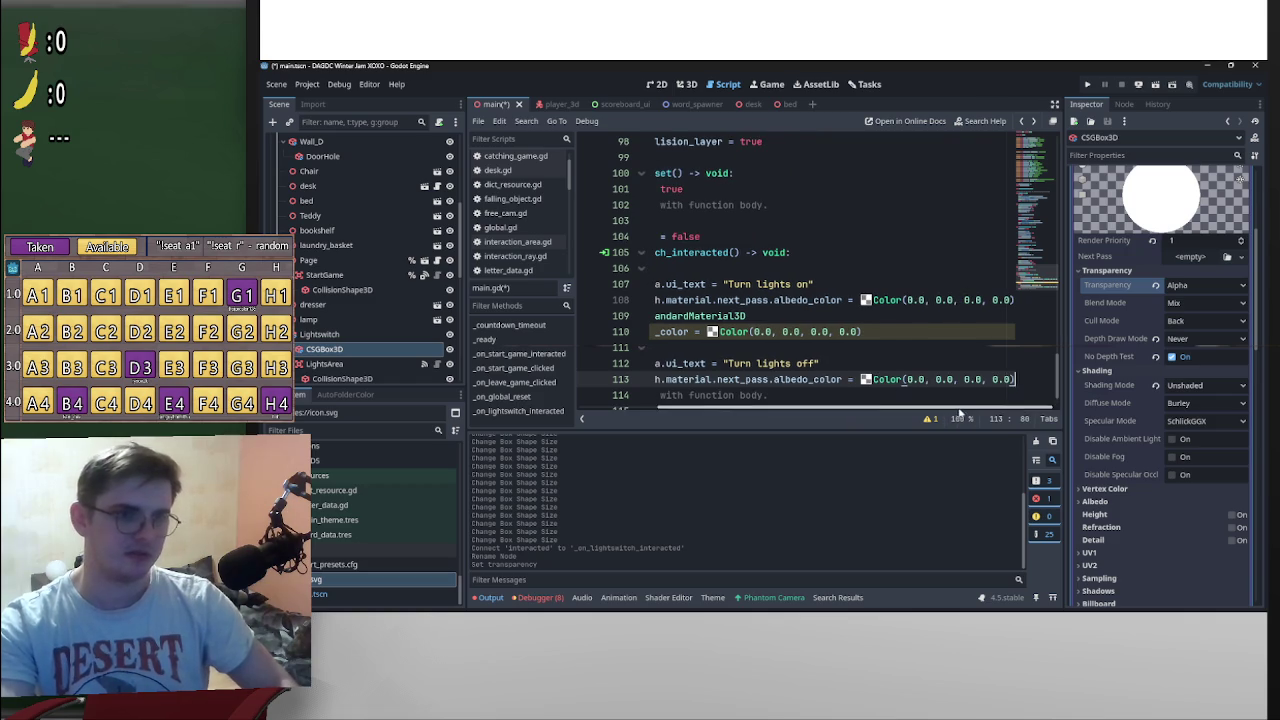
pyautogui.moveTo(955, 416); pyautogui.dragTo(860, 410)
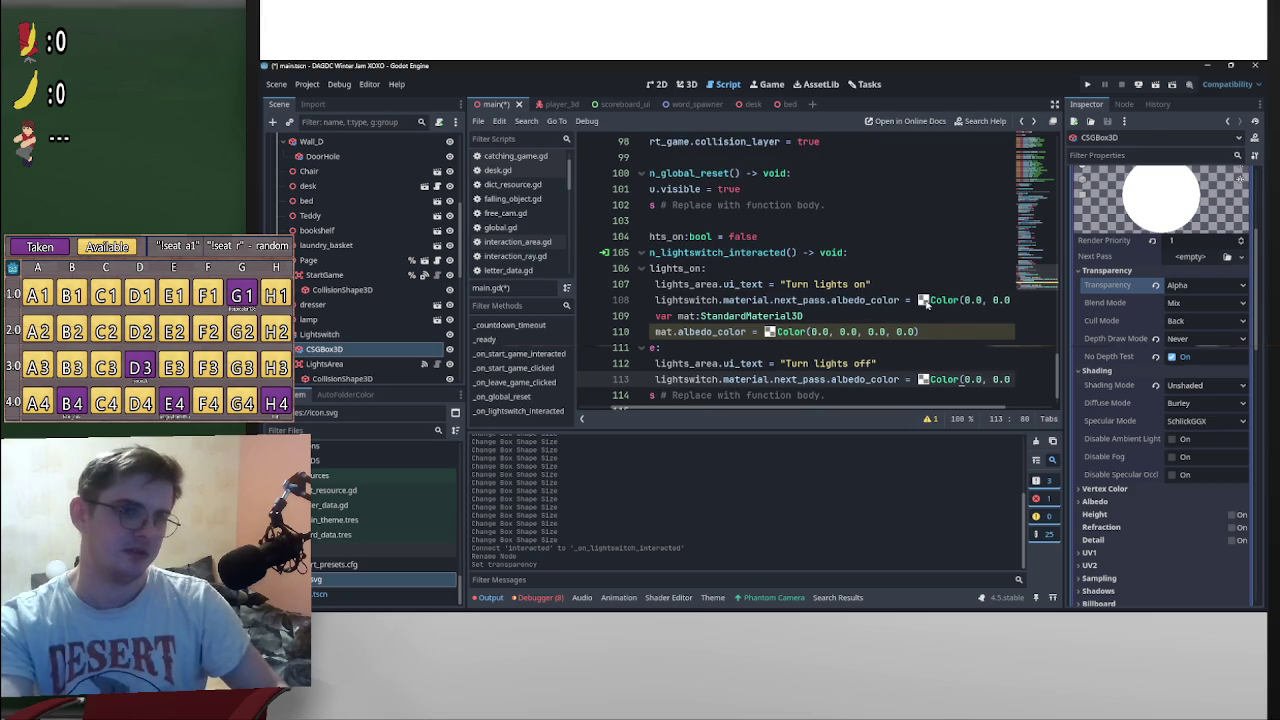
# Step: Set line 108's lights-on colour to white with full alpha in the colour picker
pyautogui.click(926, 301)
pyautogui.moveTo(1001, 156); pyautogui.dragTo(923, 68)
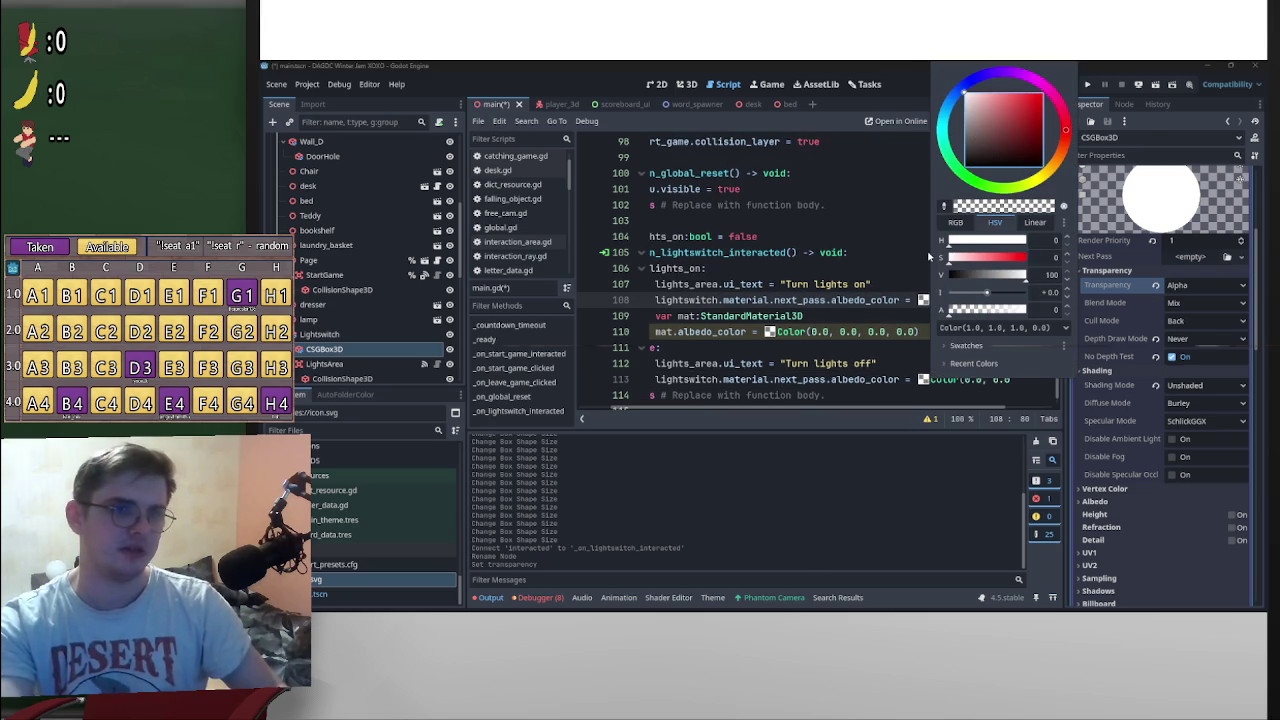
pyautogui.click(926, 190)
pyautogui.click(928, 300)
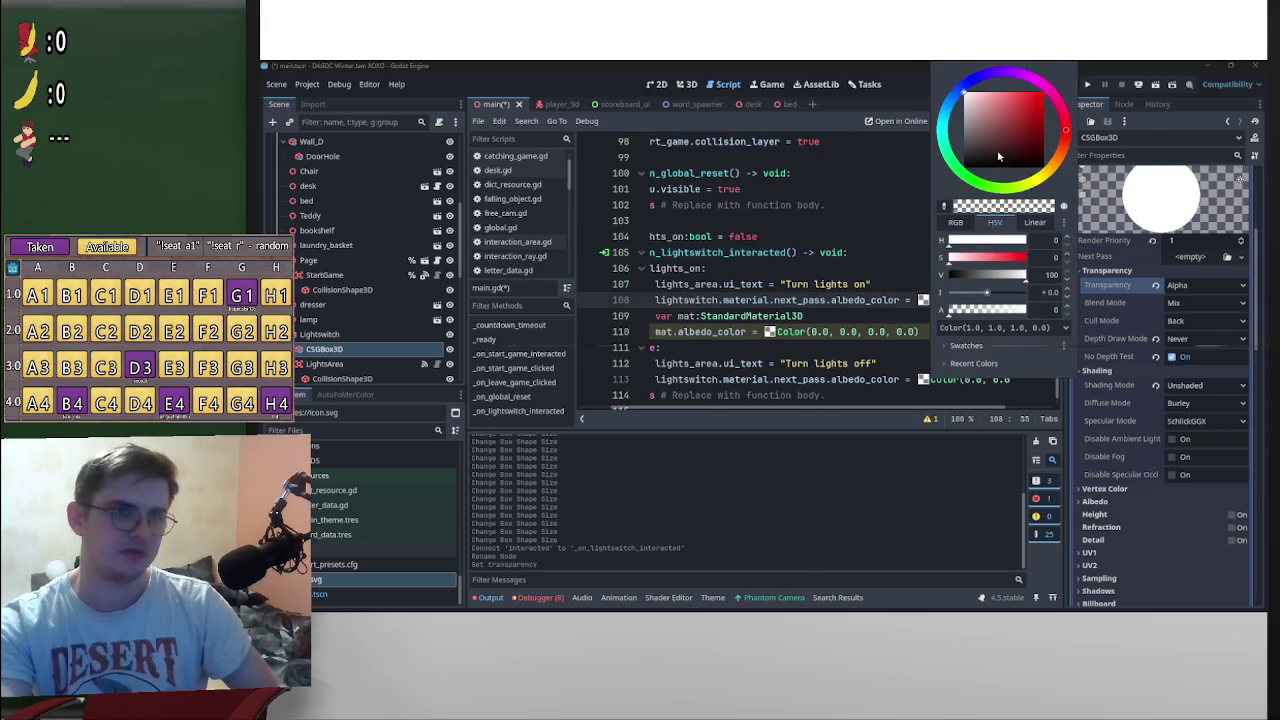
pyautogui.click(893, 224)
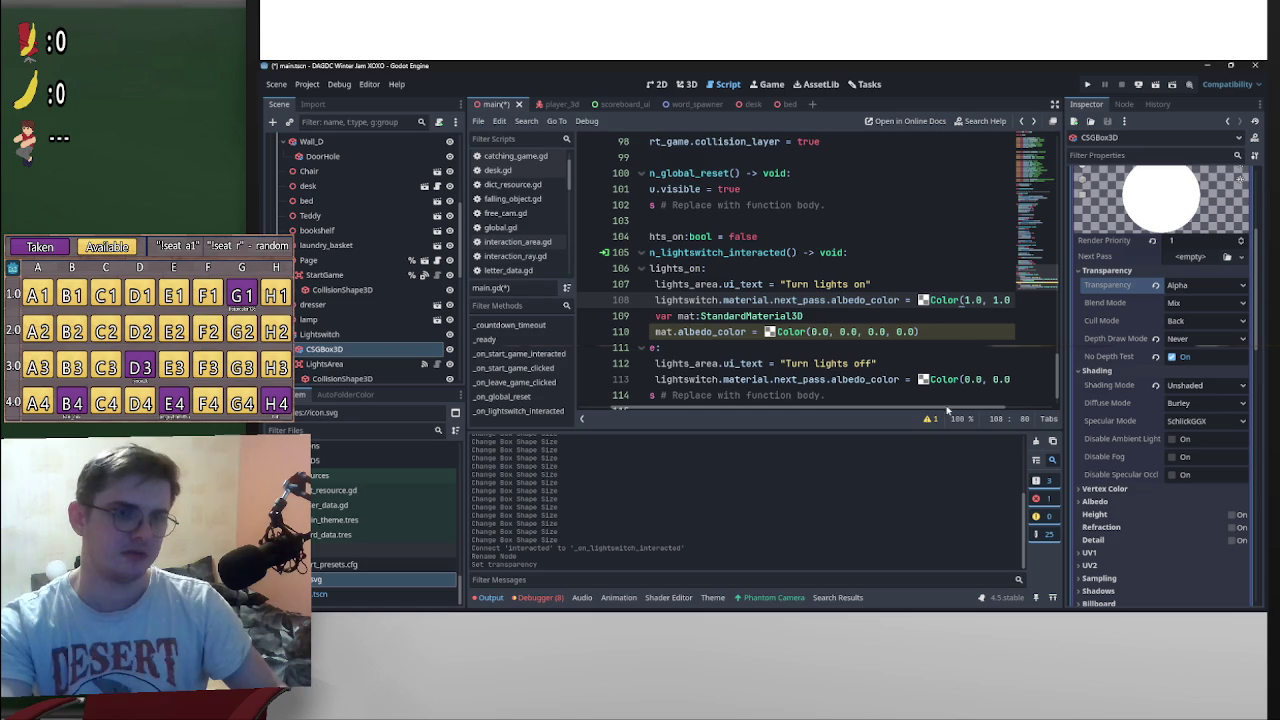
pyautogui.moveTo(947, 410); pyautogui.dragTo(963, 410)
pyautogui.click(906, 300)
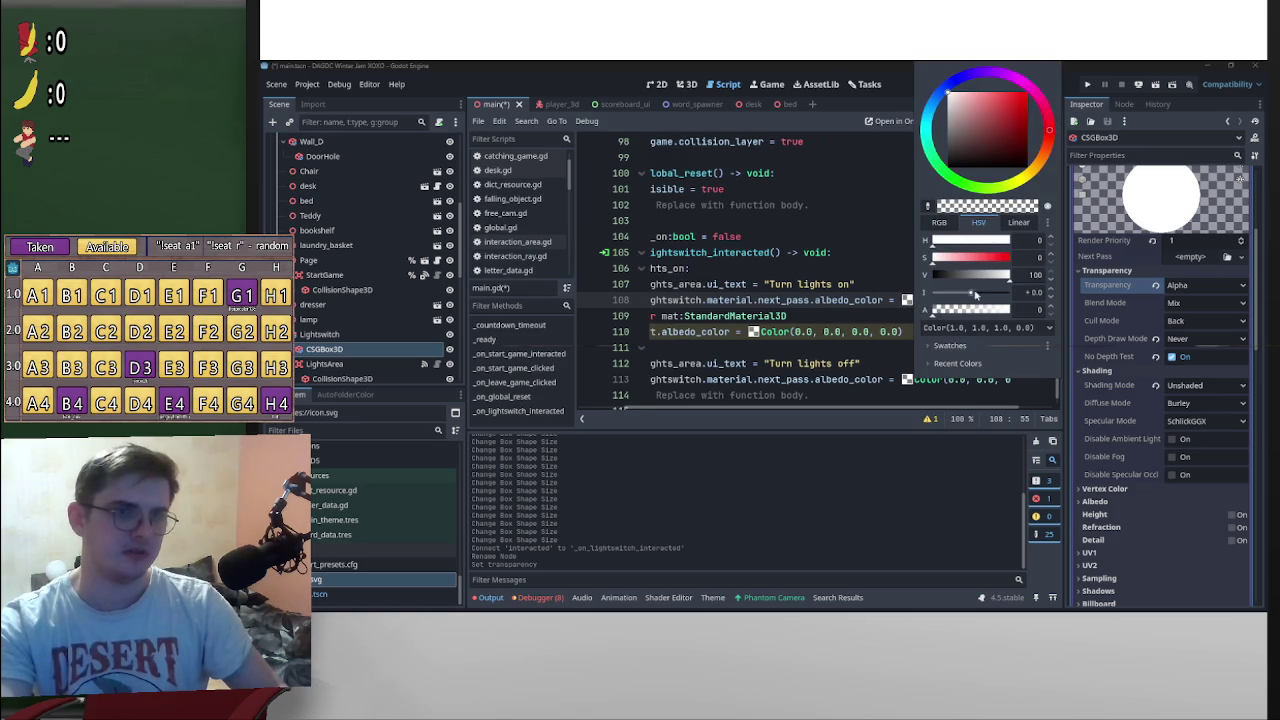
pyautogui.moveTo(955, 310); pyautogui.dragTo(1040, 312)
pyautogui.click(885, 353)
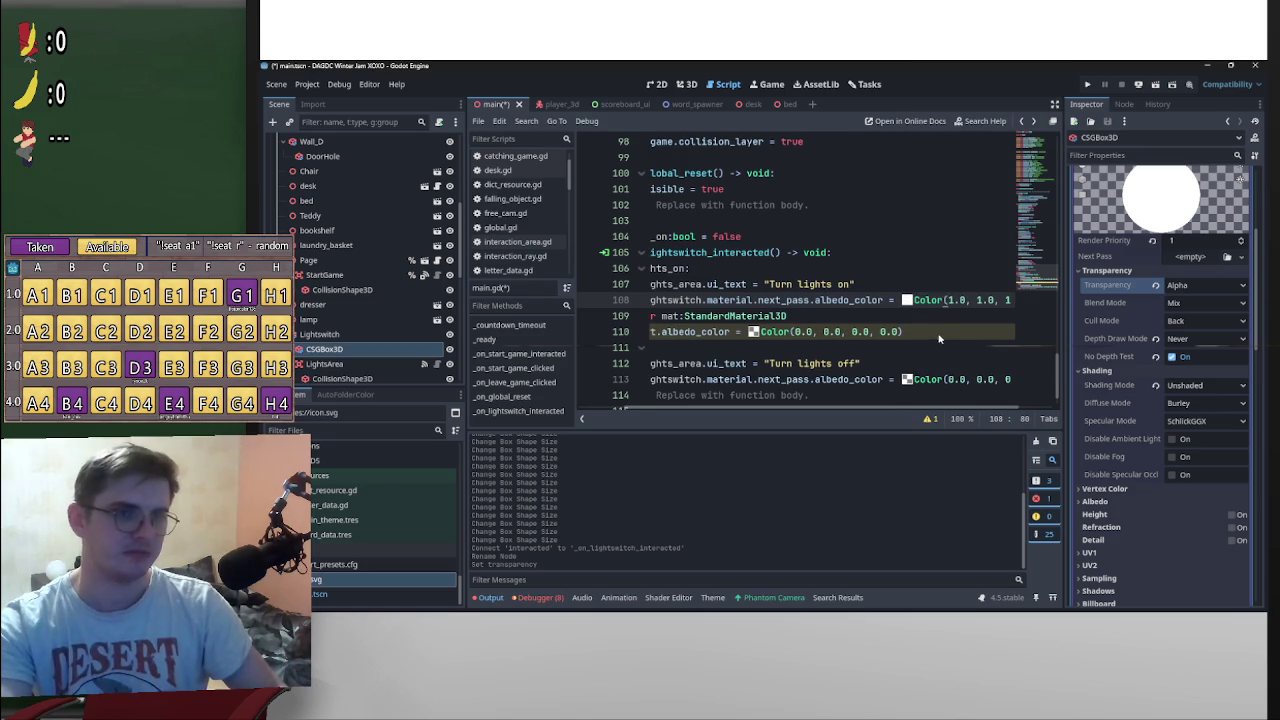
pyautogui.moveTo(940, 338); pyautogui.dragTo(592, 316)
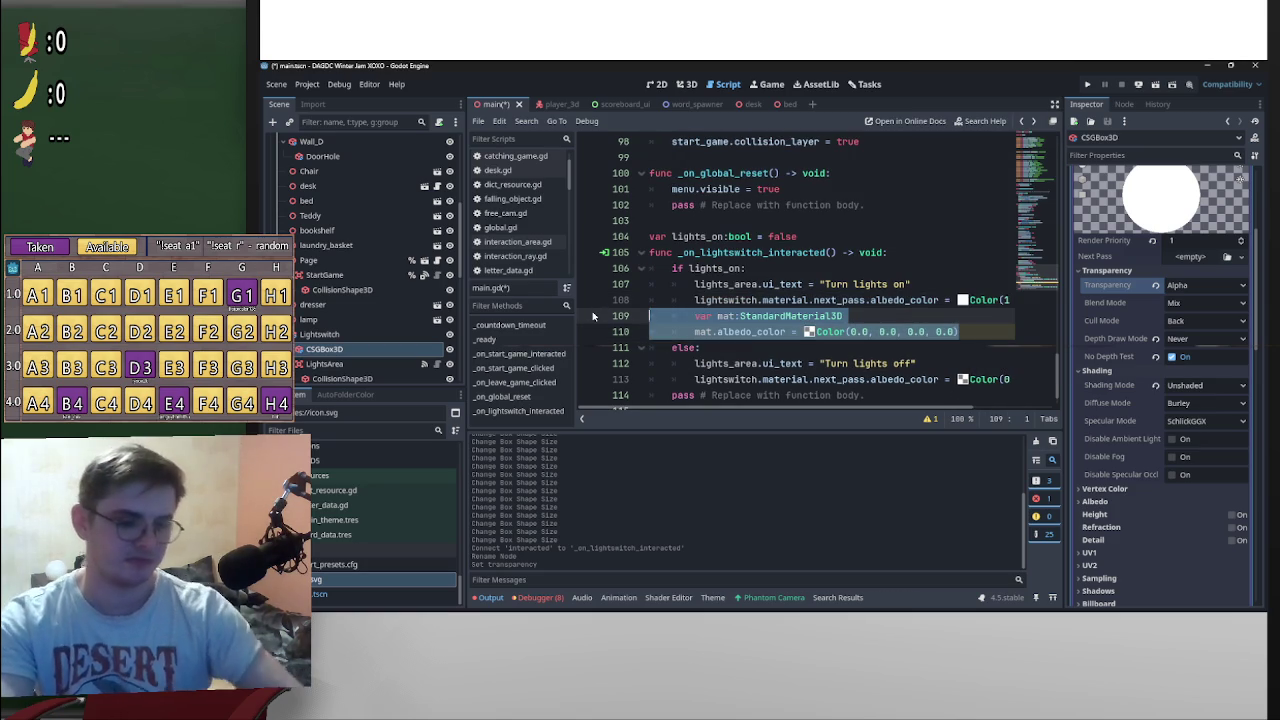
# Step: Delete the leftover material lines 109–110 and save the main scene
pyautogui.press('BackSpace')
pyautogui.press('BackSpace')
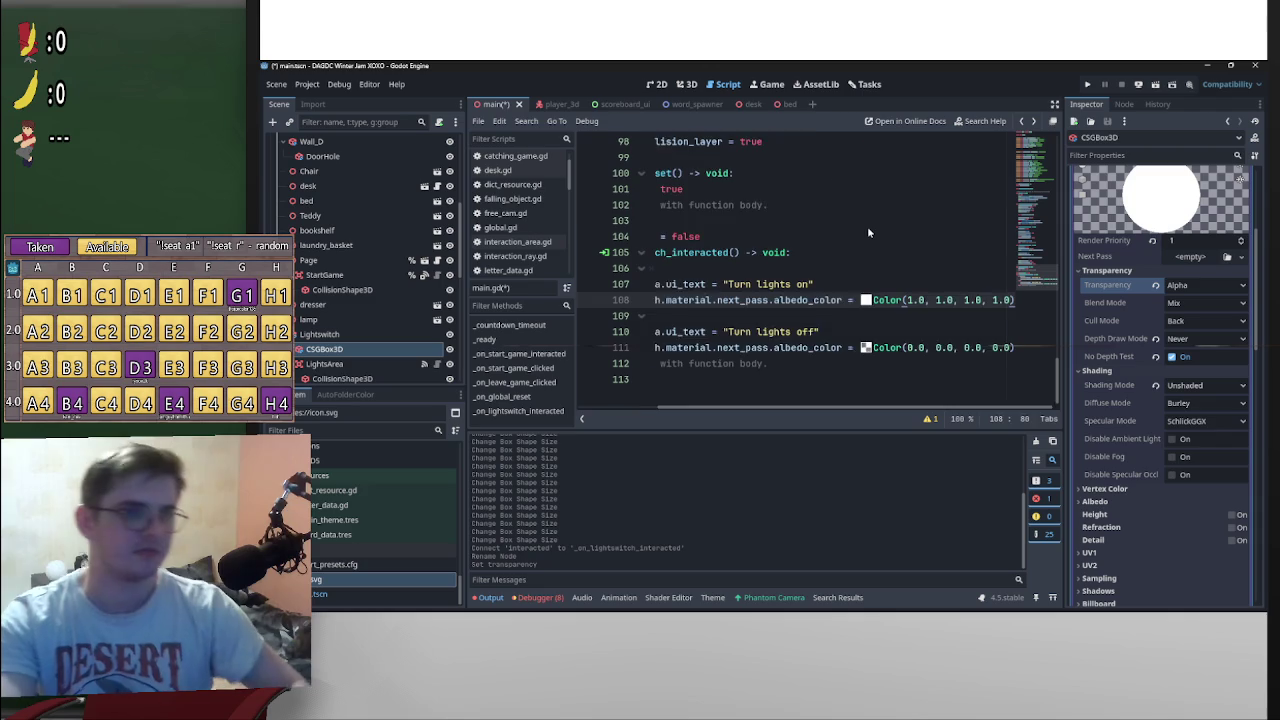
pyautogui.click(867, 226)
pyautogui.hotkey('ctrl', 's')
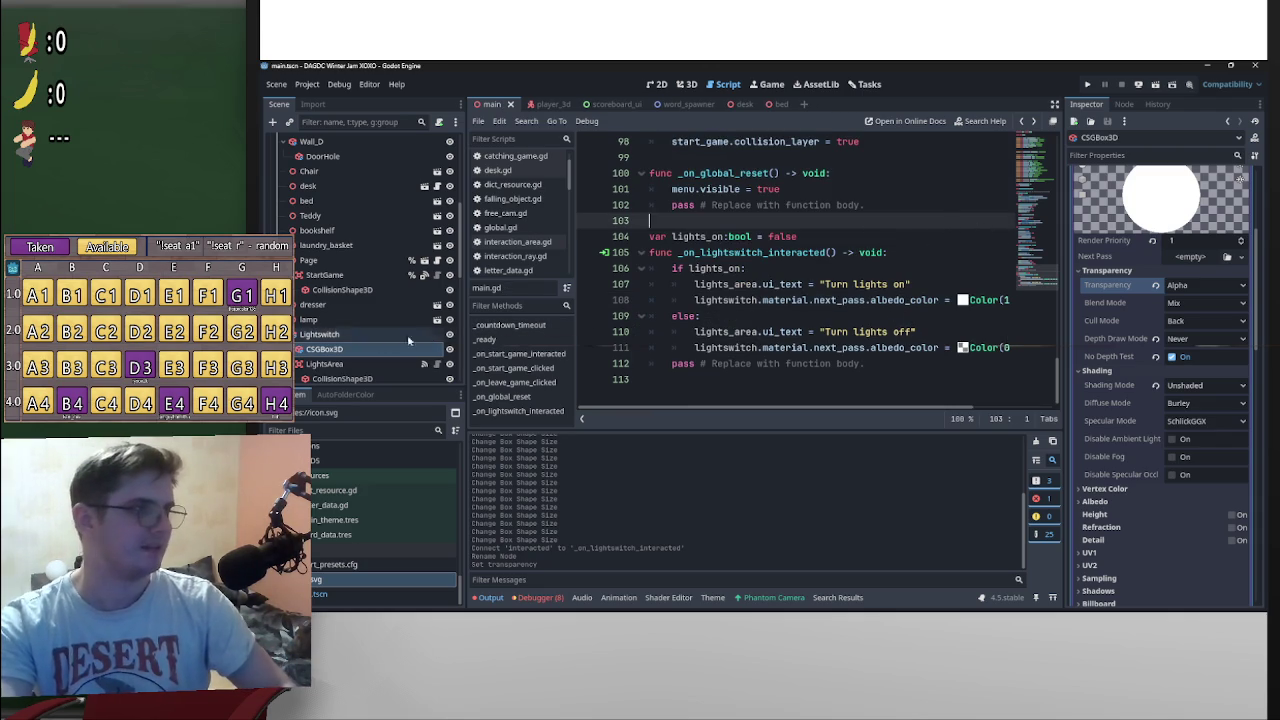
# Step: Open lamp.tscn using the lamp's open-in-editor icon in the Scene dock
pyautogui.moveTo(397, 322)
pyautogui.mouseDown()
pyautogui.moveTo(700, 150)
pyautogui.moveTo(800, 145)
pyautogui.moveTo(984, 226)
pyautogui.moveTo(1034, 319)
pyautogui.moveTo(400, 325)
pyautogui.mouseUp()
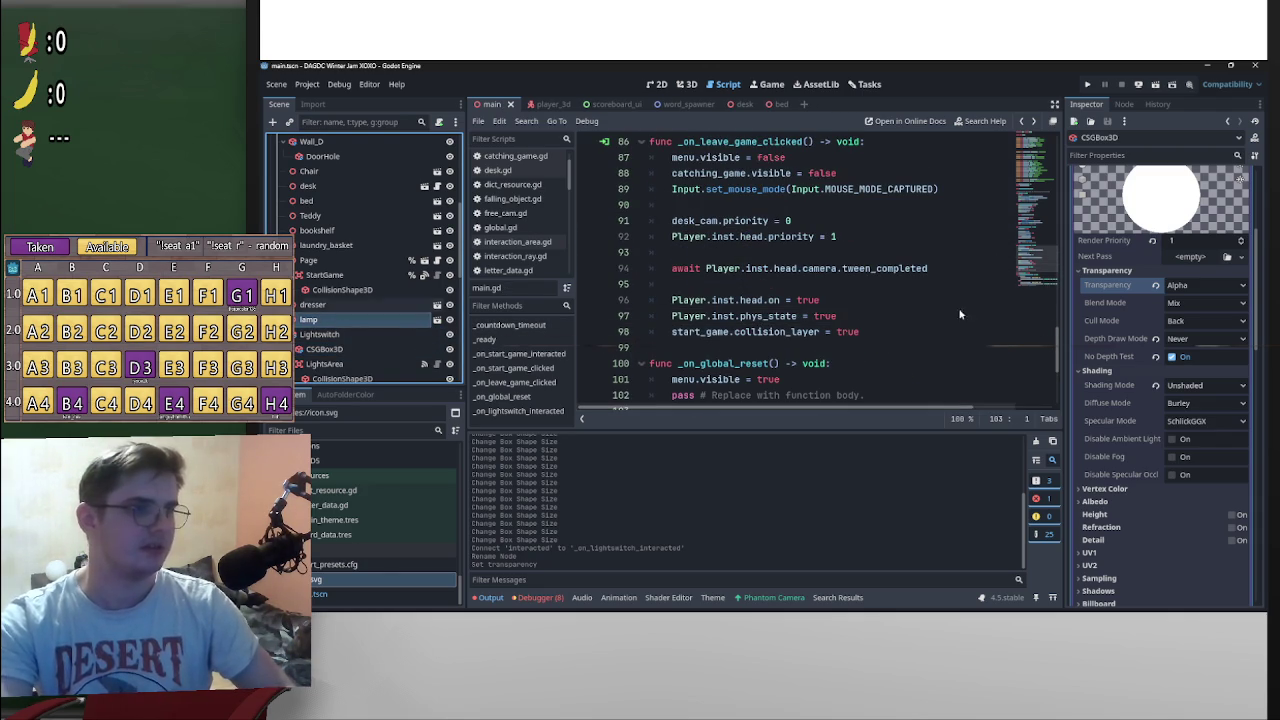
pyautogui.scroll(20, 959, 315)
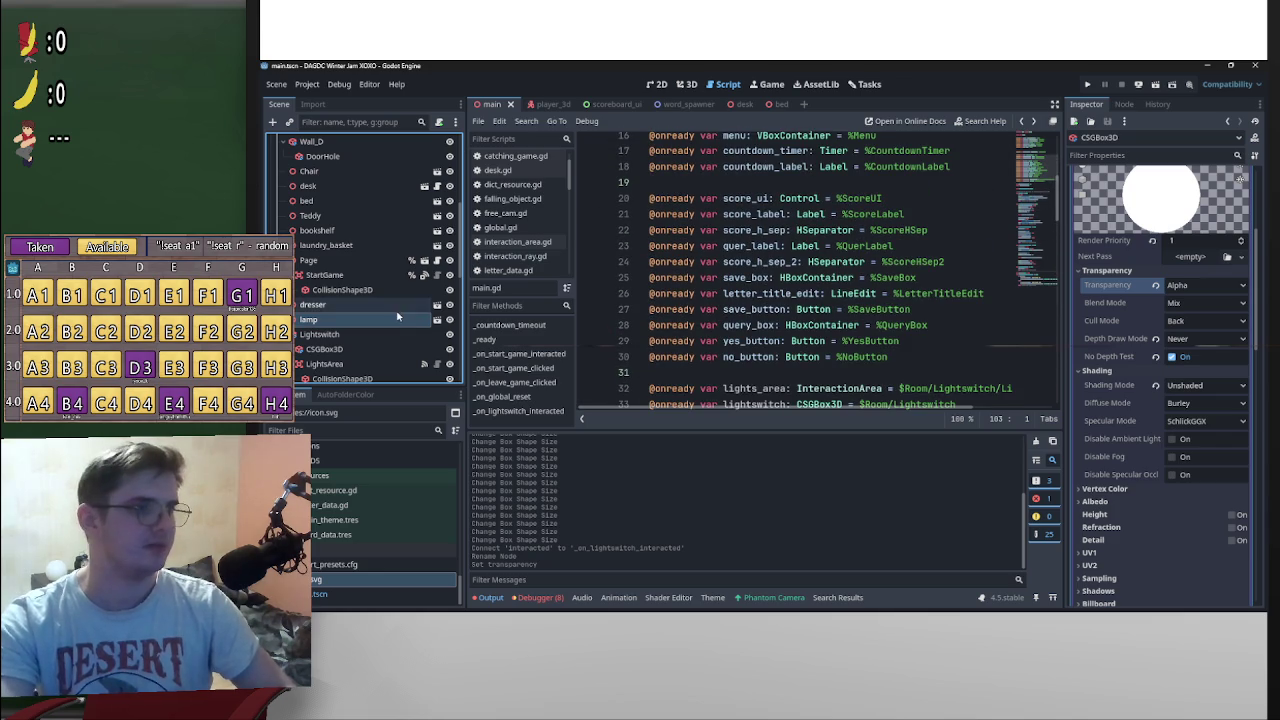
pyautogui.click(437, 319)
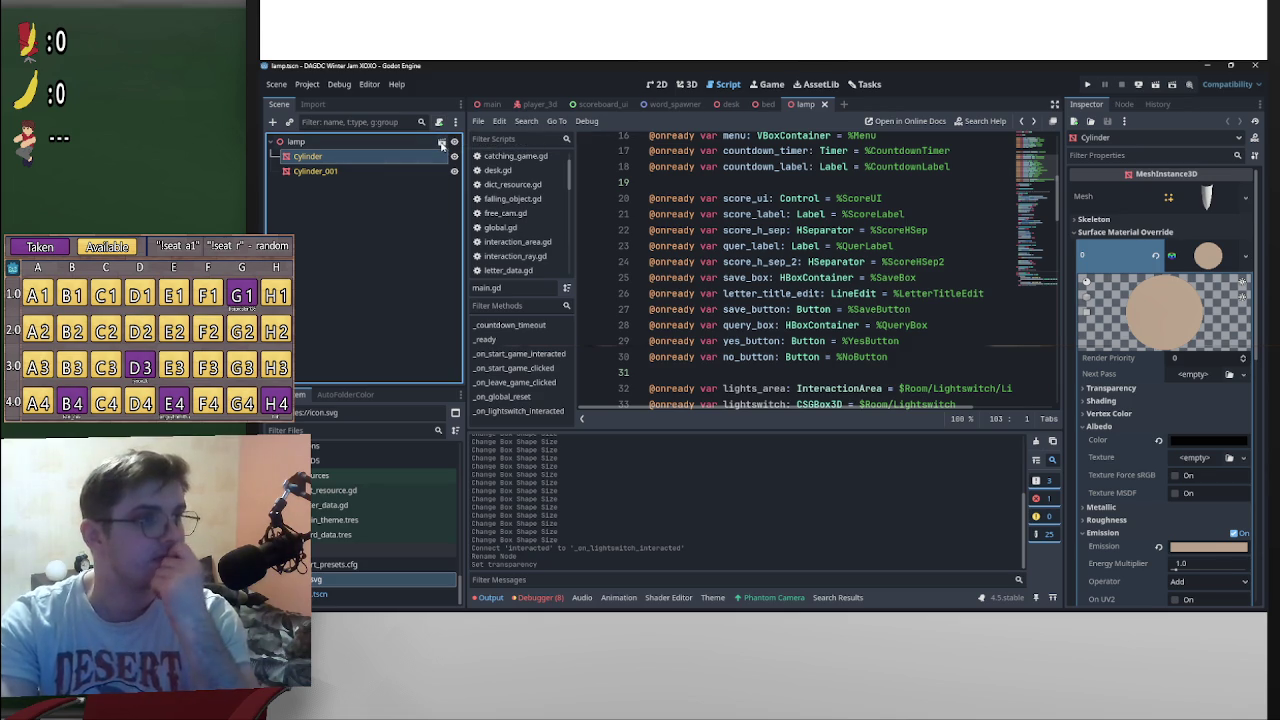
# Step: Attach a new lamp.gd script to the lamp root, saved in res://3D/Scripts
pyautogui.click(442, 144)
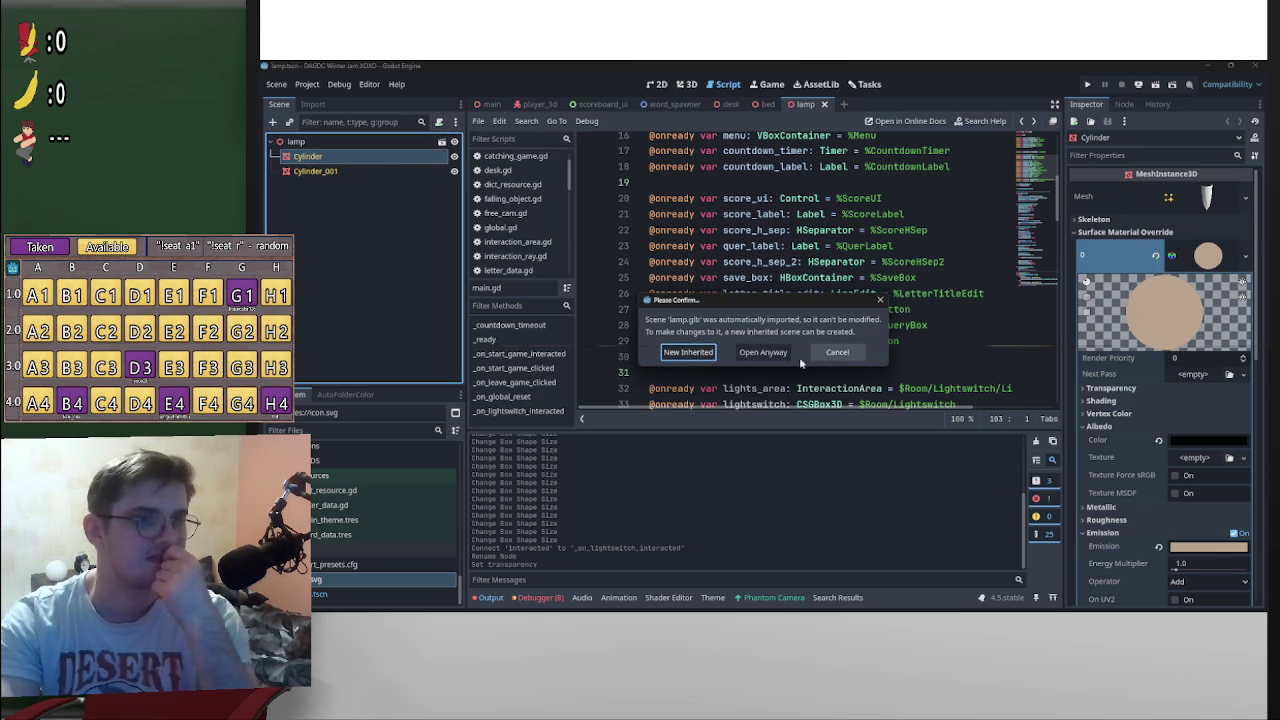
pyautogui.press('Escape')
pyautogui.click(430, 141)
pyautogui.click(438, 121)
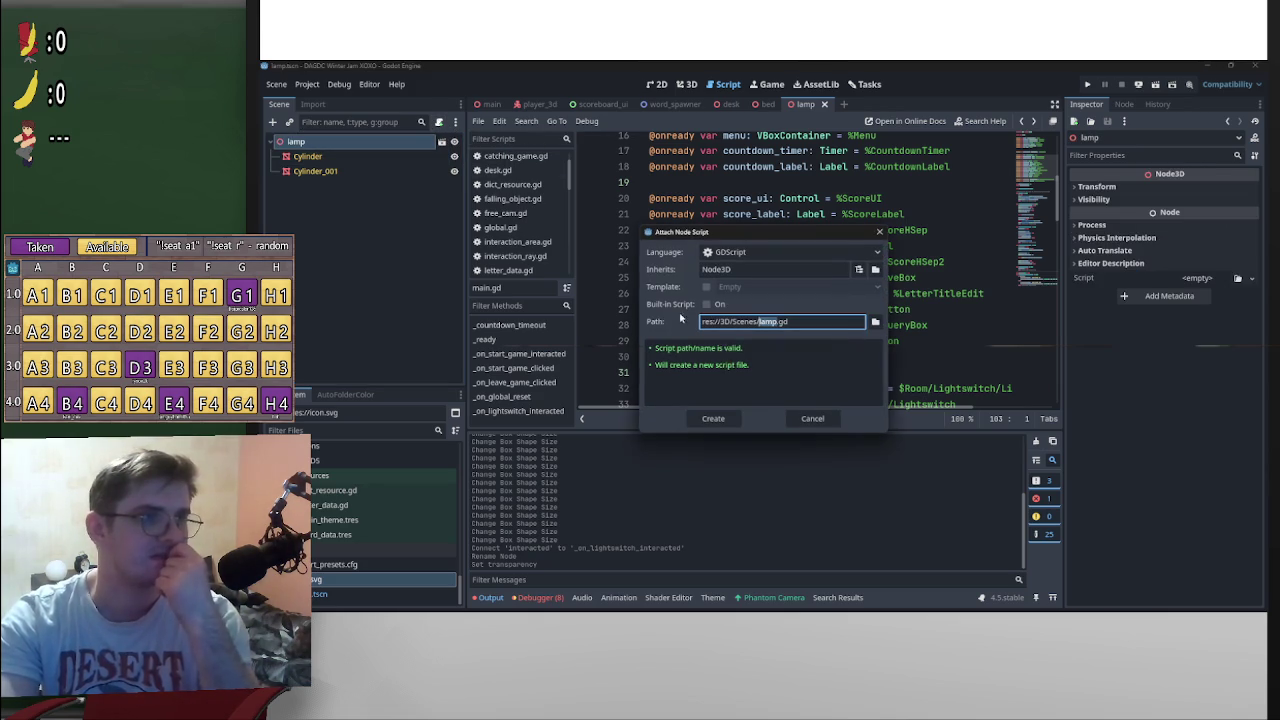
pyautogui.click(875, 321)
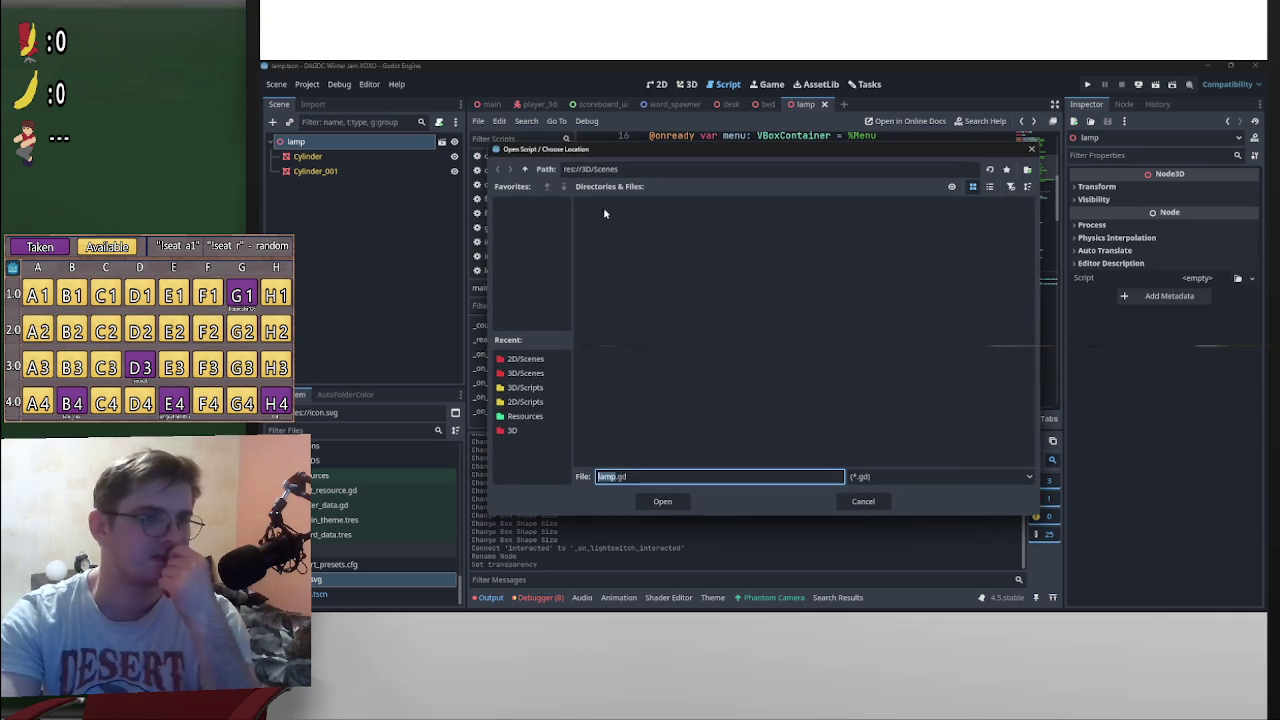
pyautogui.click(524, 169)
pyautogui.doubleClick(710, 220)
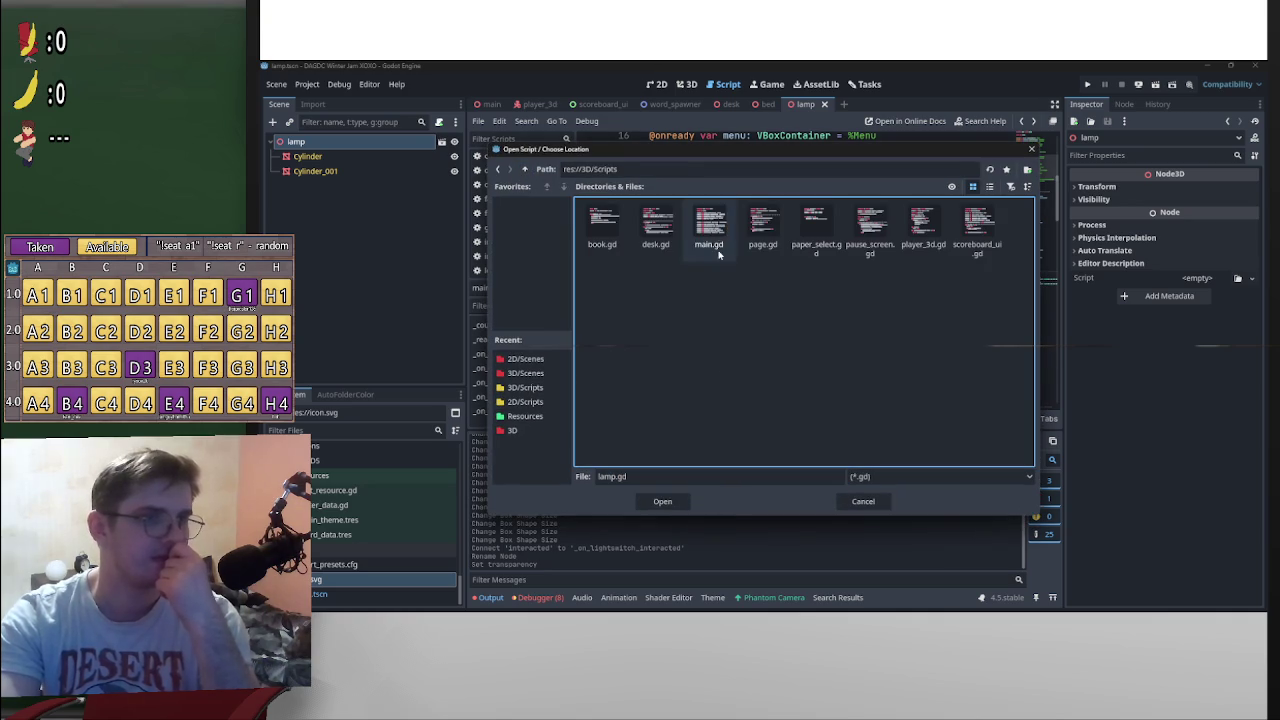
pyautogui.click(662, 501)
pyautogui.click(713, 419)
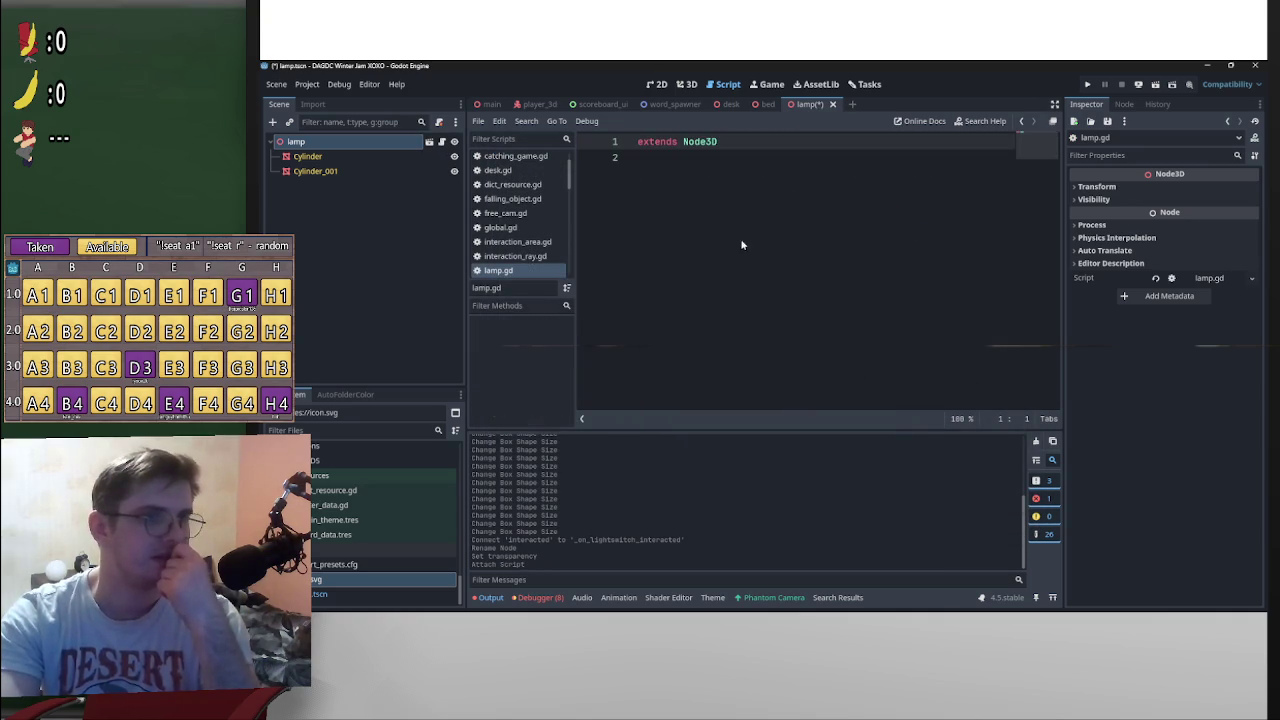
# Step: Declare var on:bool = false in lamp.gd and return to the main scene
pyautogui.click(686, 172)
pyautogui.press('Return')
pyautogui.write('var on')
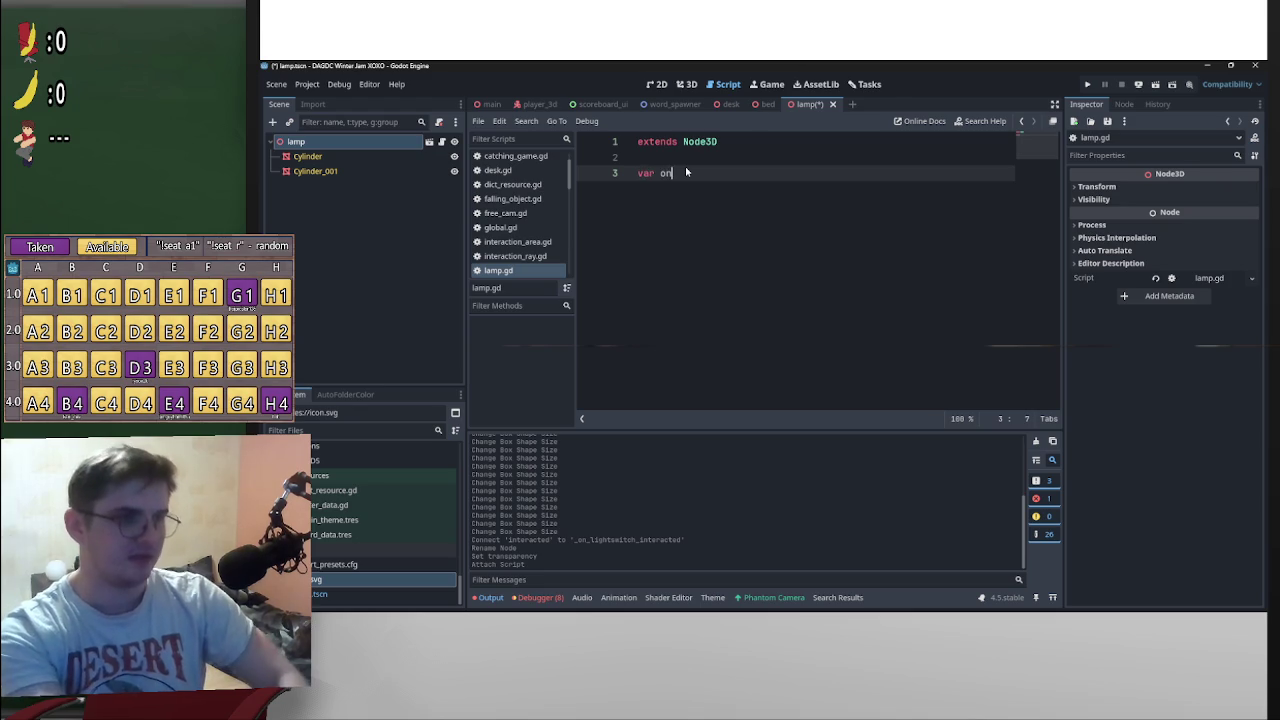
pyautogui.write(':bool =- ')
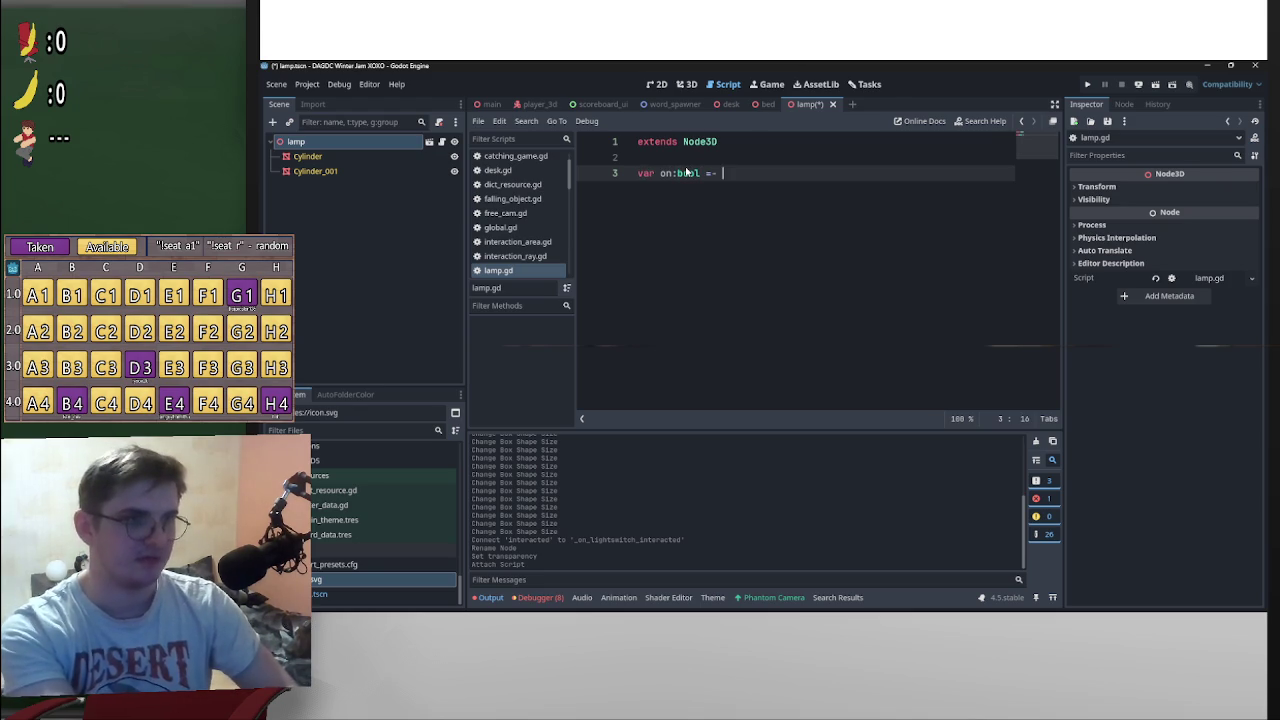
pyautogui.press('BackSpace')
pyautogui.press('BackSpace')
pyautogui.write(' false')
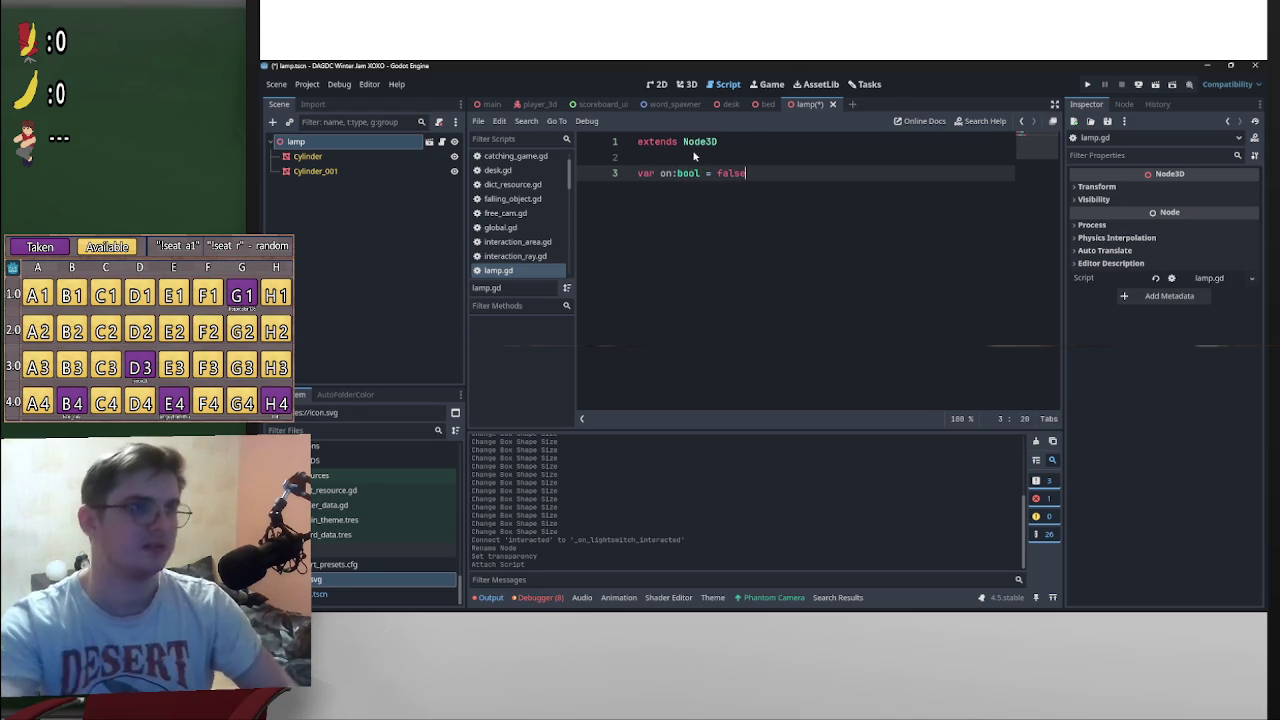
pyautogui.moveTo(671, 177); pyautogui.dragTo(660, 177)
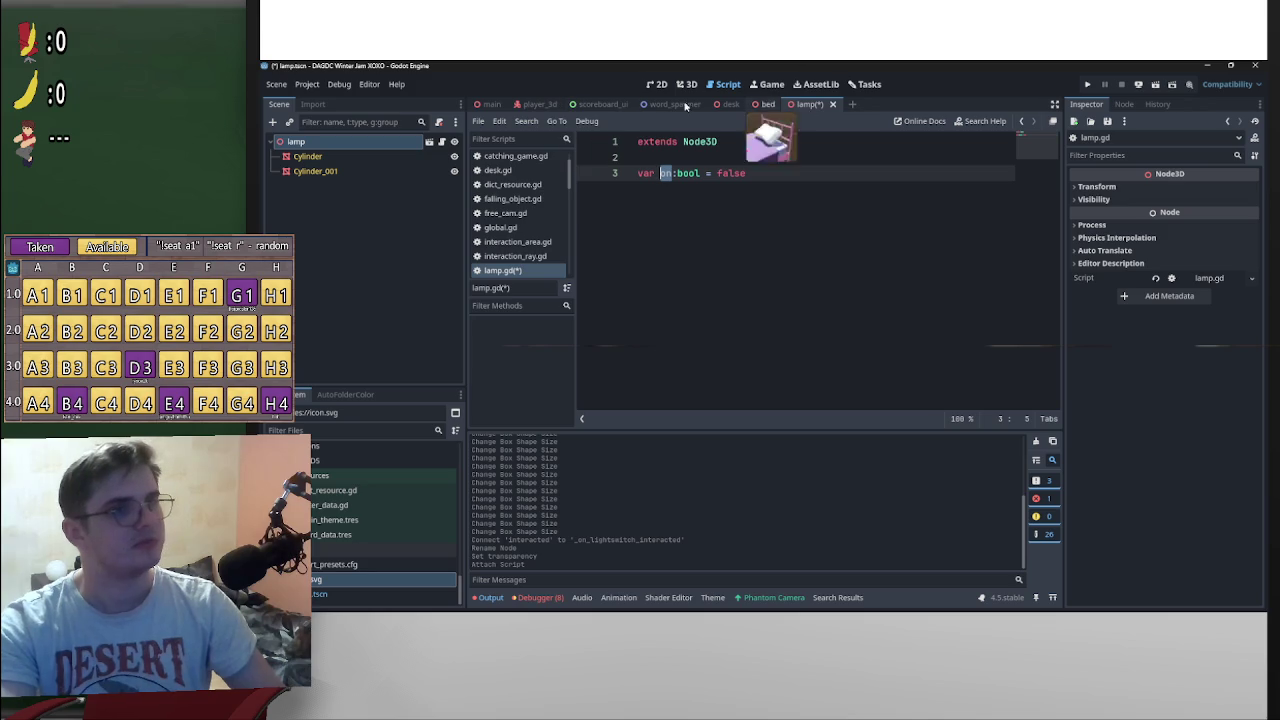
pyautogui.click(490, 104)
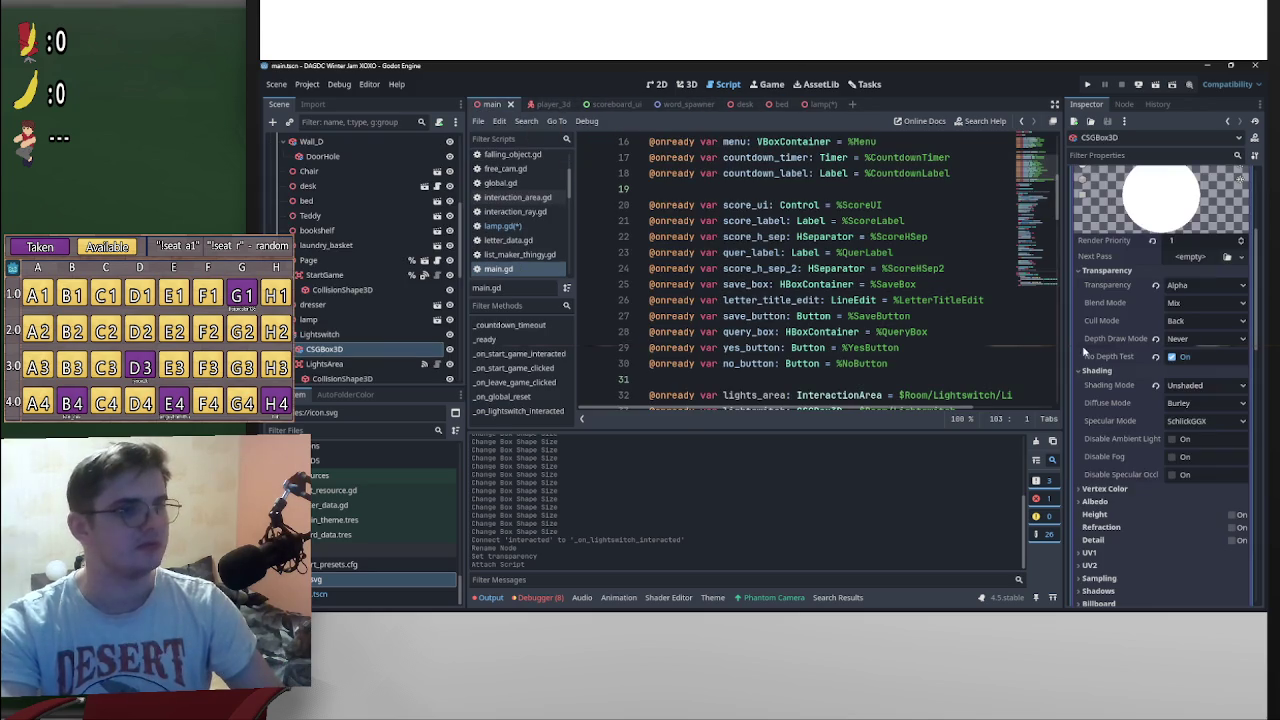
# Step: Give the lamp node in the main scene a scene-unique name
pyautogui.click(343, 322)
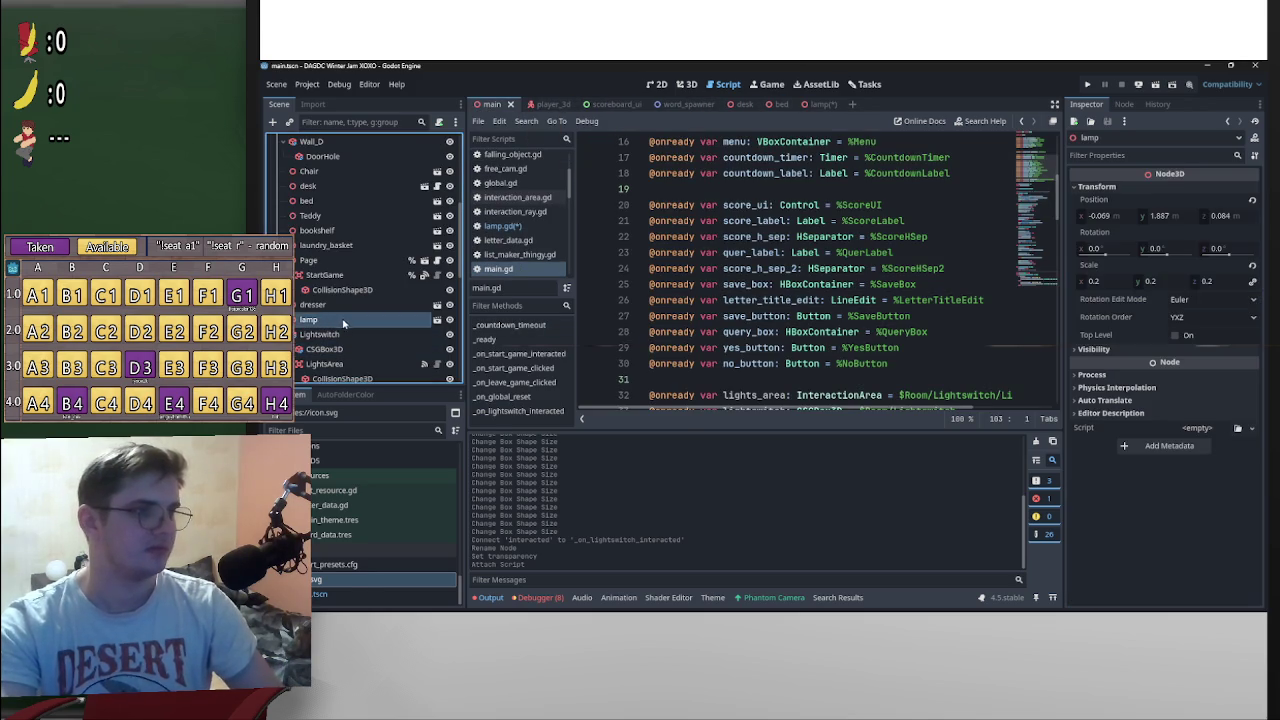
pyautogui.rightClick(343, 322)
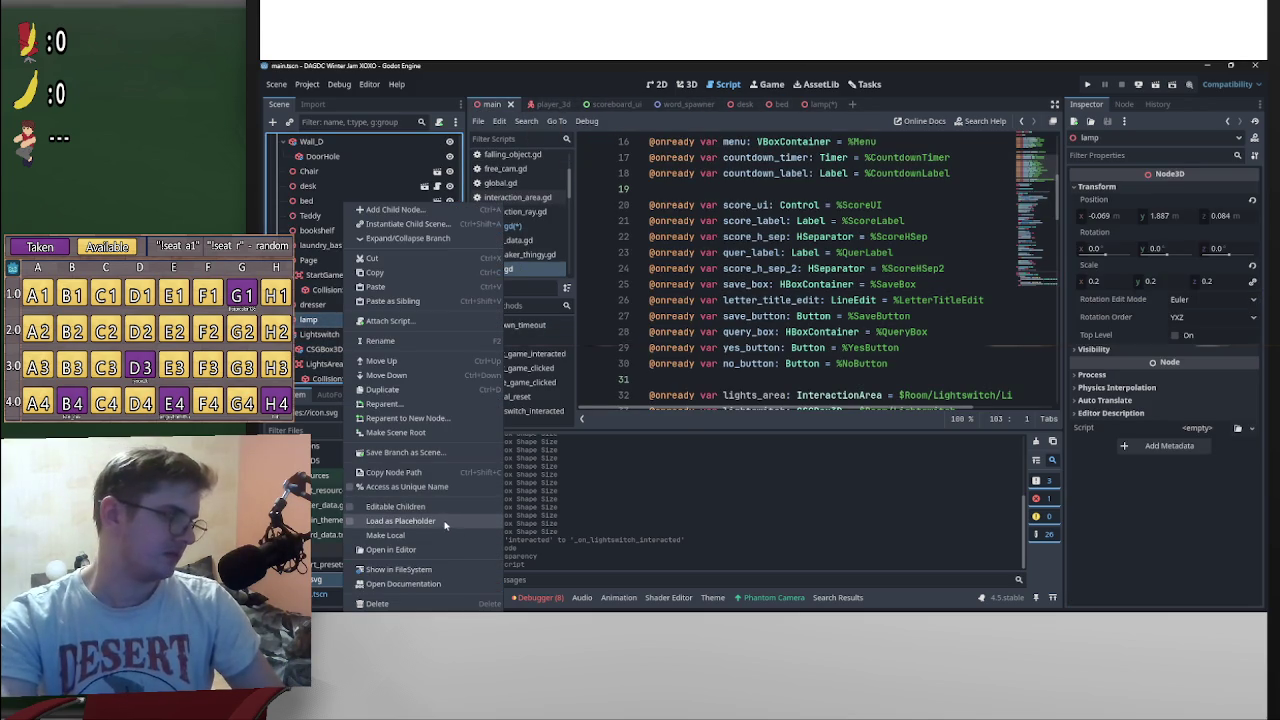
pyautogui.click(407, 486)
pyautogui.click(342, 335)
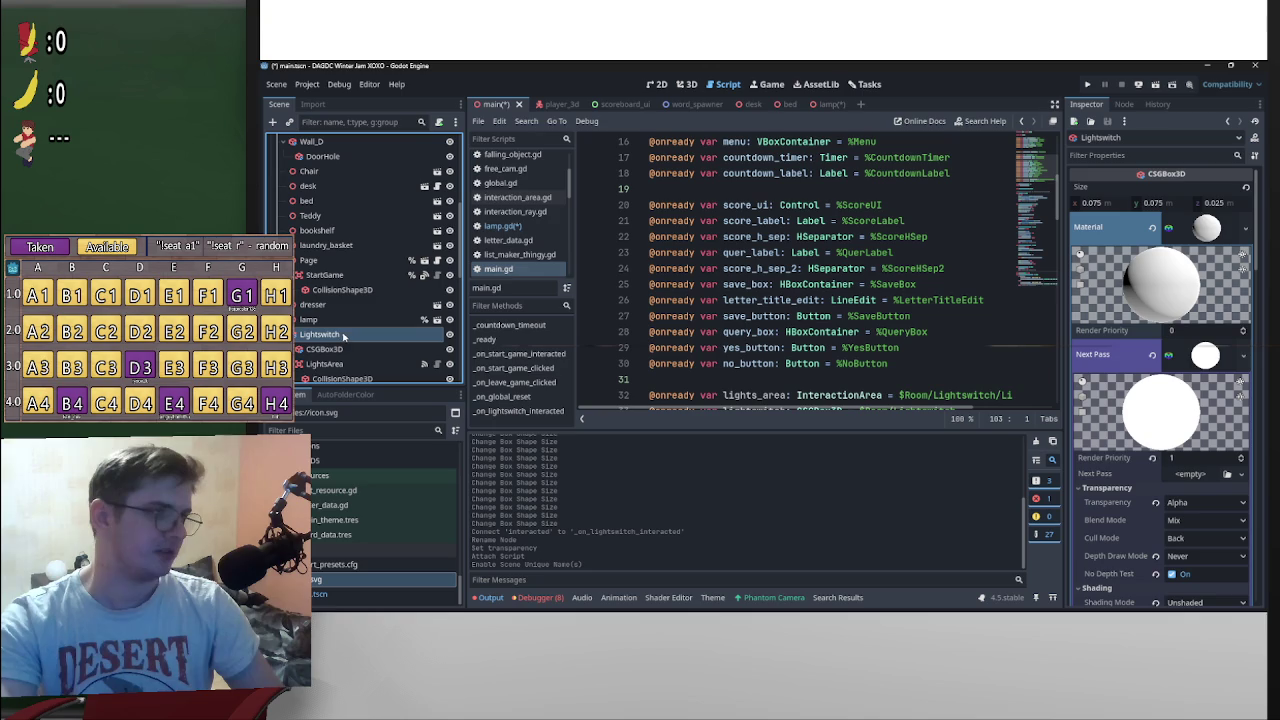
pyautogui.scroll(-2, 883, 379)
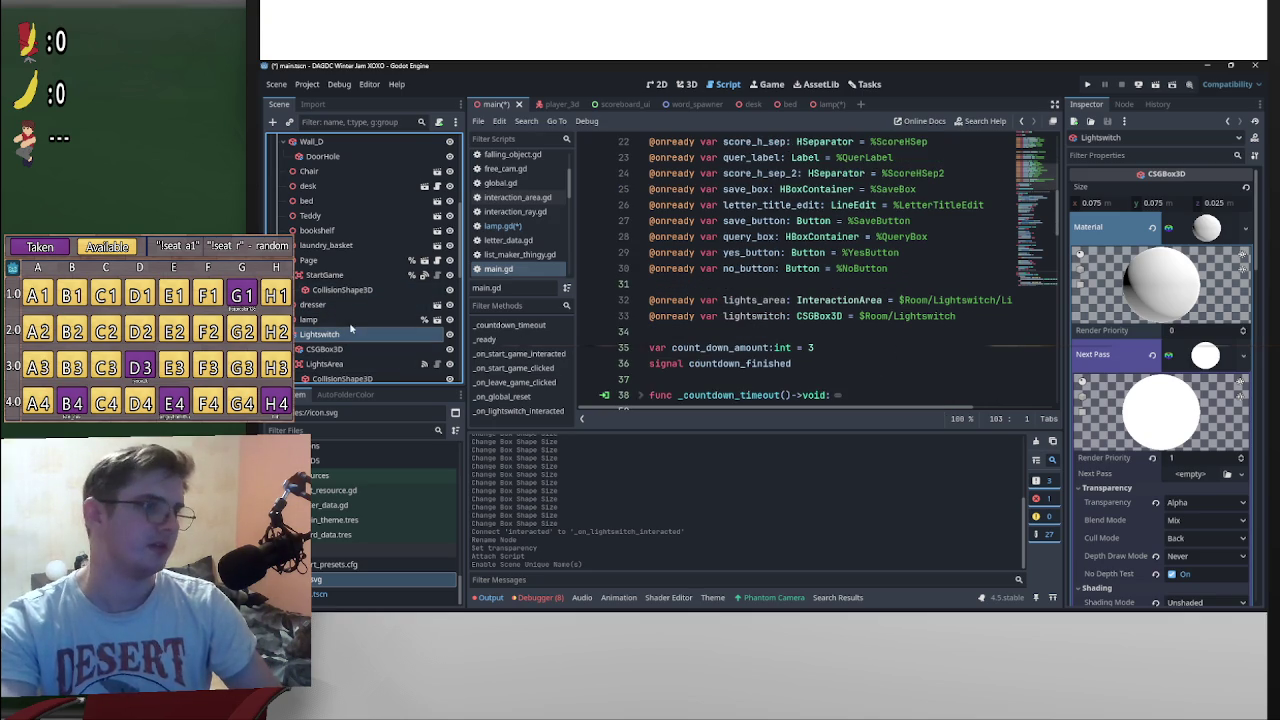
pyautogui.click(695, 330)
pyautogui.press('Return')
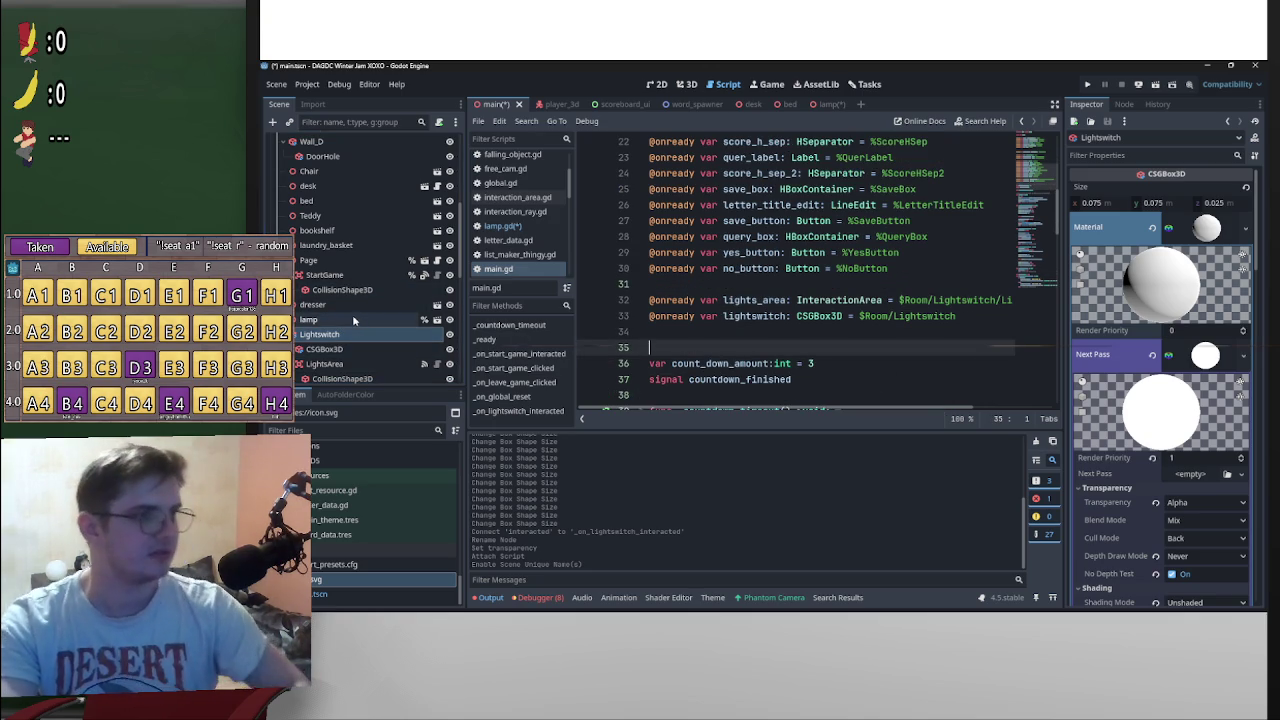
pyautogui.moveTo(350, 319); pyautogui.dragTo(684, 332)
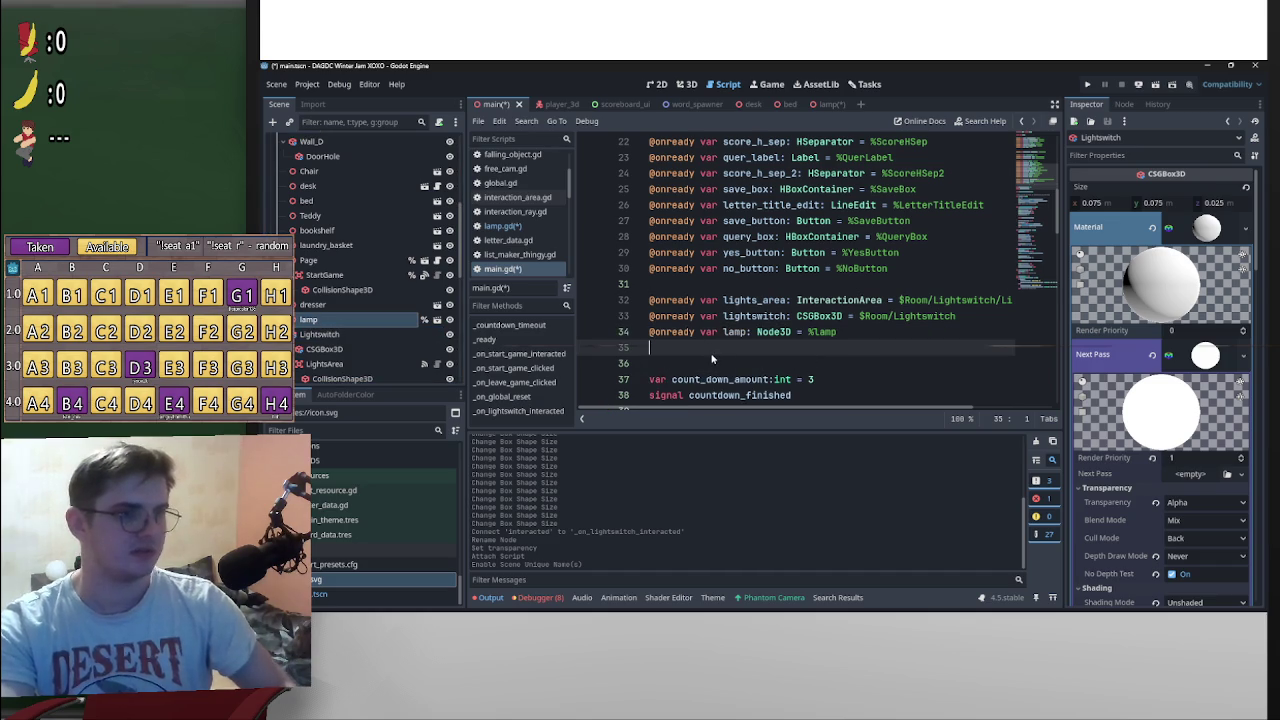
pyautogui.press('BackSpace')
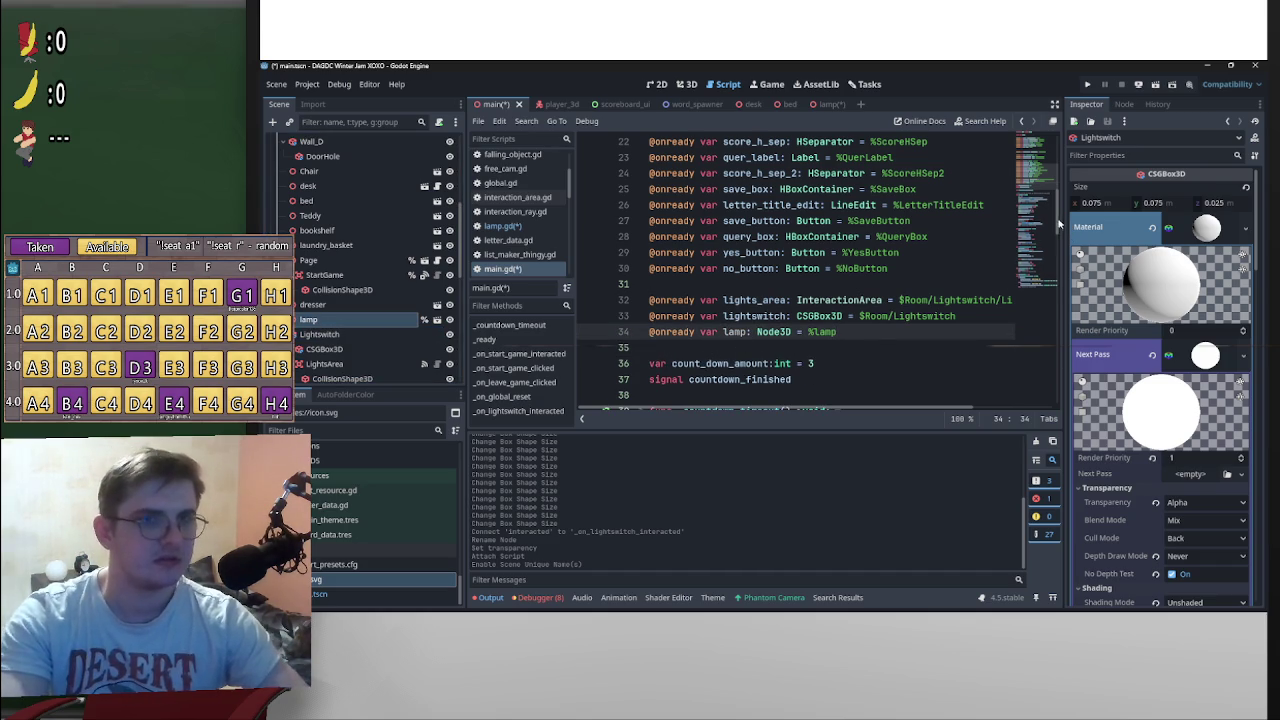
pyautogui.moveTo(1059, 224); pyautogui.dragTo(1062, 400)
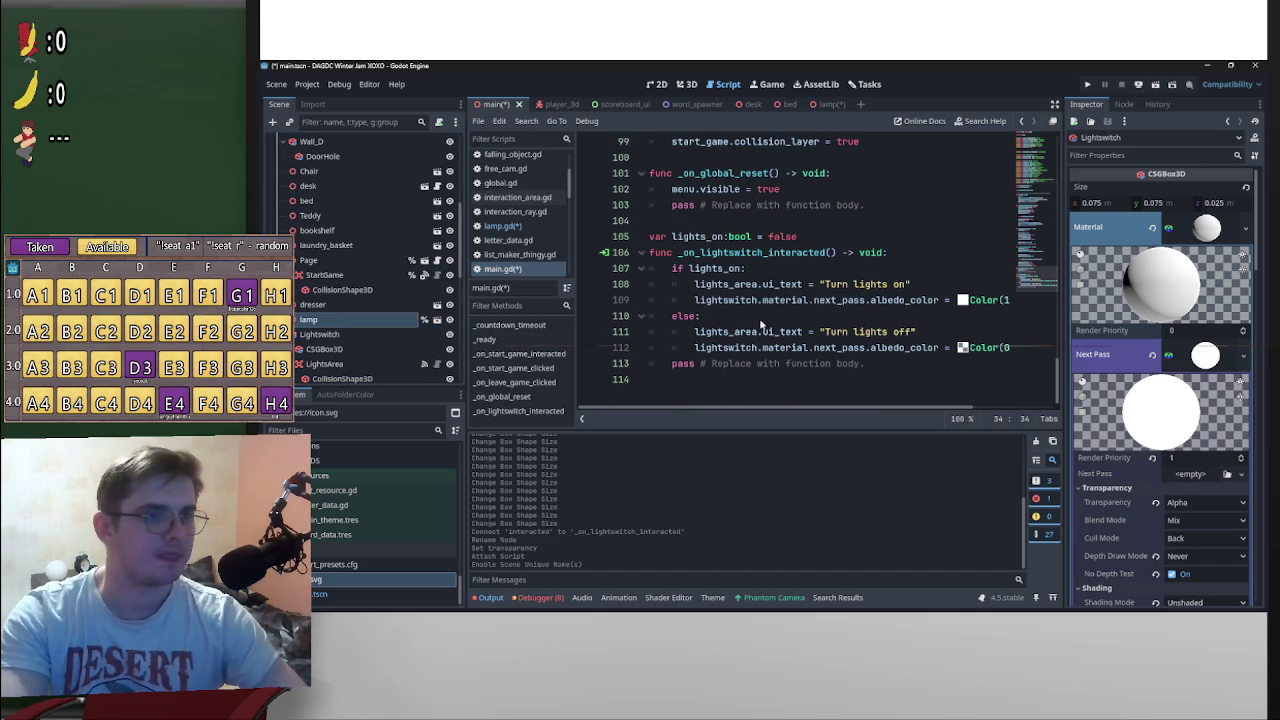
# Step: Delete the lights_on variable declaration from main.gd
pyautogui.scroll(1, 782, 268)
pyautogui.moveTo(800, 285); pyautogui.dragTo(650, 285)
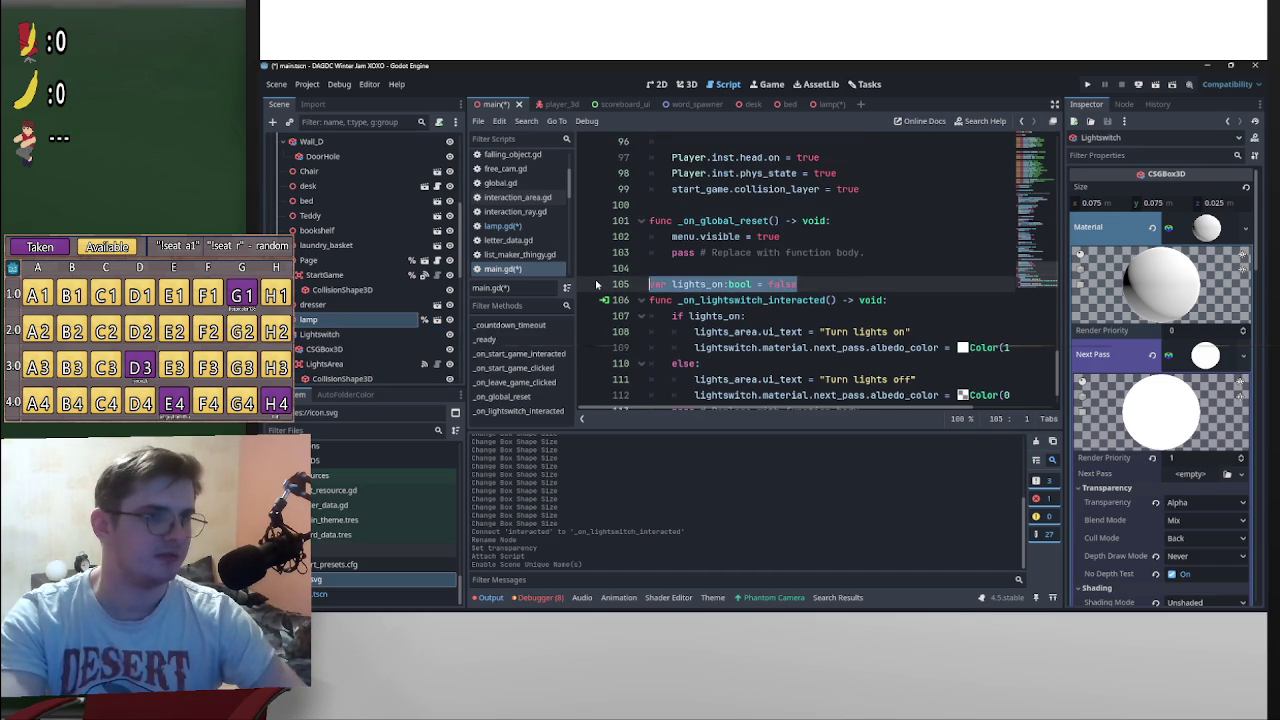
pyautogui.press('BackSpace')
pyautogui.press('BackSpace')
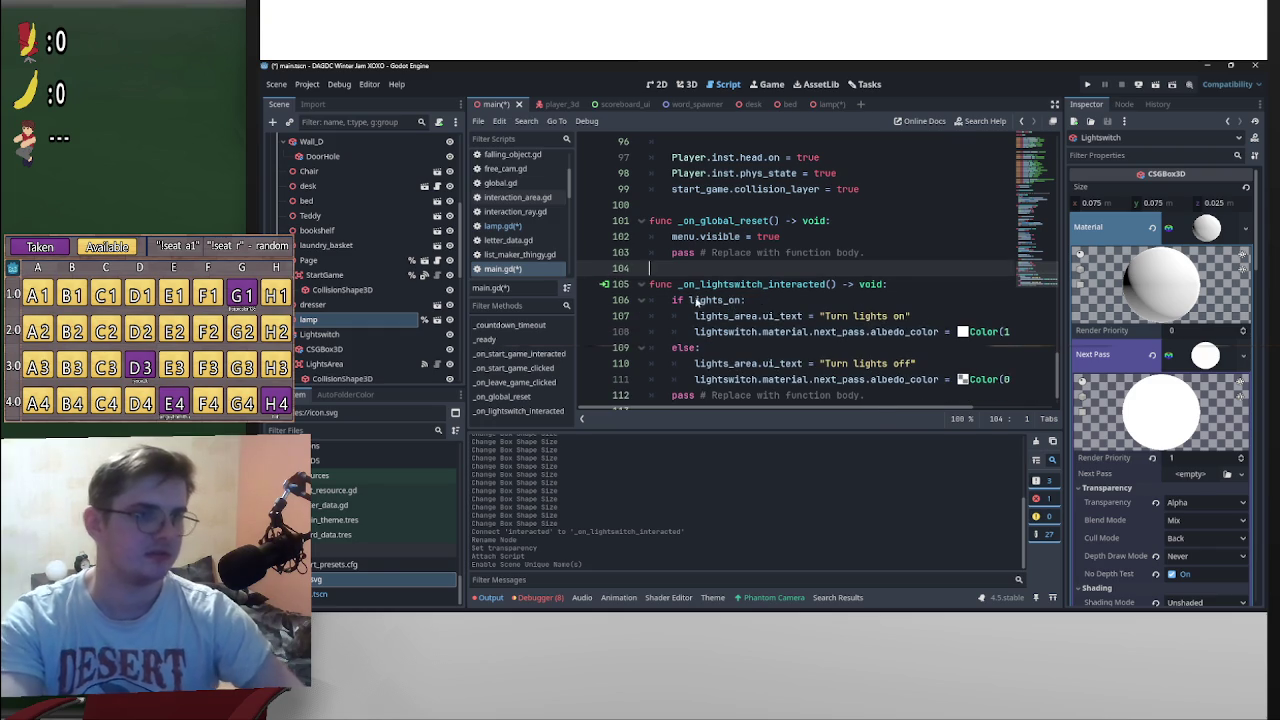
# Step: Change the condition to if lamp.on, save main.gd, and view the lamp scene in 3D
pyautogui.moveTo(742, 301); pyautogui.dragTo(692, 302)
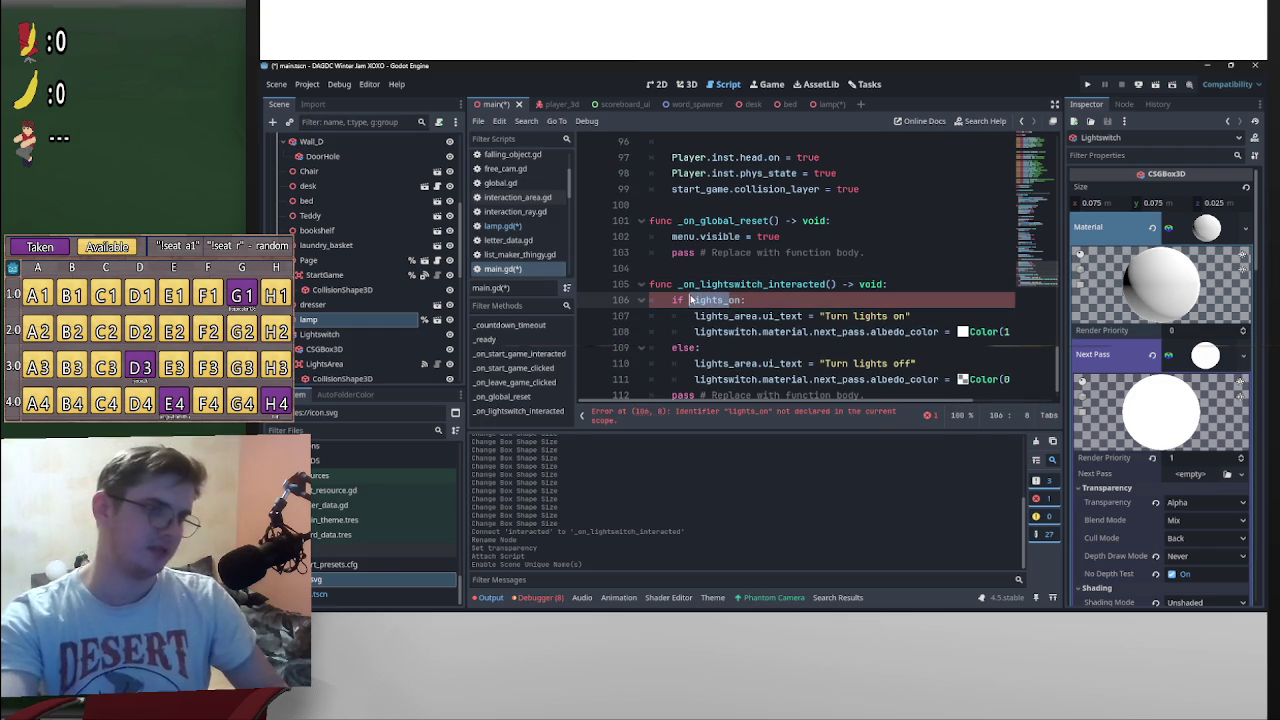
pyautogui.write('lamp.')
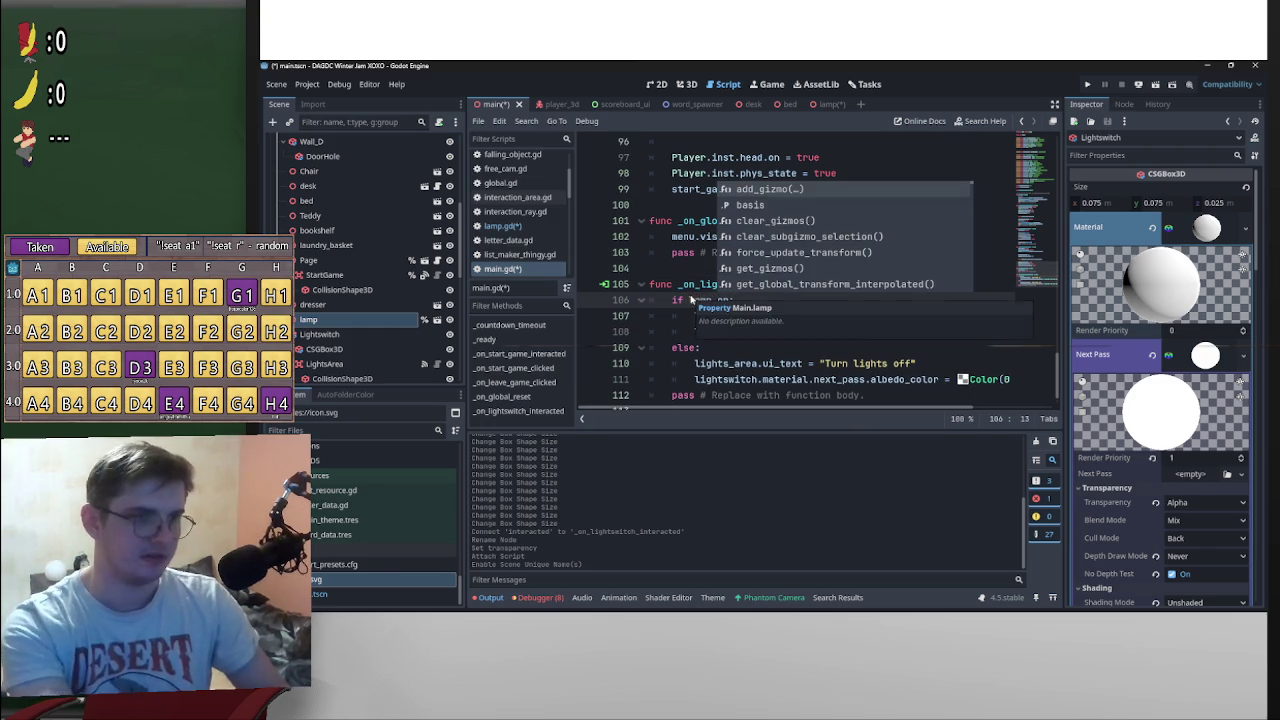
pyautogui.click(690, 300)
pyautogui.keyDown('shift'); pyautogui.click(720, 301); pyautogui.keyUp('shift')
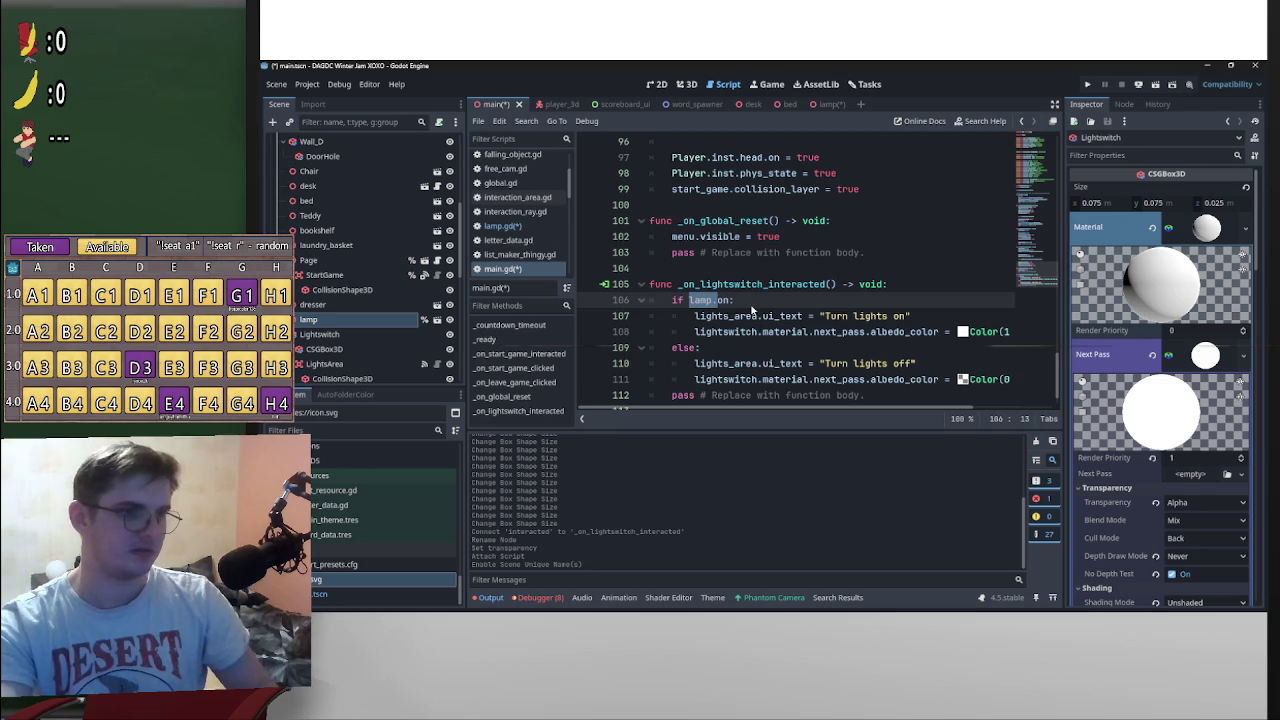
pyautogui.click(752, 306)
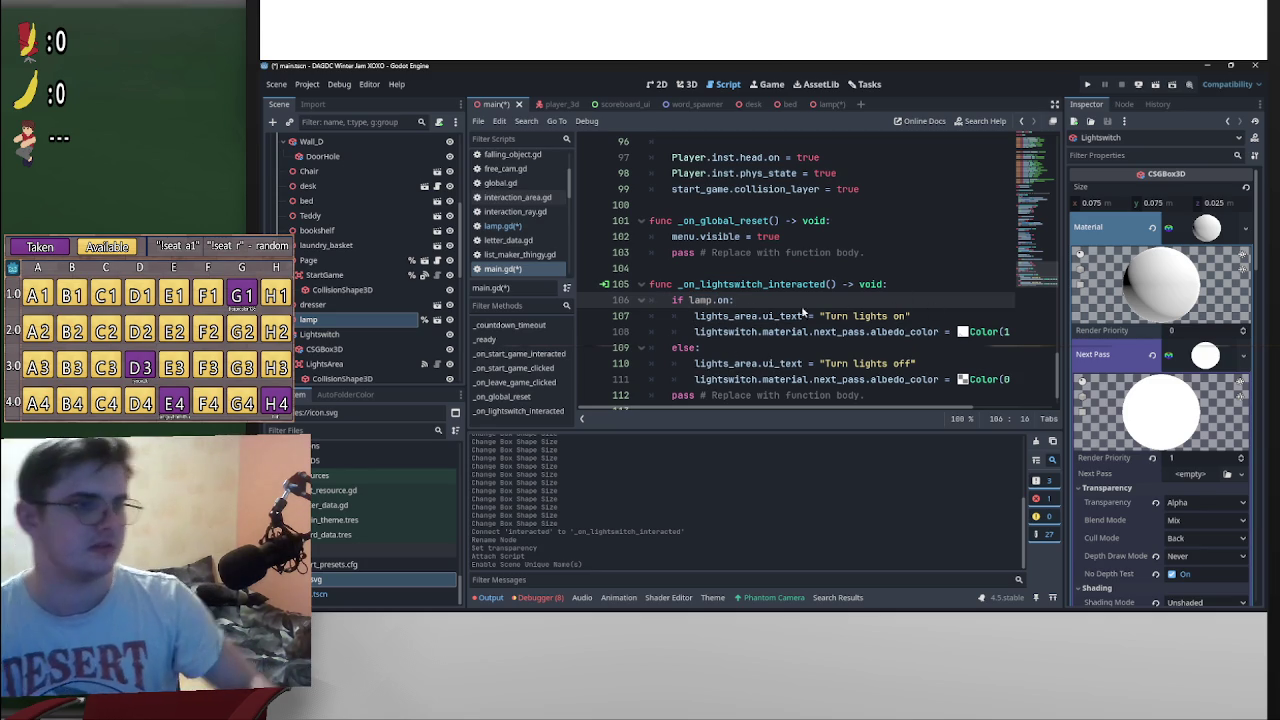
pyautogui.hotkey('ctrl', 's')
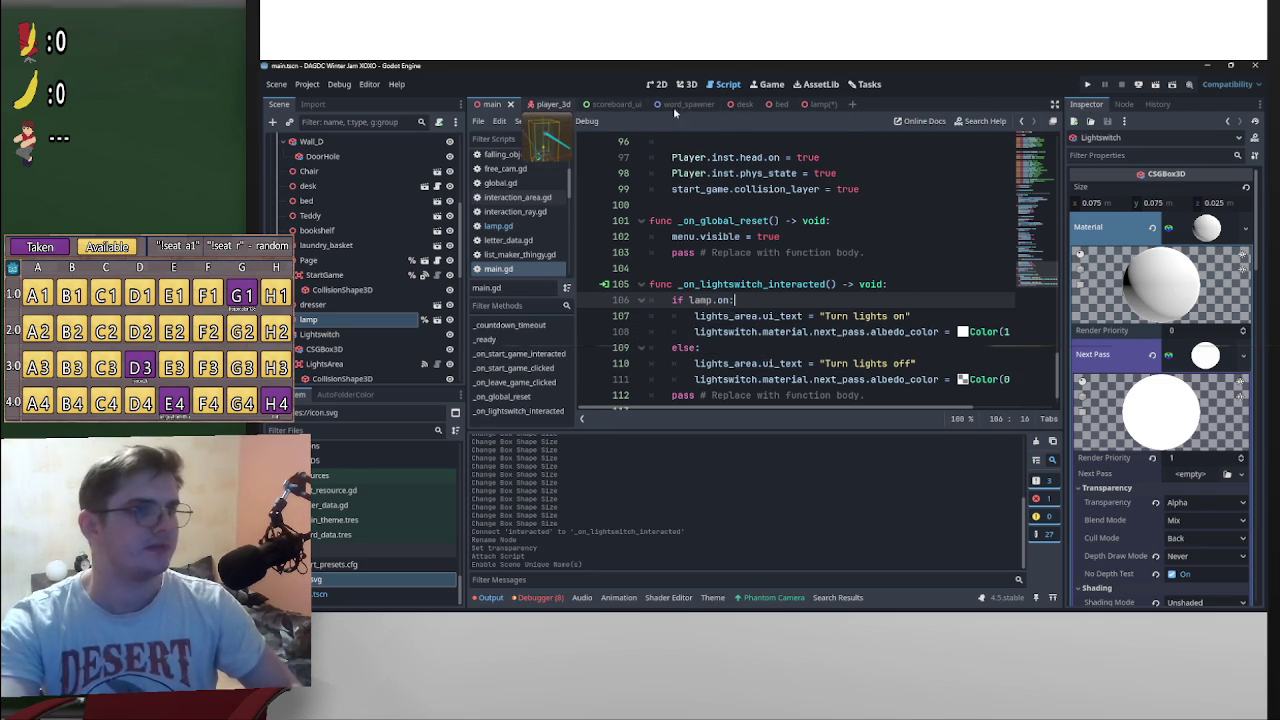
pyautogui.click(808, 104)
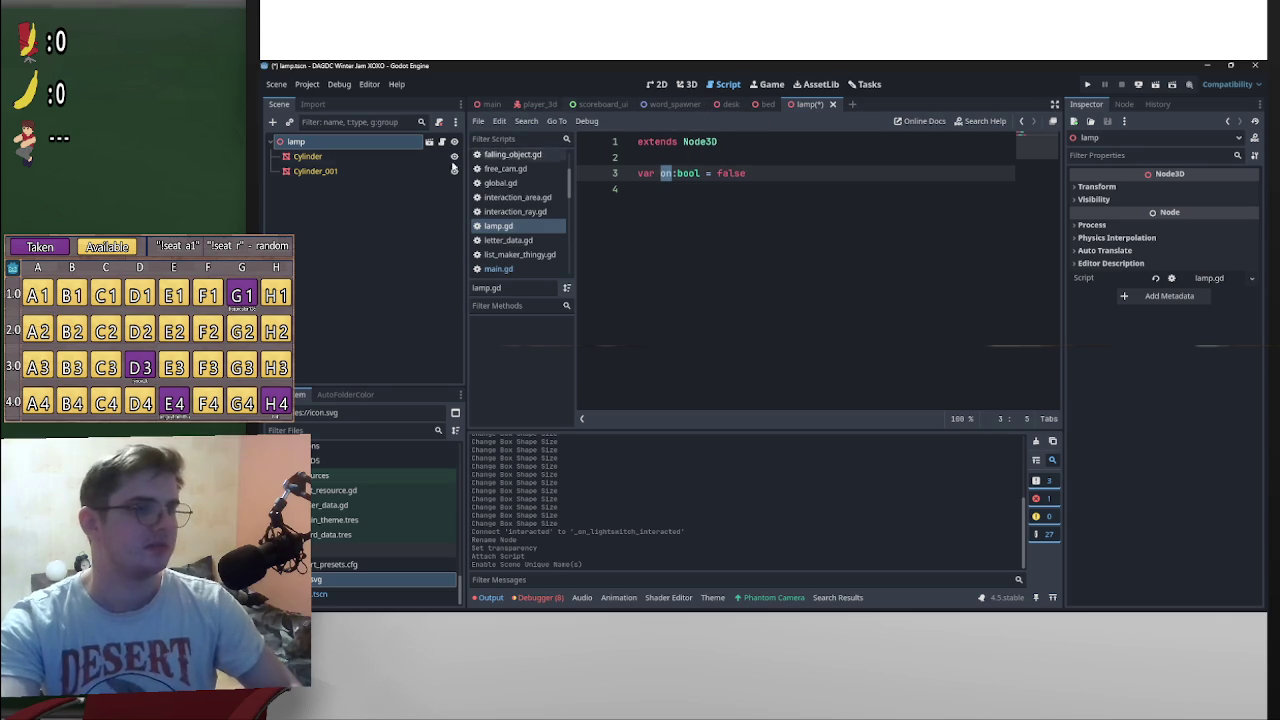
pyautogui.click(686, 84)
# Step: Select the lamp's Cylinder and toggle its material emission, leaving it off
pyautogui.scroll(-2, 499, 243)
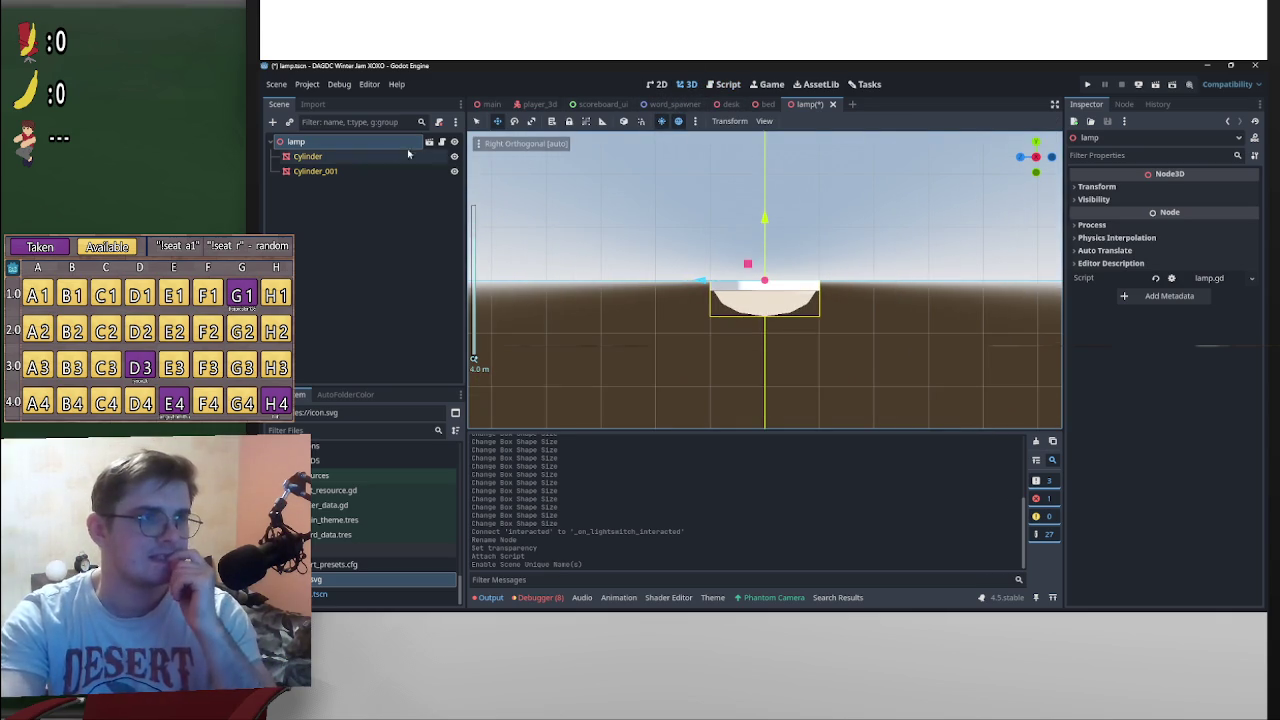
pyautogui.click(307, 156)
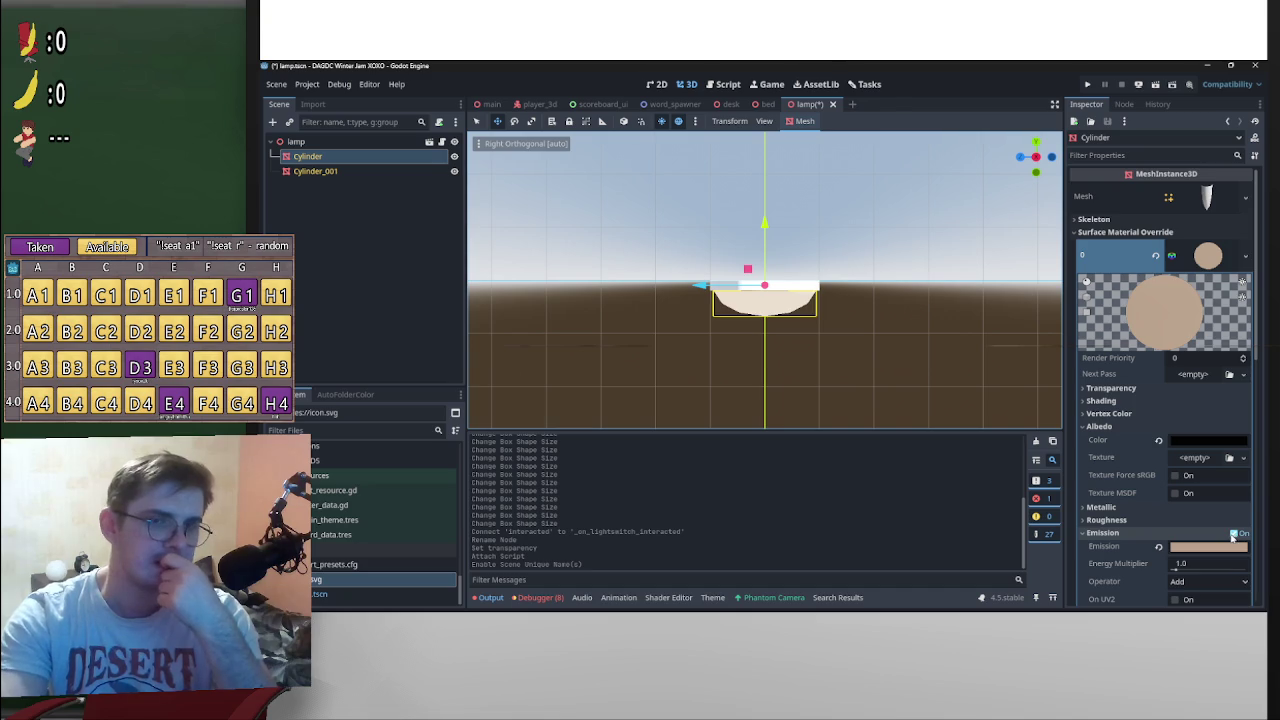
pyautogui.click(1233, 535)
pyautogui.click(1233, 536)
pyautogui.click(1233, 537)
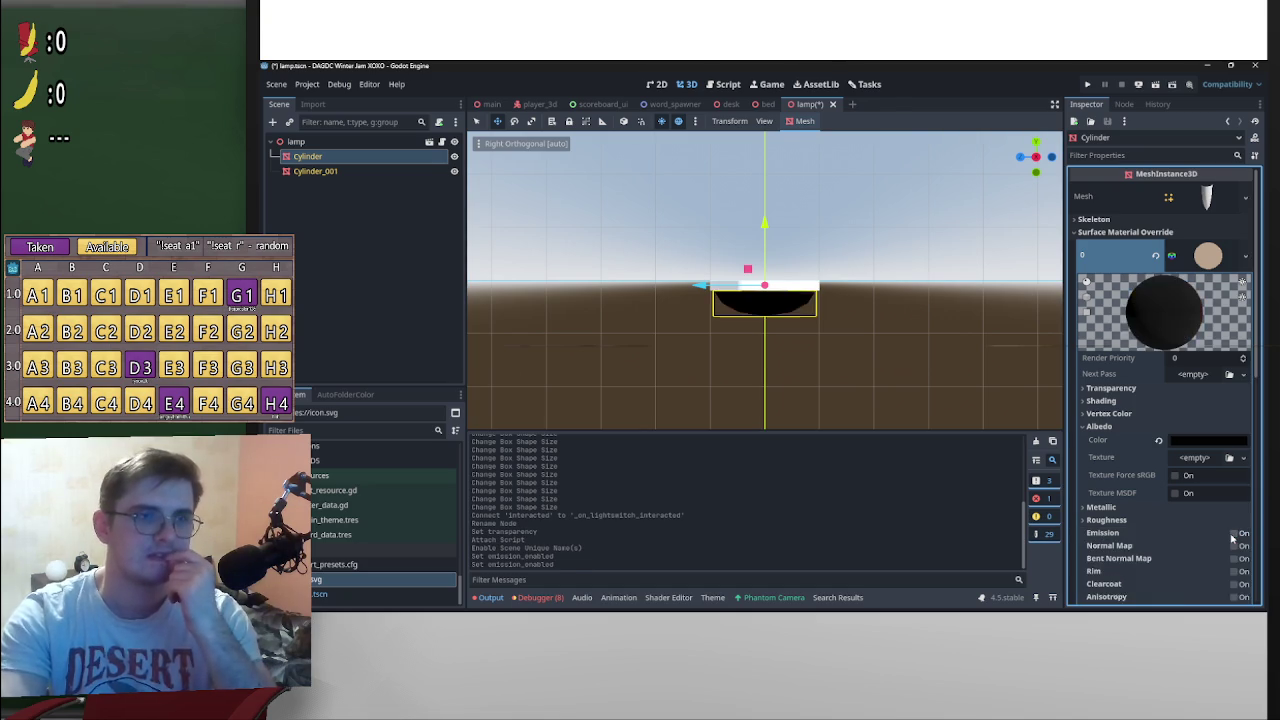
pyautogui.click(1233, 537)
pyautogui.click(1233, 537)
pyautogui.click(1234, 536)
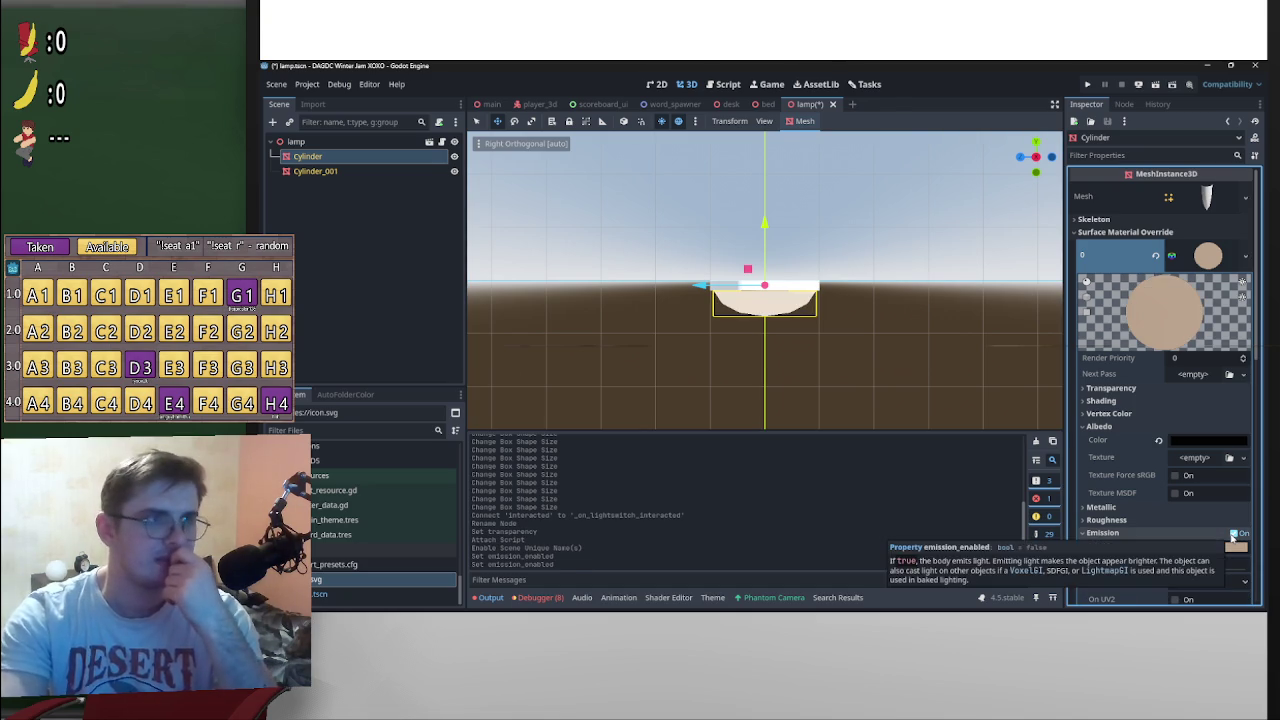
pyautogui.click(1234, 536)
pyautogui.click(1233, 537)
pyautogui.click(1233, 537)
pyautogui.click(1233, 537)
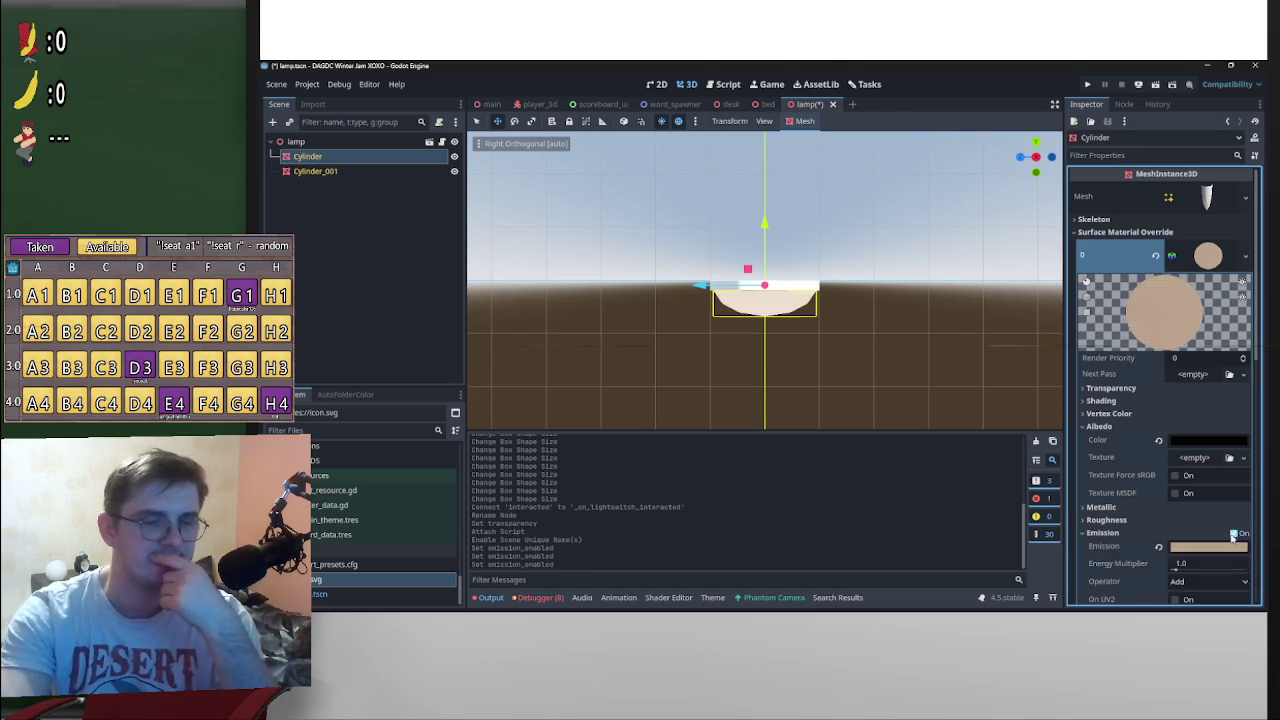
pyautogui.click(1233, 537)
pyautogui.click(1233, 537)
pyautogui.click(1233, 537)
pyautogui.click(1233, 537)
pyautogui.click(1233, 537)
pyautogui.click(1233, 537)
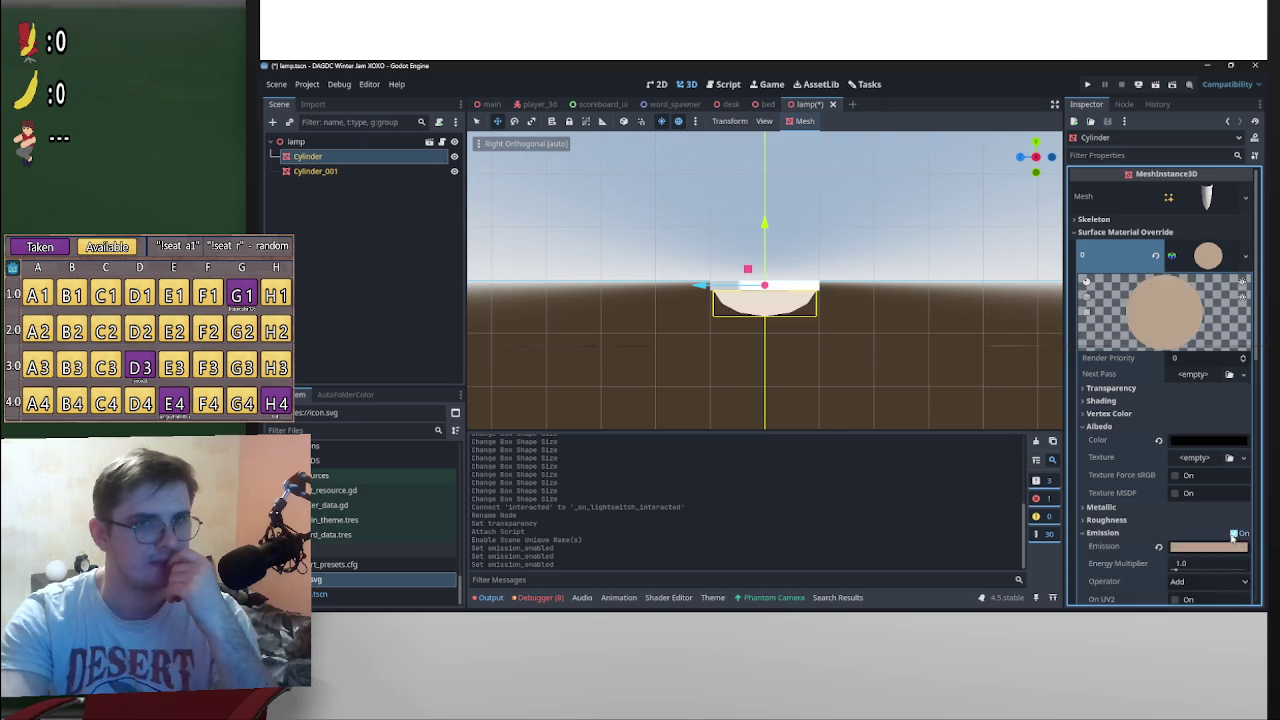
pyautogui.click(1233, 537)
pyautogui.click(1233, 537)
pyautogui.click(1233, 537)
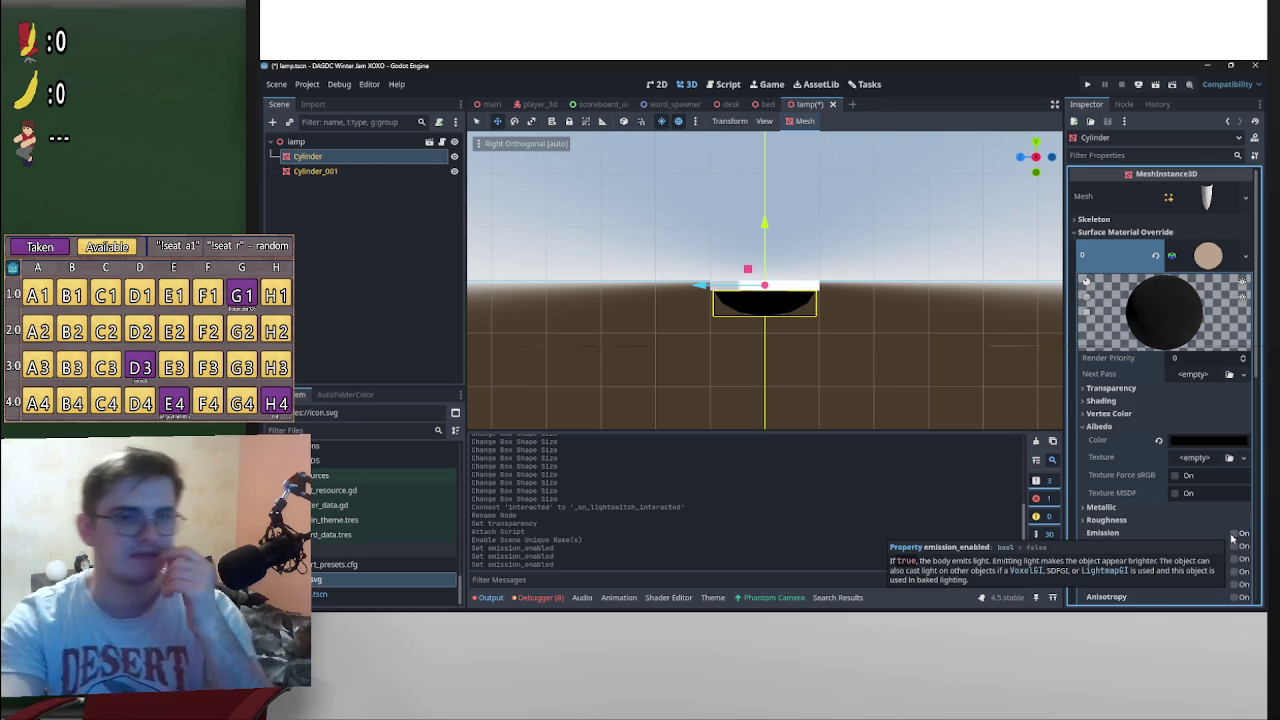
# Step: Set the Cylinder's albedo colour to a light grey
pyautogui.click(1220, 441)
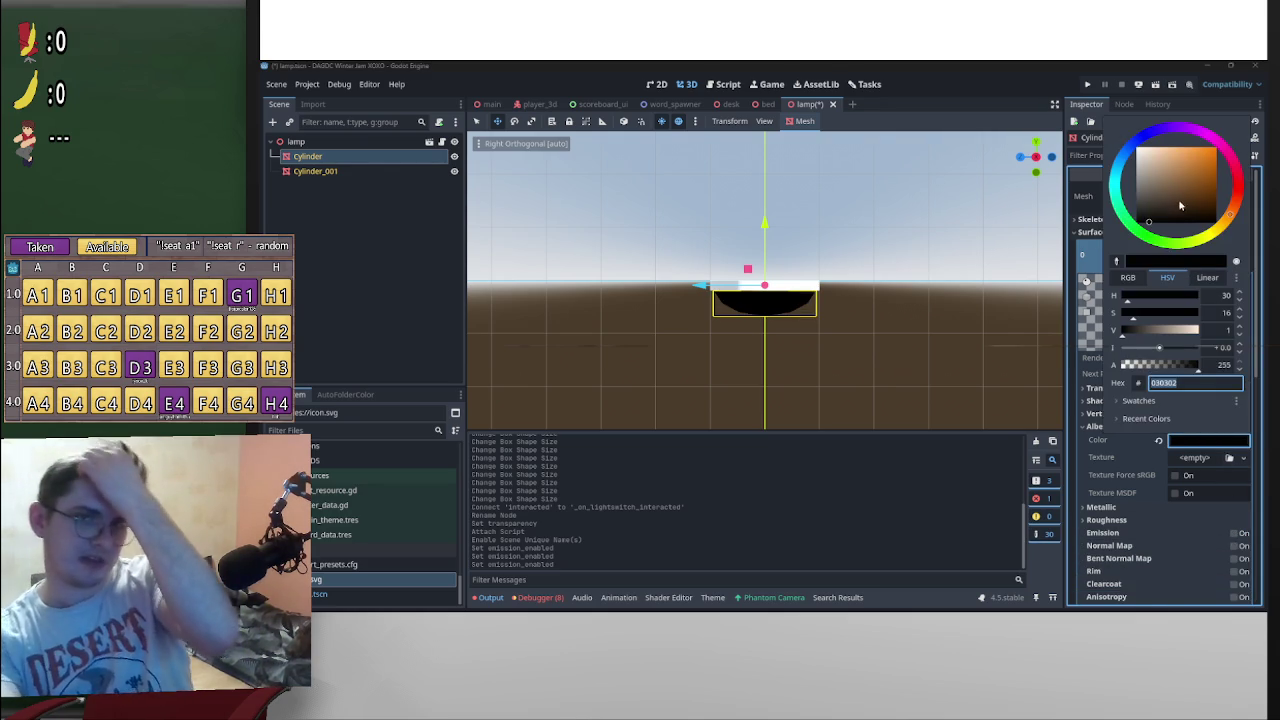
pyautogui.moveTo(1180, 205); pyautogui.dragTo(1110, 145)
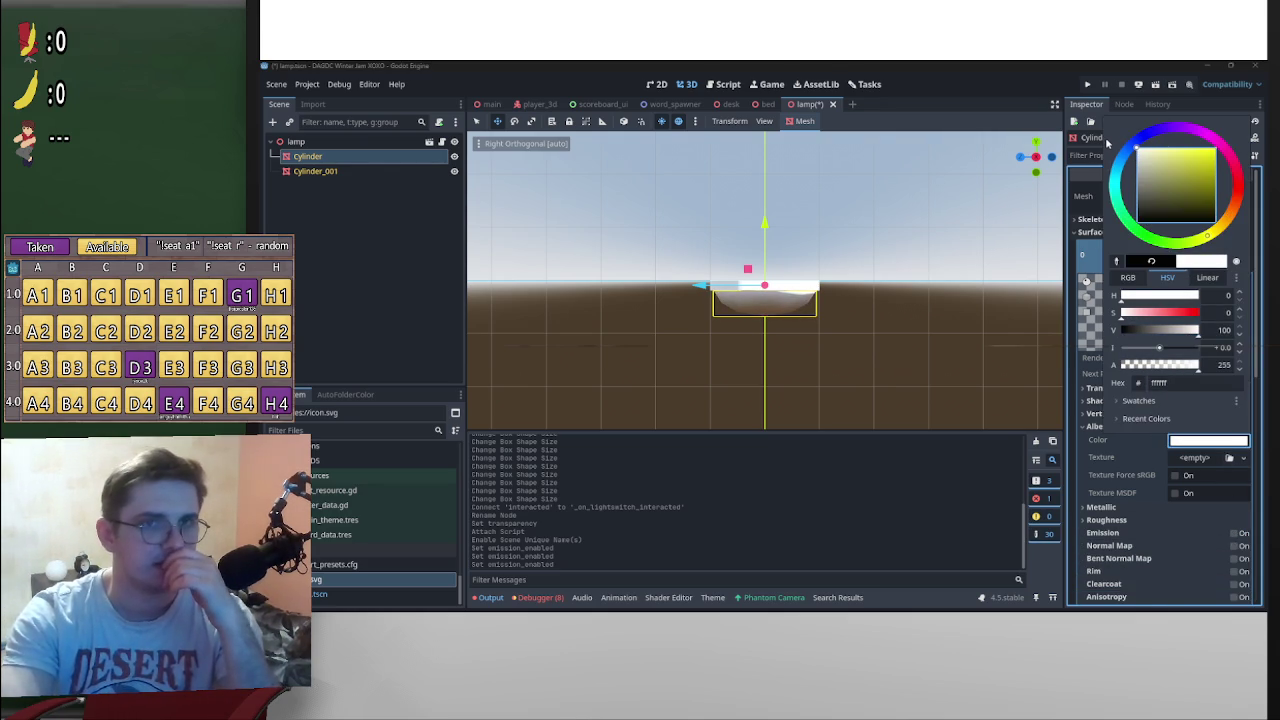
pyautogui.click(973, 355)
pyautogui.moveTo(973, 355)
pyautogui.mouseDown()
pyautogui.moveTo(828, 298)
pyautogui.moveTo(850, 300)
pyautogui.mouseUp()
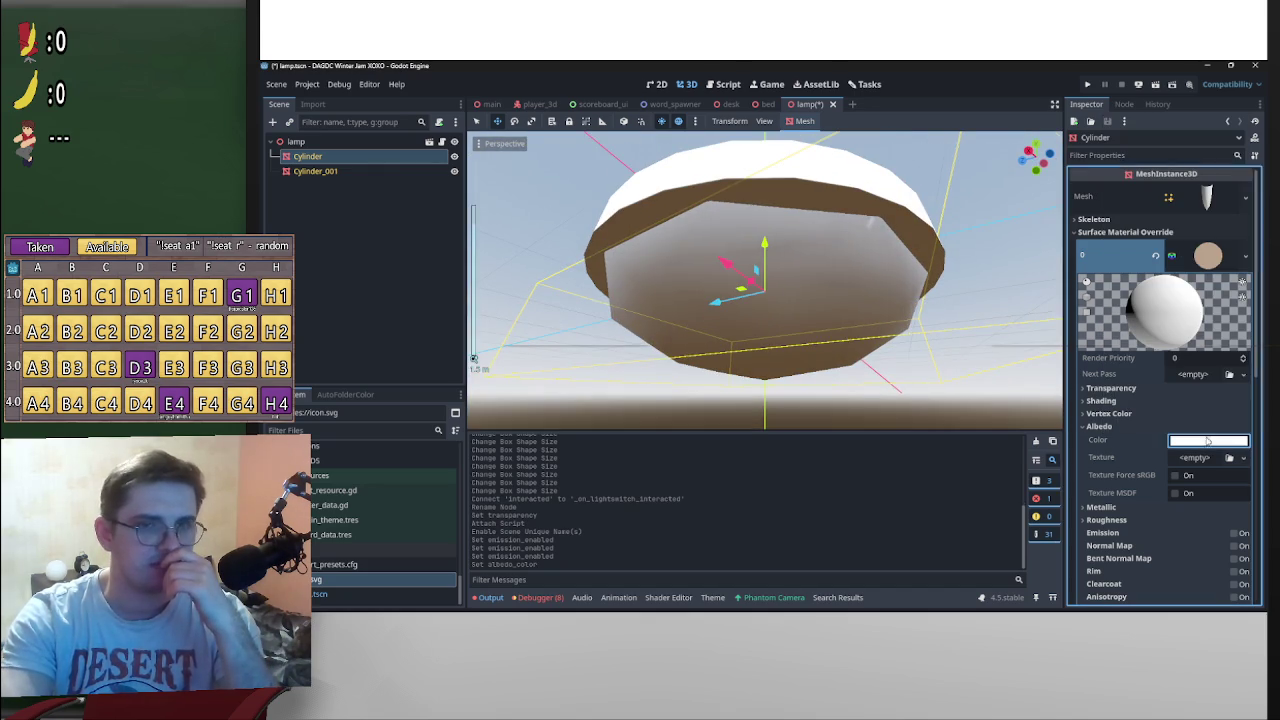
pyautogui.click(1208, 441)
pyautogui.moveTo(1160, 175)
pyautogui.mouseDown()
pyautogui.moveTo(1123, 188)
pyautogui.moveTo(1122, 172)
pyautogui.mouseUp()
pyautogui.click(980, 293)
pyautogui.scroll(-3, 980, 293)
pyautogui.moveTo(980, 293)
pyautogui.mouseDown()
pyautogui.moveTo(957, 363)
pyautogui.moveTo(974, 317)
pyautogui.moveTo(743, 294)
pyautogui.moveTo(827, 328)
pyautogui.mouseUp()
# Step: Enable the Cylinder's emission with energy multiplier 1.0 and save the lamp scene
pyautogui.click(383, 156)
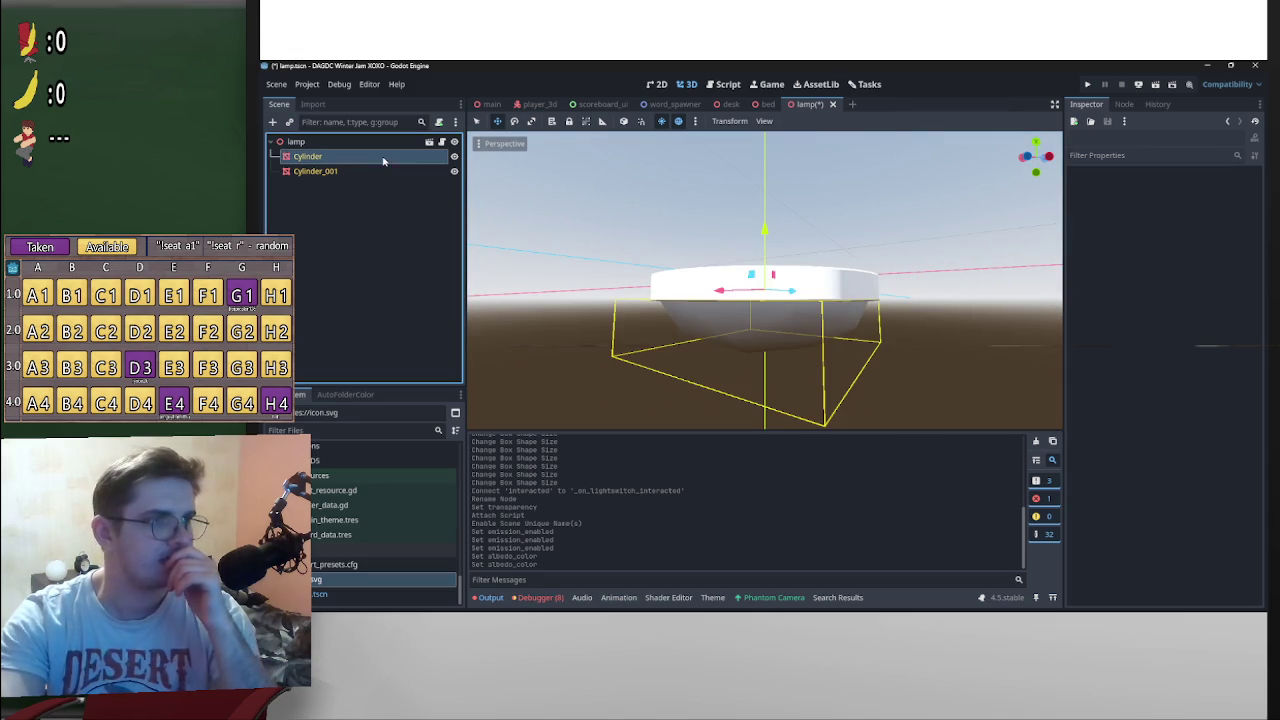
pyautogui.scroll(-1, 1145, 498)
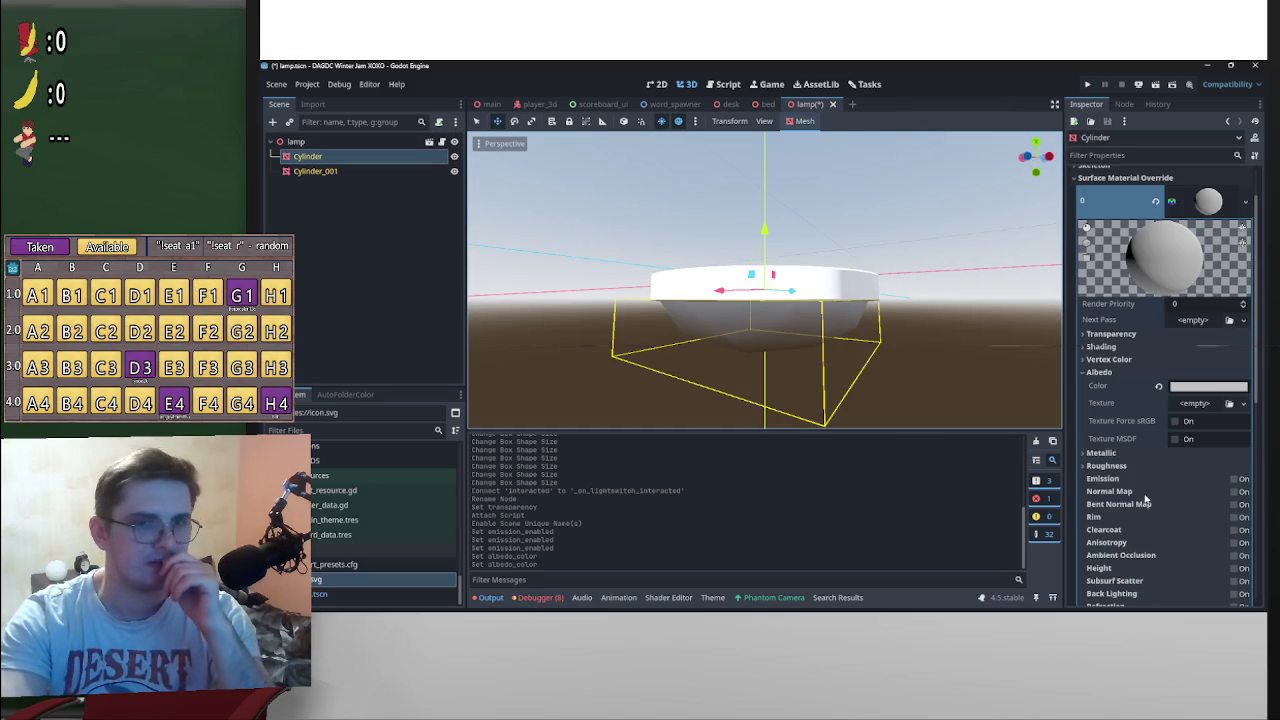
pyautogui.click(1240, 480)
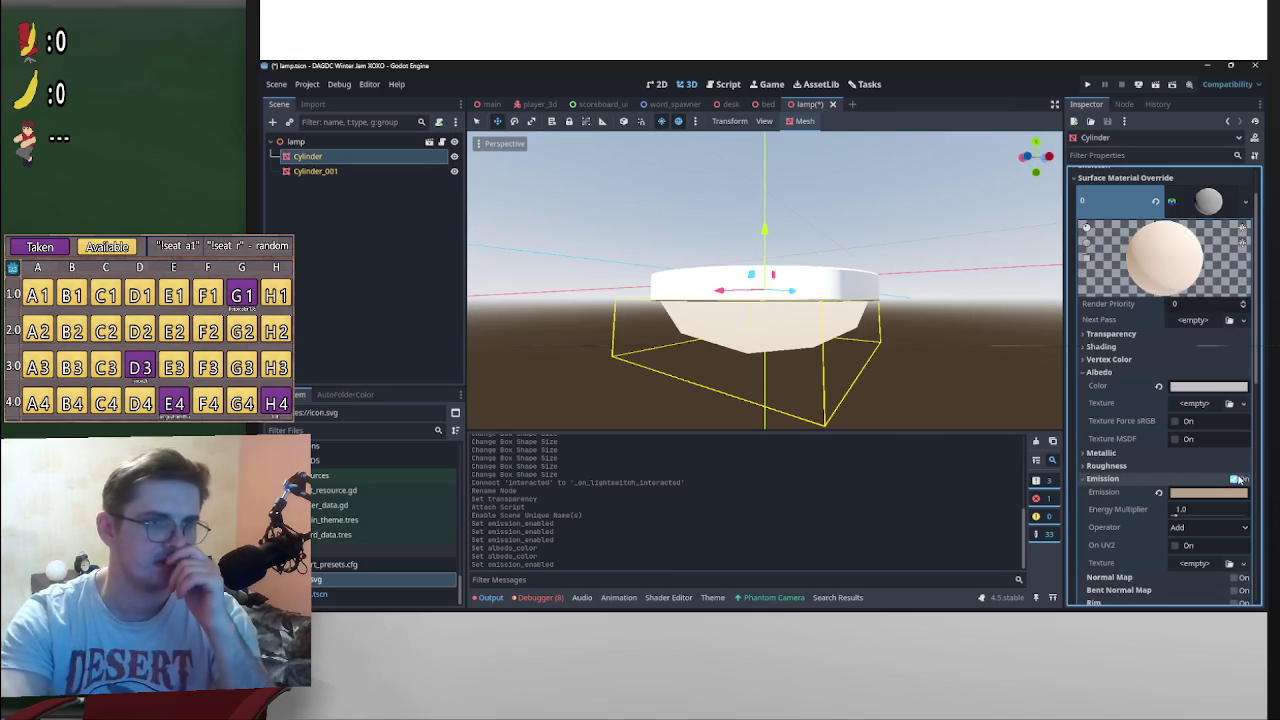
pyautogui.moveTo(1176, 512); pyautogui.dragTo(1178, 515)
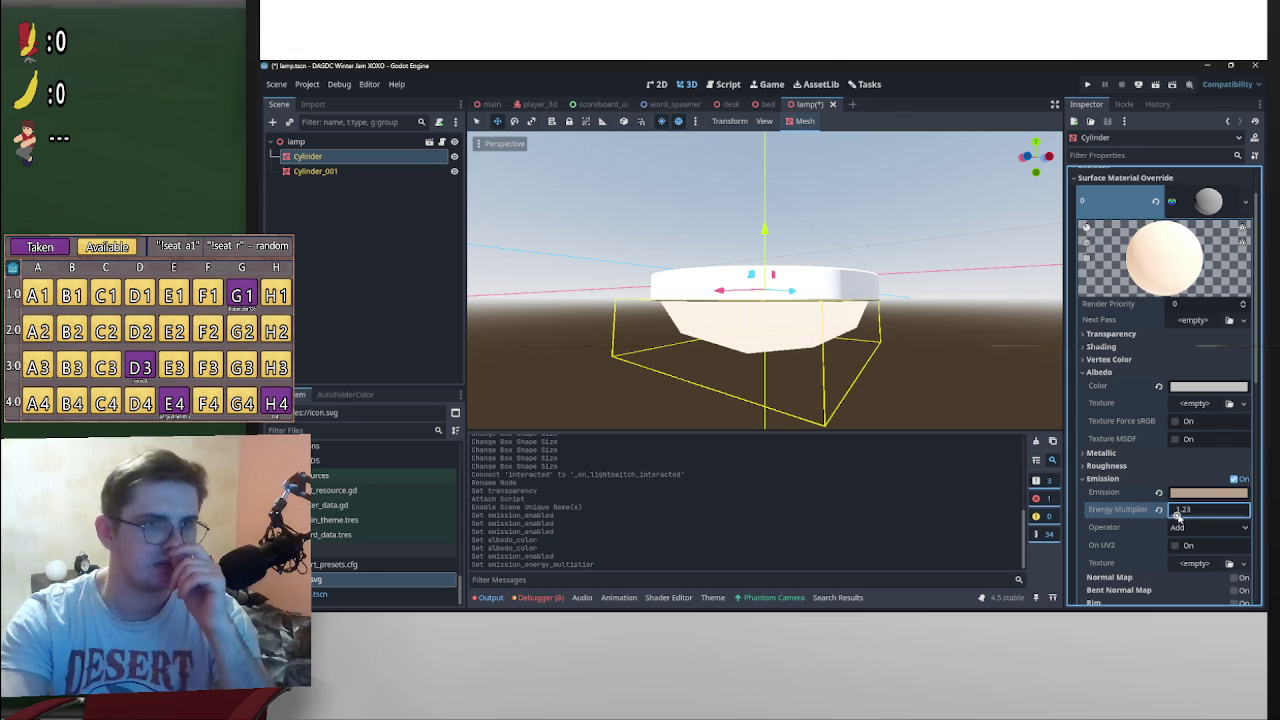
pyautogui.click(986, 366)
pyautogui.scroll(-3, 1022, 317)
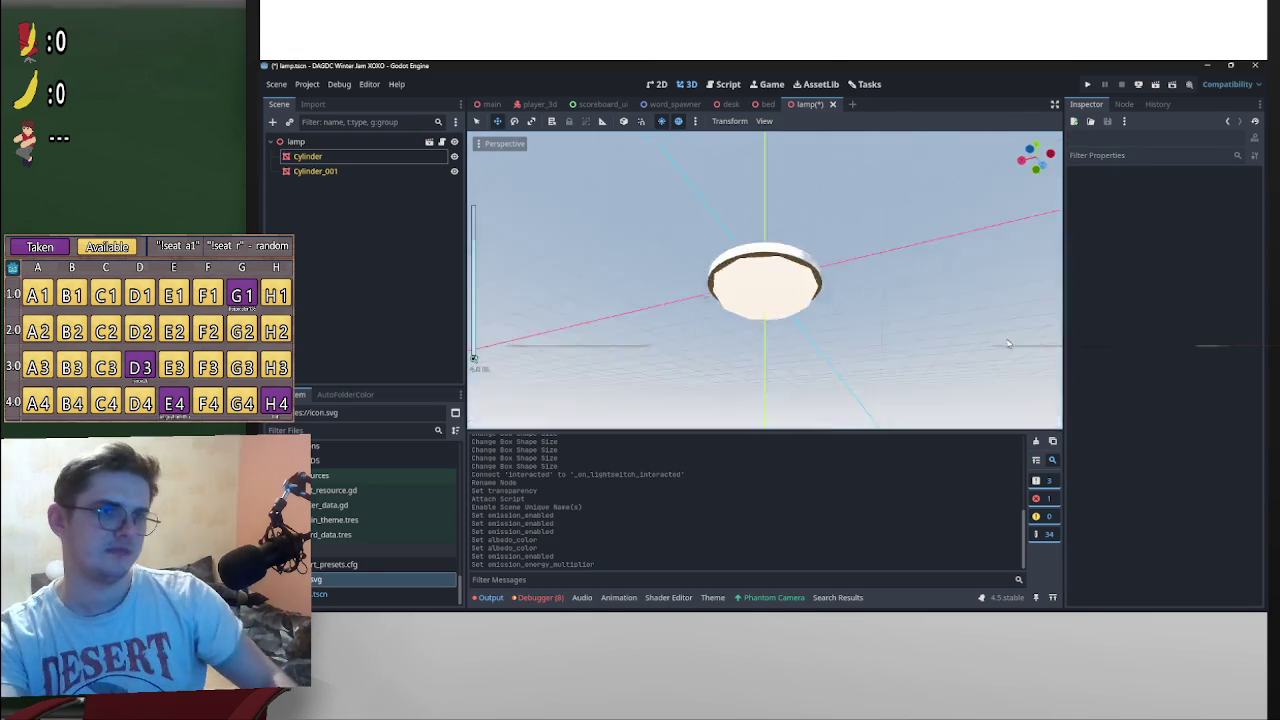
pyautogui.scroll(3, 911, 363)
pyautogui.click(800, 336)
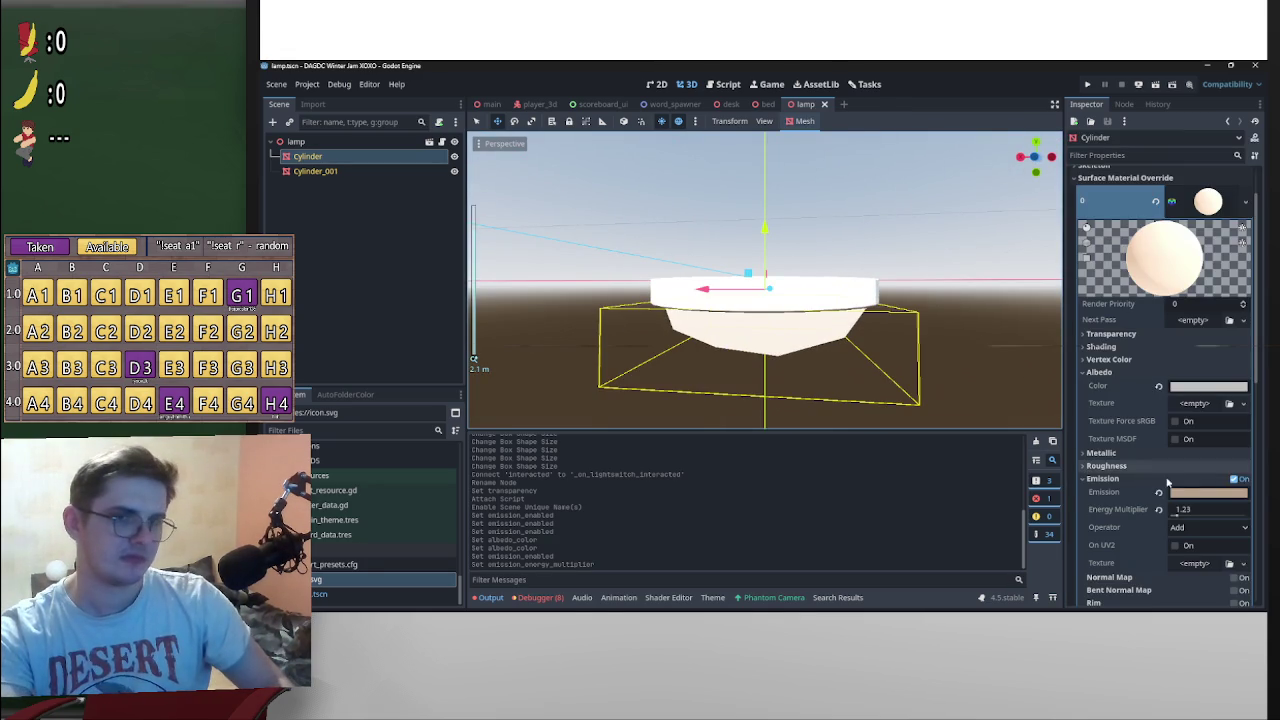
pyautogui.click(1159, 509)
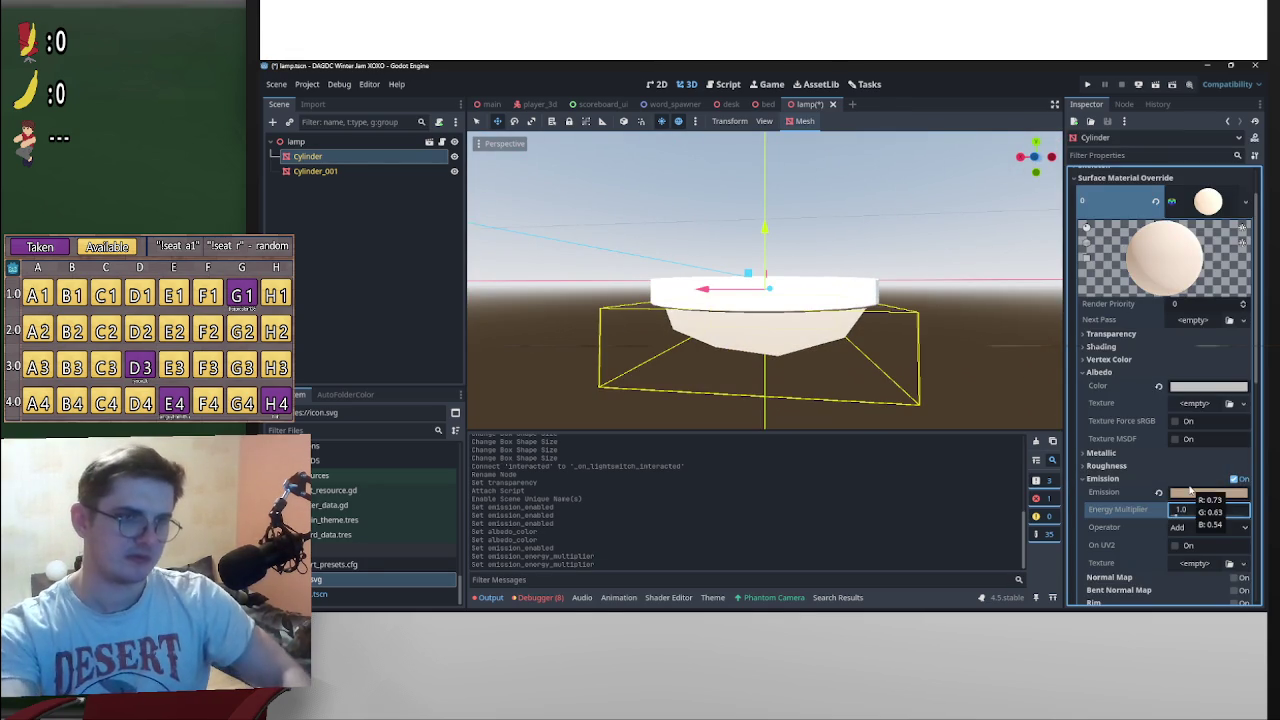
pyautogui.click(1013, 326)
pyautogui.moveTo(986, 331)
pyautogui.mouseDown()
pyautogui.moveTo(937, 202)
pyautogui.moveTo(571, 206)
pyautogui.mouseUp()
pyautogui.hotkey('ctrl', 's')
# Step: Give lamp.gd's on variable a set(val) setter that assigns on = val
pyautogui.click(441, 142)
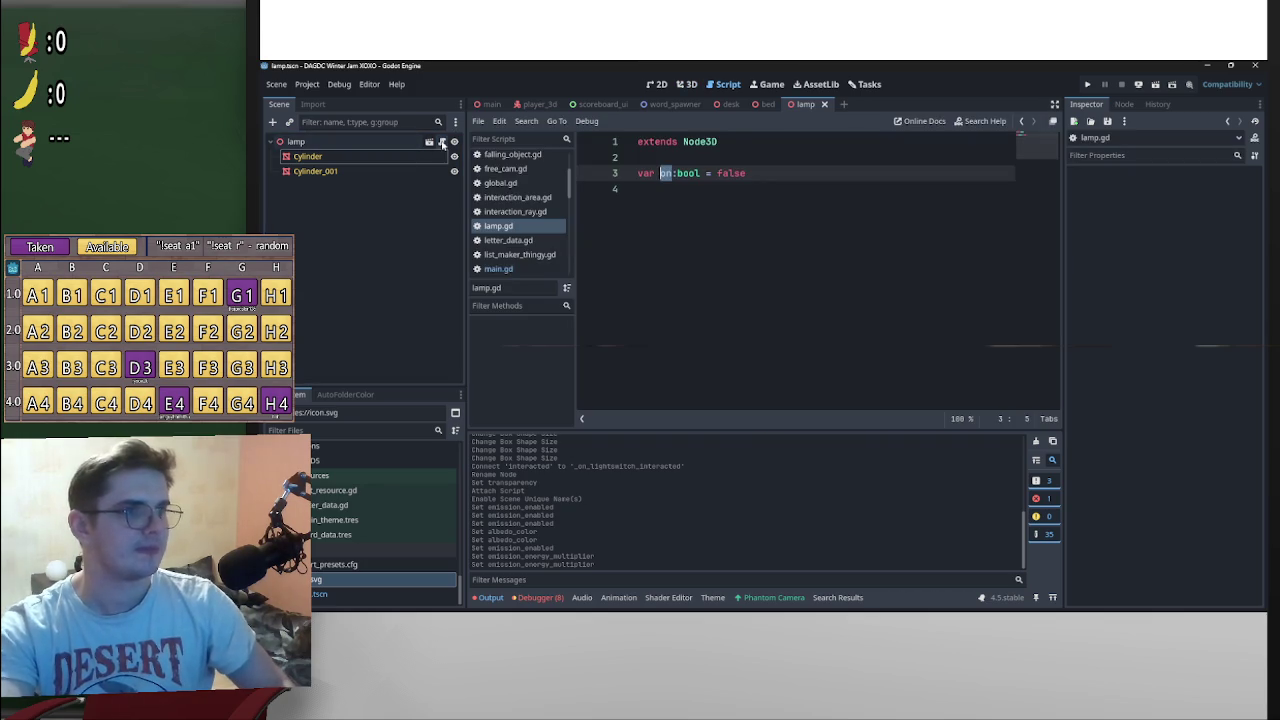
pyautogui.click(725, 196)
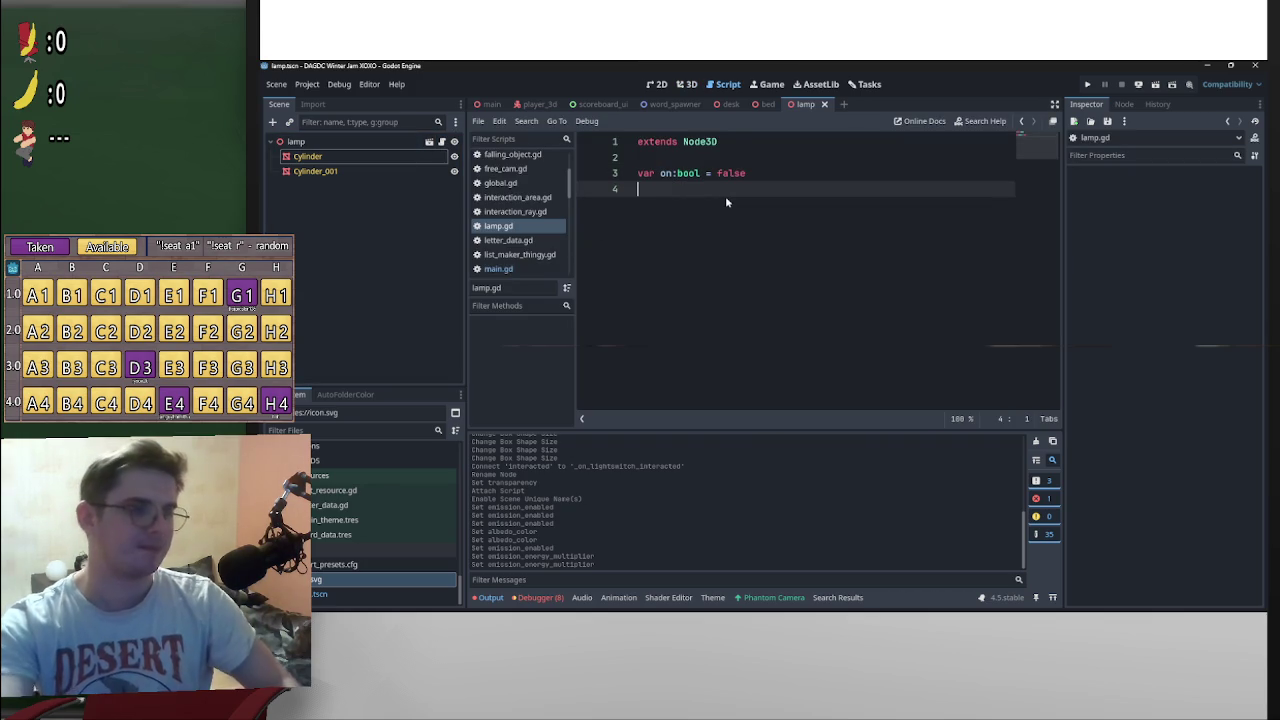
pyautogui.click(850, 172)
pyautogui.write(':')
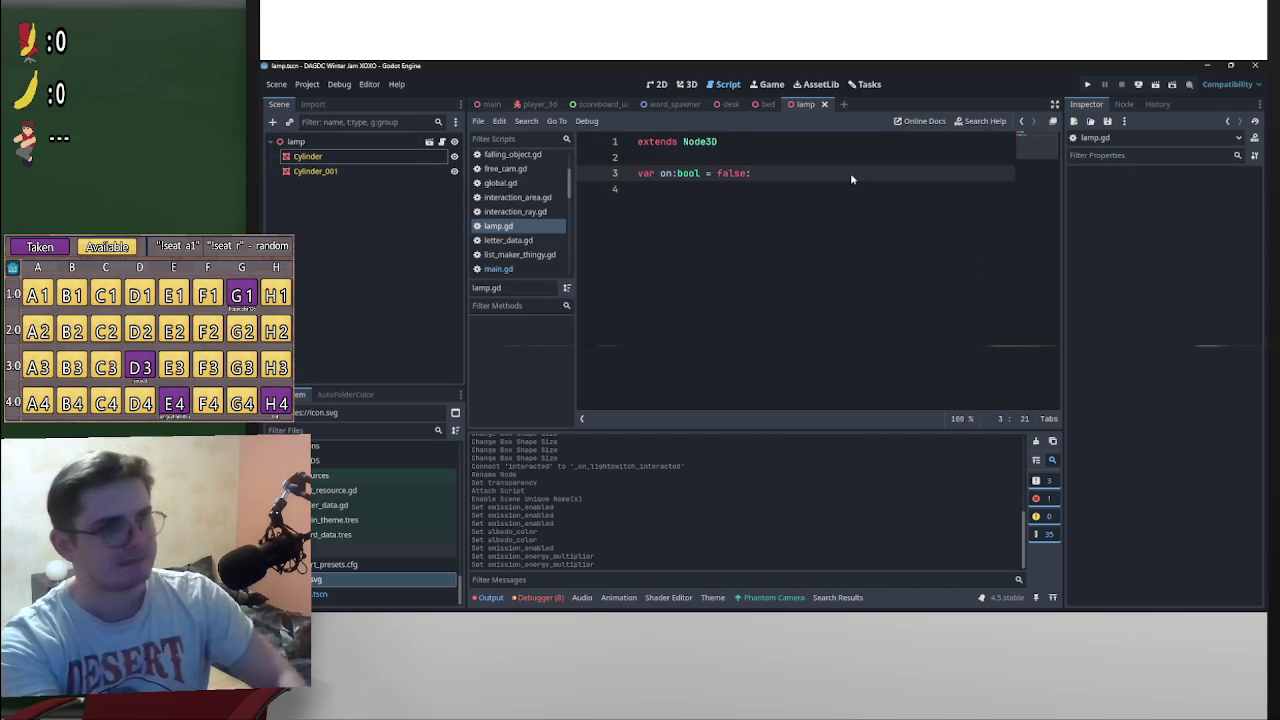
pyautogui.press('Return')
pyautogui.write('set(')
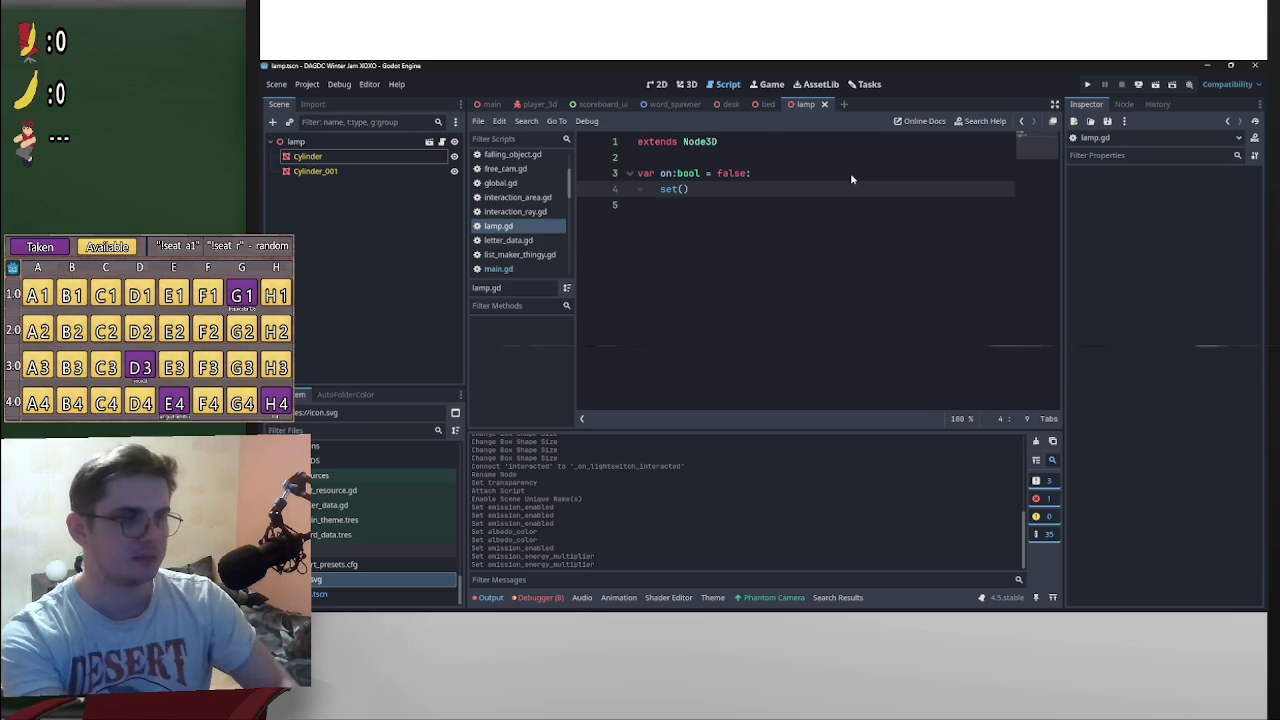
pyautogui.write('val):')
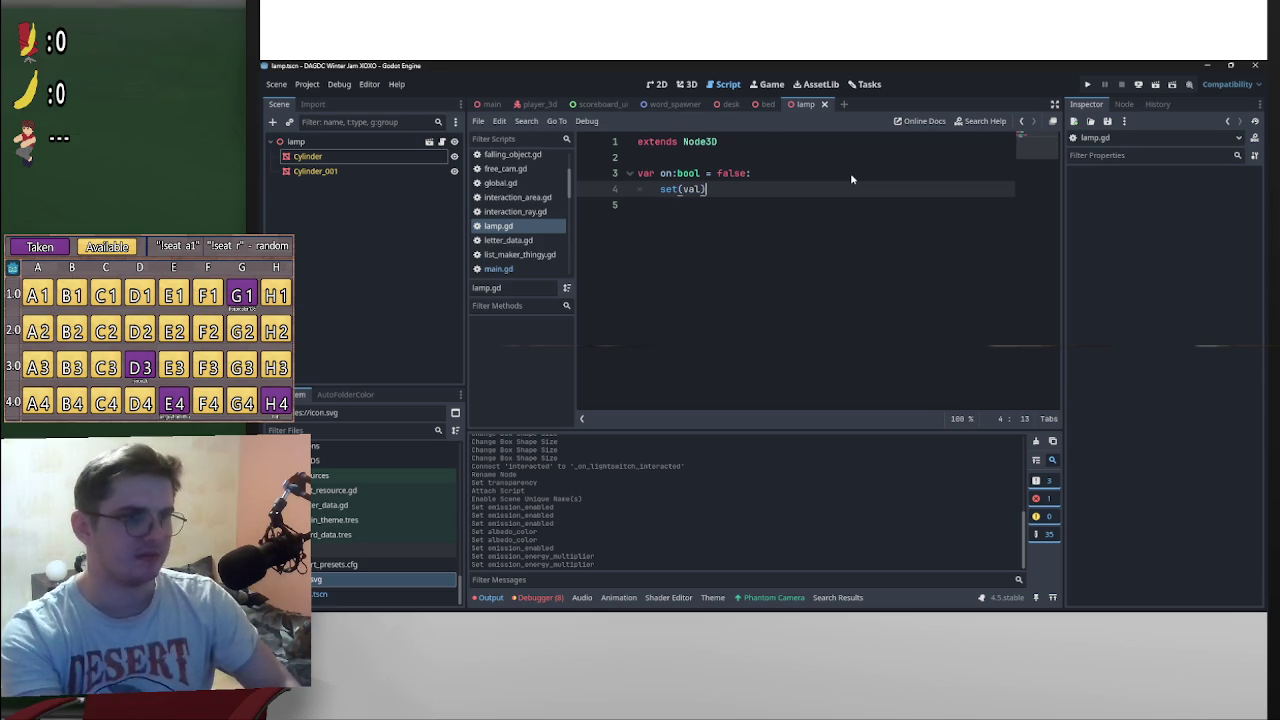
pyautogui.press('Return')
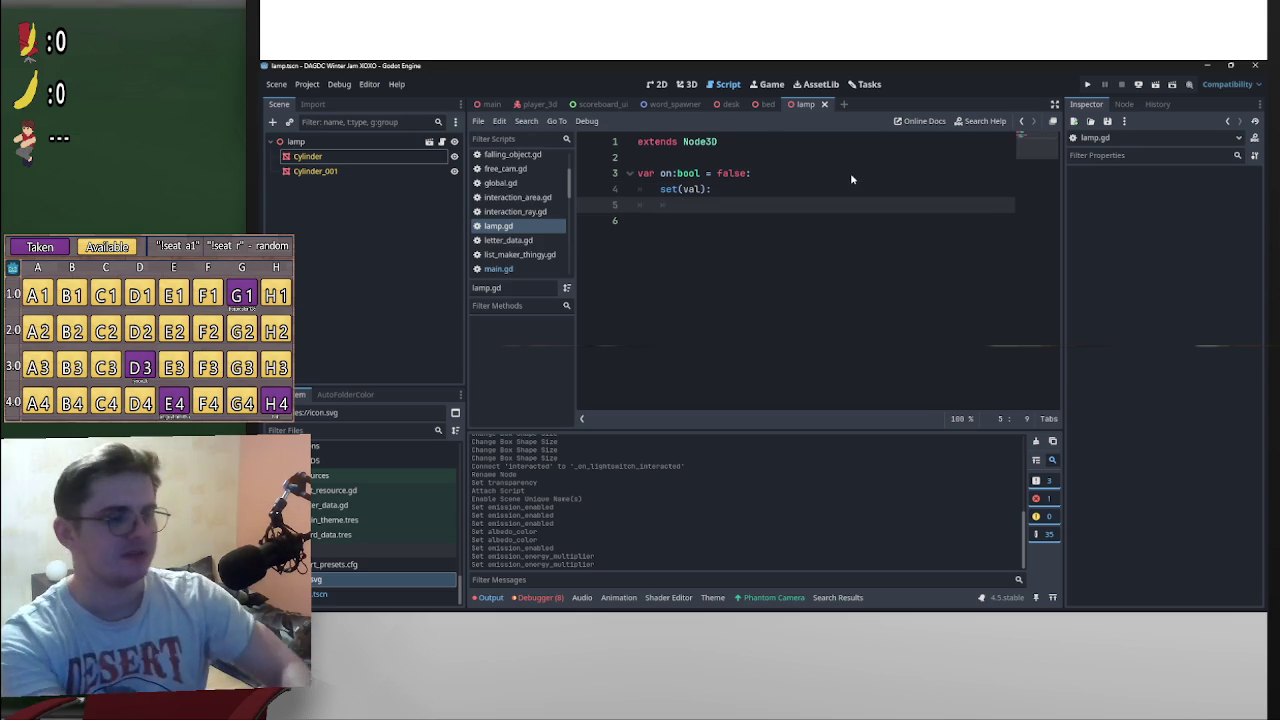
pyautogui.write('on = v')
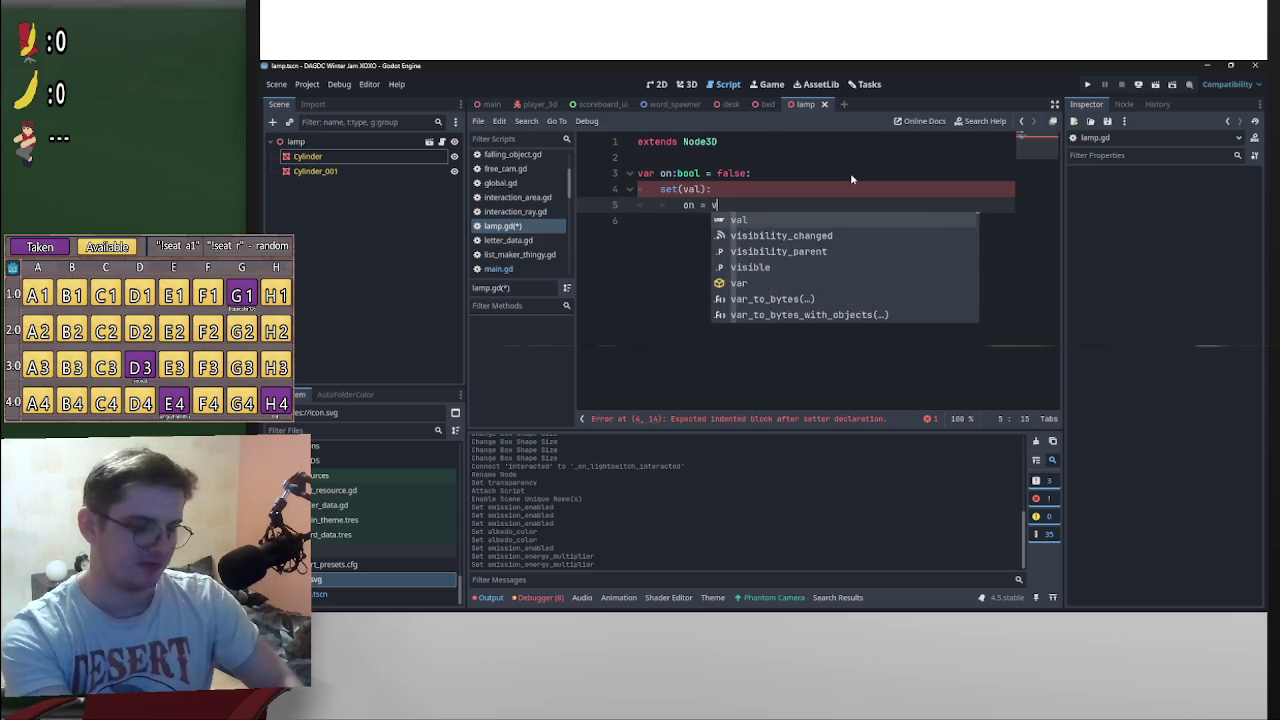
pyautogui.write('al')
pyautogui.press('Return')
pyautogui.press('Return')
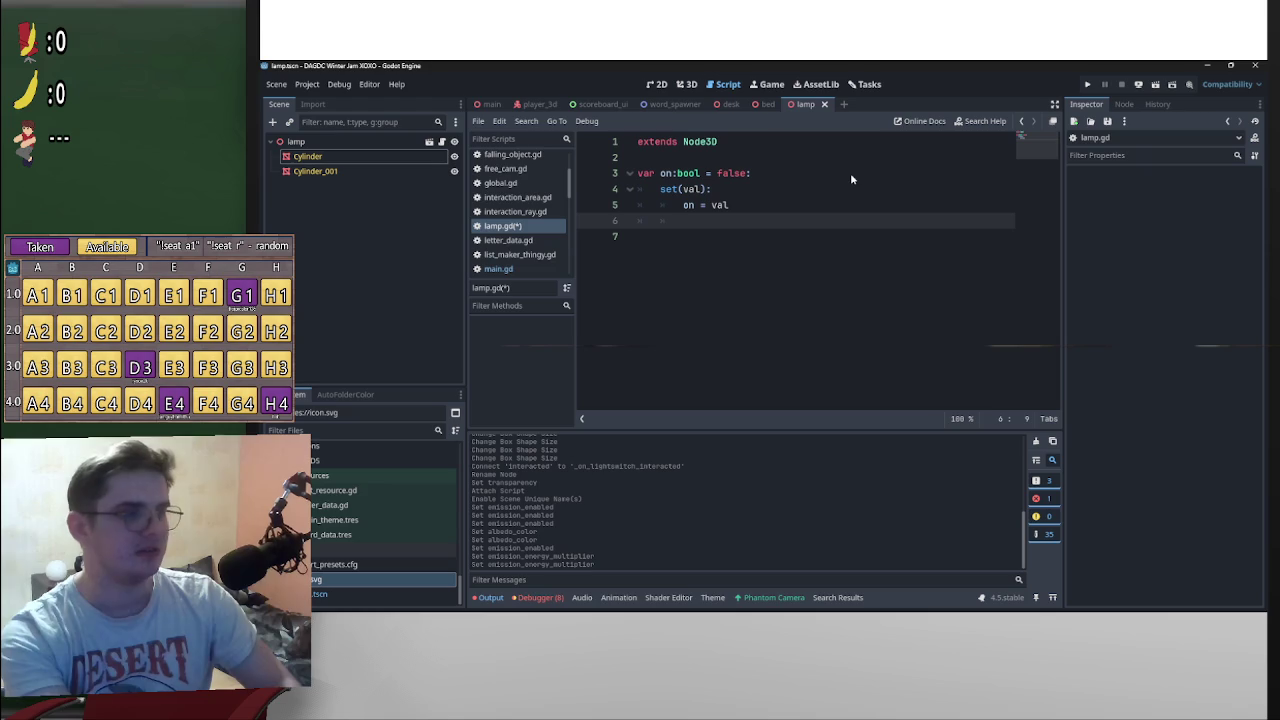
pyautogui.click(667, 160)
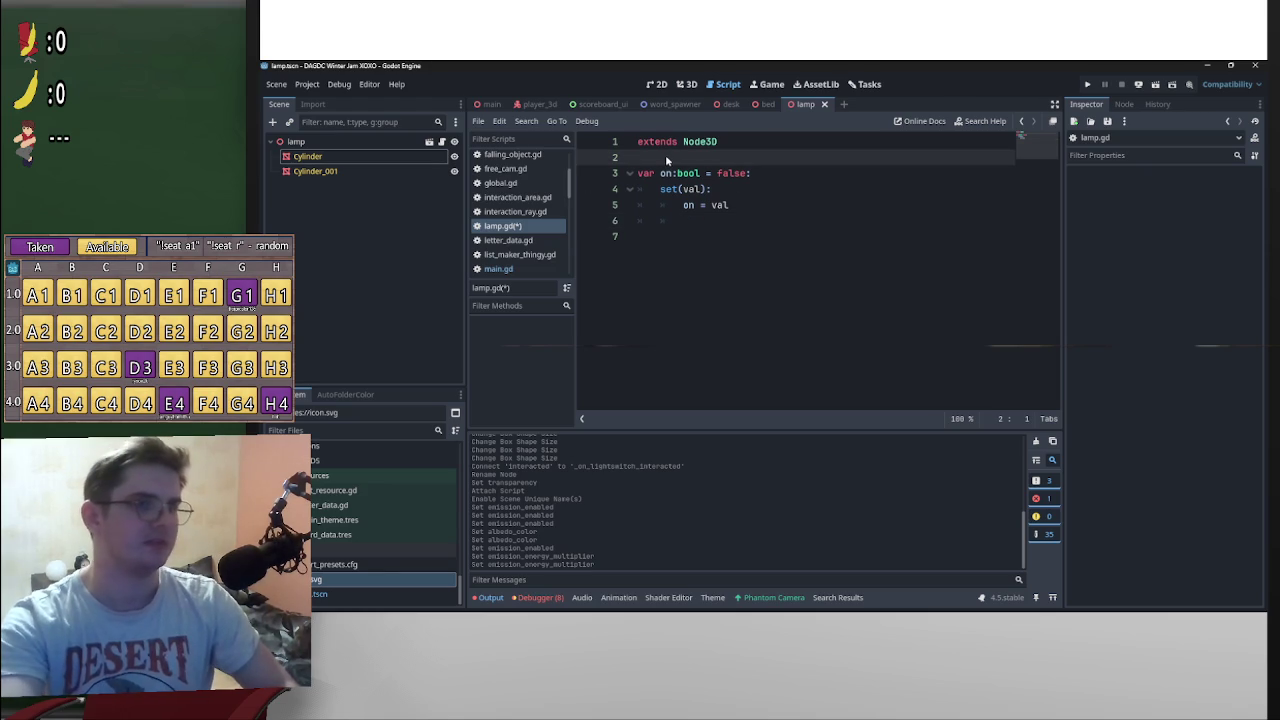
pyautogui.press('Return')
pyautogui.press('Return')
pyautogui.press('Up')
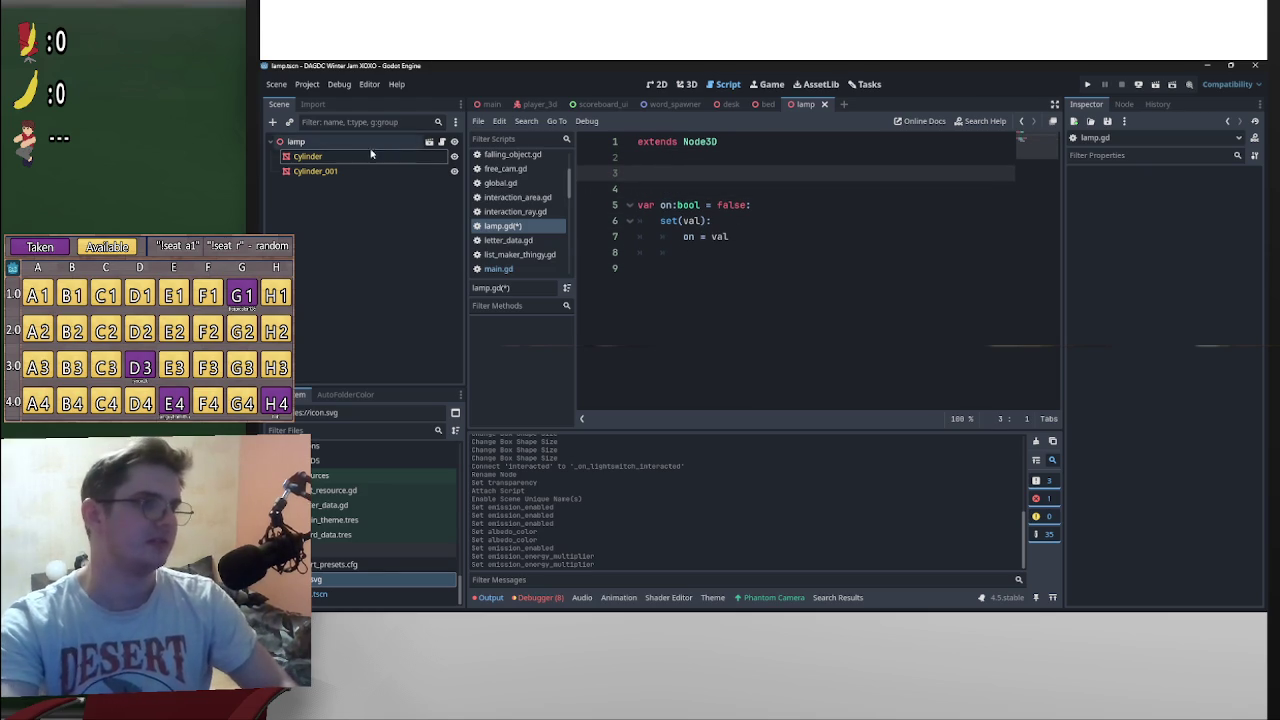
pyautogui.moveTo(307, 156); pyautogui.dragTo(765, 175)
pyautogui.write('light')
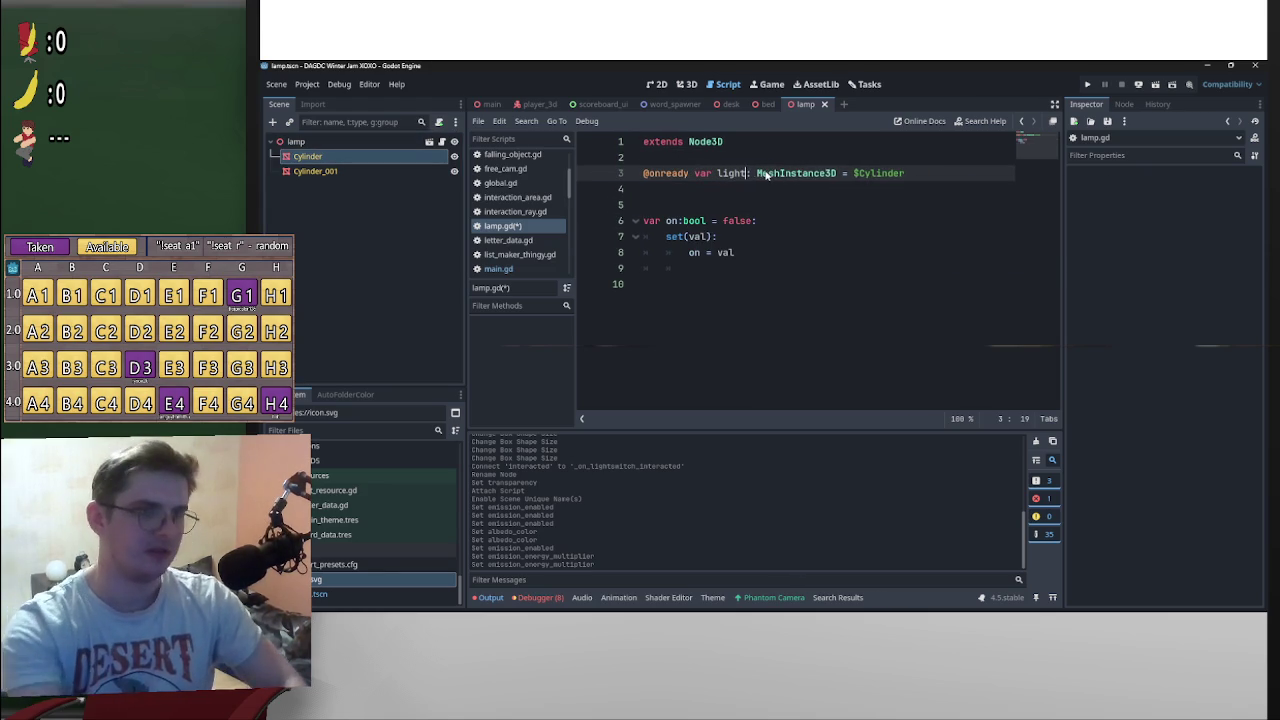
# Step: In the setter, store light.get_surface_override_material(0) in a StandardMaterial3D variable mat
pyautogui.click(742, 268)
pyautogui.write('light')
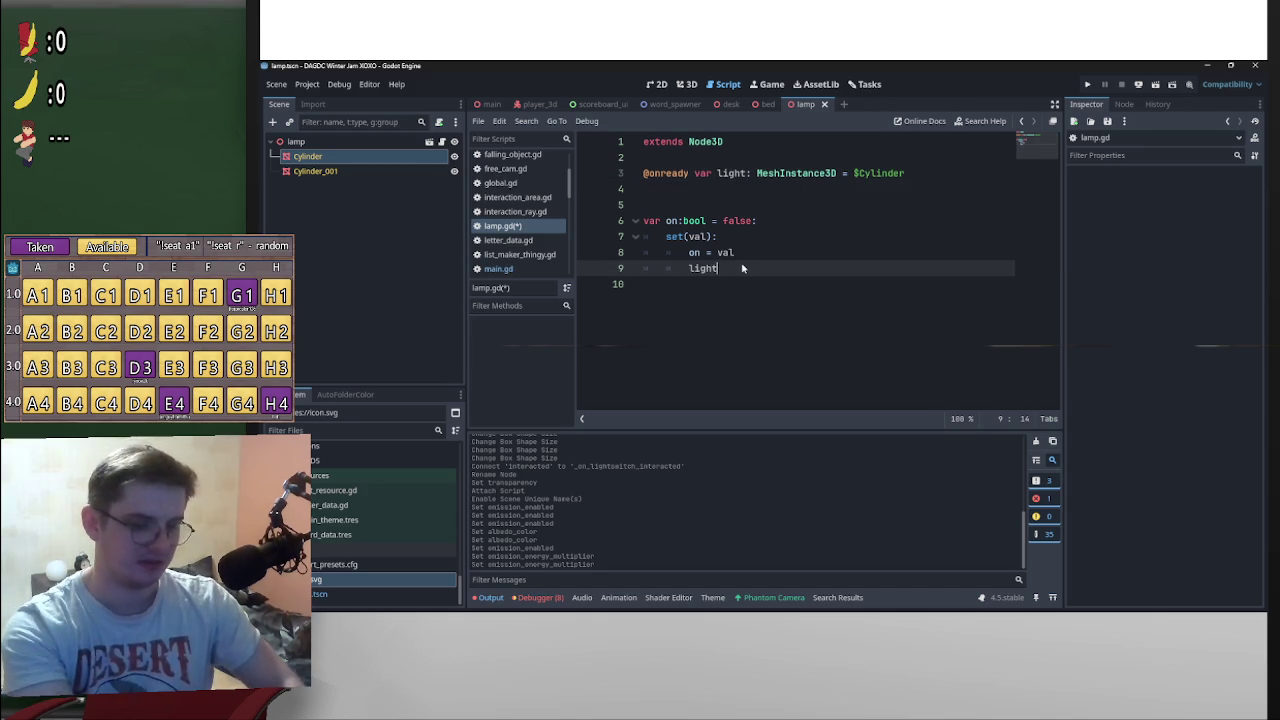
pyautogui.write('.')
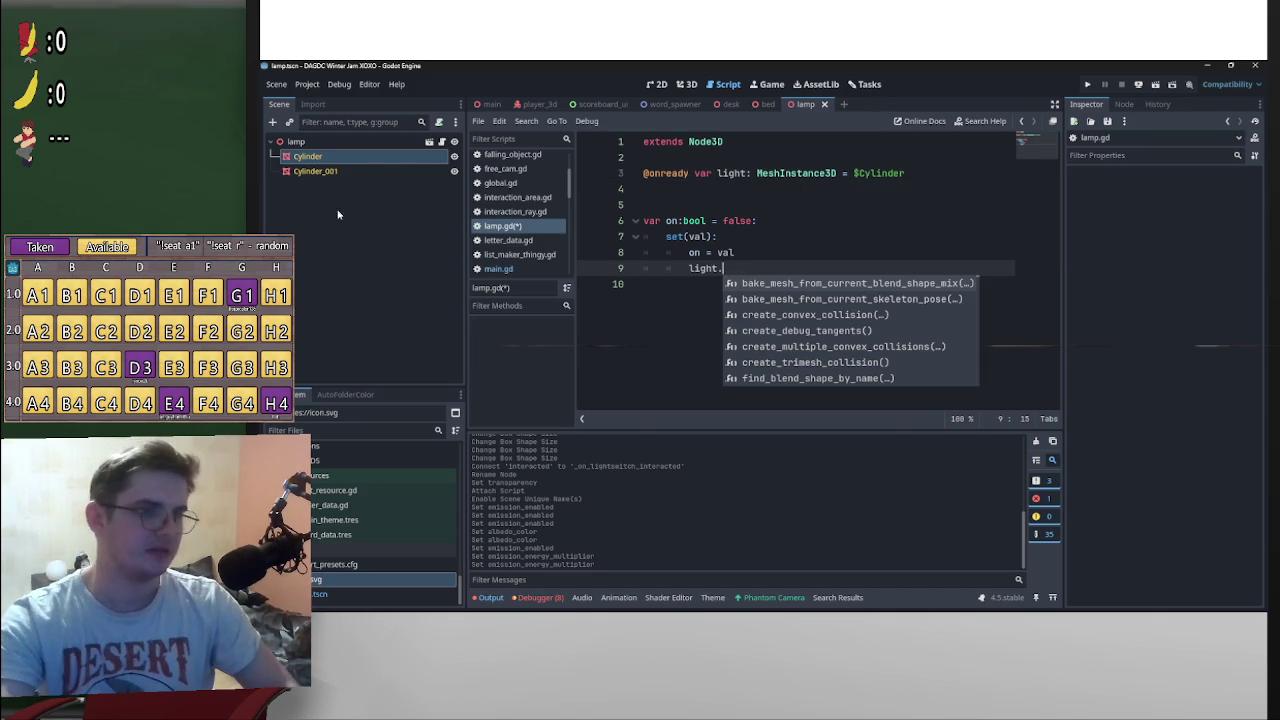
pyautogui.click(307, 156)
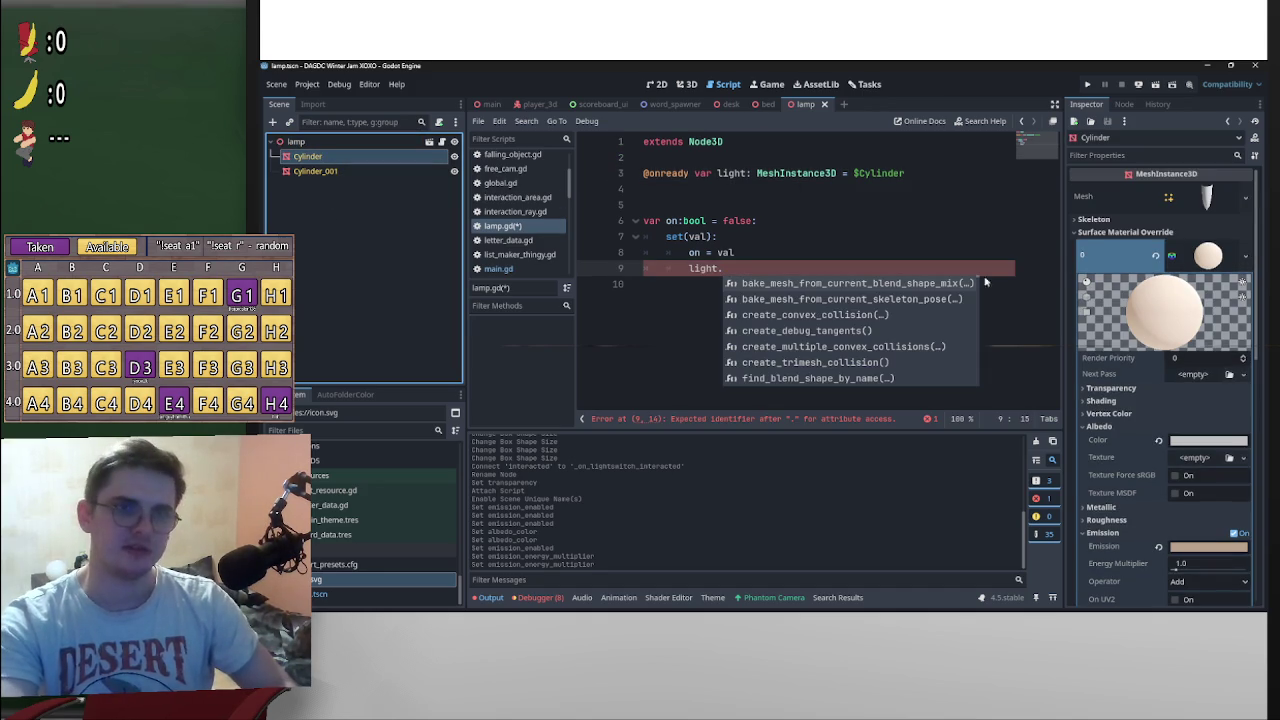
pyautogui.click(766, 259)
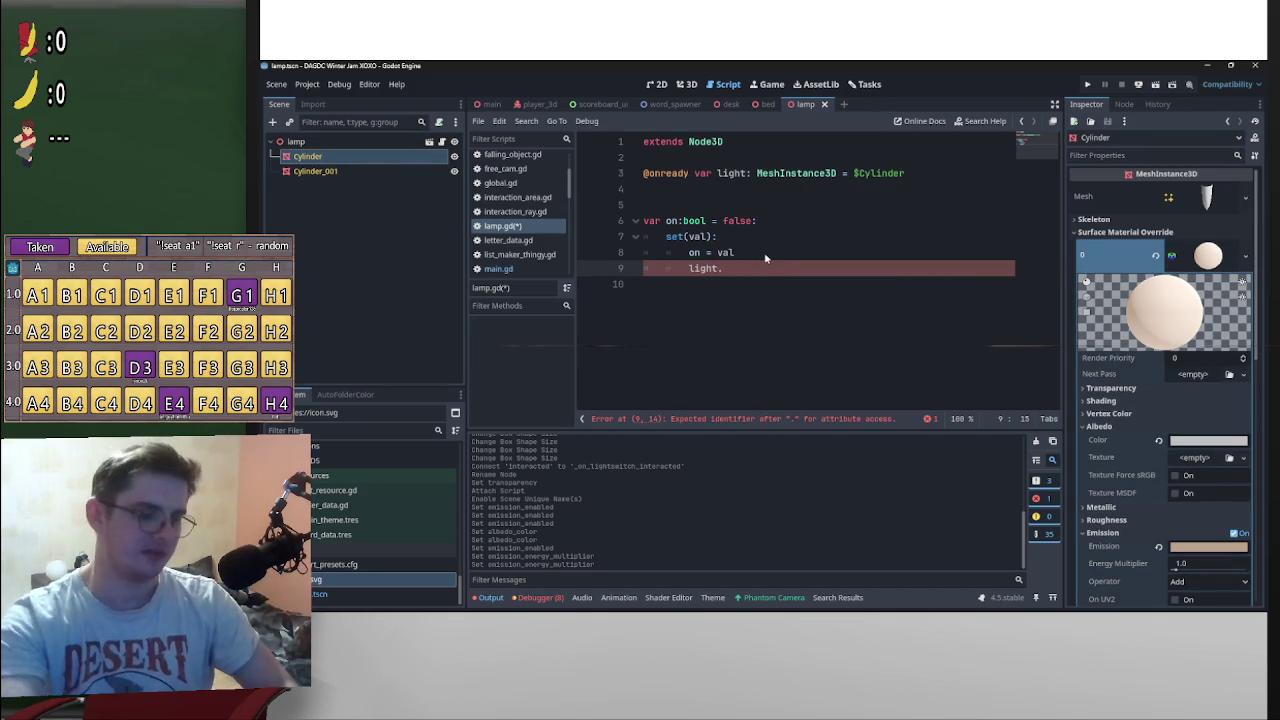
pyautogui.write('get')
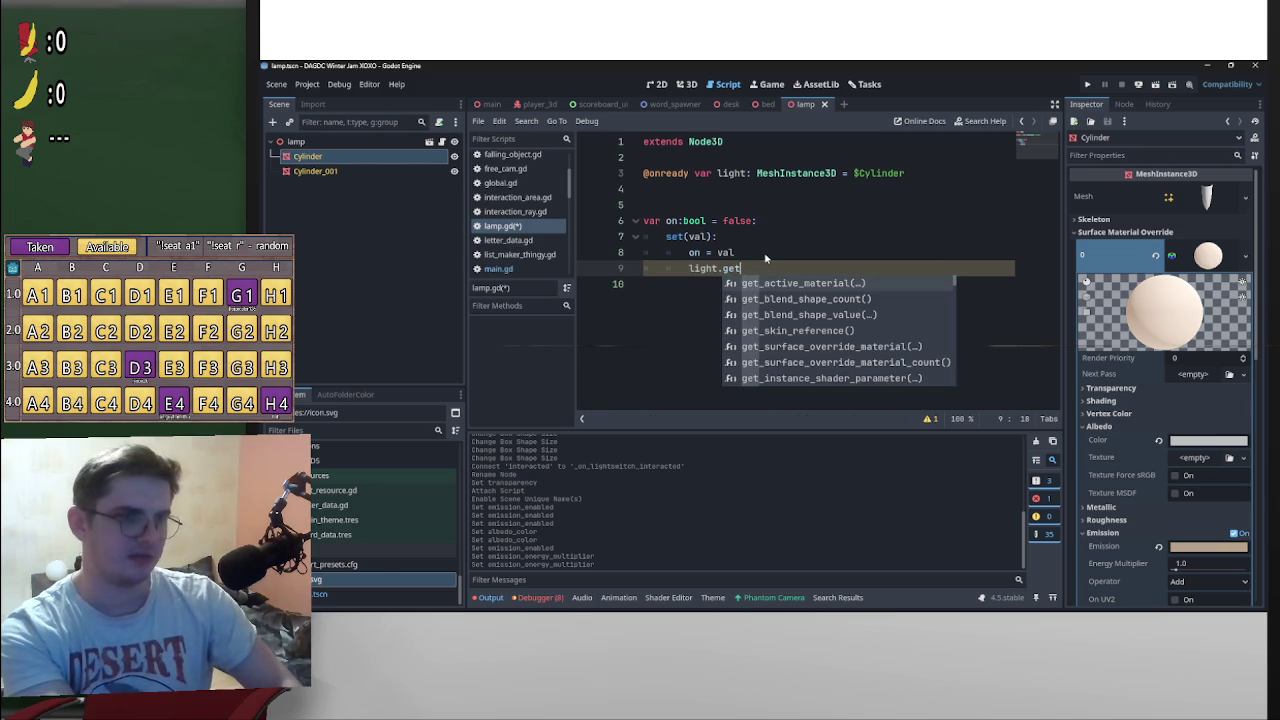
pyautogui.click(903, 346)
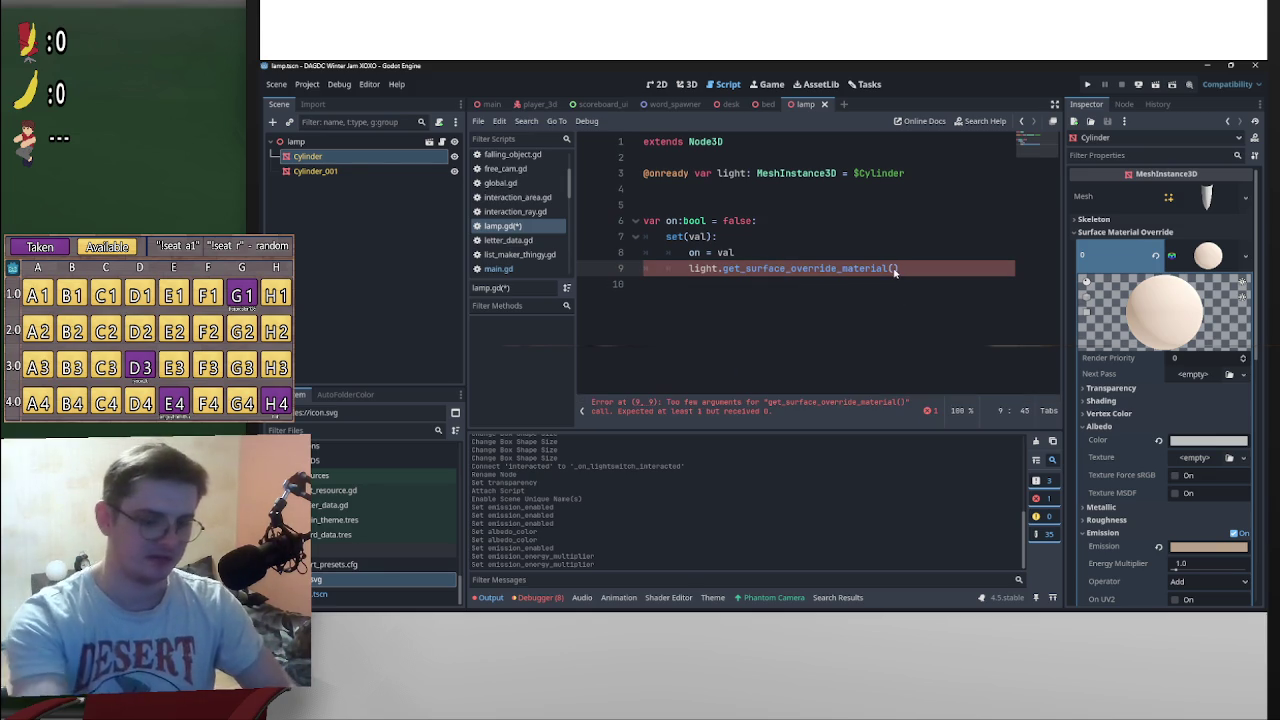
pyautogui.write('0')
pyautogui.click(686, 270)
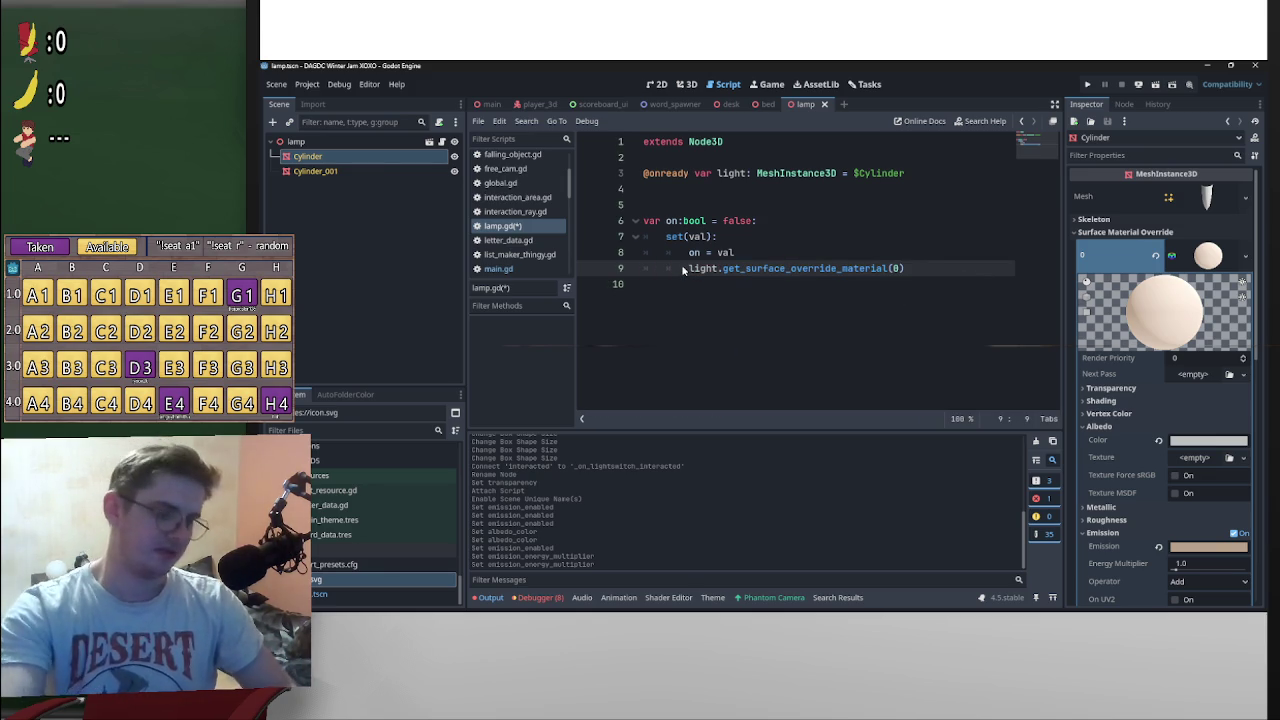
pyautogui.write('var mat:')
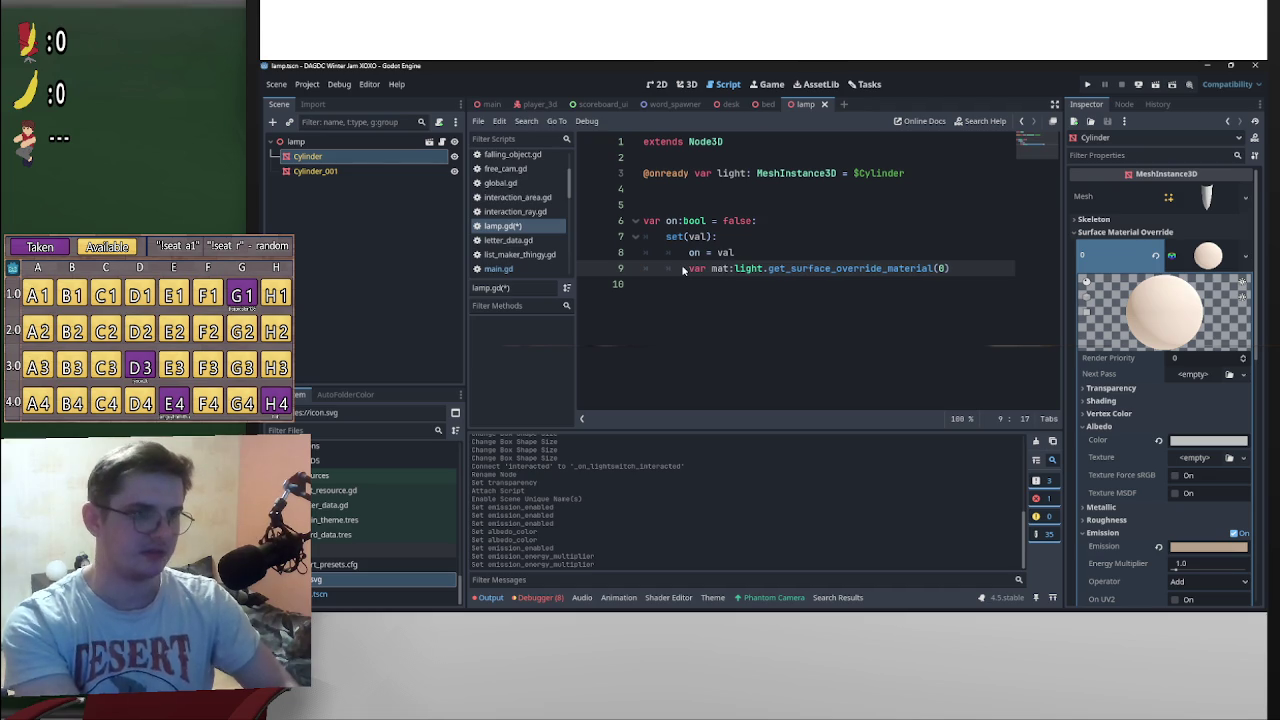
pyautogui.write('StandardMaterial3D')
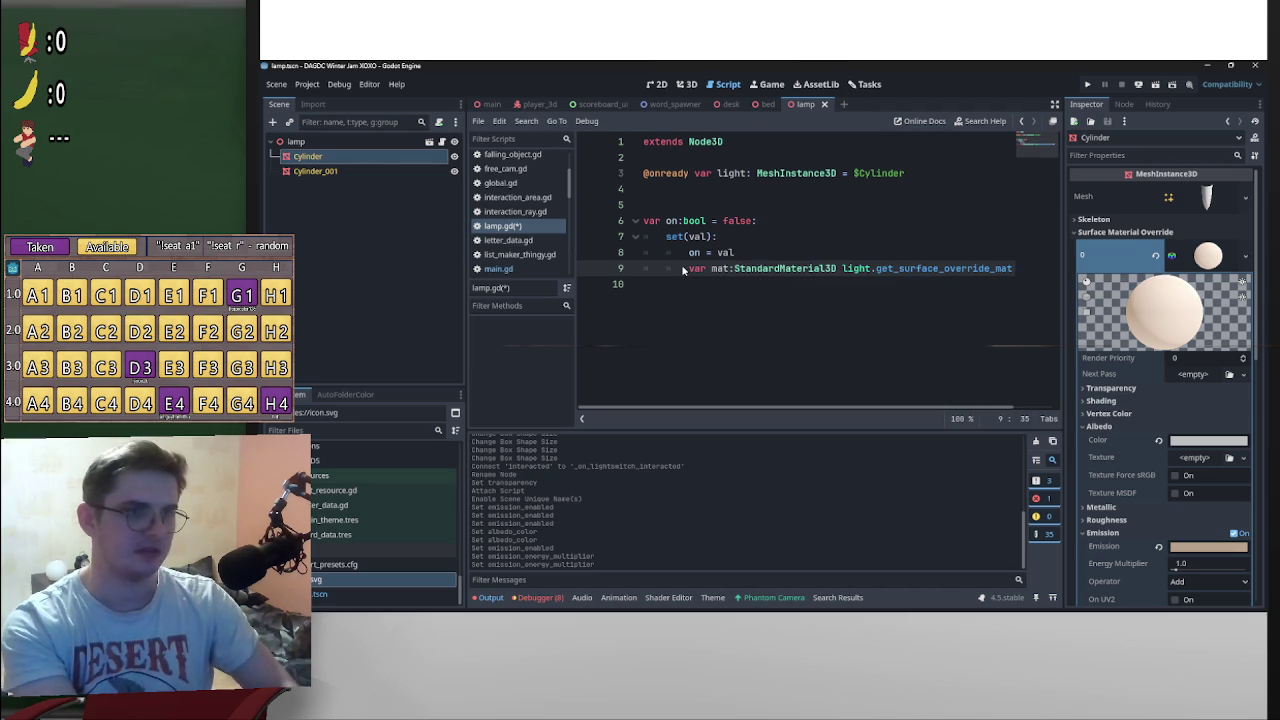
pyautogui.click(693, 281)
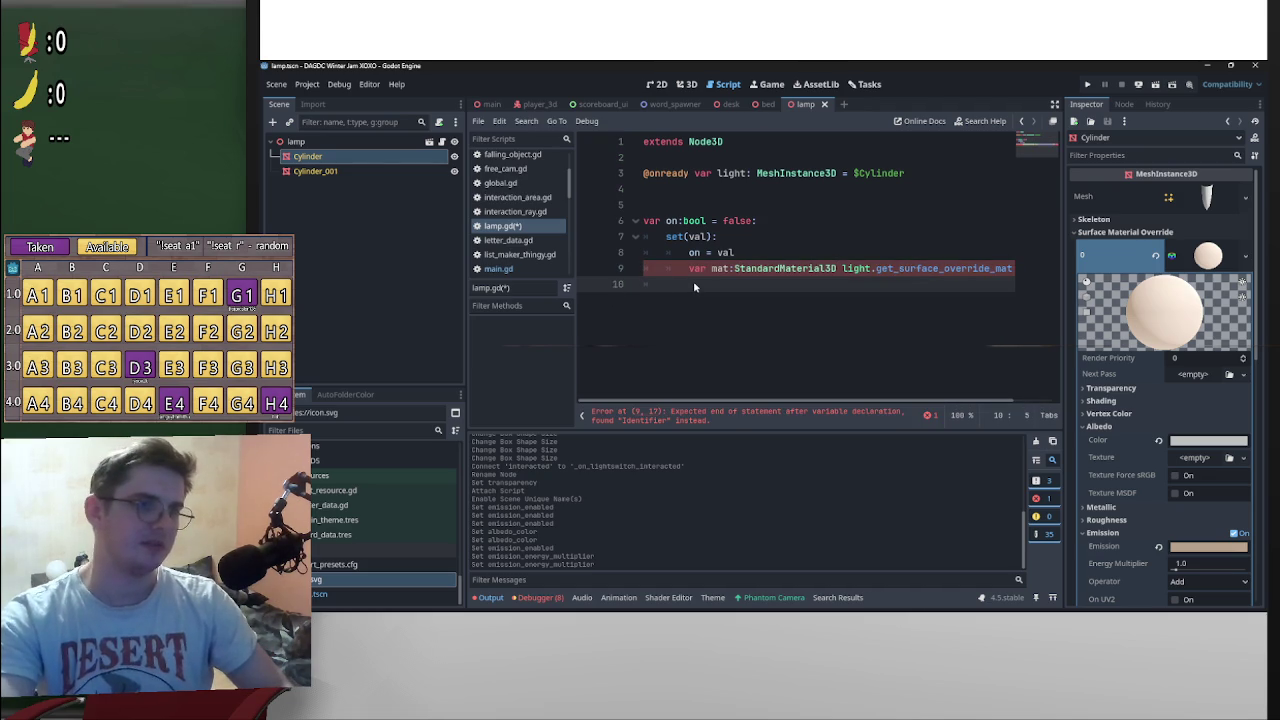
pyautogui.press('Tab')
pyautogui.press('Tab')
pyautogui.click(838, 270)
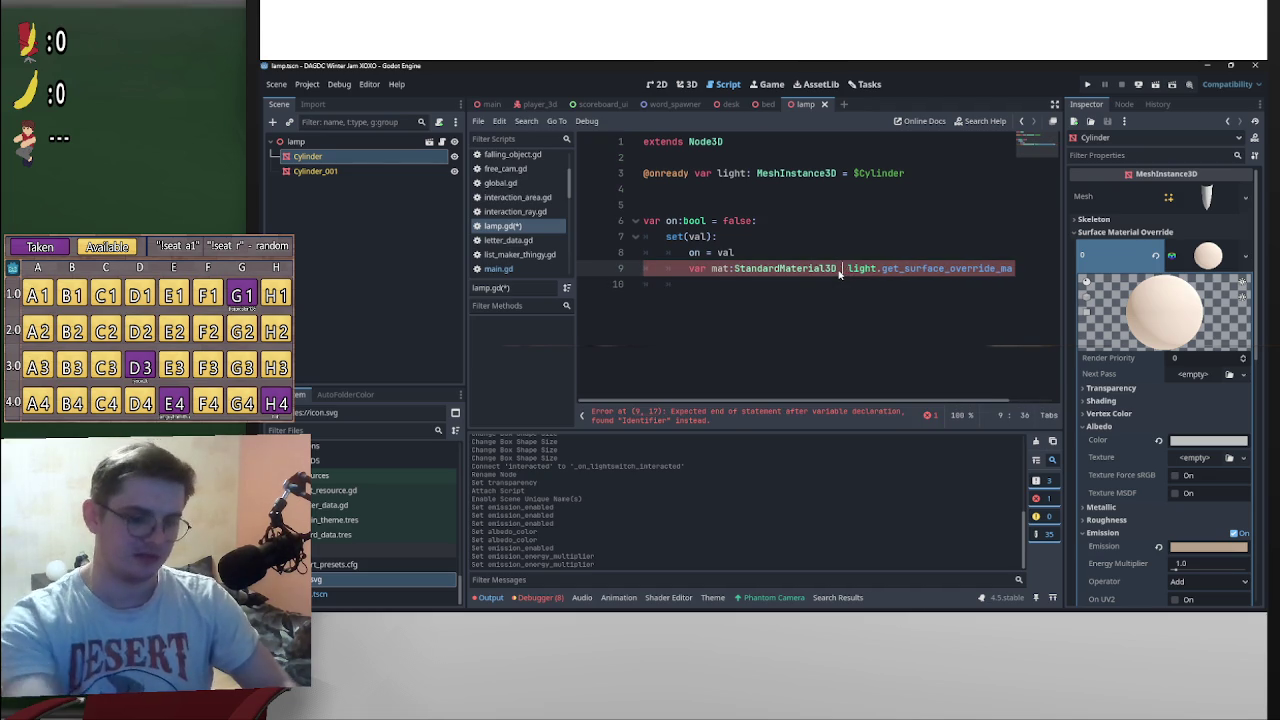
pyautogui.write('=')
# Step: Set mat.emission_enabled = val, save lamp.gd, and return to the main scene
pyautogui.click(743, 285)
pyautogui.write('mat.')
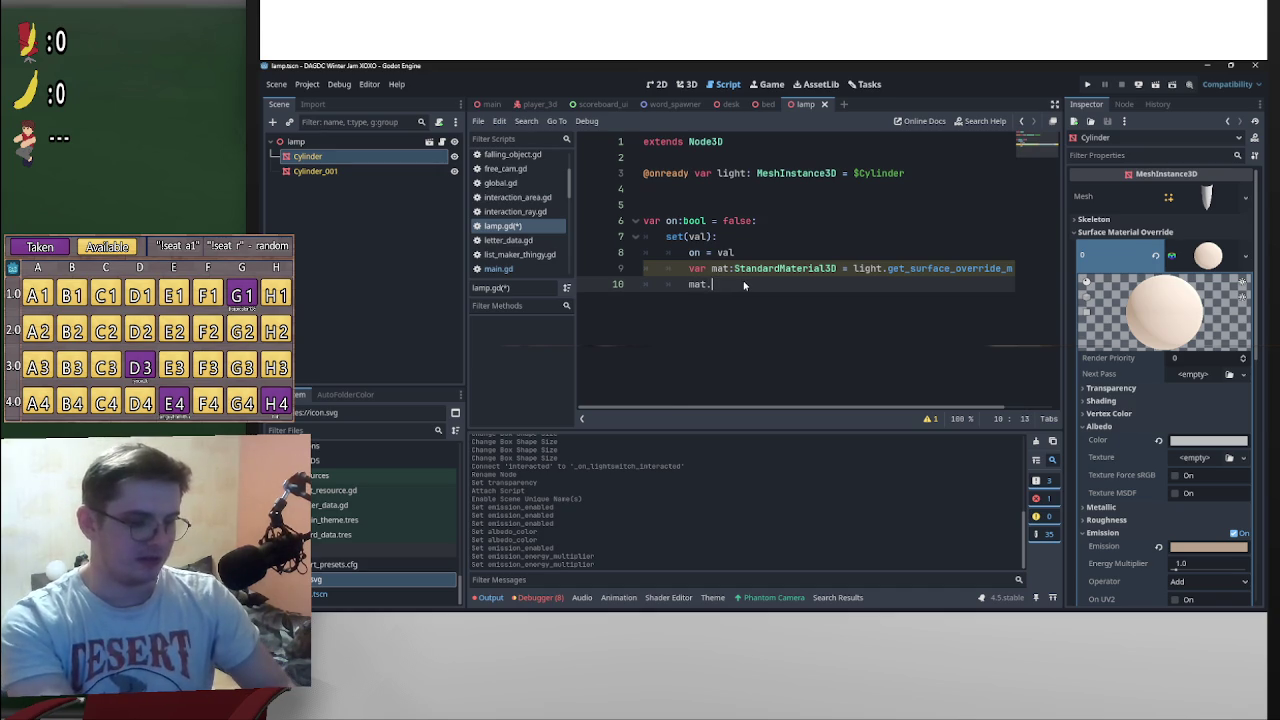
pyautogui.write('e')
pyautogui.press('Down')
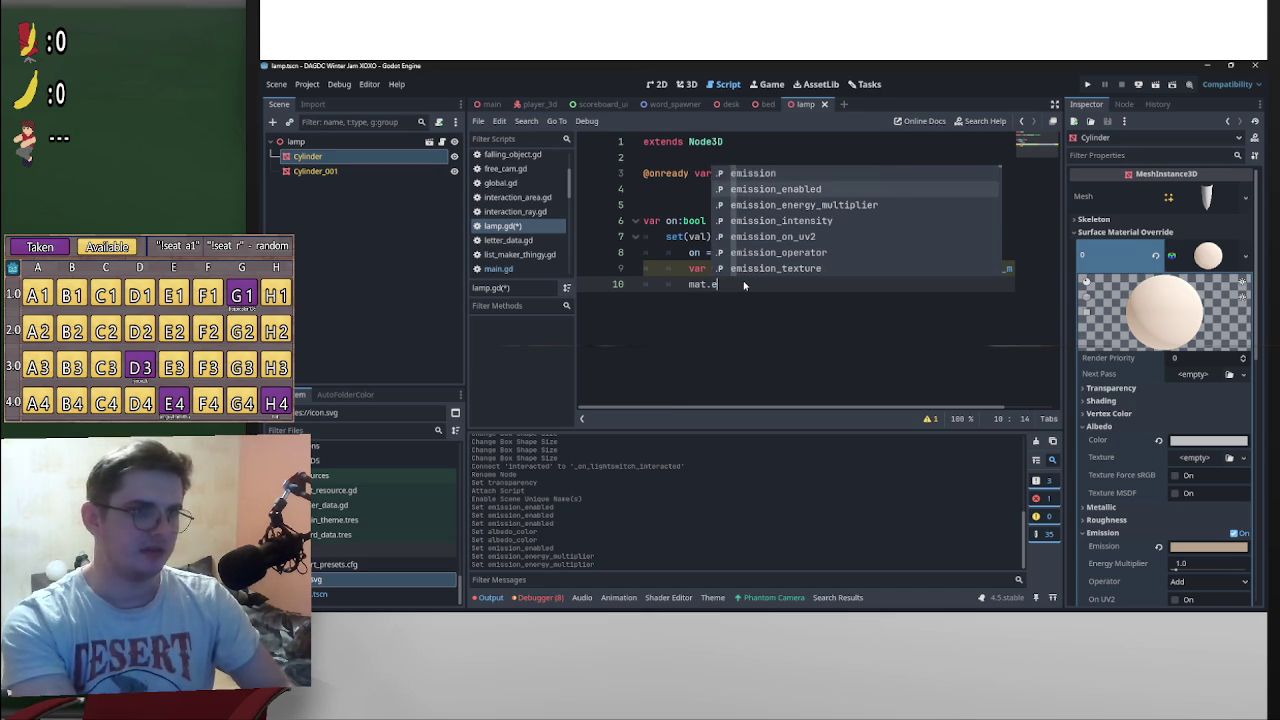
pyautogui.press('Return')
pyautogui.write('val')
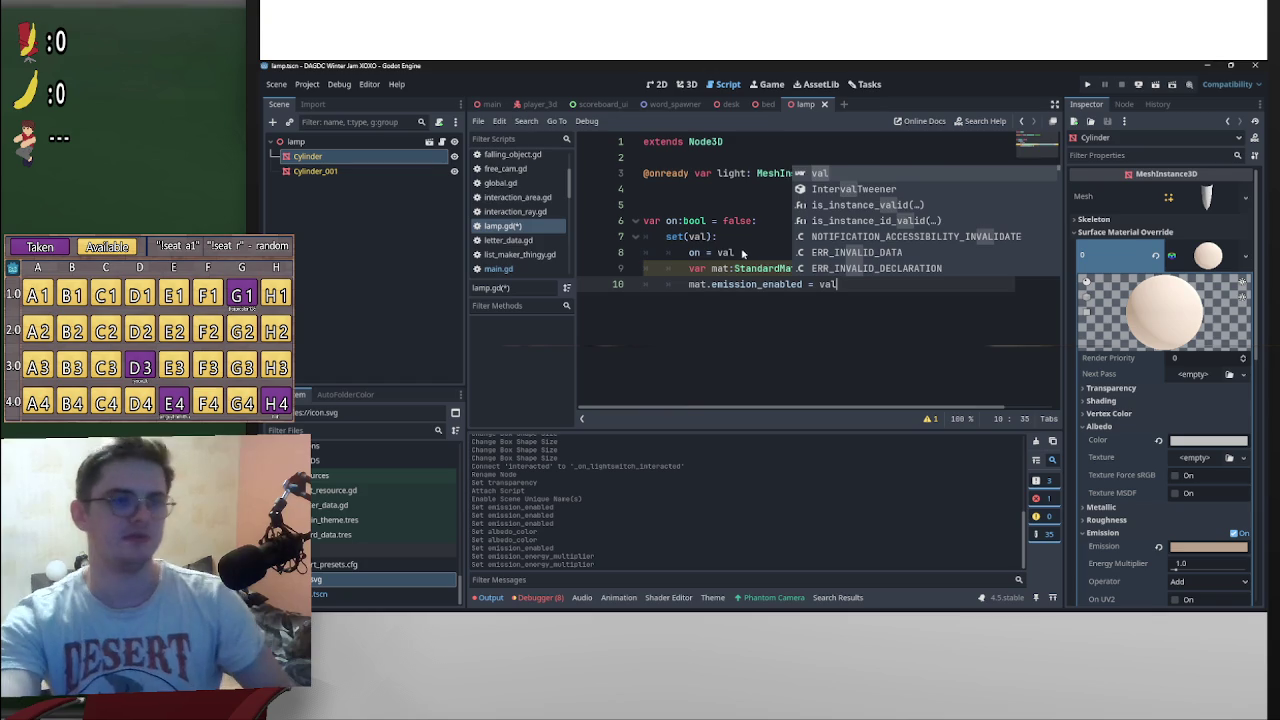
pyautogui.click(743, 253)
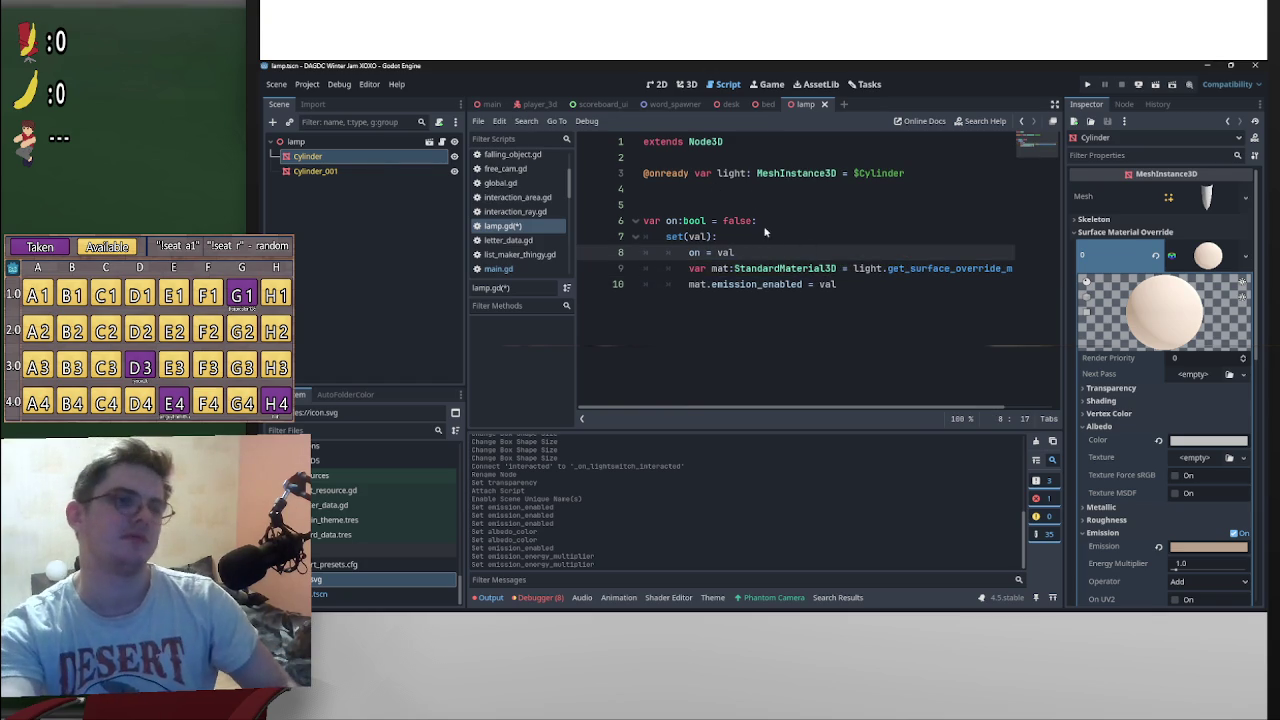
pyautogui.hotkey('ctrl', 's')
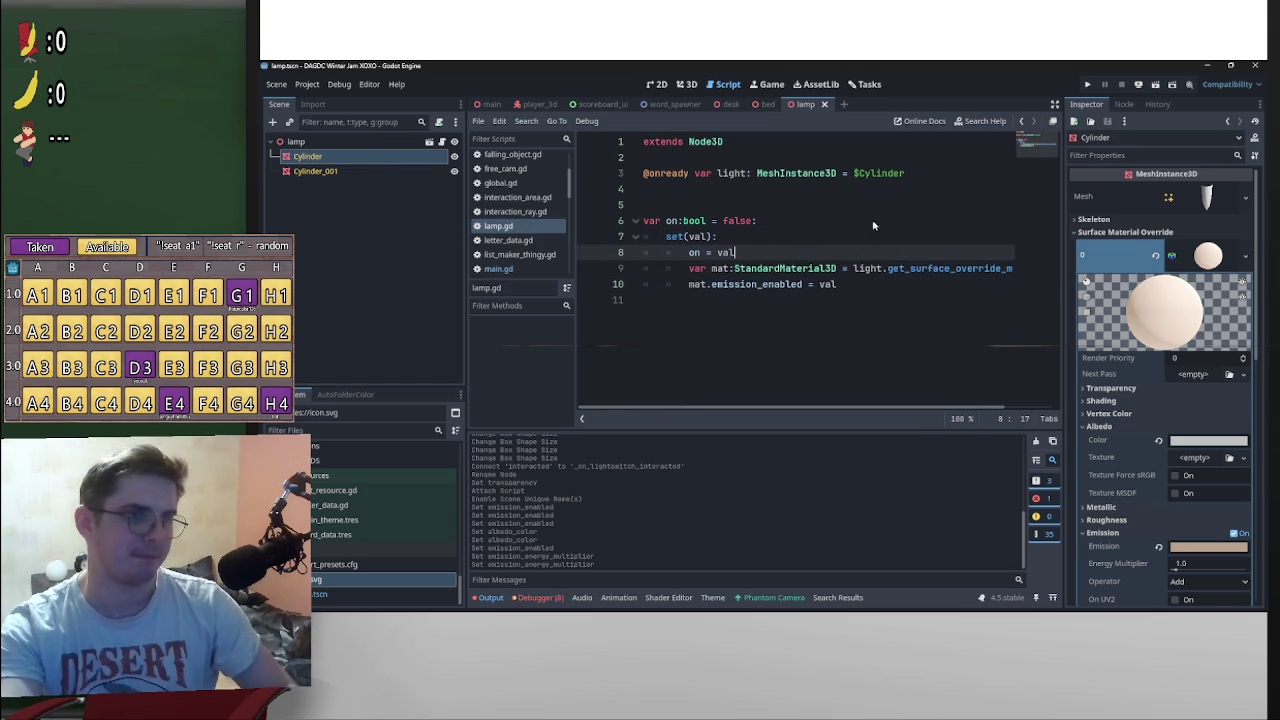
pyautogui.click(490, 104)
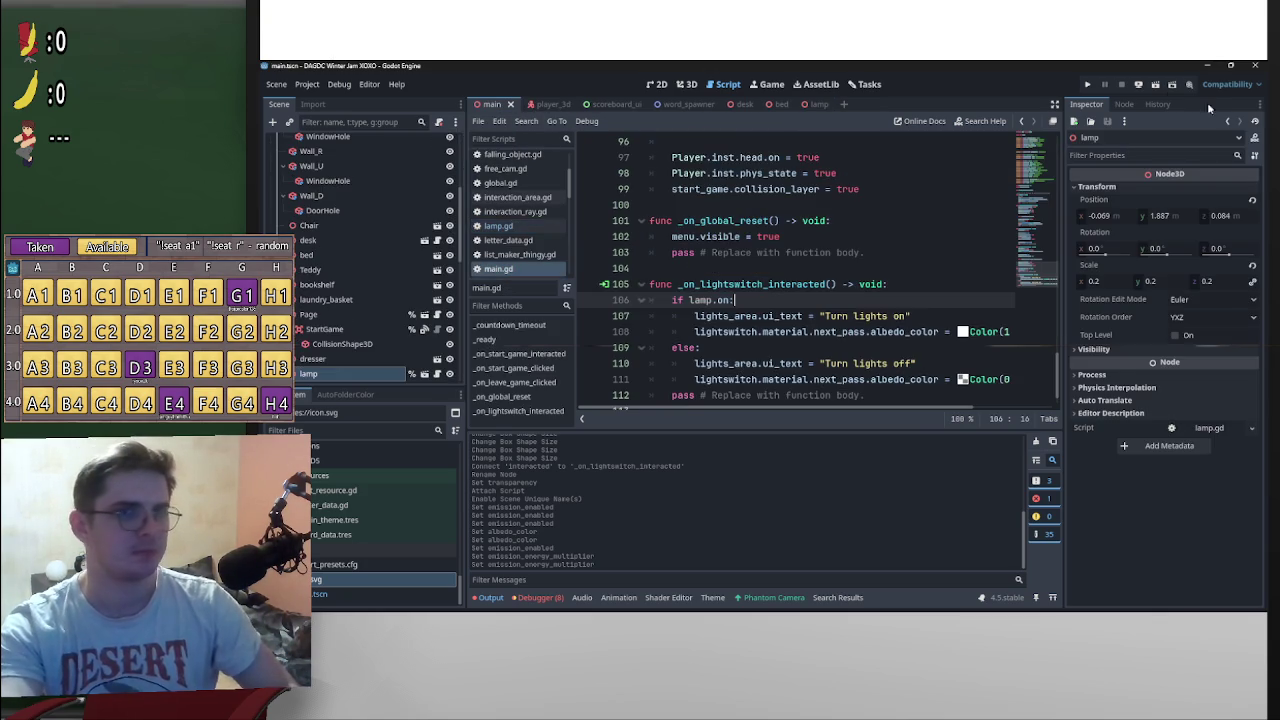
# Step: Run the game briefly to test the lamp, then pause and stop it
pyautogui.click(1155, 85)
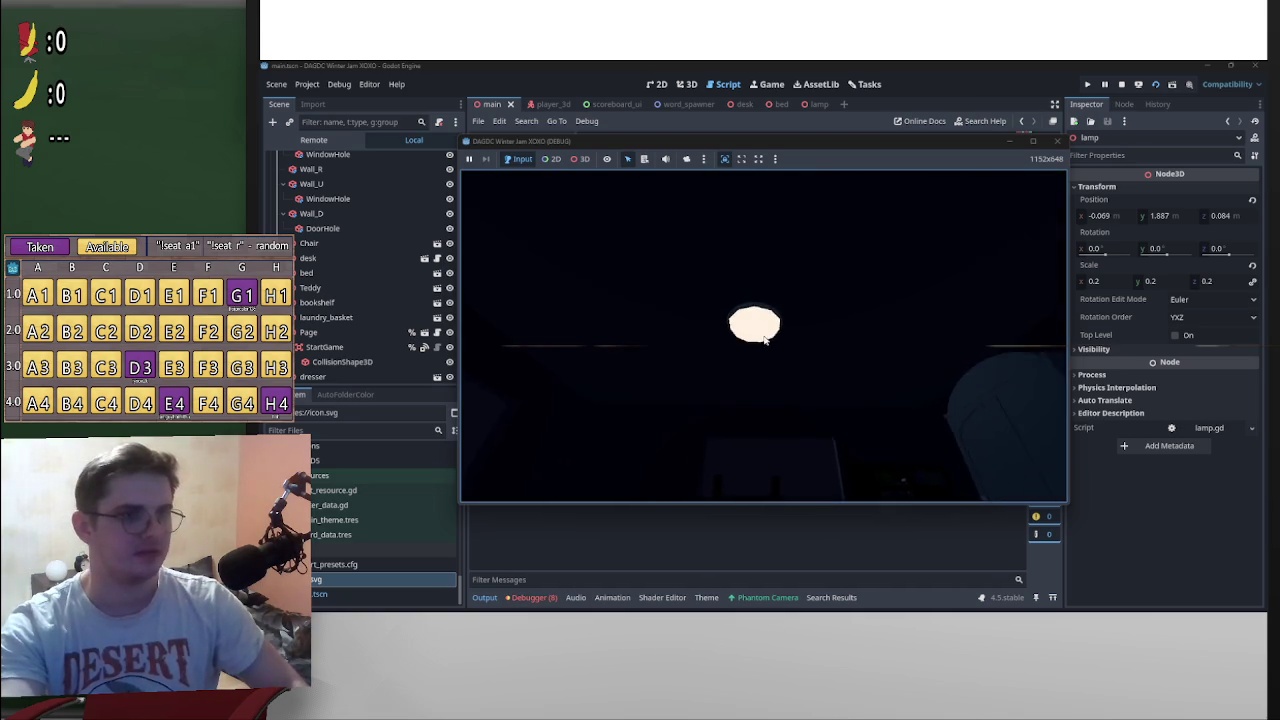
pyautogui.press('p')
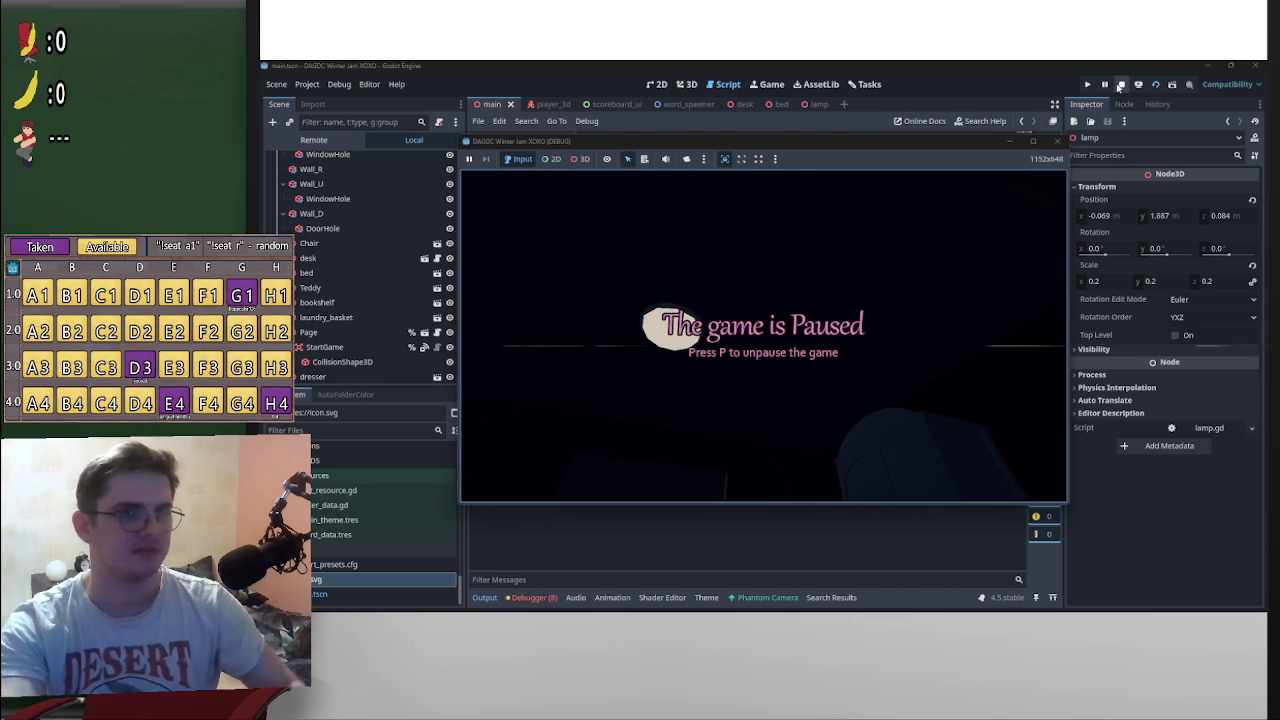
pyautogui.click(1120, 85)
# Step: Turn off emission on the lamp cylinder's material and rerun the game to hit the light-switch breakpoint
pyautogui.click(816, 105)
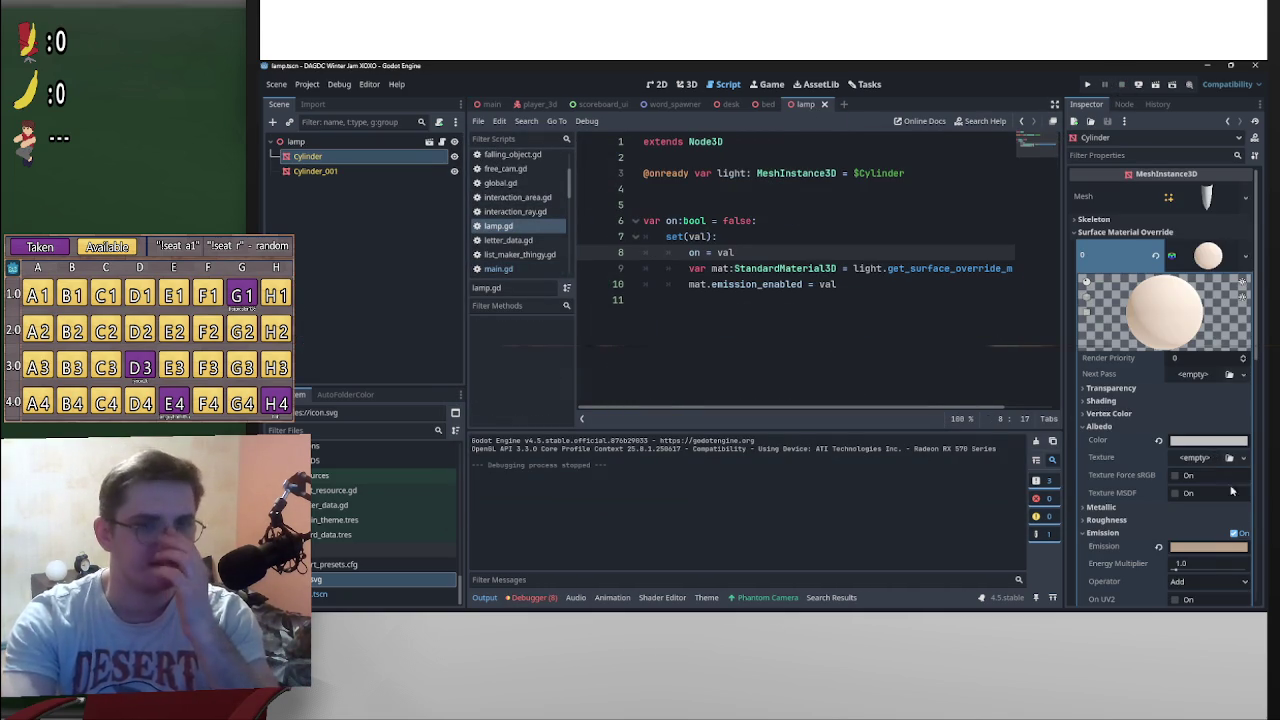
pyautogui.click(1236, 533)
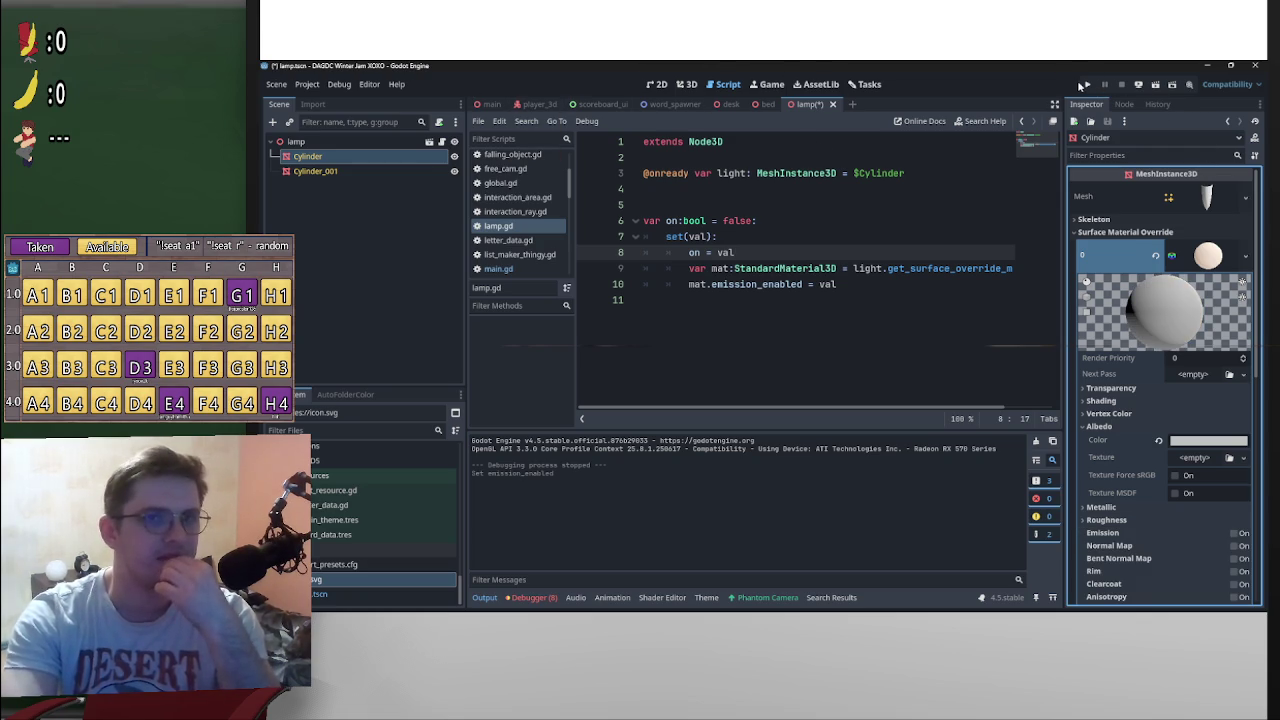
pyautogui.click(1084, 85)
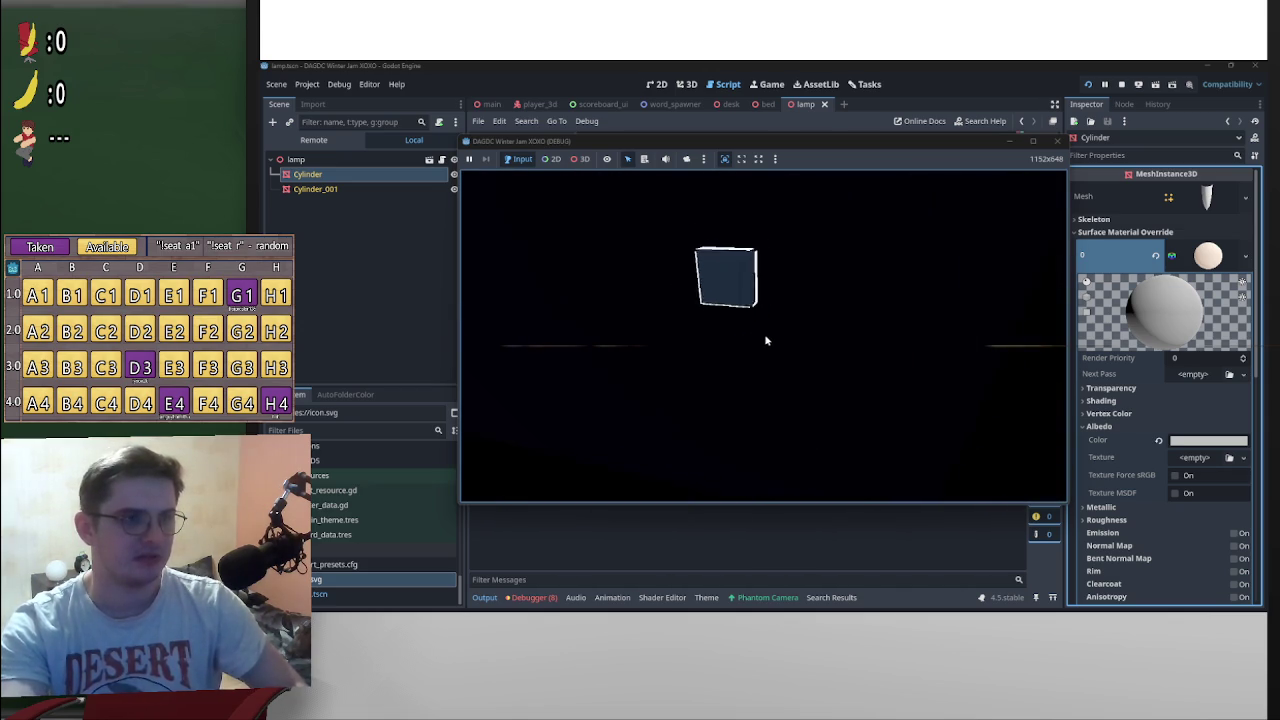
pyautogui.click(763, 339)
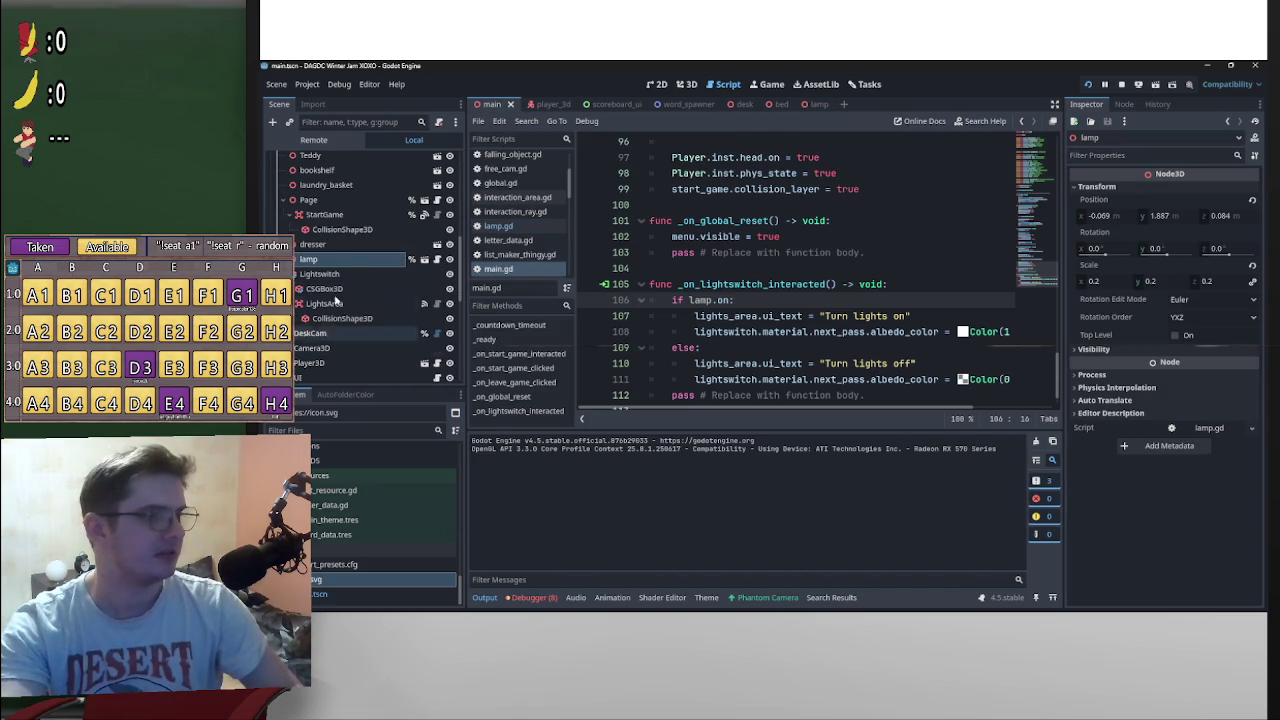
# Step: Add the LightsArea node to the InteractionArea group
pyautogui.click(351, 306)
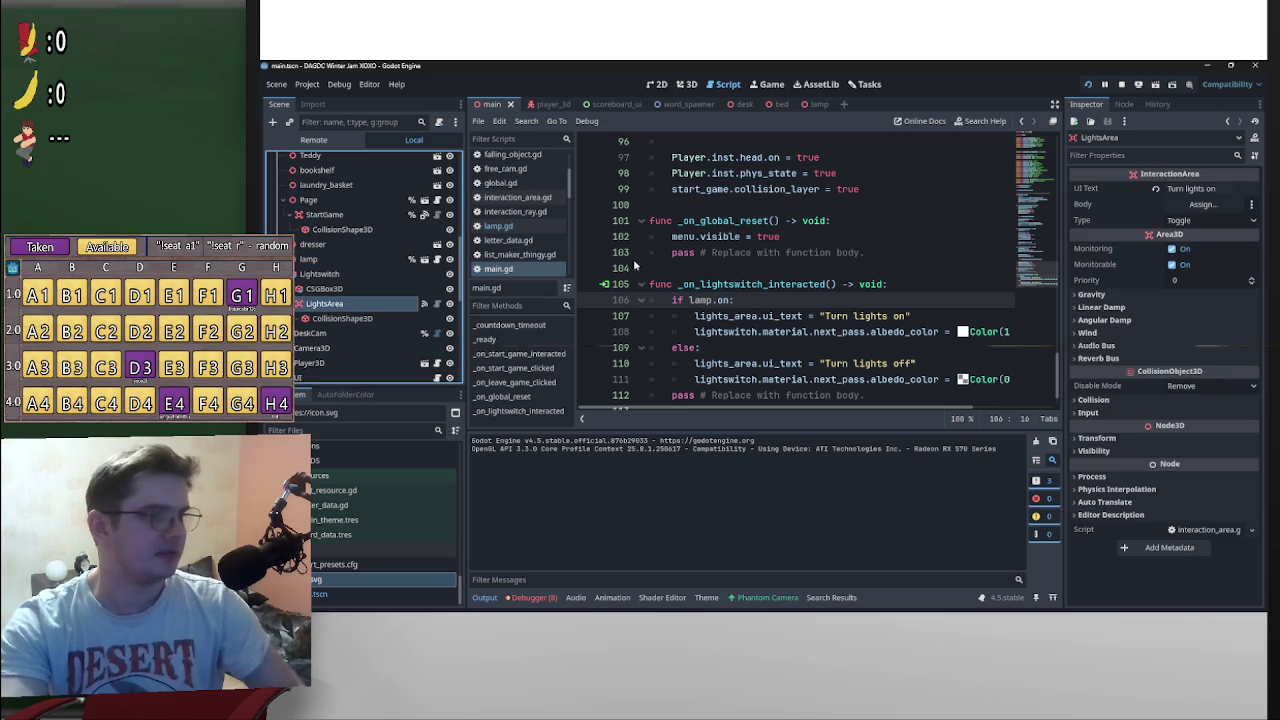
pyautogui.click(1125, 105)
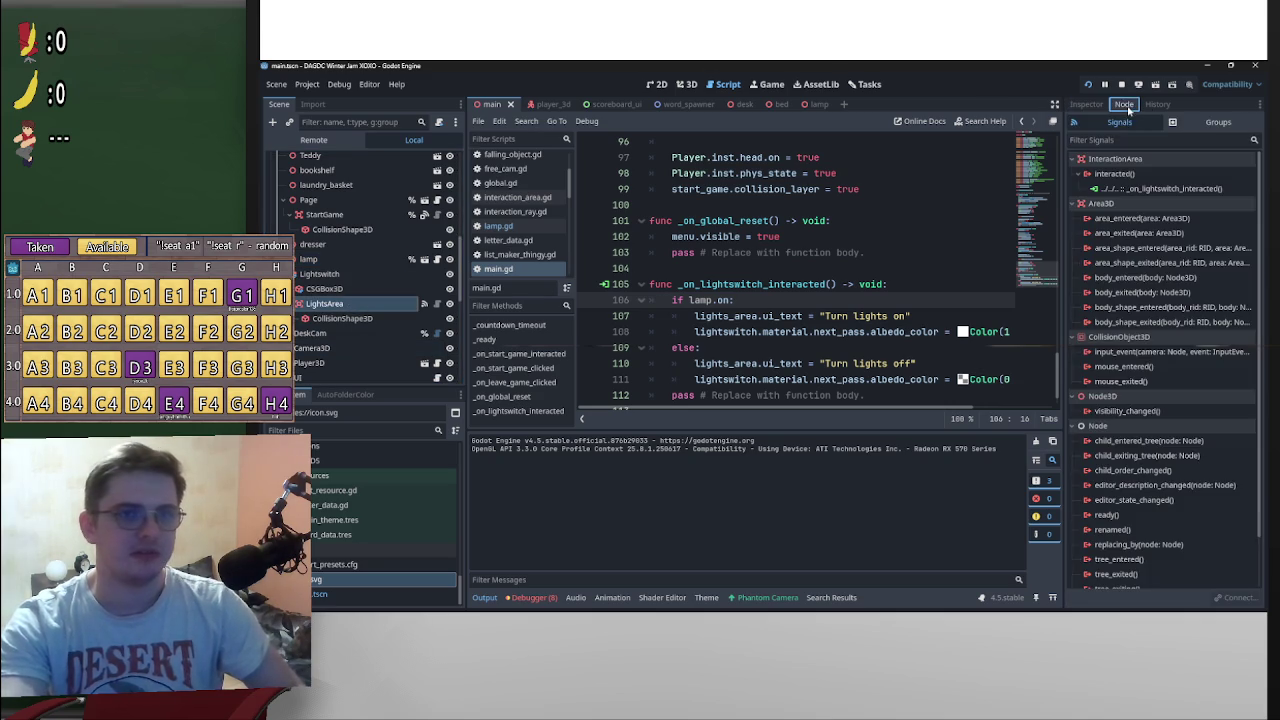
pyautogui.click(1218, 122)
pyautogui.click(1088, 189)
# Step: Save the scene and resume the paused game
pyautogui.hotkey('ctrl', 's')
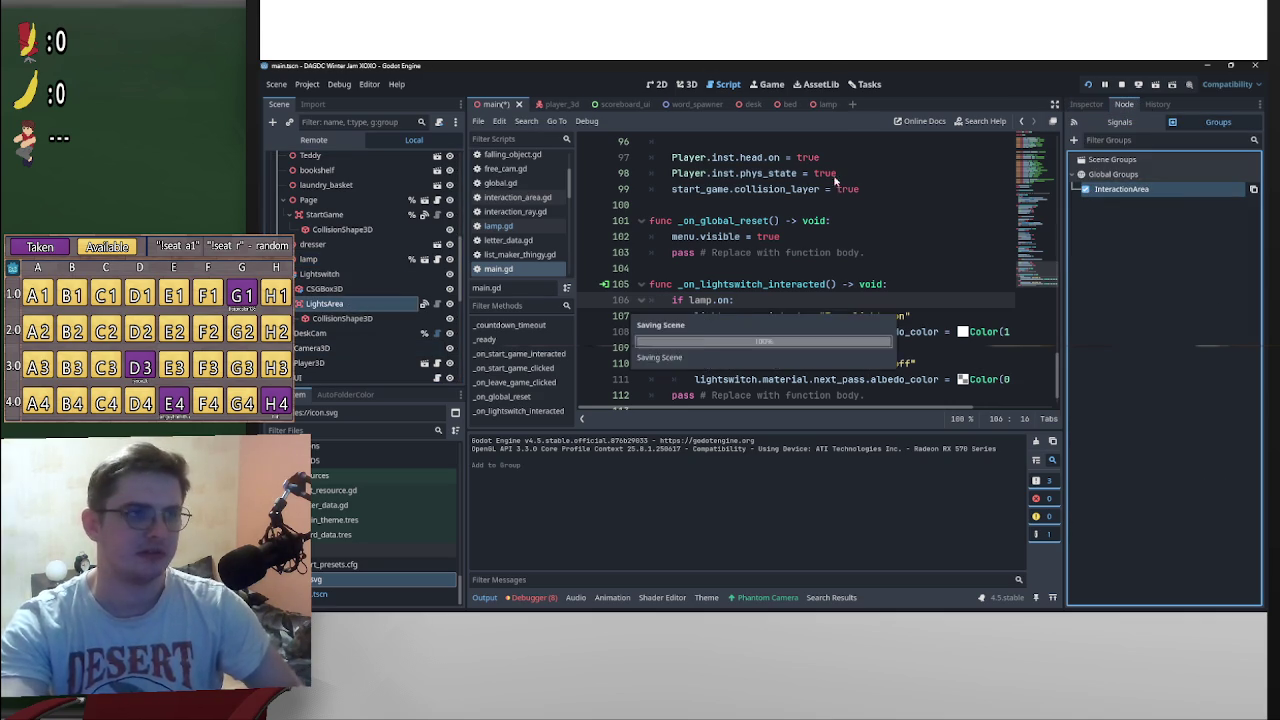
pyautogui.hotkey('alt', 'Tab')
pyautogui.press('p')
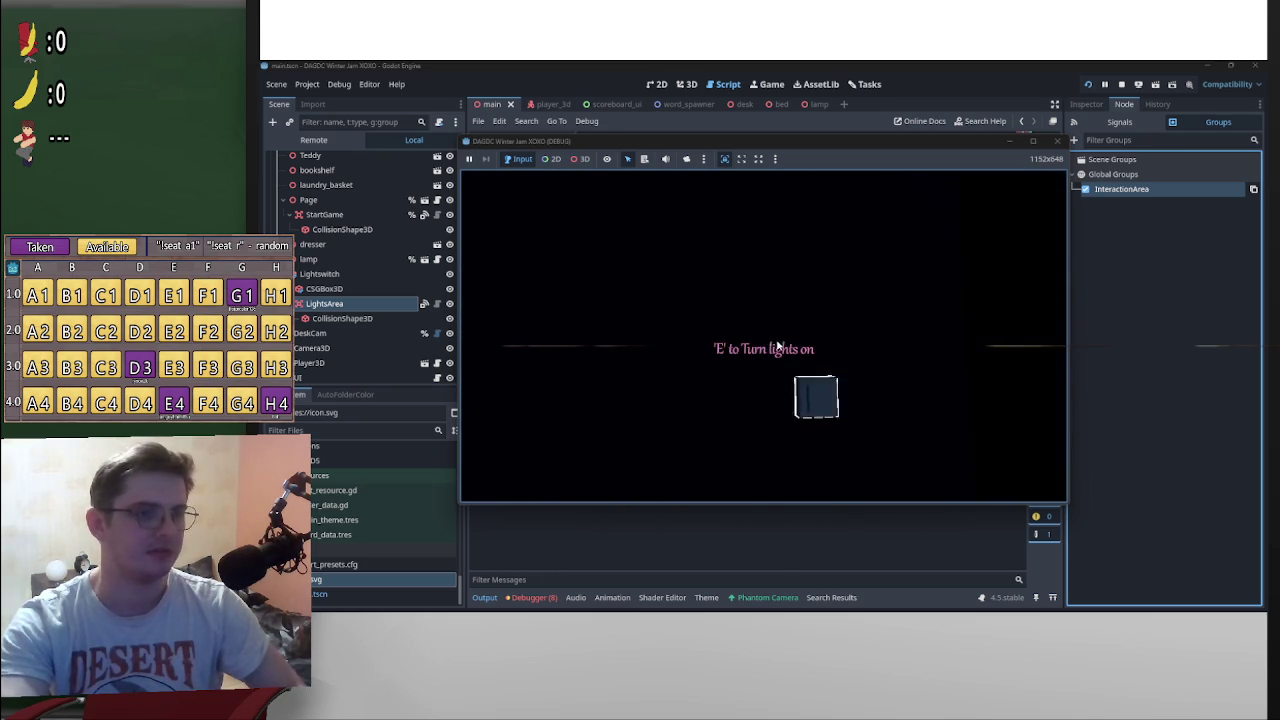
# Step: Restart the game, walk around with D, A and W to check the prompts, then pause and close it
pyautogui.press('Escape')
pyautogui.click(1088, 85)
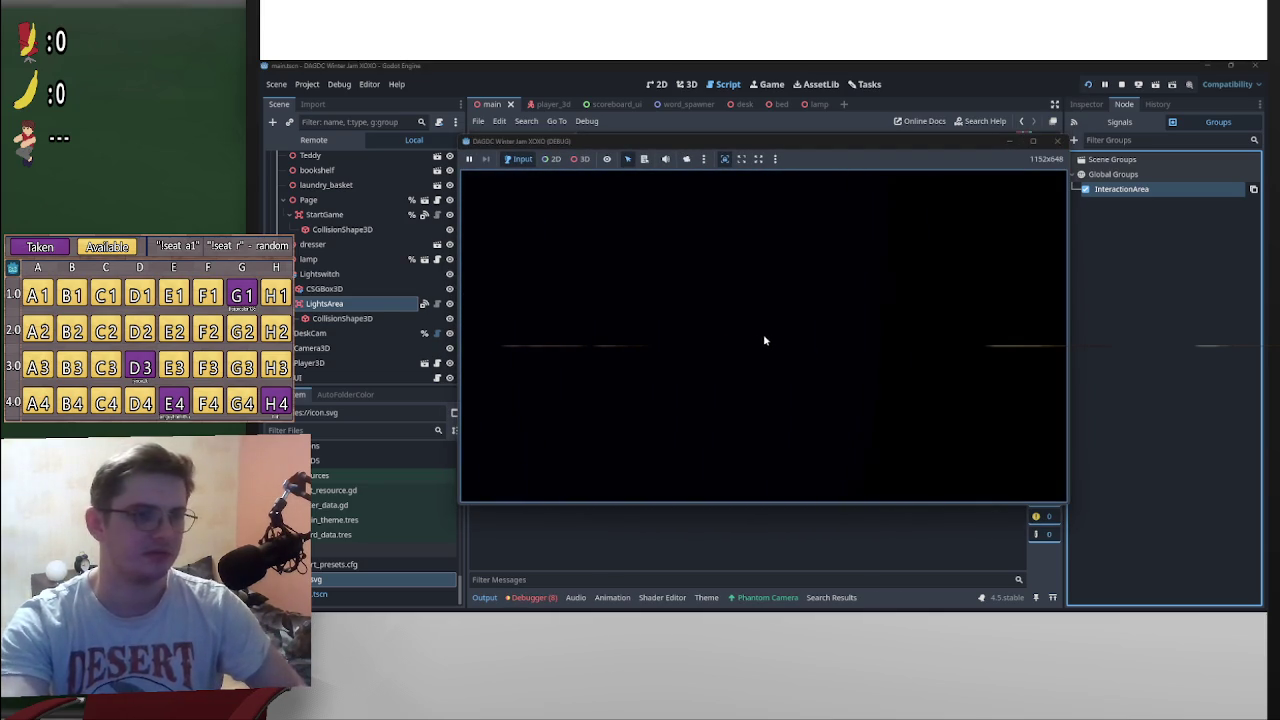
pyautogui.press('d')
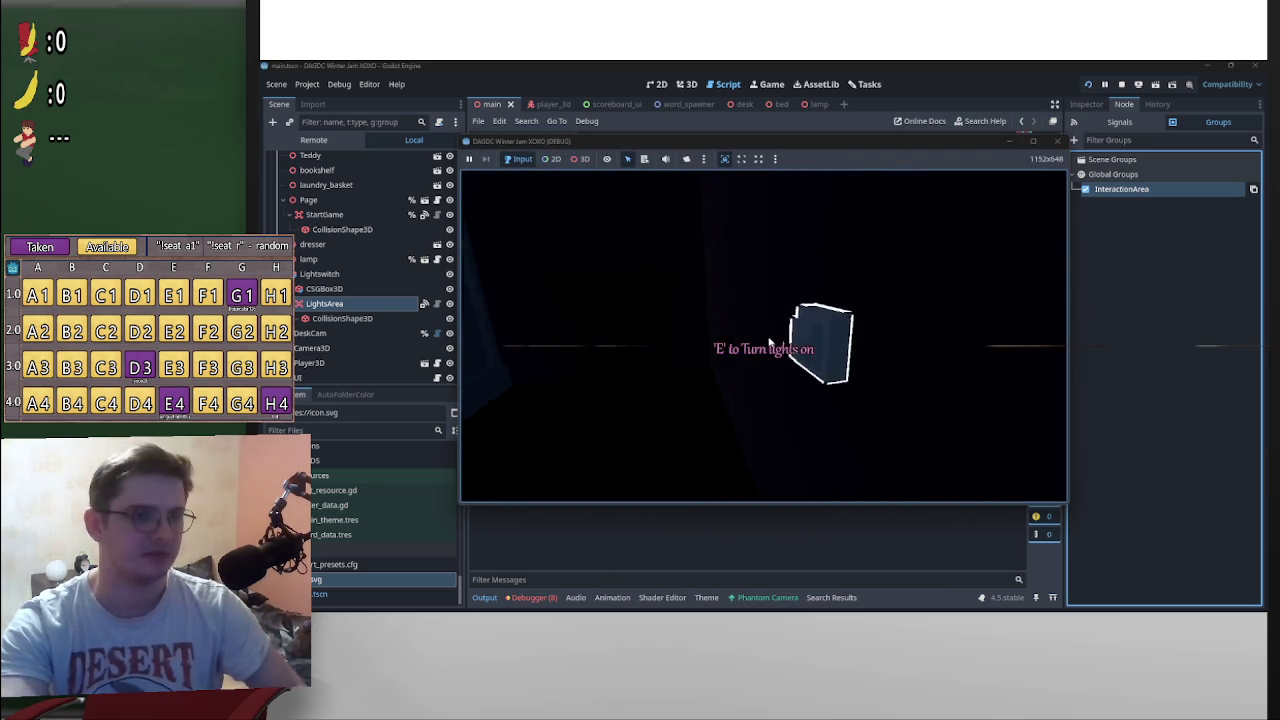
pyautogui.press('a')
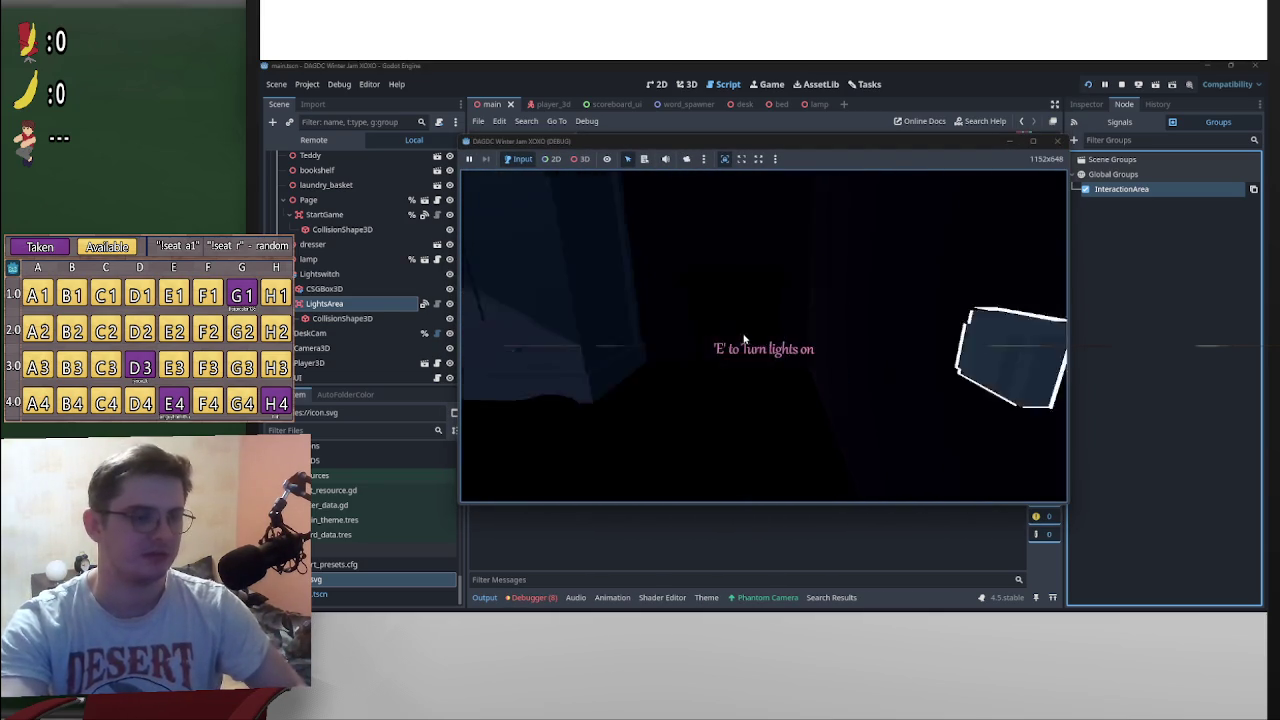
pyautogui.press('a')
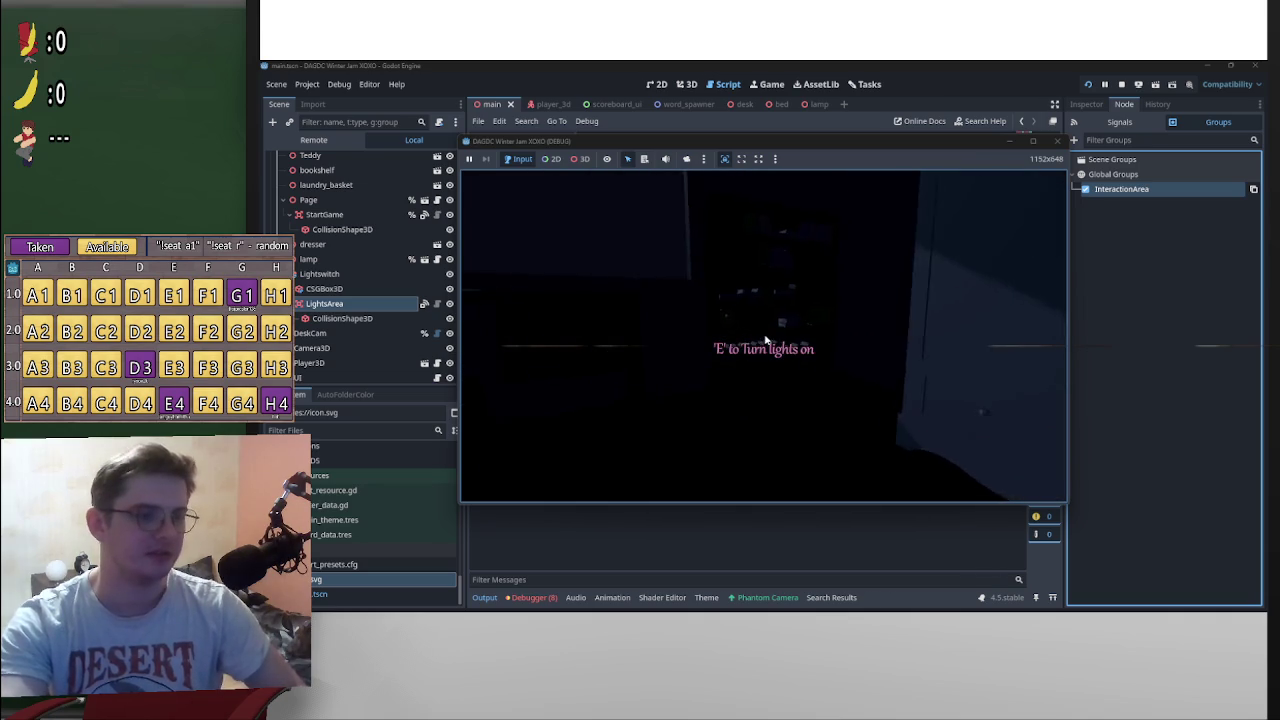
pyautogui.press('w')
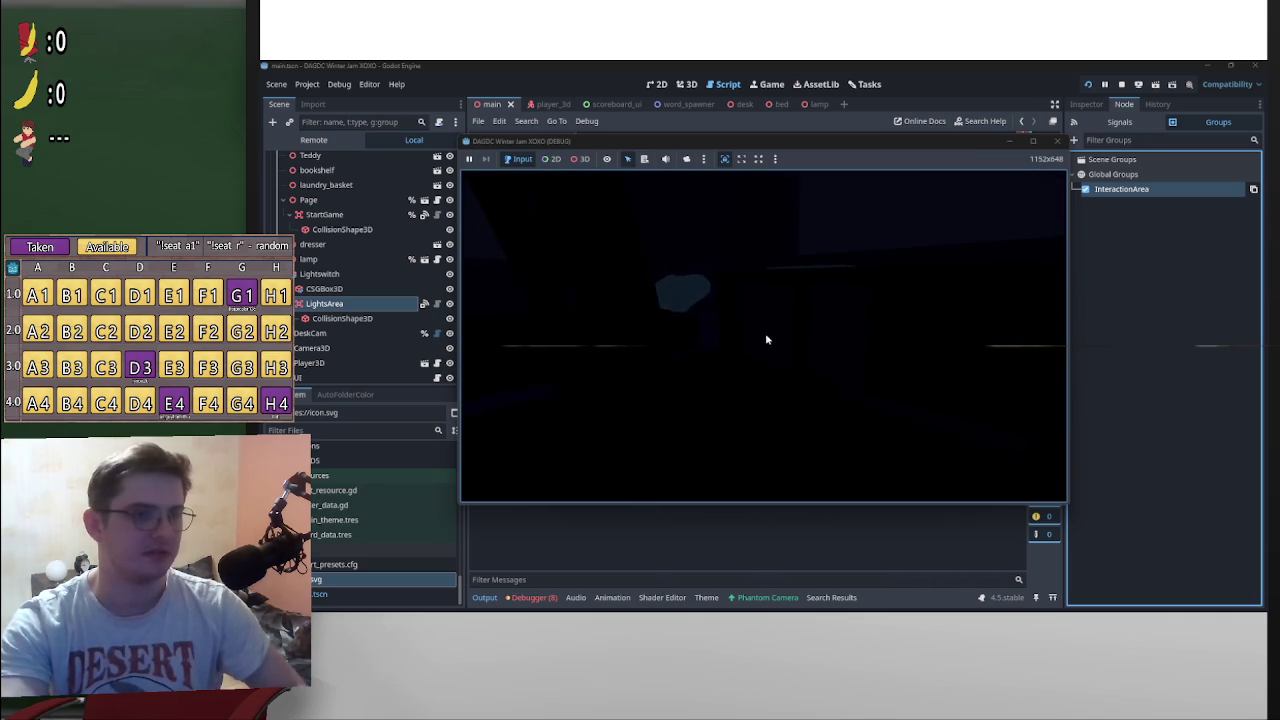
pyautogui.press('p')
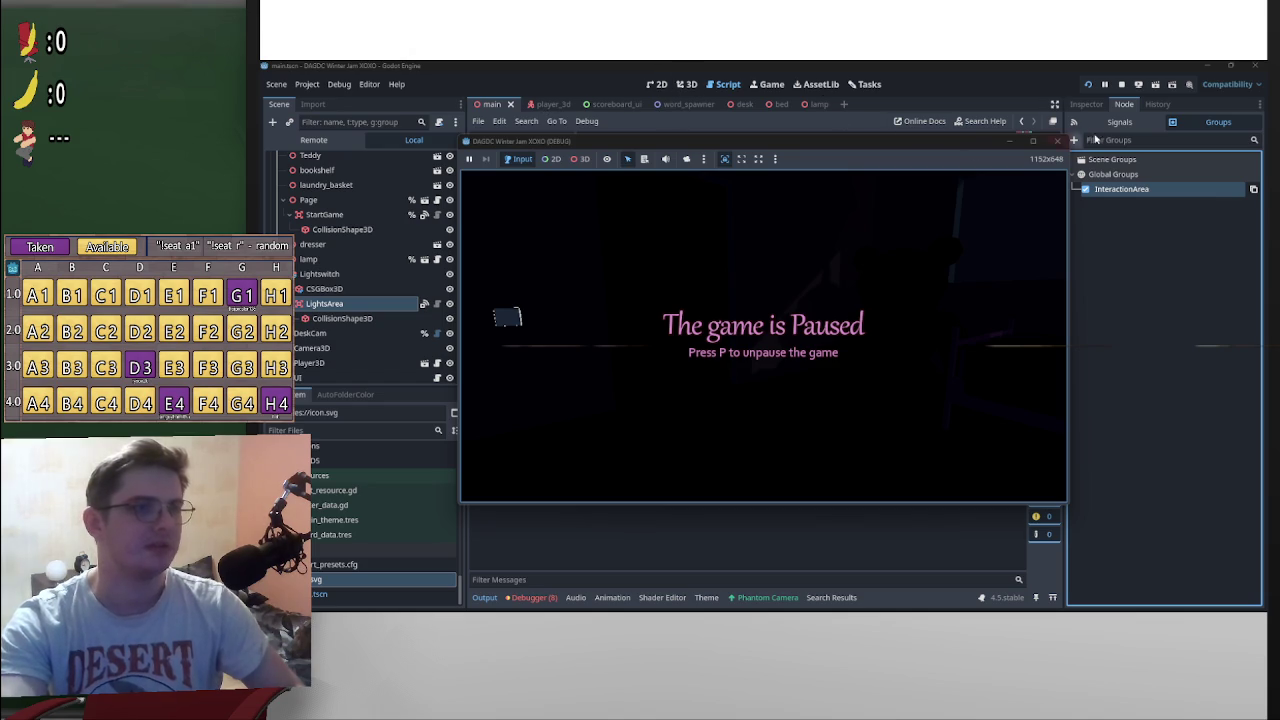
pyautogui.click(1060, 141)
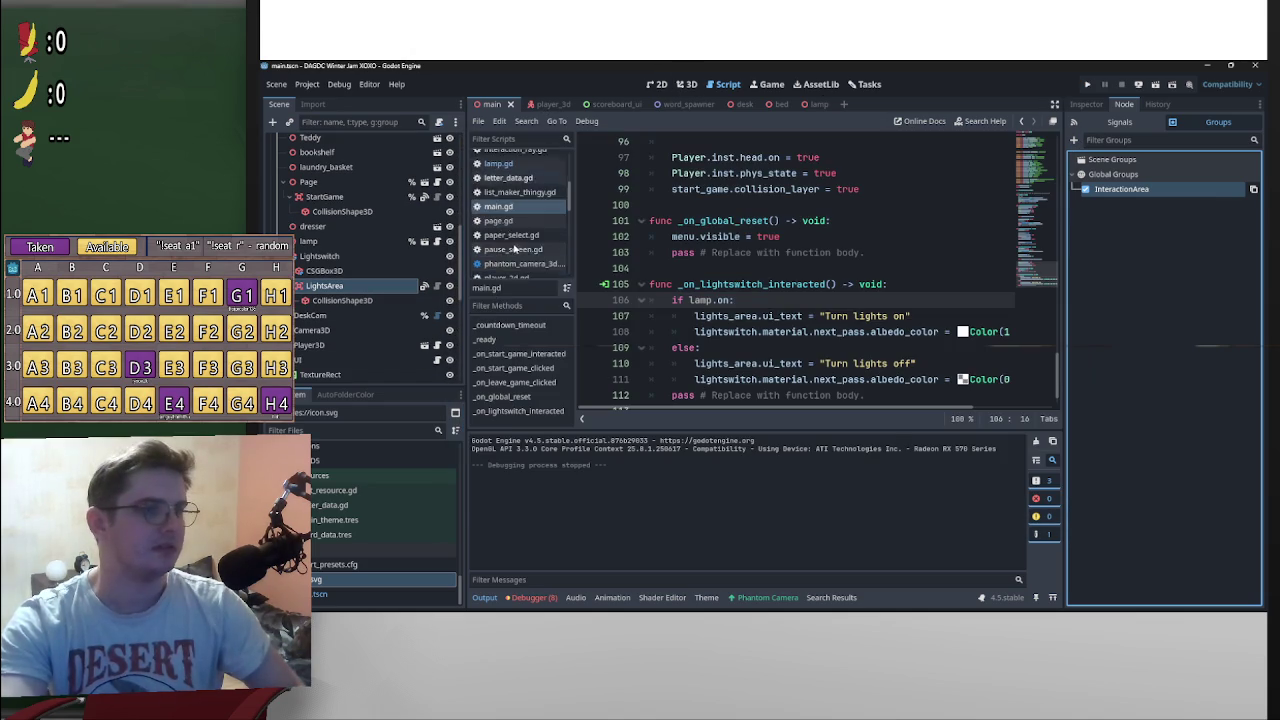
# Step: In interaction_ray.gd, paste the else line as an outer branch on line 29 and relaunch the game
pyautogui.scroll(3, 522, 248)
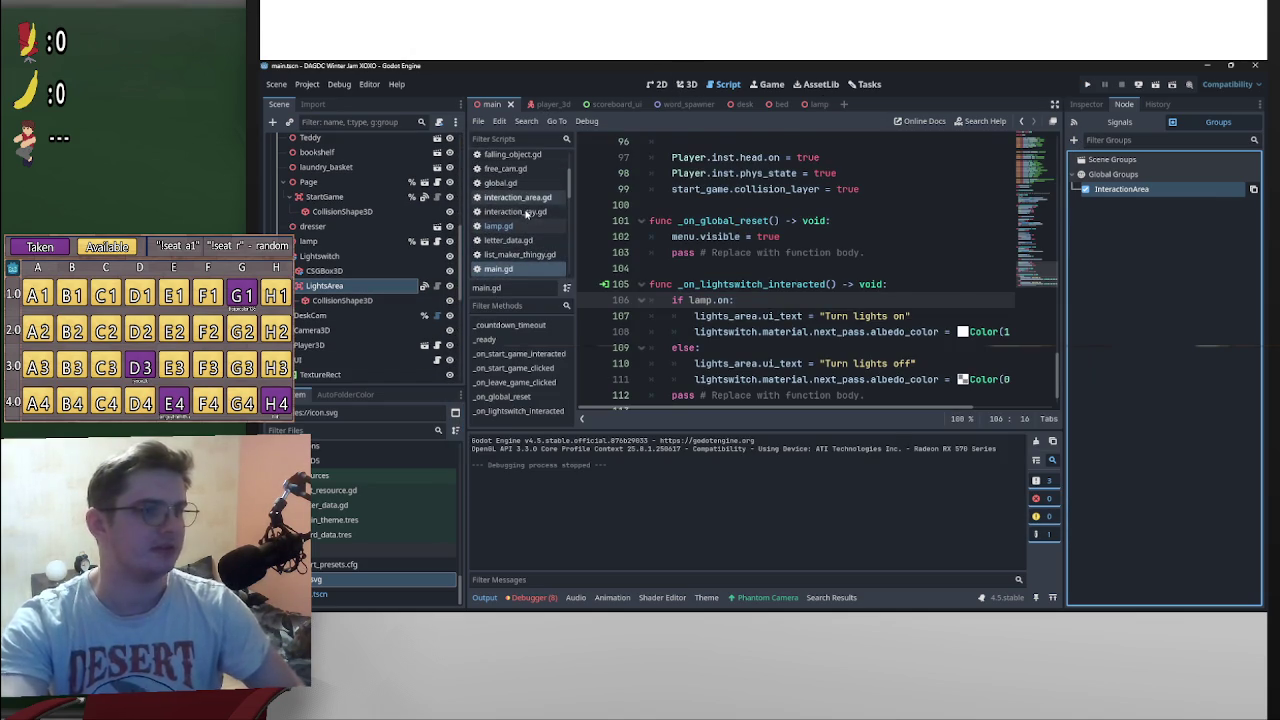
pyautogui.click(515, 211)
pyautogui.moveTo(945, 348); pyautogui.dragTo(690, 350)
pyautogui.click(694, 366)
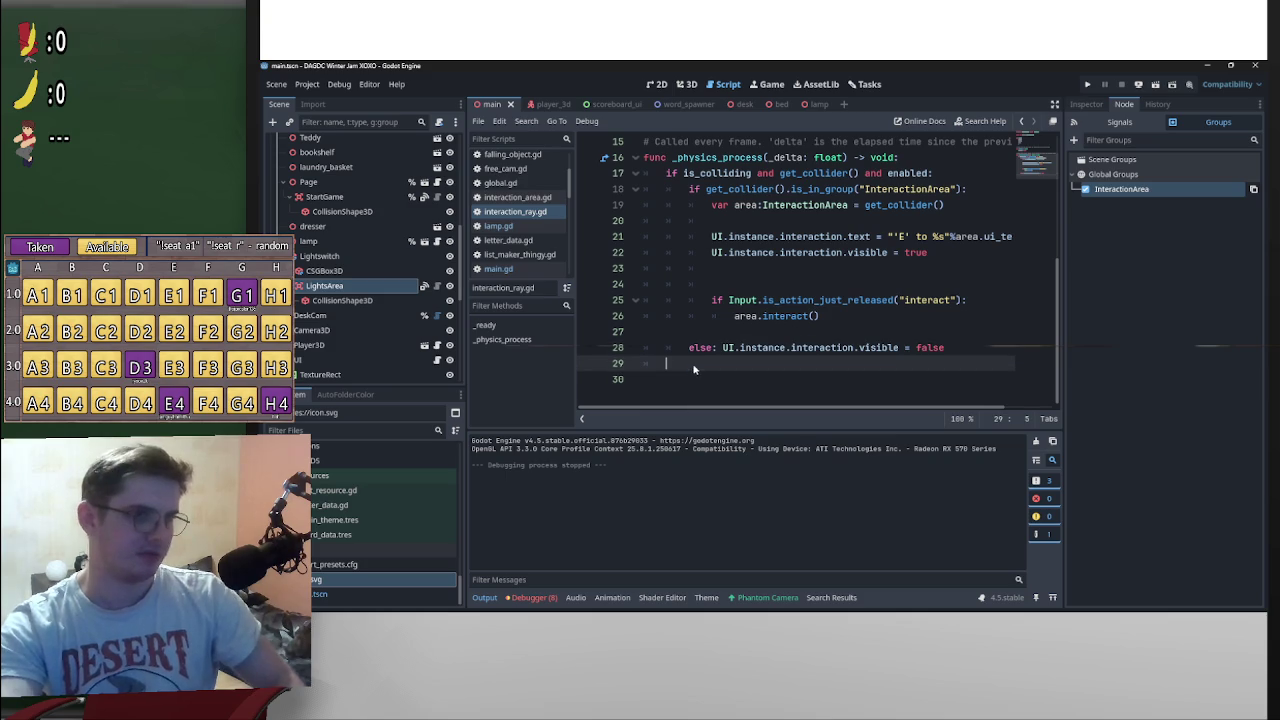
pyautogui.write('else: UI.instance.interaction.visible = false')
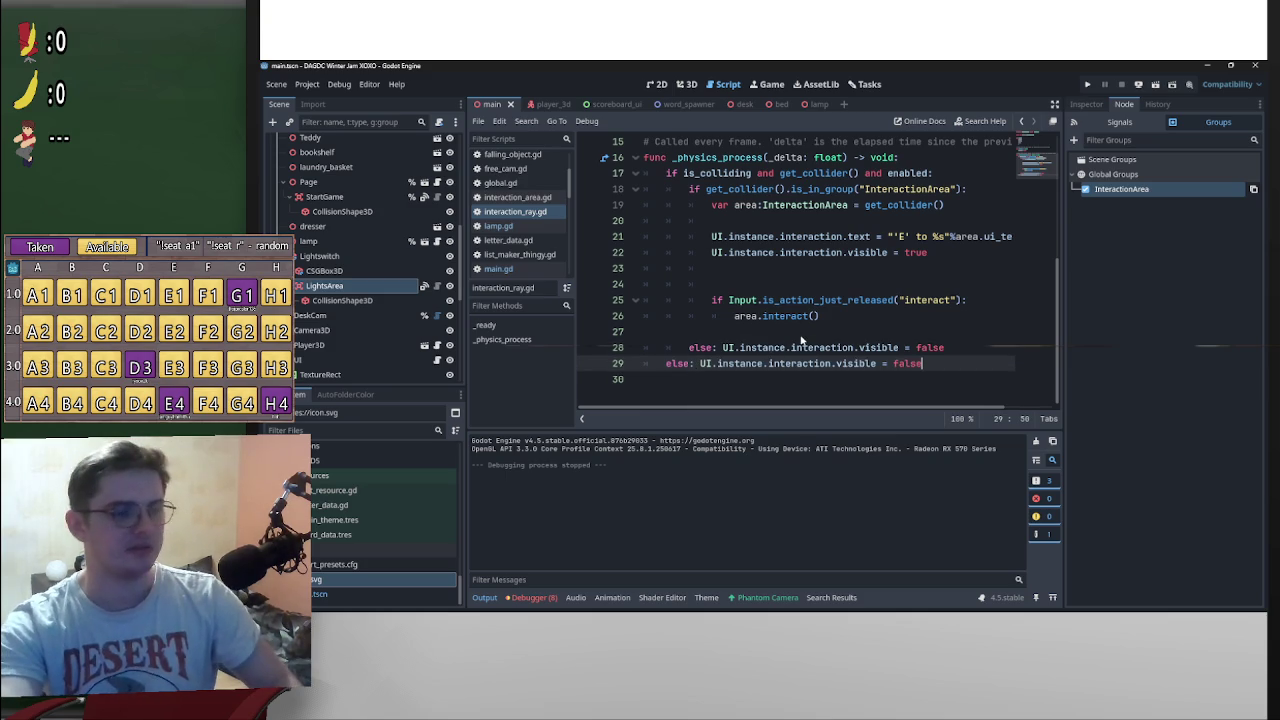
pyautogui.click(800, 334)
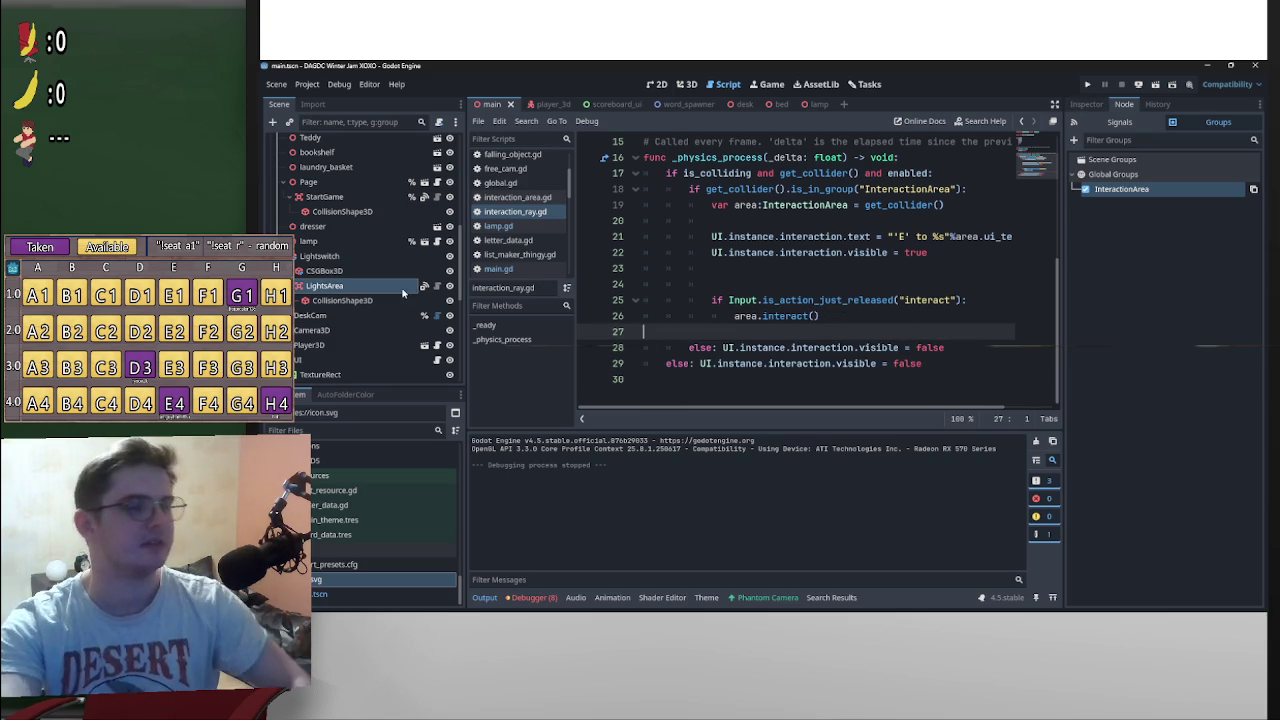
pyautogui.click(1089, 86)
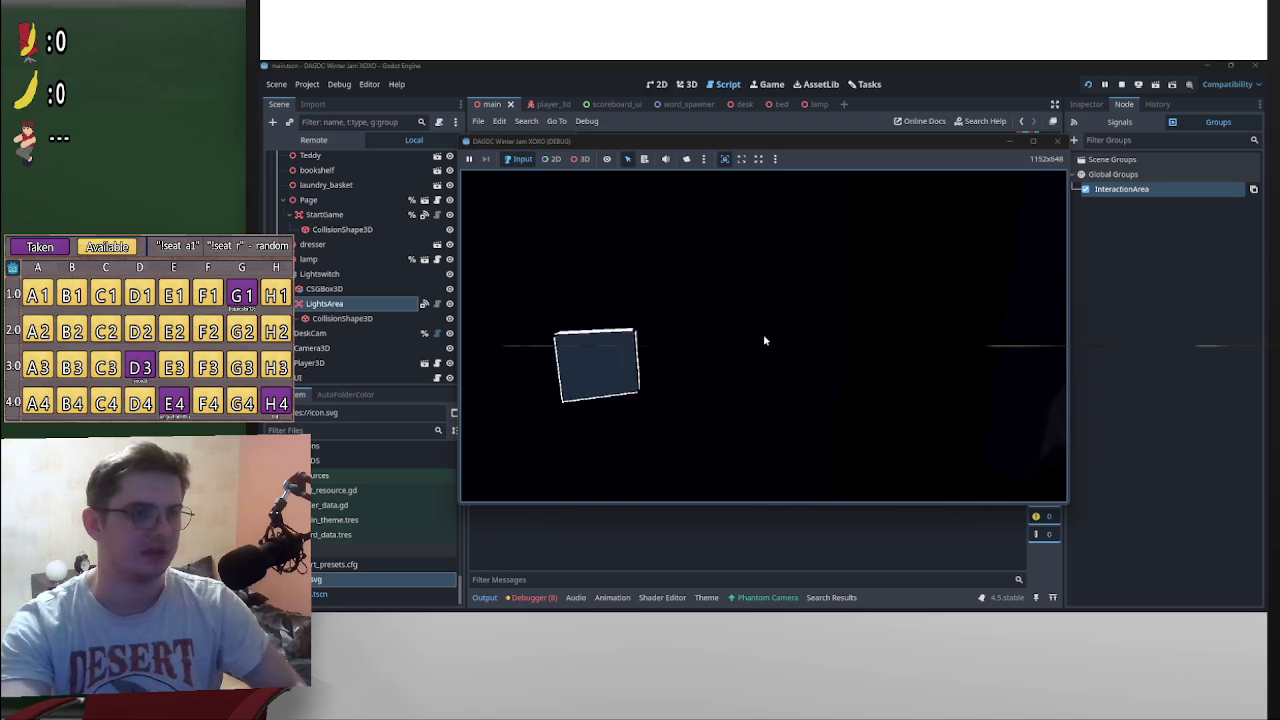
# Step: Press E to switch the room lights on, pause and restart the game, then stop it
pyautogui.press('e')
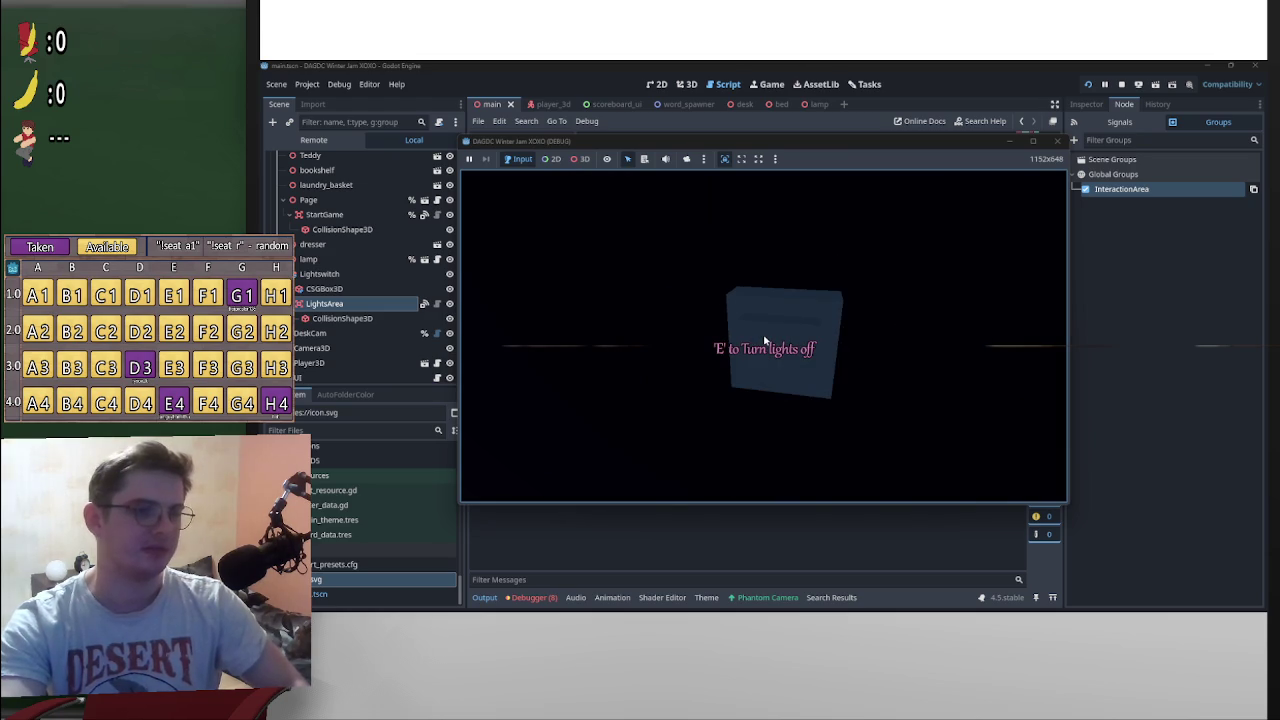
pyautogui.press('p')
pyautogui.click(1090, 85)
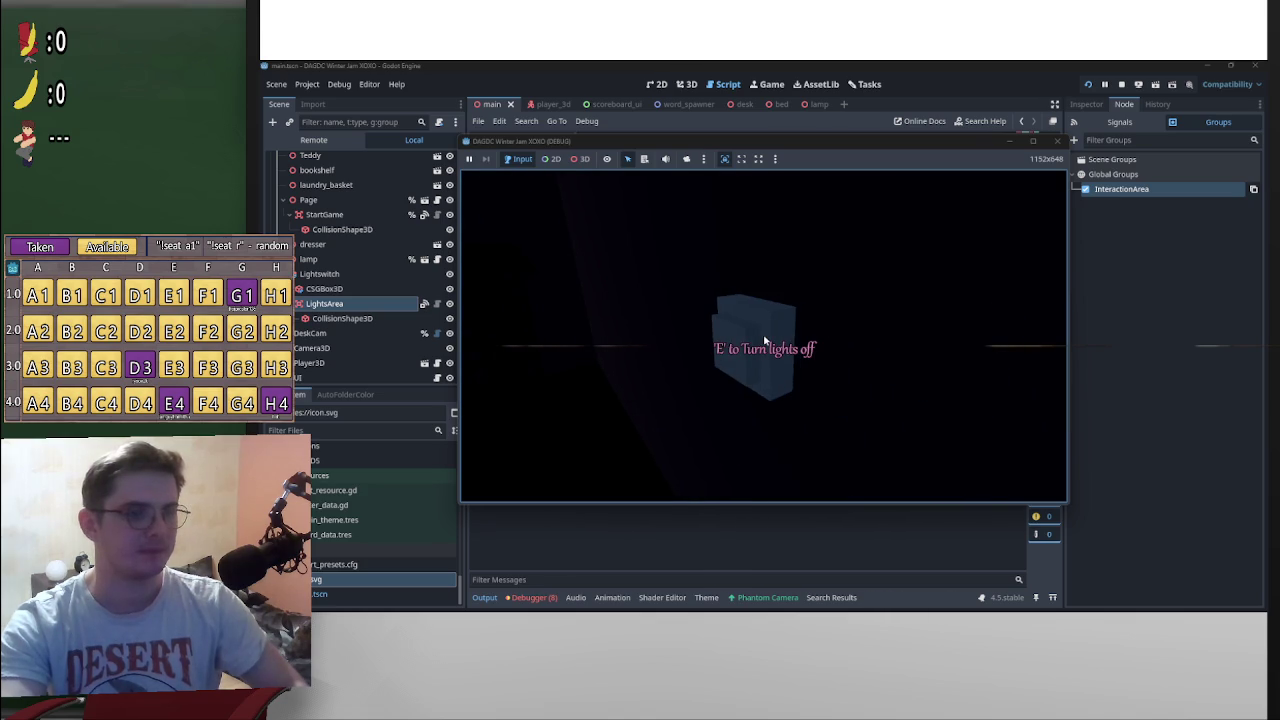
pyautogui.press('p')
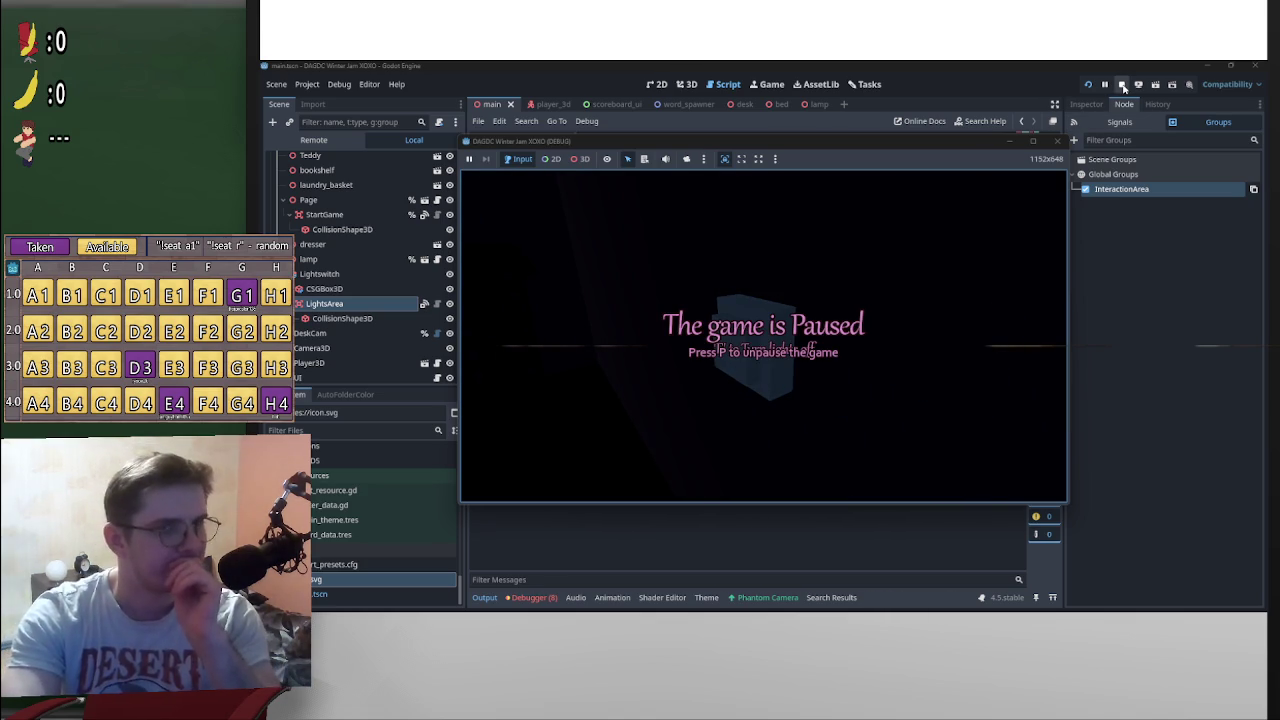
pyautogui.click(1123, 88)
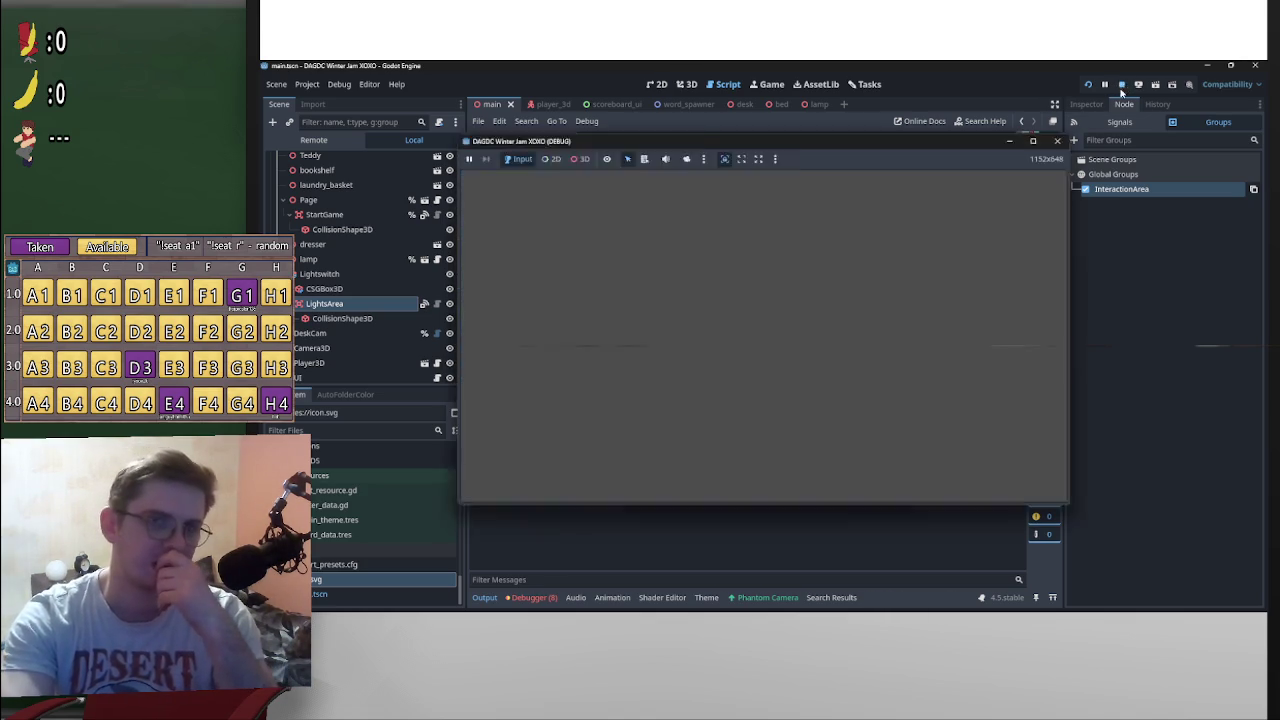
pyautogui.scroll(3, 815, 320)
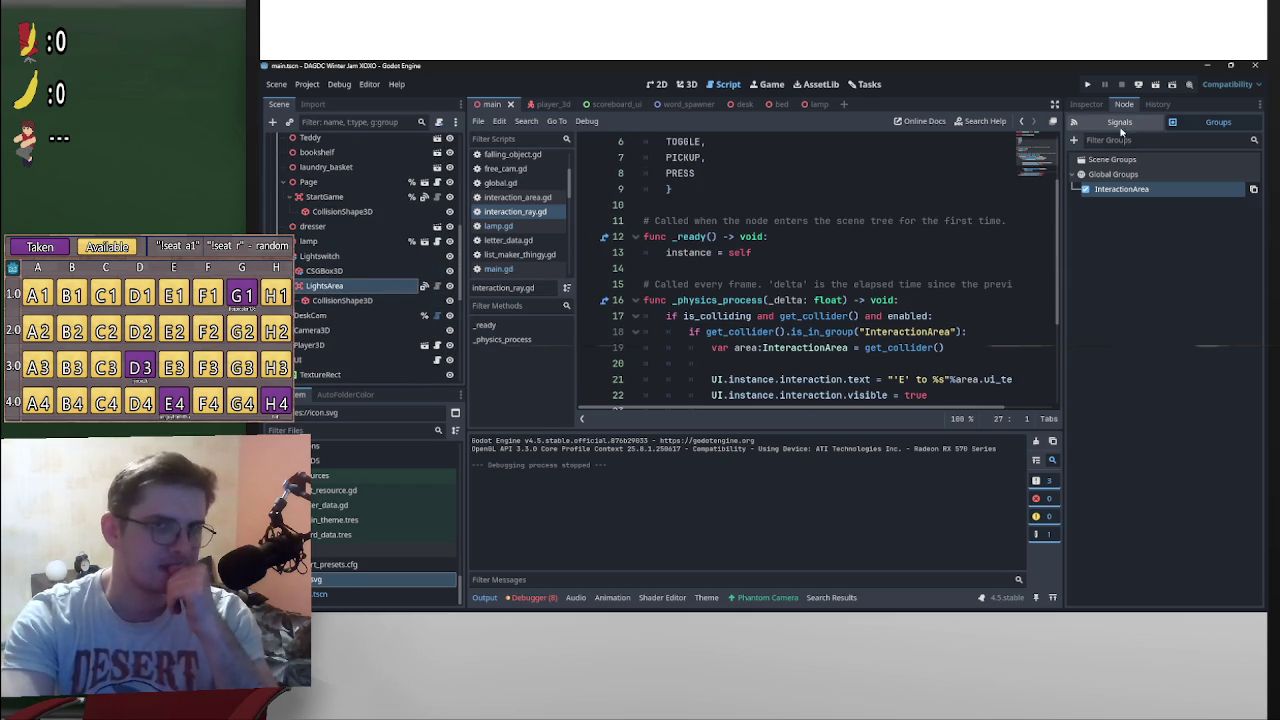
# Step: In main.gd's light-switch handler, delete the temporary print("Hello") line and start writing lamp.on = !
pyautogui.scroll(10, 422, 288)
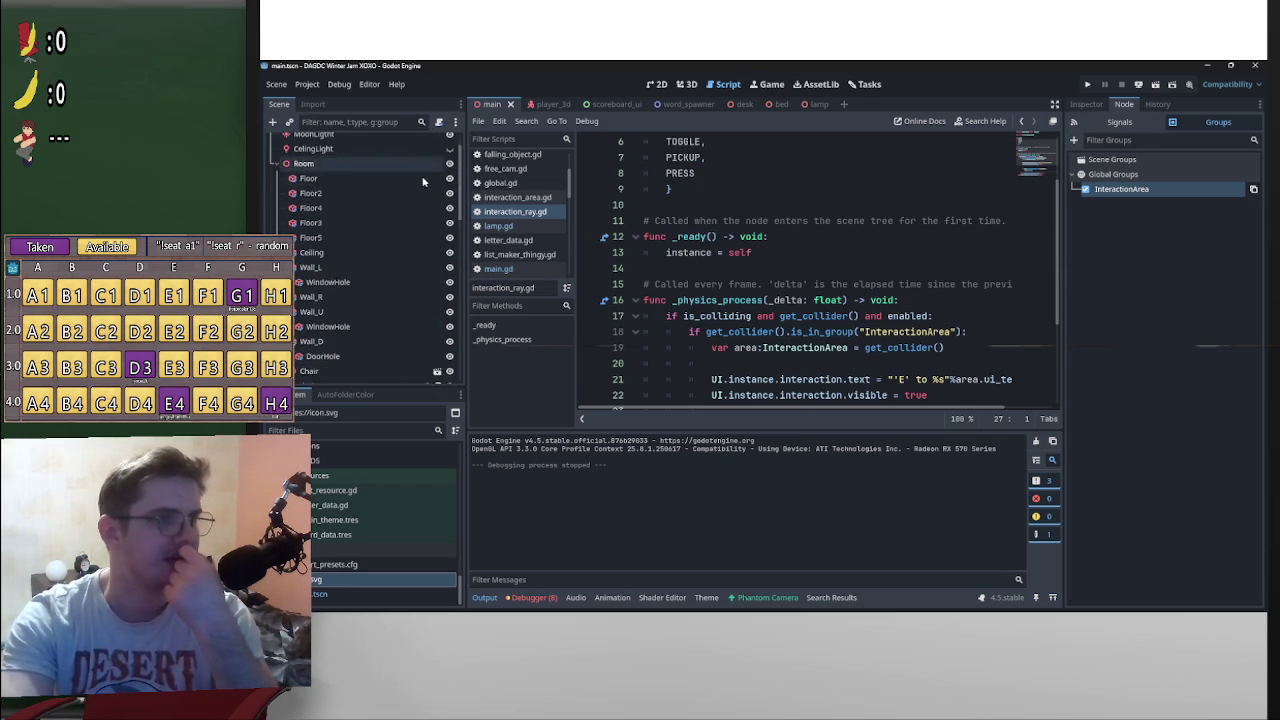
pyautogui.click(436, 142)
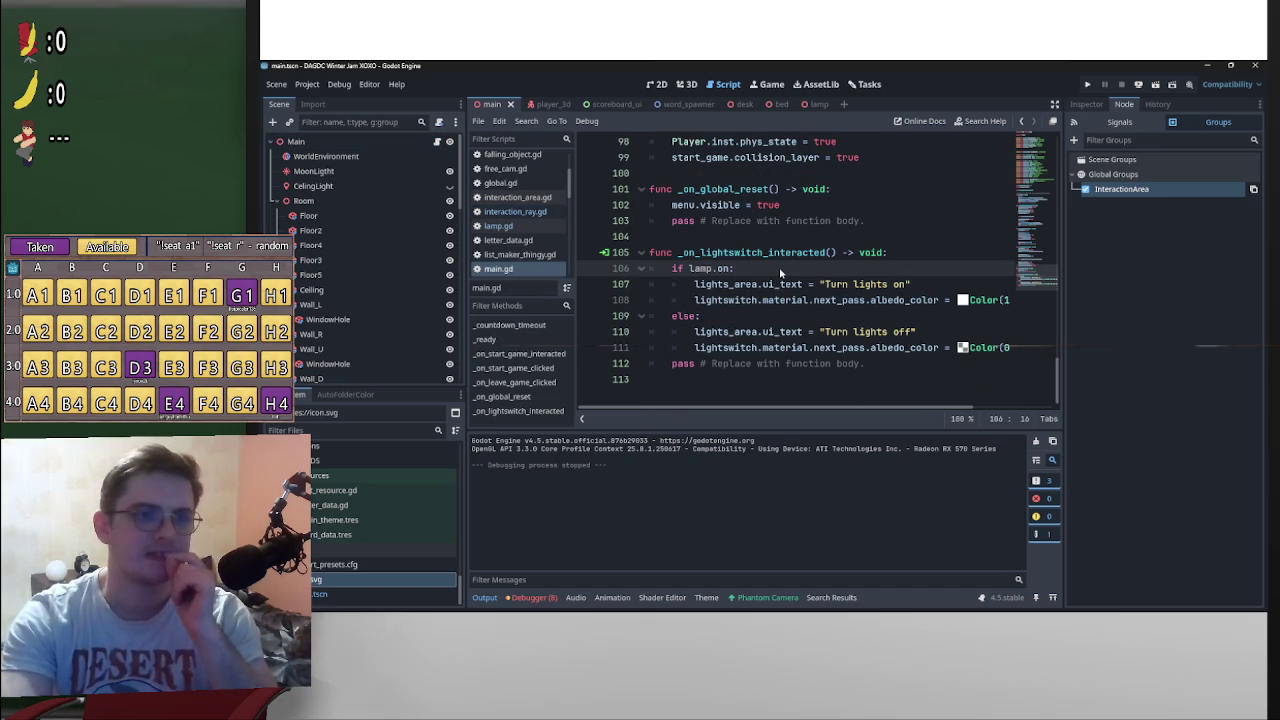
pyautogui.press('Return')
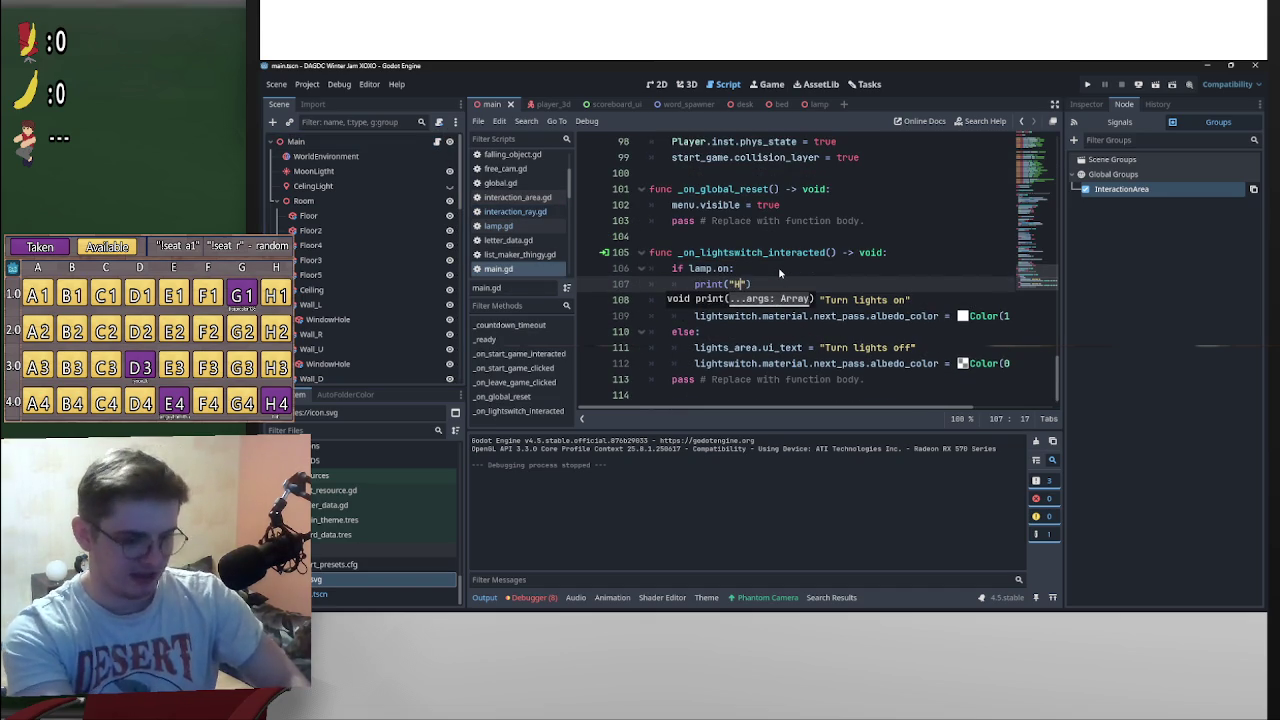
pyautogui.write('ello')
pyautogui.moveTo(776, 286); pyautogui.dragTo(693, 286)
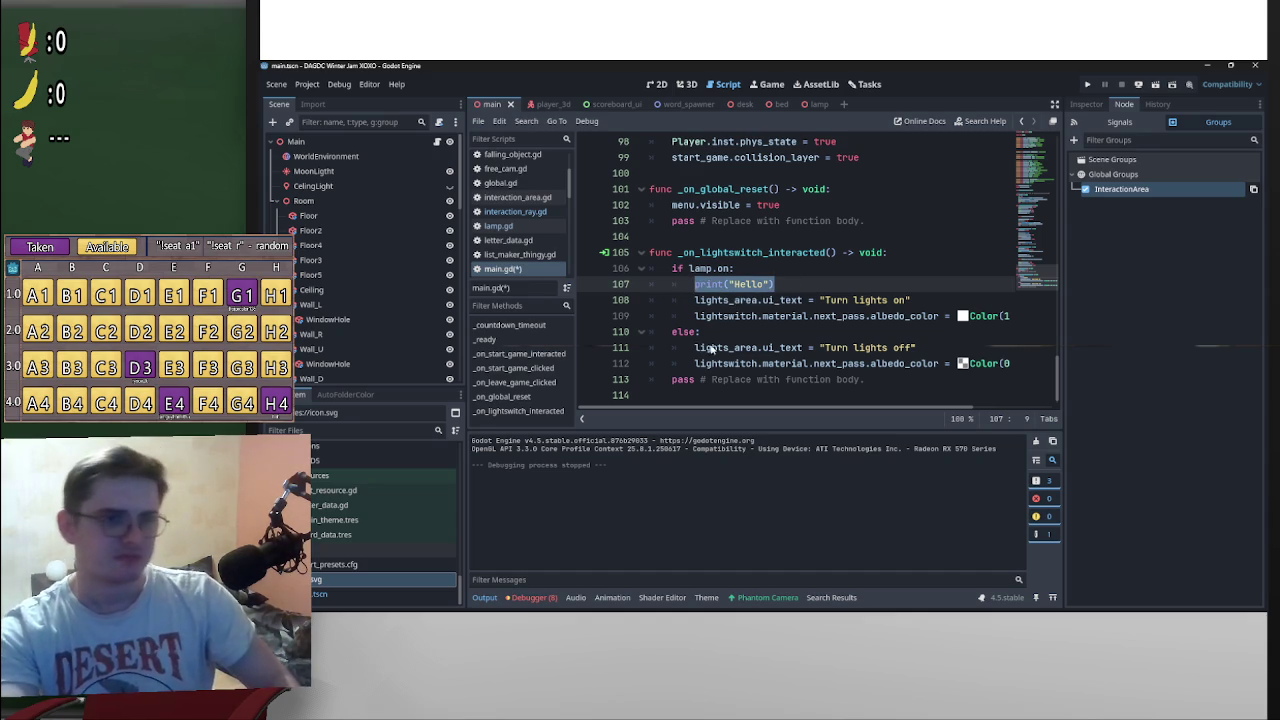
pyautogui.press('BackSpace')
pyautogui.press('BackSpace')
pyautogui.press('BackSpace')
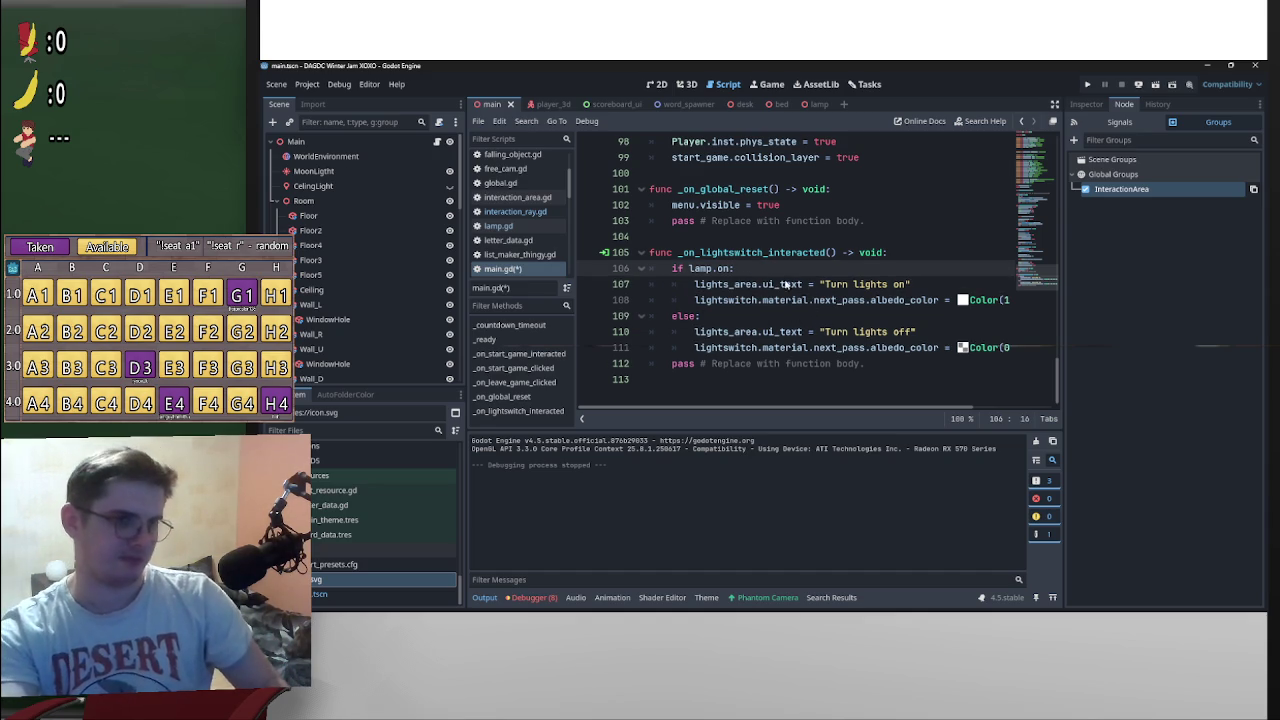
pyautogui.press('Return')
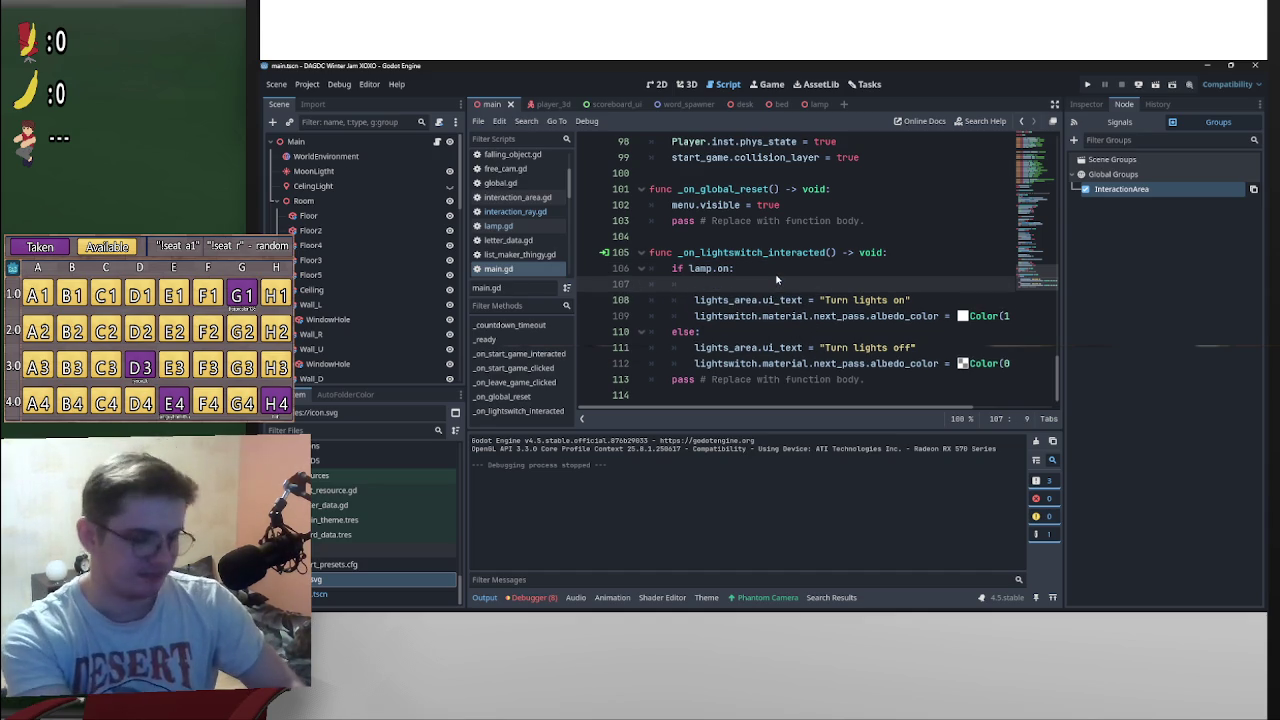
pyautogui.write('lamp')
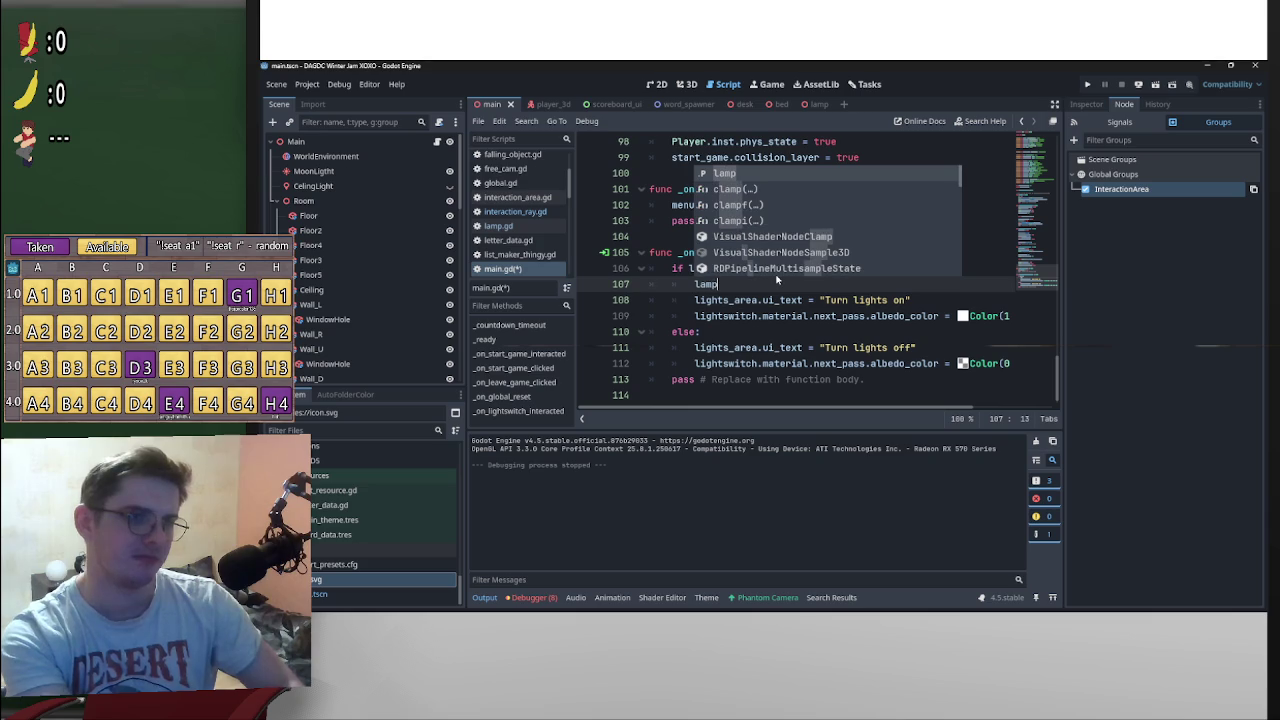
pyautogui.write('.o')
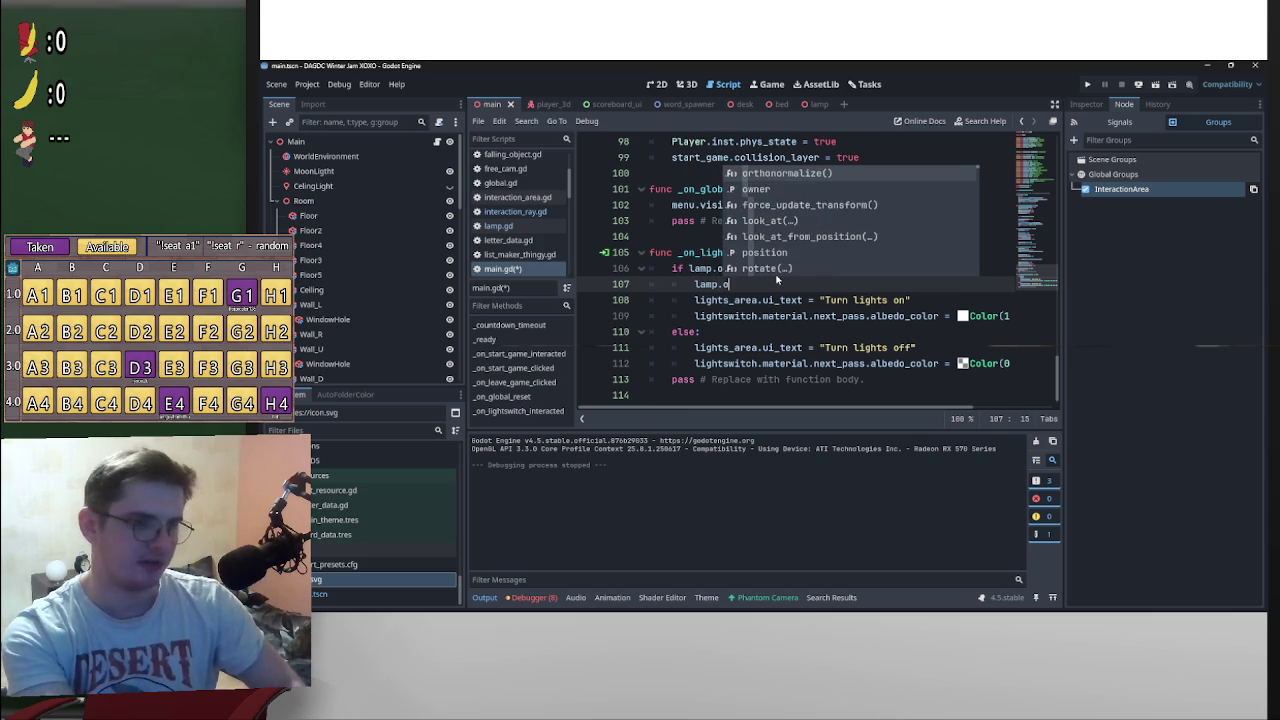
pyautogui.write('n = !')
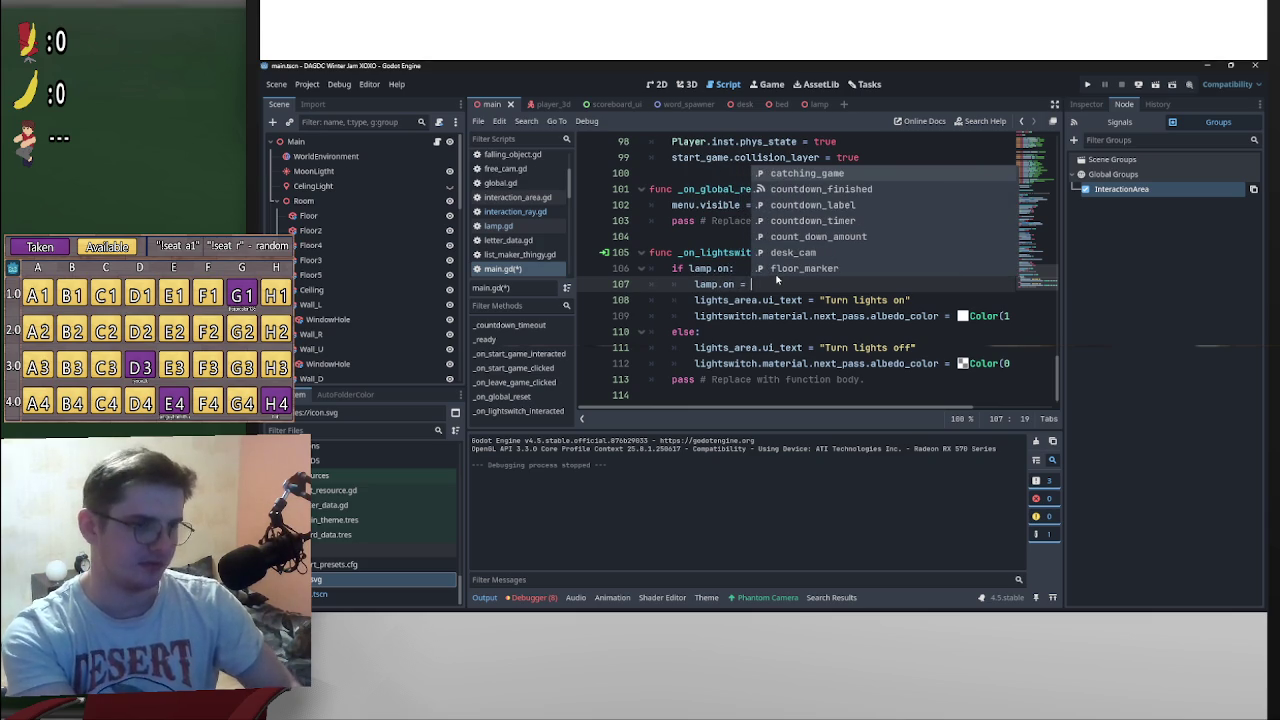
# Step: Complete the lamp.on = !lamp.on toggle and move it below the if/else block
pyautogui.click(731, 288)
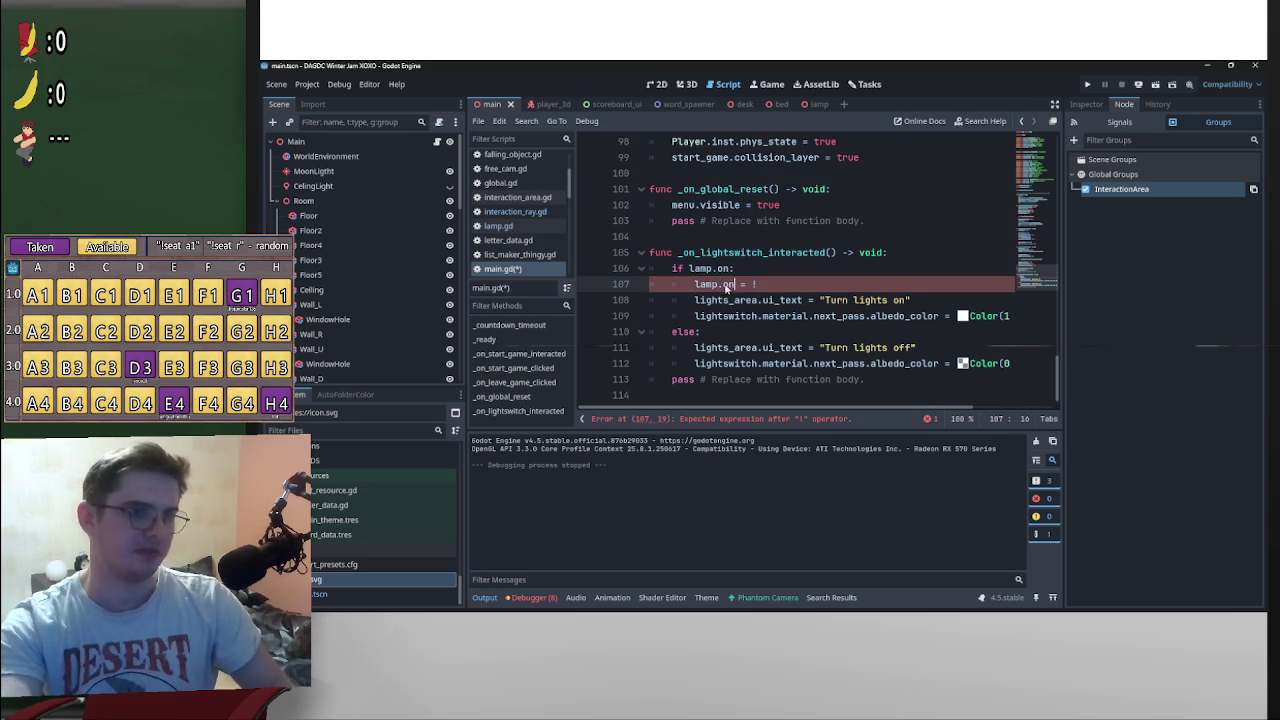
pyautogui.click(786, 287)
pyautogui.hotkey('ctrl', 'x')
pyautogui.click(681, 364)
pyautogui.hotkey('ctrl', 'v')
pyautogui.press('Return')
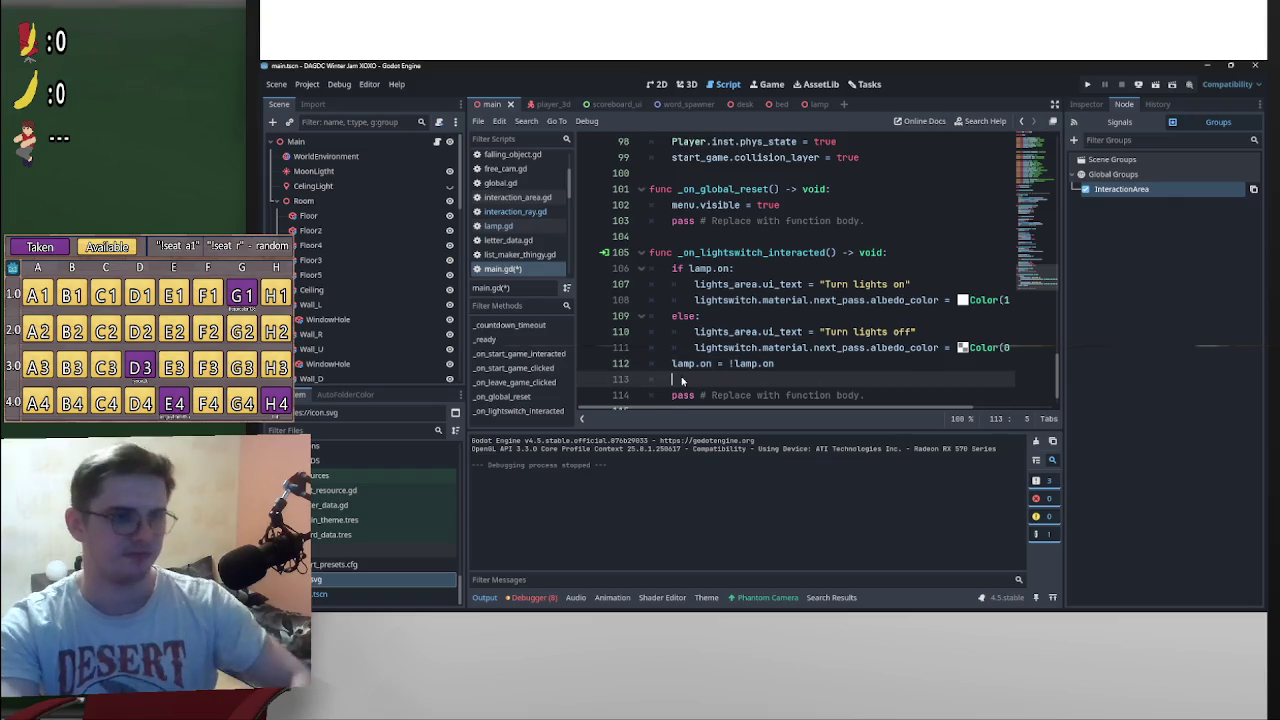
pyautogui.press('BackSpace')
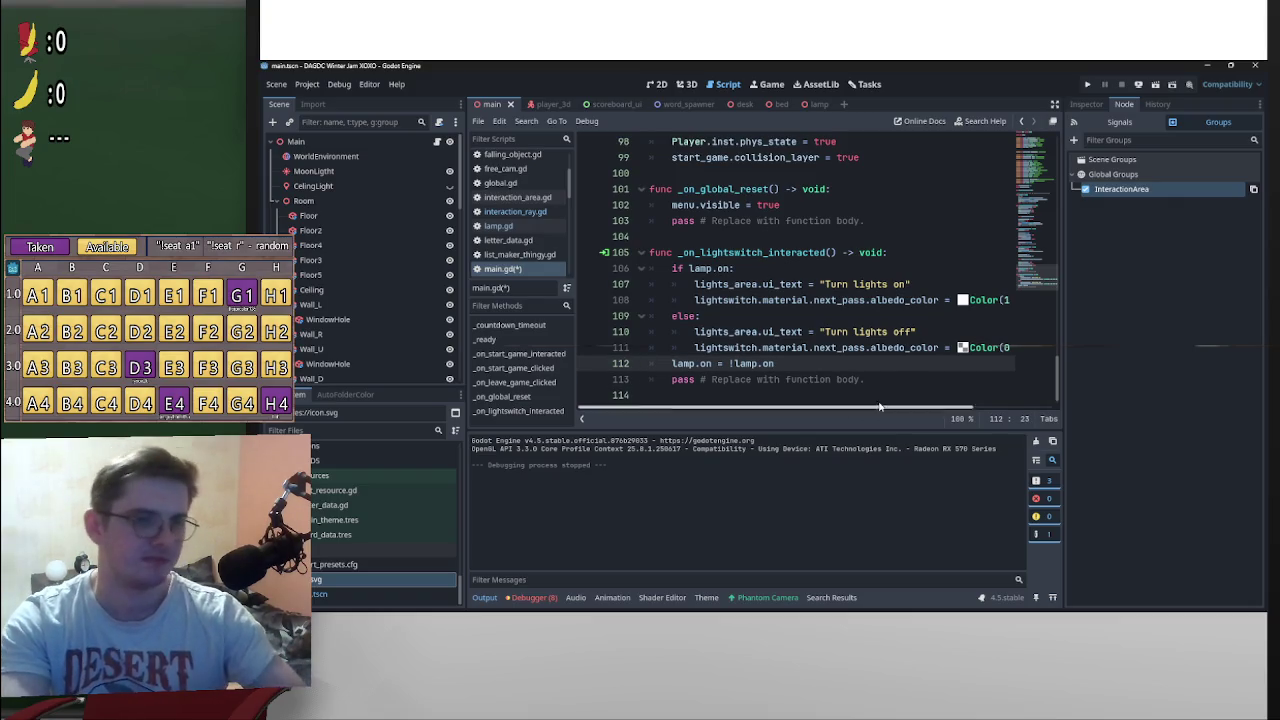
# Step: Add a blank line at the end of the lamp-on branch, discarding a partially typed light reference
pyautogui.moveTo(852, 408)
pyautogui.mouseDown()
pyautogui.moveTo(909, 410)
pyautogui.moveTo(815, 410)
pyautogui.moveTo(965, 420)
pyautogui.moveTo(905, 412)
pyautogui.mouseUp()
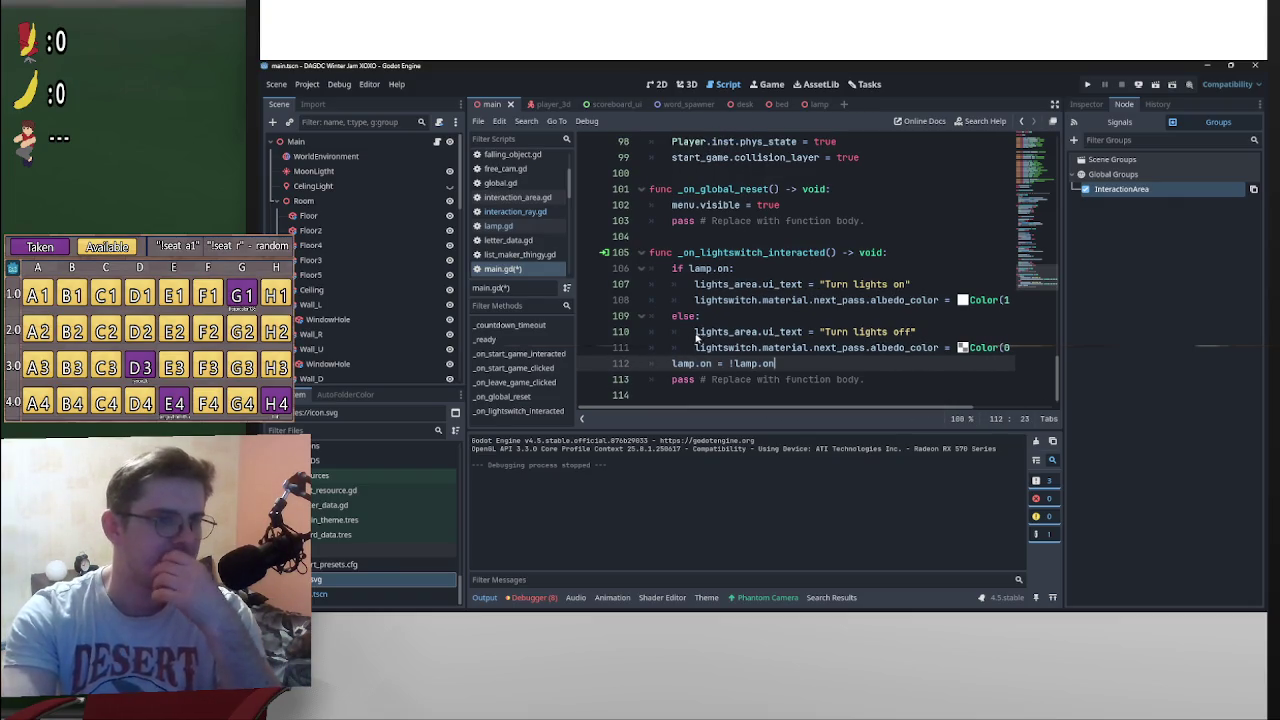
pyautogui.click(670, 317)
pyautogui.press('Return')
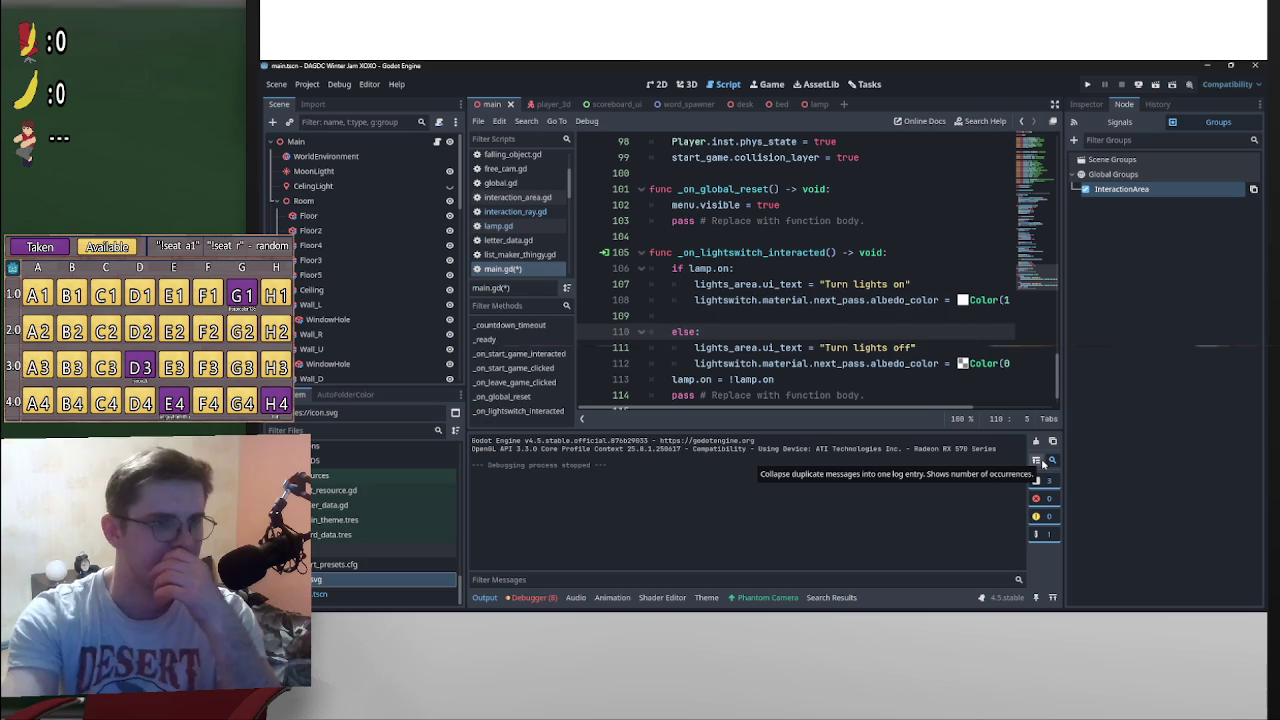
pyautogui.press('Up')
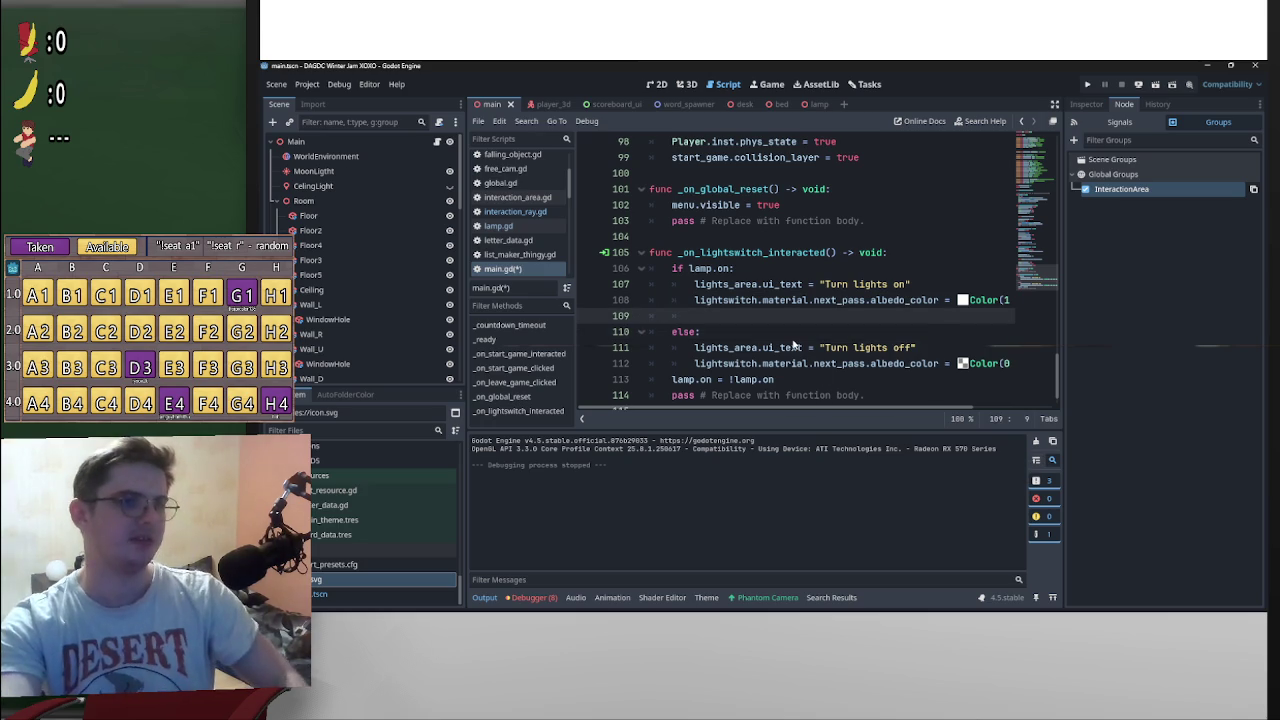
pyautogui.write('li')
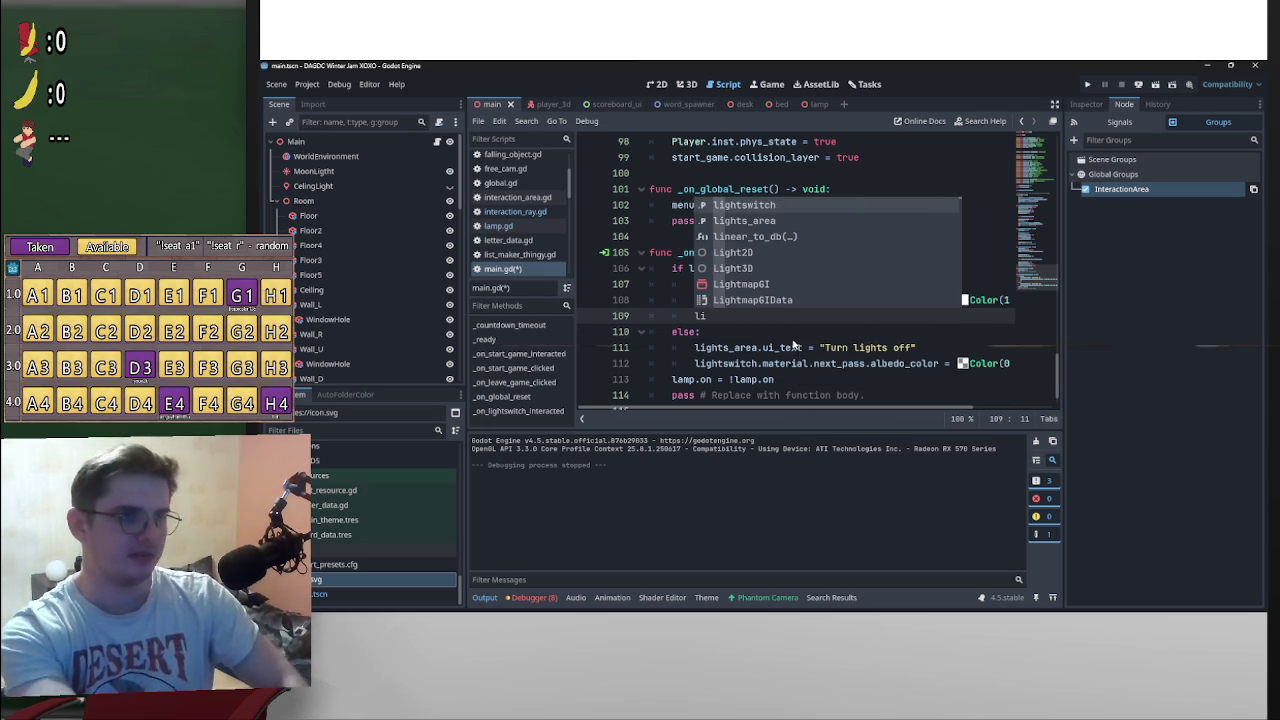
pyautogui.write('ght')
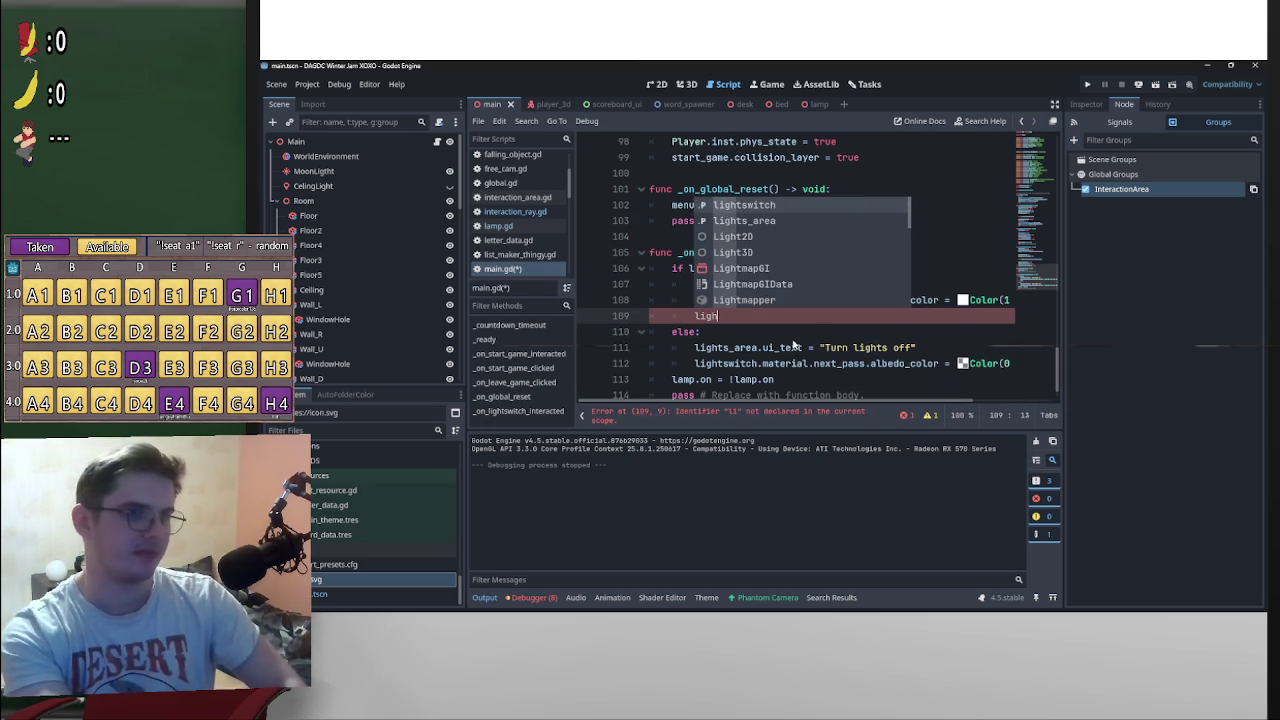
pyautogui.press('BackSpace')
pyautogui.press('BackSpace')
pyautogui.press('BackSpace')
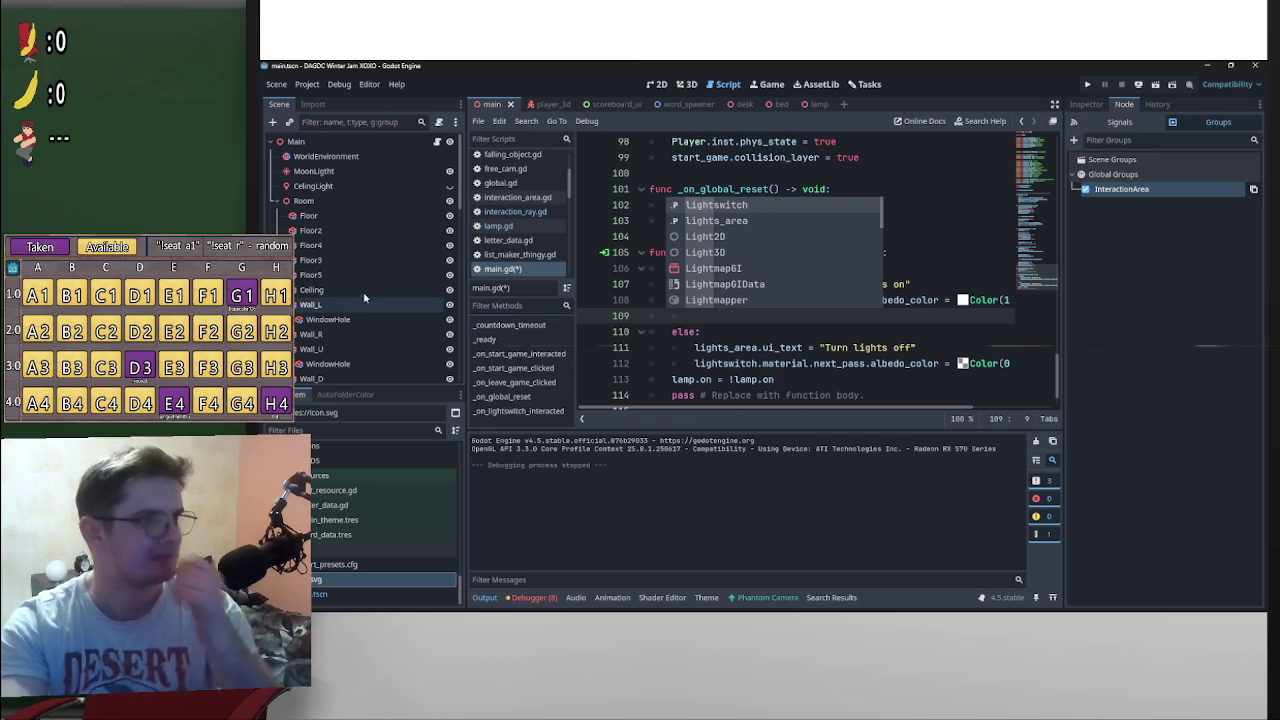
pyautogui.click(315, 186)
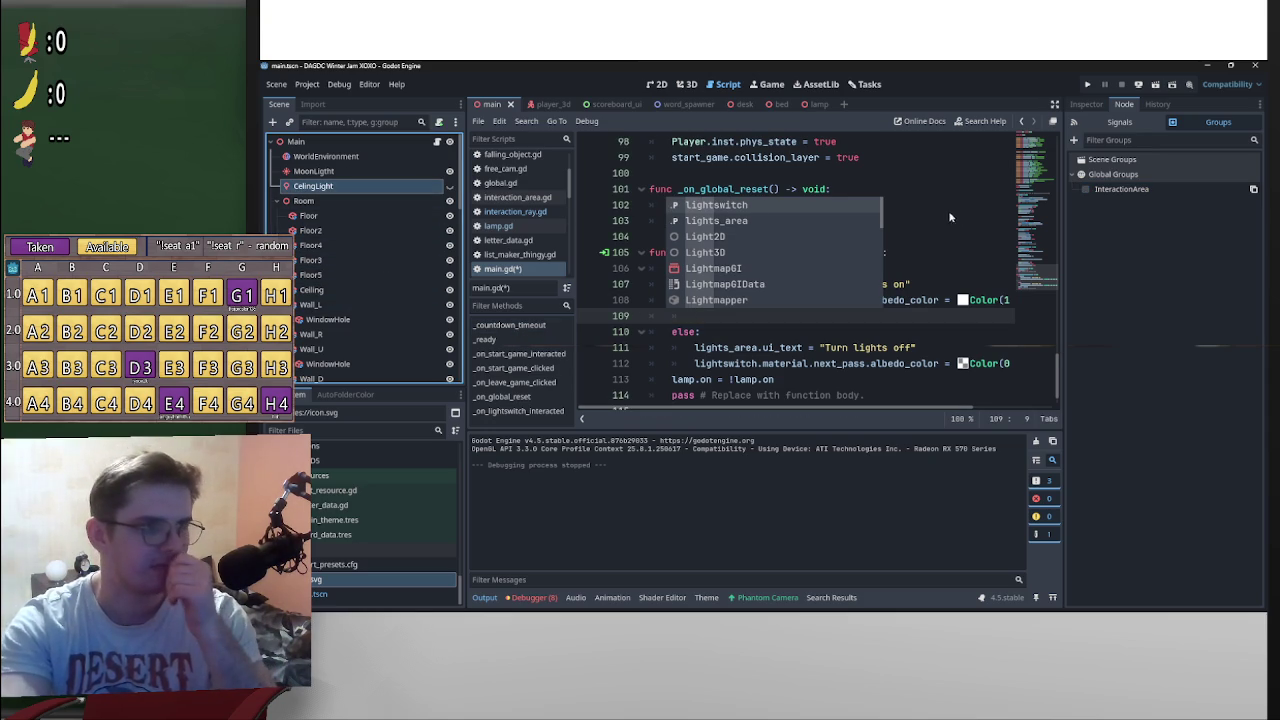
pyautogui.scroll(20, 910, 219)
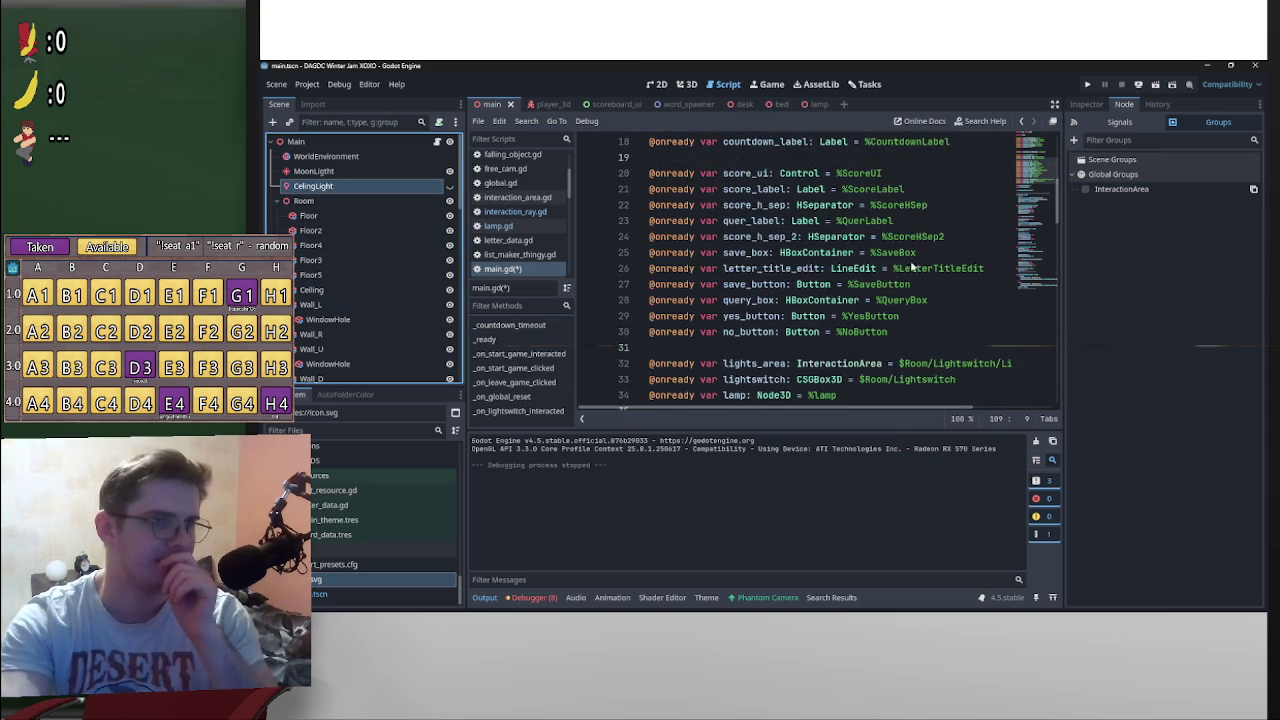
pyautogui.scroll(-3, 770, 320)
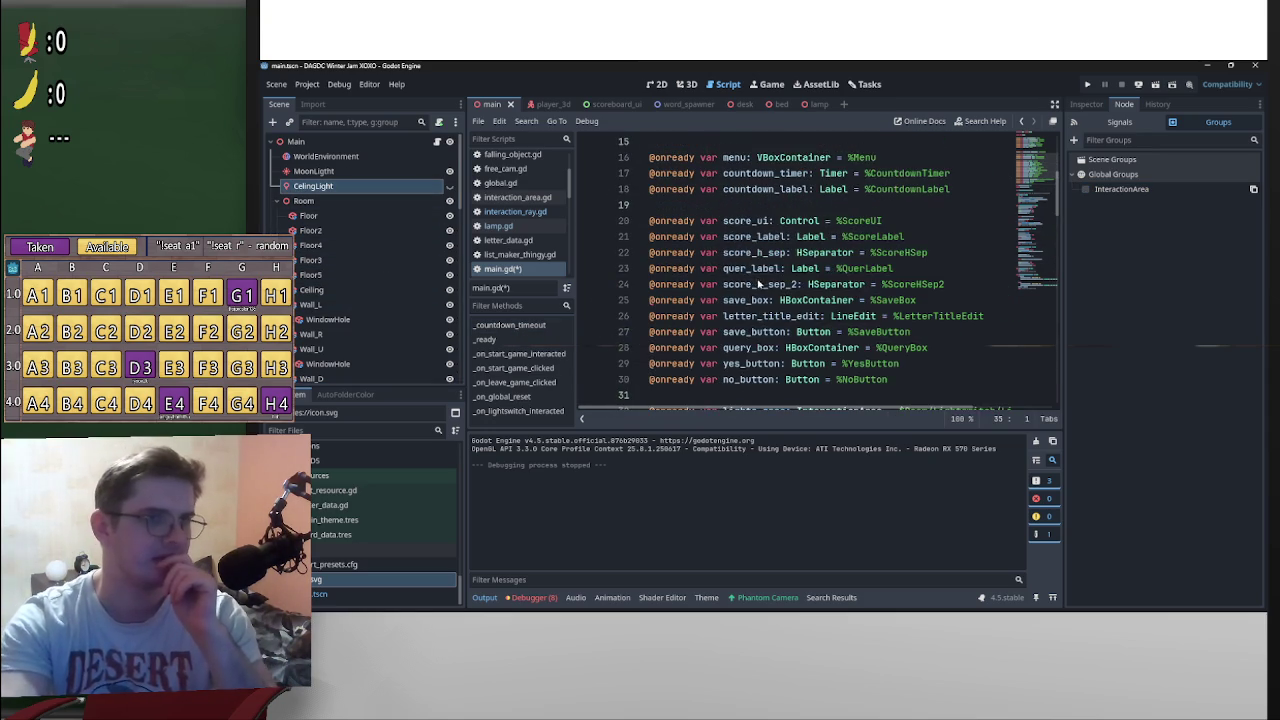
pyautogui.scroll(-2, 758, 285)
pyautogui.press('Return')
pyautogui.press('Up')
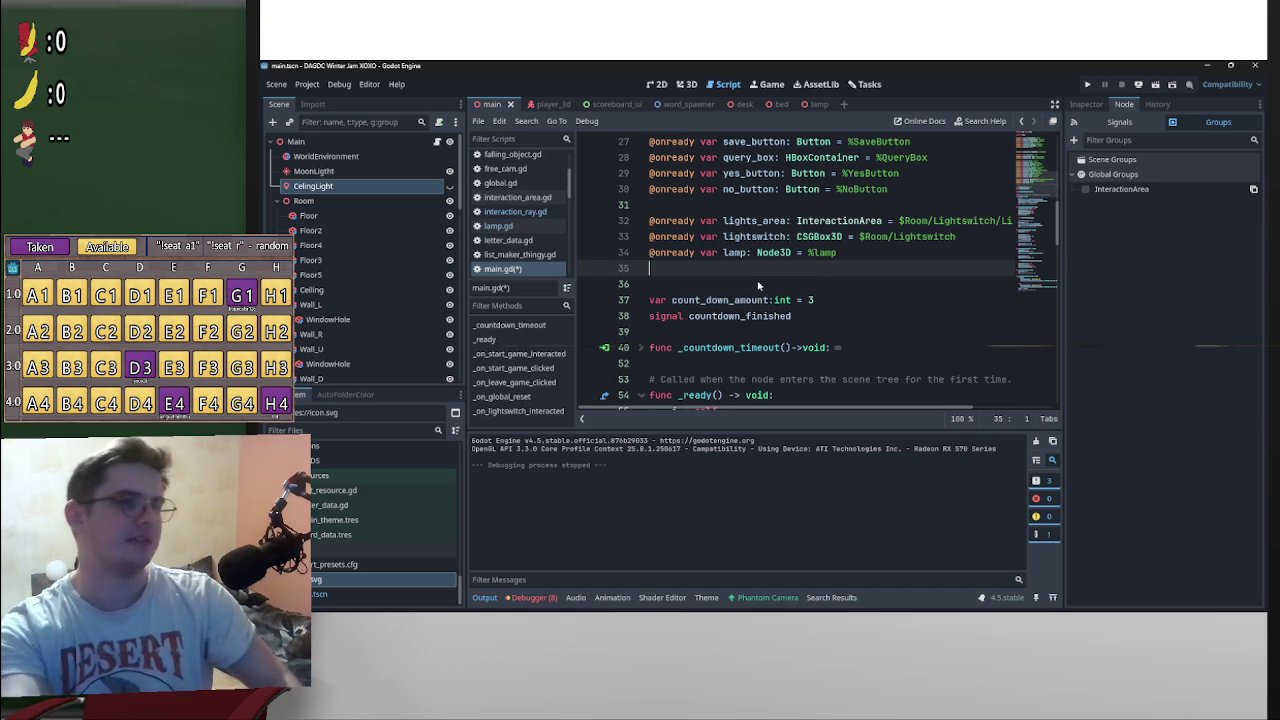
pyautogui.moveTo(313, 186)
pyautogui.mouseDown()
pyautogui.moveTo(657, 277)
pyautogui.moveTo(700, 268)
pyautogui.mouseUp()
pyautogui.press('BackSpace')
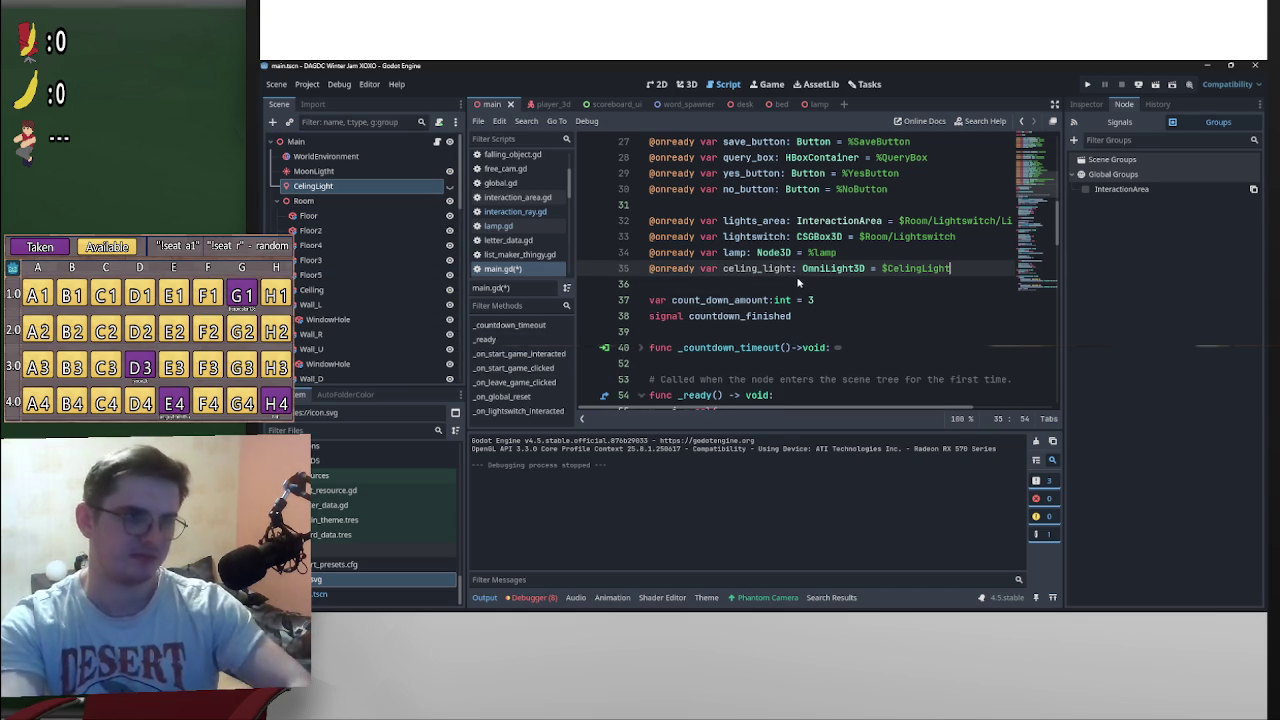
# Step: In the lamp-on branch, write celing_light.visible = false
pyautogui.moveTo(731, 271); pyautogui.dragTo(726, 272)
pyautogui.hotkey('ctrl', 'c')
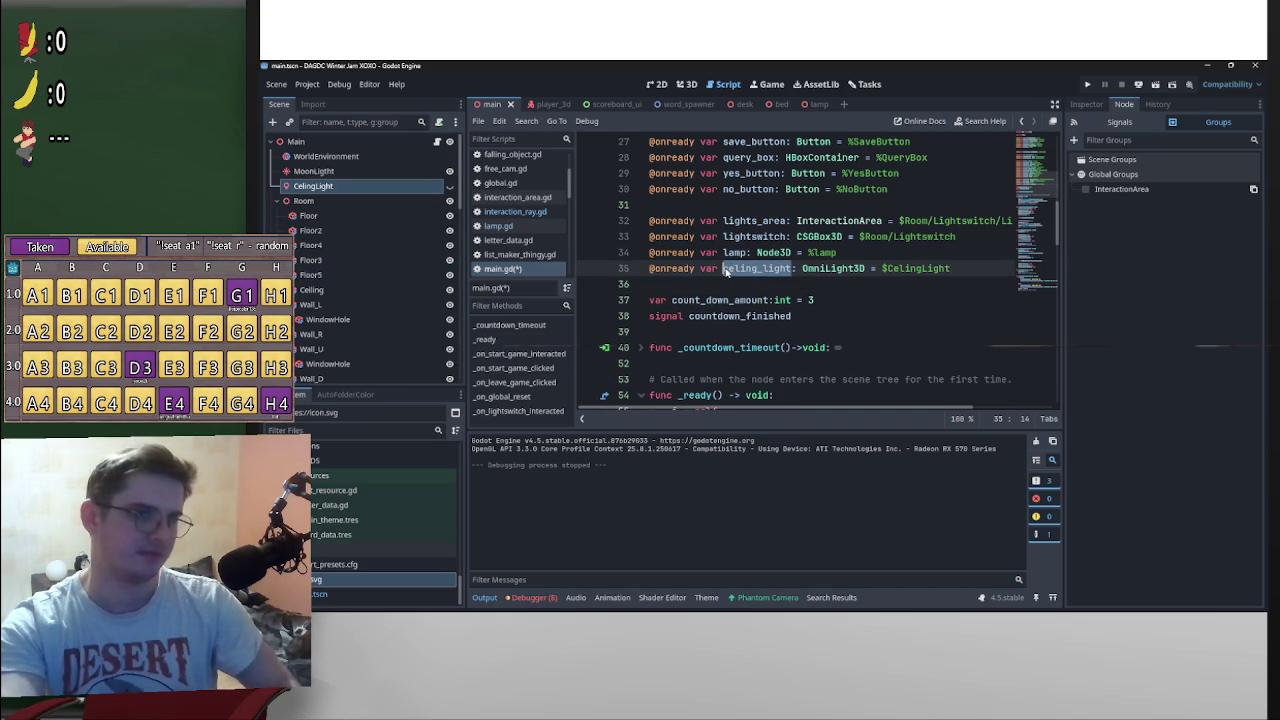
pyautogui.scroll(-12, 768, 327)
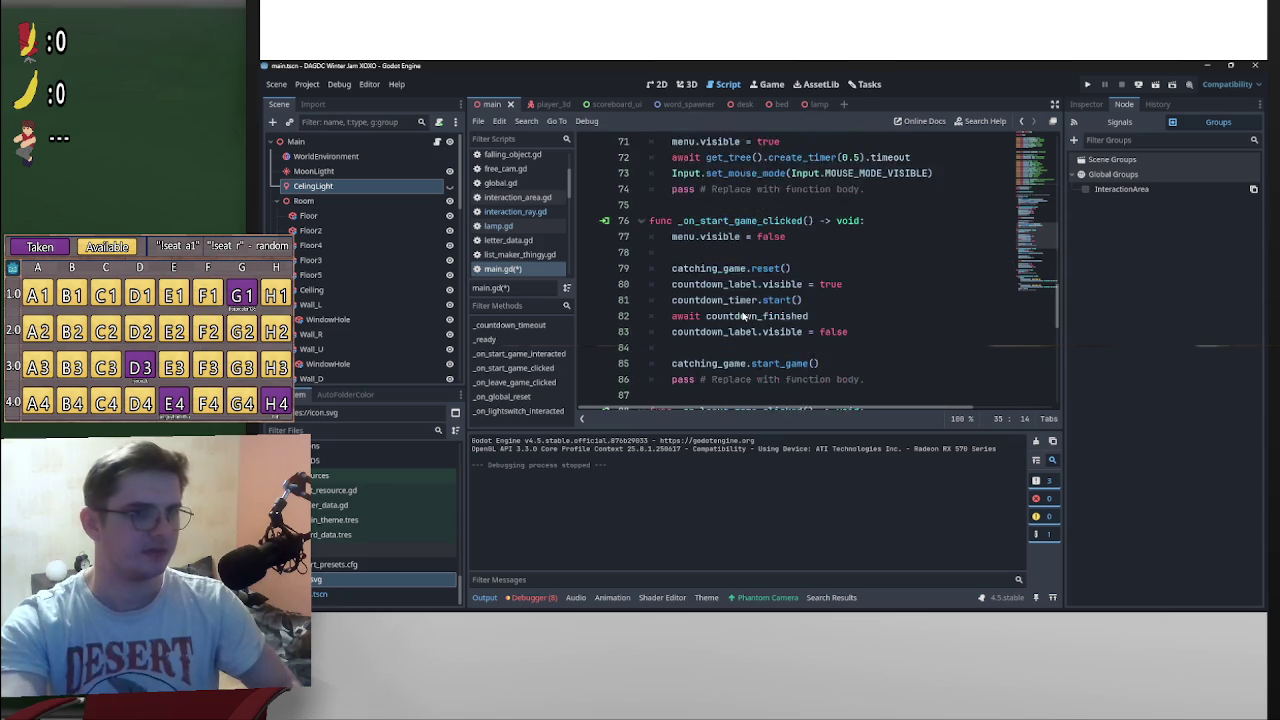
pyautogui.scroll(-2, 768, 327)
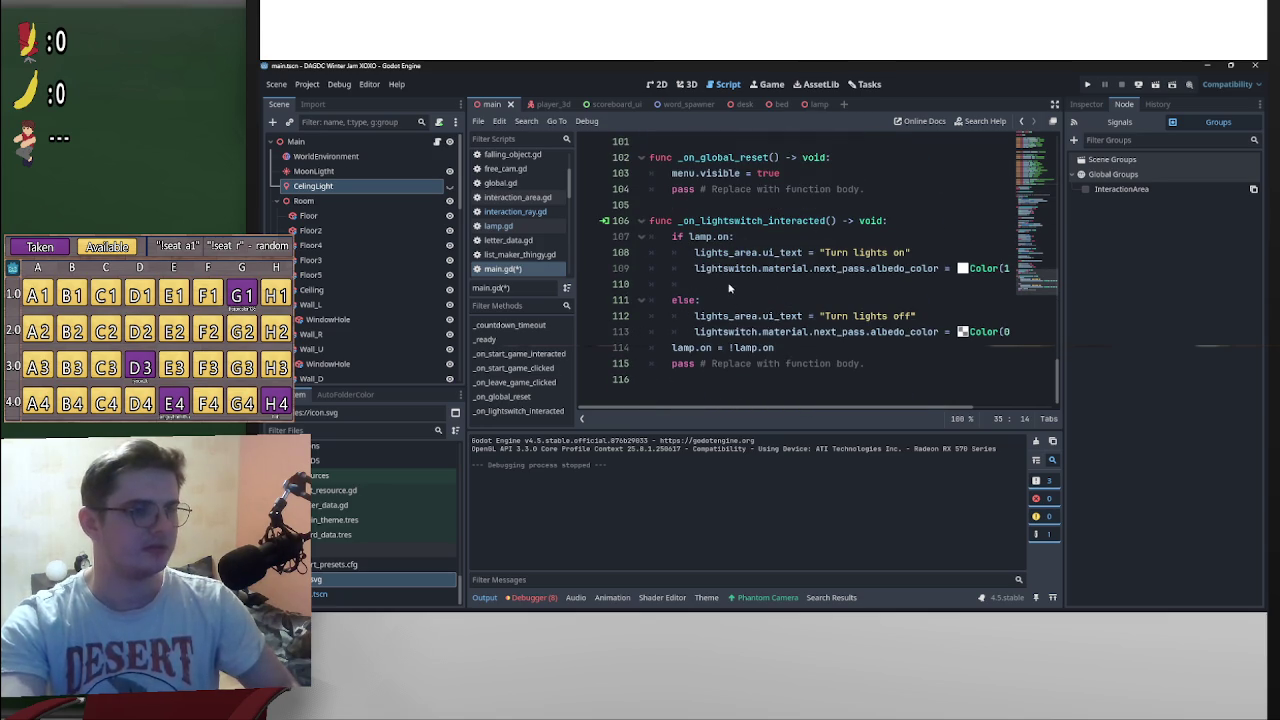
pyautogui.click(729, 288)
pyautogui.hotkey('ctrl', 'v')
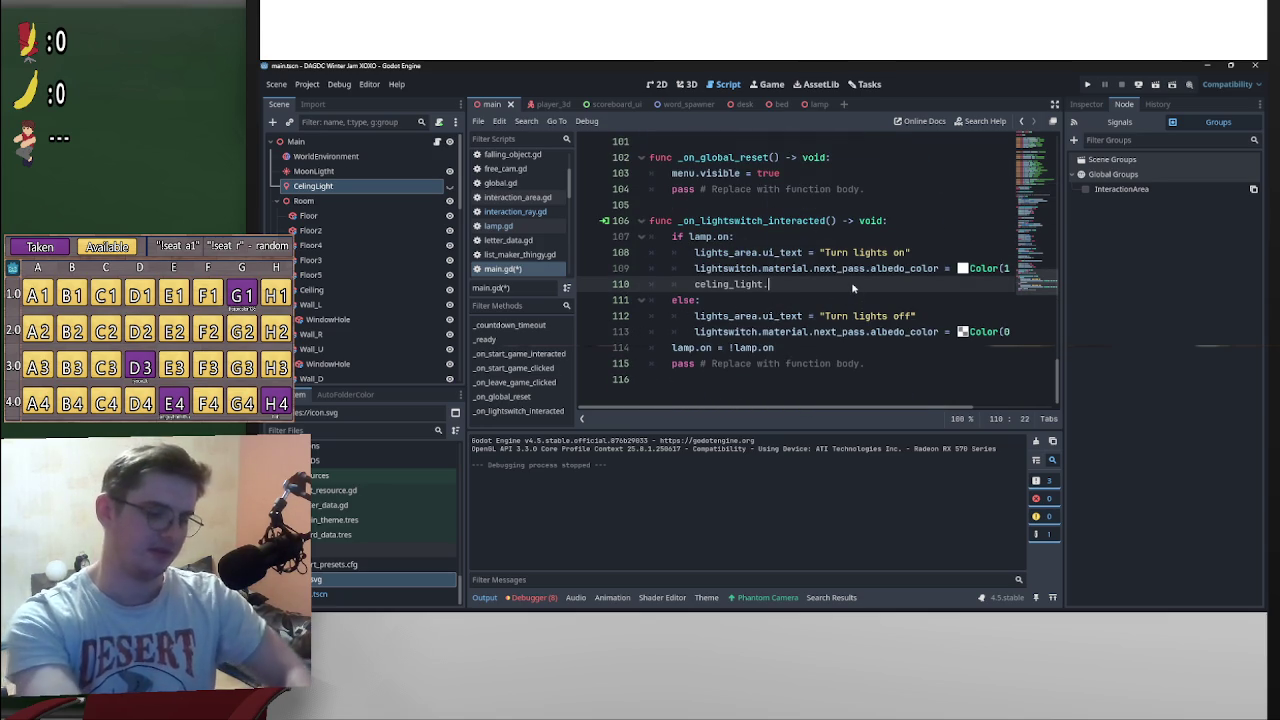
pyautogui.write('c')
pyautogui.press('BackSpace')
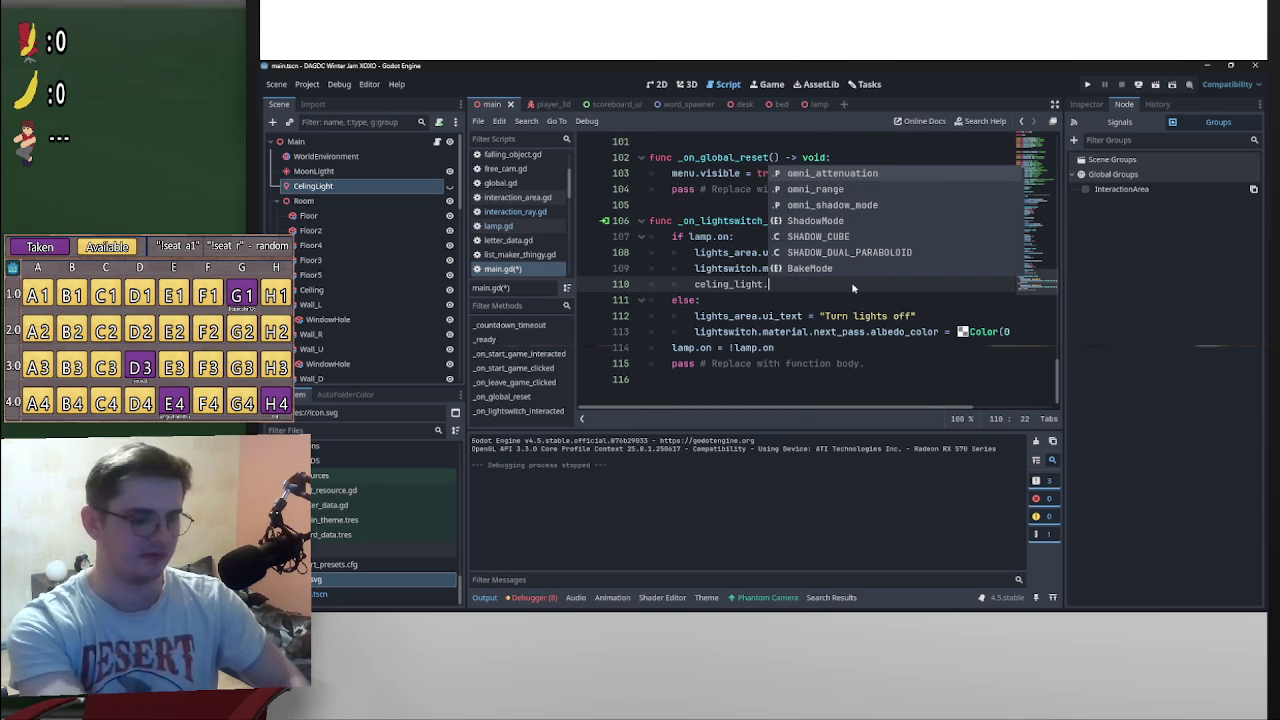
pyautogui.write('visi')
pyautogui.press('Down')
pyautogui.press('Return')
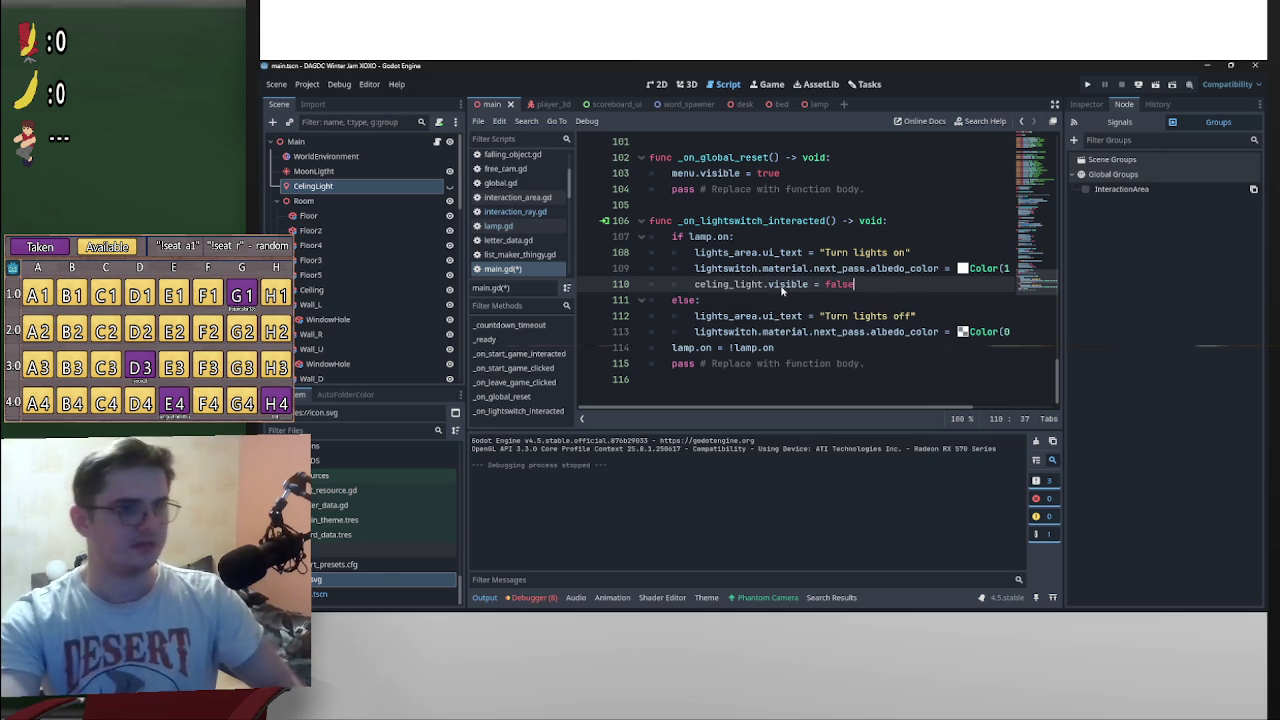
# Step: Copy that line into the else branch and change it to celing_light.visible = true
pyautogui.moveTo(856, 284); pyautogui.dragTo(696, 285)
pyautogui.hotkey('ctrl', 'c')
pyautogui.click(673, 347)
pyautogui.press('Return')
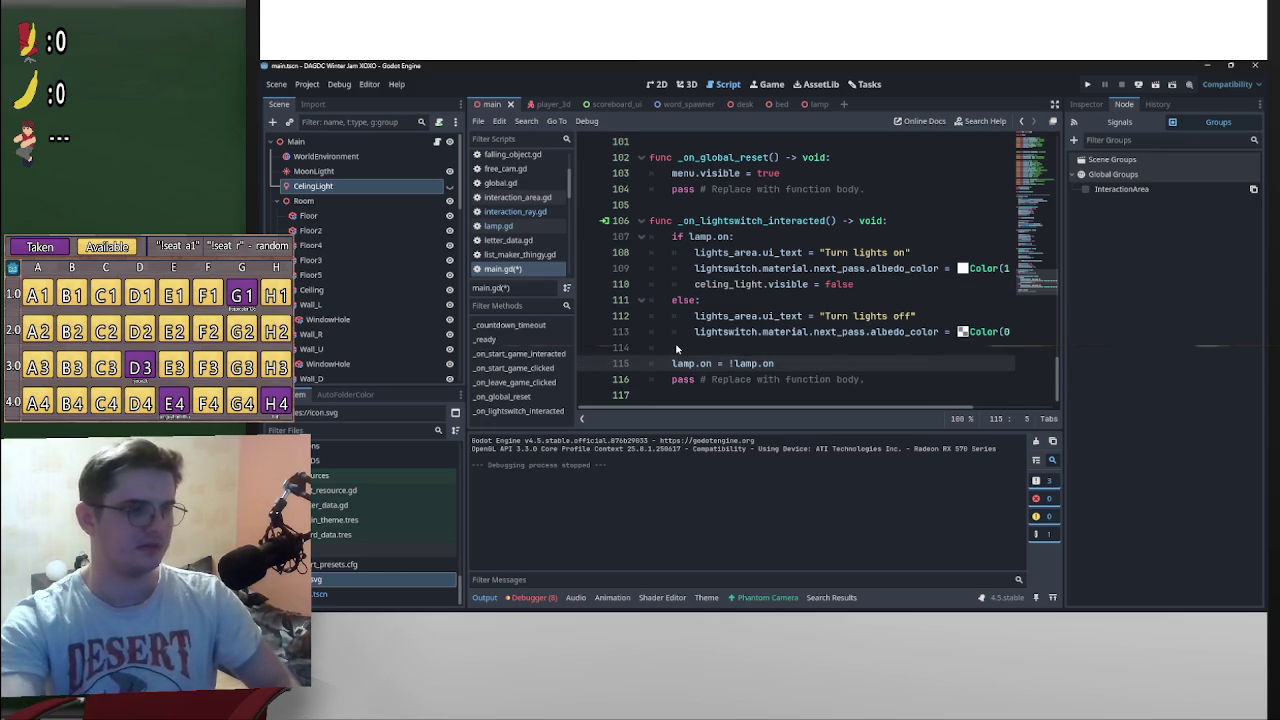
pyautogui.press('Up')
pyautogui.hotkey('ctrl', 'v')
pyautogui.press('Tab')
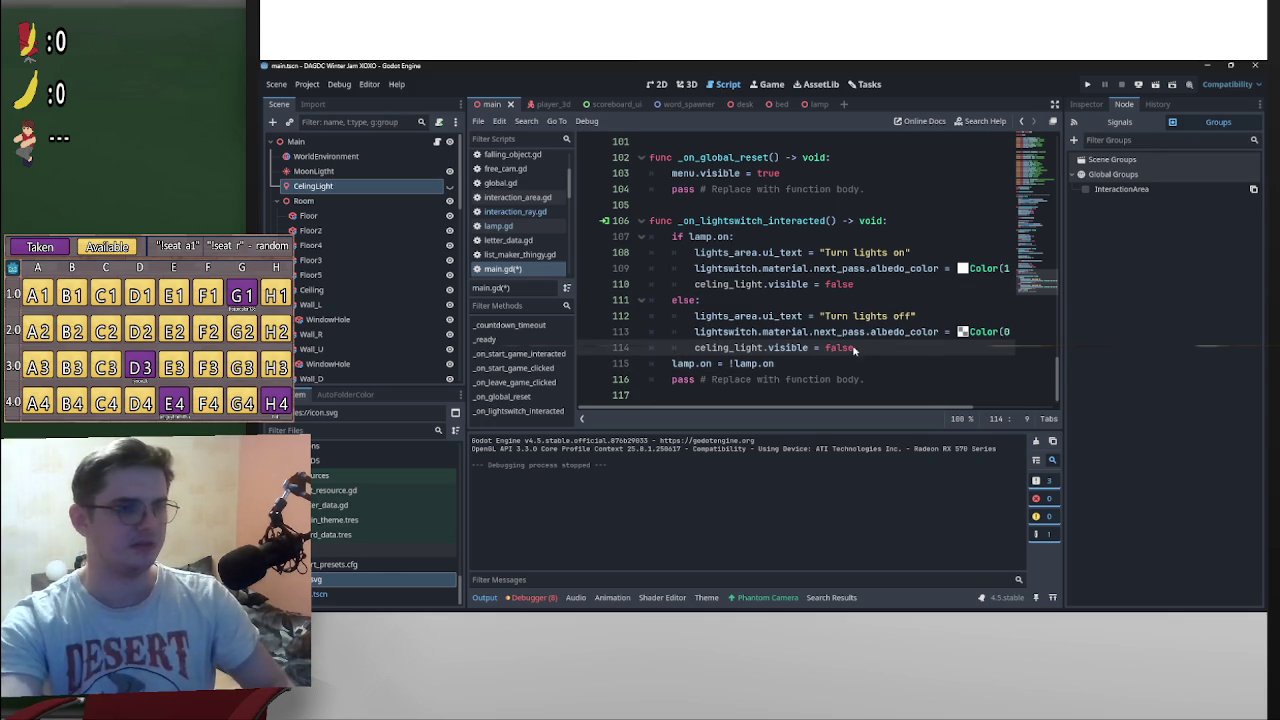
pyautogui.doubleClick(829, 348)
pyautogui.write('tru')
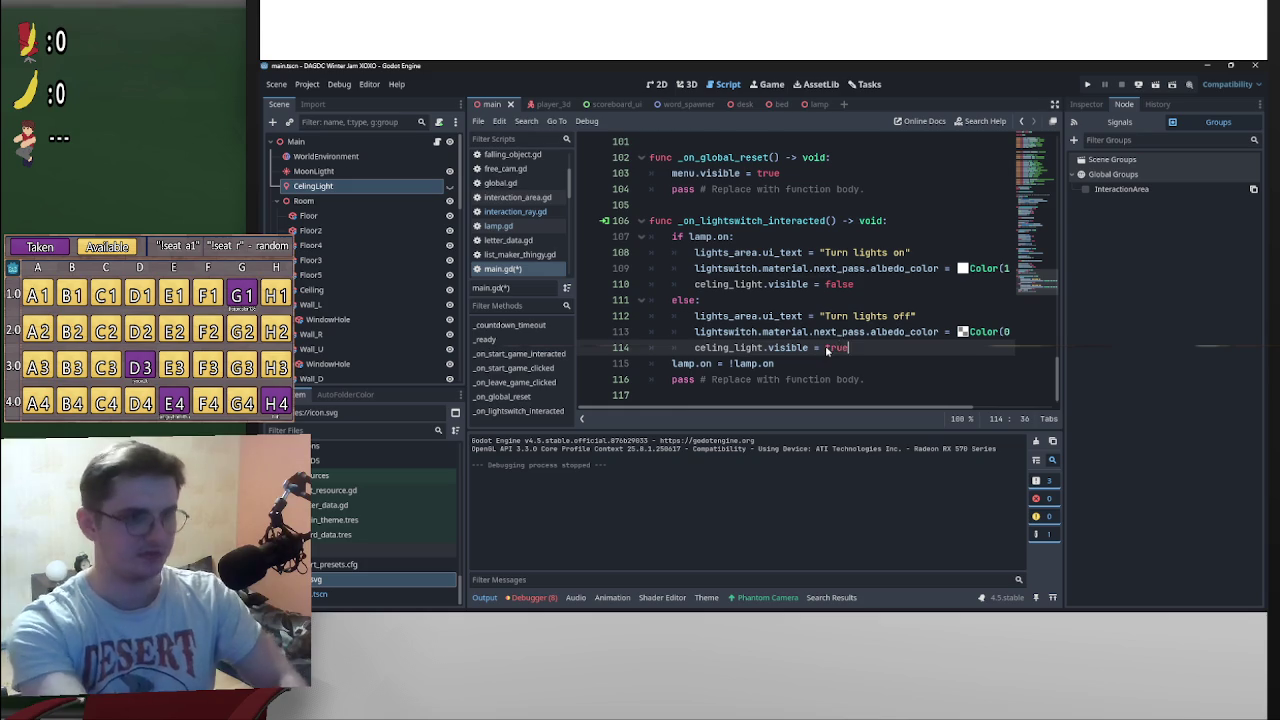
# Step: Separate the lamp toggle line with a blank line and save main.gd
pyautogui.click(661, 363)
pyautogui.press('Return')
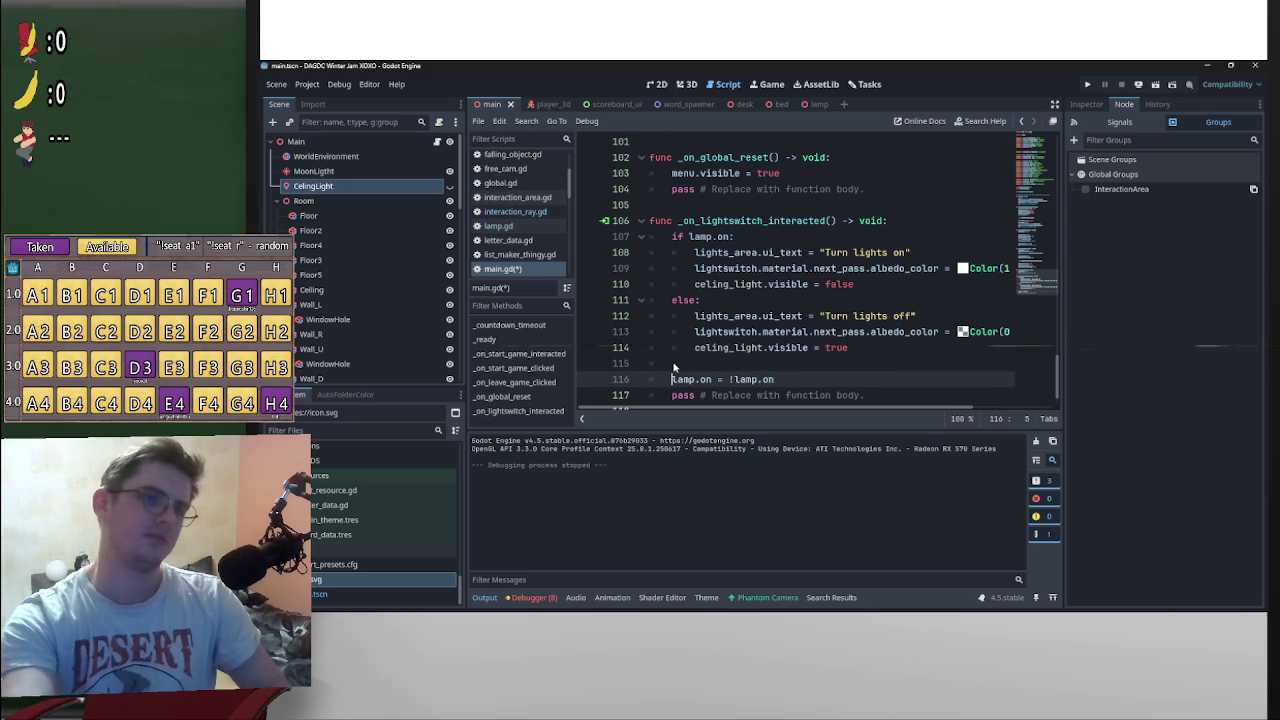
pyautogui.click(856, 284)
pyautogui.hotkey('ctrl', 's')
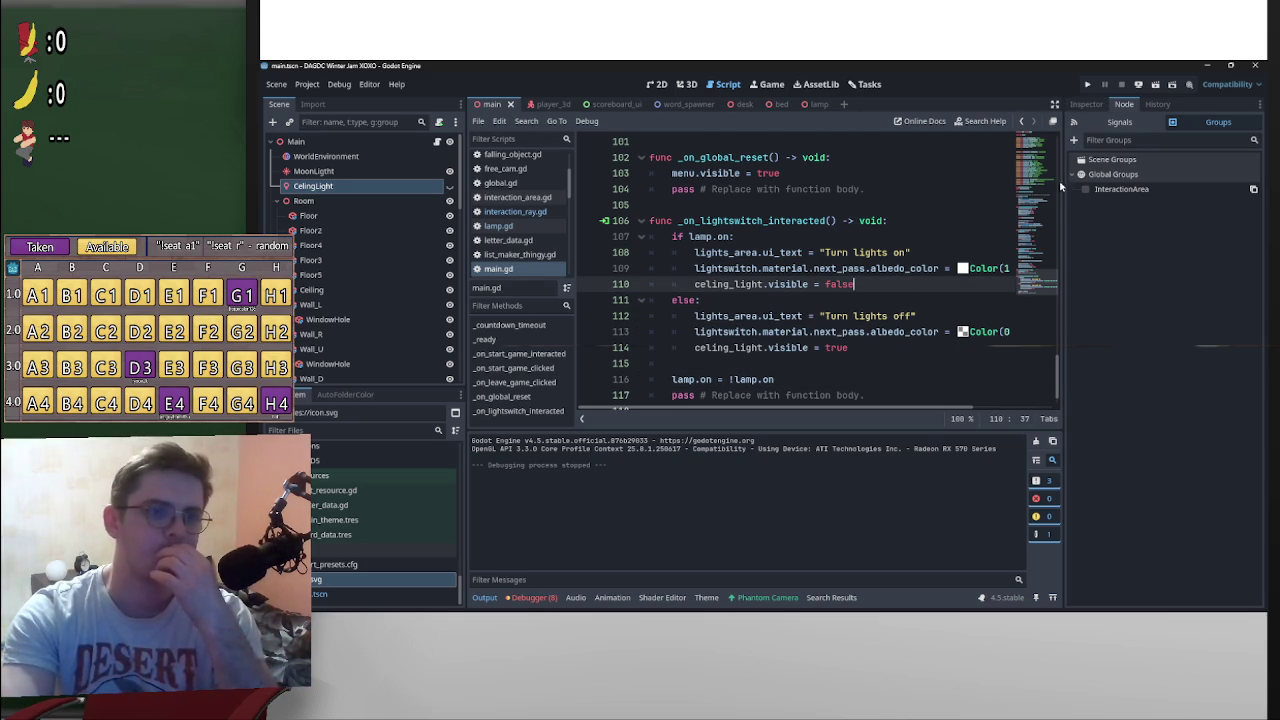
# Step: Run the game, walk to the switch, toggle the room lights on and off with E, then stop
pyautogui.click(1089, 85)
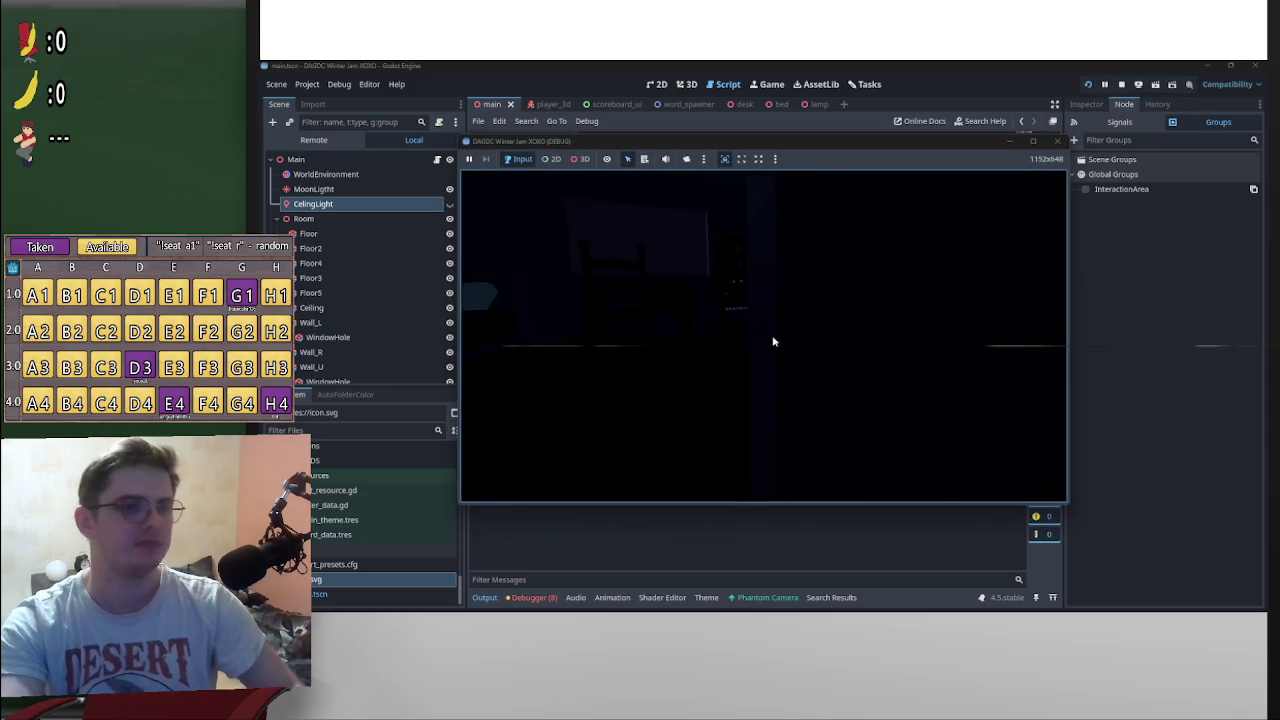
pyautogui.press('w')
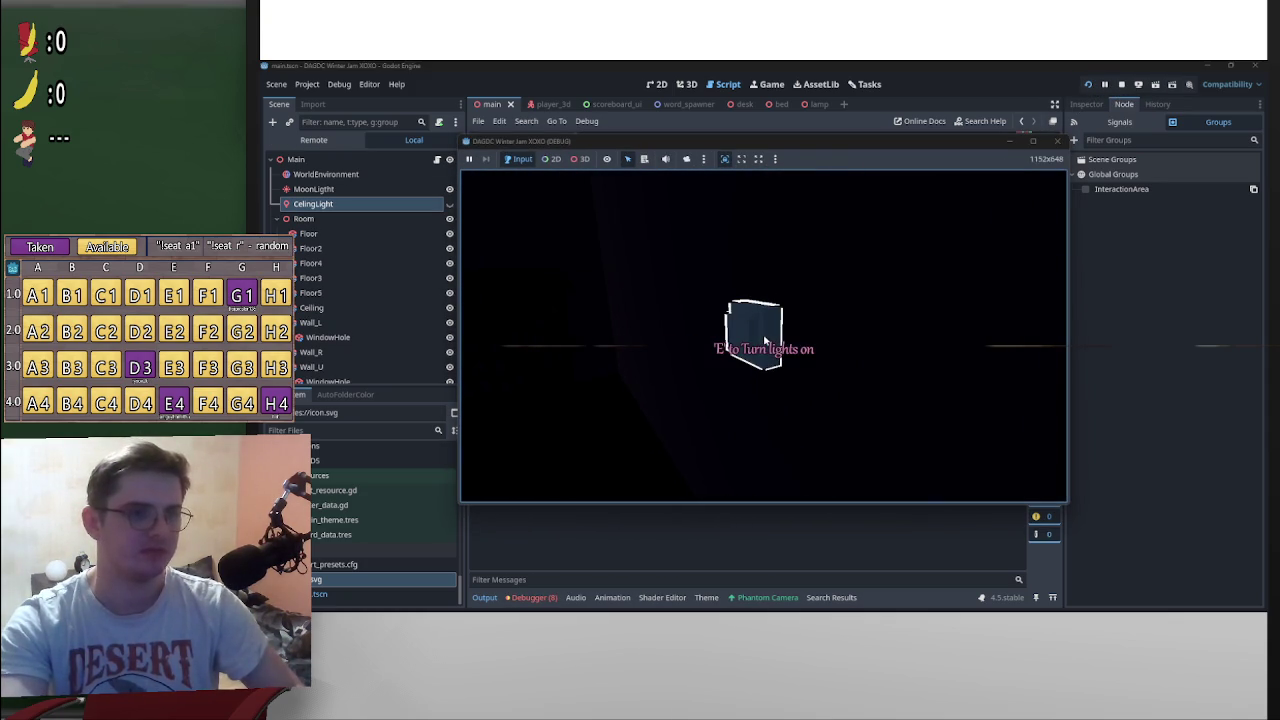
pyautogui.press('e')
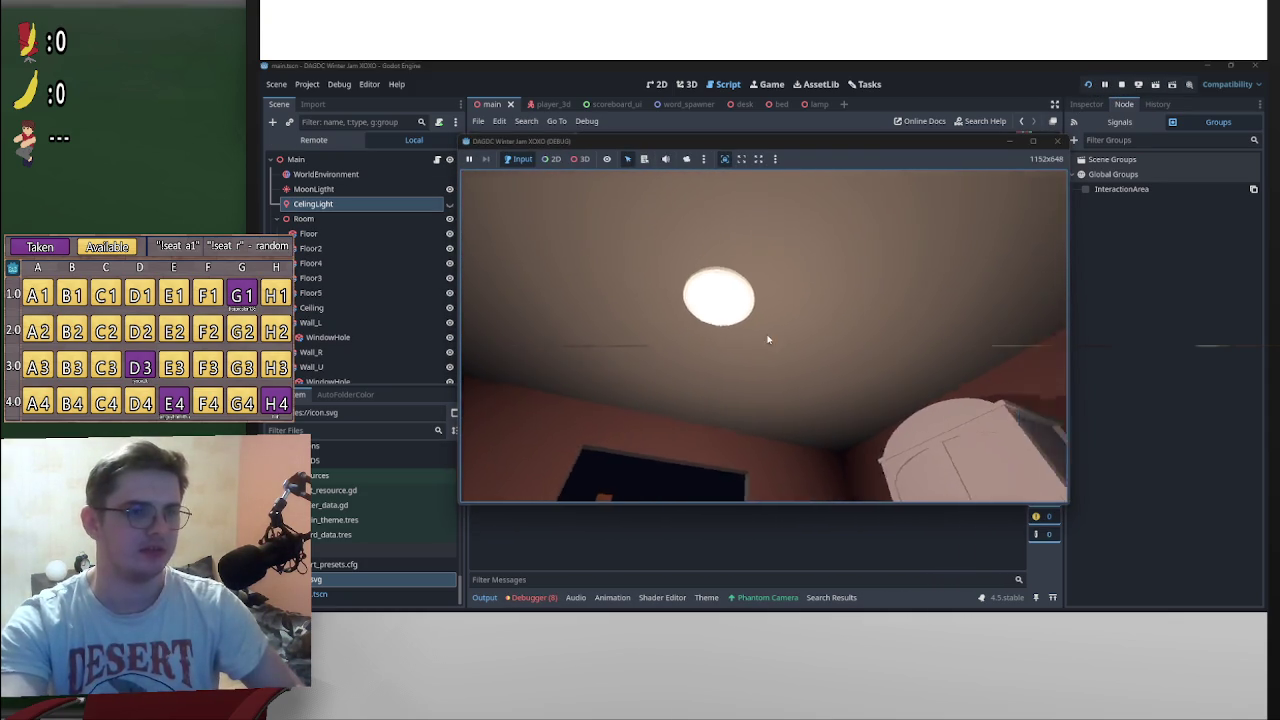
pyautogui.press('e')
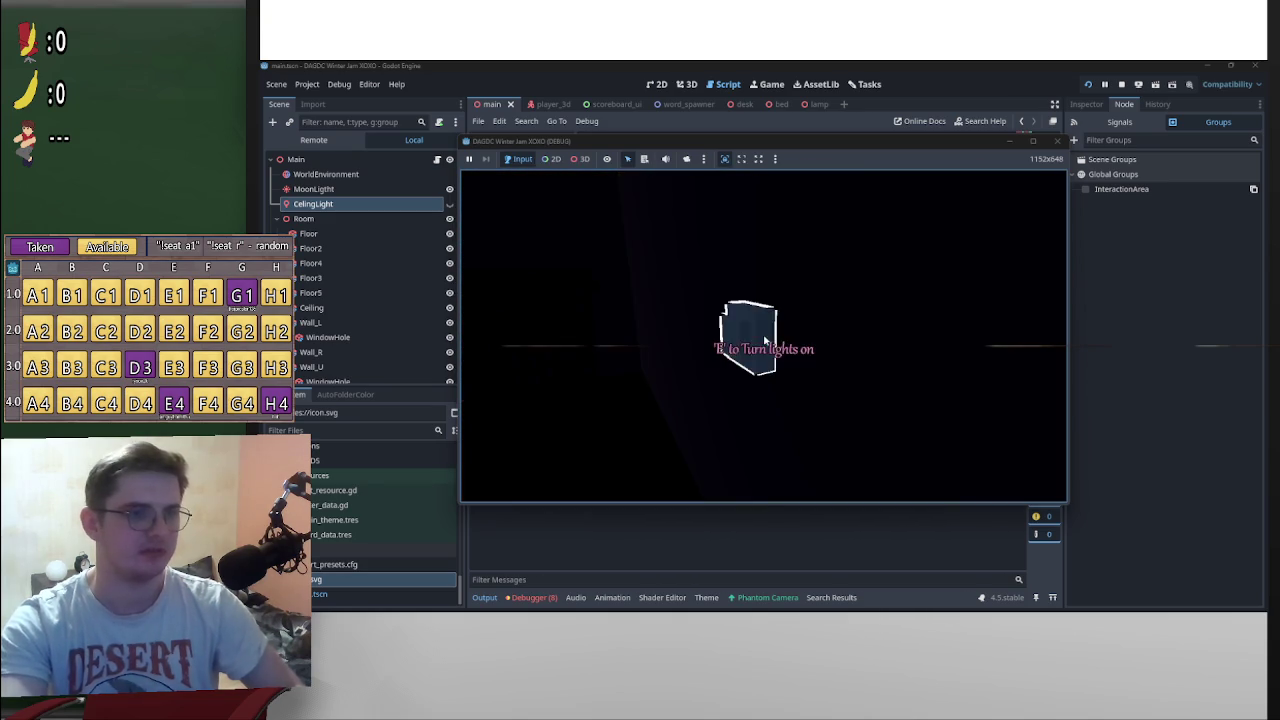
pyautogui.press('p')
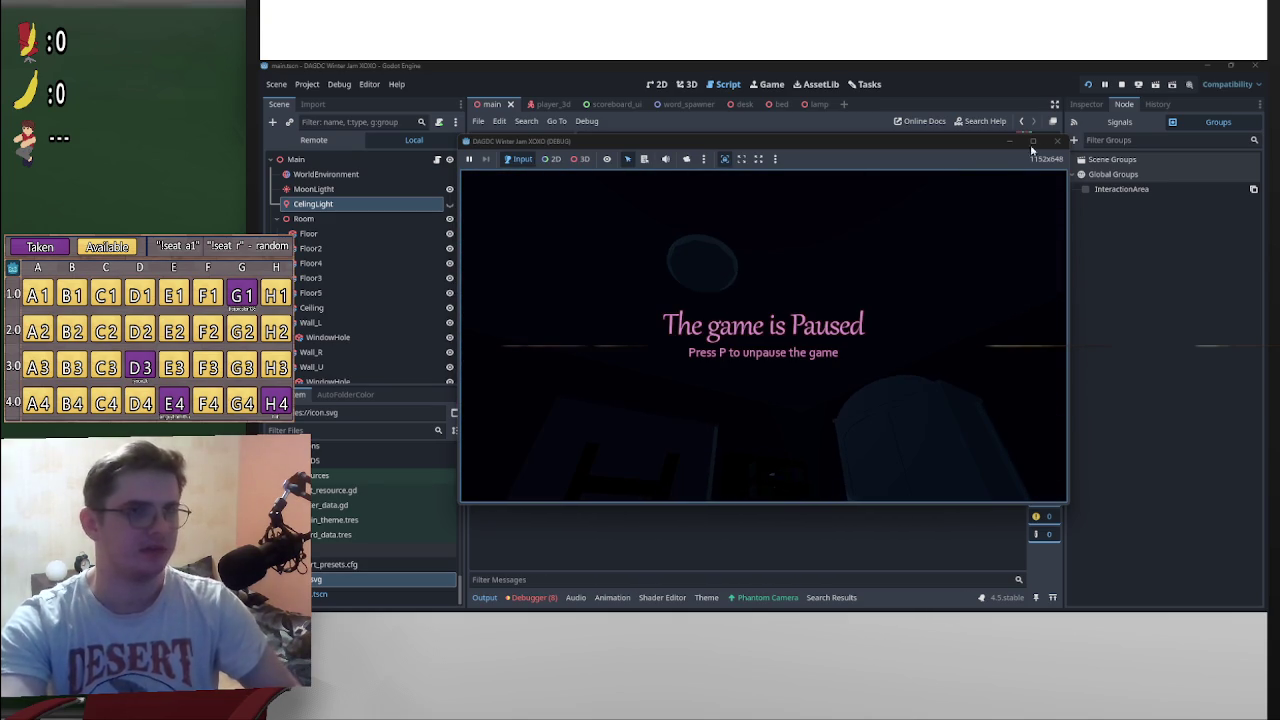
pyautogui.click(1121, 84)
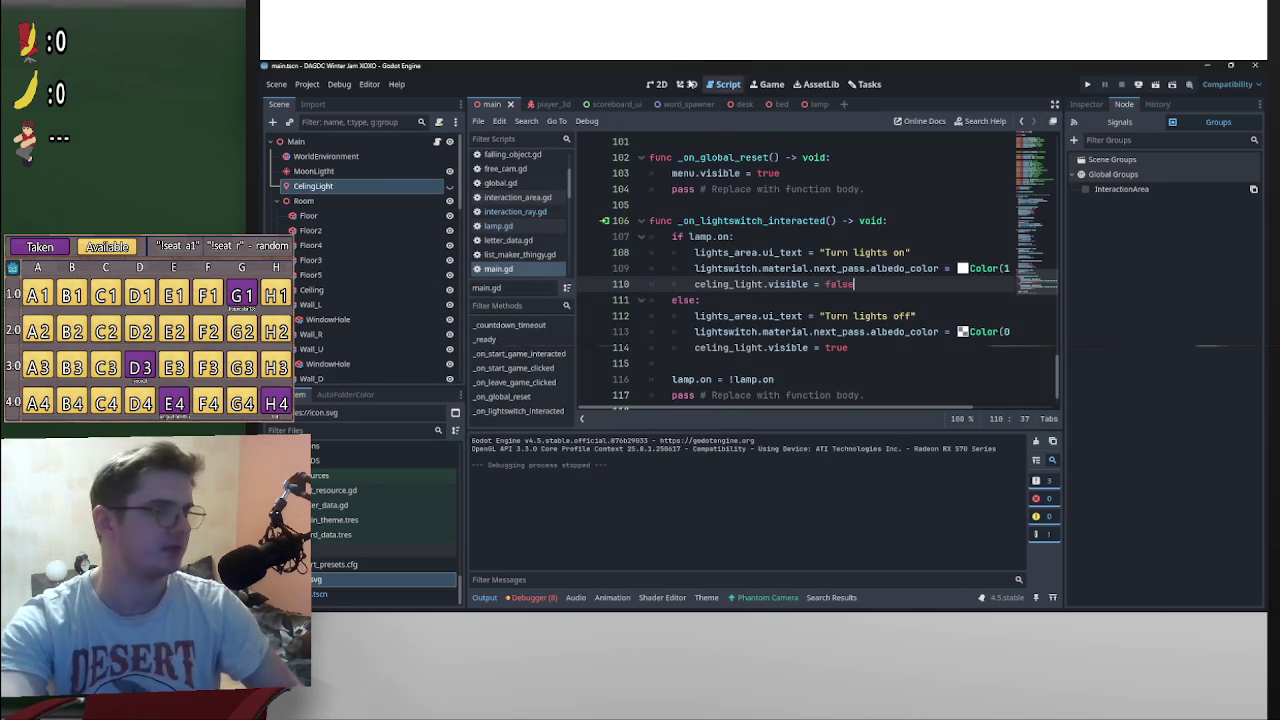
# Step: In the 3D view, select the Wall_D wall and show its properties in the Inspector
pyautogui.click(688, 84)
pyautogui.scroll(4, 937, 337)
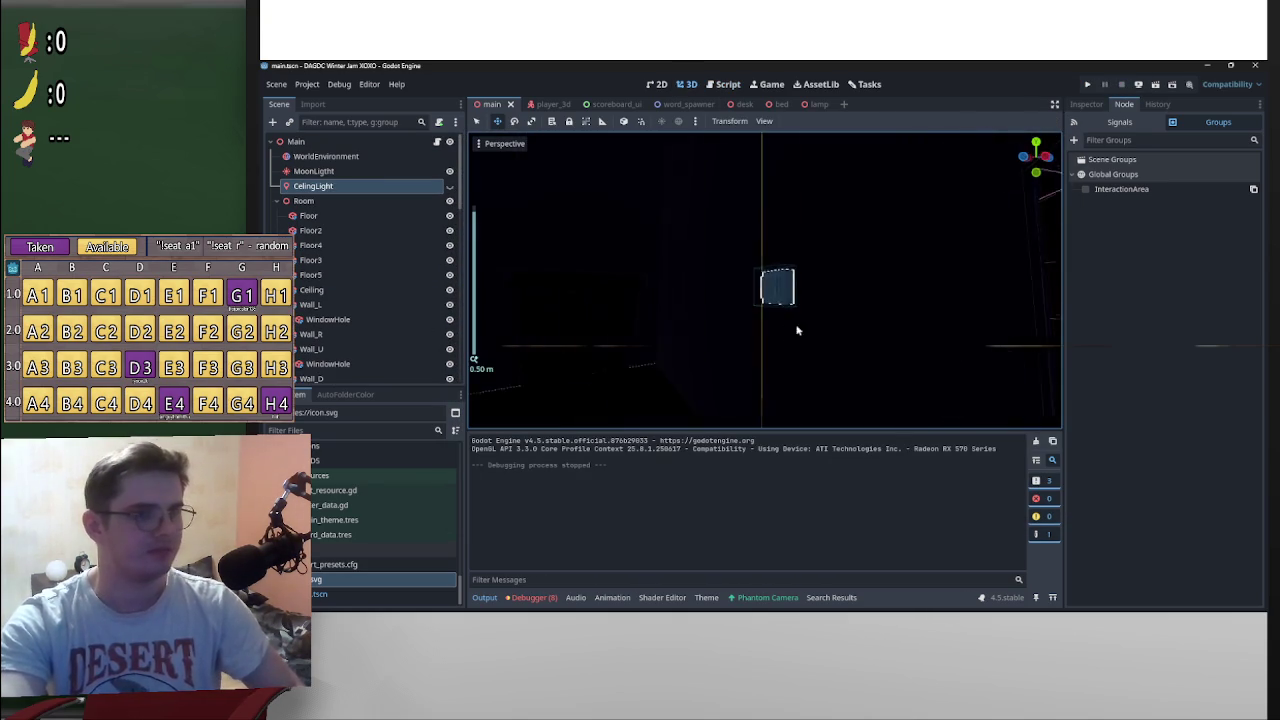
pyautogui.moveTo(797, 330)
pyautogui.mouseDown()
pyautogui.moveTo(726, 360)
pyautogui.moveTo(570, 348)
pyautogui.moveTo(802, 396)
pyautogui.mouseUp()
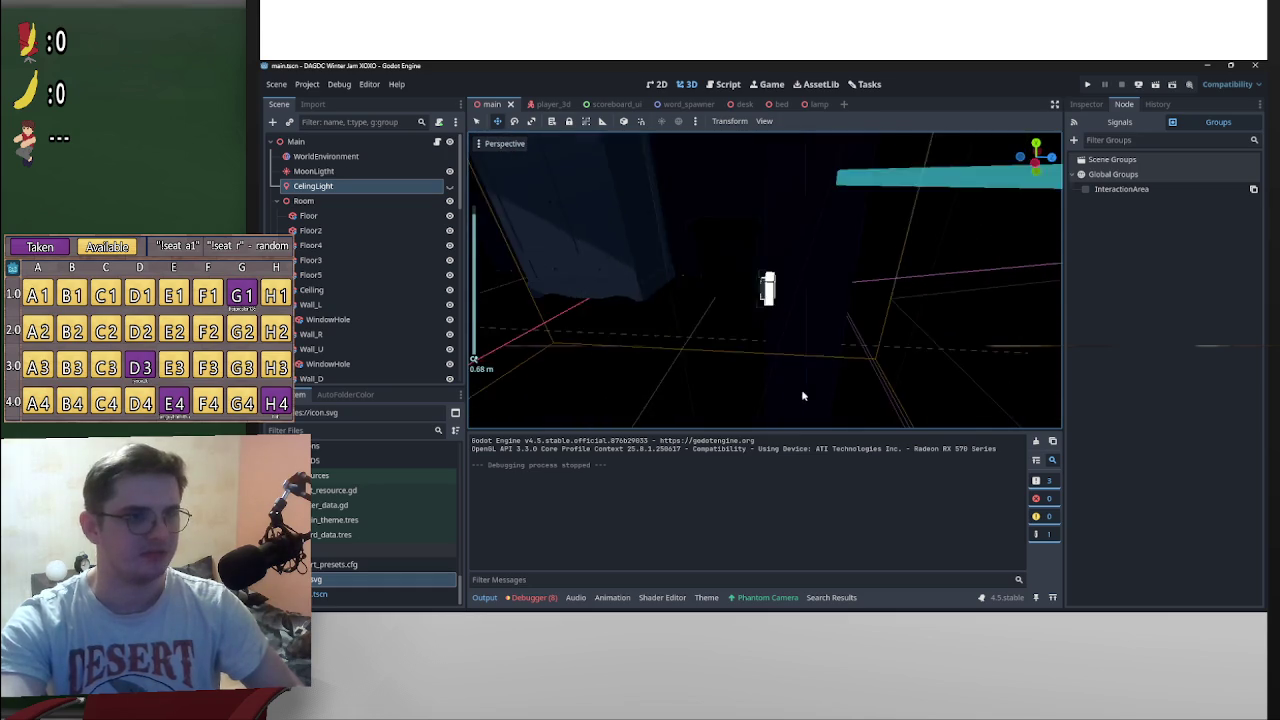
pyautogui.scroll(3, 802, 400)
pyautogui.scroll(-2, 347, 360)
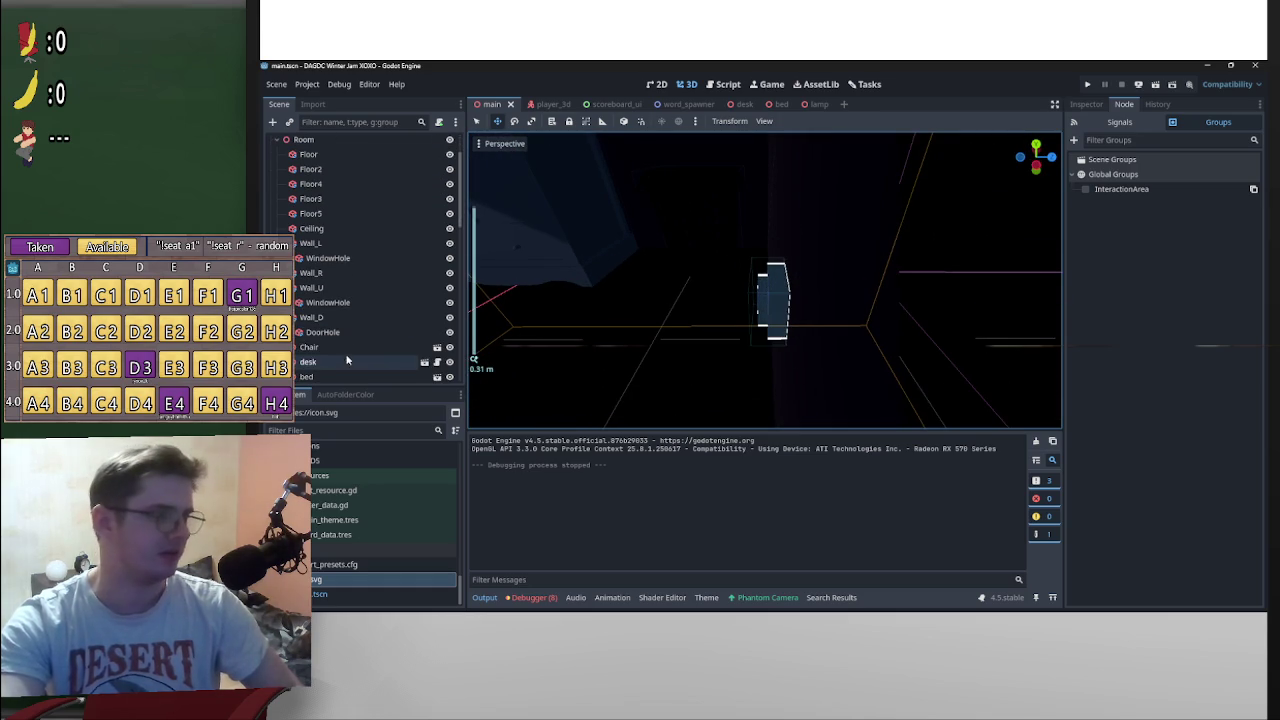
pyautogui.scroll(-3, 839, 314)
pyautogui.click(839, 314)
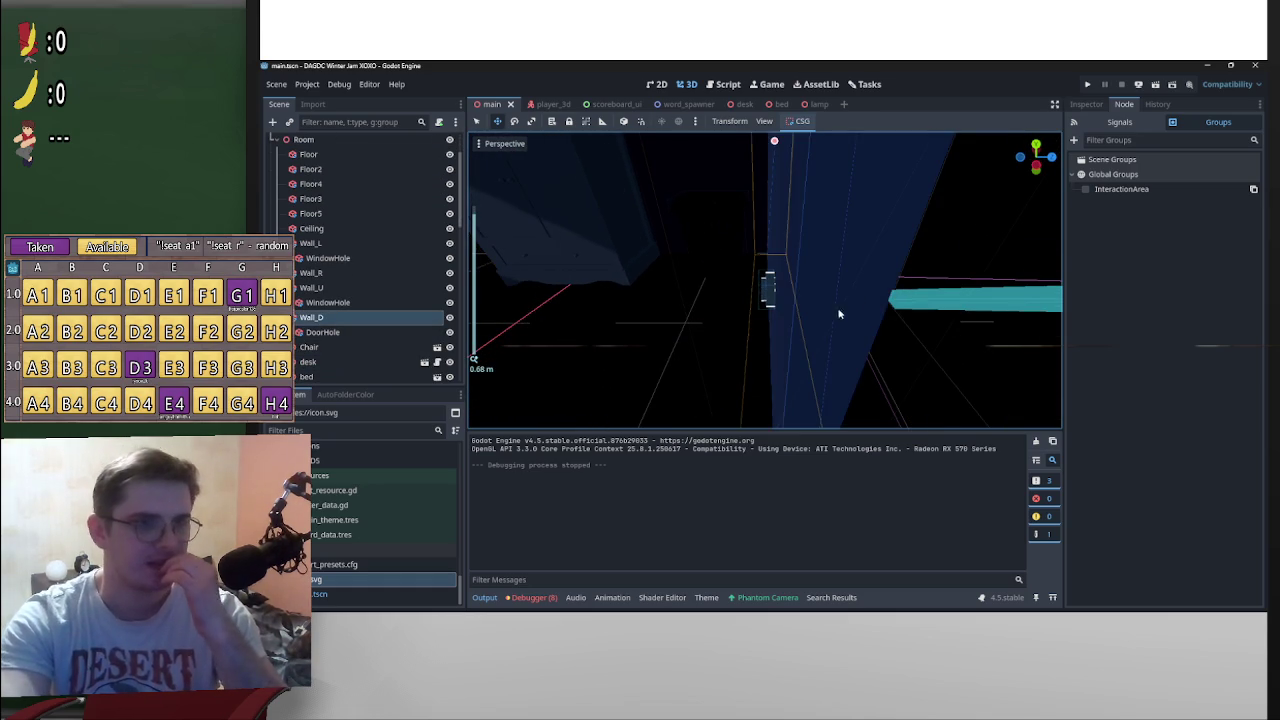
pyautogui.click(1080, 105)
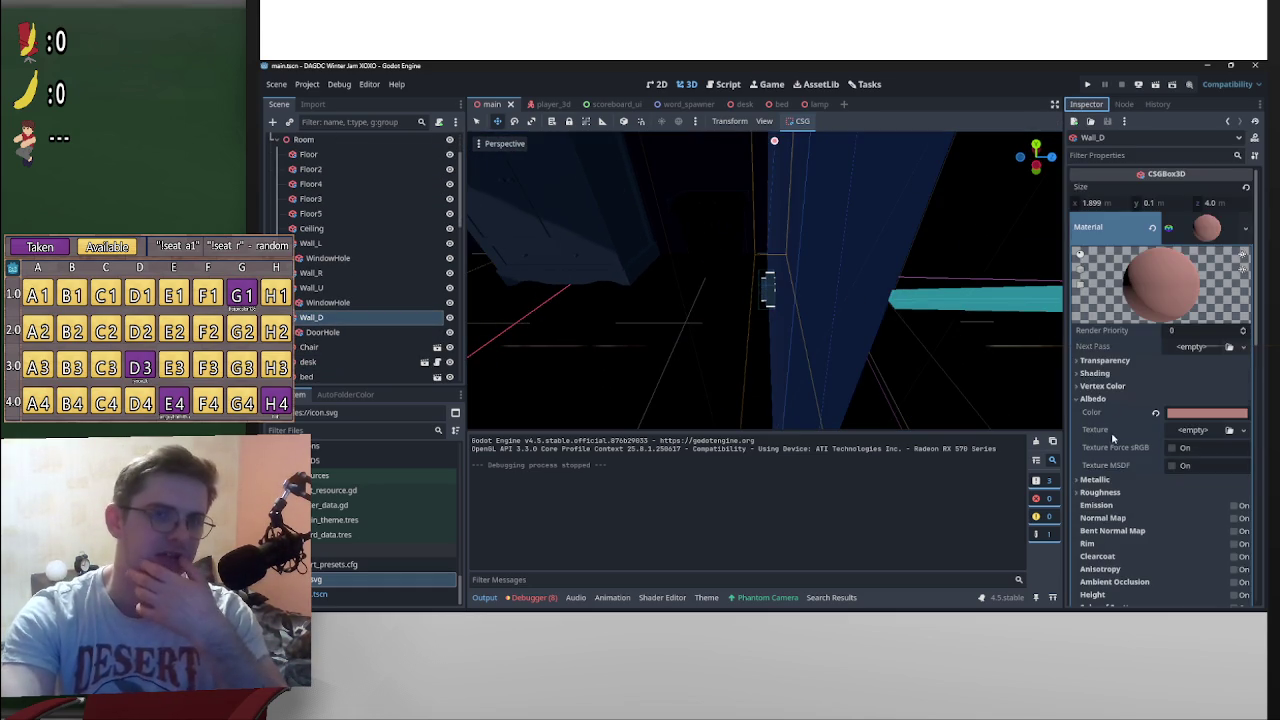
# Step: Move Wall_D's collision layer and collision mask from 2 to 1
pyautogui.scroll(-6, 1123, 452)
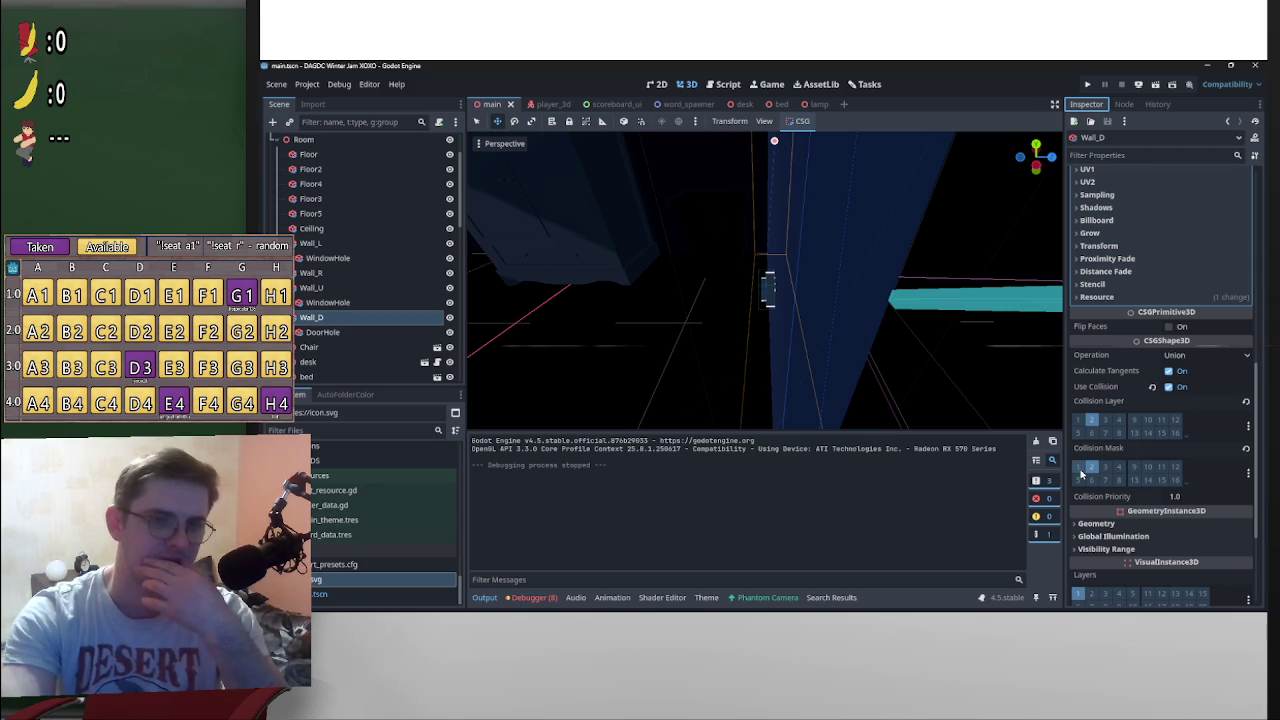
pyautogui.click(1078, 467)
pyautogui.click(1078, 419)
pyautogui.click(1091, 419)
pyautogui.click(1091, 467)
pyautogui.scroll(-1, 834, 349)
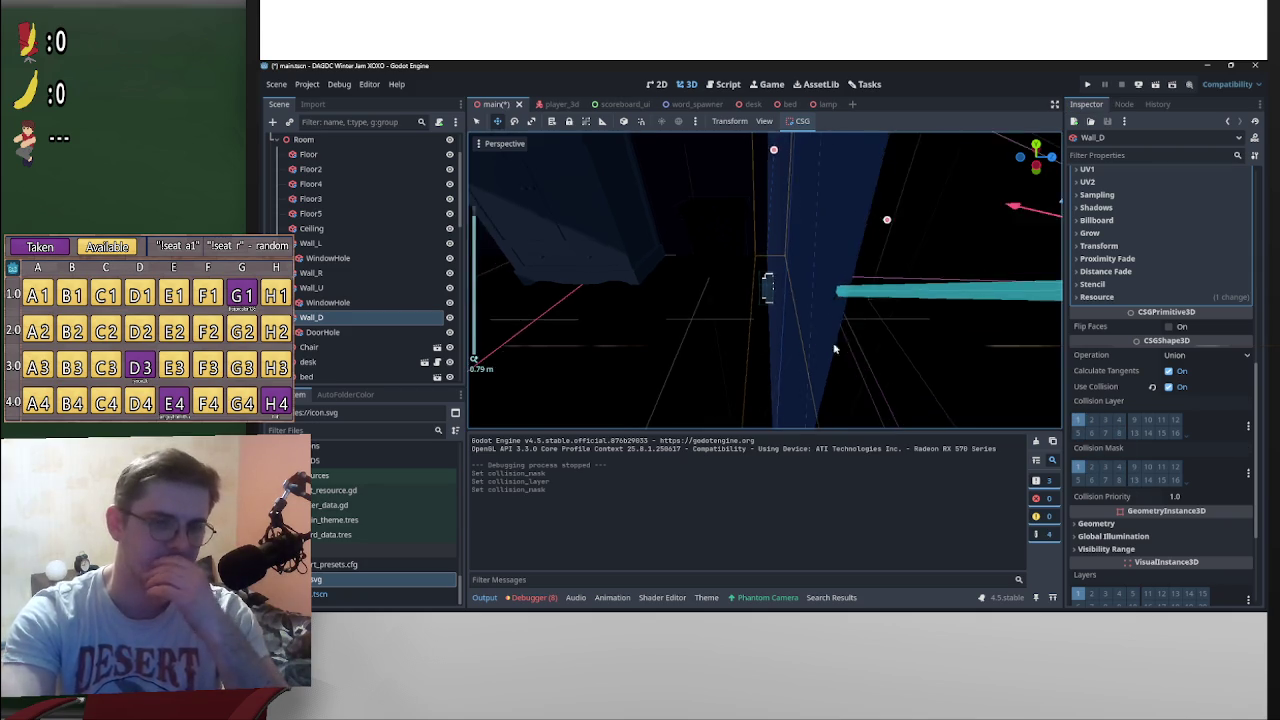
pyautogui.scroll(3, 834, 349)
# Step: Select Wall_U, then add Wall_R, Wall_L, Floor through Floor5, Ceiling and Wall_D to the selection
pyautogui.click(786, 352)
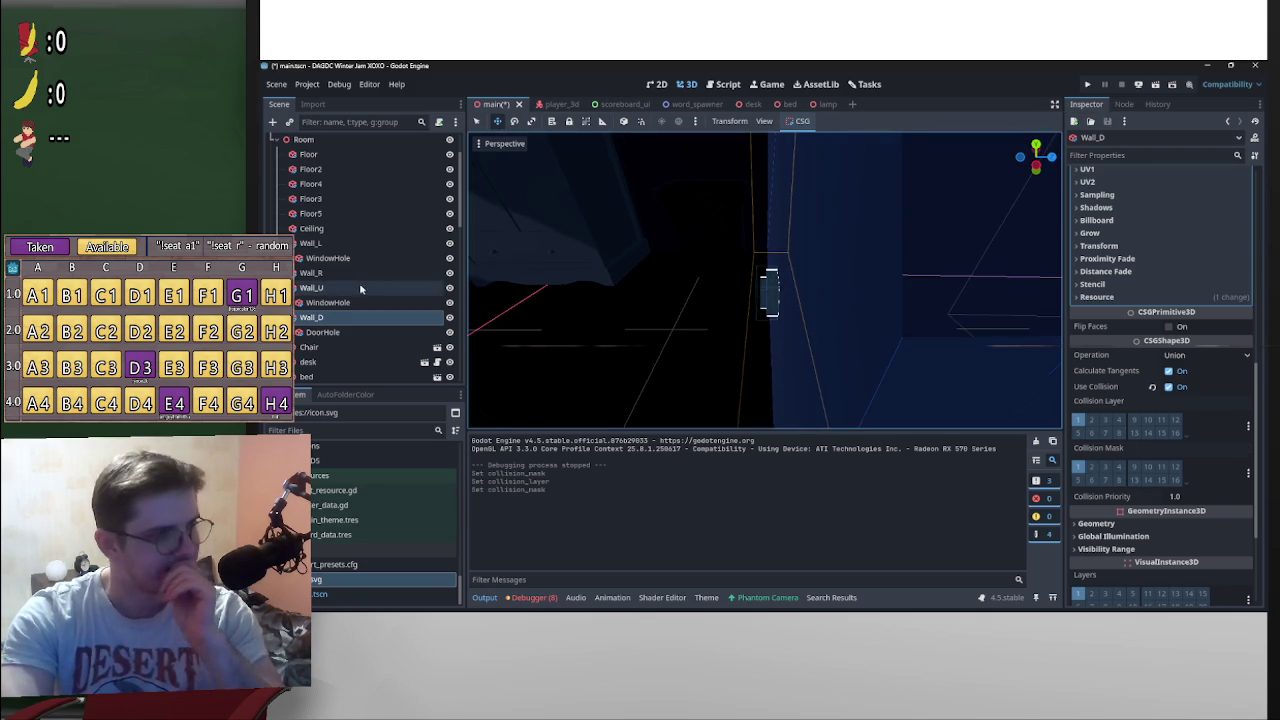
pyautogui.scroll(-2, 962, 365)
pyautogui.scroll(-3, 1145, 395)
pyautogui.scroll(-5, 1145, 395)
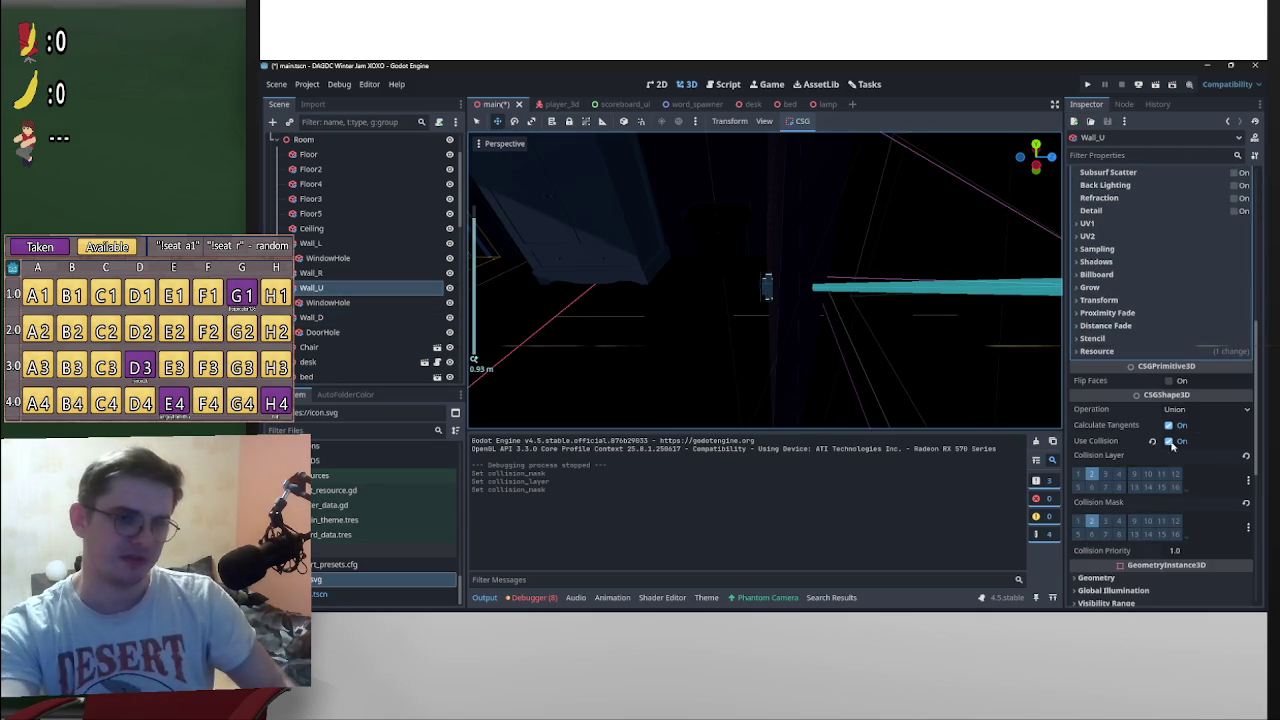
pyautogui.keyDown('ctrl'); pyautogui.click(340, 274); pyautogui.keyUp('ctrl')
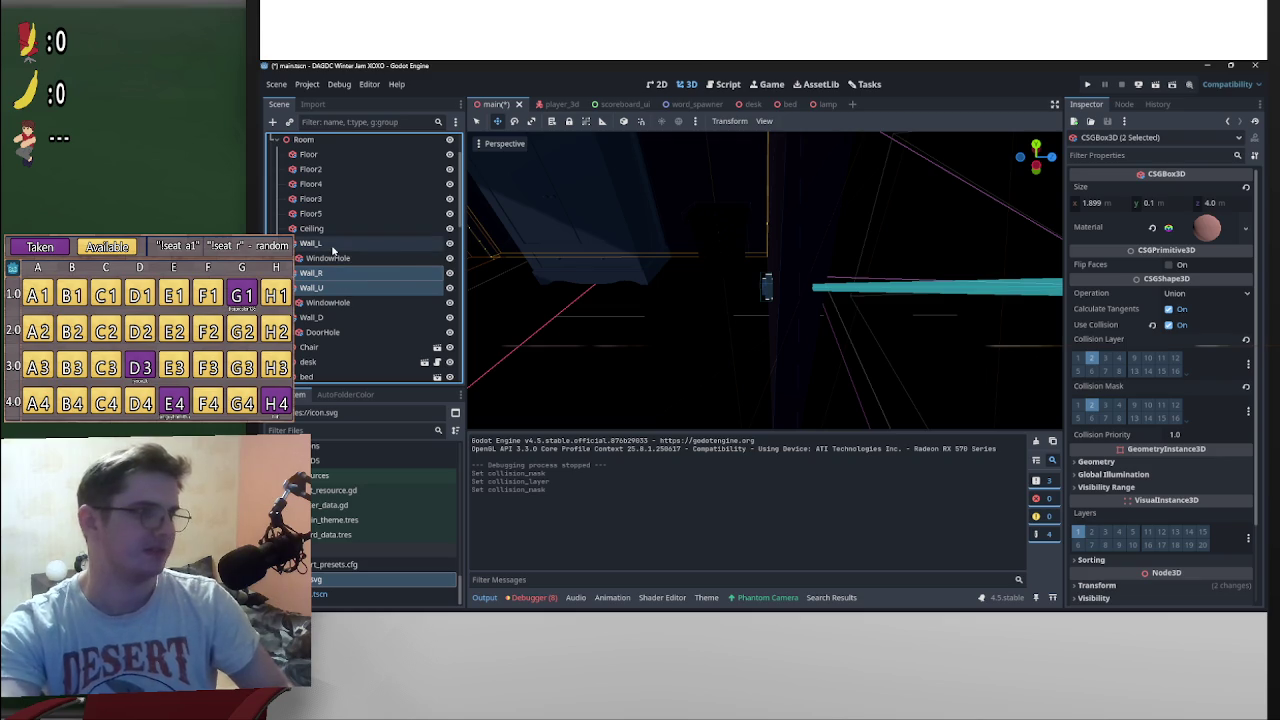
pyautogui.keyDown('ctrl'); pyautogui.click(332, 244); pyautogui.keyUp('ctrl')
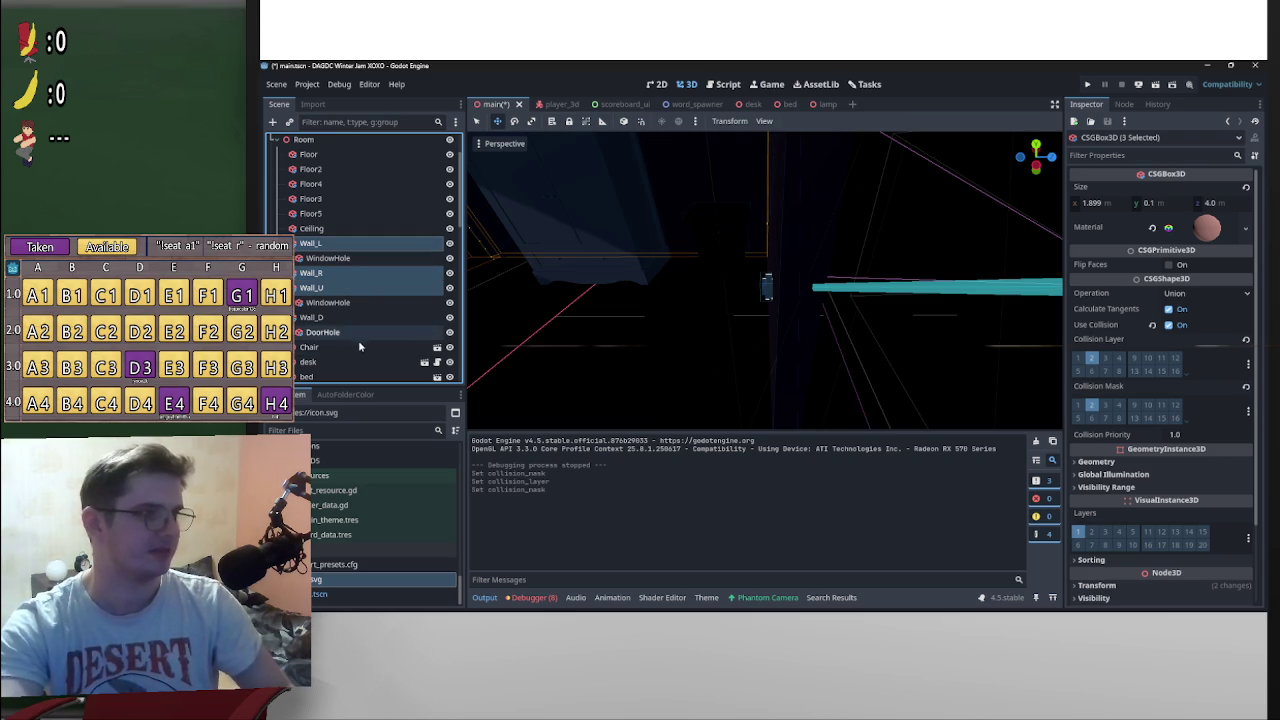
pyautogui.scroll(2, 344, 345)
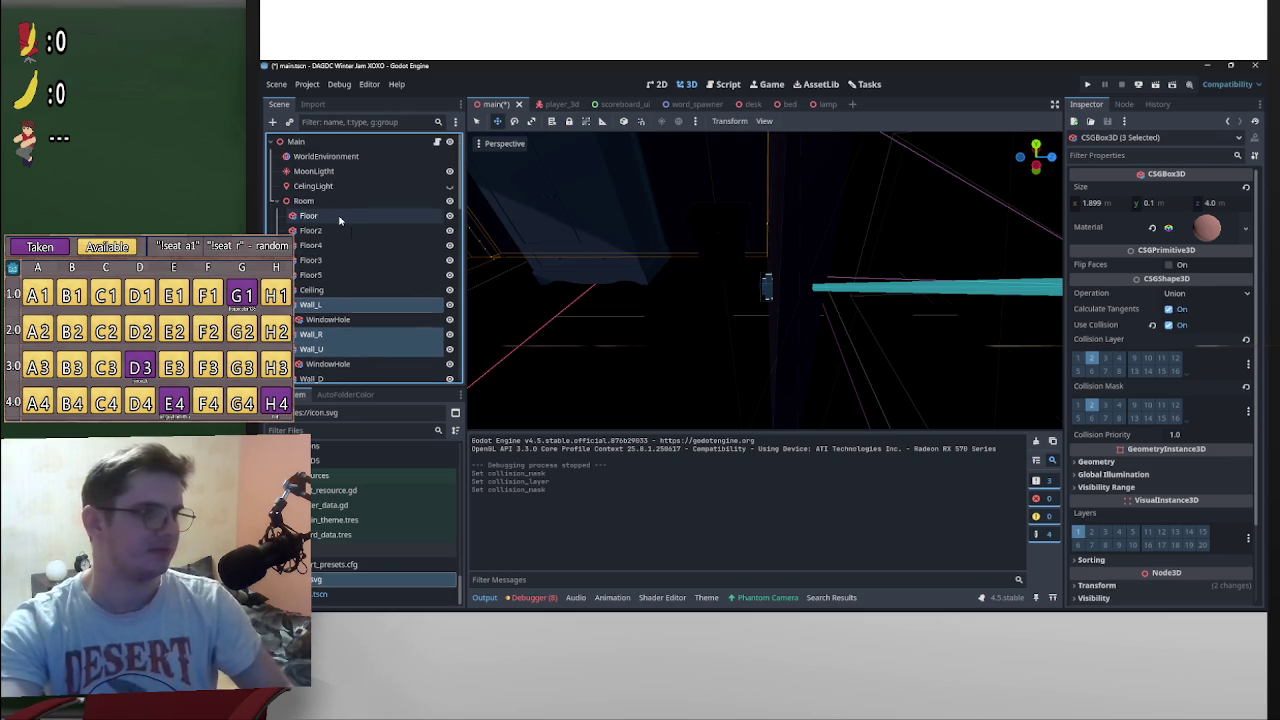
pyautogui.keyDown('ctrl'); pyautogui.click(339, 216); pyautogui.keyUp('ctrl')
pyautogui.keyDown('ctrl'); pyautogui.click(339, 231); pyautogui.keyUp('ctrl')
pyautogui.keyDown('ctrl'); pyautogui.click(338, 246); pyautogui.keyUp('ctrl')
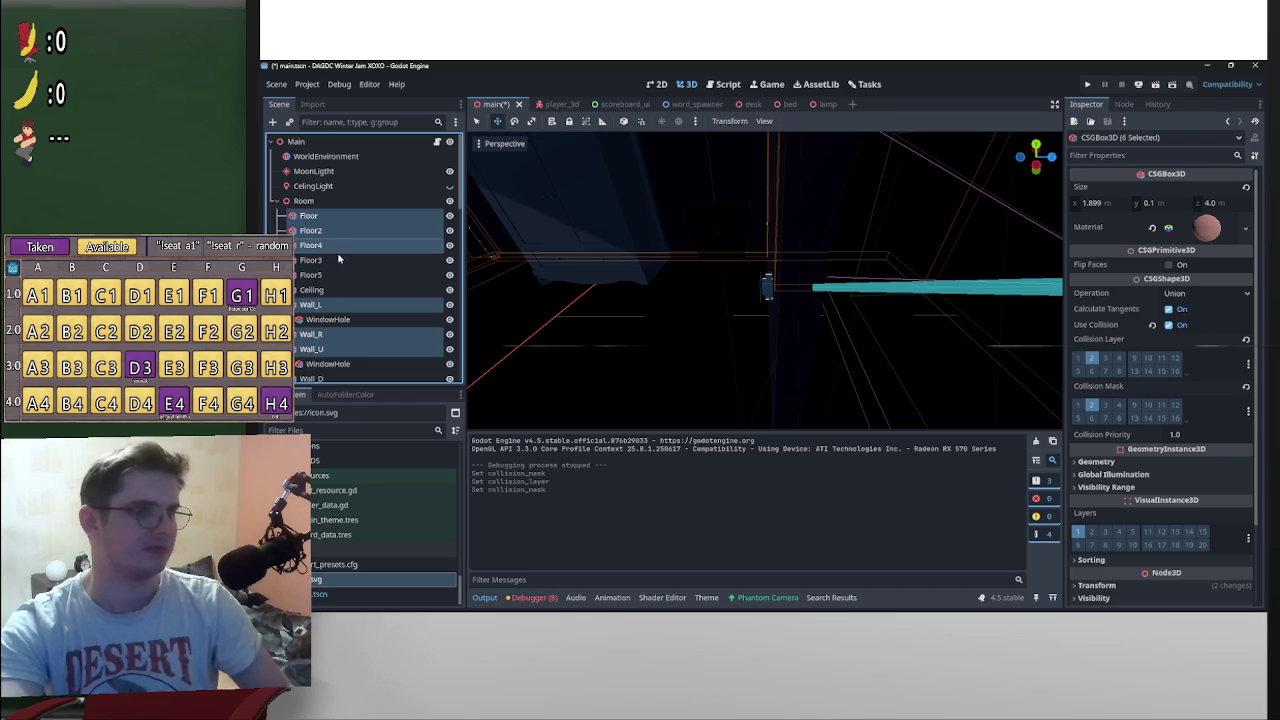
pyautogui.keyDown('ctrl'); pyautogui.click(338, 260); pyautogui.keyUp('ctrl')
pyautogui.keyDown('ctrl'); pyautogui.click(338, 275); pyautogui.keyUp('ctrl')
pyautogui.keyDown('ctrl'); pyautogui.click(338, 290); pyautogui.keyUp('ctrl')
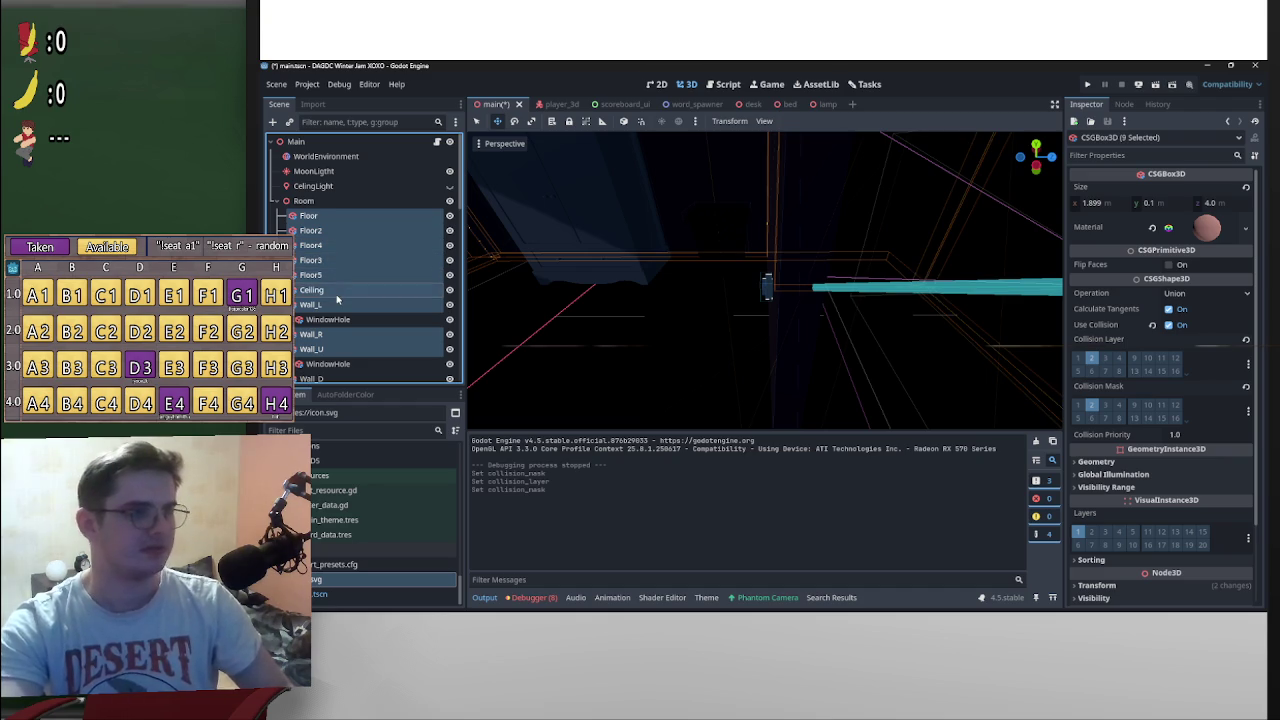
pyautogui.scroll(-3, 337, 299)
pyautogui.keyDown('ctrl'); pyautogui.click(337, 317); pyautogui.keyUp('ctrl')
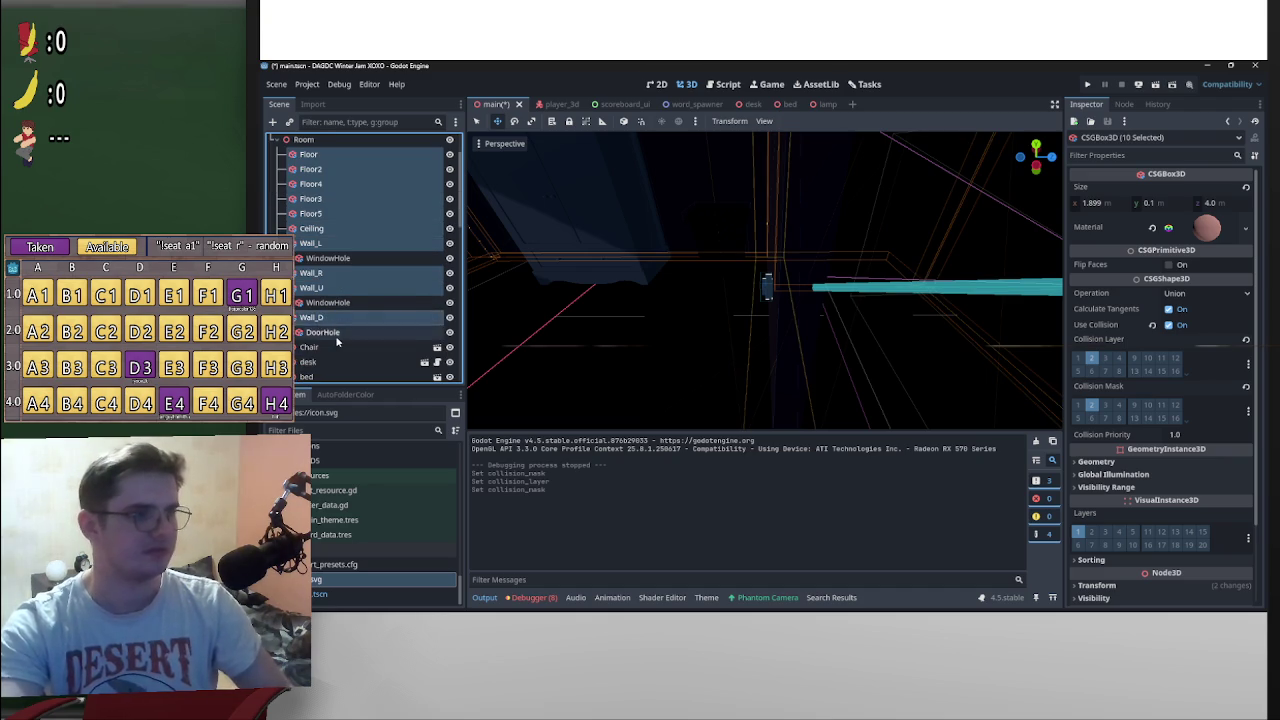
# Step: Remove Wall_D, the five floors, Ceiling, Wall_L and Wall_R from the selection again
pyautogui.scroll(-3, 337, 342)
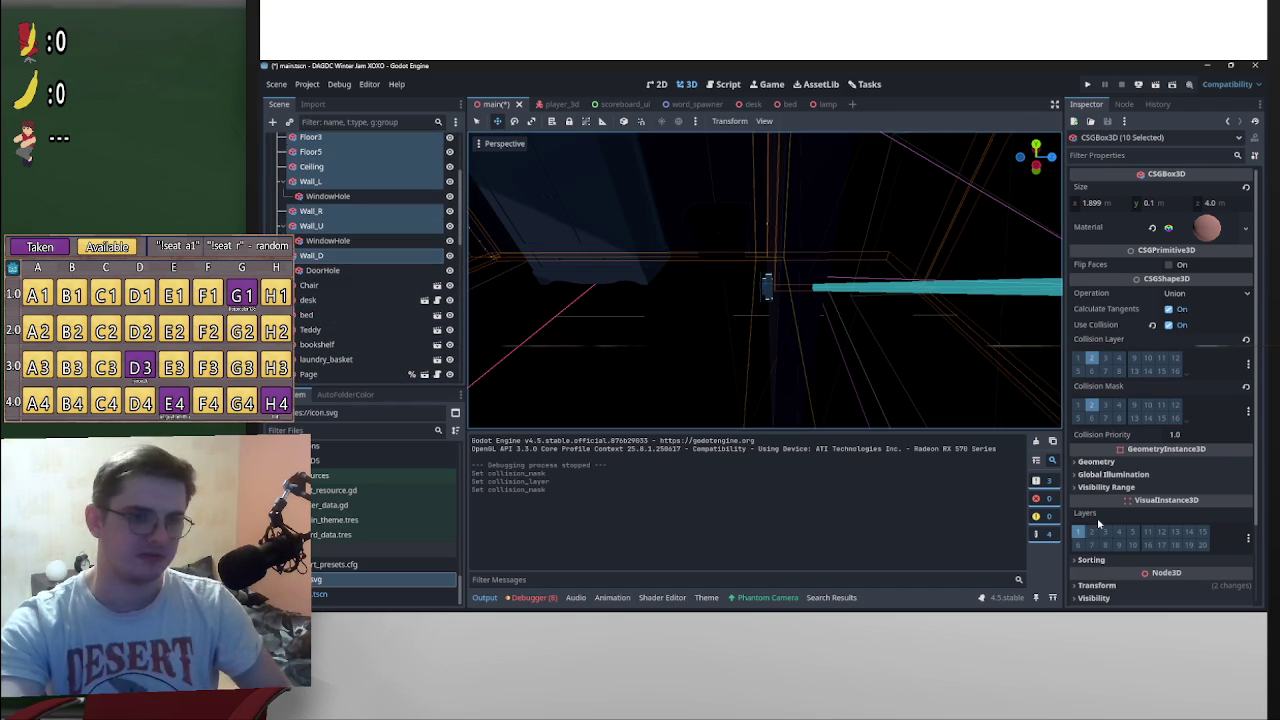
pyautogui.scroll(-5, 1098, 522)
pyautogui.keyDown('ctrl'); pyautogui.click(311, 255); pyautogui.keyUp('ctrl')
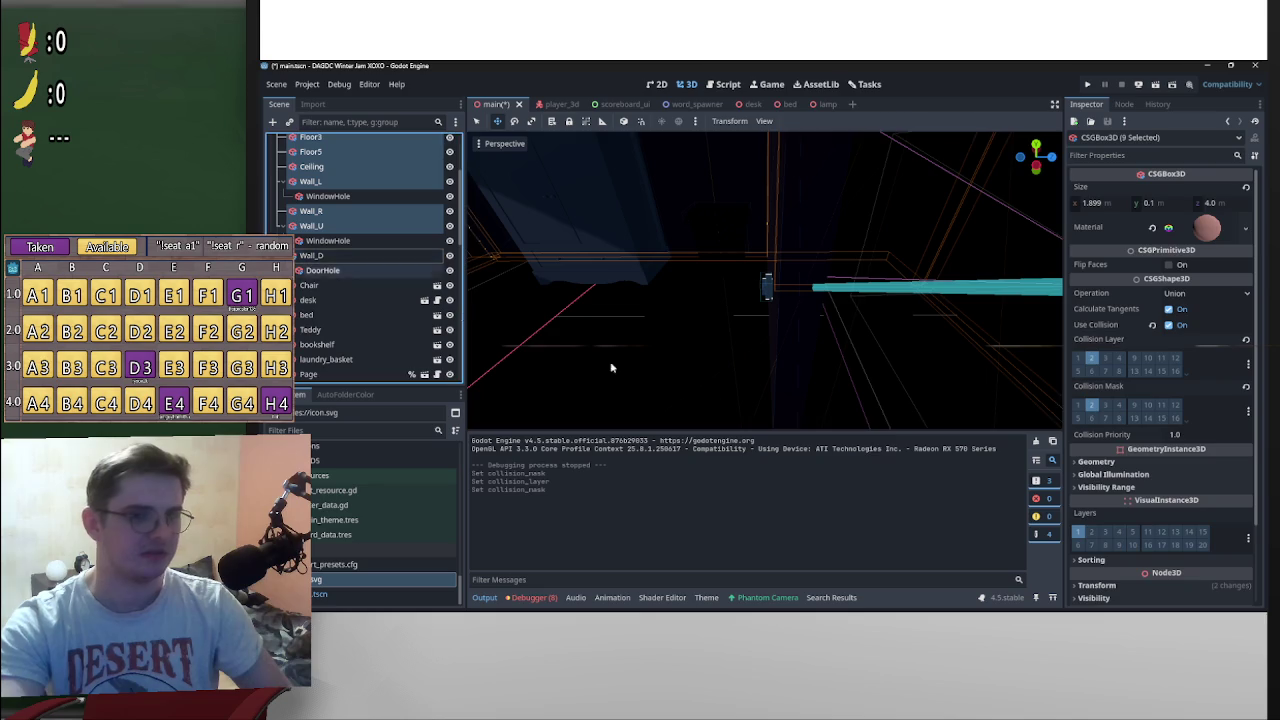
pyautogui.scroll(-5, 1127, 530)
pyautogui.scroll(3, 1127, 530)
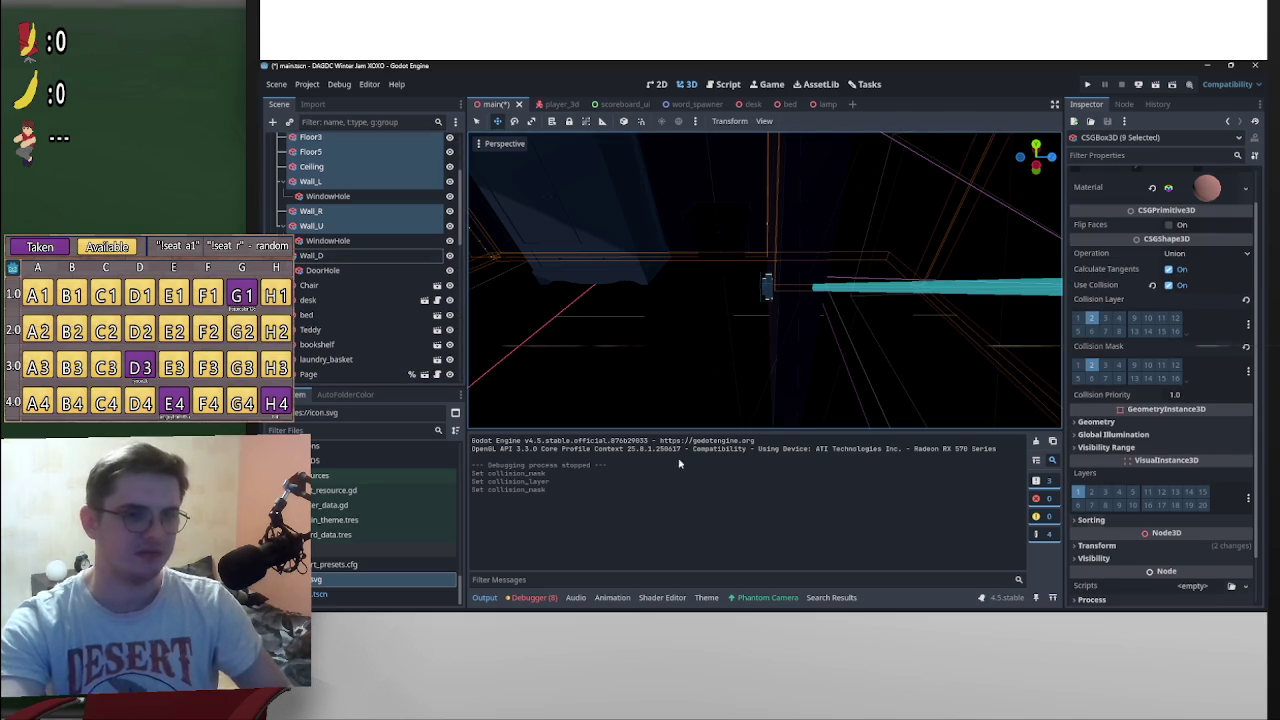
pyautogui.scroll(4, 397, 319)
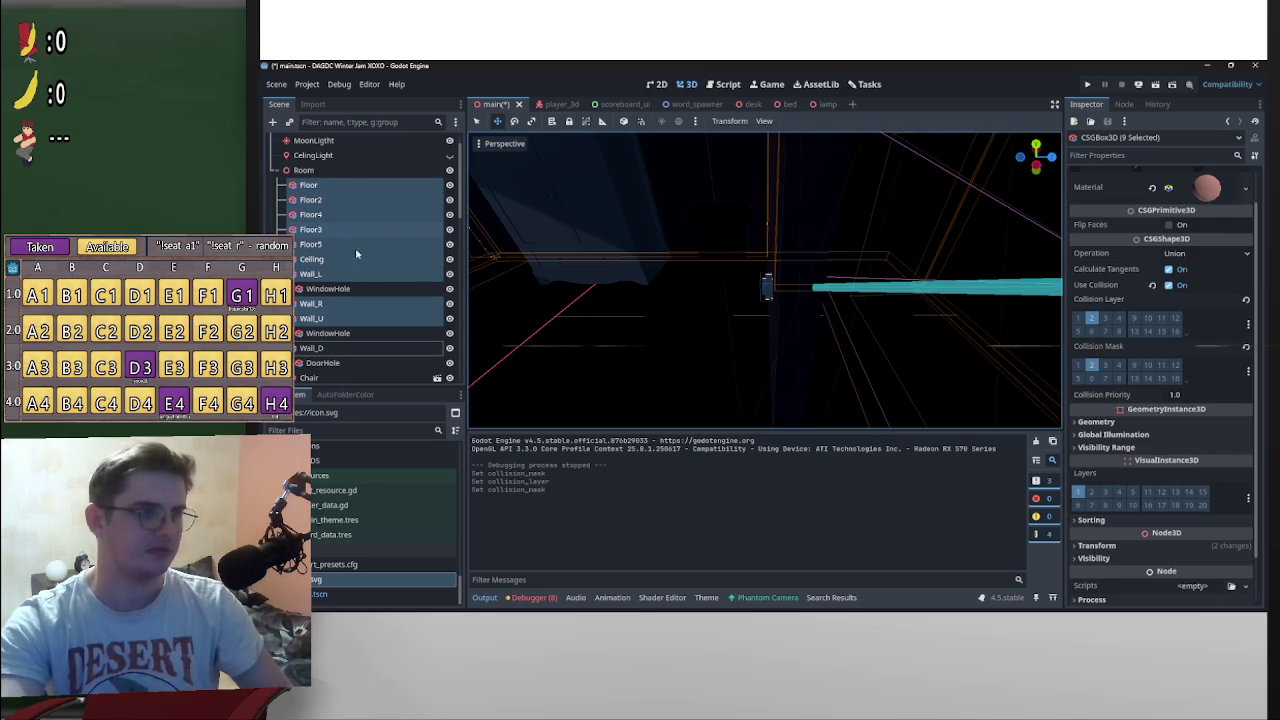
pyautogui.keyDown('ctrl'); pyautogui.click(324, 185); pyautogui.keyUp('ctrl')
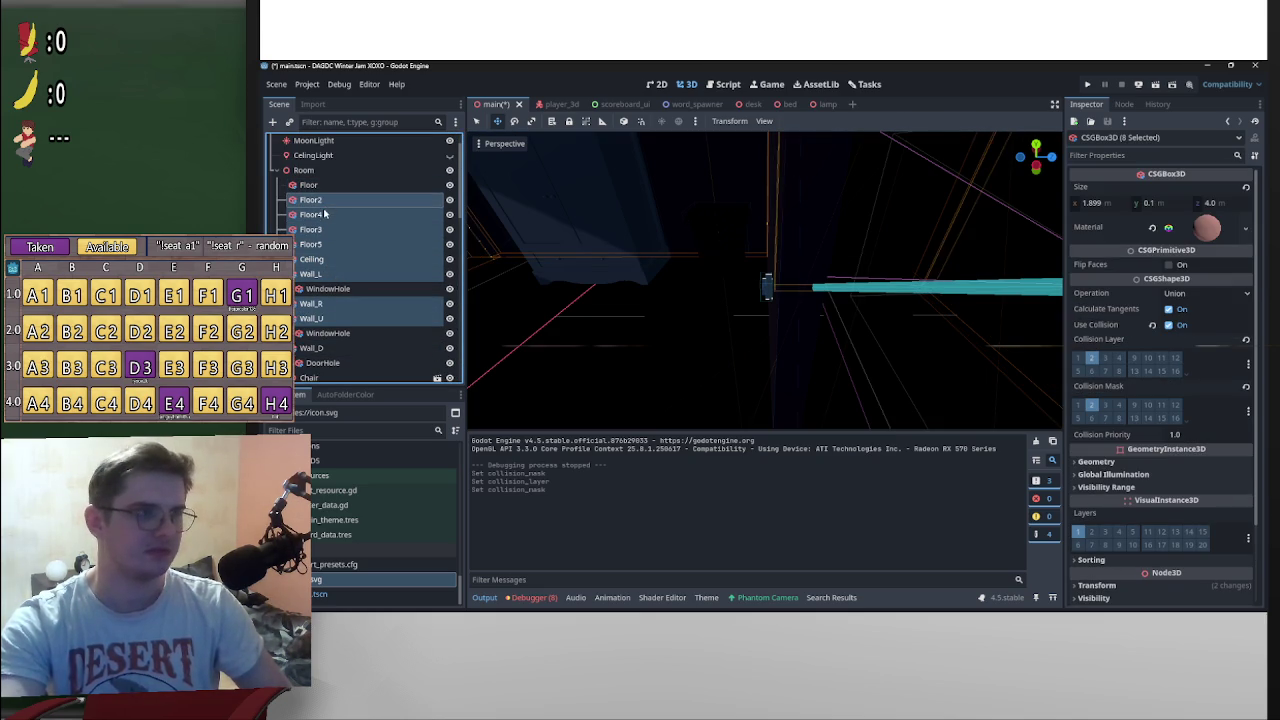
pyautogui.keyDown('ctrl'); pyautogui.click(316, 200); pyautogui.keyUp('ctrl')
pyautogui.keyDown('ctrl'); pyautogui.click(316, 214); pyautogui.keyUp('ctrl')
pyautogui.keyDown('ctrl'); pyautogui.click(316, 229); pyautogui.keyUp('ctrl')
pyautogui.keyDown('ctrl'); pyautogui.click(316, 244); pyautogui.keyUp('ctrl')
pyautogui.keyDown('ctrl'); pyautogui.click(314, 259); pyautogui.keyUp('ctrl')
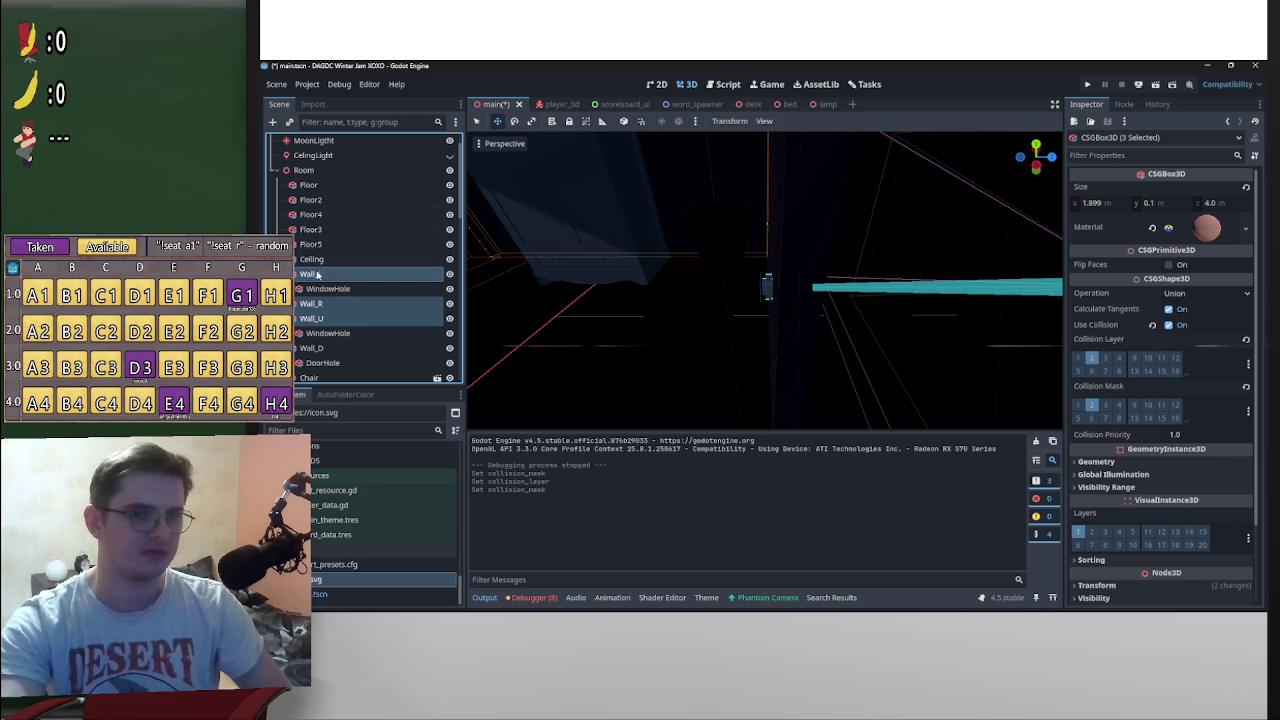
pyautogui.keyDown('ctrl'); pyautogui.click(316, 274); pyautogui.keyUp('ctrl')
pyautogui.keyDown('ctrl'); pyautogui.click(316, 303); pyautogui.keyUp('ctrl')
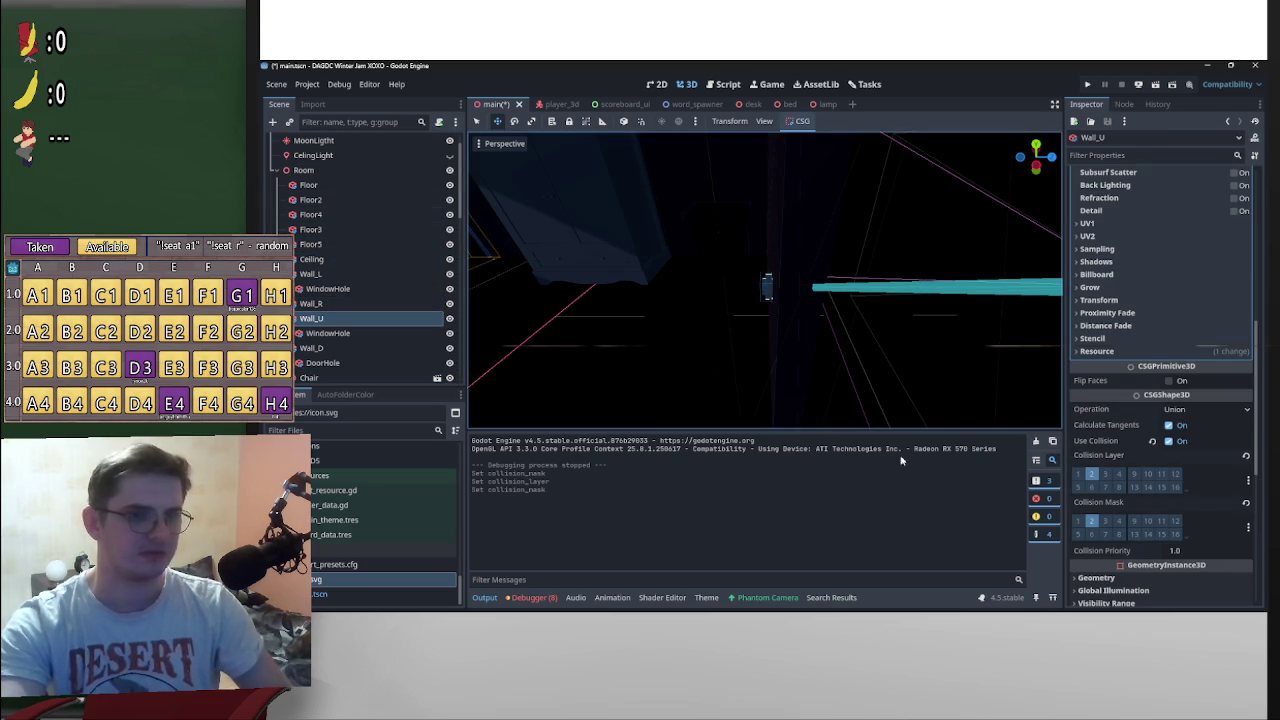
# Step: Move Wall_U and Wall_L to collision layer 1 and mask 1, clearing bit 2
pyautogui.click(1078, 474)
pyautogui.click(1078, 521)
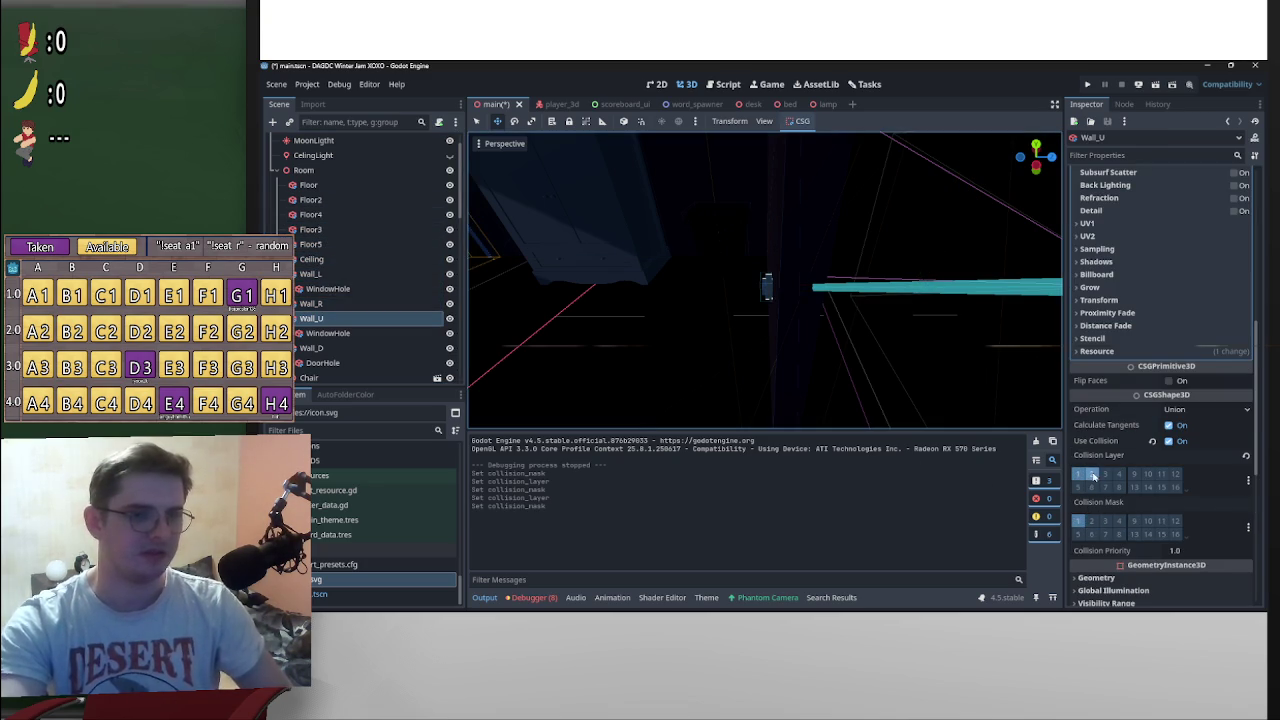
pyautogui.click(1092, 474)
pyautogui.click(312, 274)
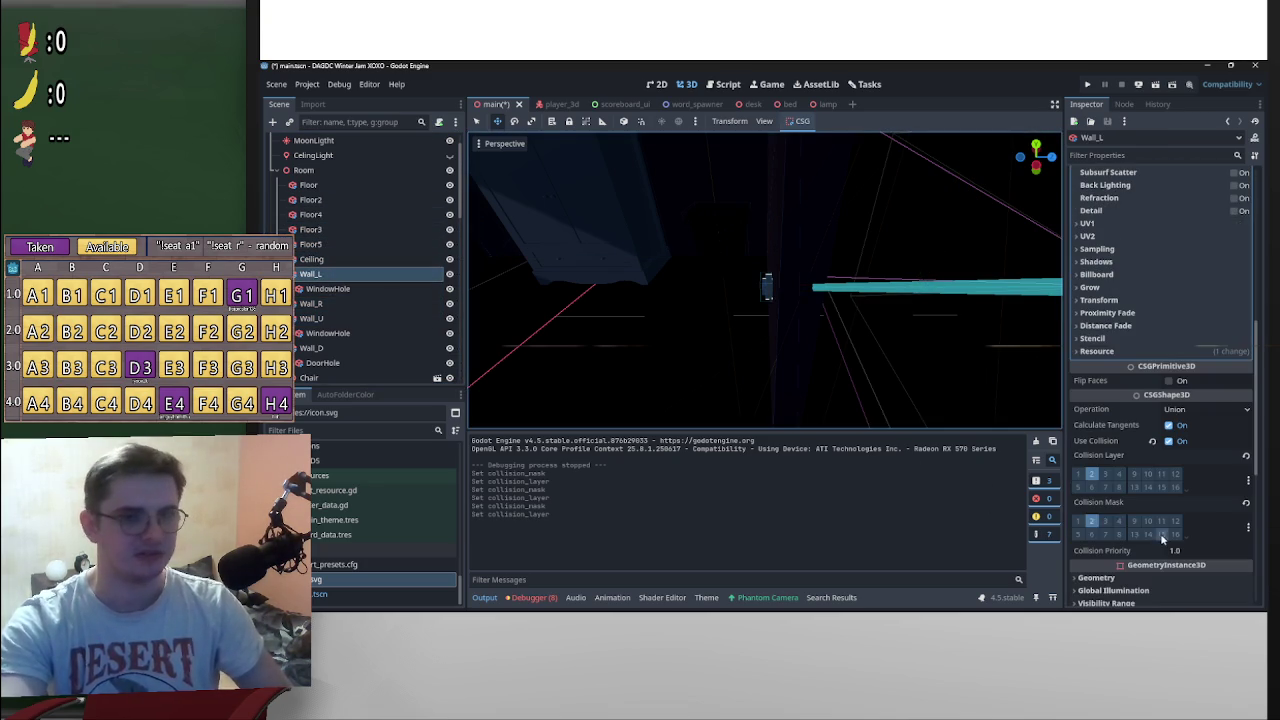
pyautogui.click(1080, 522)
pyautogui.click(1092, 474)
pyautogui.click(1094, 521)
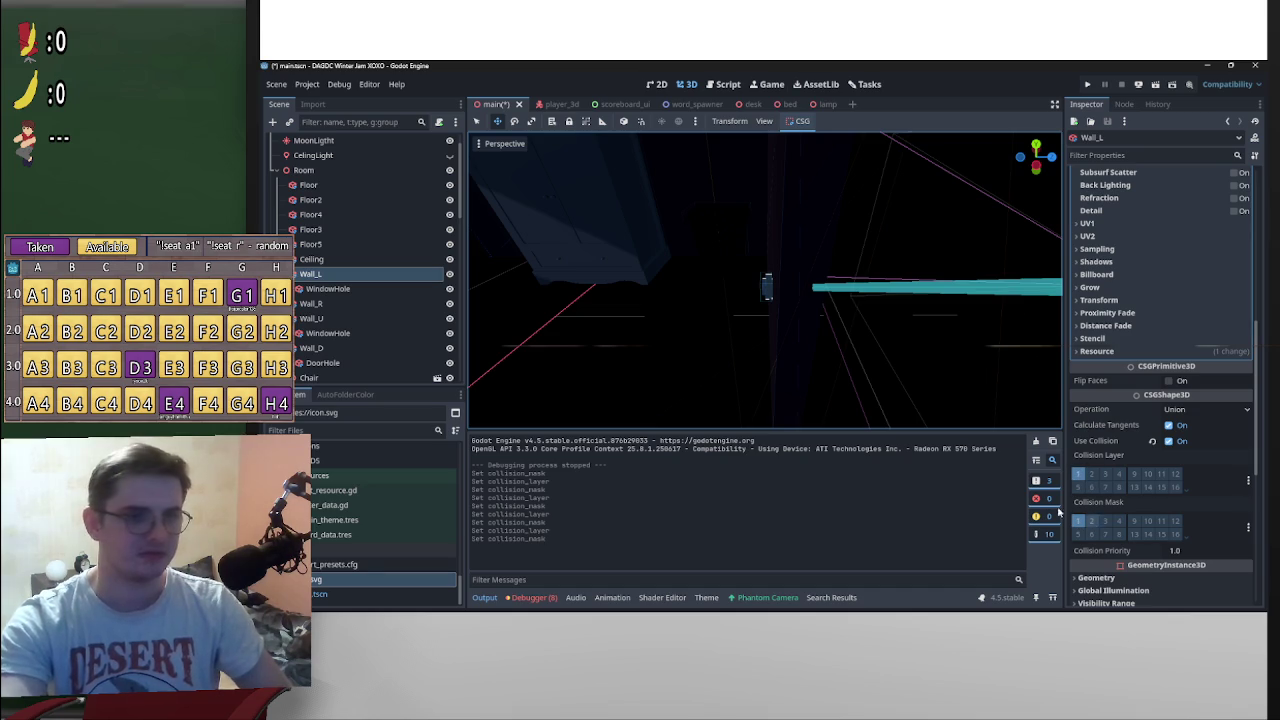
# Step: Enable collision mask bit 1 and collision layer bit 1 on the Ceiling
pyautogui.click(311, 259)
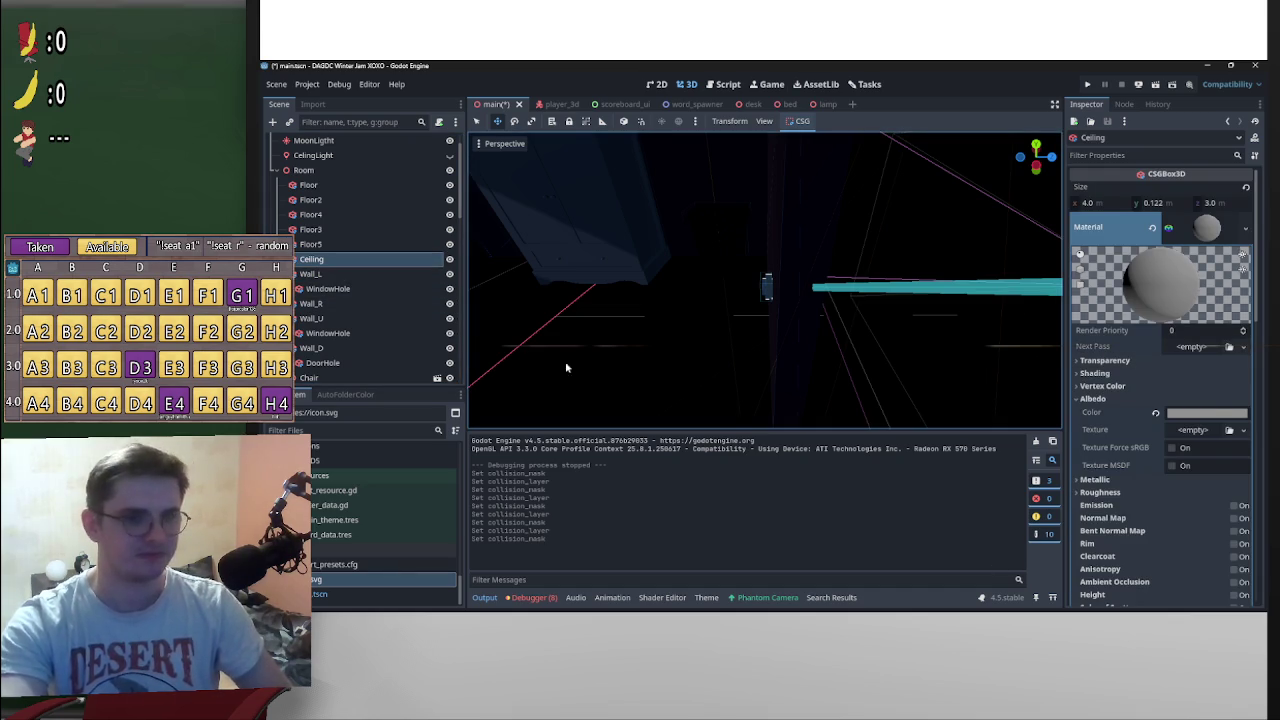
pyautogui.scroll(-10, 1110, 480)
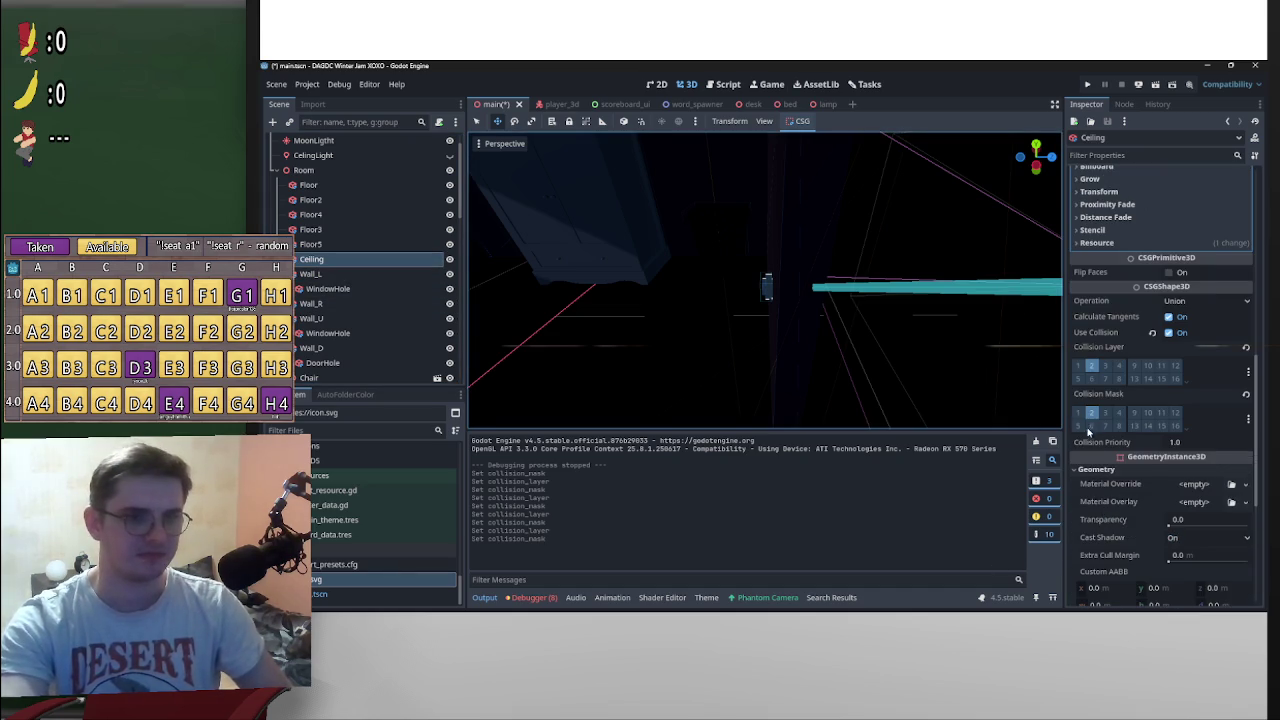
pyautogui.click(1078, 412)
pyautogui.click(1079, 366)
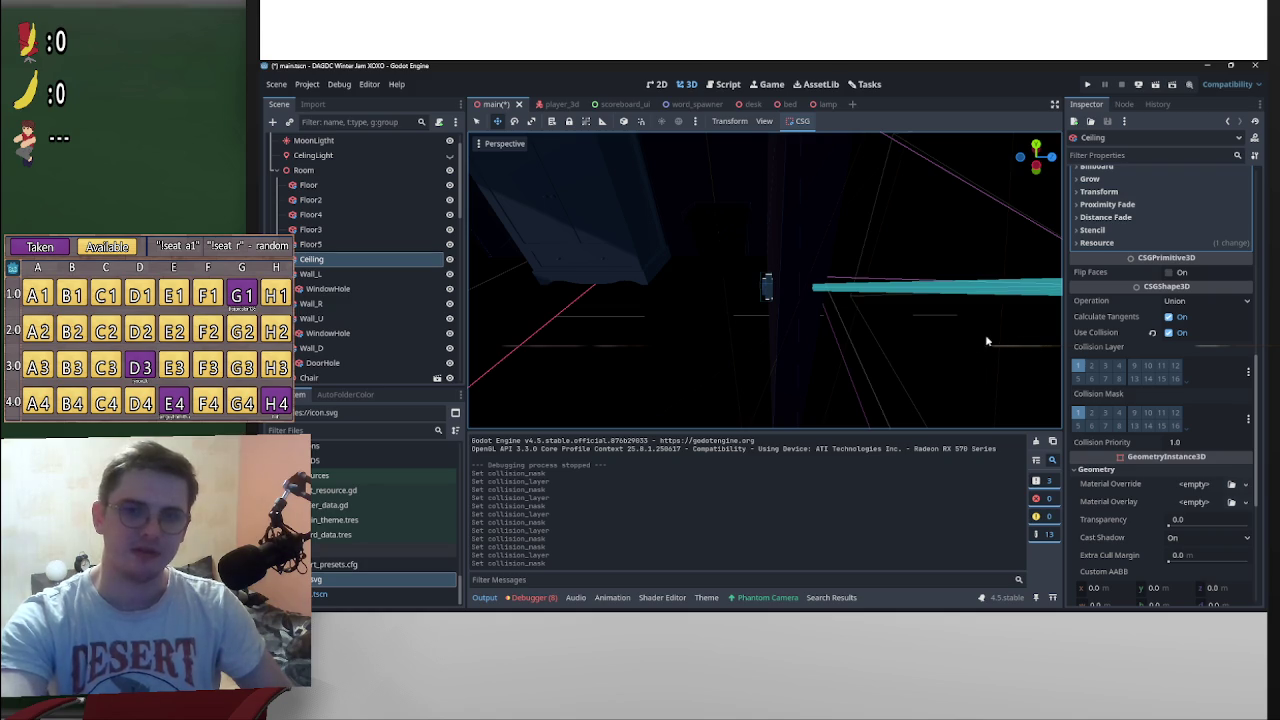
# Step: Put Floor5 and Floor3 on collision layer 1 with mask 1, turning off bit 2
pyautogui.click(311, 244)
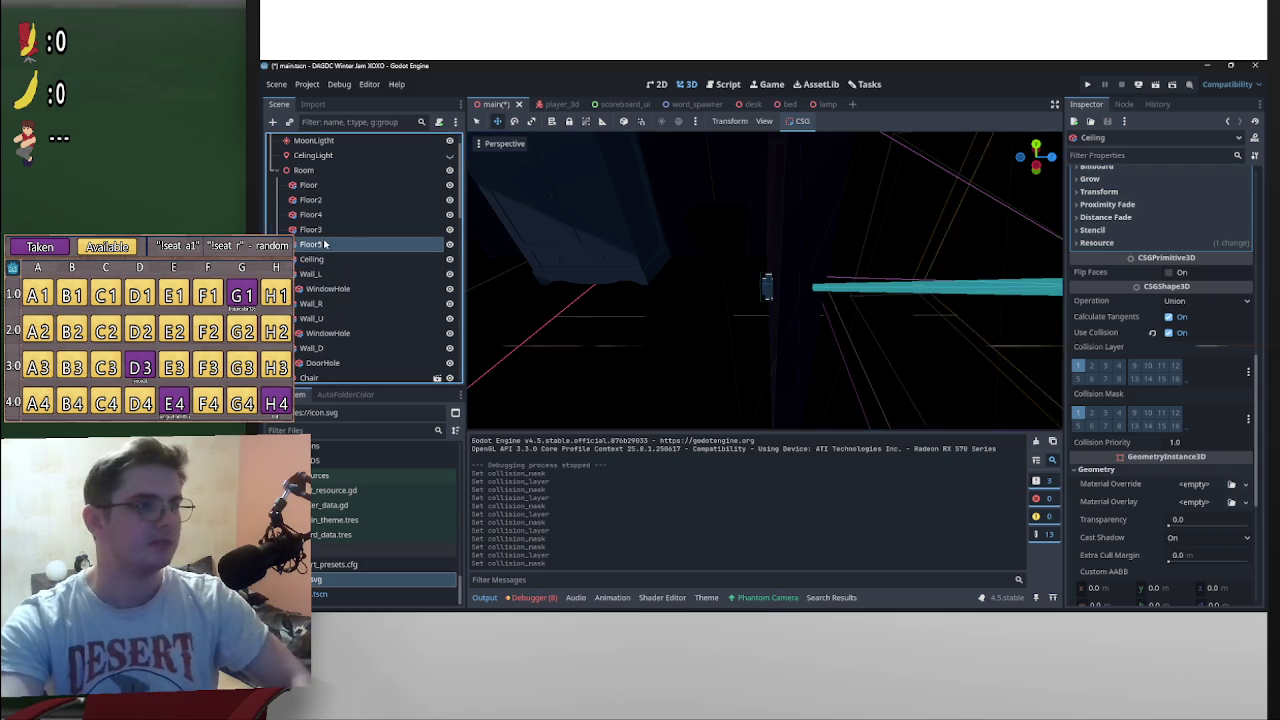
pyautogui.scroll(-3, 1224, 461)
pyautogui.scroll(1, 1152, 508)
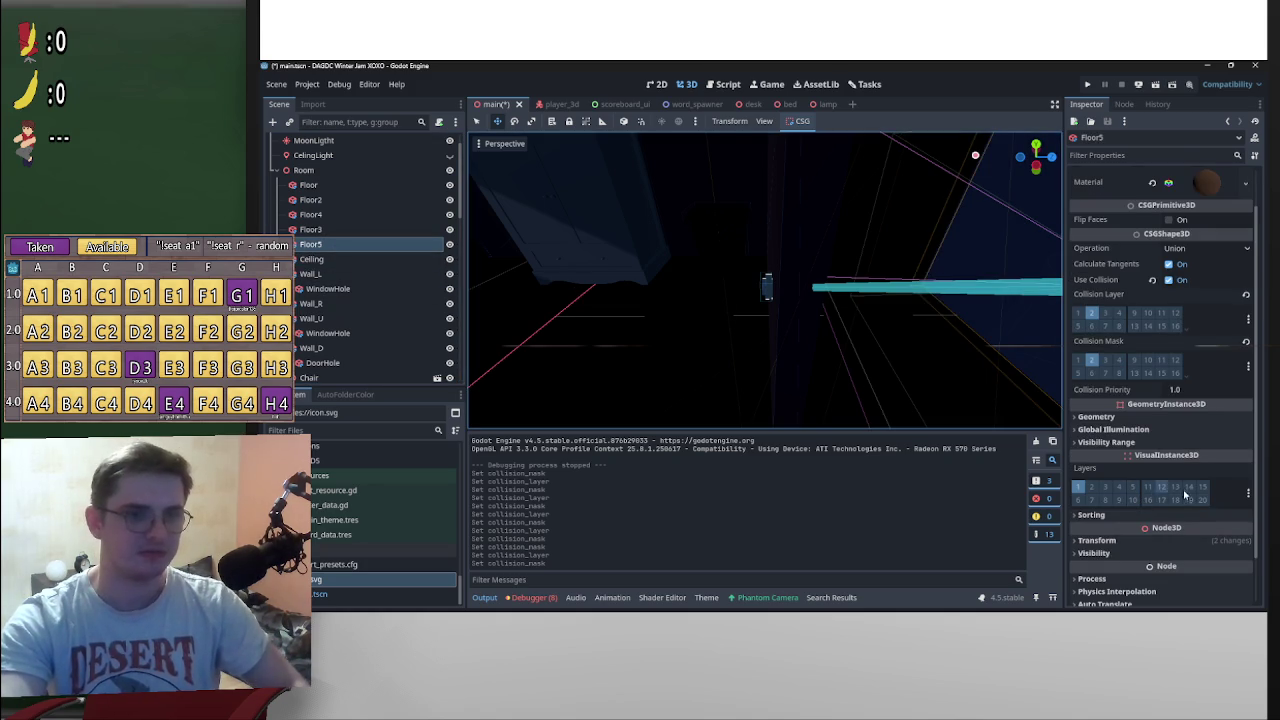
pyautogui.click(1080, 362)
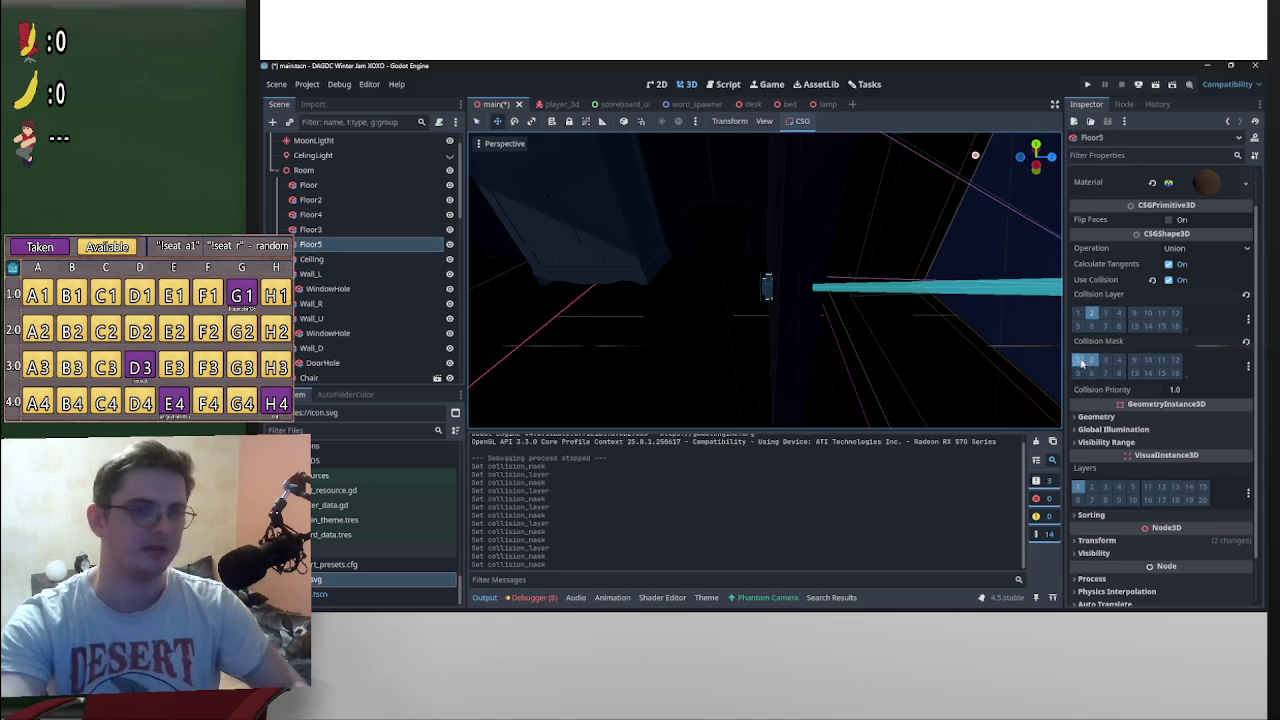
pyautogui.click(1079, 313)
pyautogui.click(1095, 363)
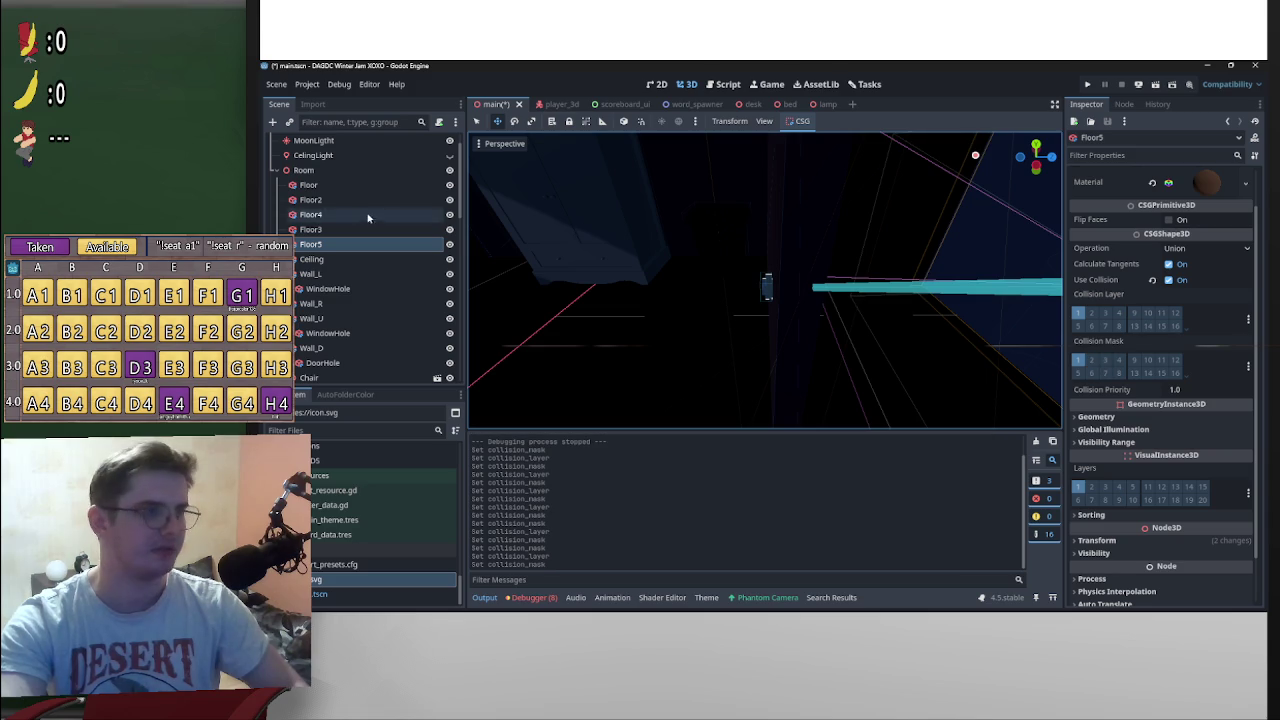
pyautogui.click(310, 229)
pyautogui.click(1078, 357)
pyautogui.click(1078, 404)
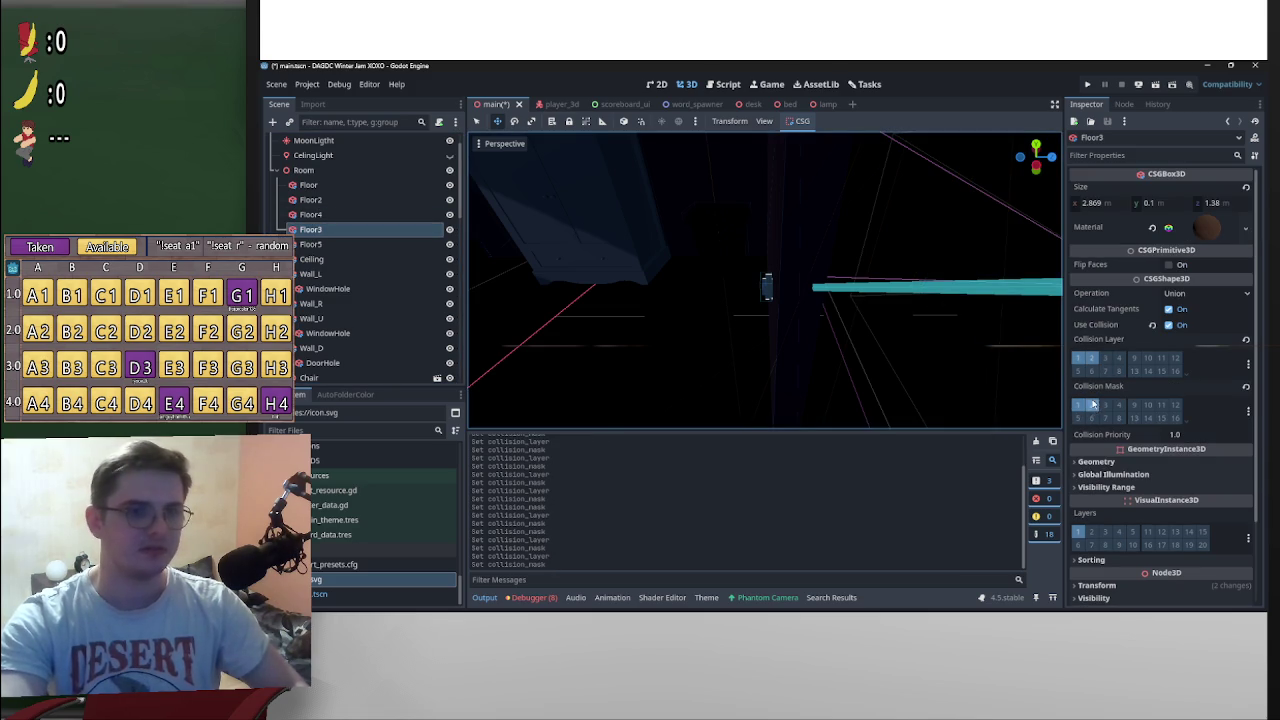
pyautogui.click(1093, 357)
# Step: Set Floor4's collision layer and Floor2's layer and mask to bit 1
pyautogui.click(310, 214)
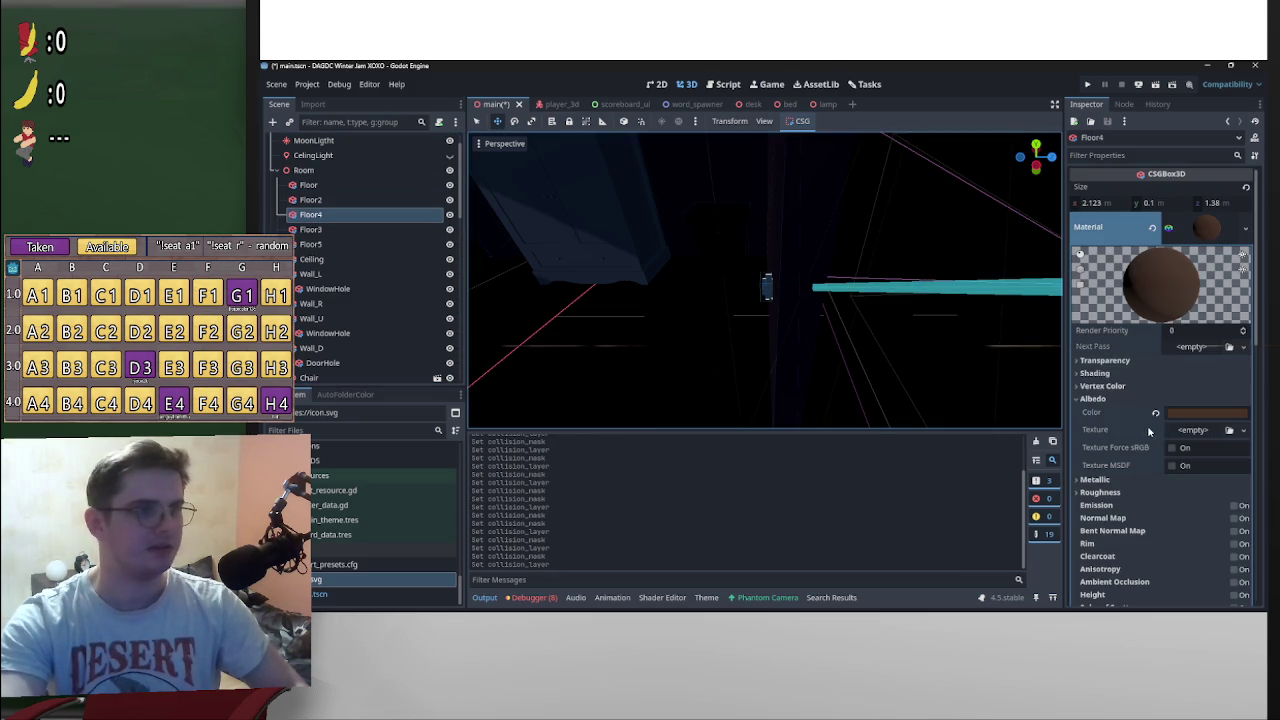
pyautogui.scroll(-10, 1198, 476)
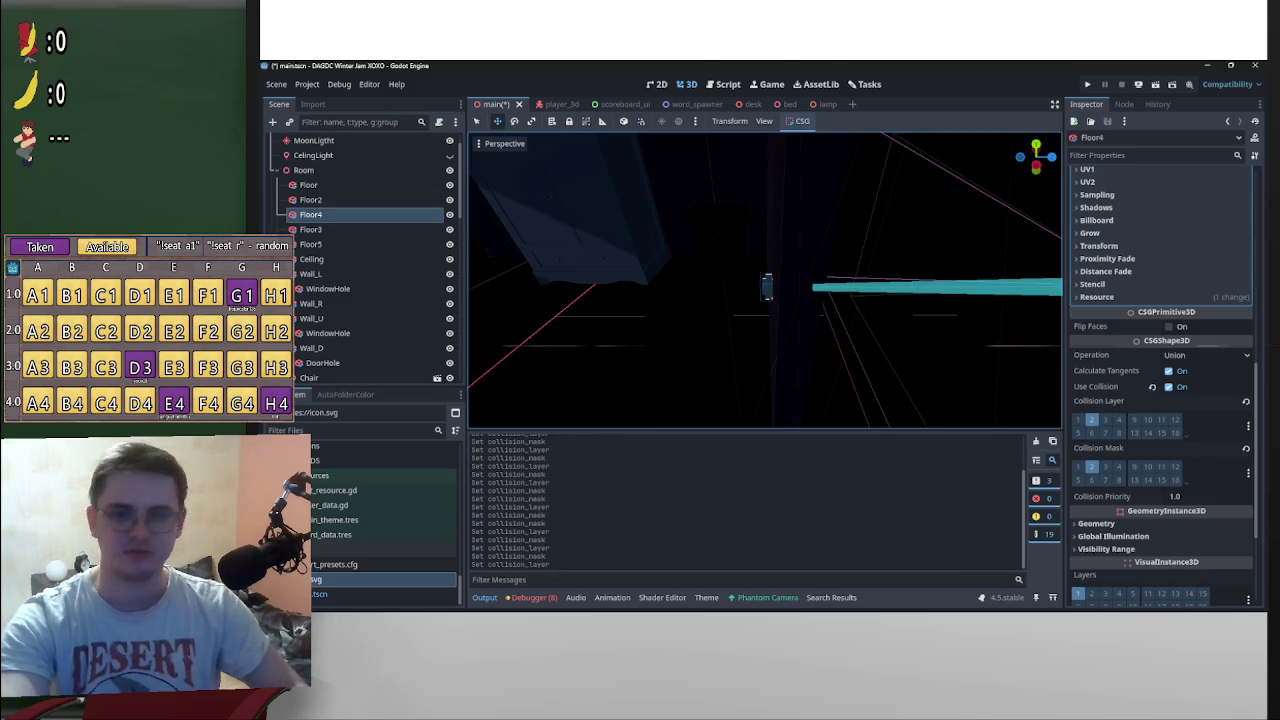
pyautogui.click(1080, 420)
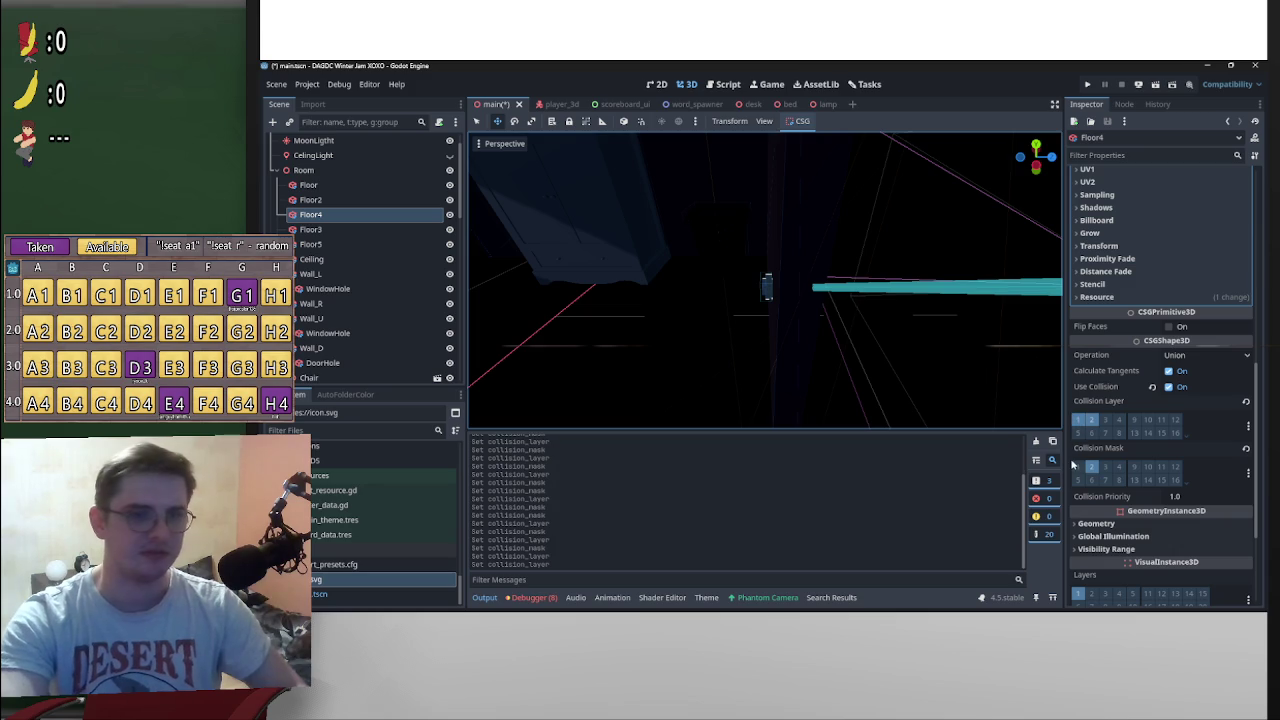
pyautogui.click(310, 199)
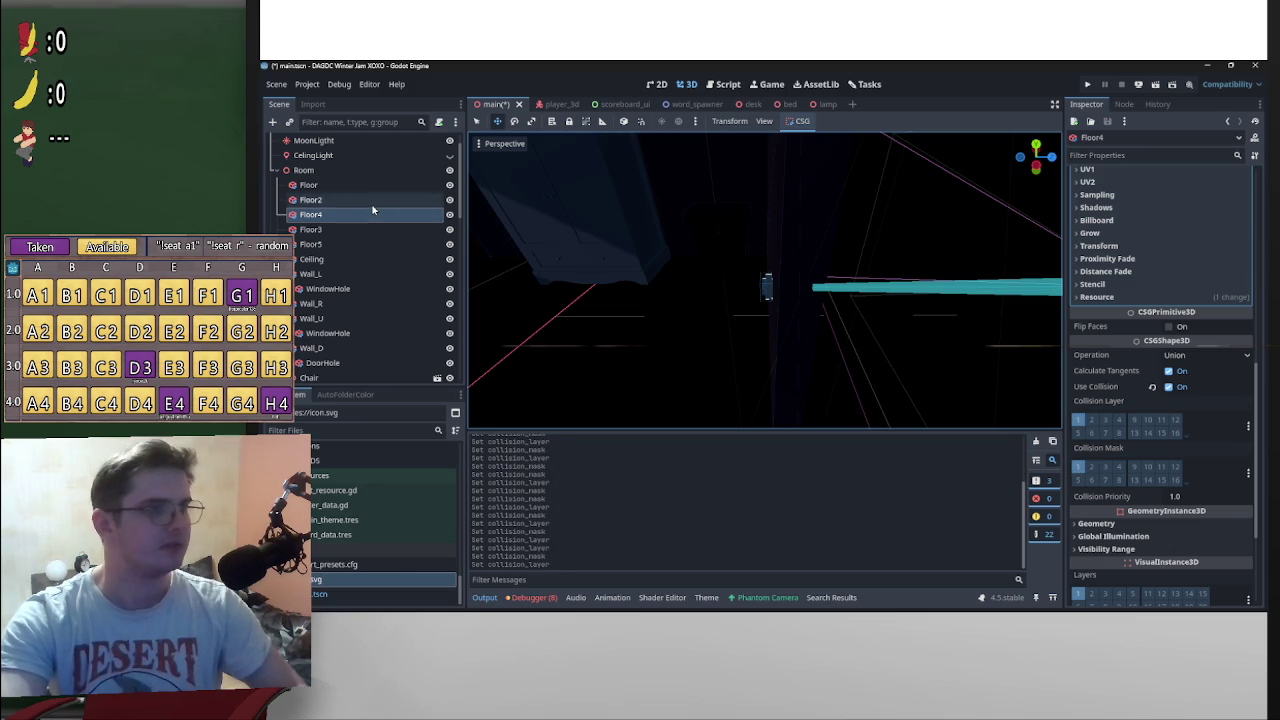
pyautogui.scroll(5, 1120, 512)
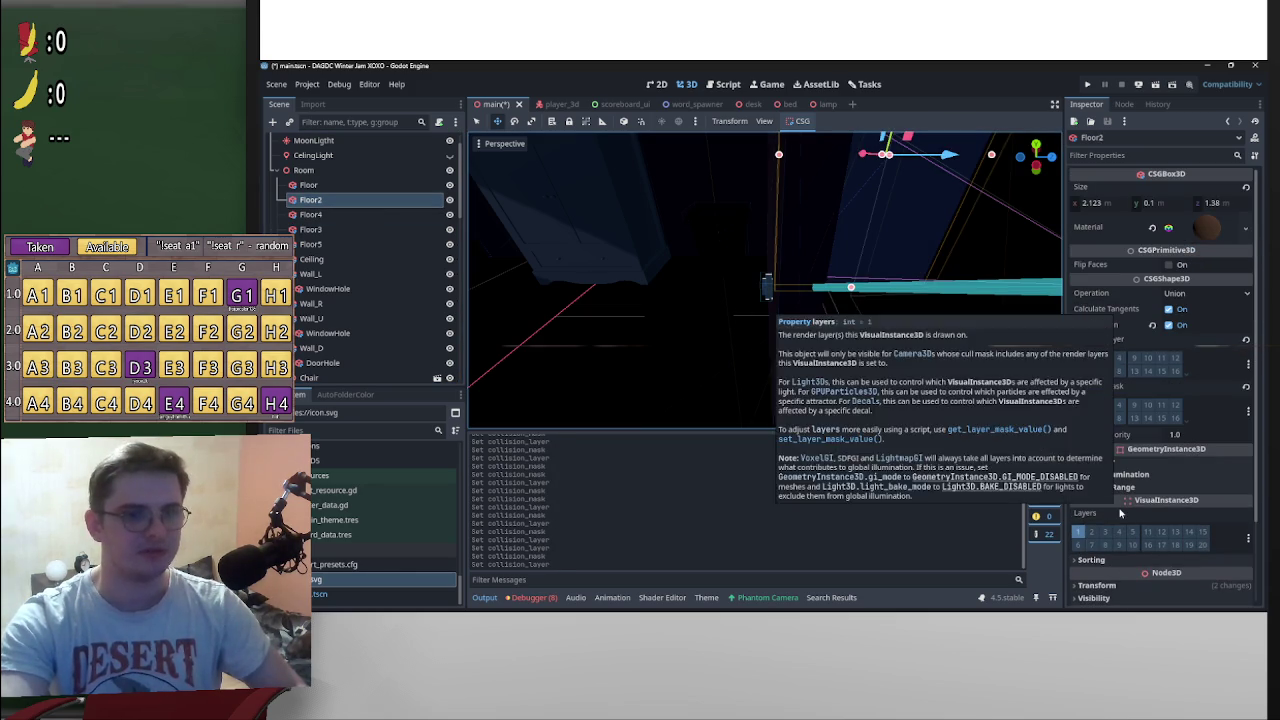
pyautogui.click(1075, 360)
pyautogui.click(1092, 407)
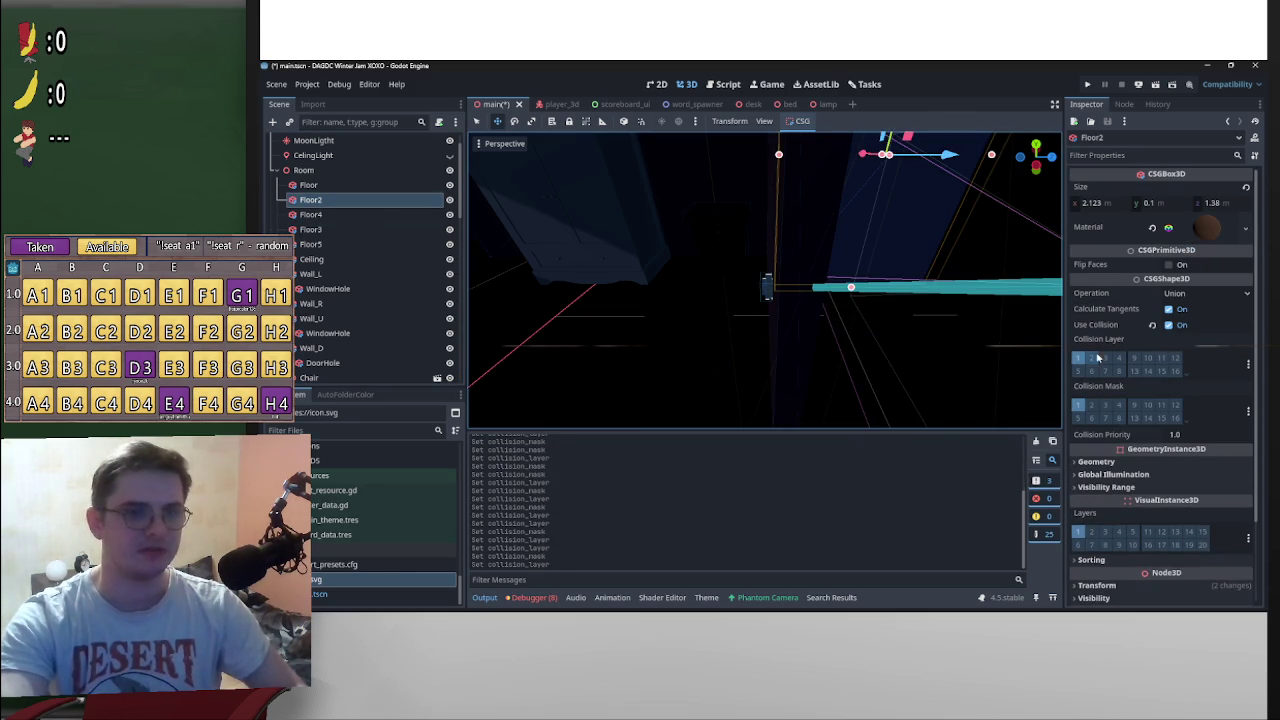
# Step: Set Floor's collision layer to bit 1 and clear its old collision bit
pyautogui.click(310, 185)
pyautogui.scroll(-5, 1130, 418)
pyautogui.scroll(-10, 1130, 418)
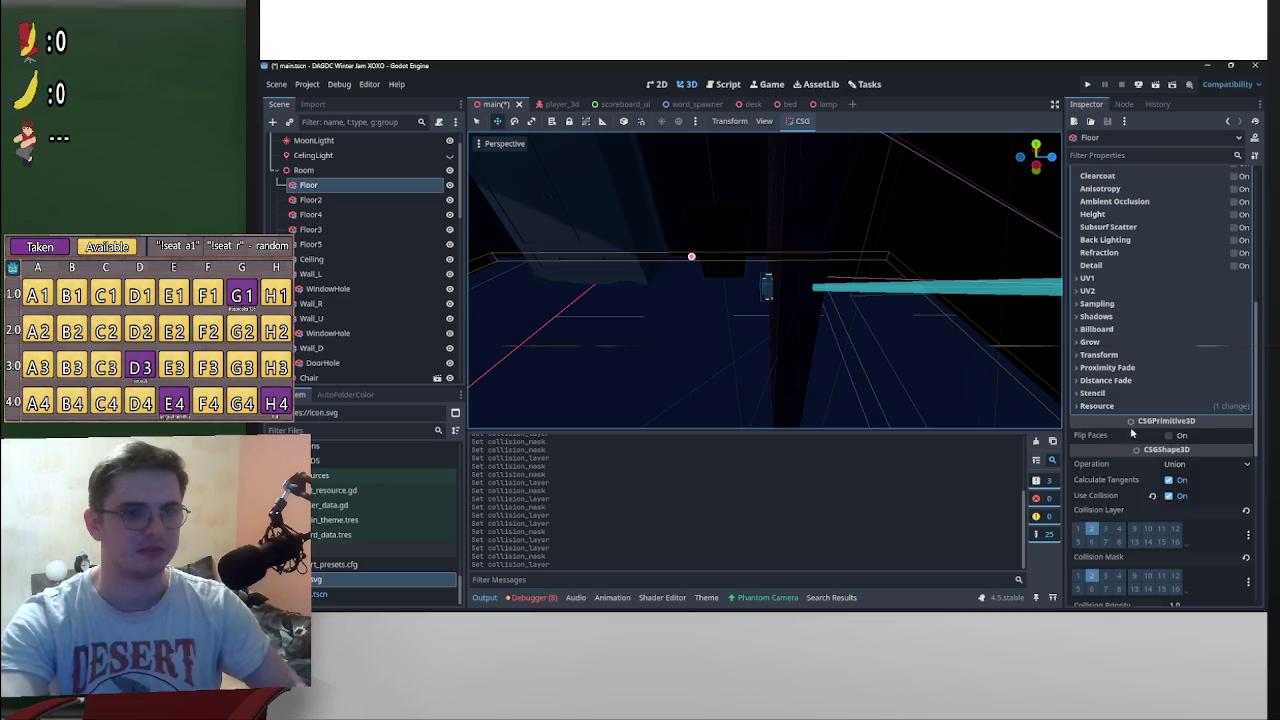
pyautogui.click(1078, 366)
pyautogui.click(1093, 368)
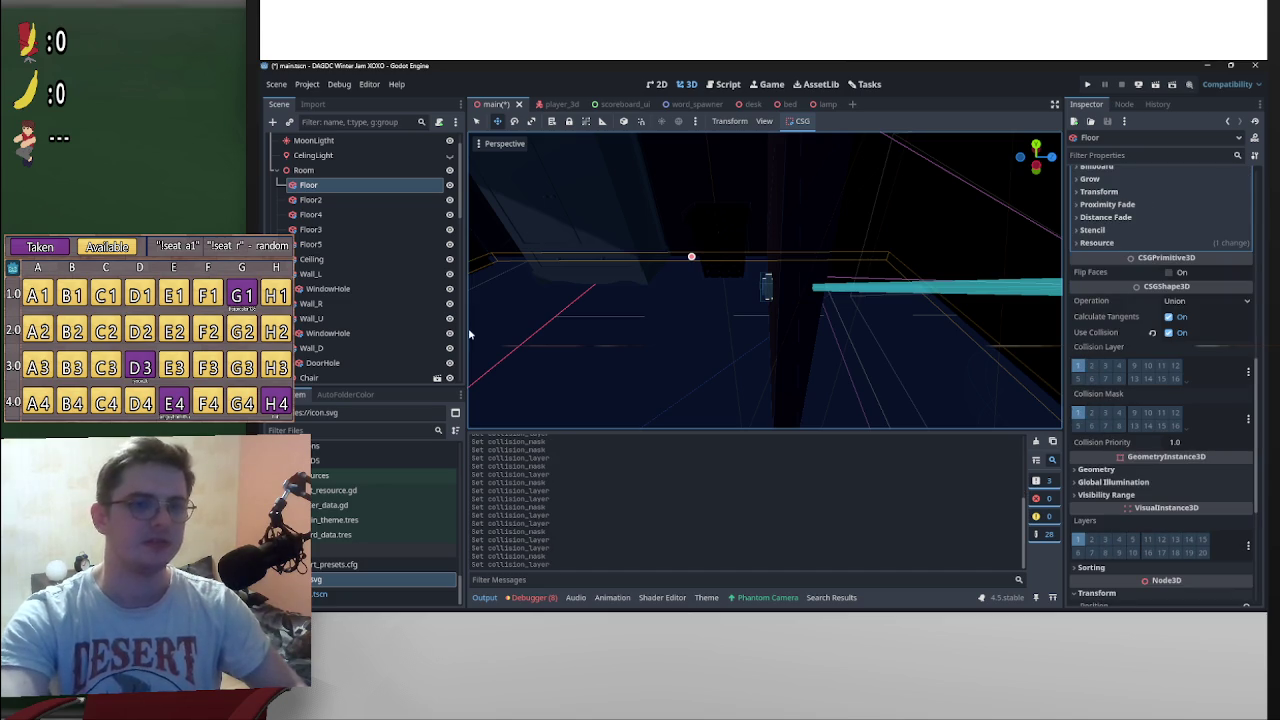
pyautogui.scroll(-2, 345, 320)
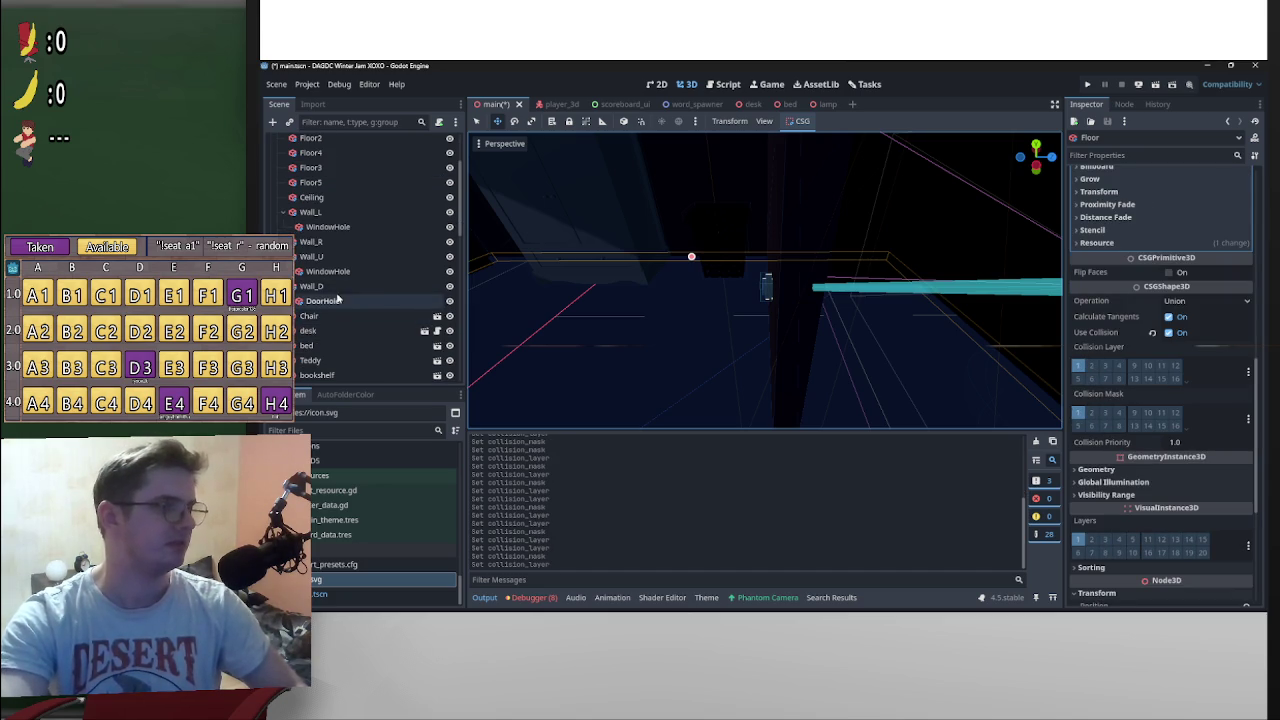
# Step: Save the scene, run the project, and toggle the room lights on and off
pyautogui.hotkey('ctrl', 's')
pyautogui.click(1090, 86)
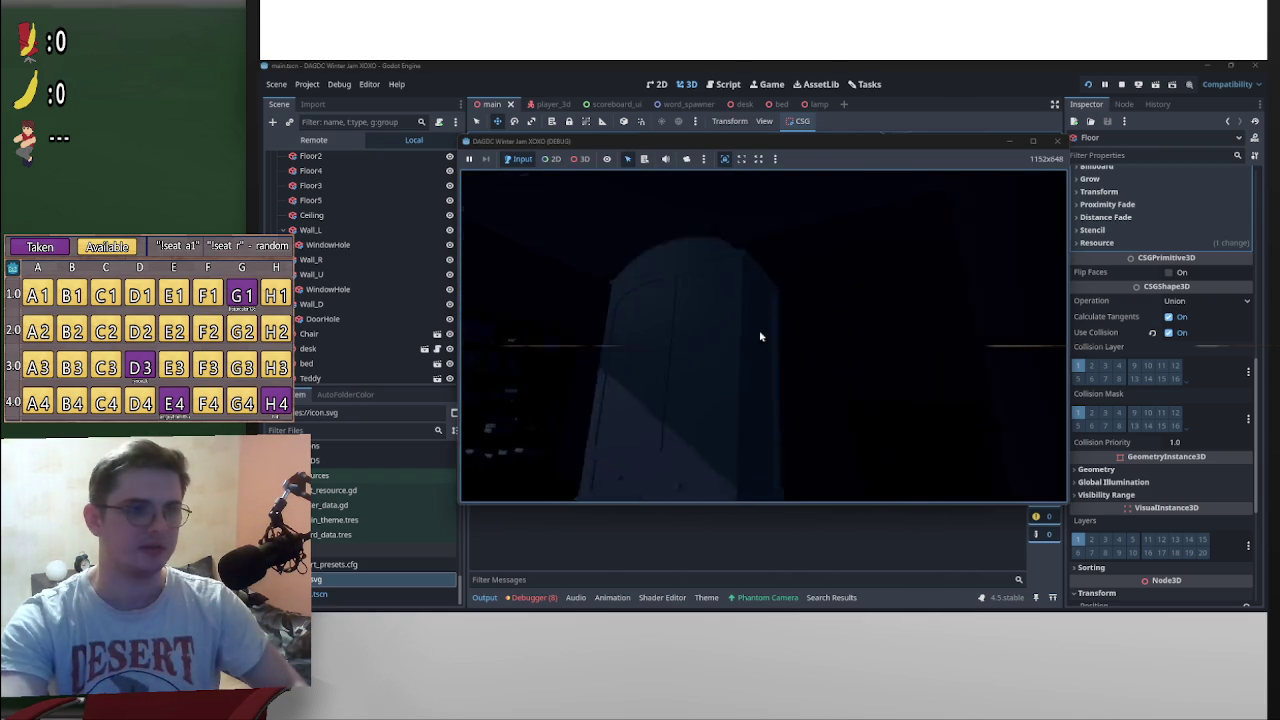
pyautogui.press('e')
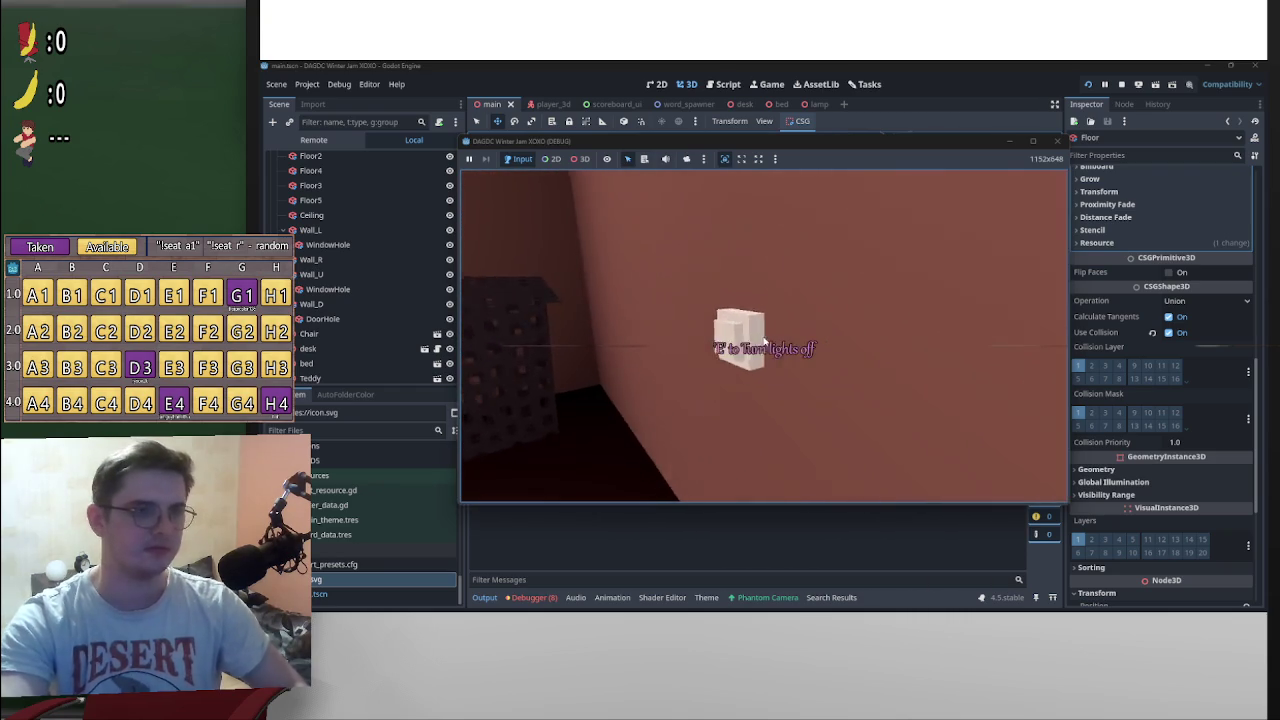
pyautogui.press('e')
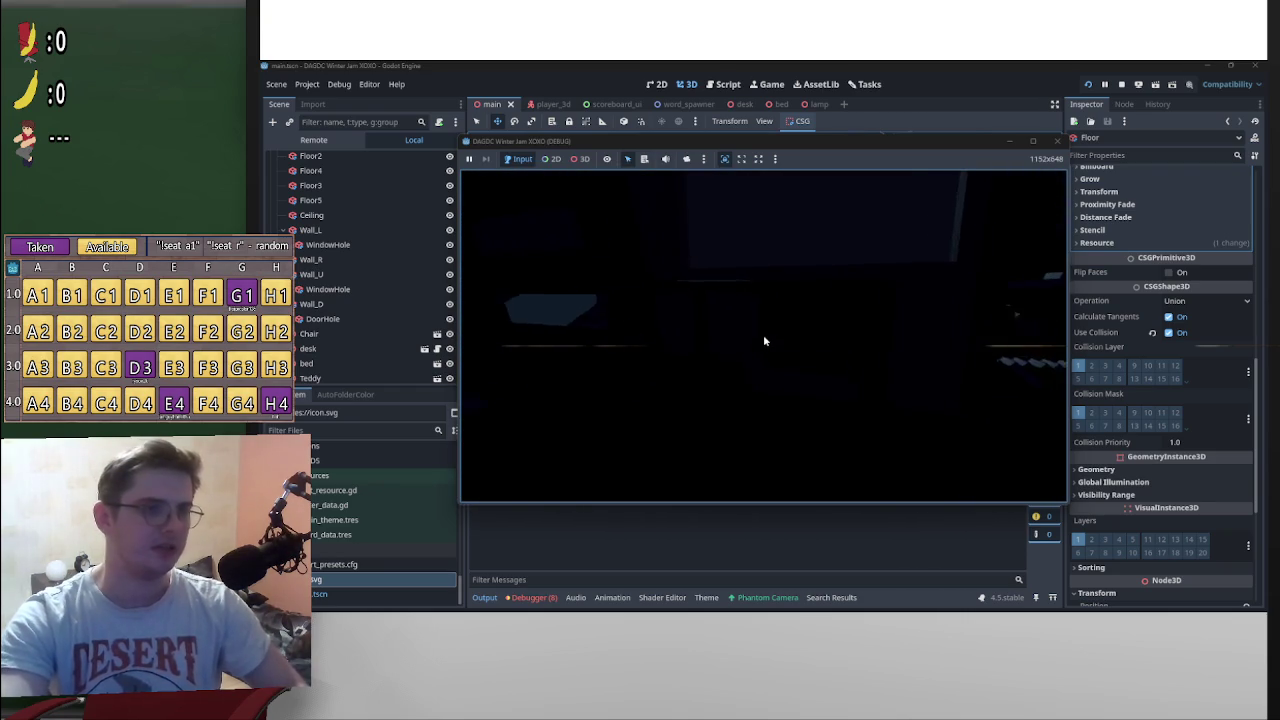
# Step: Open the desk minigame, leave it, and turn the room lights back on
pyautogui.press('e')
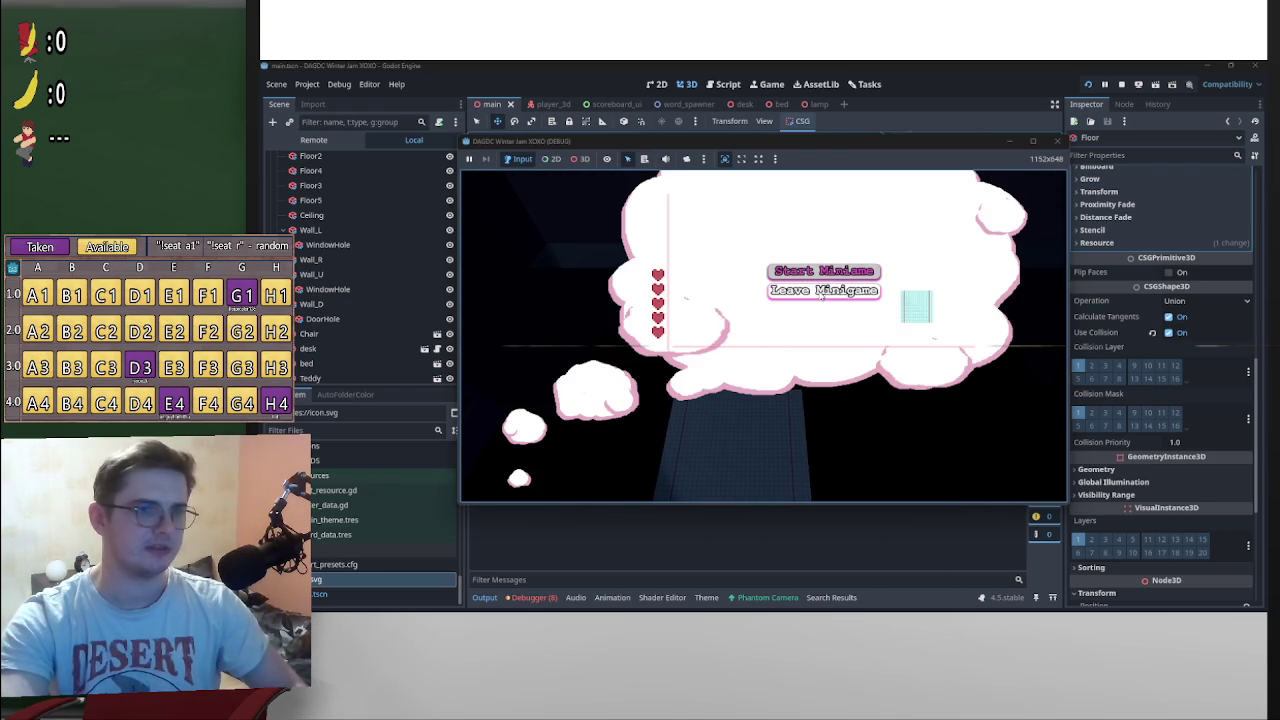
pyautogui.click(815, 290)
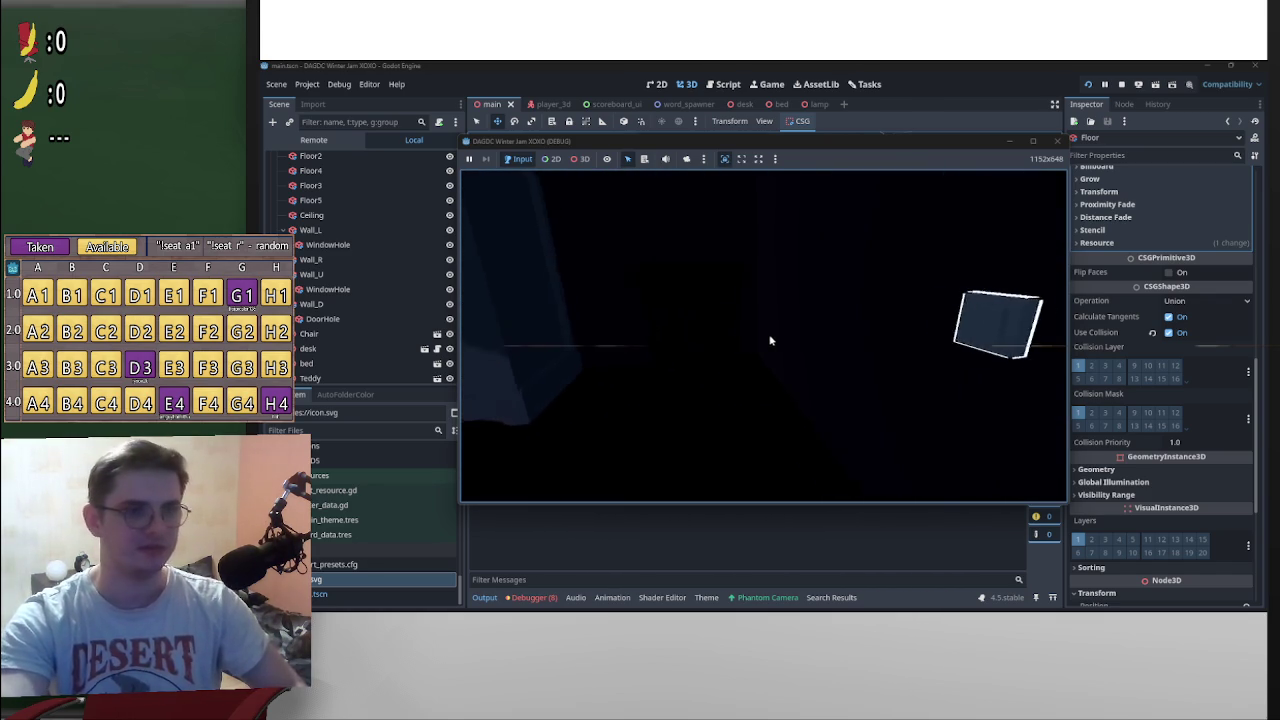
pyautogui.press('e')
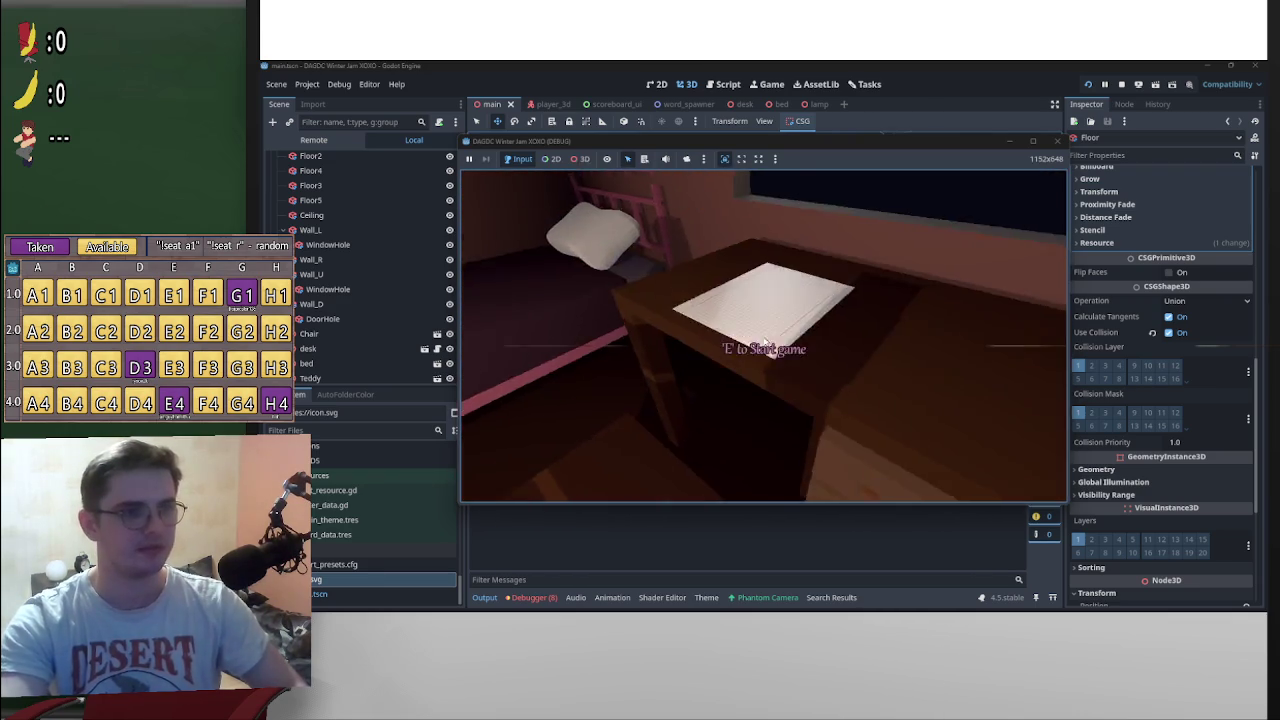
# Step: Pause the running game with P, then stop the playtest
pyautogui.press('p')
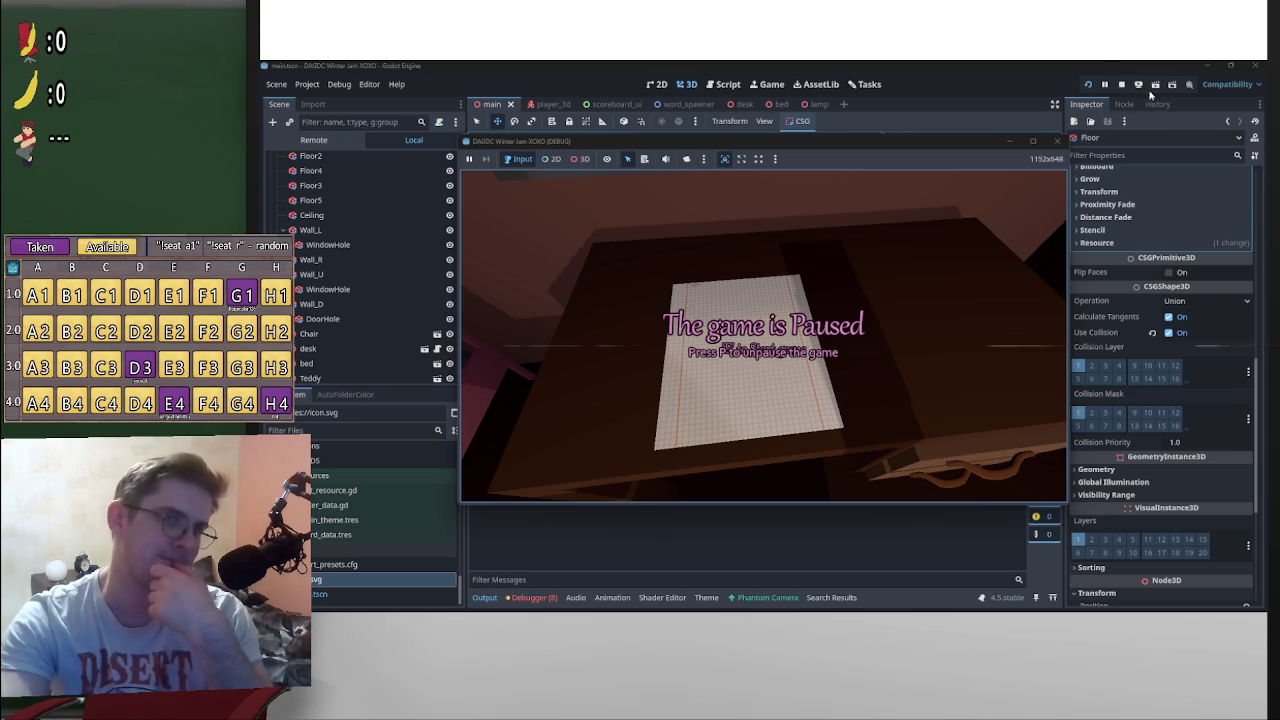
pyautogui.click(1122, 85)
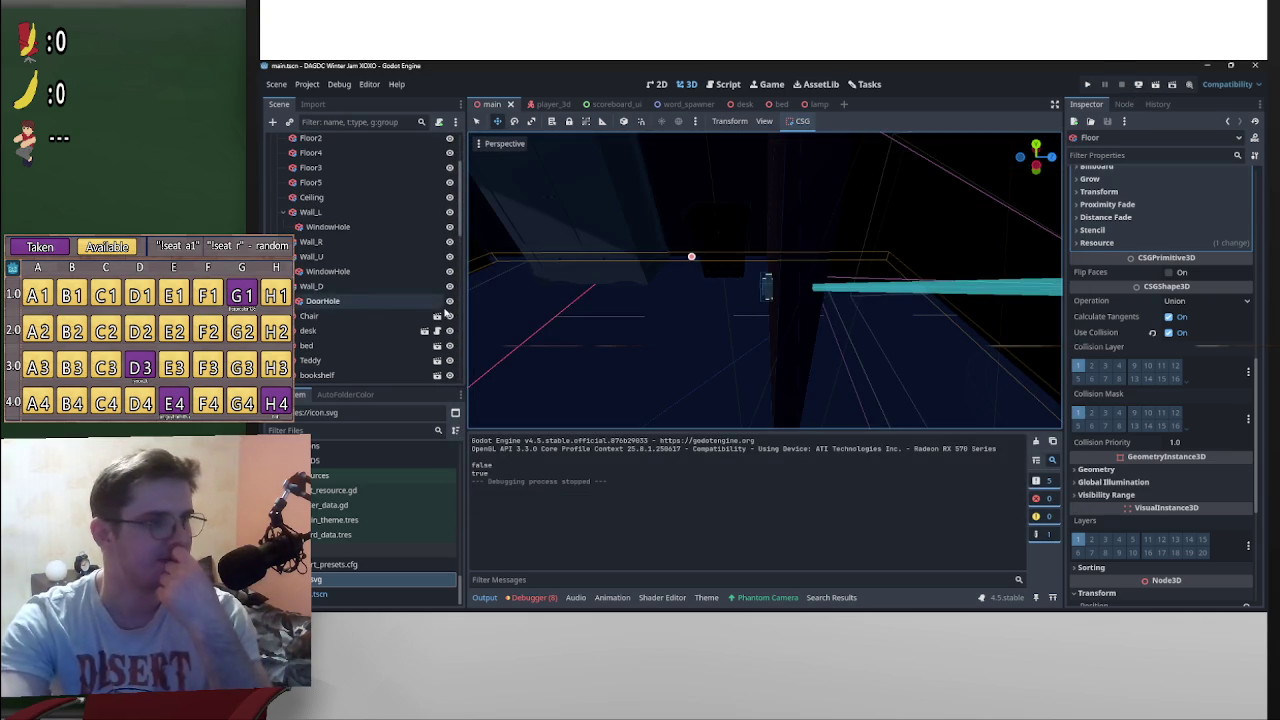
pyautogui.scroll(-5, 449, 316)
pyautogui.scroll(-5, 449, 316)
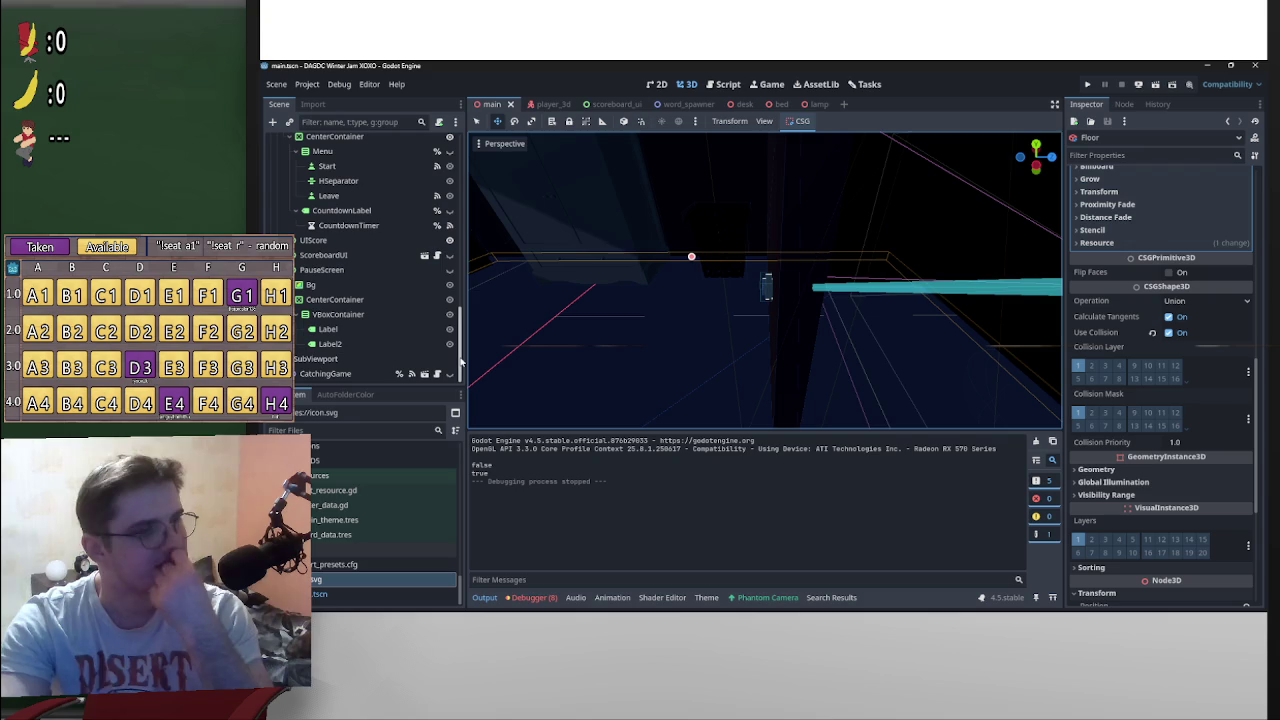
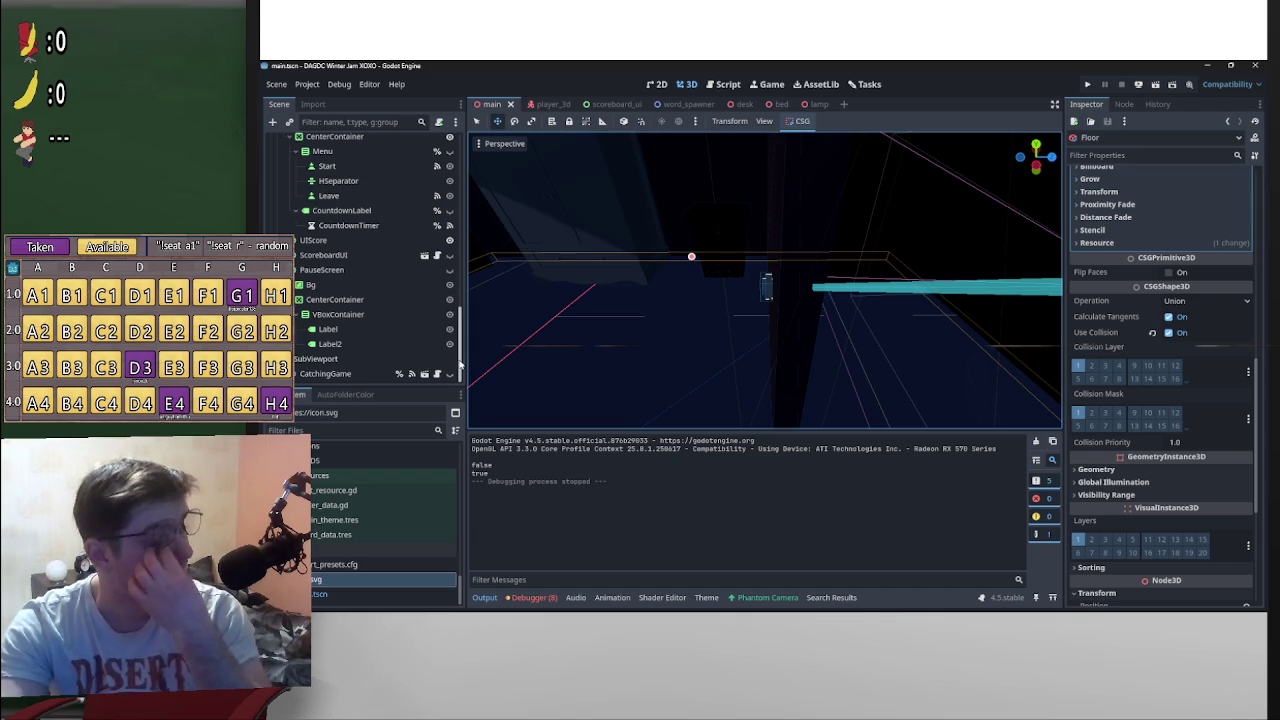
# Step: Open interaction_ray.gd in the Script editor and highlight line 22, interaction.visible = true
pyautogui.click(722, 84)
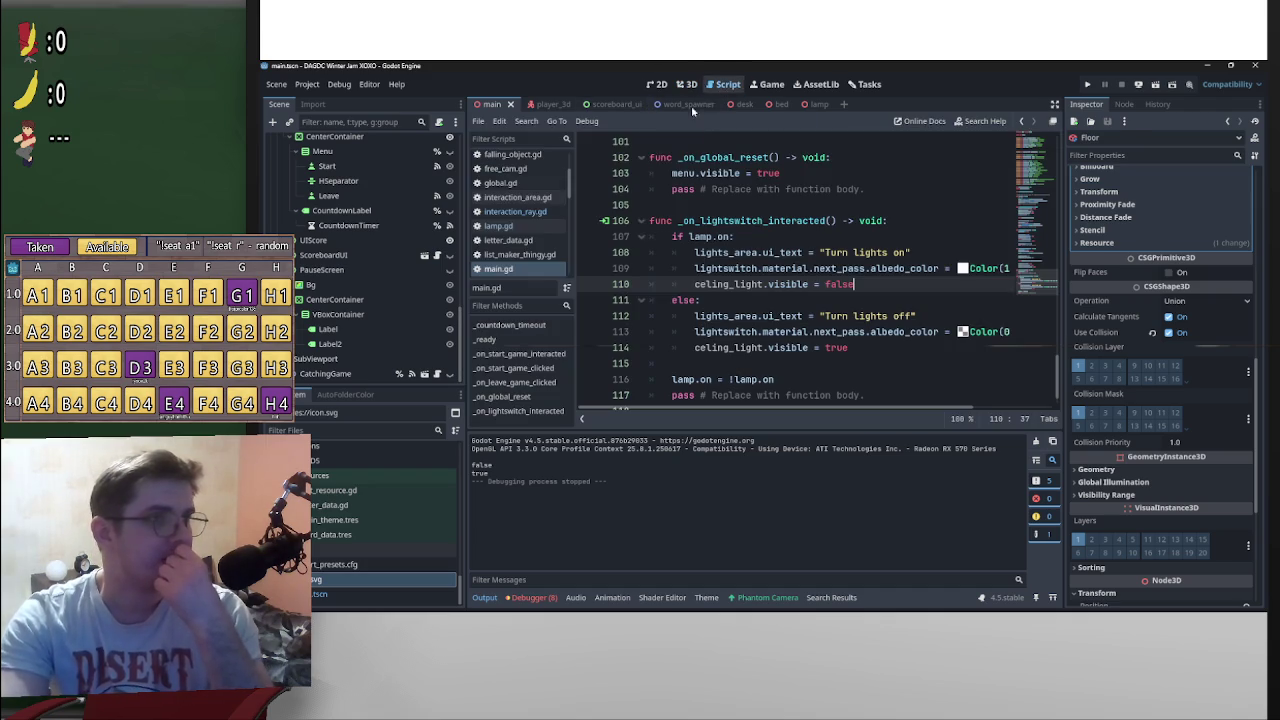
pyautogui.click(515, 211)
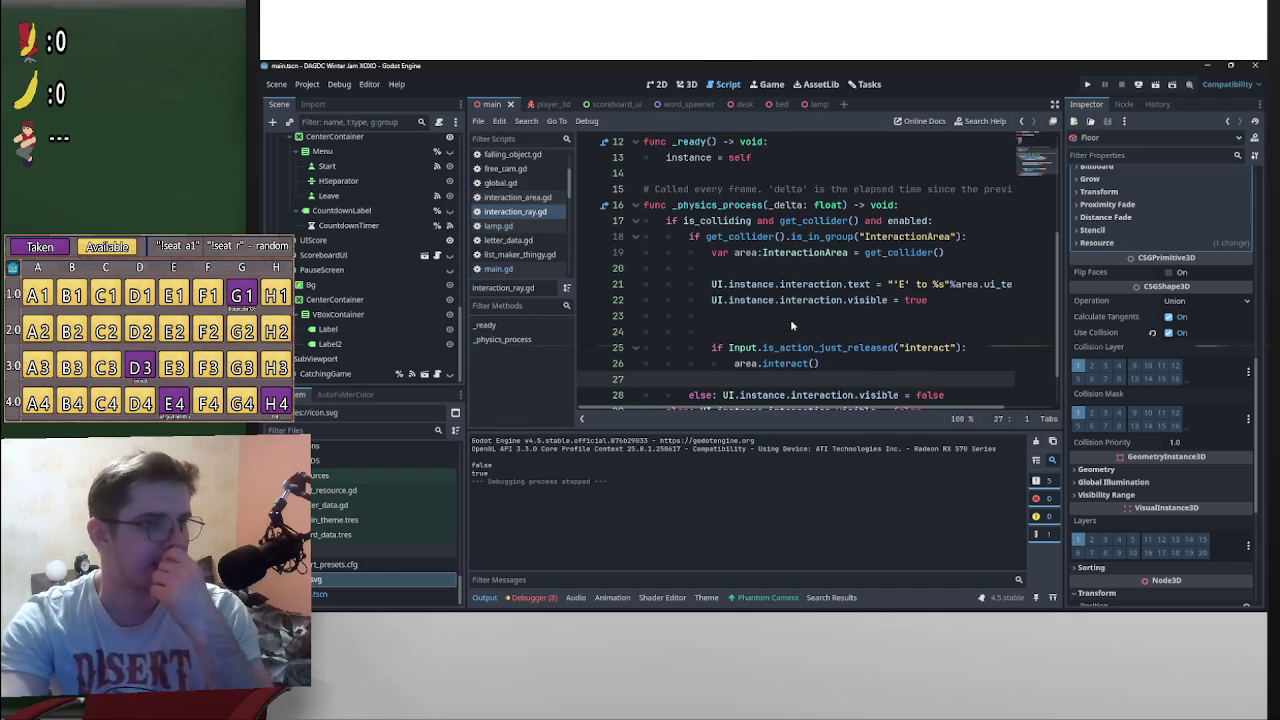
pyautogui.scroll(-1, 923, 317)
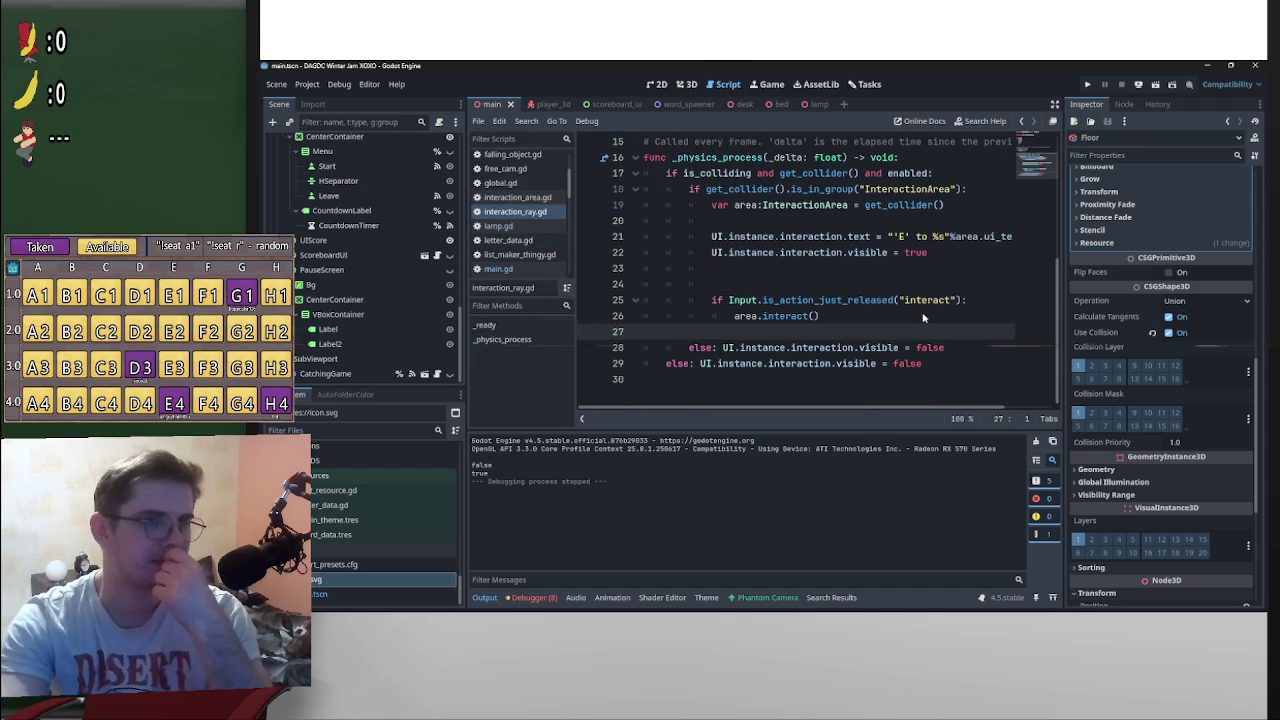
pyautogui.scroll(2, 923, 317)
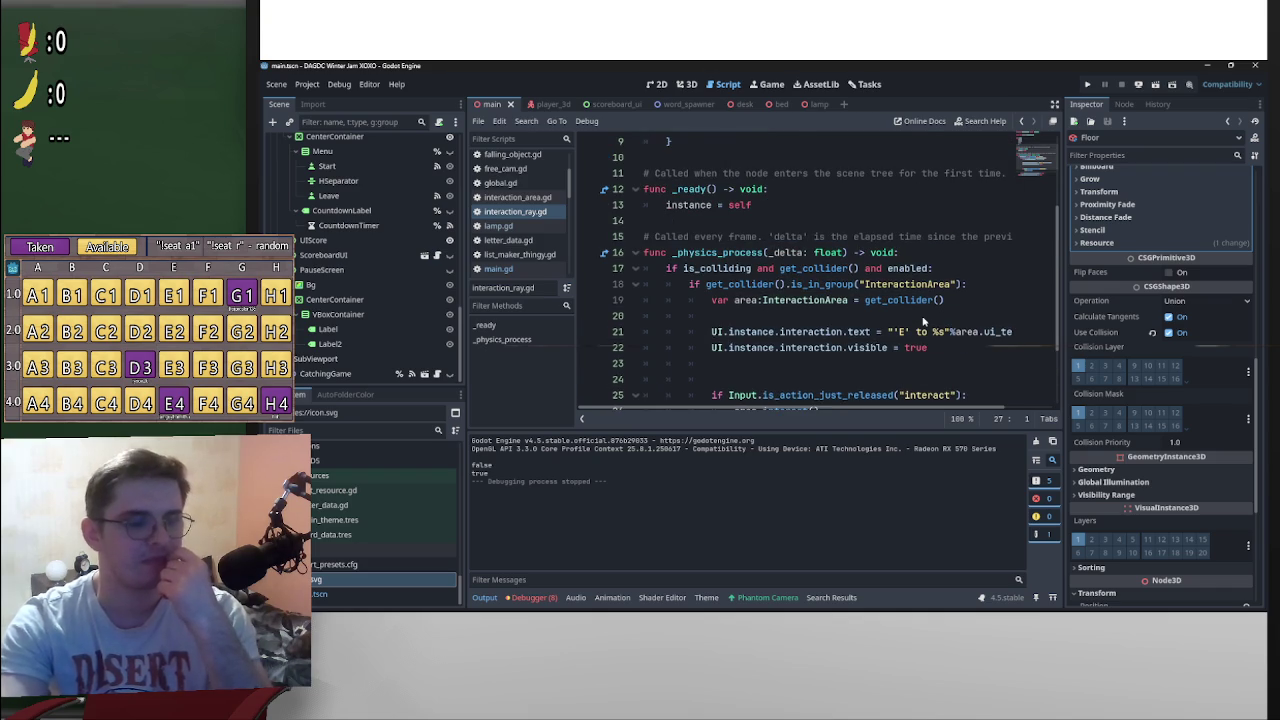
pyautogui.scroll(-2, 923, 320)
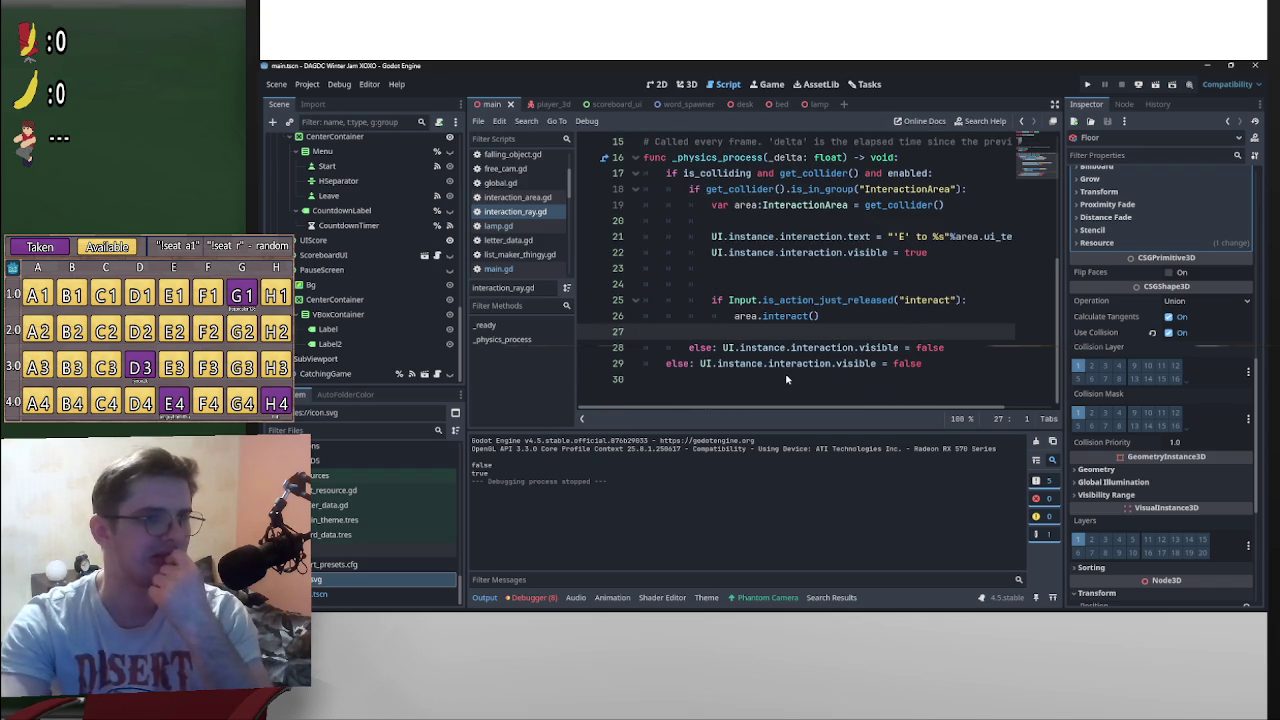
pyautogui.scroll(2, 758, 377)
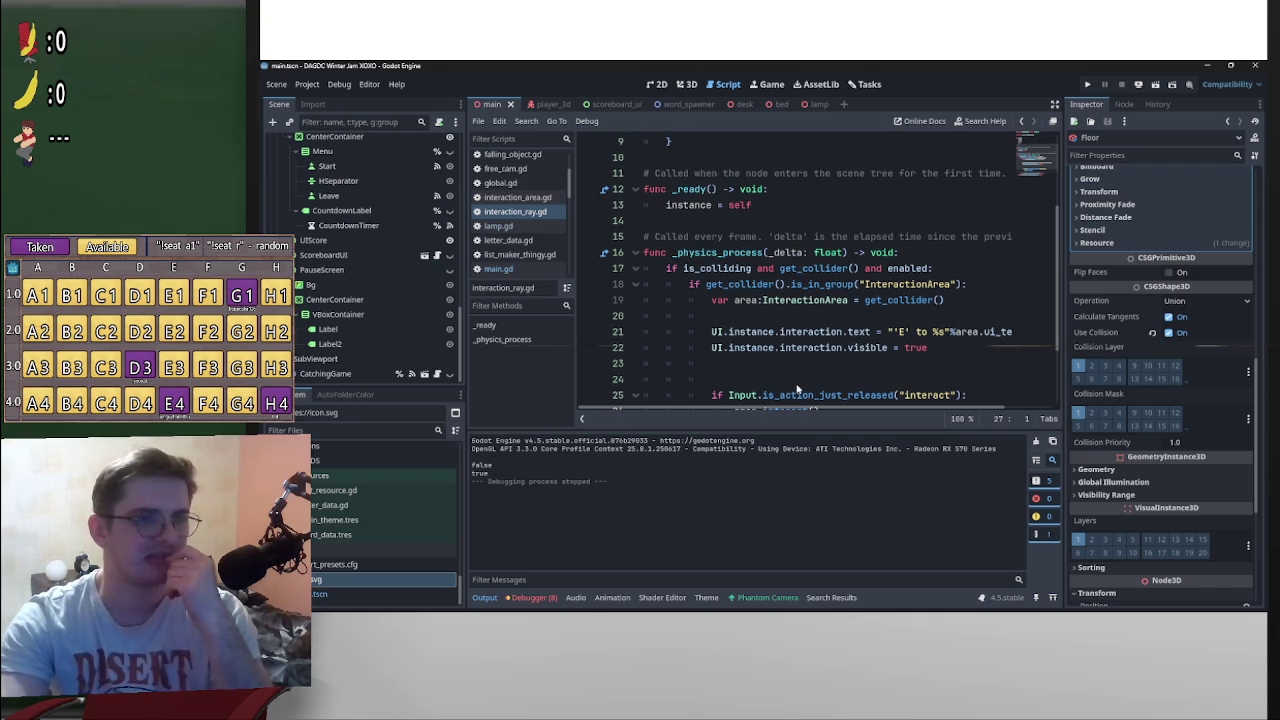
pyautogui.scroll(-2, 799, 385)
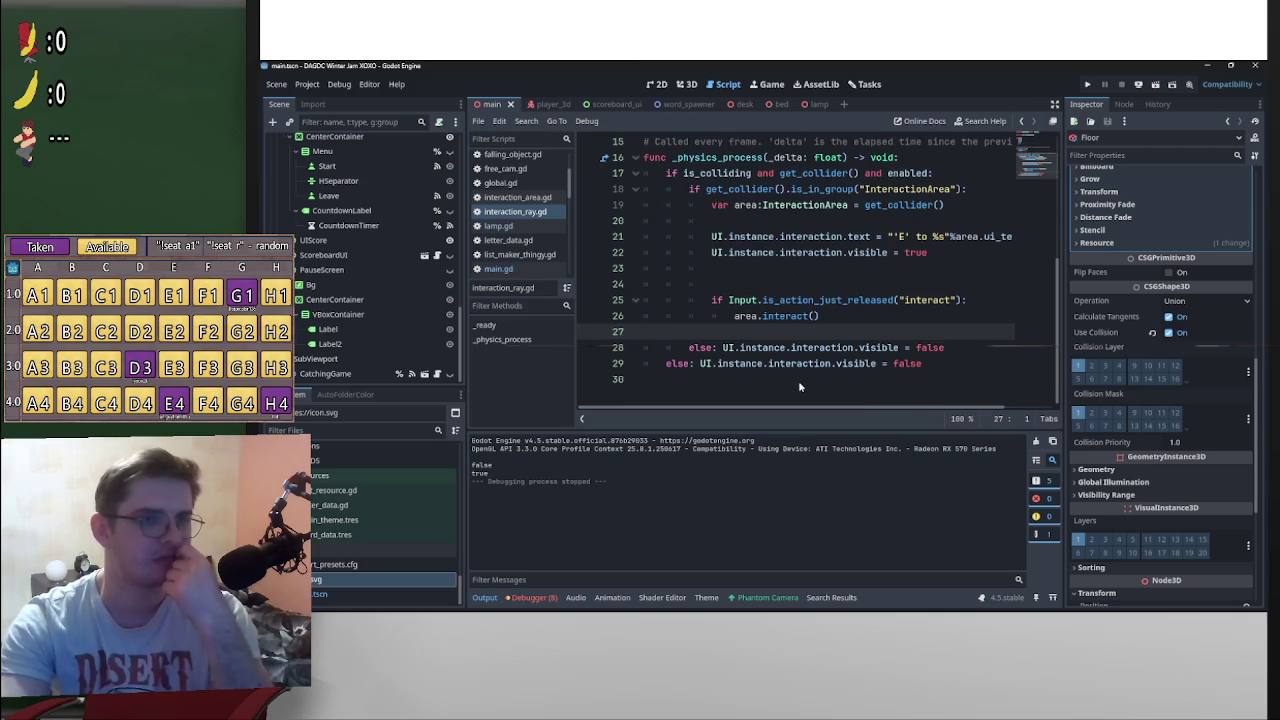
pyautogui.scroll(1, 798, 382)
pyautogui.moveTo(712, 300); pyautogui.dragTo(930, 306)
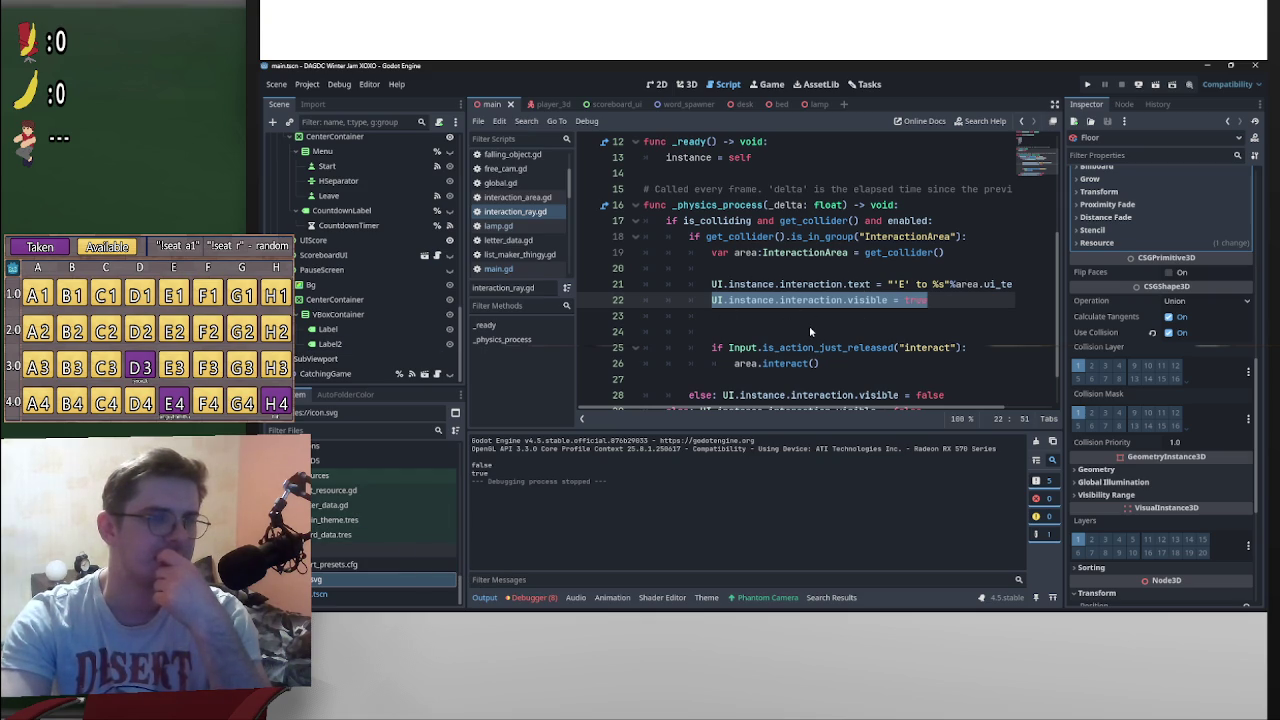
pyautogui.scroll(3, 401, 258)
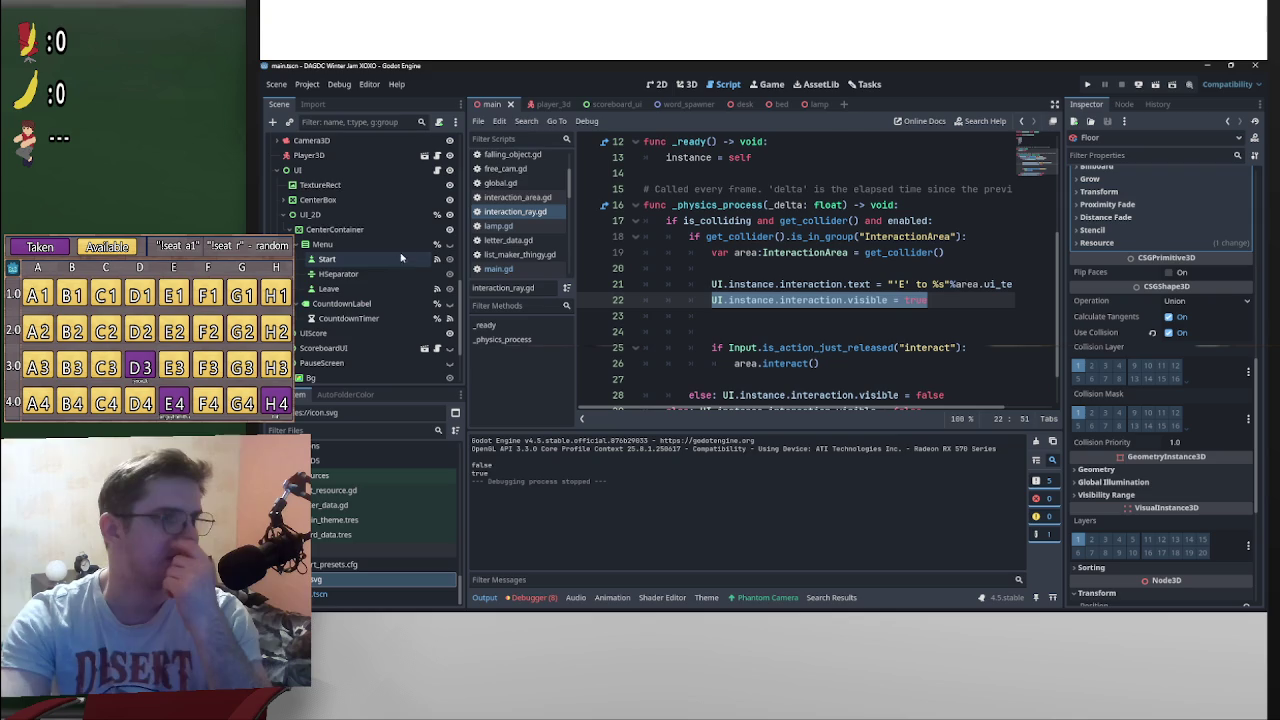
# Step: Open pause_screen.gd, the script attached to the UI node
pyautogui.click(437, 172)
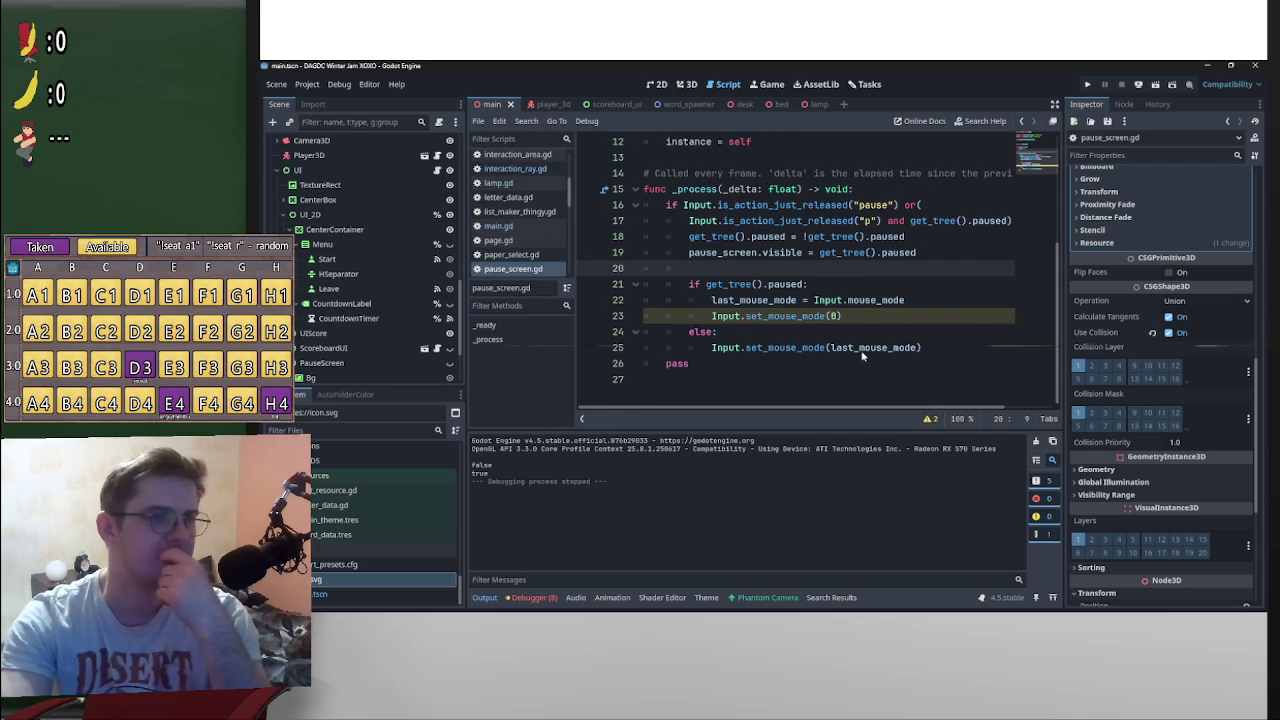
pyautogui.scroll(4, 862, 355)
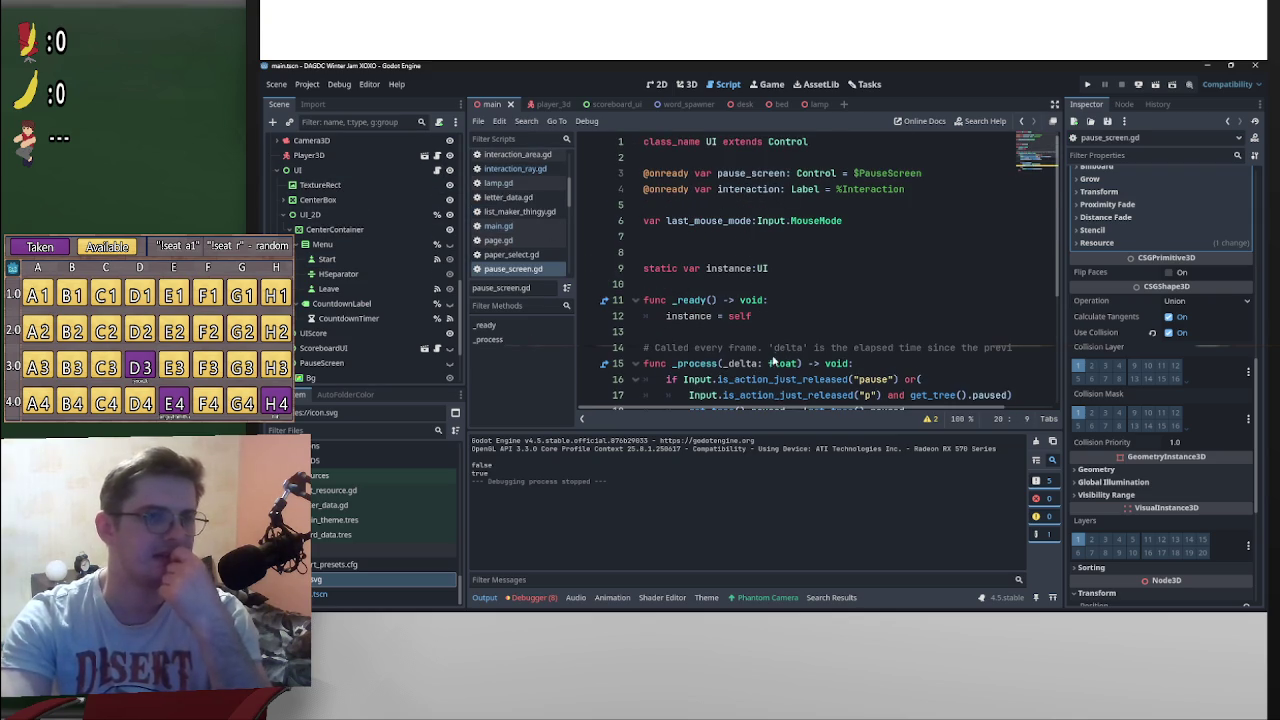
pyautogui.scroll(-4, 773, 361)
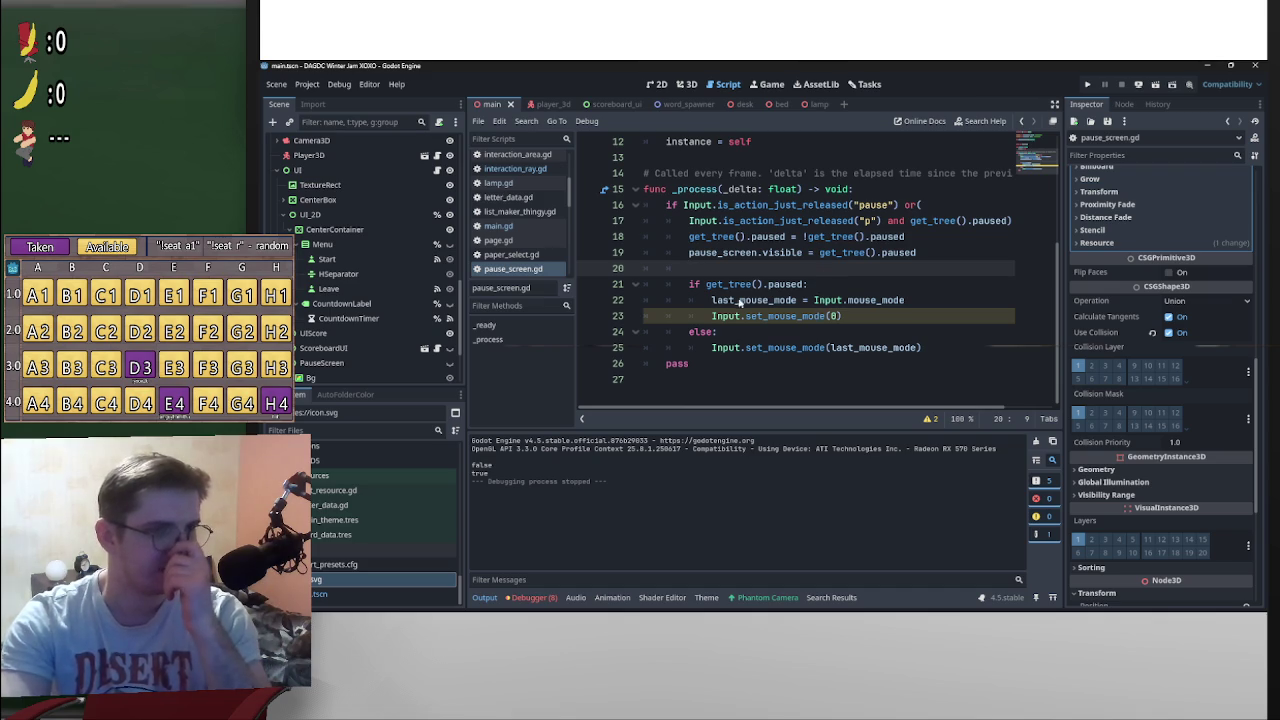
# Step: Add 'interaction.visible = false' under the paused branch and run the game with F5
pyautogui.click(908, 317)
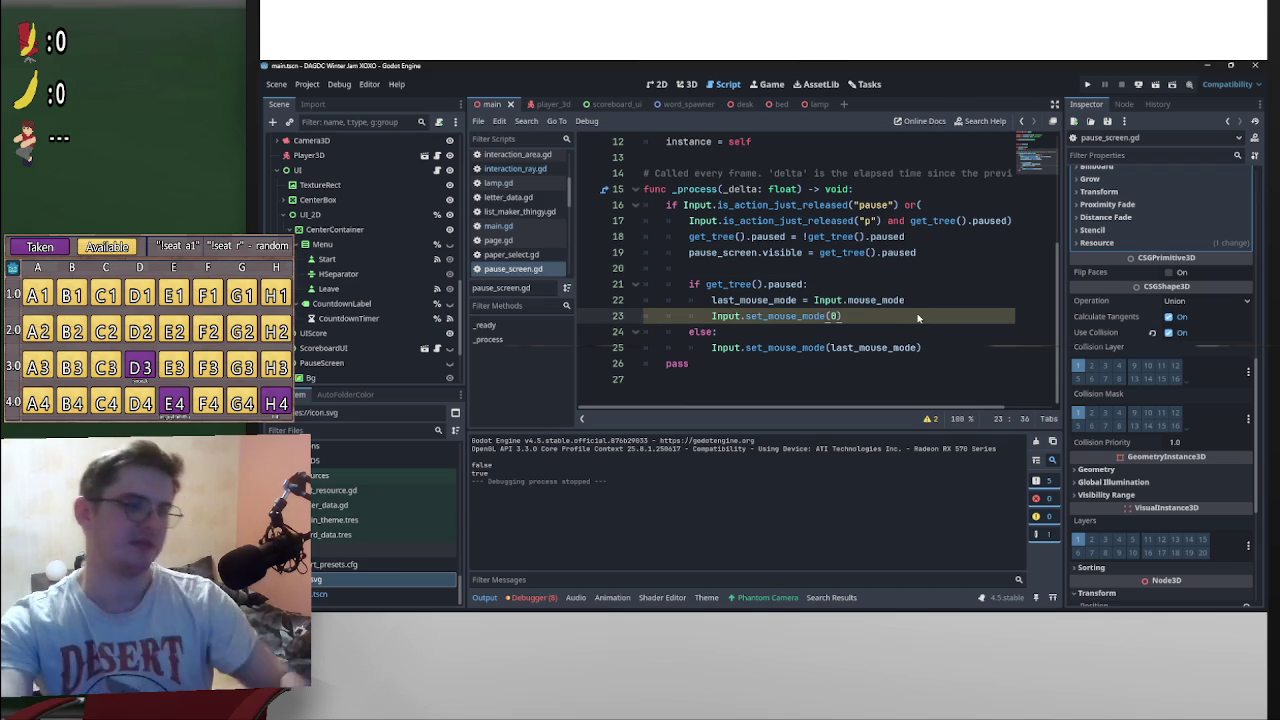
pyautogui.press('Return')
pyautogui.write('in')
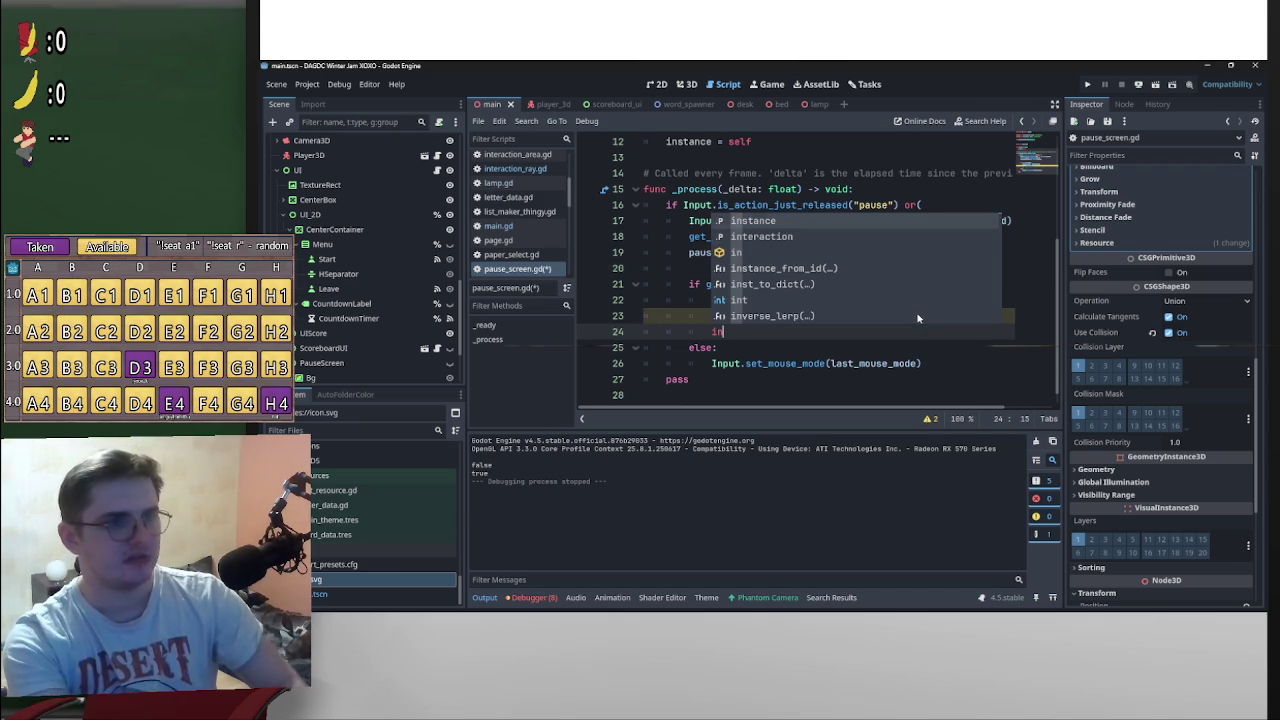
pyautogui.press('Down')
pyautogui.press('Return')
pyautogui.write('vi')
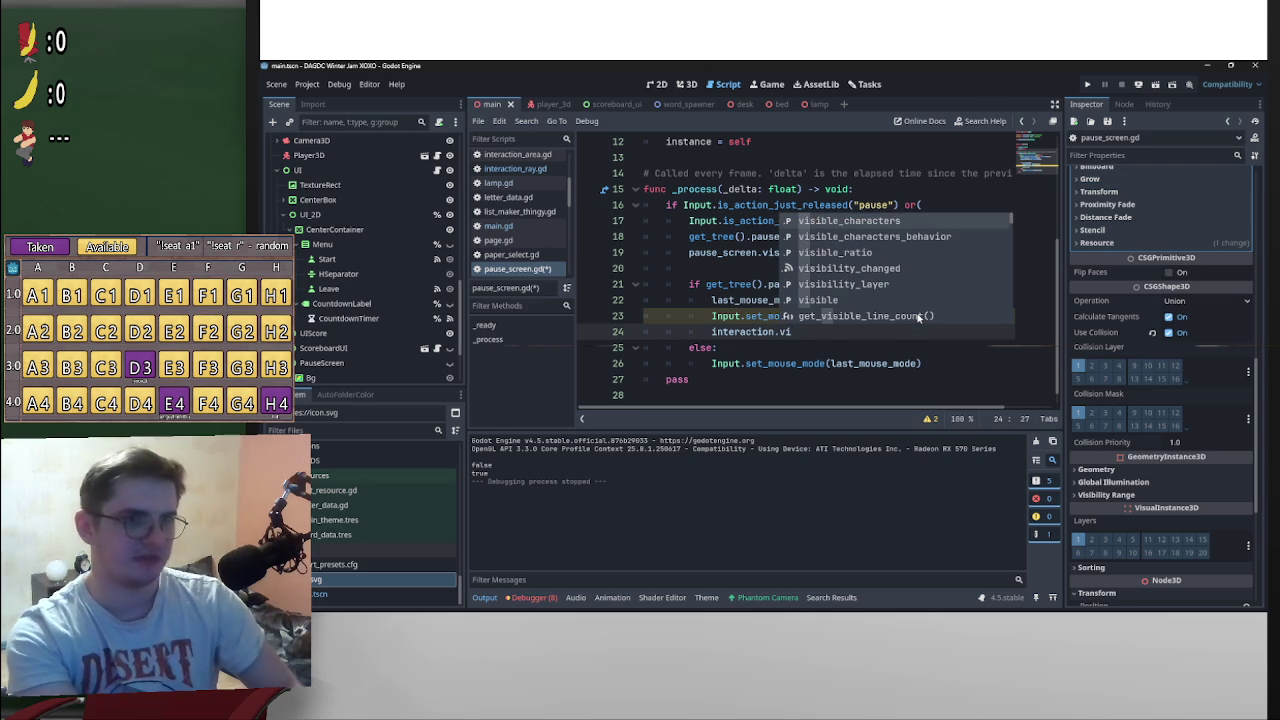
pyautogui.press('Down')
pyautogui.press('Down')
pyautogui.press('Down')
pyautogui.press('Return')
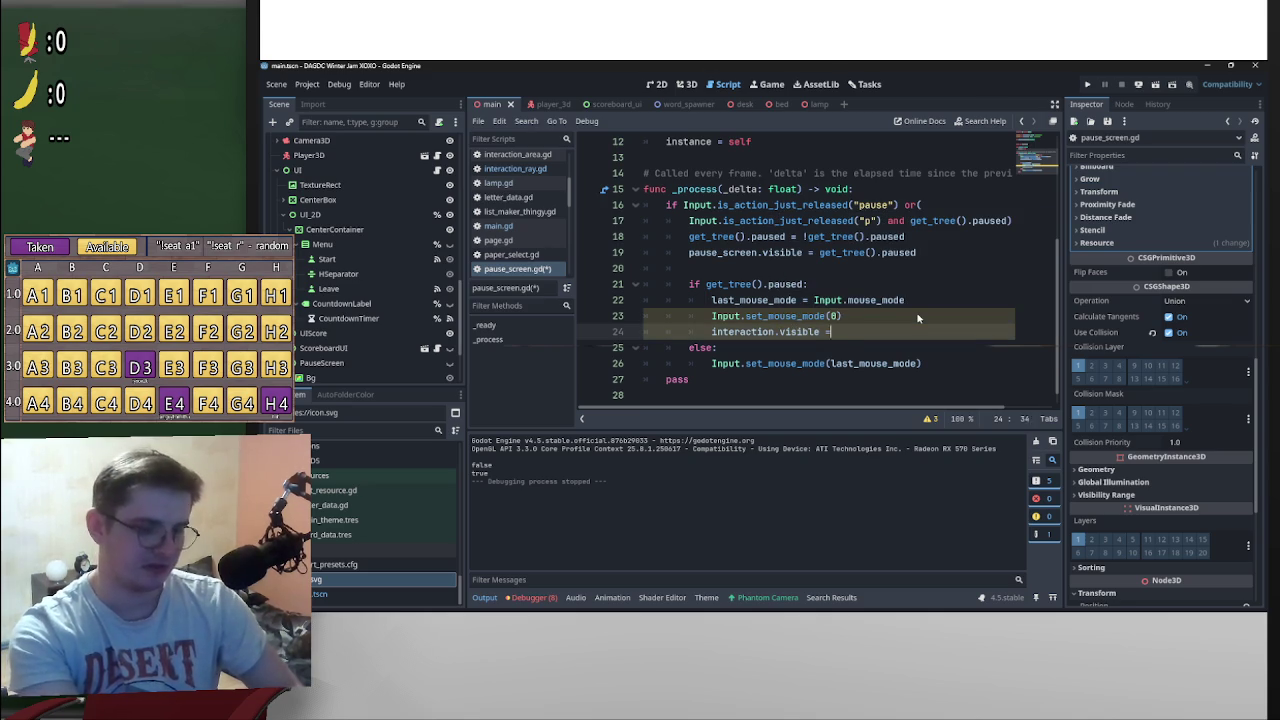
pyautogui.press('Return')
pyautogui.click(751, 236)
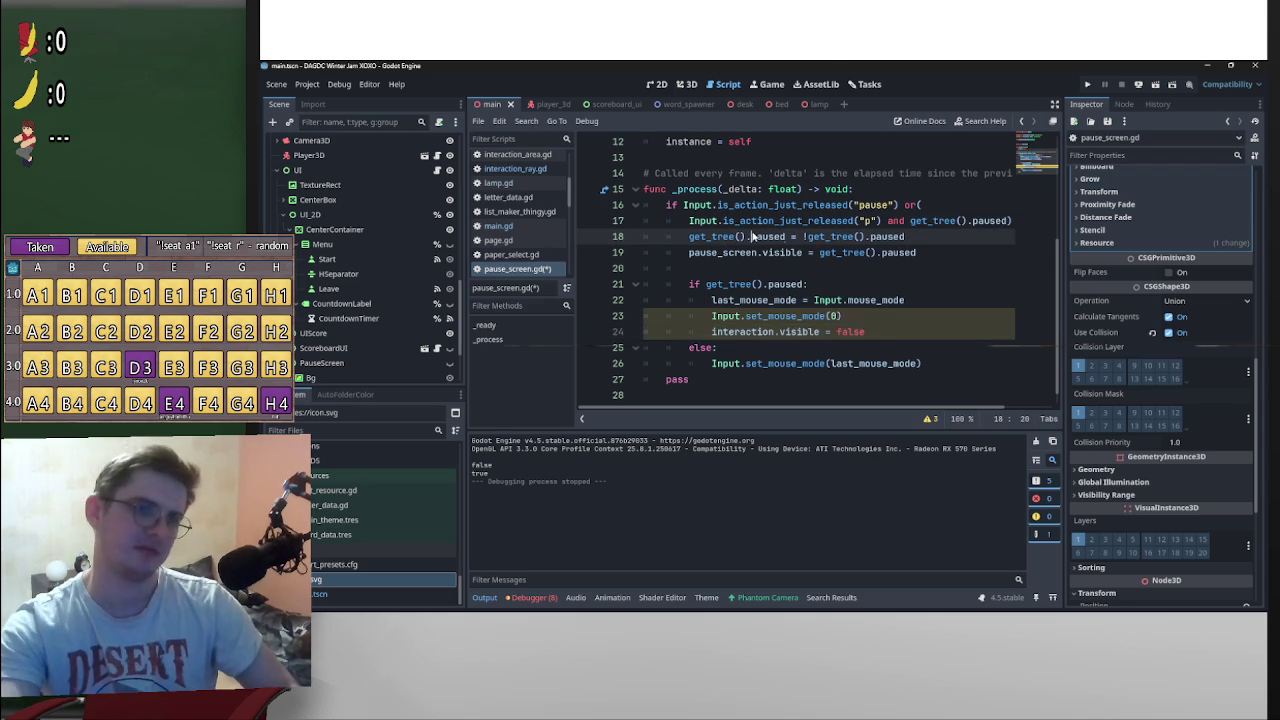
pyautogui.press('F5')
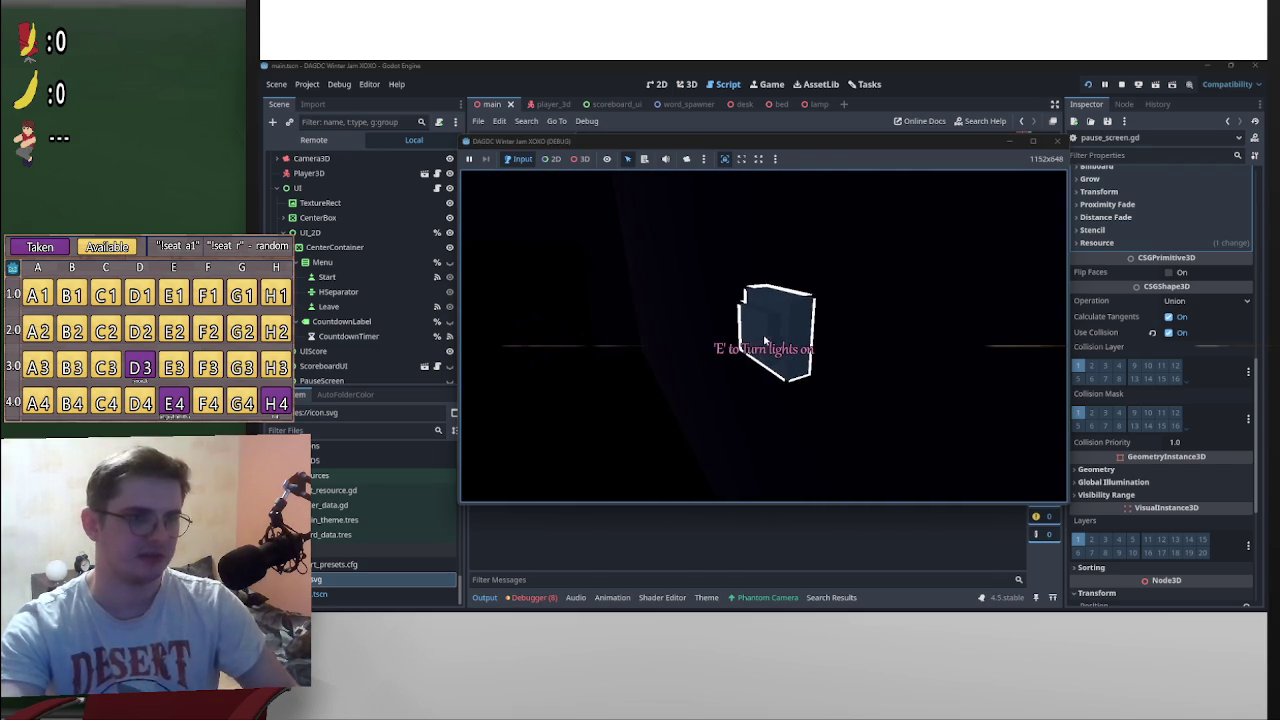
# Step: Pause and unpause with P to check the 'E' prompt hides, then stop the game
pyautogui.press('p')
pyautogui.press('p')
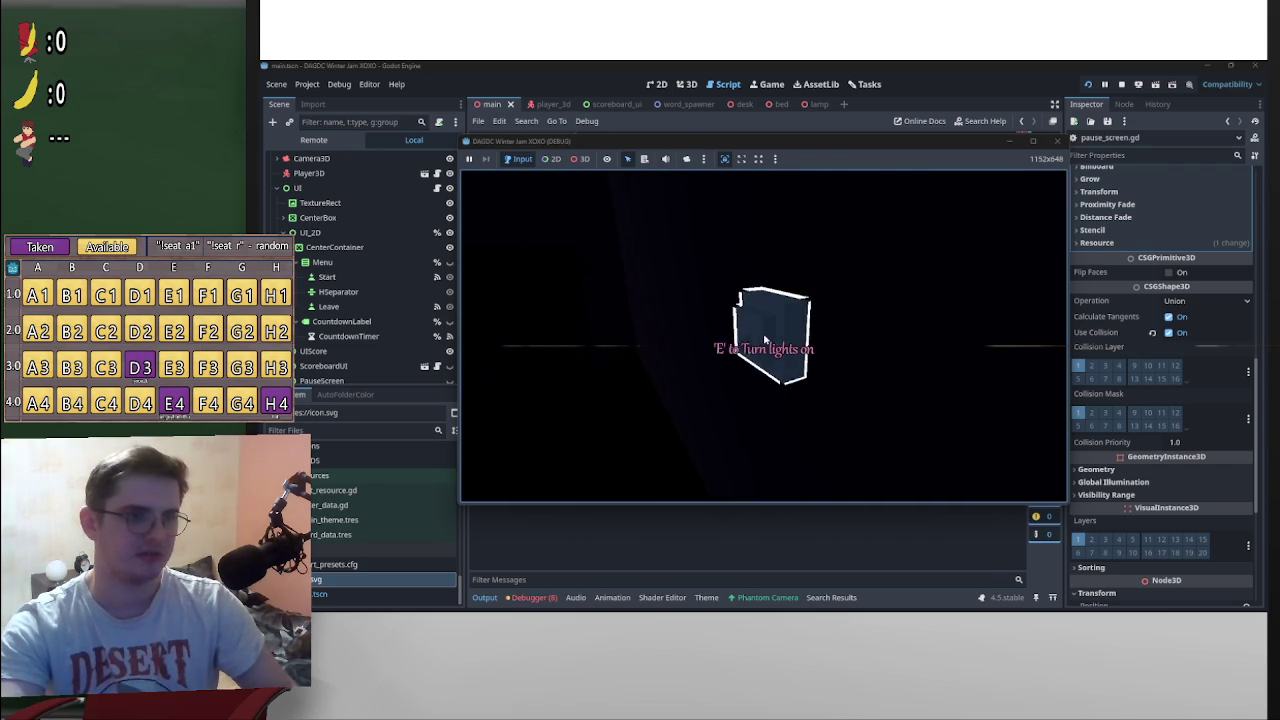
pyautogui.press('p')
pyautogui.press('p')
pyautogui.press('p')
pyautogui.press('p')
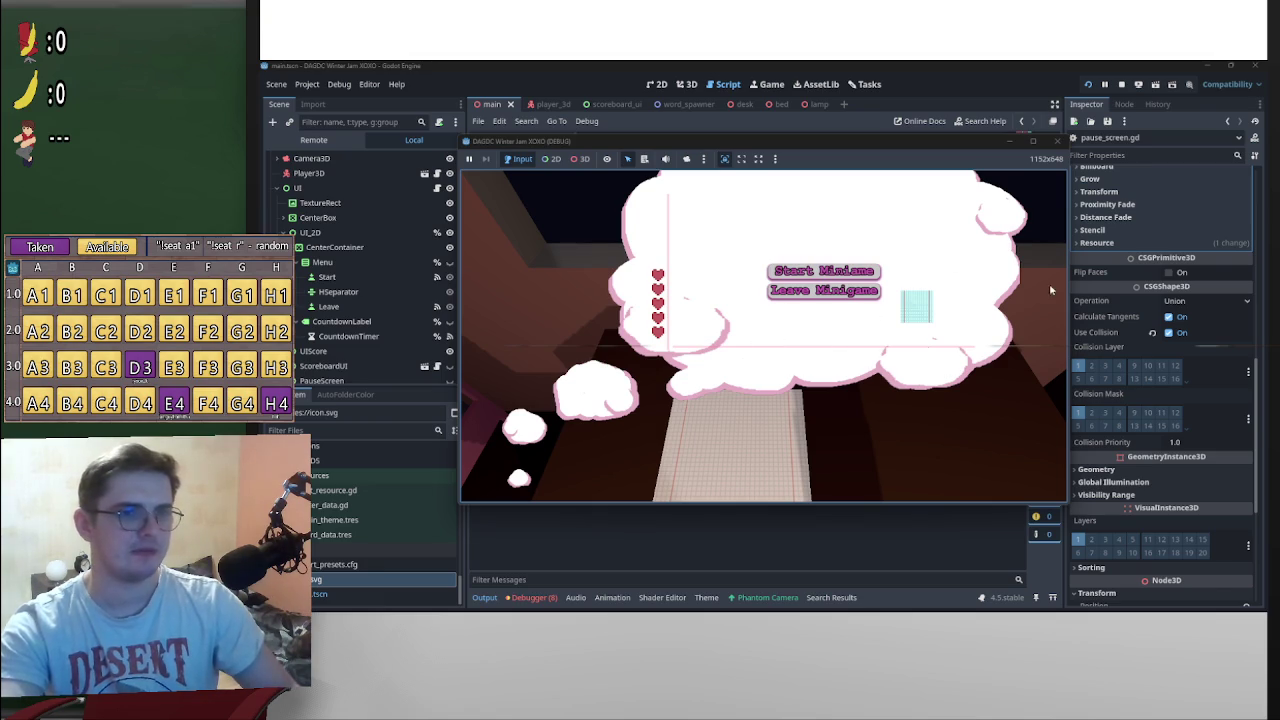
pyautogui.click(1124, 86)
# Step: Open catching_game.tscn and show it in the 2D view
pyautogui.scroll(5, 440, 530)
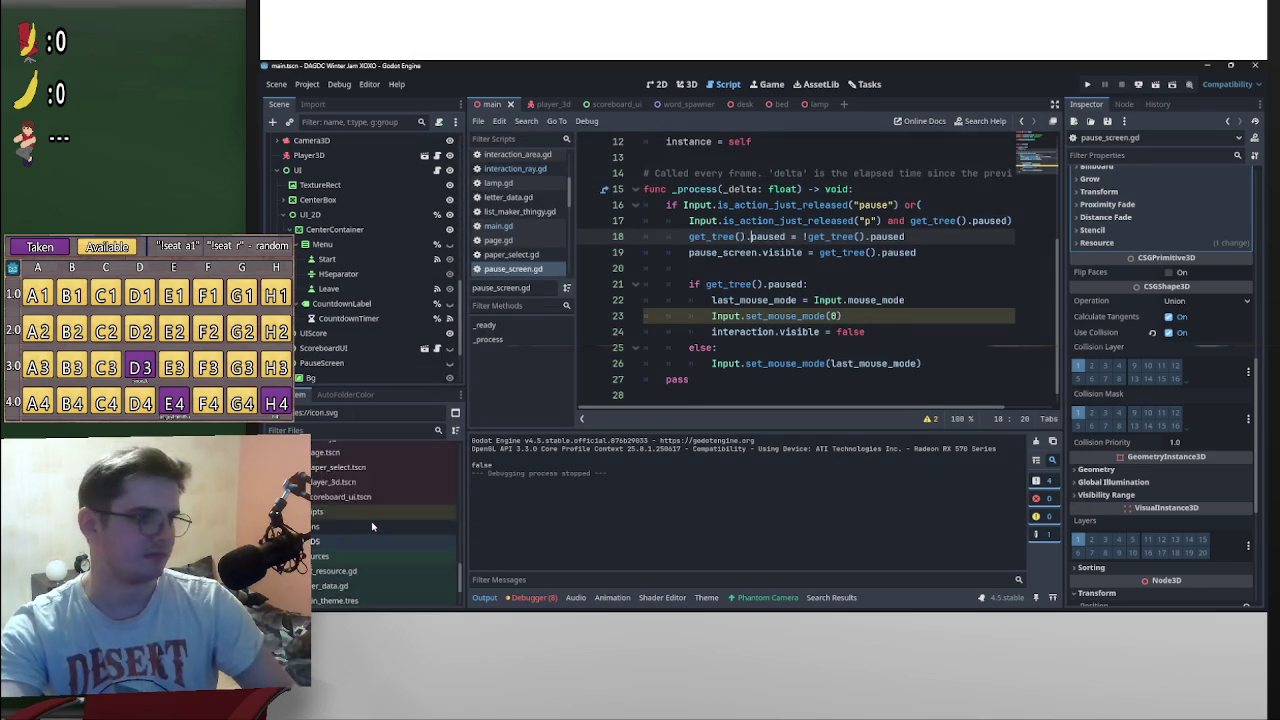
pyautogui.scroll(-5, 454, 540)
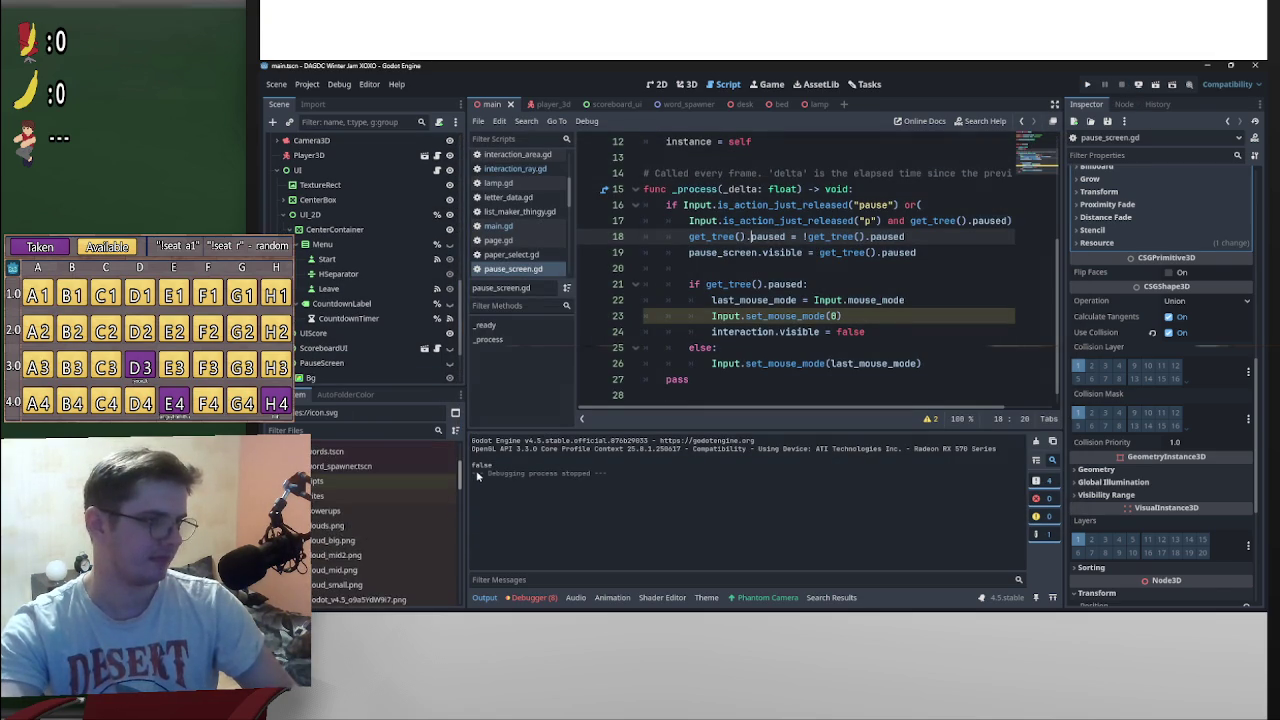
pyautogui.scroll(3, 335, 513)
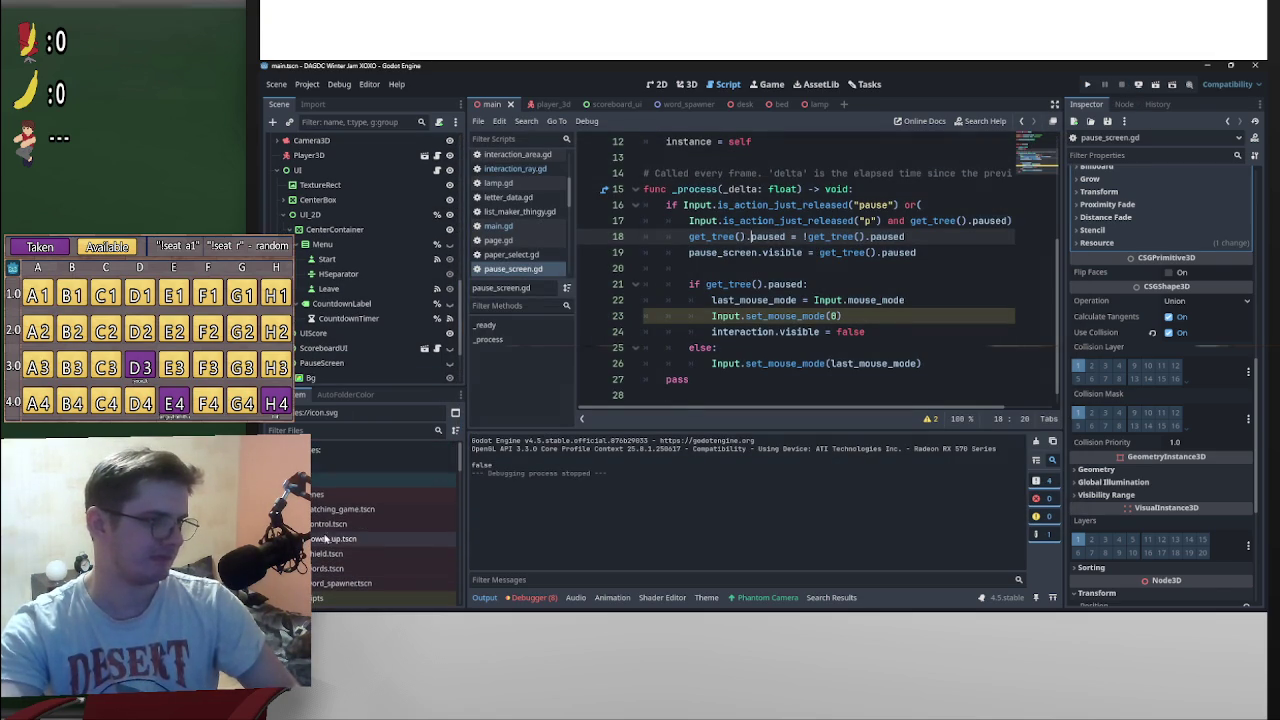
pyautogui.doubleClick(340, 509)
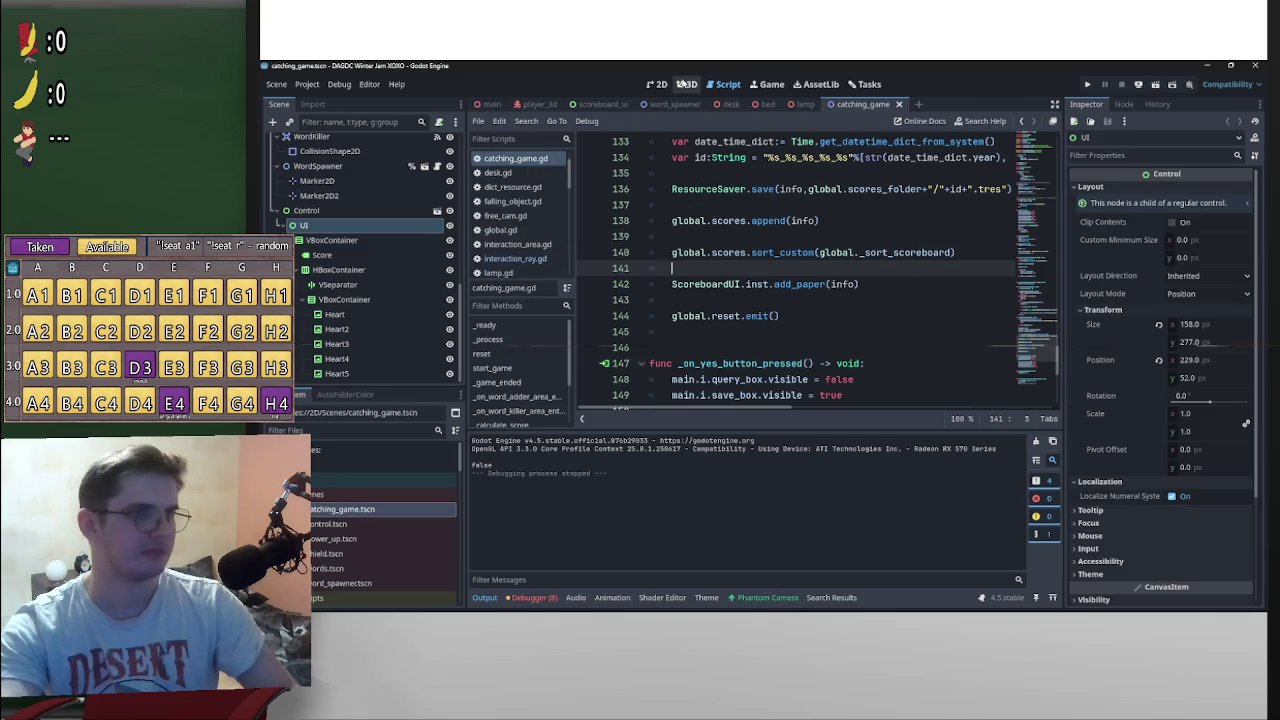
pyautogui.click(685, 84)
pyautogui.click(660, 84)
# Step: Select the Floor2 node and frame it in the 2D viewport
pyautogui.scroll(5, 728, 251)
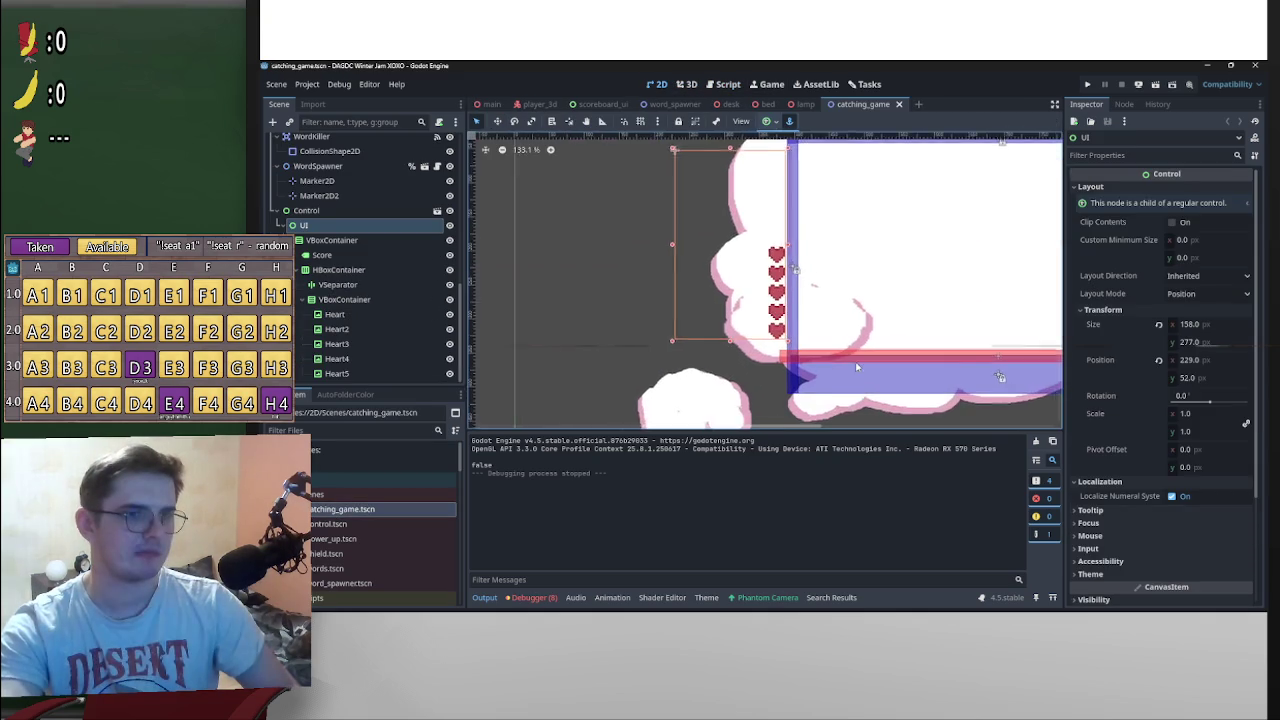
pyautogui.scroll(2, 710, 346)
pyautogui.scroll(-2, 590, 340)
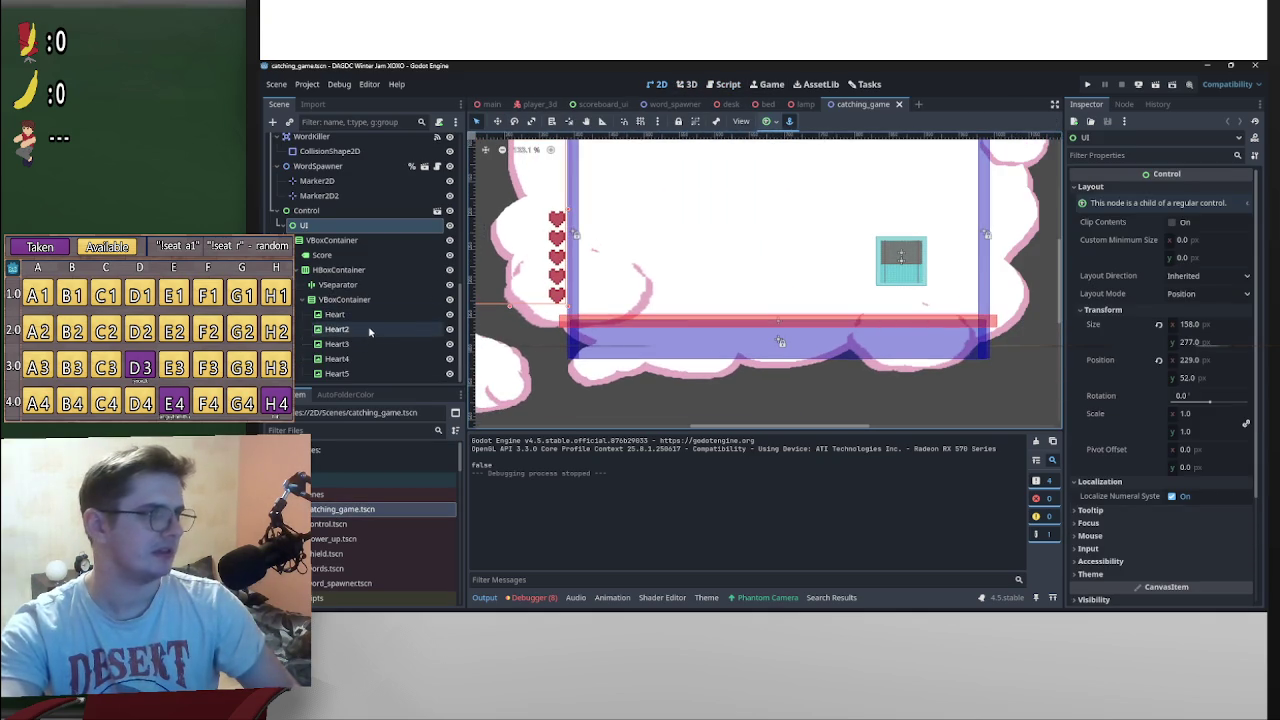
pyautogui.scroll(3, 370, 330)
pyautogui.scroll(5, 370, 330)
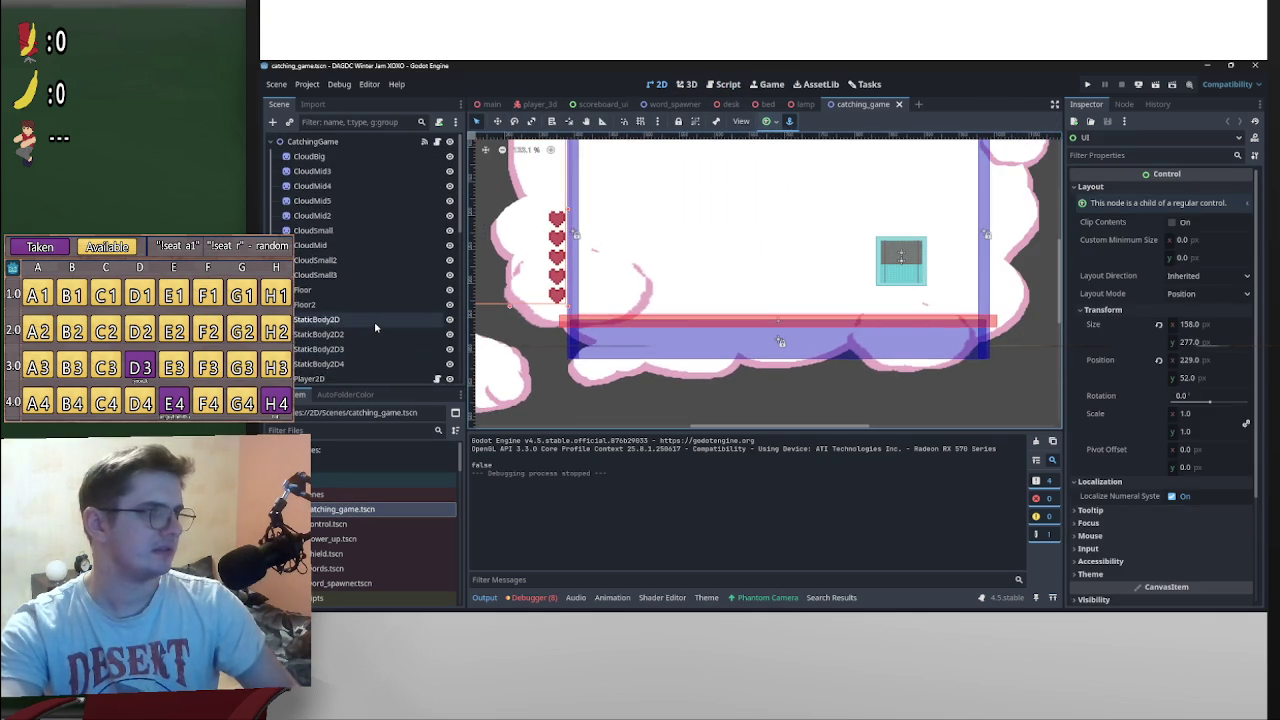
pyautogui.scroll(-8, 374, 321)
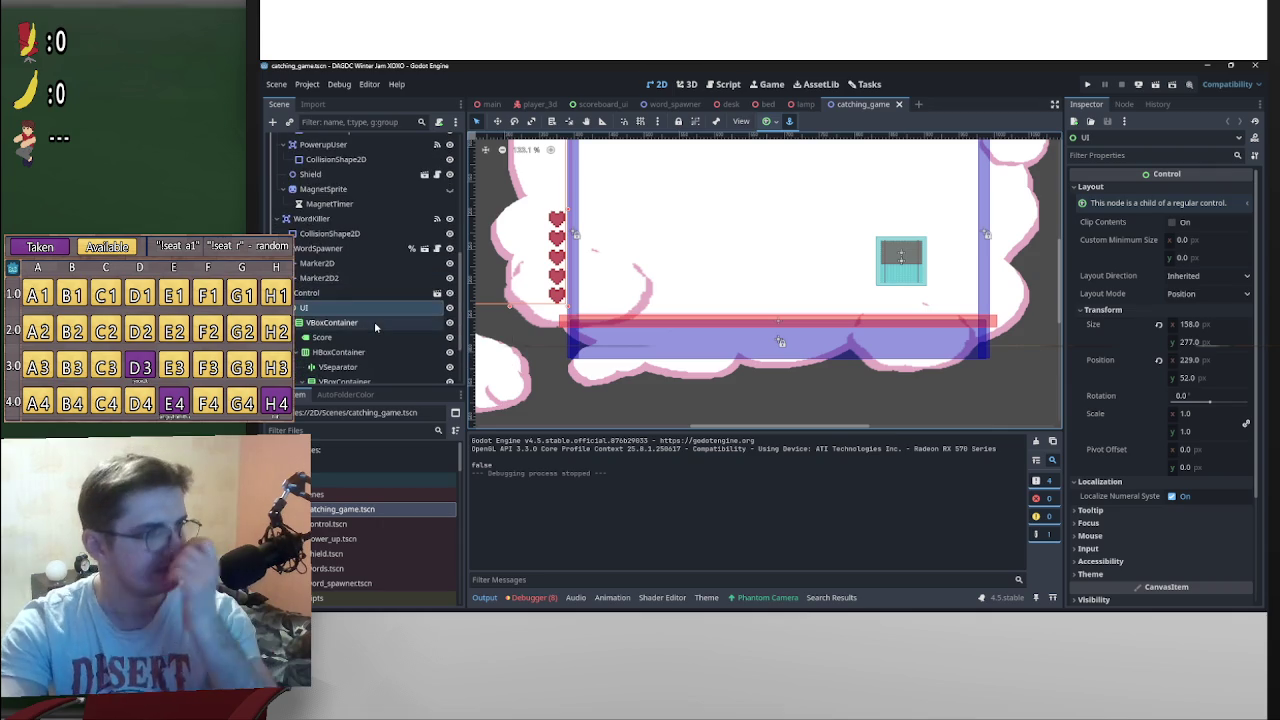
pyautogui.scroll(5, 370, 330)
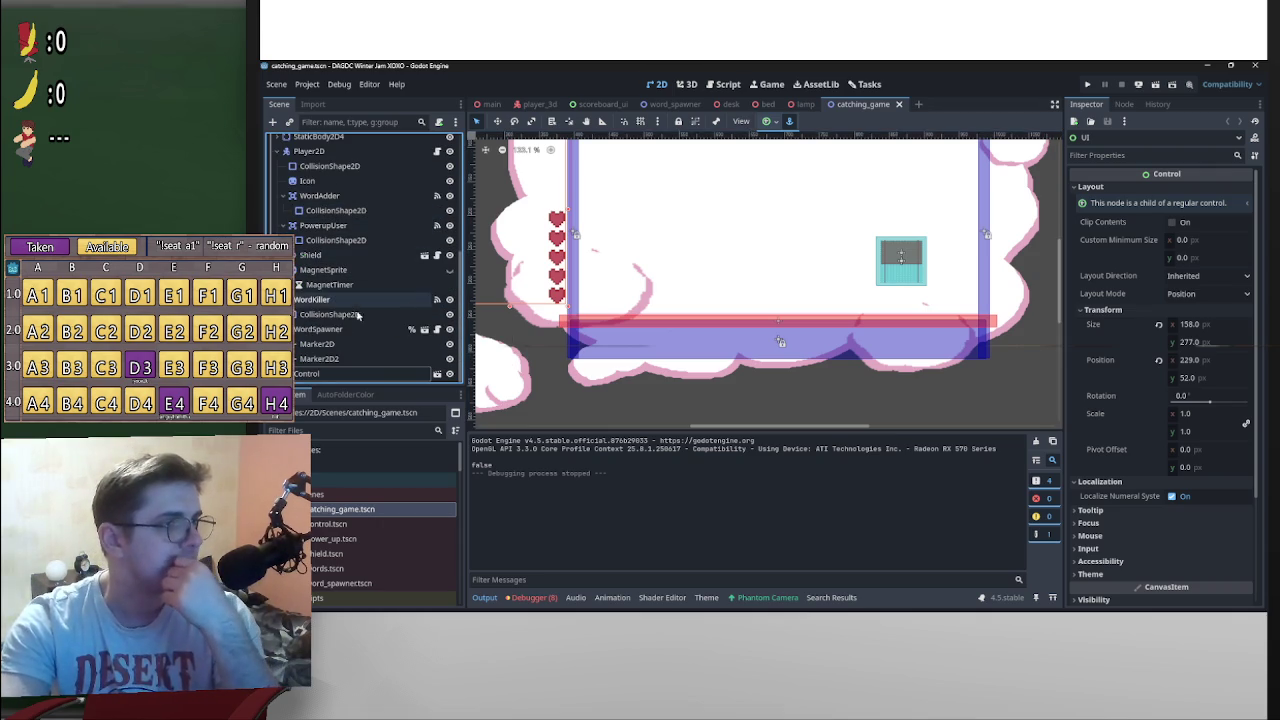
pyautogui.scroll(5, 360, 322)
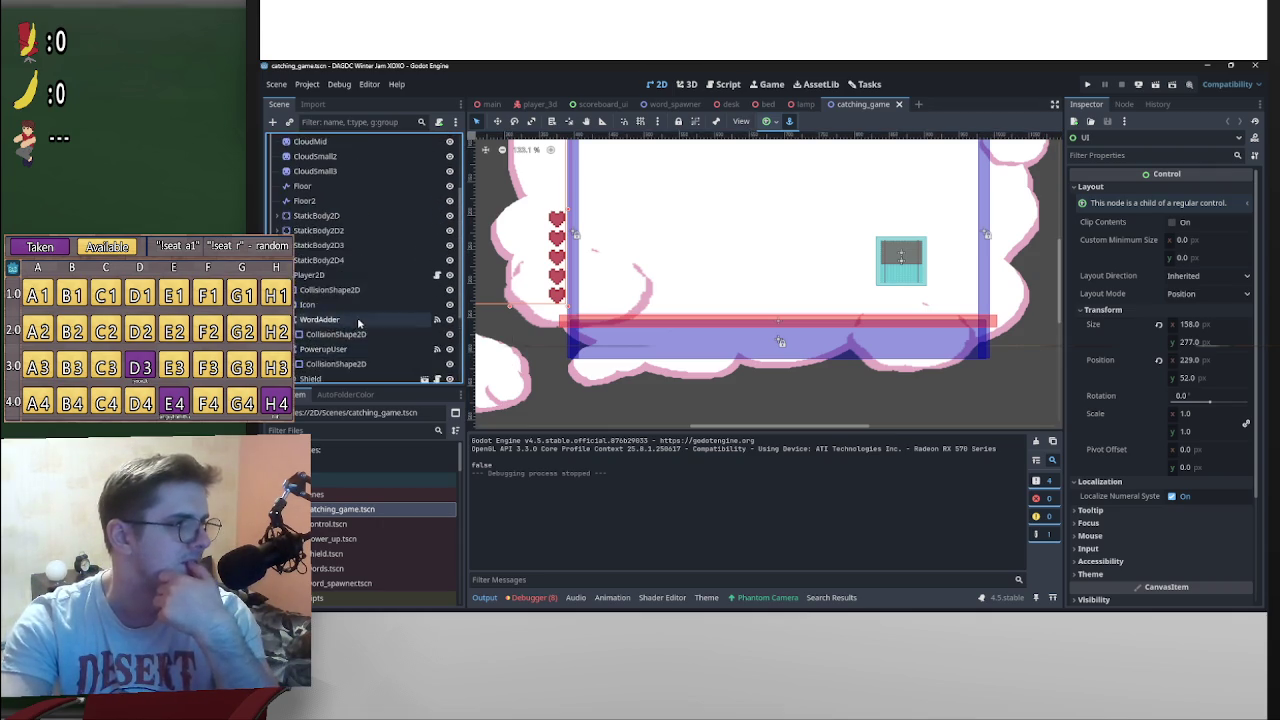
pyautogui.doubleClick(308, 304)
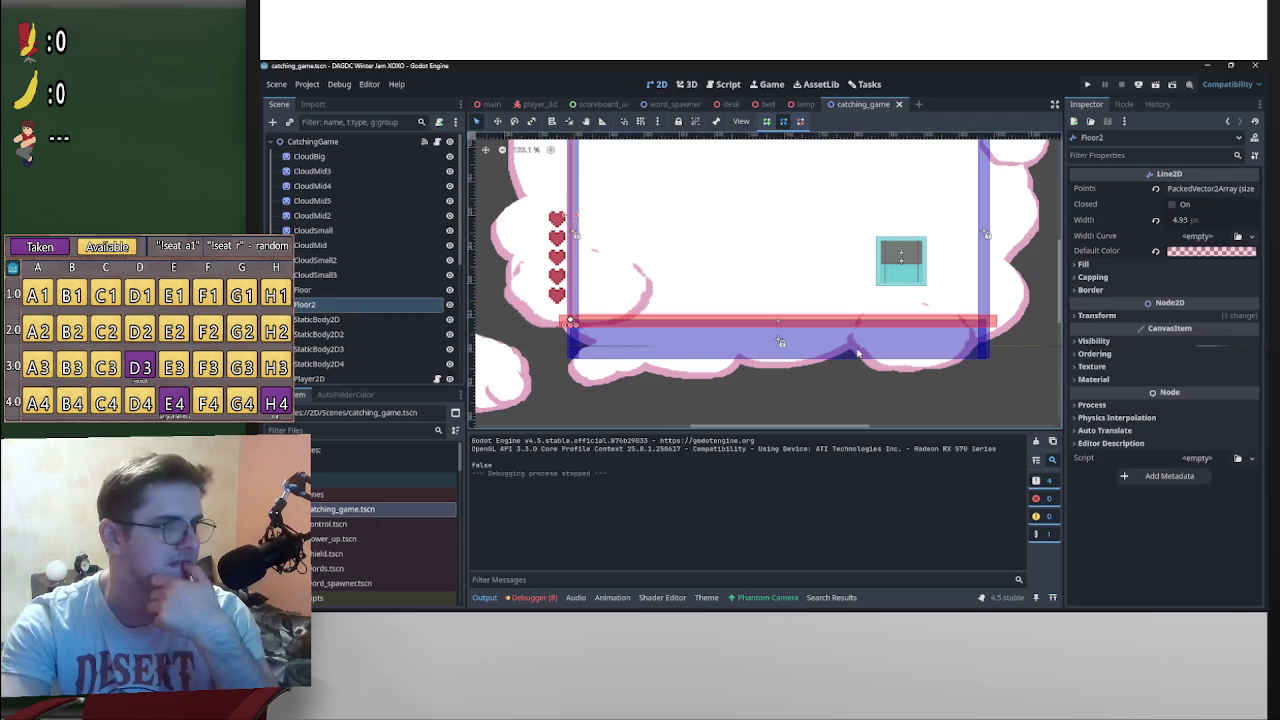
# Step: Bring the floor's left end into view and move the Floor line's end point down-left
pyautogui.hscroll(-5, 600, 330)
pyautogui.scroll(3, 650, 315)
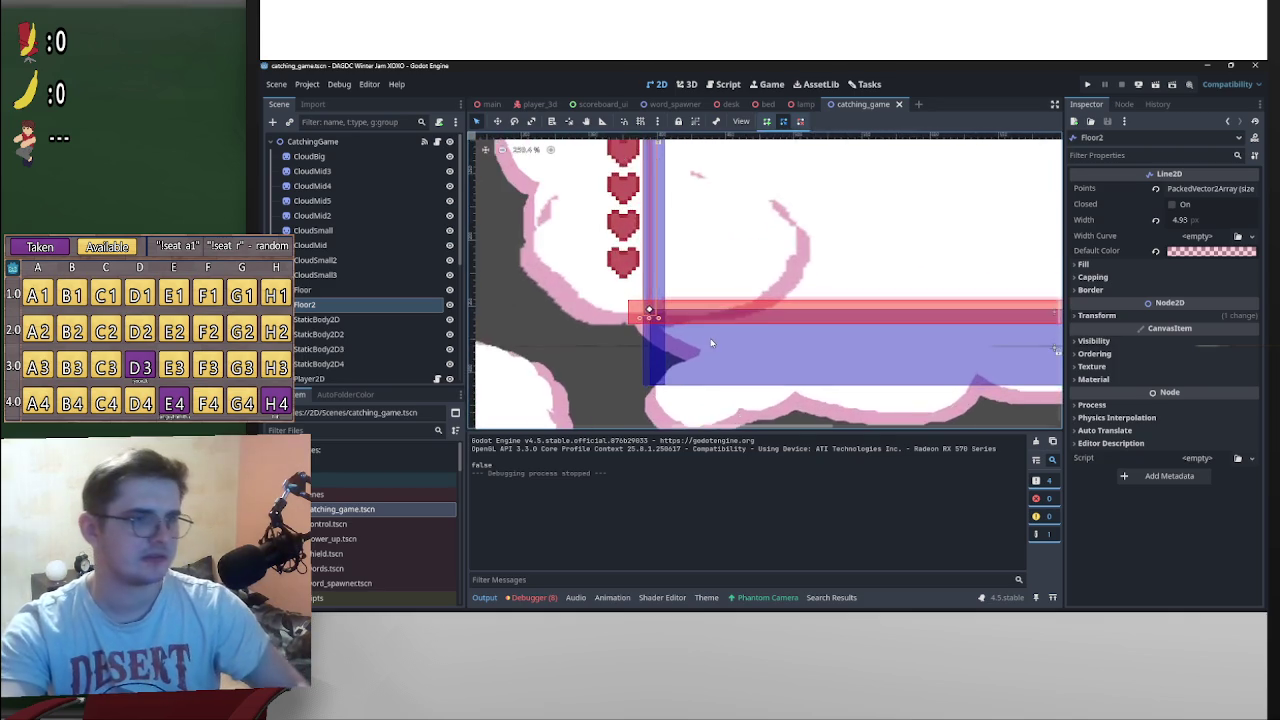
pyautogui.scroll(1, 650, 315)
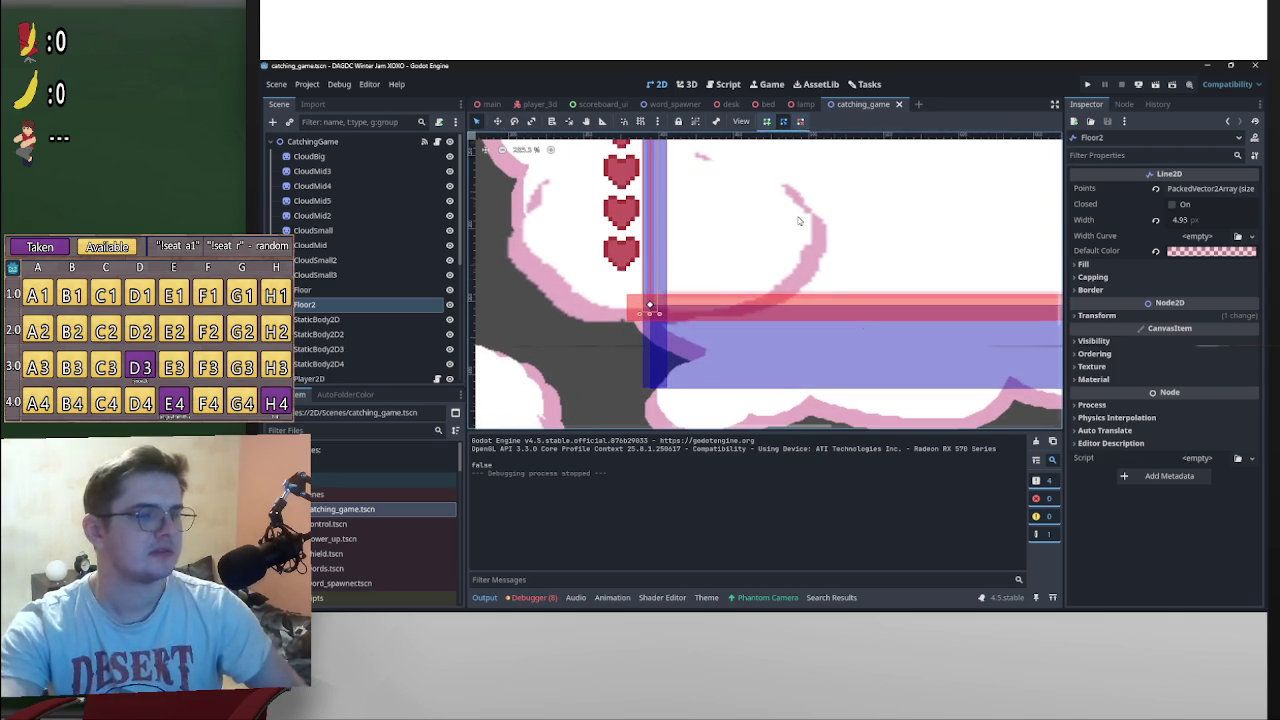
pyautogui.scroll(-4, 799, 220)
pyautogui.scroll(7, 697, 263)
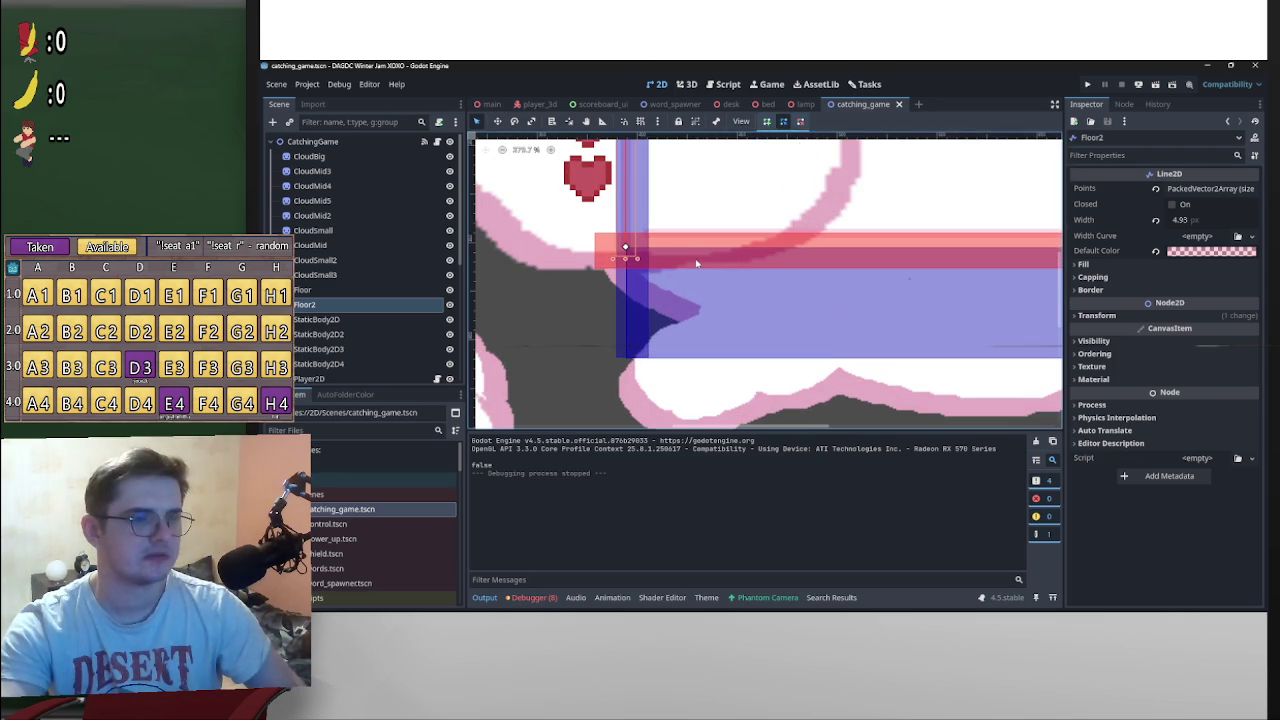
pyautogui.moveTo(697, 263); pyautogui.dragTo(741, 288)
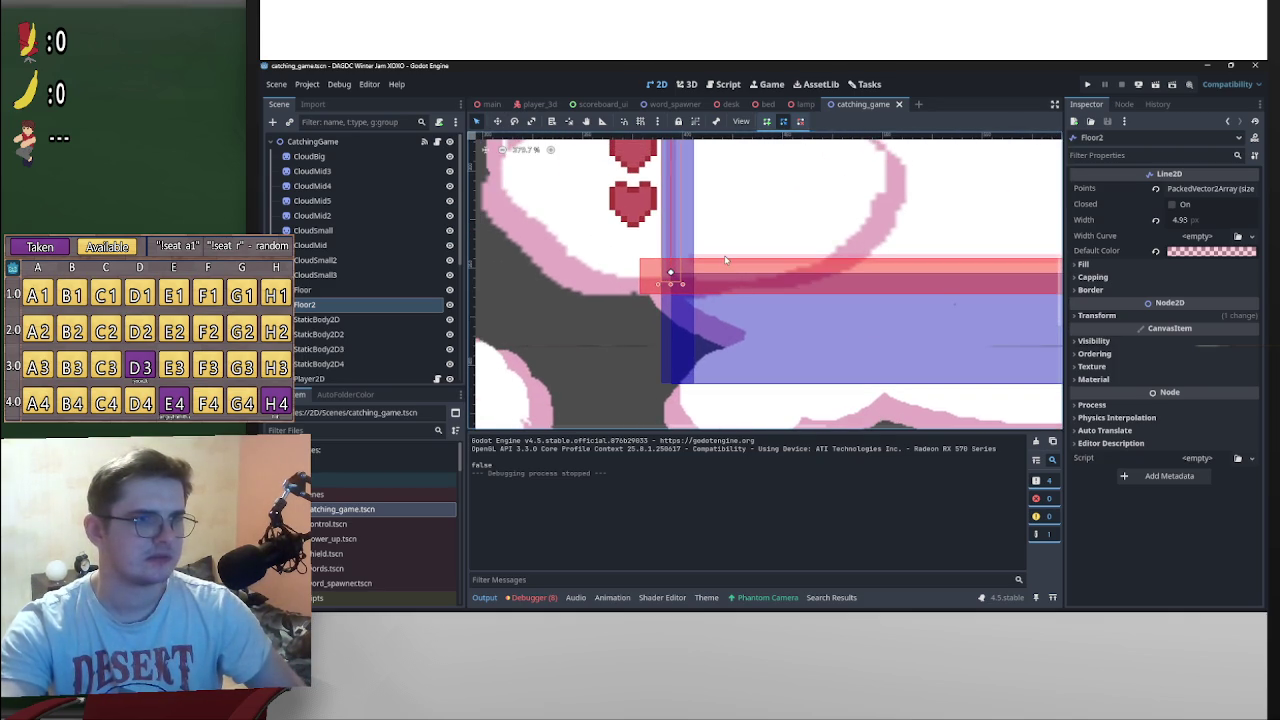
pyautogui.click(392, 290)
pyautogui.scroll(5, 692, 256)
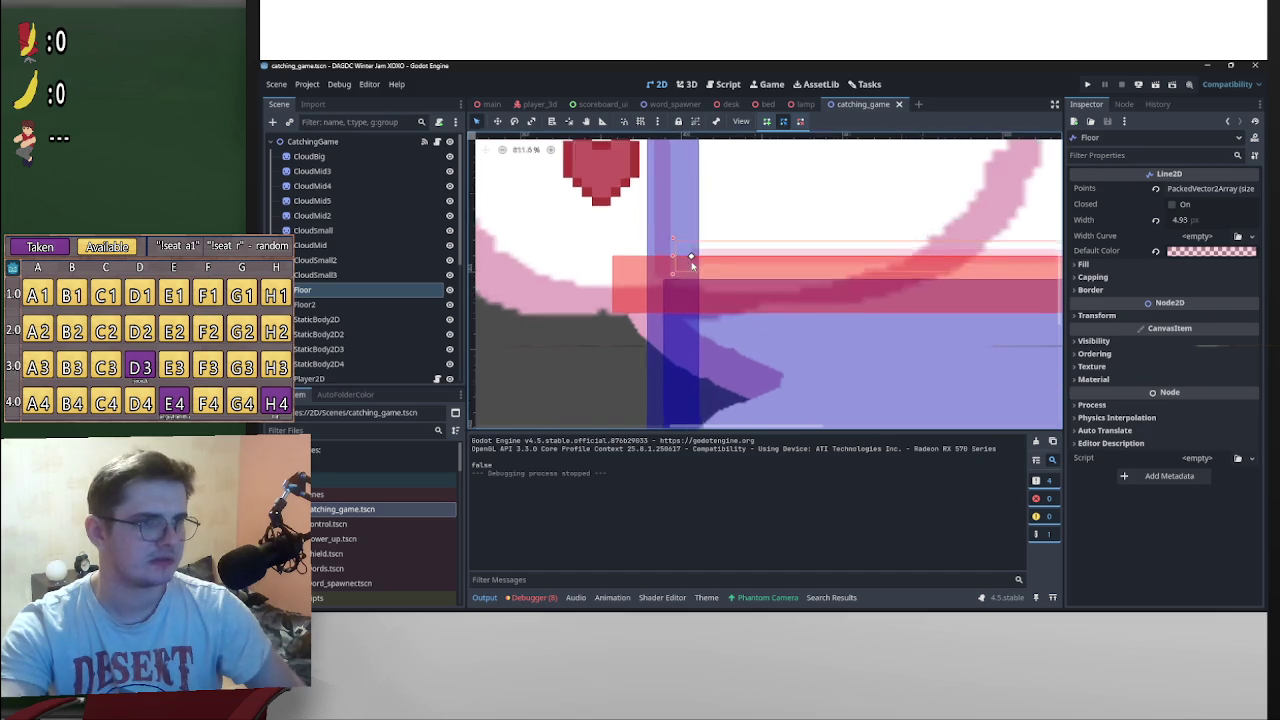
pyautogui.moveTo(692, 255)
pyautogui.mouseDown()
pyautogui.moveTo(667, 277)
pyautogui.moveTo(652, 260)
pyautogui.moveTo(653, 274)
pyautogui.mouseUp()
# Step: Lower the points at both ends of the Floor line
pyautogui.scroll(-3, 895, 263)
pyautogui.scroll(5, 895, 263)
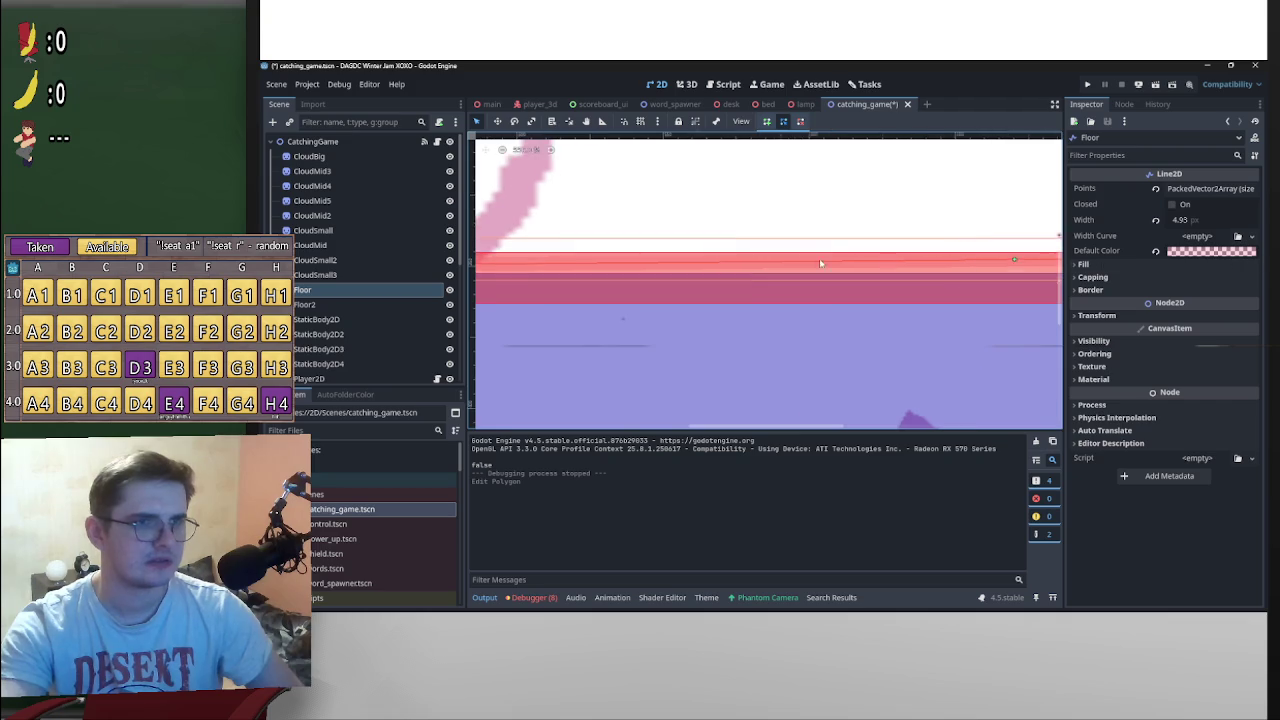
pyautogui.scroll(-1, 921, 224)
pyautogui.scroll(2, 900, 280)
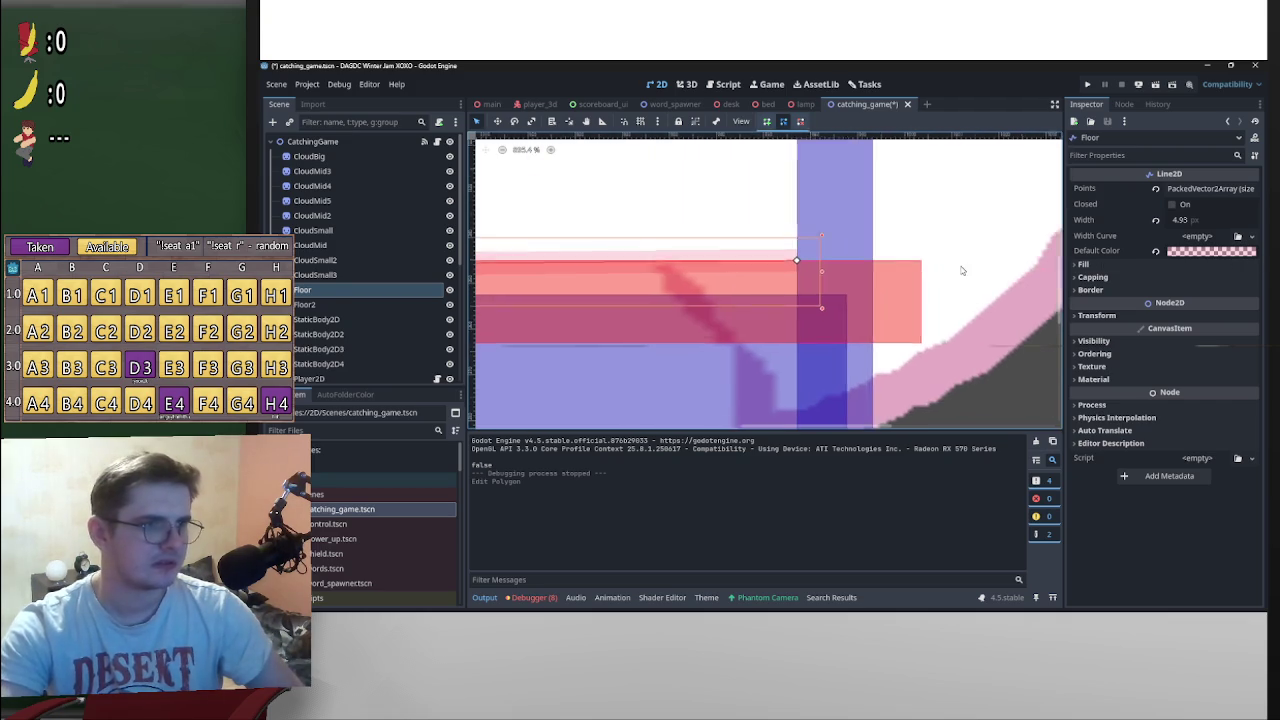
pyautogui.moveTo(880, 262); pyautogui.dragTo(877, 302)
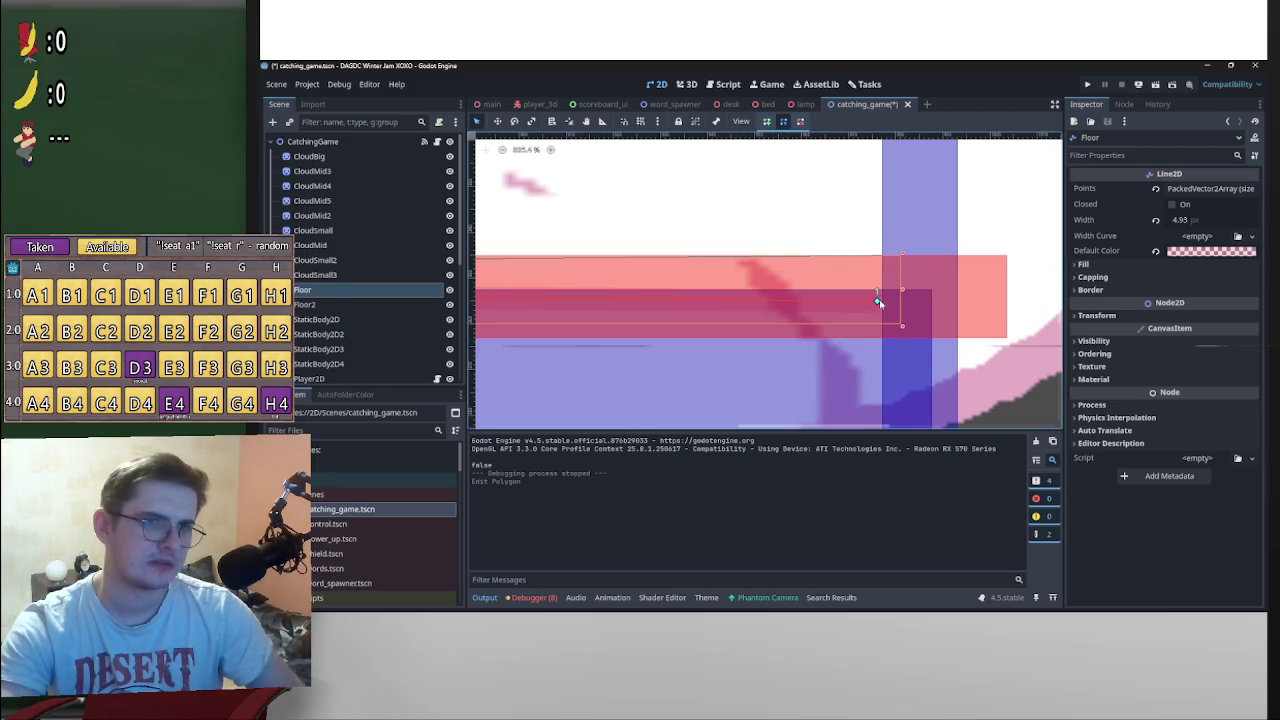
pyautogui.scroll(-2, 652, 299)
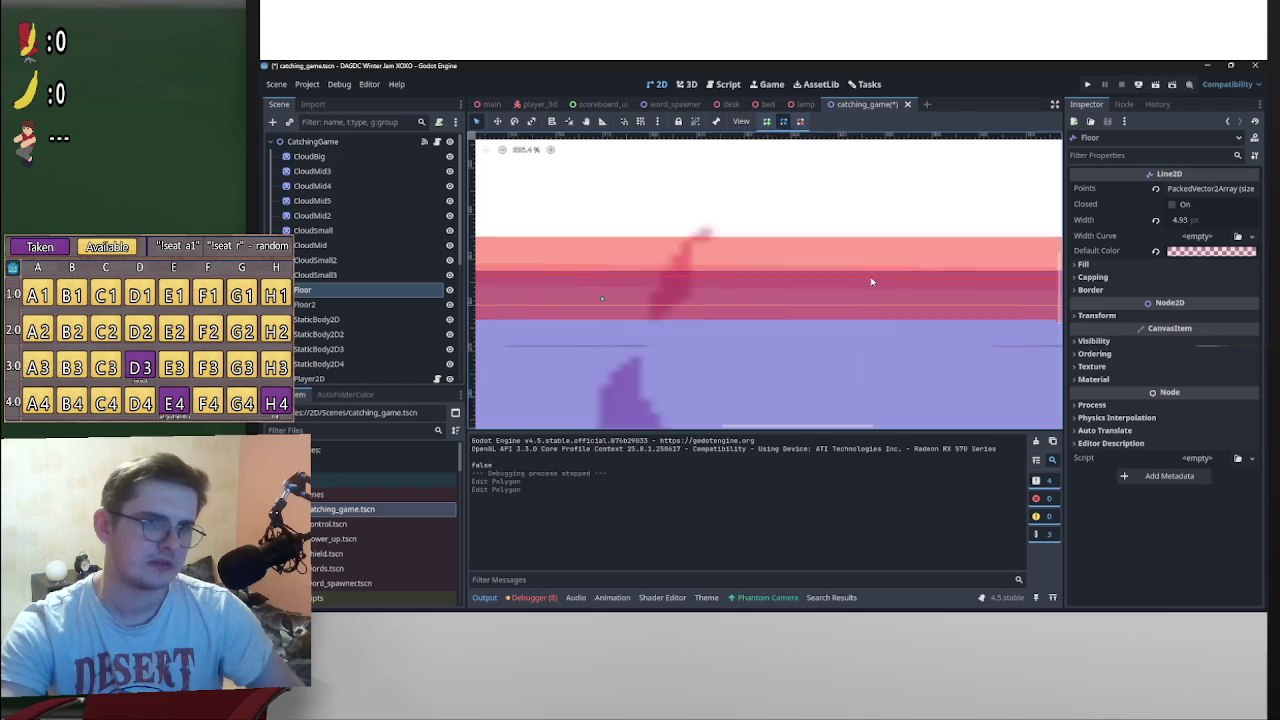
pyautogui.scroll(2, 950, 280)
pyautogui.scroll(1, 885, 291)
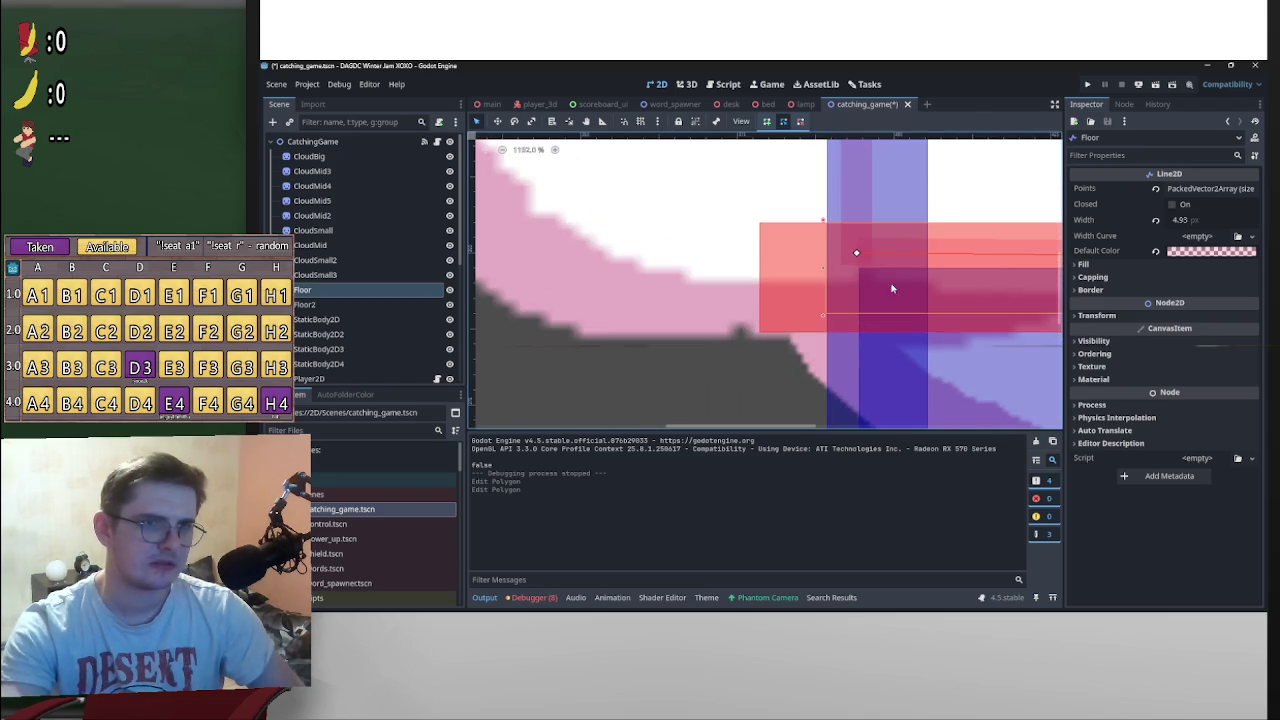
pyautogui.moveTo(855, 254); pyautogui.dragTo(857, 285)
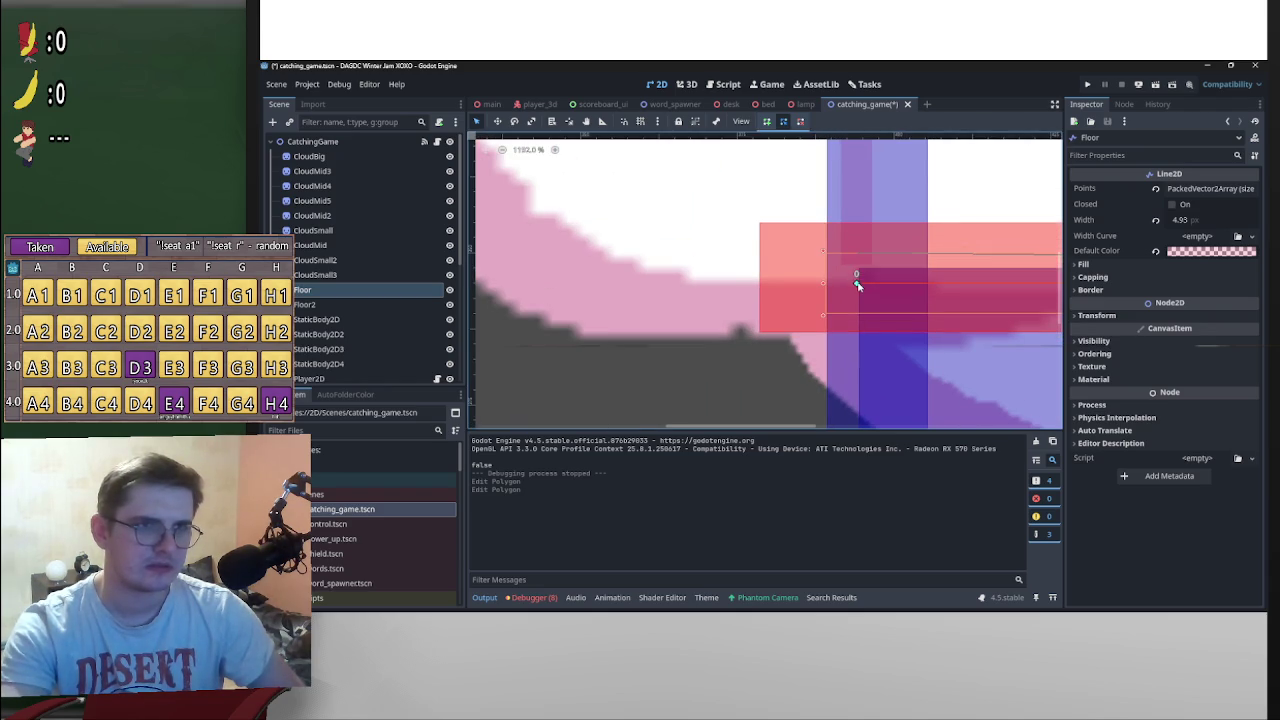
# Step: Pick between Floor2, the collision shape and the CloudMid5 sprite, ending on the Floor line
pyautogui.click(860, 255)
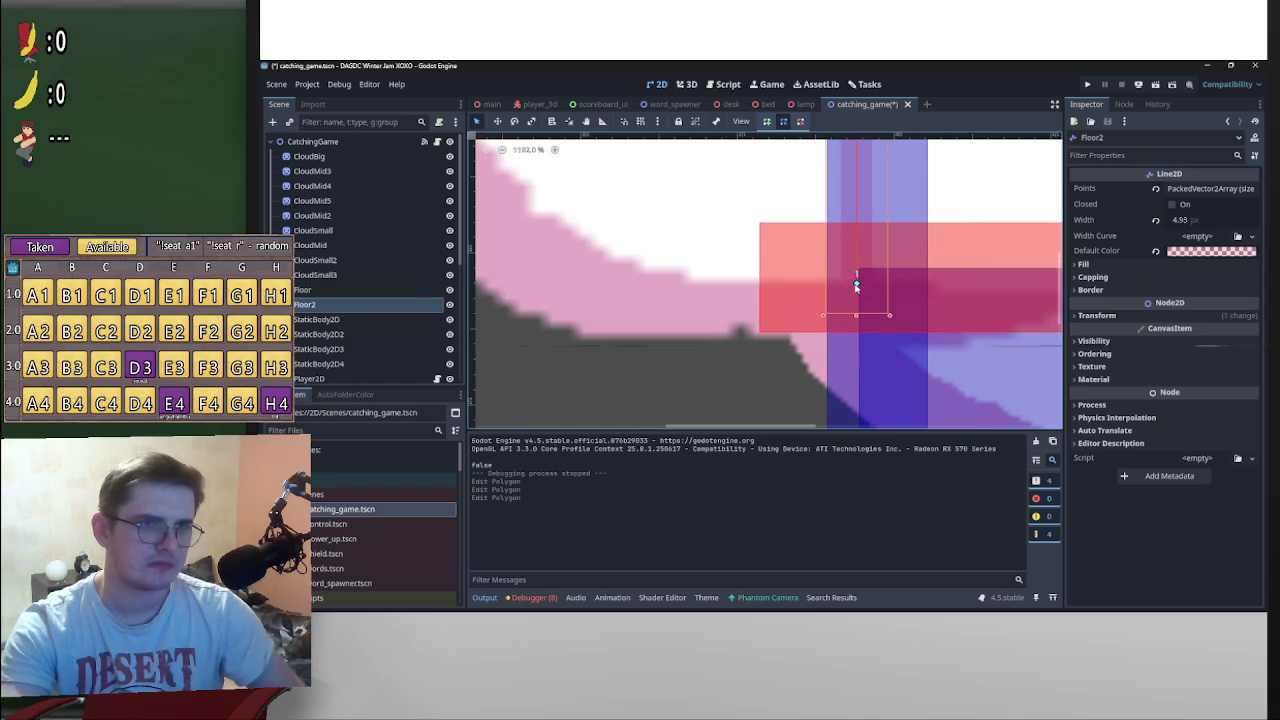
pyautogui.click(856, 285)
pyautogui.click(941, 287)
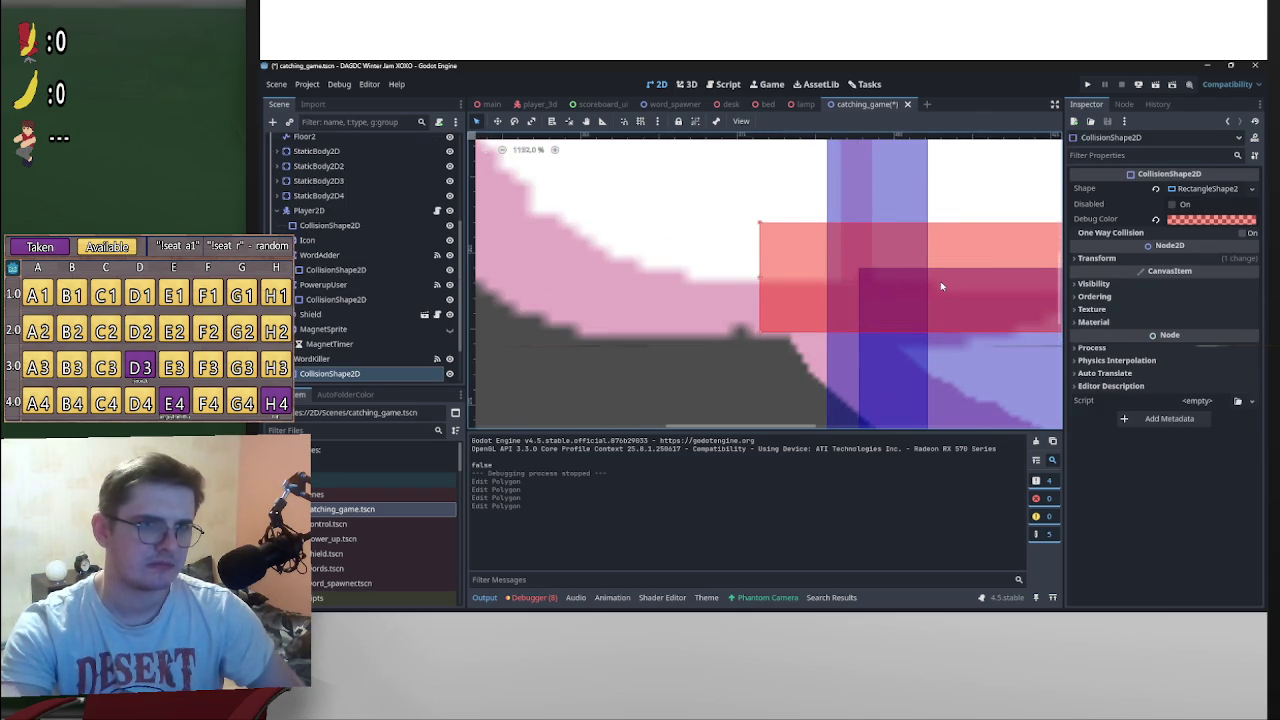
pyautogui.click(857, 281)
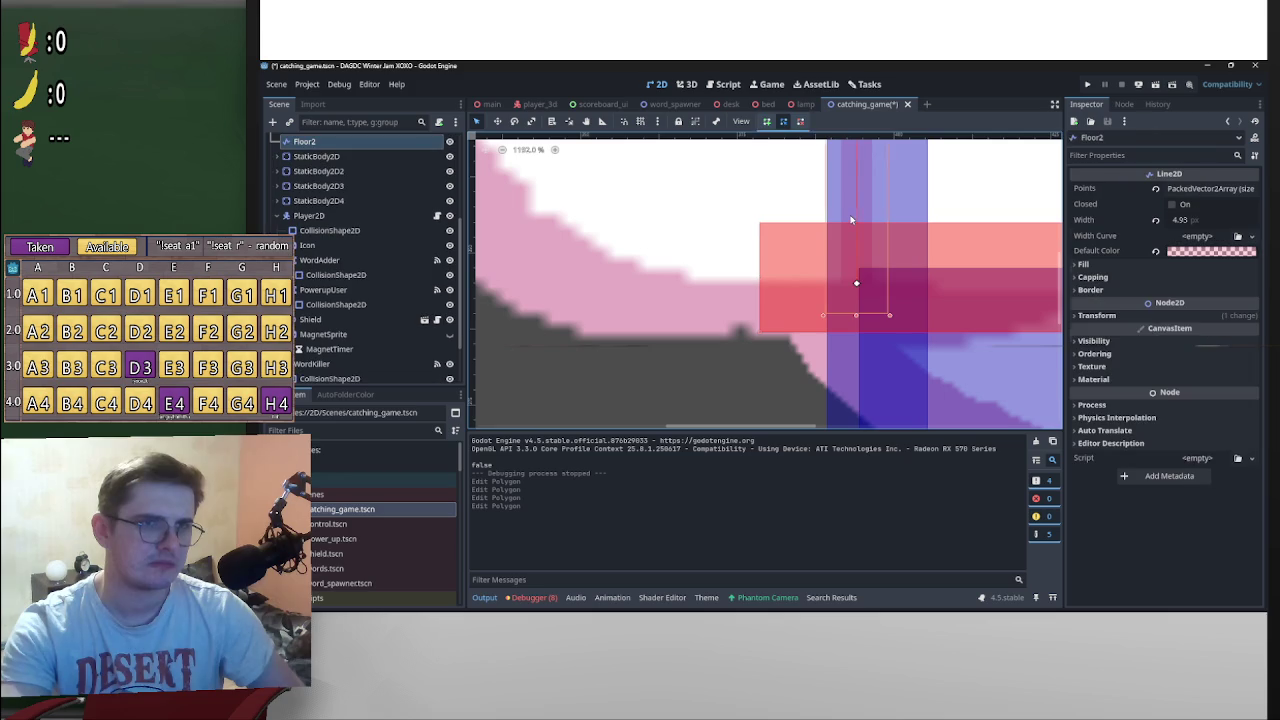
pyautogui.click(949, 293)
pyautogui.scroll(3, 348, 264)
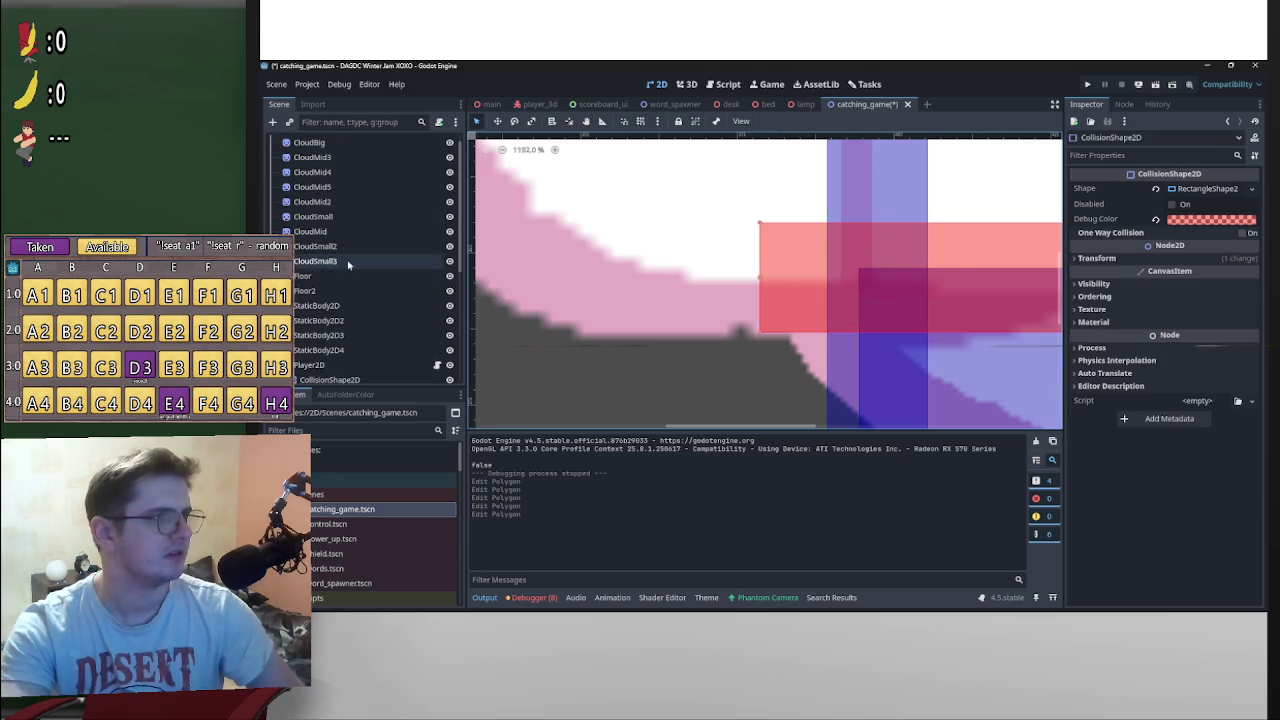
pyautogui.click(340, 275)
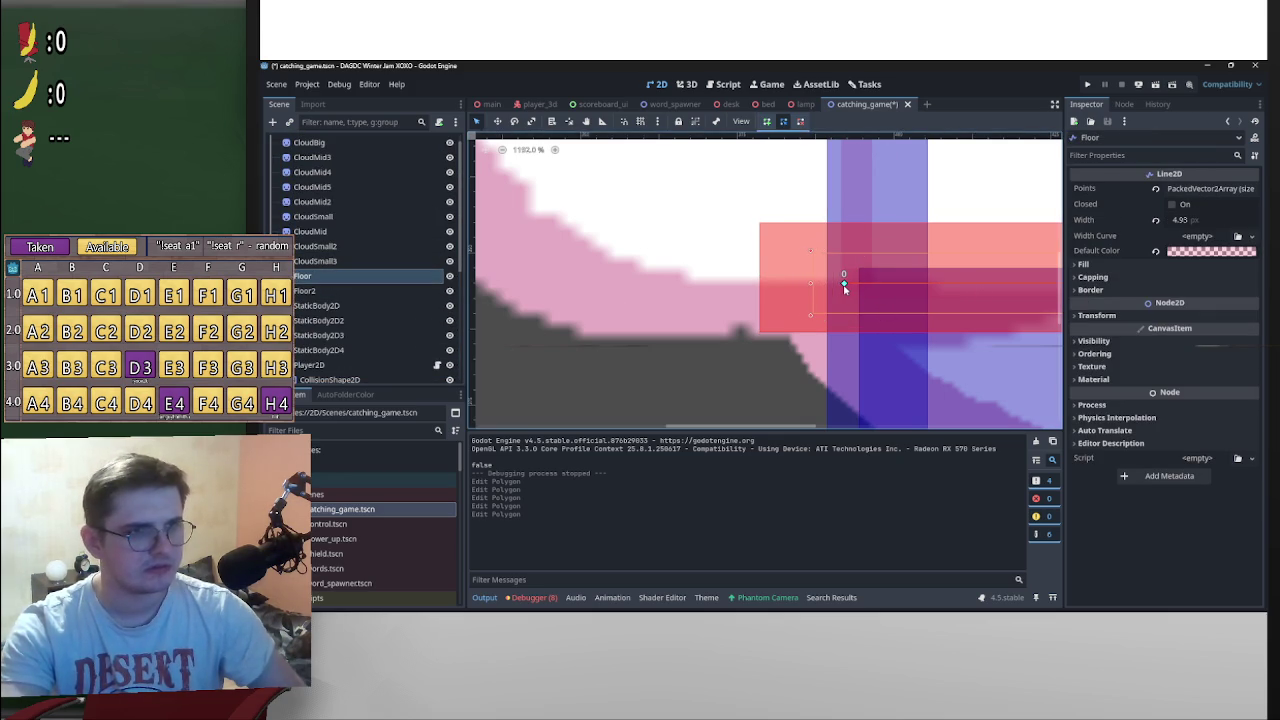
pyautogui.click(830, 294)
pyautogui.scroll(-8, 840, 297)
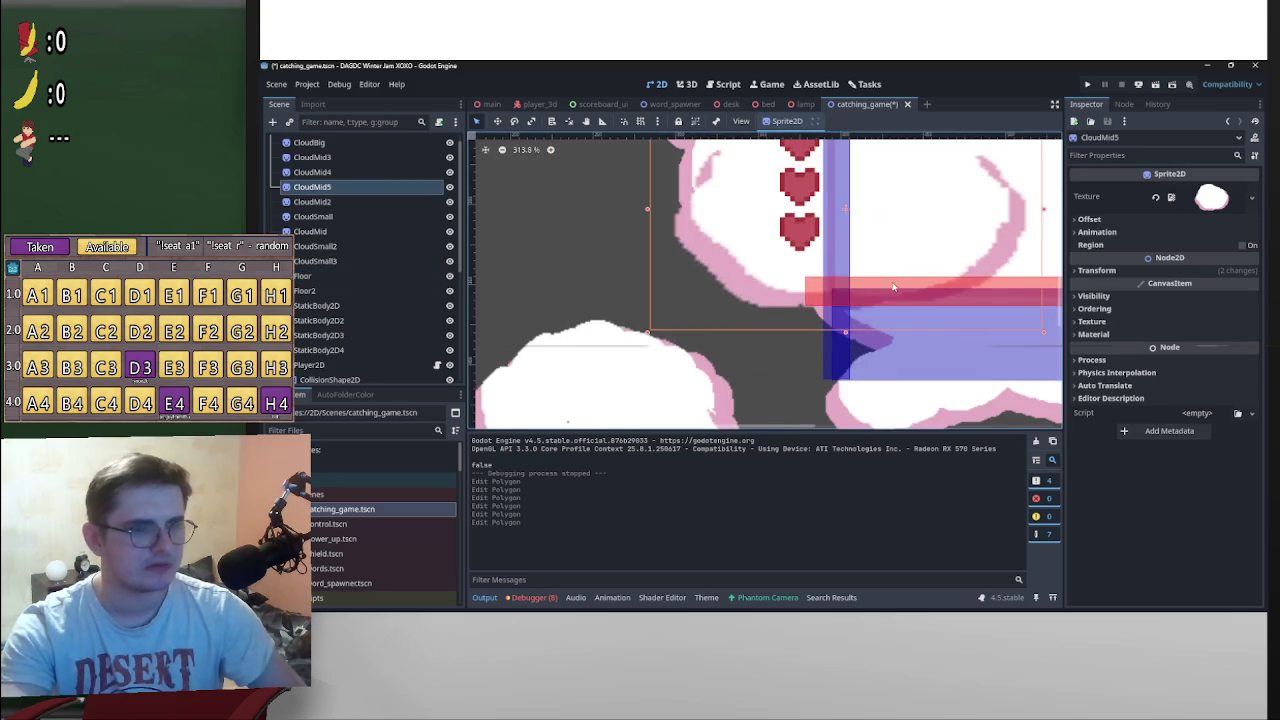
pyautogui.scroll(8, 638, 309)
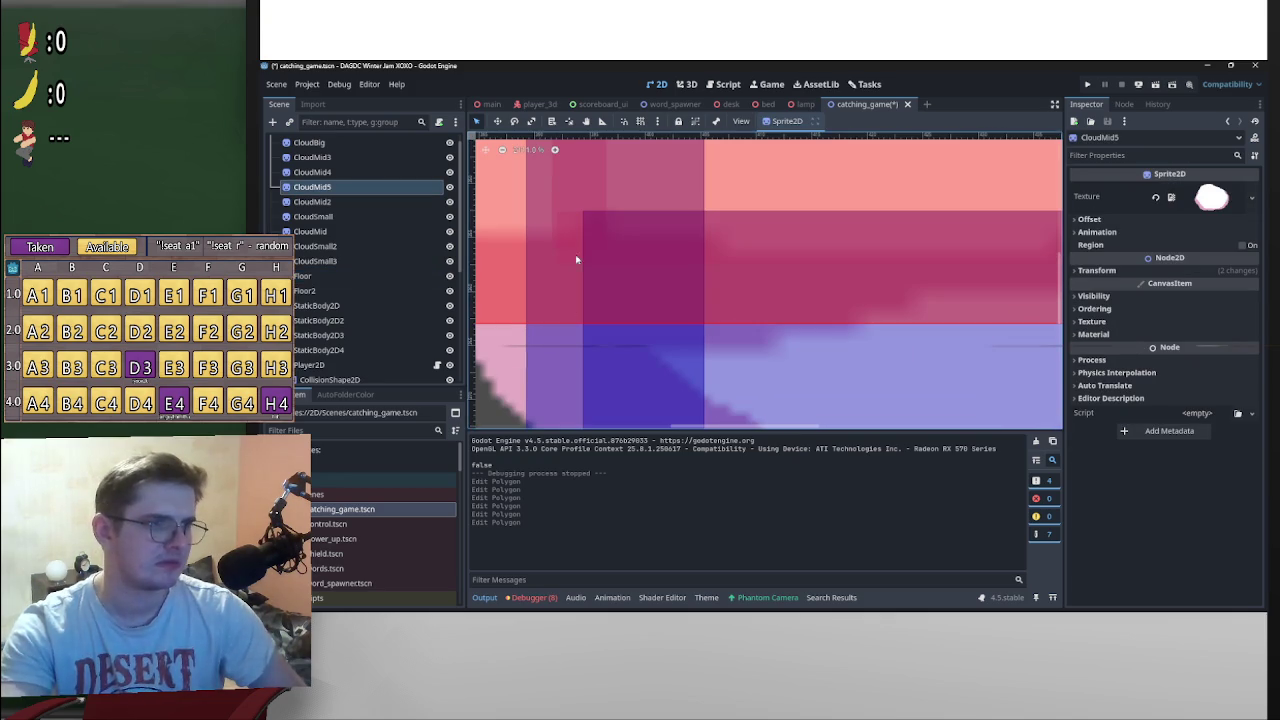
pyautogui.click(318, 276)
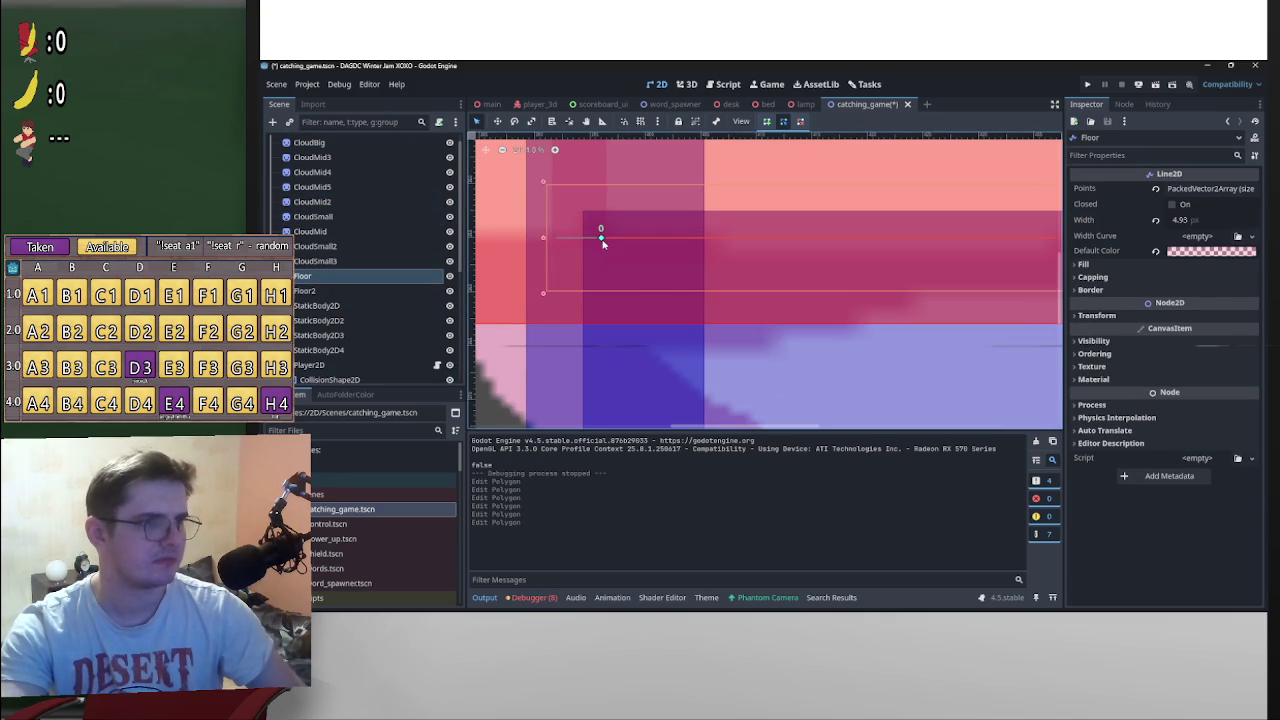
# Step: Shift the Floor line's first point slightly left
pyautogui.moveTo(624, 244); pyautogui.dragTo(614, 244)
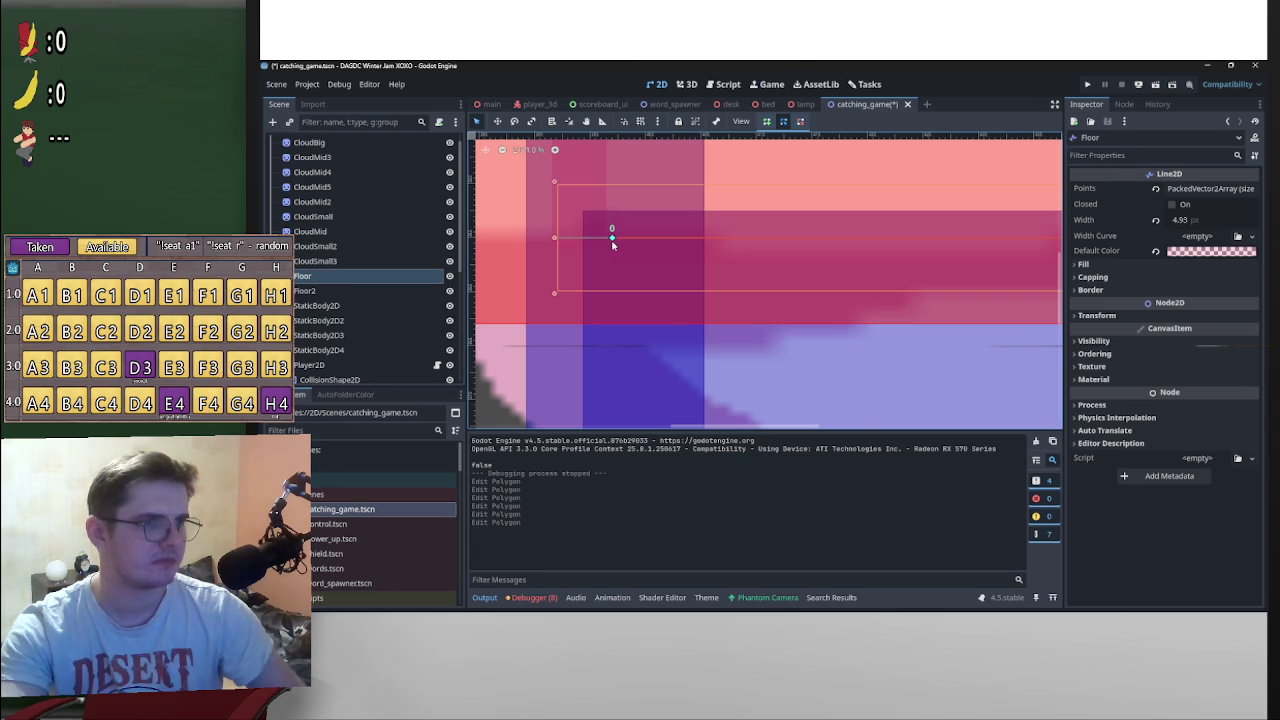
pyautogui.scroll(-6, 612, 240)
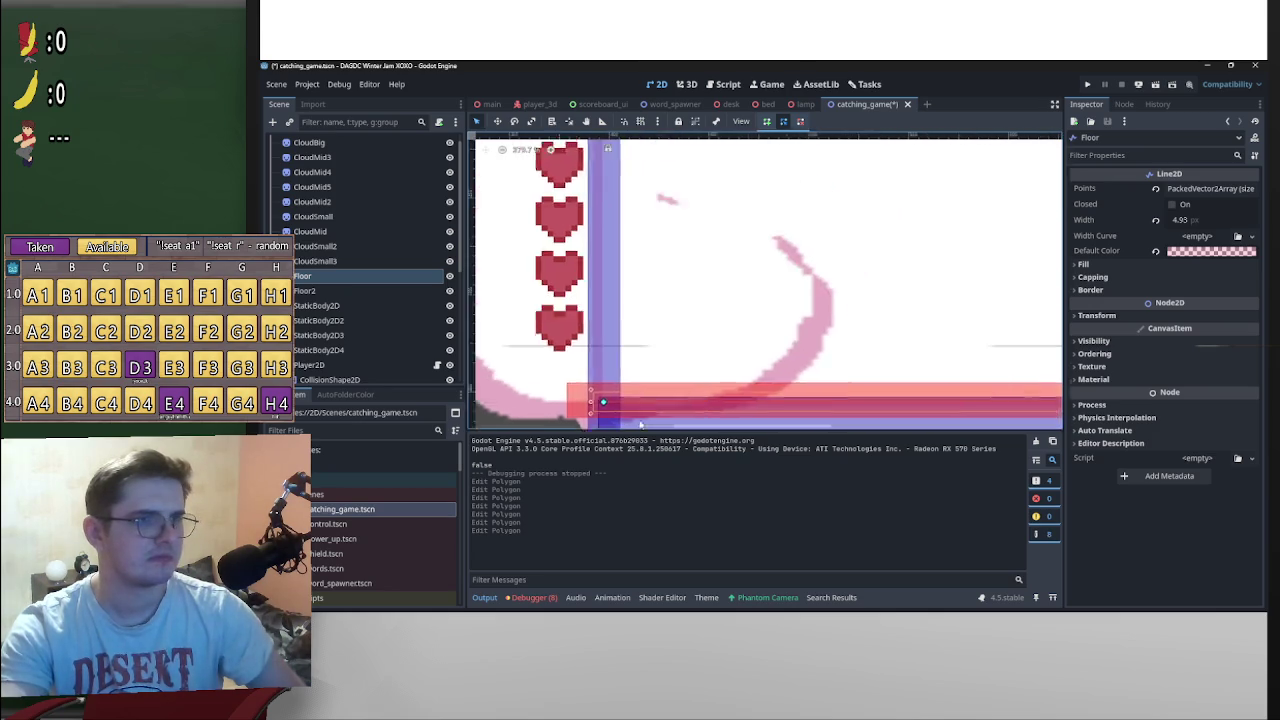
pyautogui.scroll(3, 640, 420)
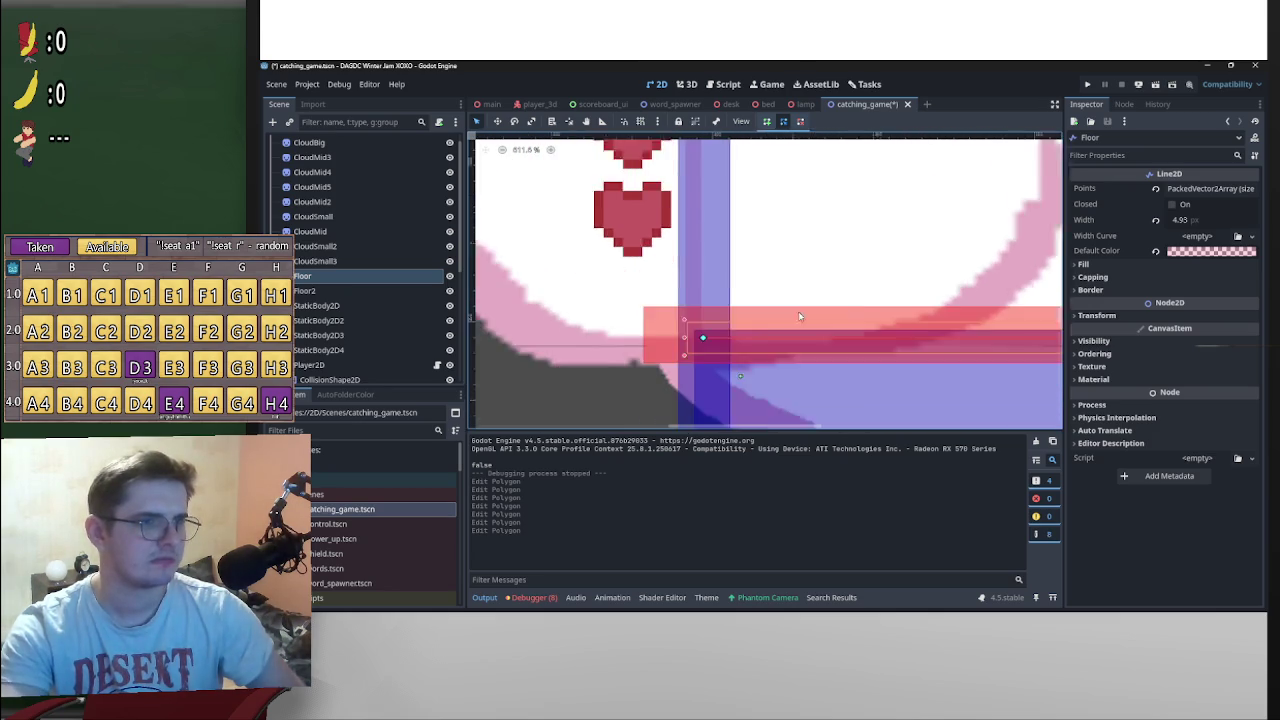
pyautogui.scroll(1, 760, 320)
# Step: Move Floor2 to about (-94, 37), nudging it one pixel left
pyautogui.click(705, 253)
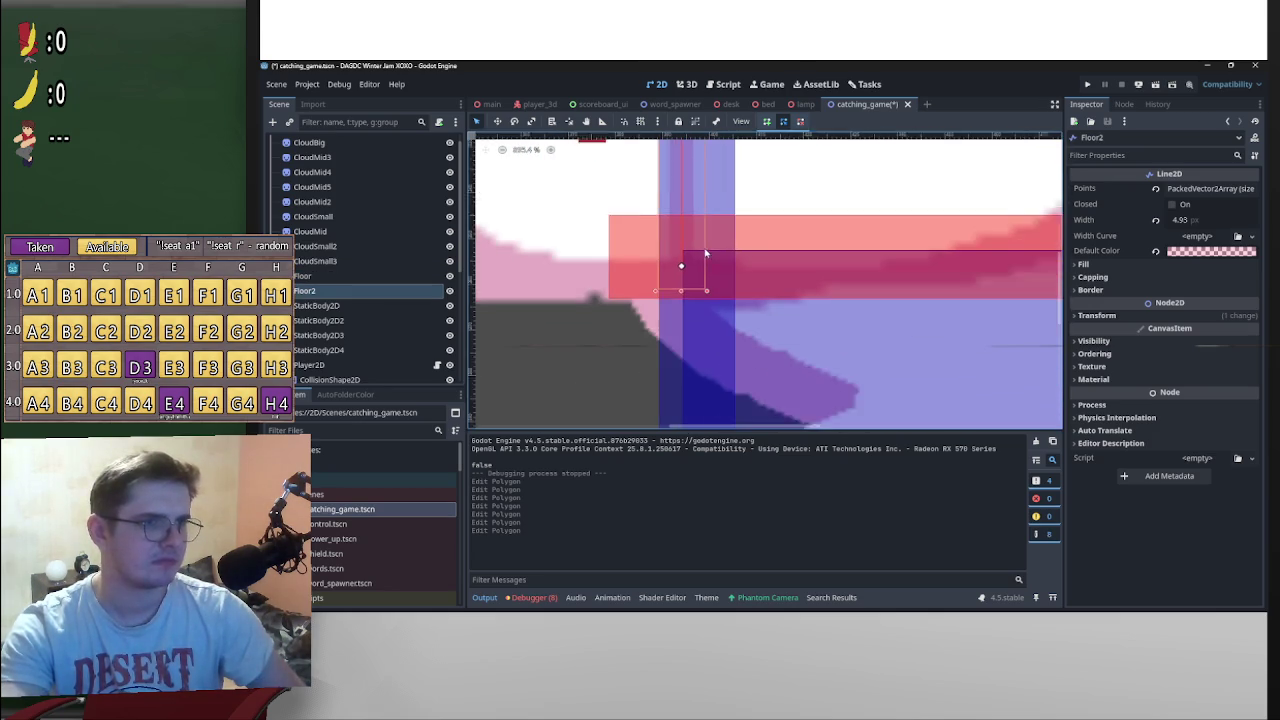
pyautogui.scroll(-1, 705, 253)
pyautogui.moveTo(705, 253); pyautogui.dragTo(691, 398)
pyautogui.scroll(-10, 697, 330)
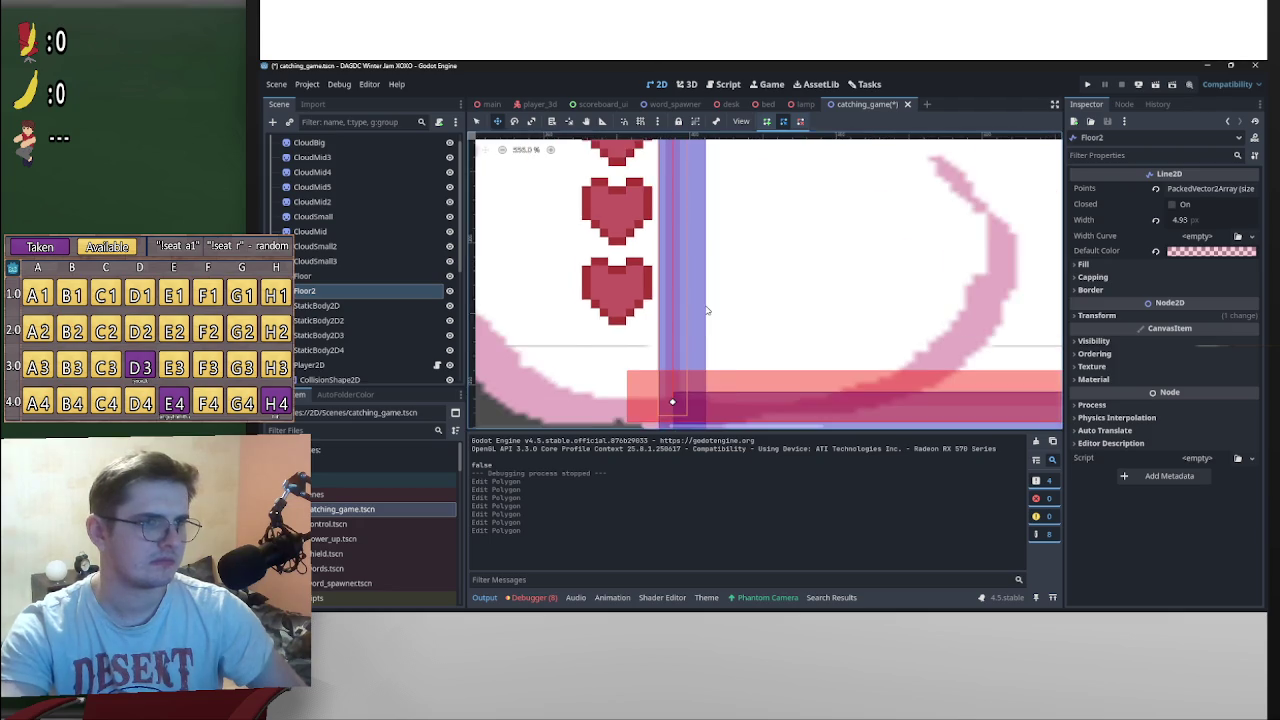
pyautogui.moveTo(690, 300); pyautogui.dragTo(689, 300)
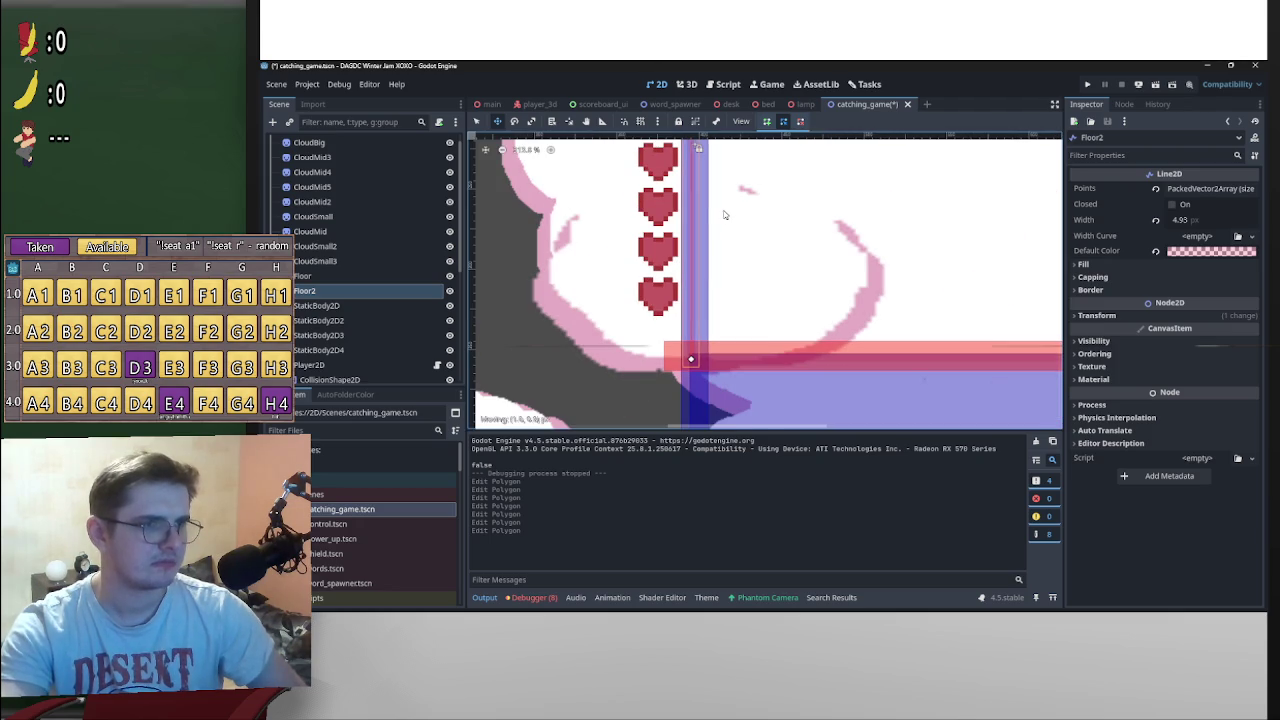
pyautogui.scroll(13, 689, 360)
pyautogui.scroll(9, 807, 264)
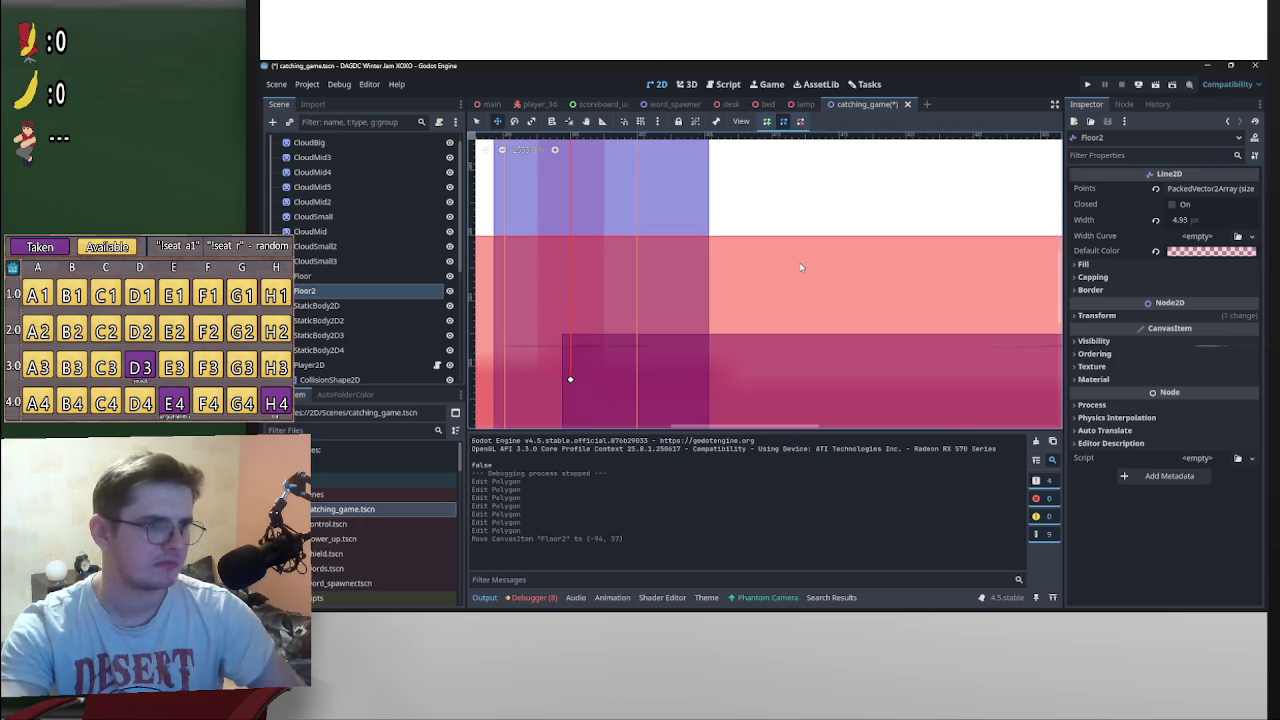
pyautogui.press('Left')
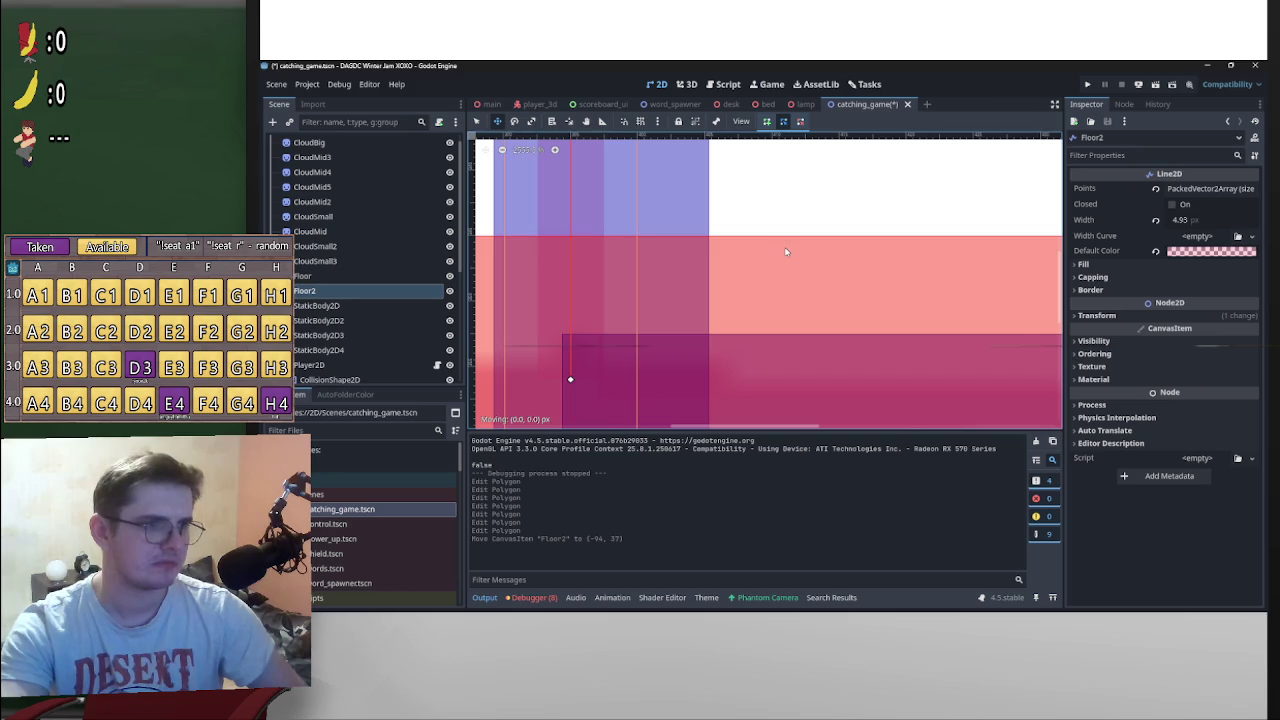
# Step: Expand Floor2's Transform and adjust Position X and Y with the spin sliders
pyautogui.click(1156, 316)
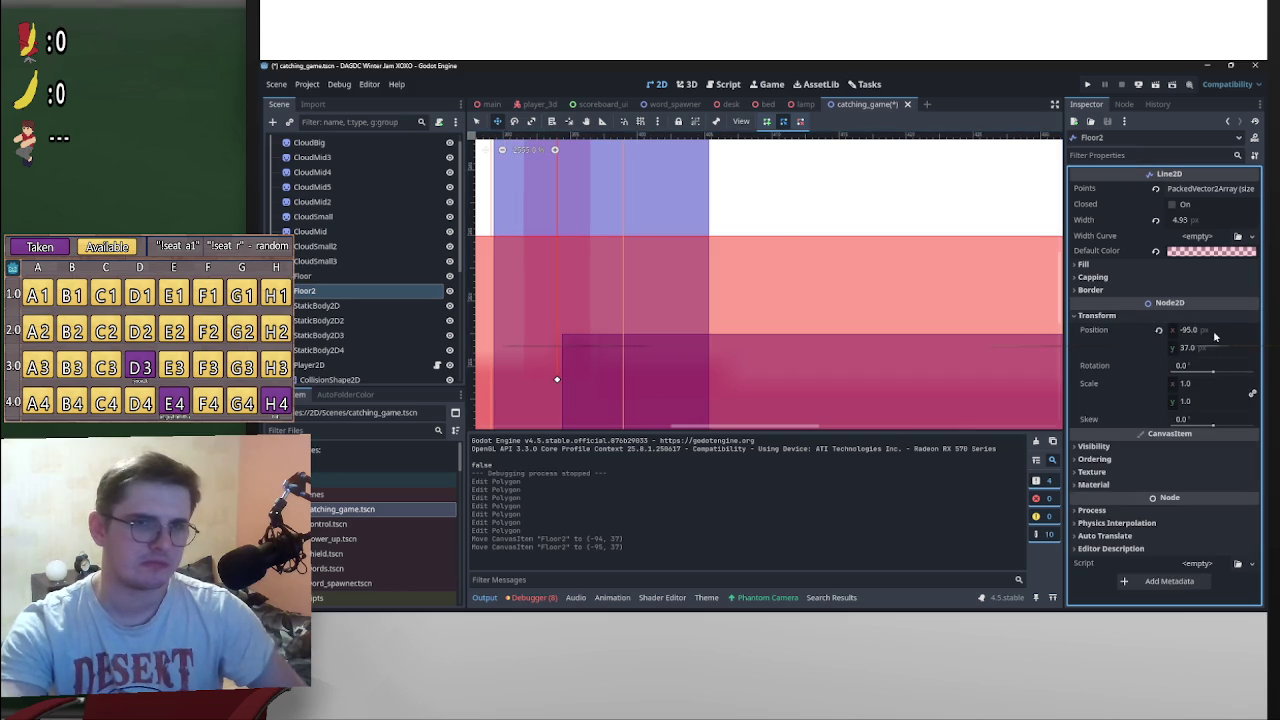
pyautogui.moveTo(1202, 337); pyautogui.dragTo(764, 346)
pyautogui.moveTo(1204, 357); pyautogui.dragTo(764, 346)
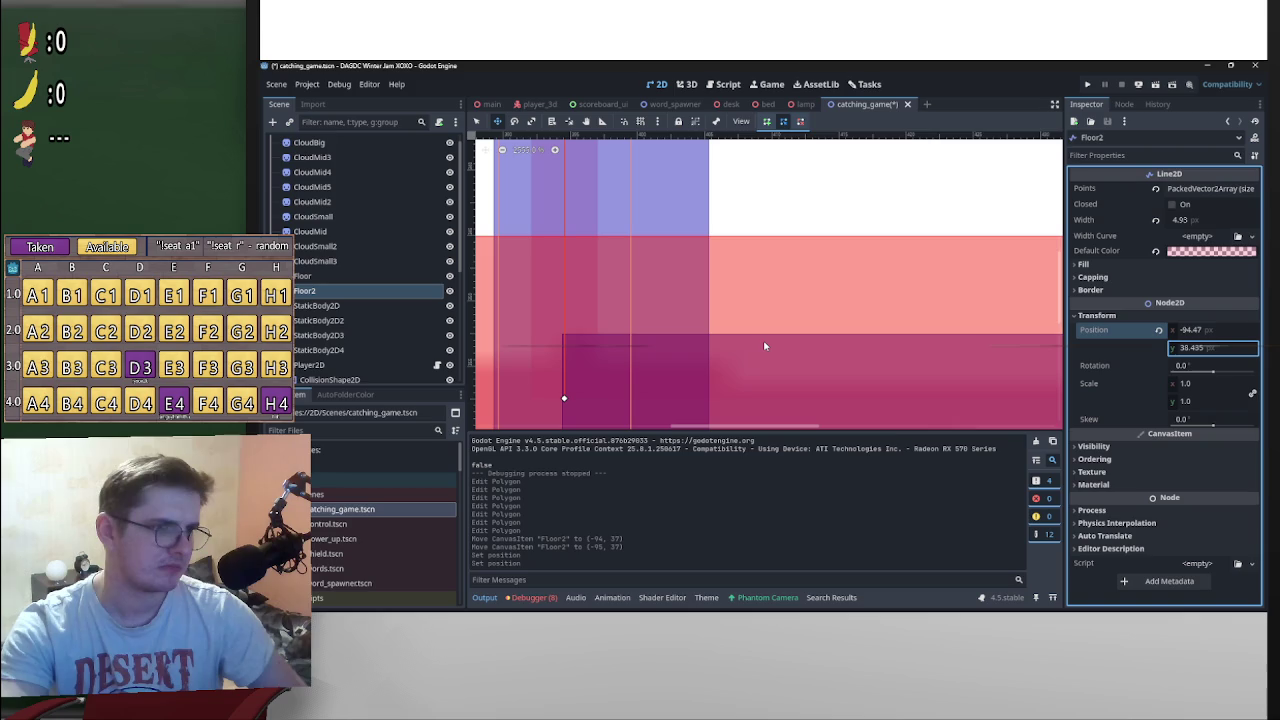
pyautogui.scroll(-5, 764, 346)
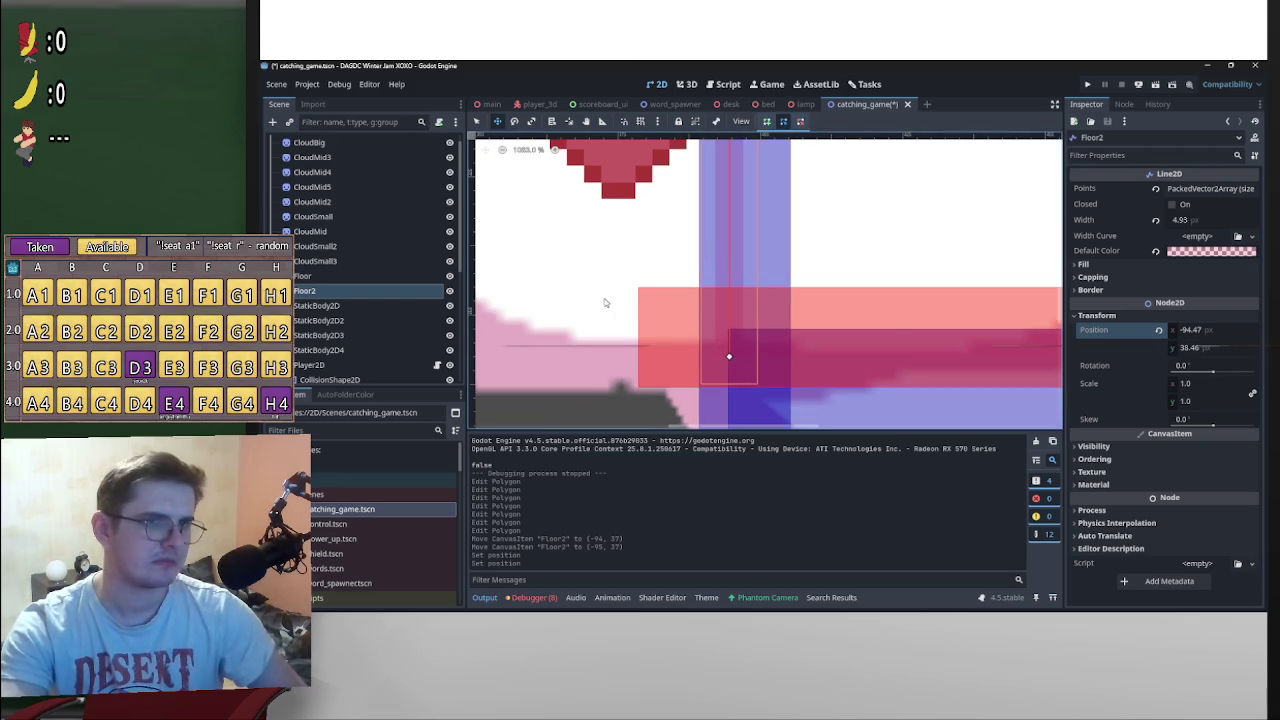
pyautogui.hotkey('ctrl', 'z')
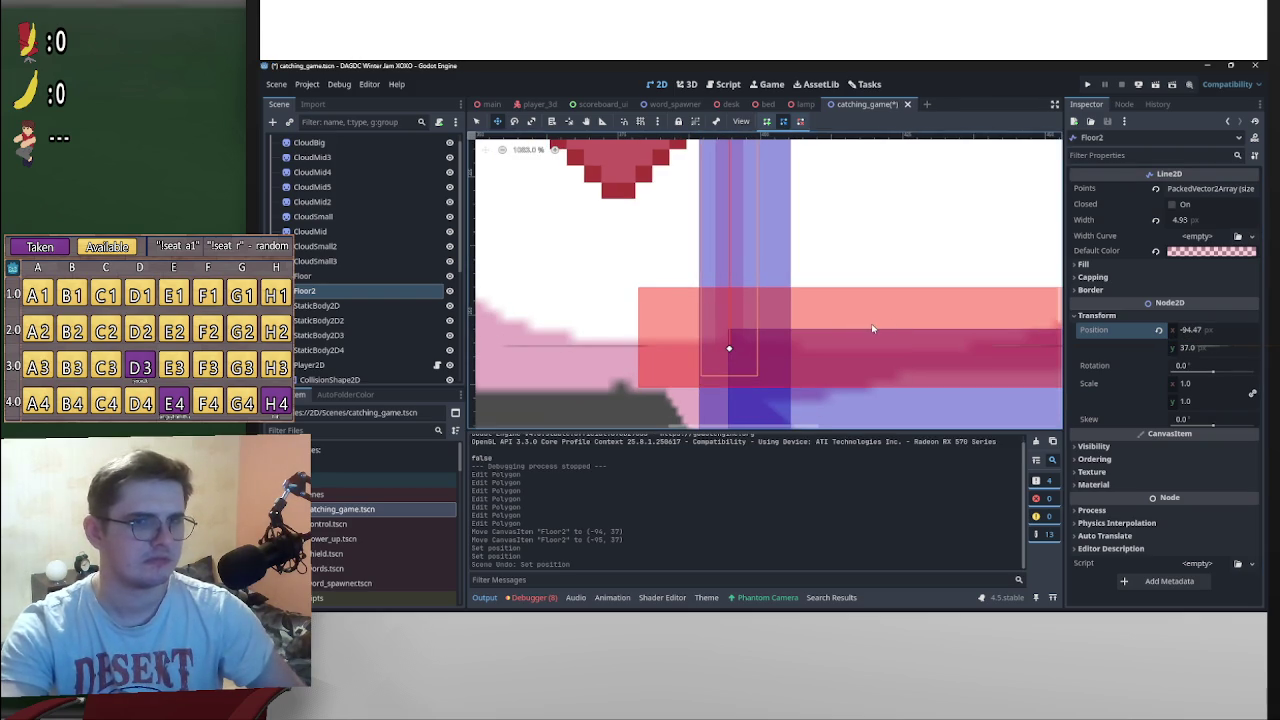
pyautogui.hotkey('ctrl', 'shift', 'z')
pyautogui.scroll(8, 826, 349)
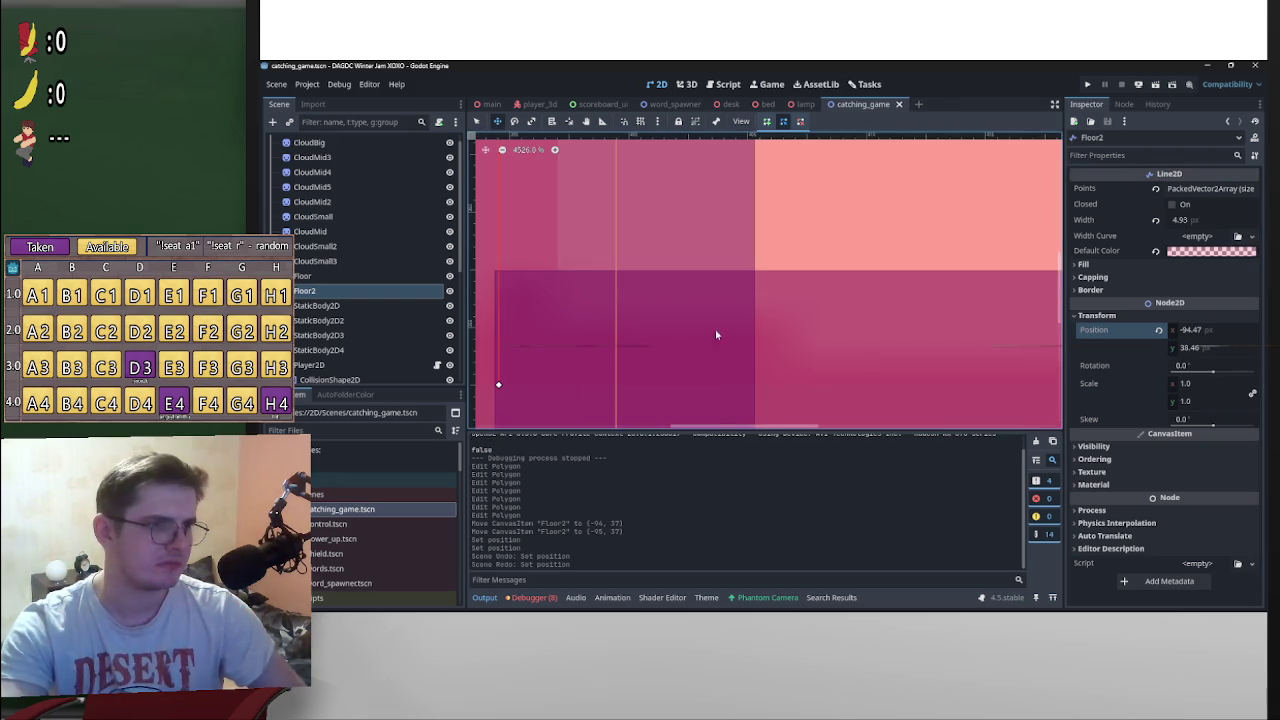
pyautogui.moveTo(716, 334); pyautogui.dragTo(991, 283)
# Step: Enter -94.455 as Floor2's Position X, then switch to the main scene
pyautogui.click(1220, 330)
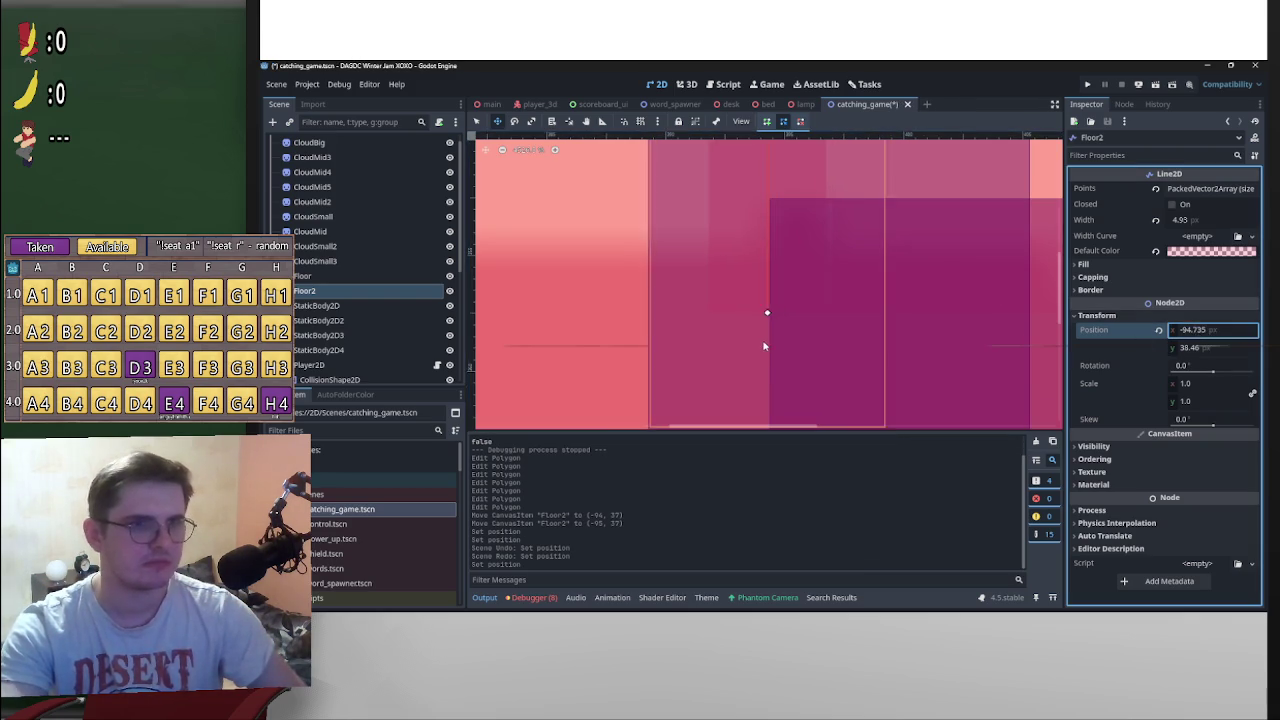
pyautogui.write('-94.475')
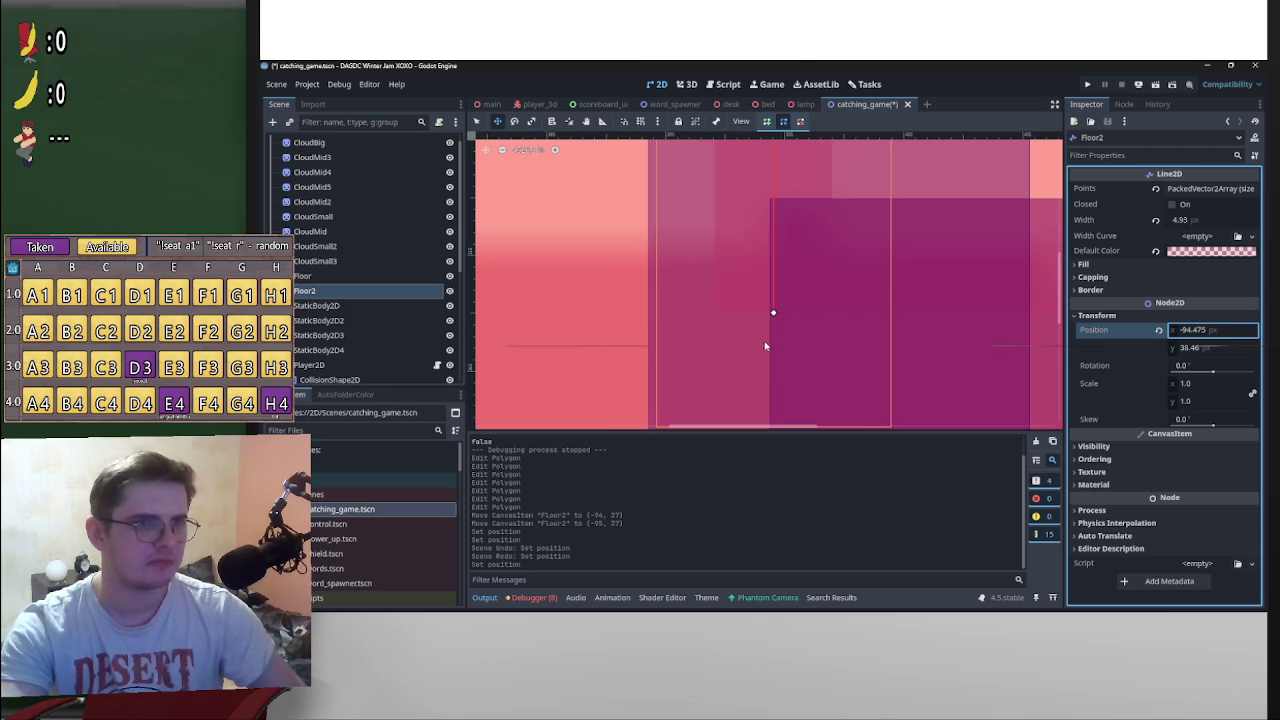
pyautogui.press('BackSpace')
pyautogui.press('BackSpace')
pyautogui.write('55')
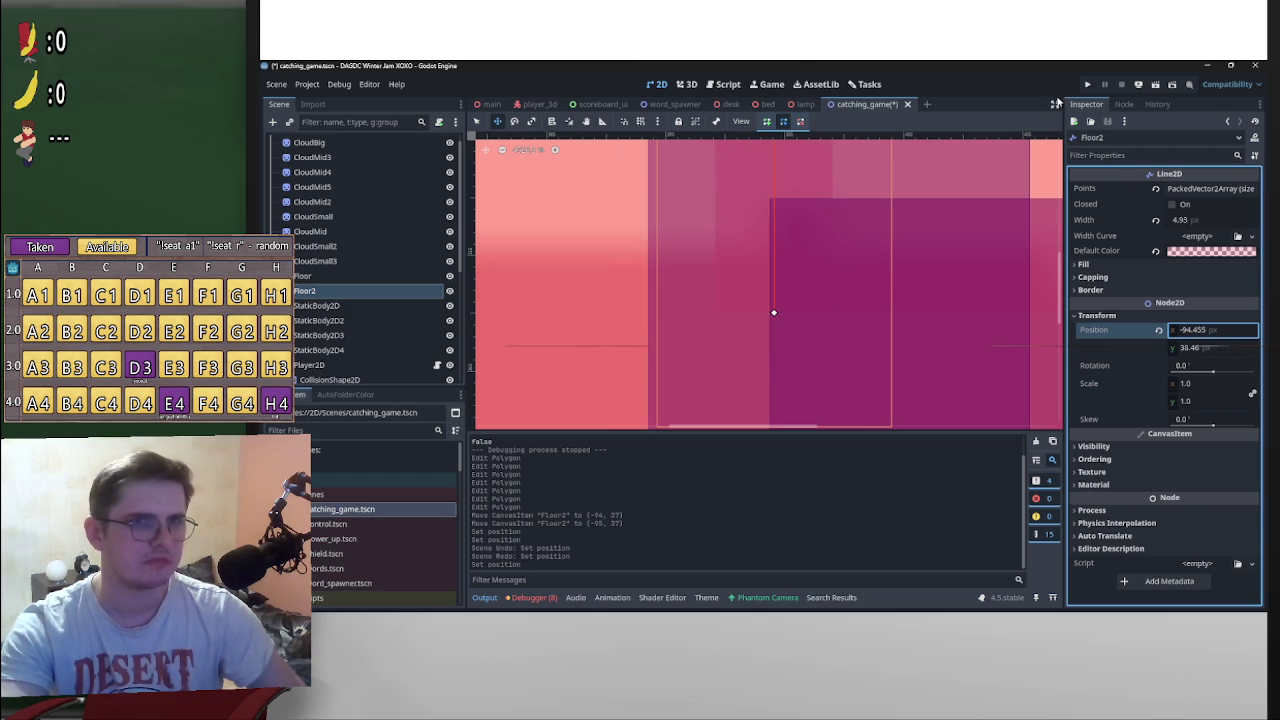
pyautogui.click(491, 104)
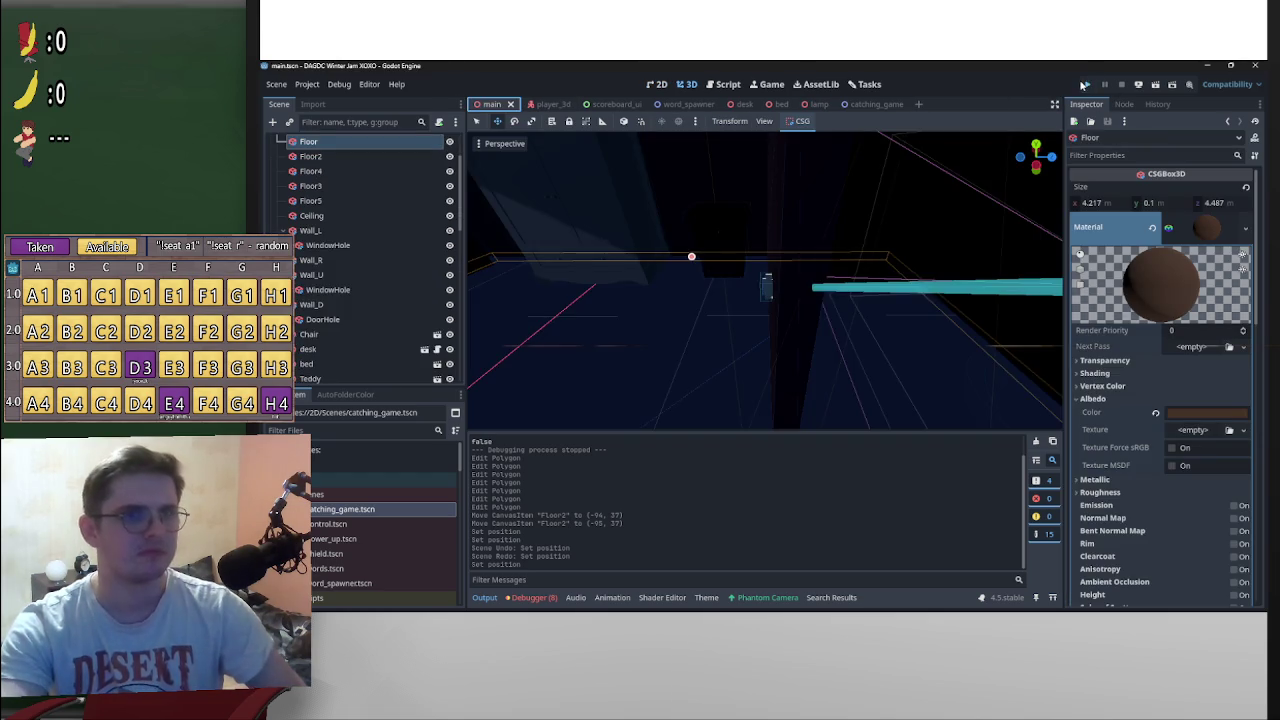
pyautogui.click(1084, 84)
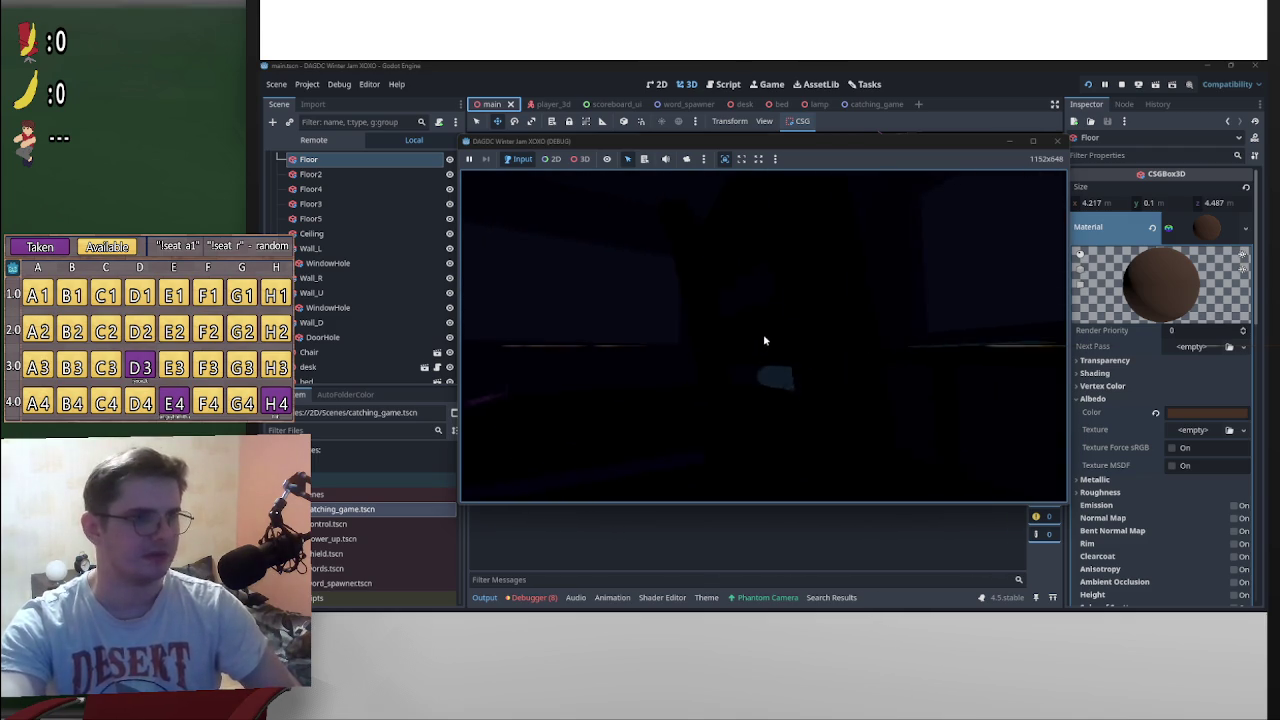
pyautogui.press('e')
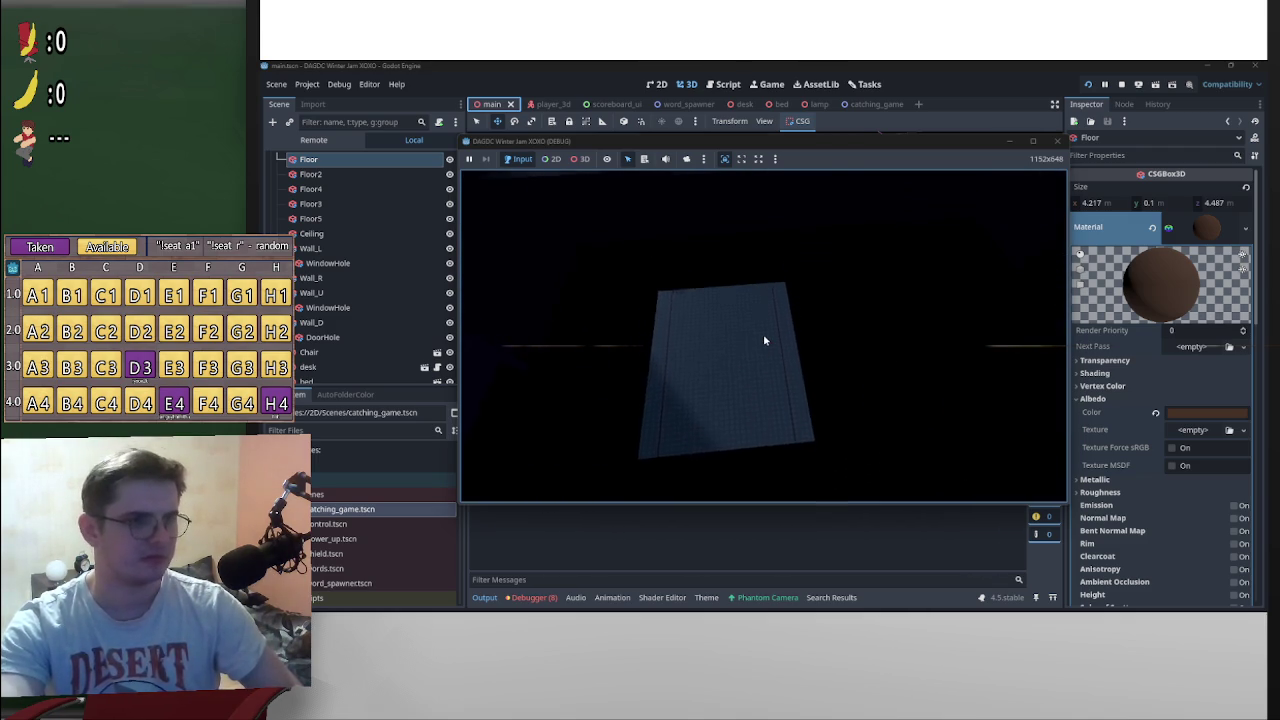
pyautogui.click(801, 276)
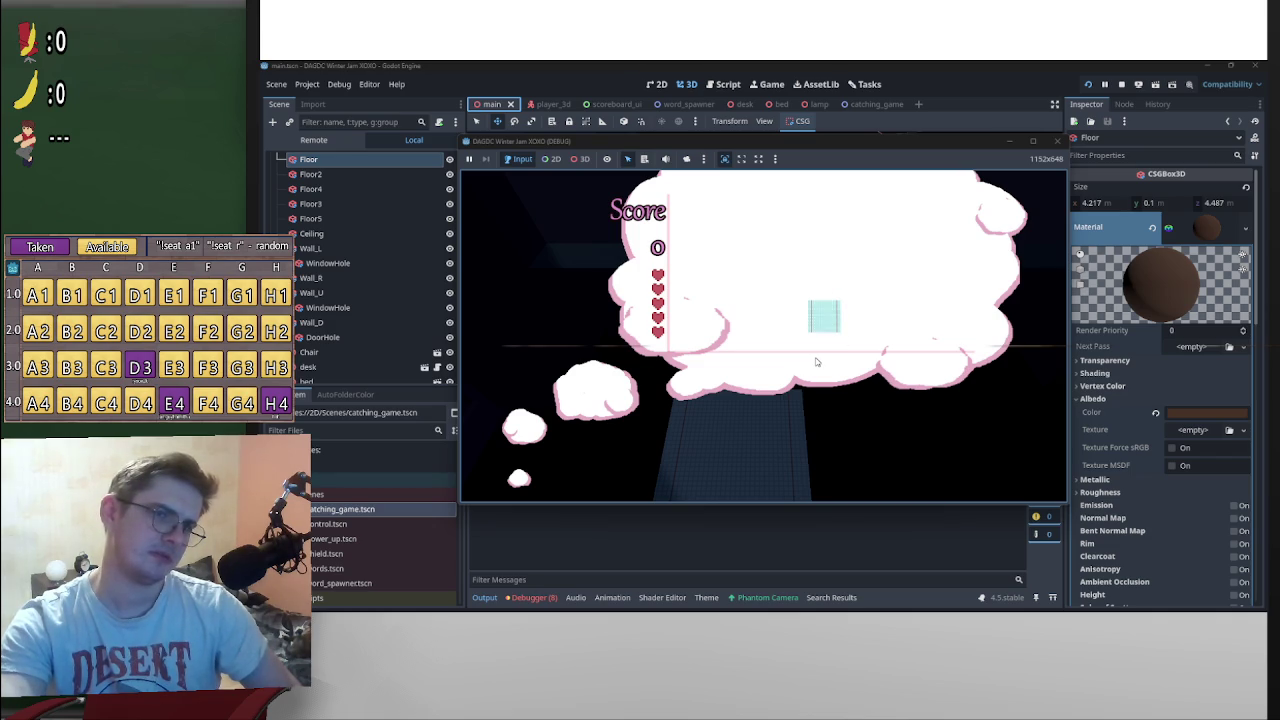
pyautogui.press('d')
pyautogui.press('a')
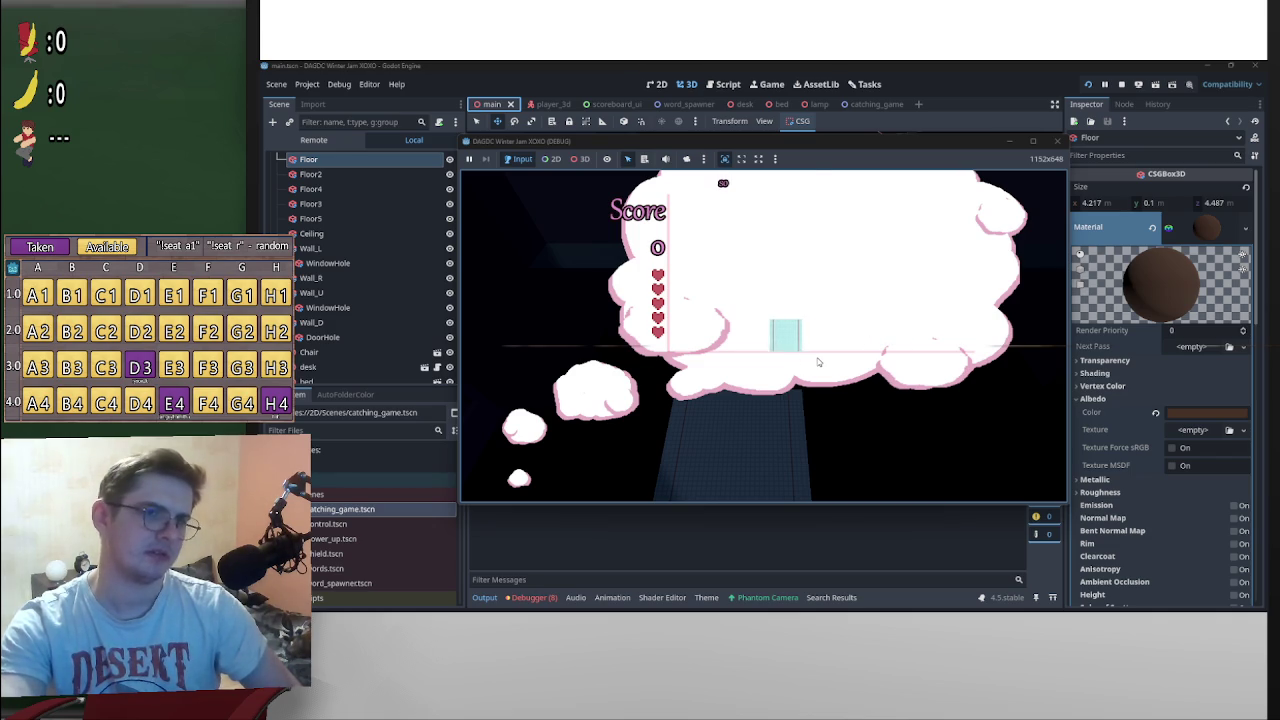
pyautogui.press('a')
pyautogui.press('d')
pyautogui.press('a')
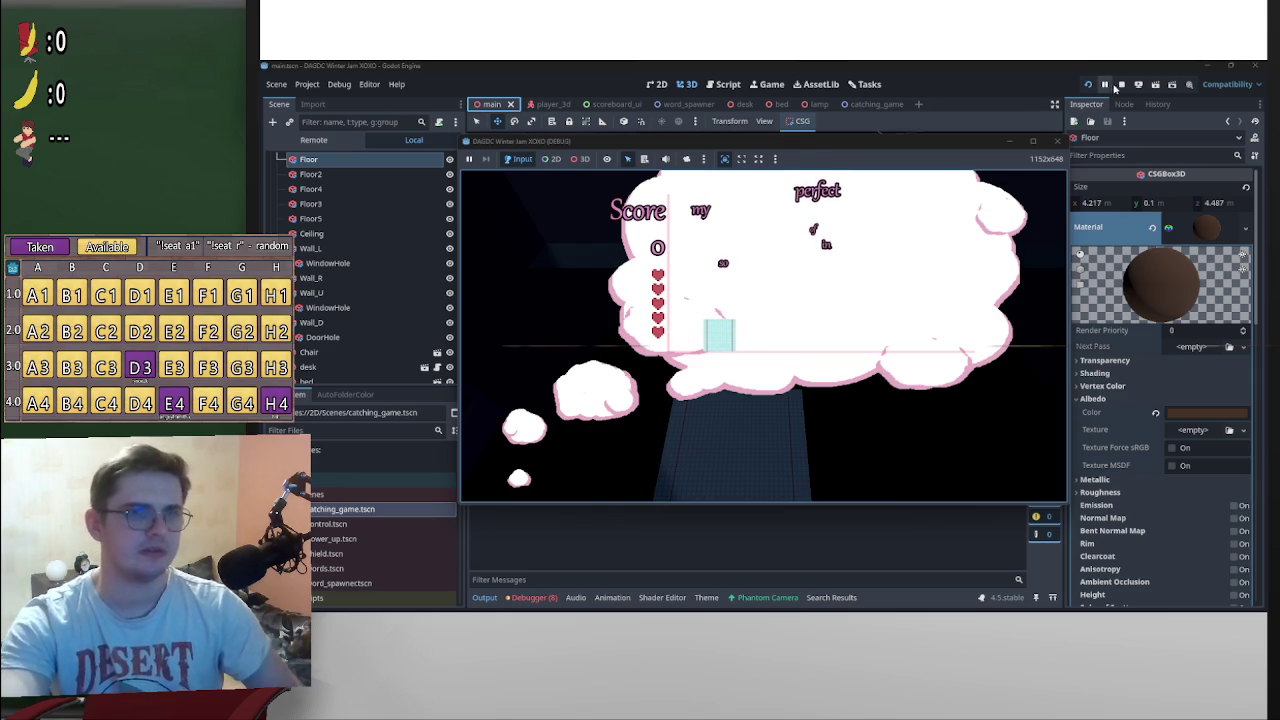
pyautogui.press('F8')
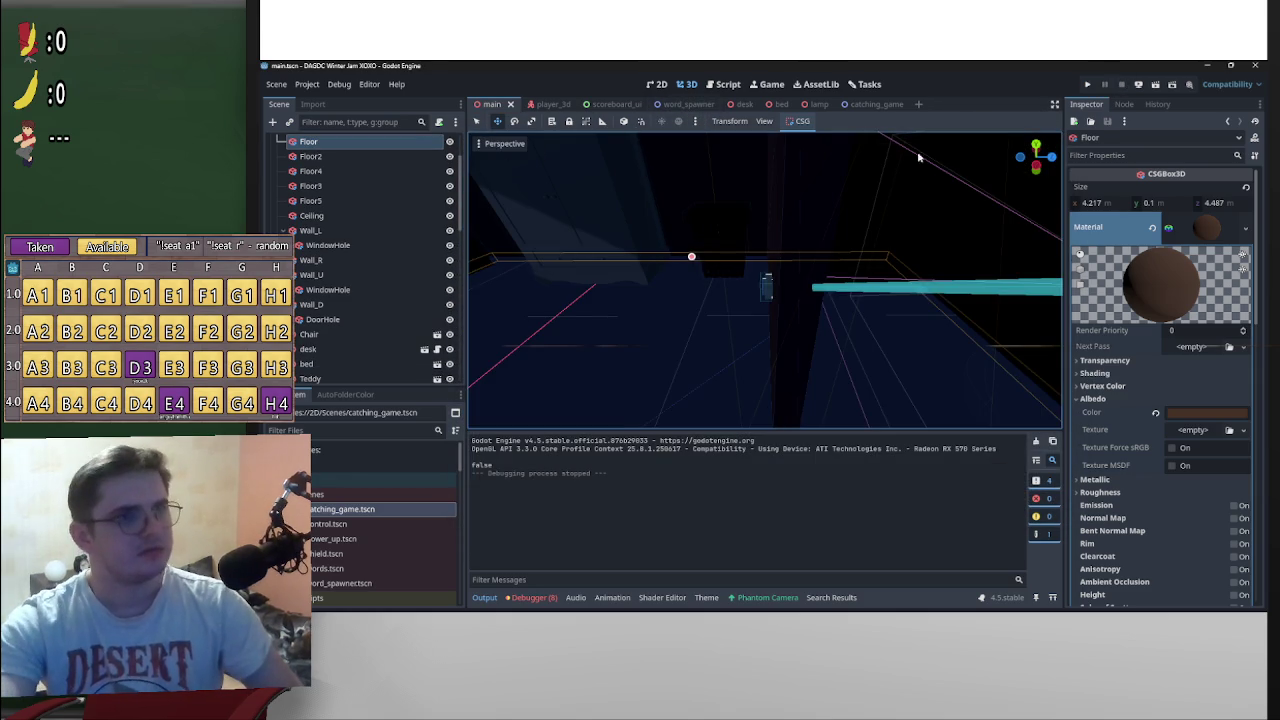
# Step: In catching_game, set Floor2's Position X to -87.525
pyautogui.click(876, 104)
pyautogui.scroll(-3, 769, 267)
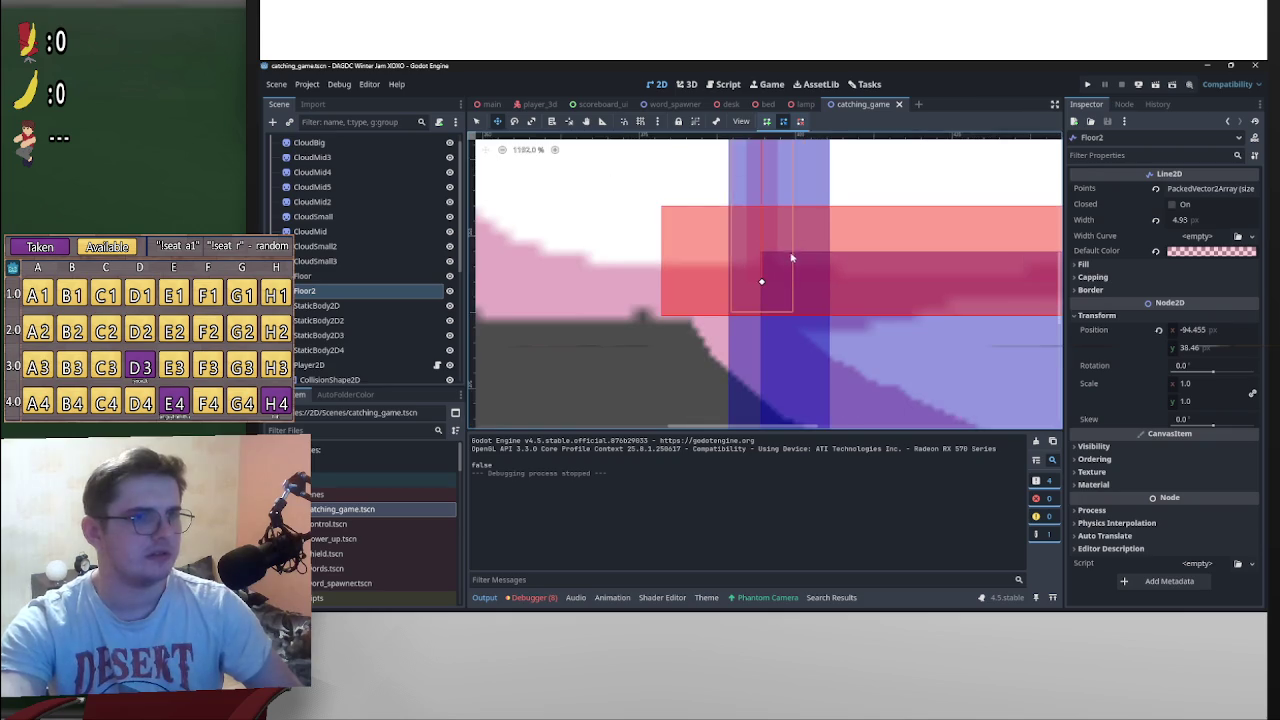
pyautogui.scroll(-2, 791, 258)
pyautogui.scroll(-2, 928, 296)
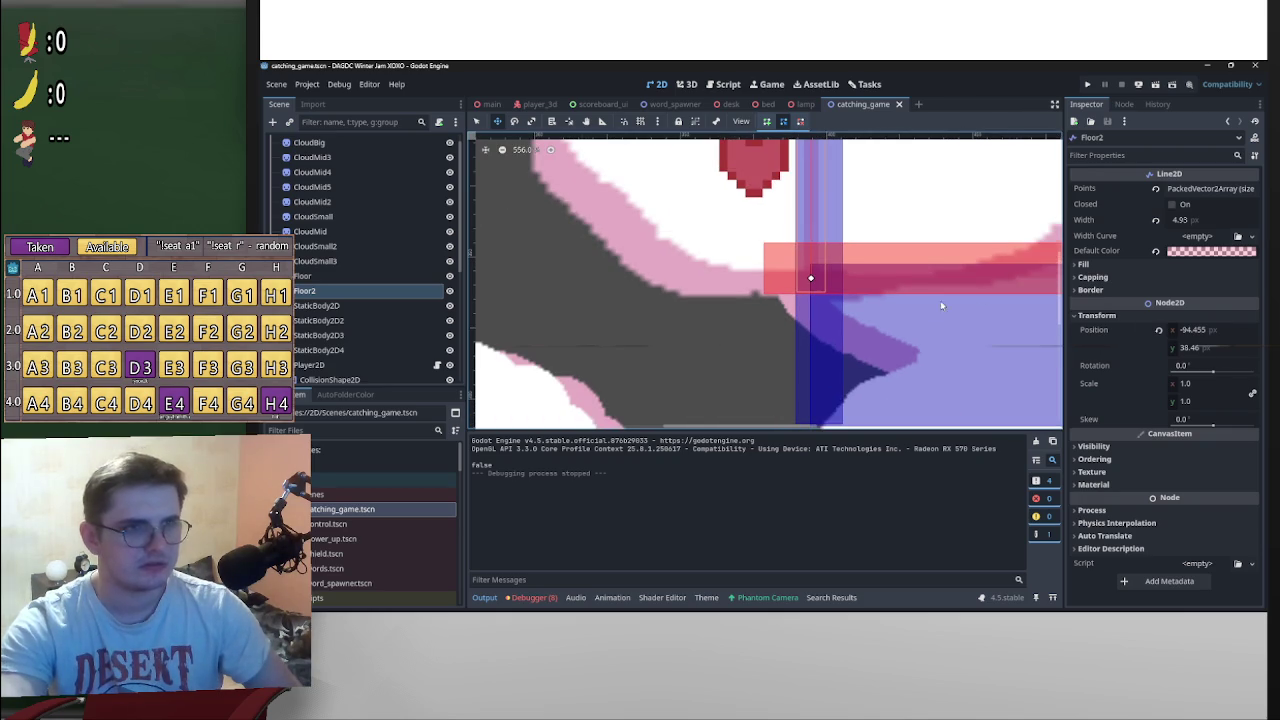
pyautogui.hscroll(1, 927, 310)
pyautogui.click(1210, 330)
pyautogui.write('-92.2')
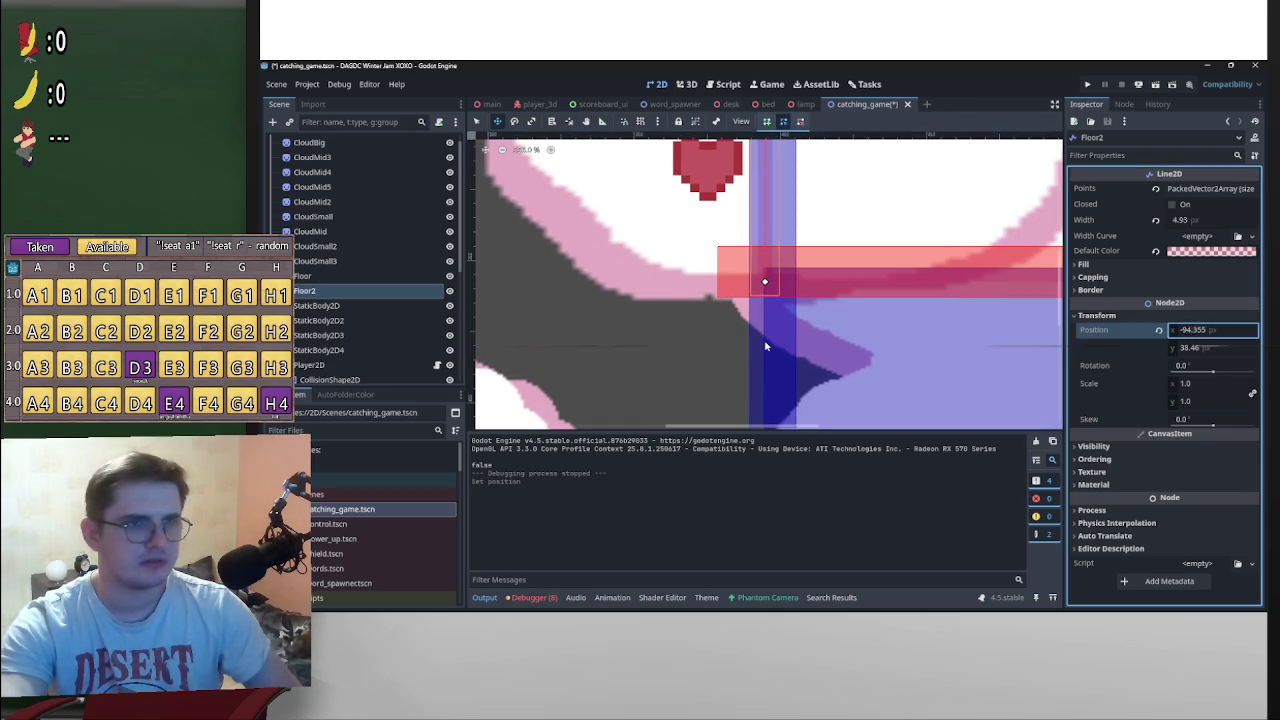
pyautogui.hotkey('ctrl', 'a')
pyautogui.write('-87.525')
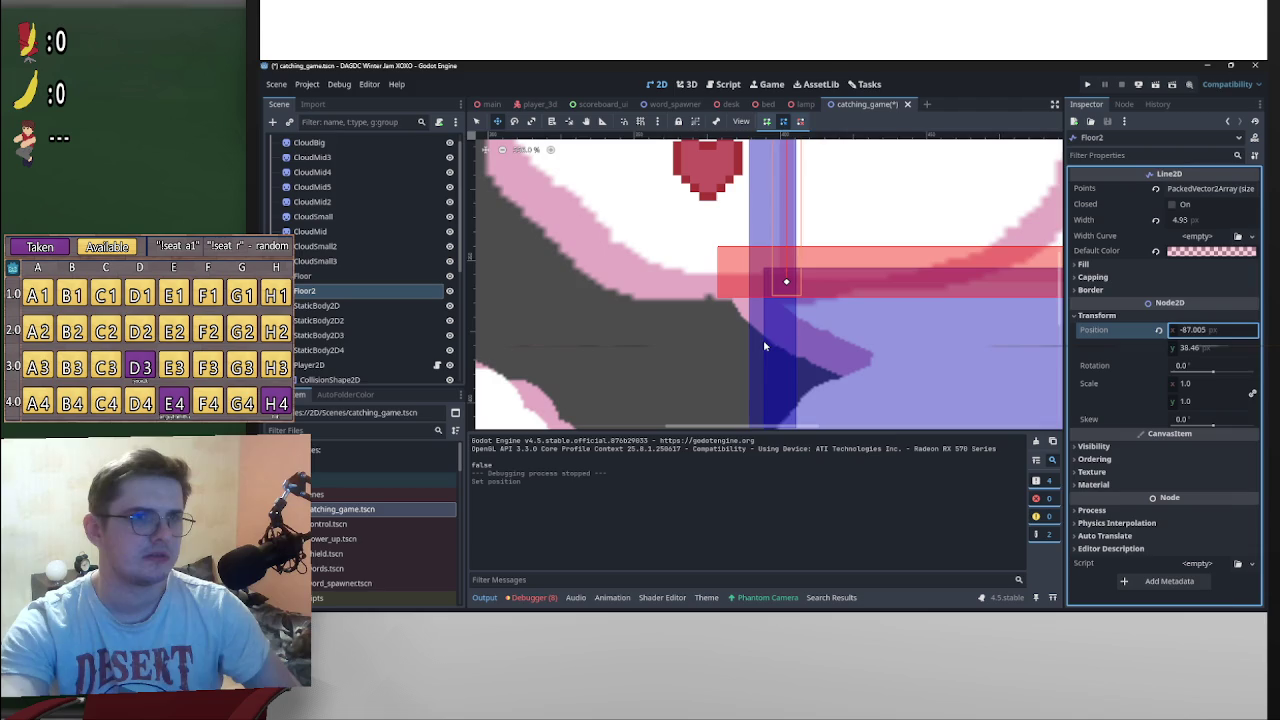
# Step: Move the Floor line to (7, 0) and save the scene
pyautogui.scroll(-3, 837, 309)
pyautogui.scroll(2, 664, 341)
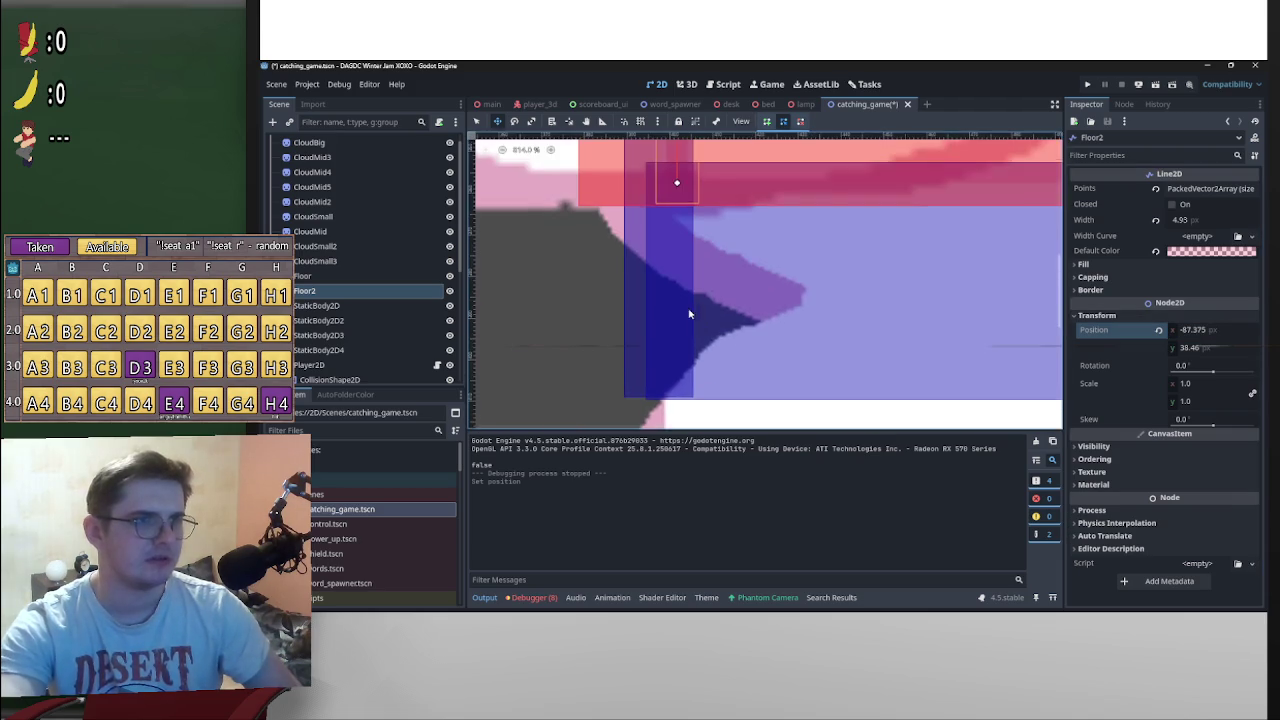
pyautogui.scroll(3, 689, 314)
pyautogui.scroll(2, 739, 357)
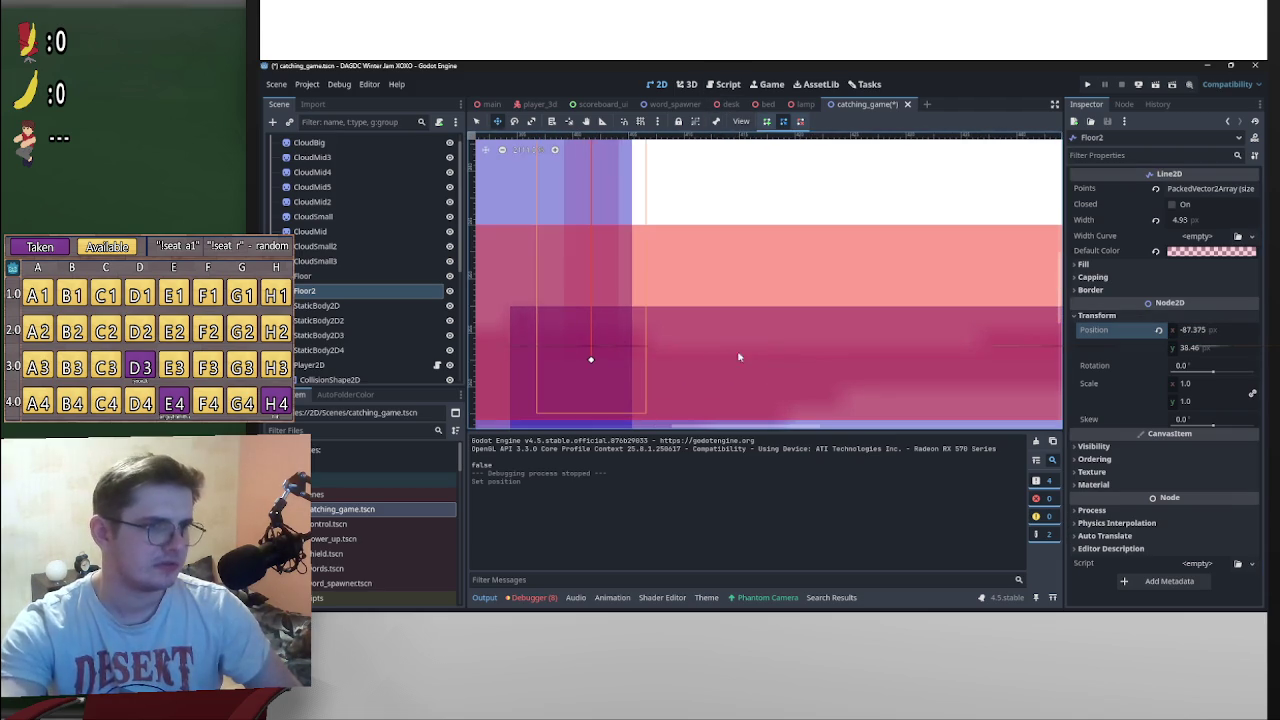
pyautogui.click(604, 380)
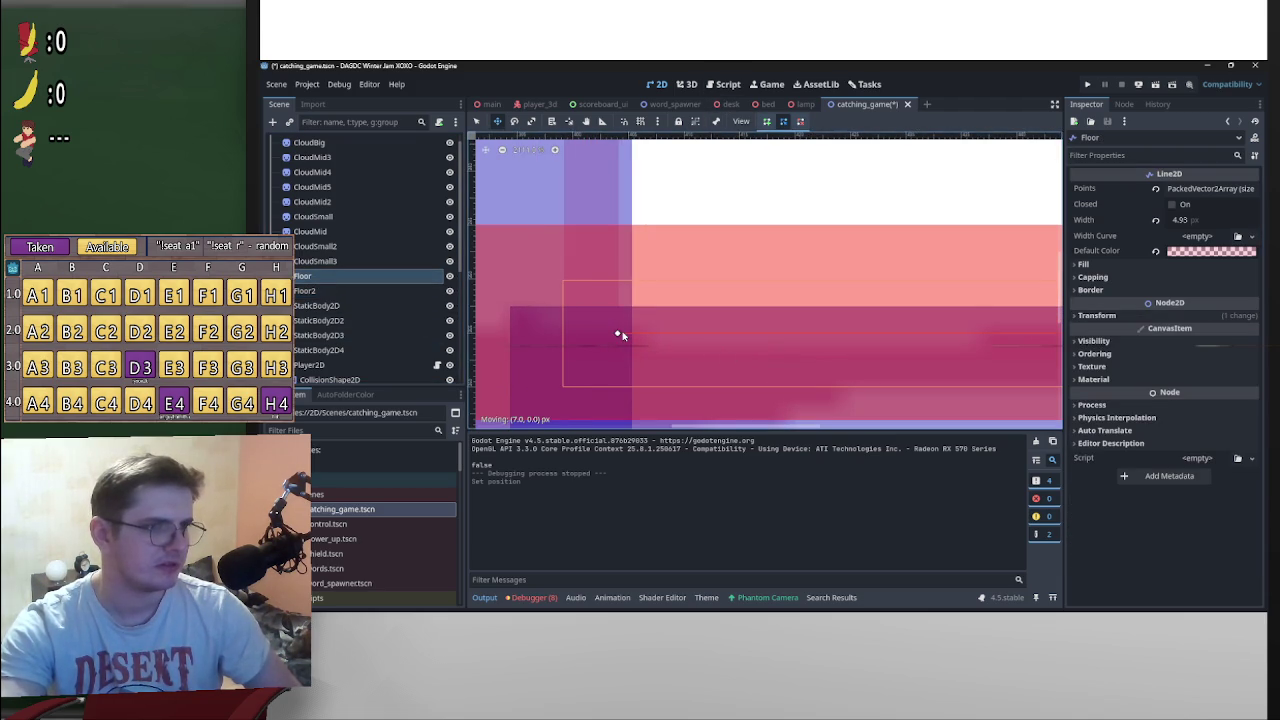
pyautogui.moveTo(618, 334); pyautogui.dragTo(619, 336)
pyautogui.scroll(-2, 620, 336)
pyautogui.scroll(-5, 533, 289)
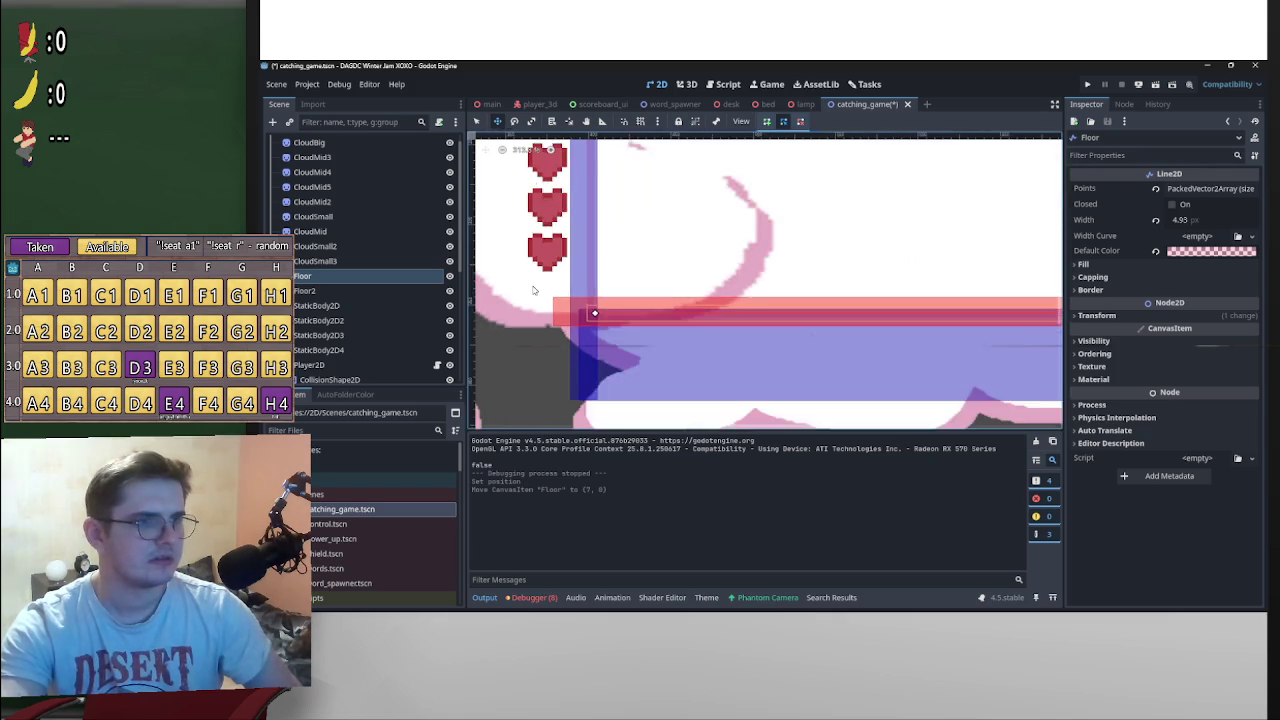
pyautogui.hotkey('ctrl', 's')
pyautogui.click(1088, 85)
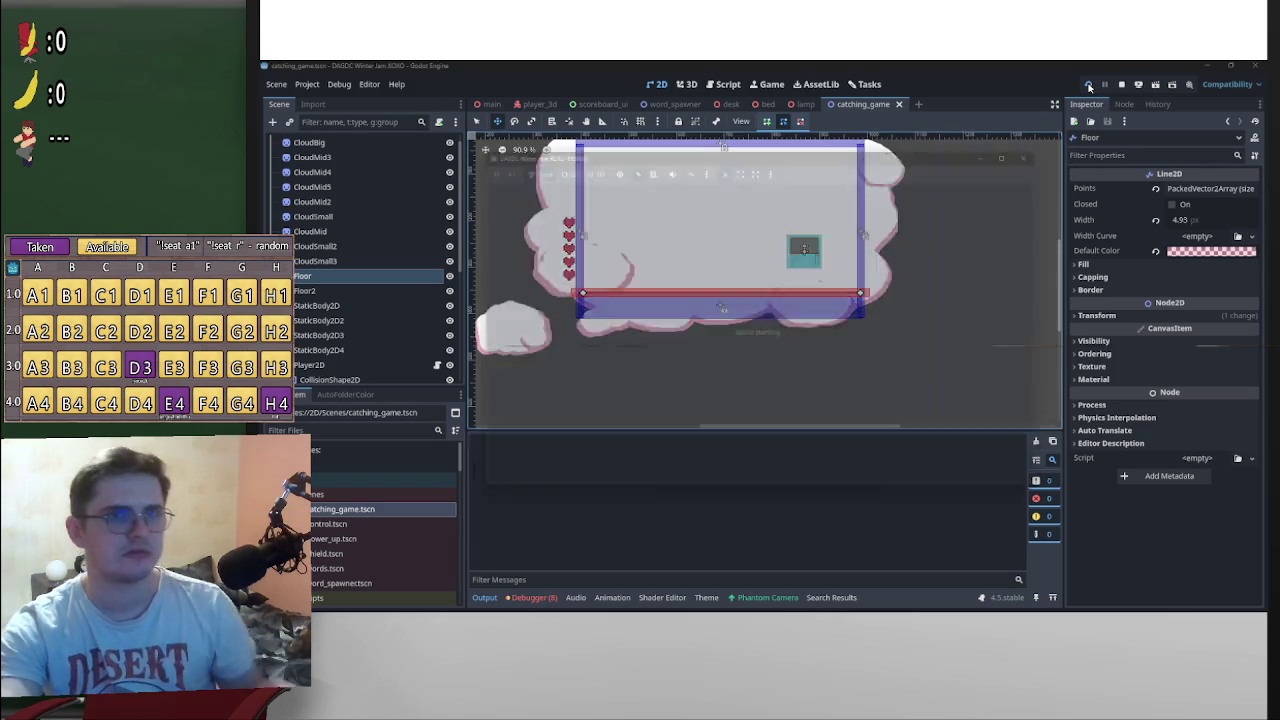
pyautogui.click(1155, 86)
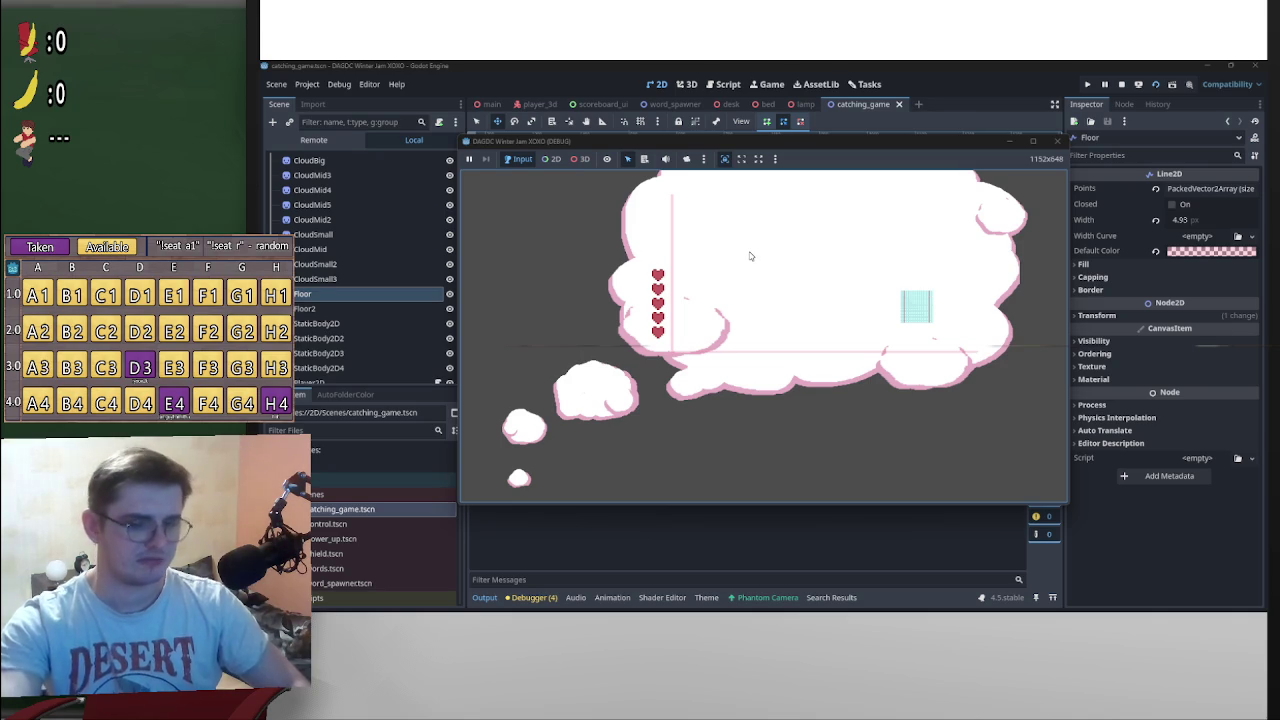
pyautogui.press('Left')
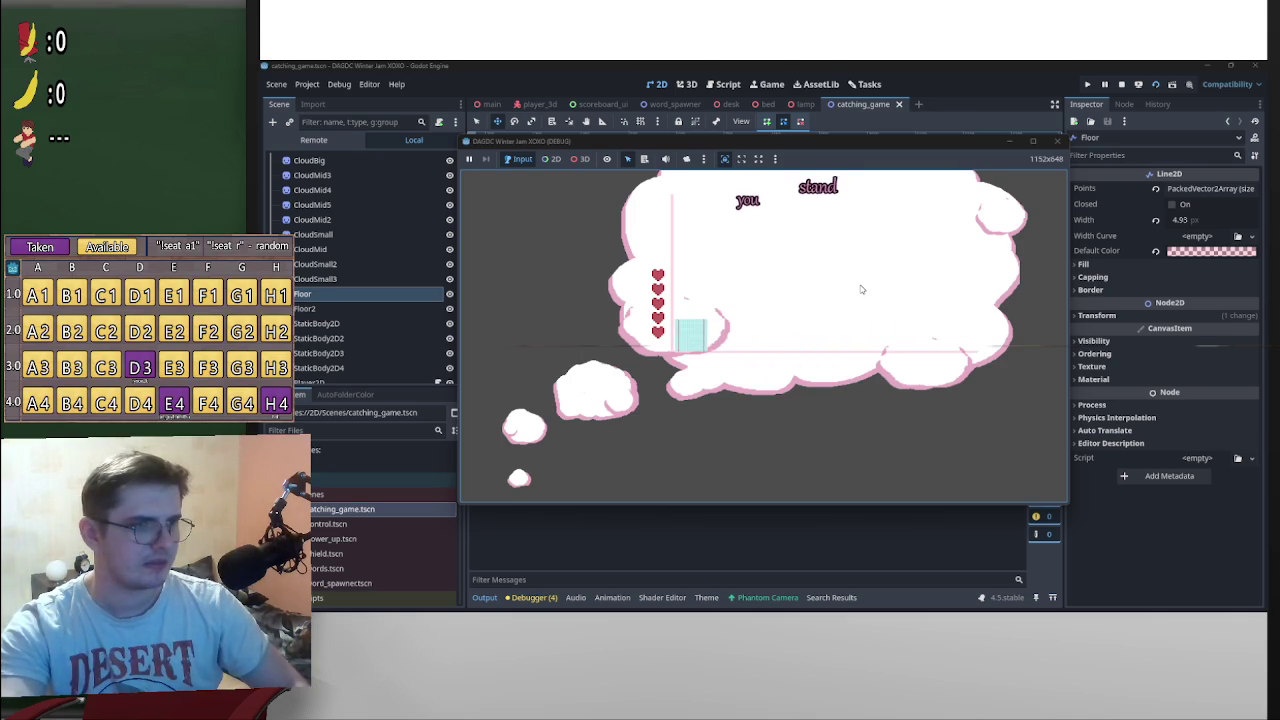
pyautogui.press('Right')
pyautogui.press('Right')
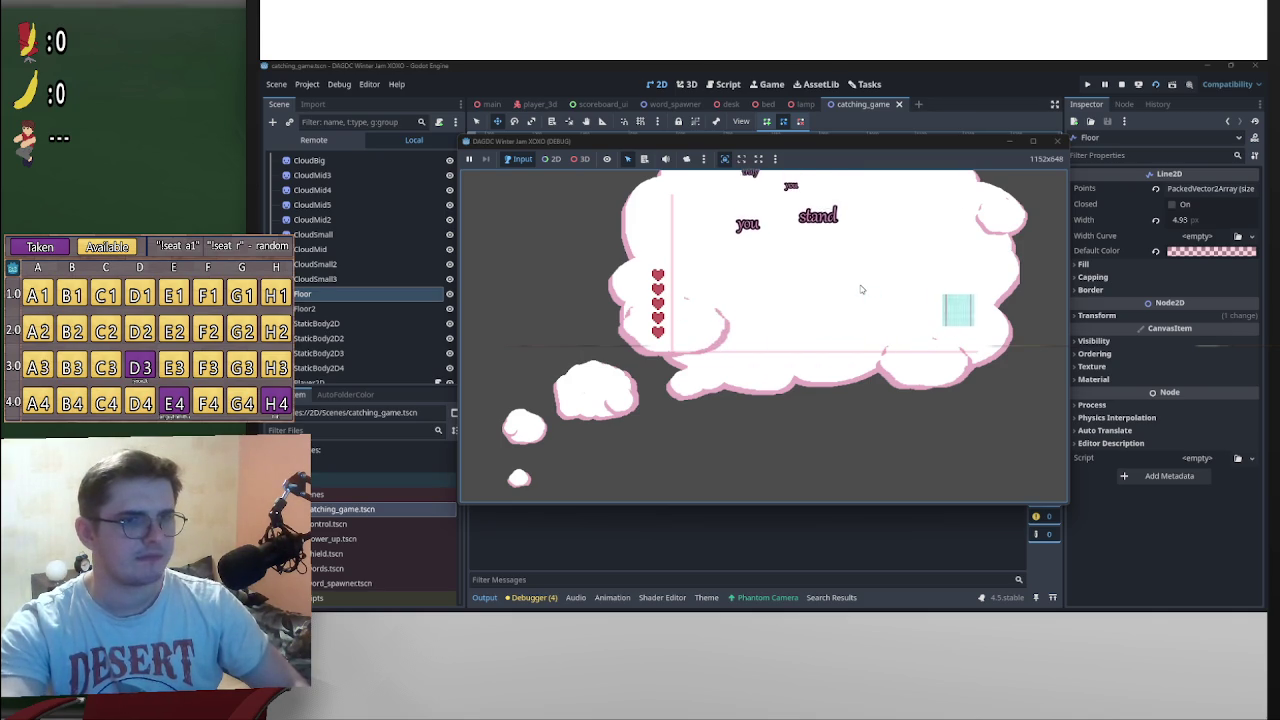
pyautogui.press('Left')
pyautogui.click(1057, 140)
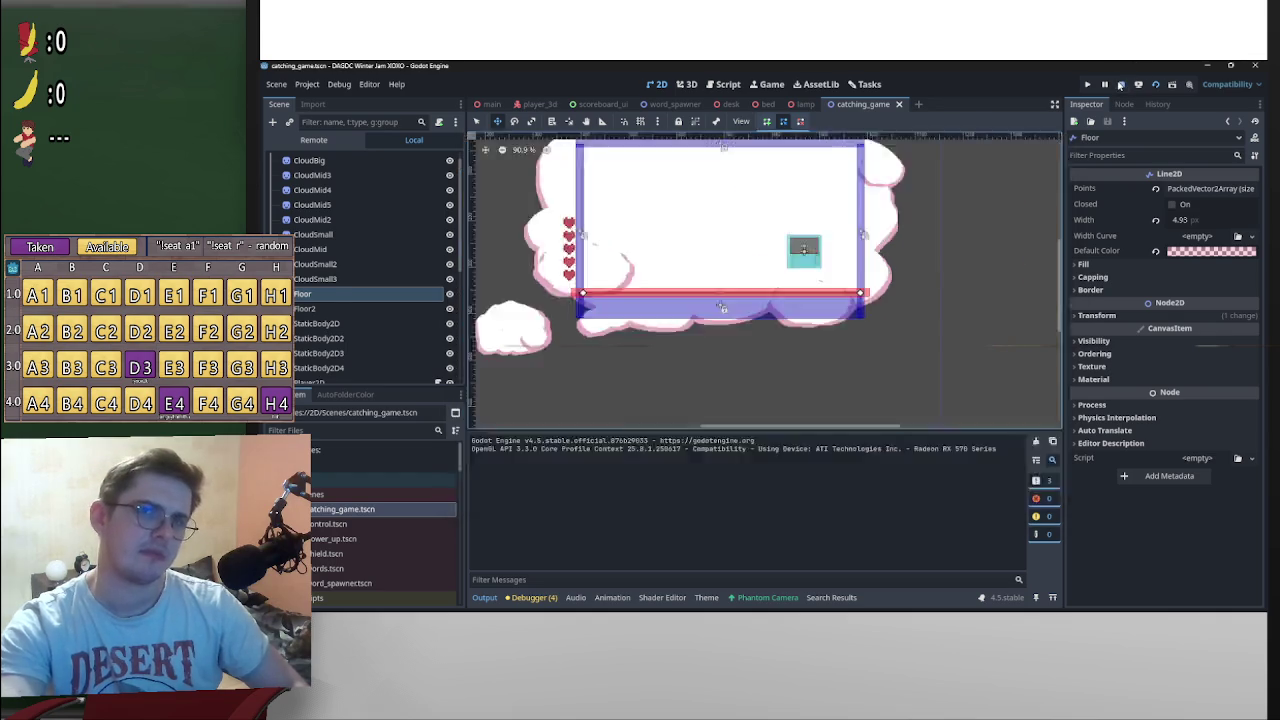
# Step: Look through Project Settings, then close the window
pyautogui.click(312, 86)
pyautogui.click(343, 104)
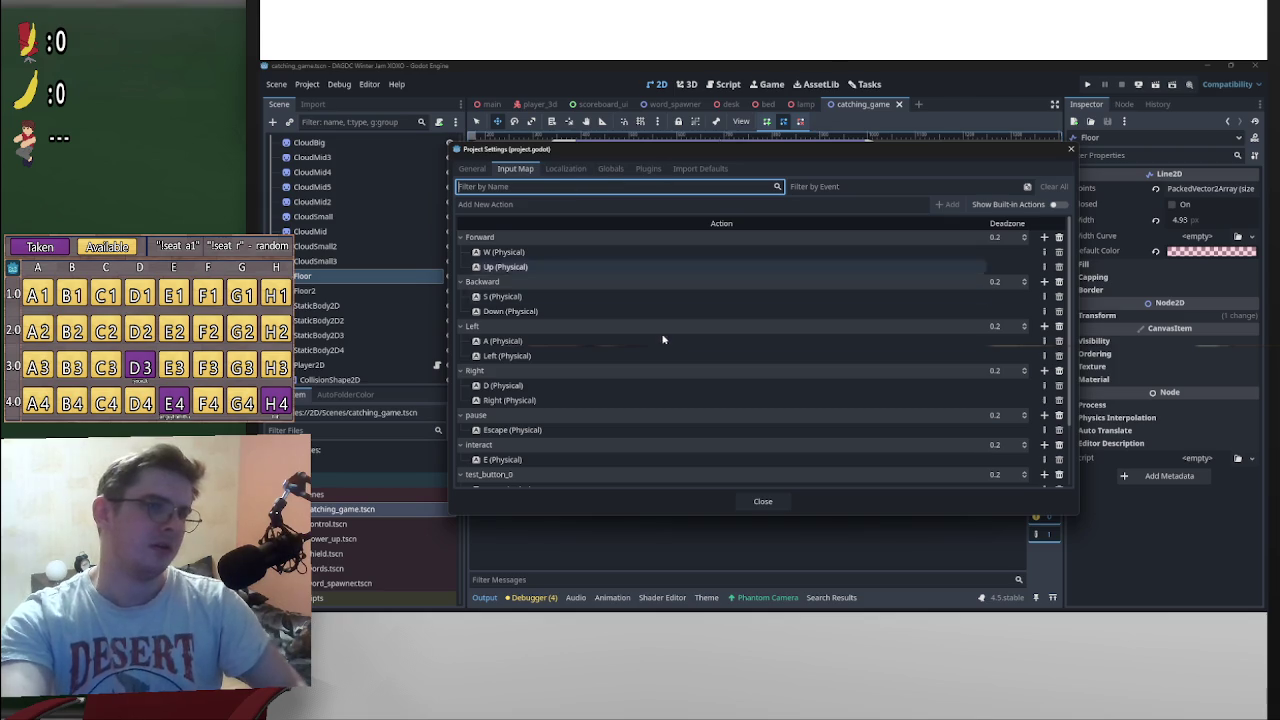
pyautogui.scroll(-3, 817, 380)
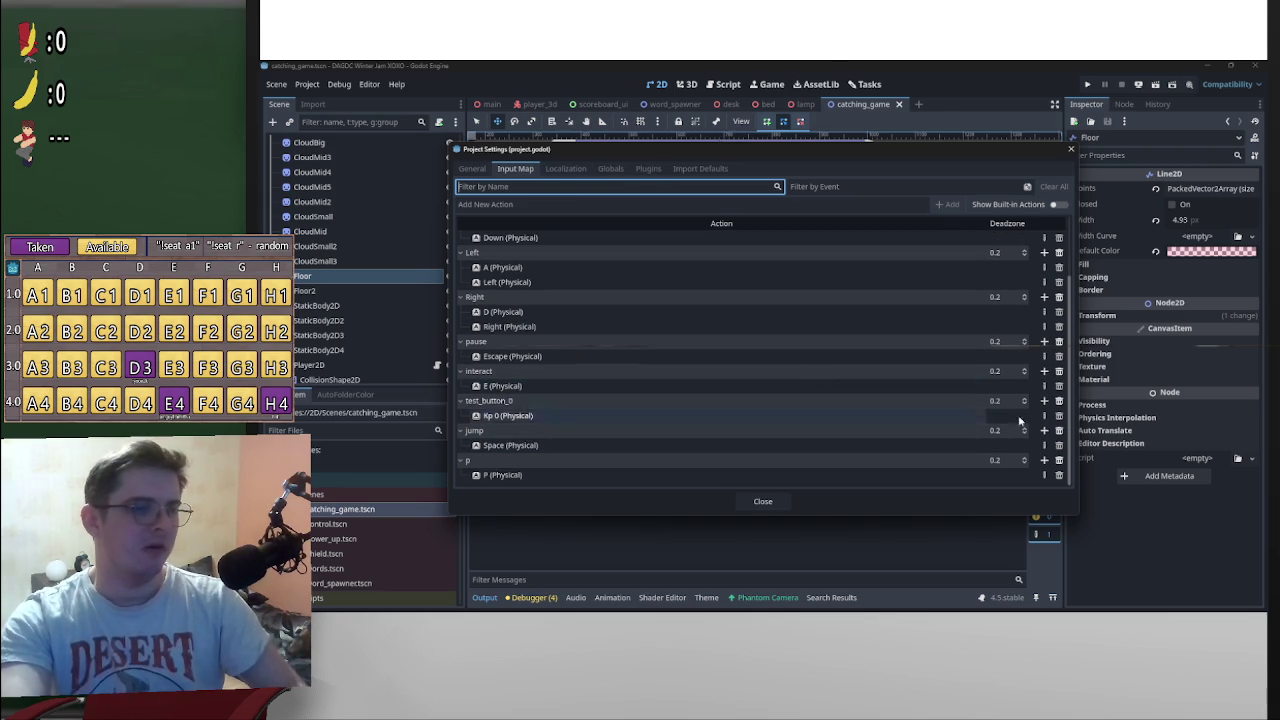
pyautogui.click(1070, 152)
pyautogui.scroll(1, 360, 250)
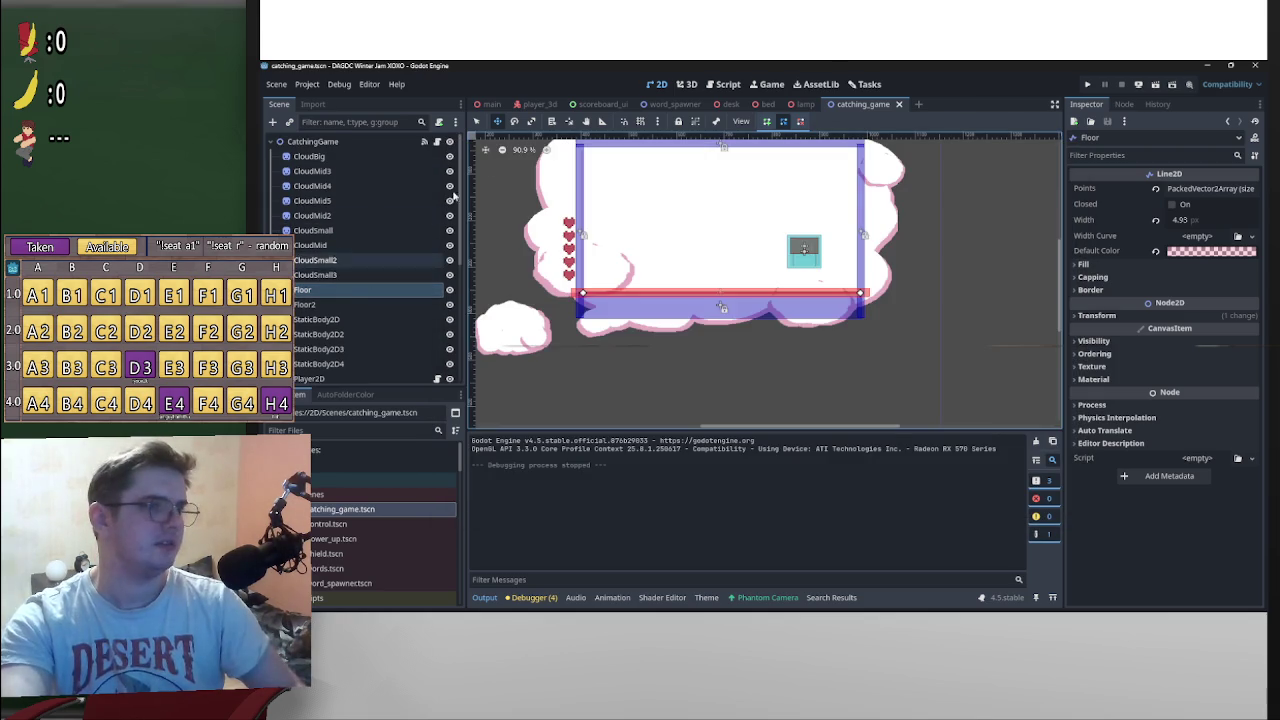
# Step: In catching_game.gd, search all project files for the test_button_0 check on line 48
pyautogui.click(423, 141)
pyautogui.scroll(4, 830, 331)
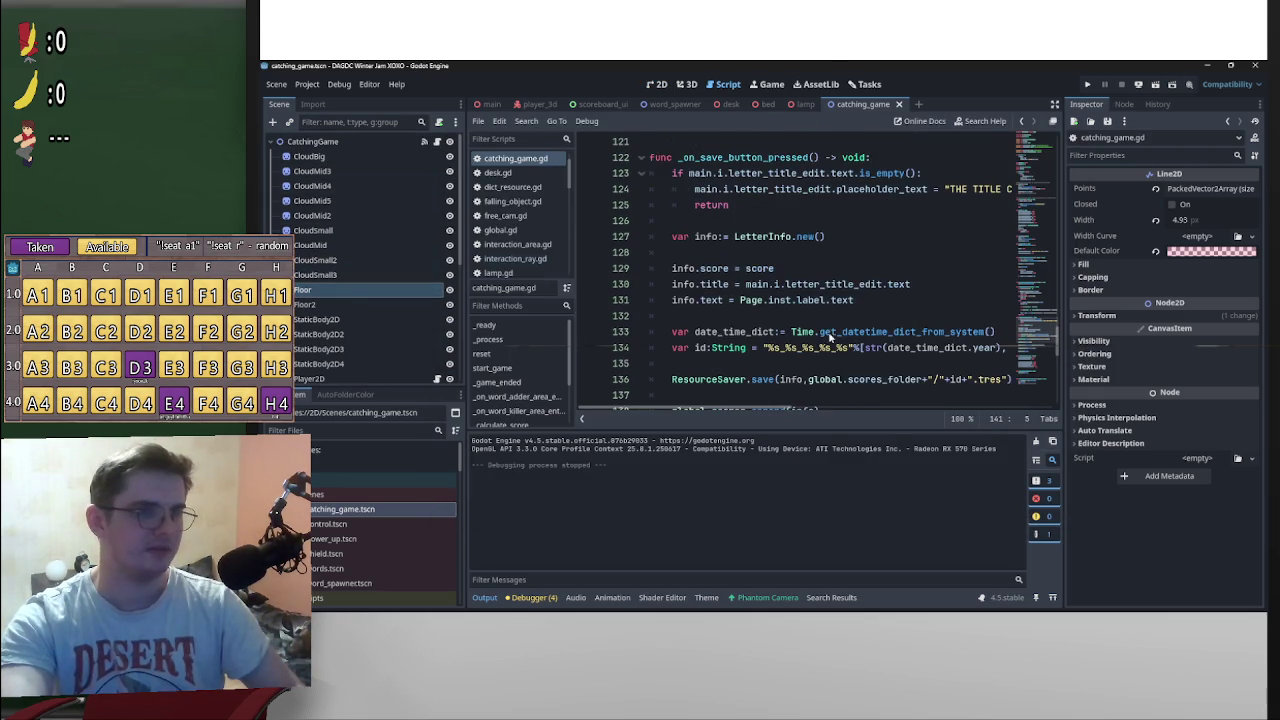
pyautogui.scroll(9, 830, 338)
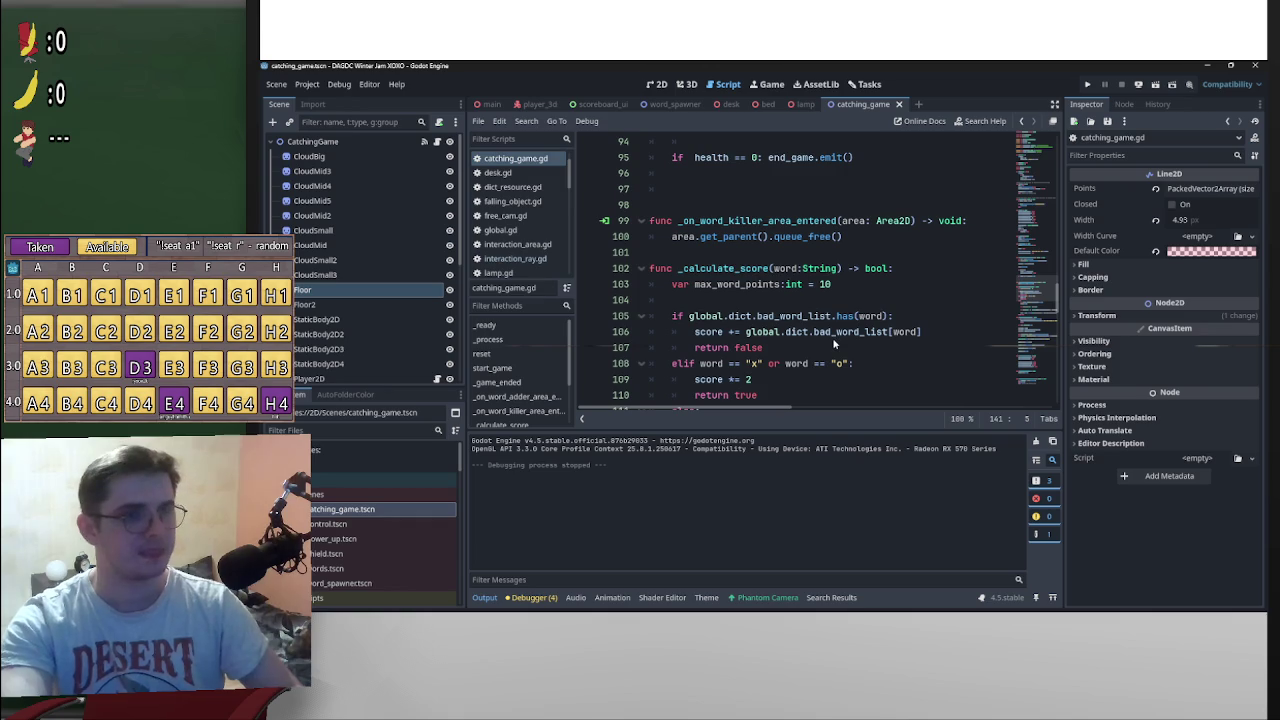
pyautogui.scroll(14, 832, 337)
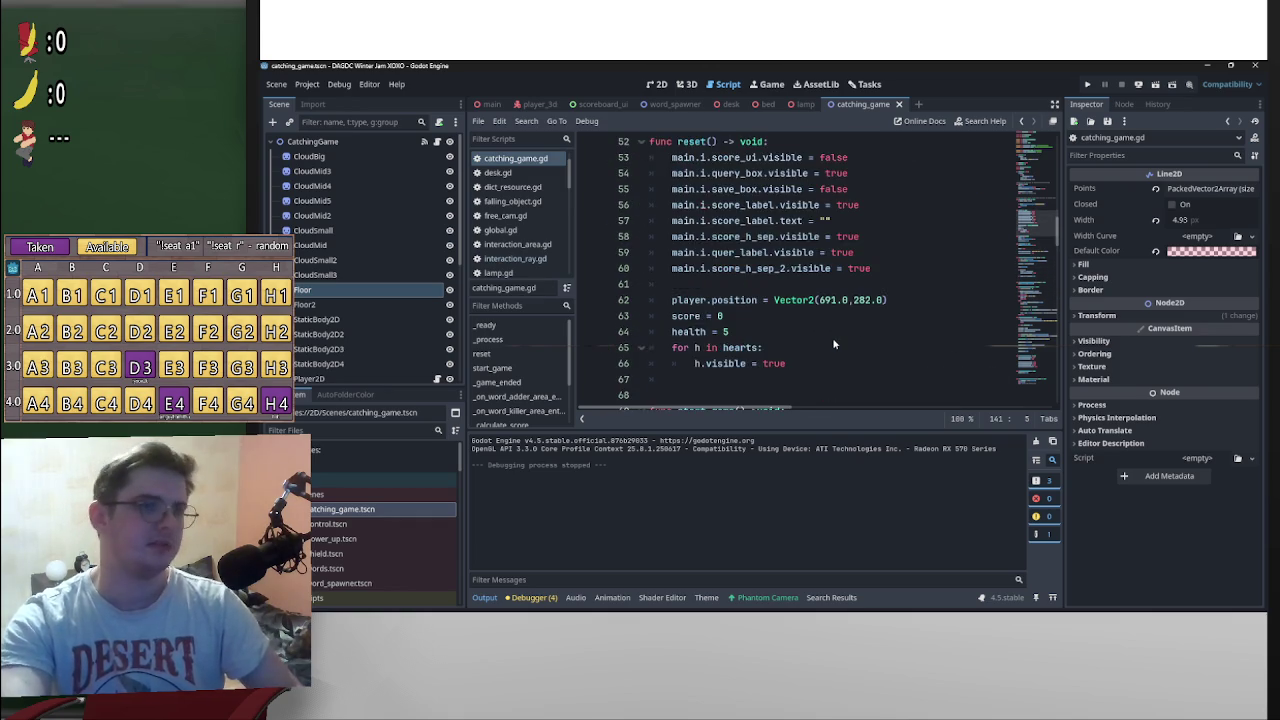
pyautogui.scroll(4, 832, 337)
pyautogui.scroll(1, 818, 331)
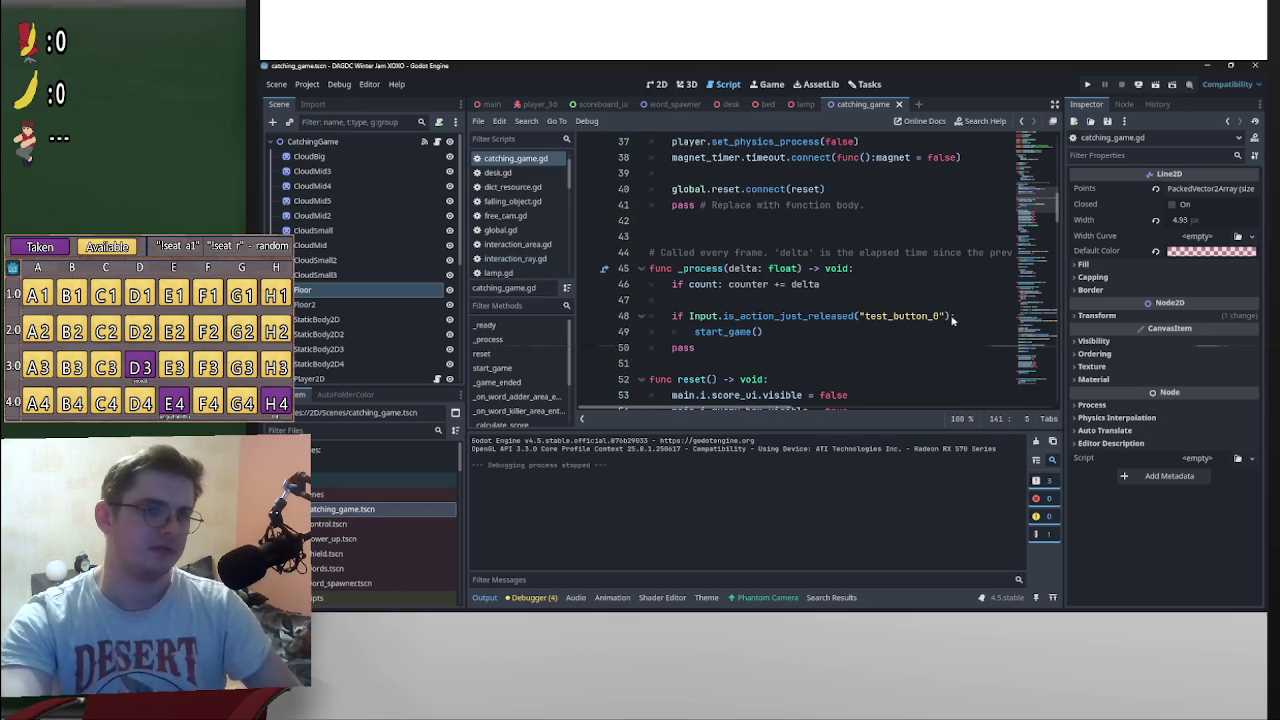
pyautogui.moveTo(688, 320); pyautogui.dragTo(957, 318)
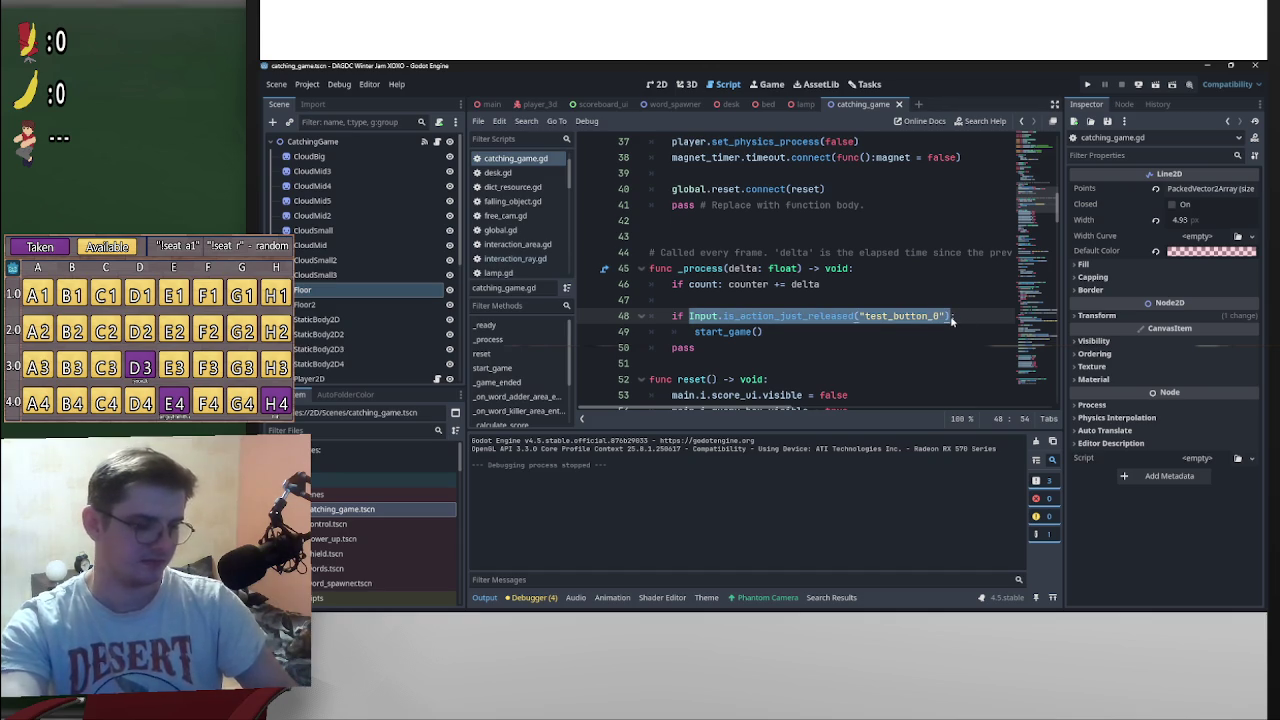
pyautogui.hotkey('ctrl', 'shift', 'f')
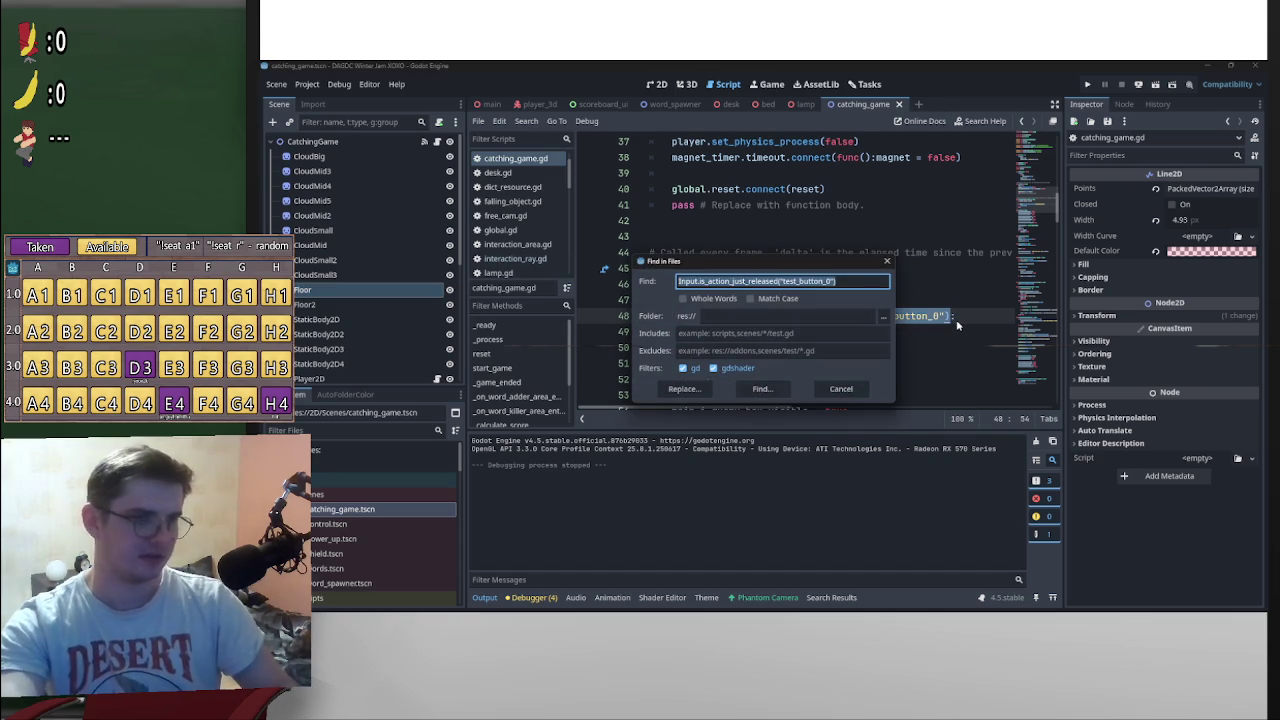
pyautogui.press('Return')
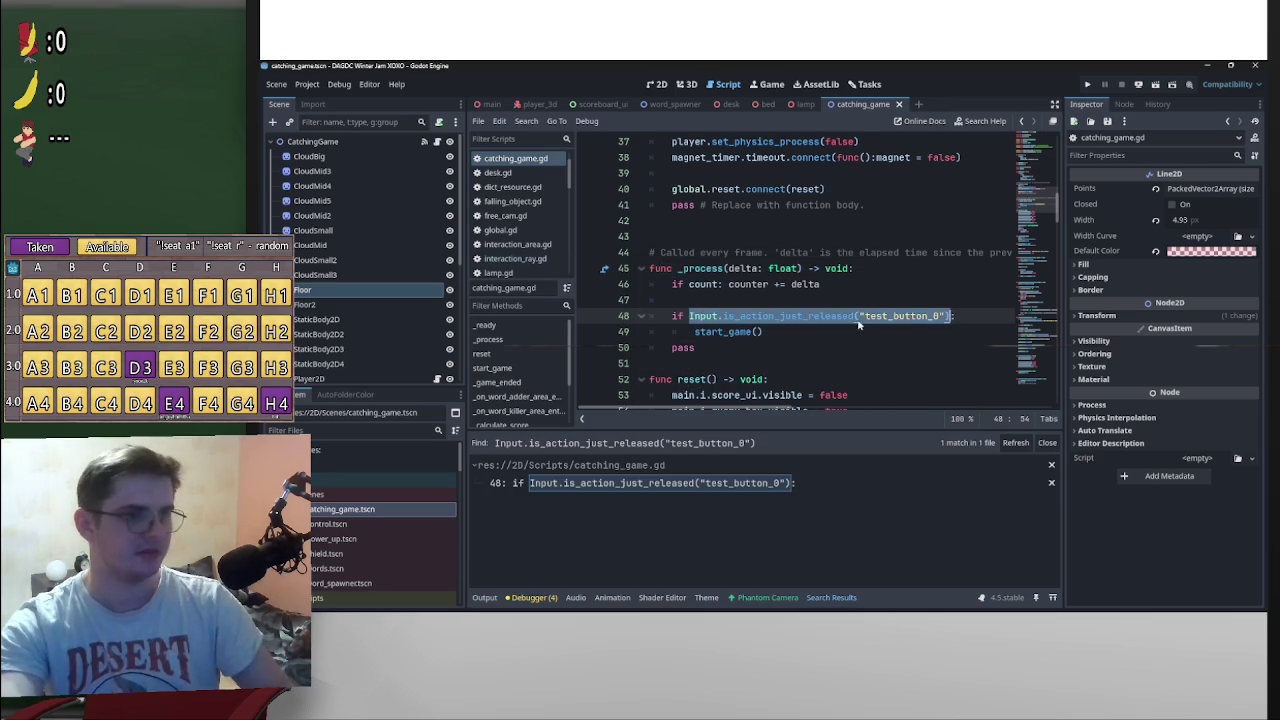
pyautogui.click(863, 323)
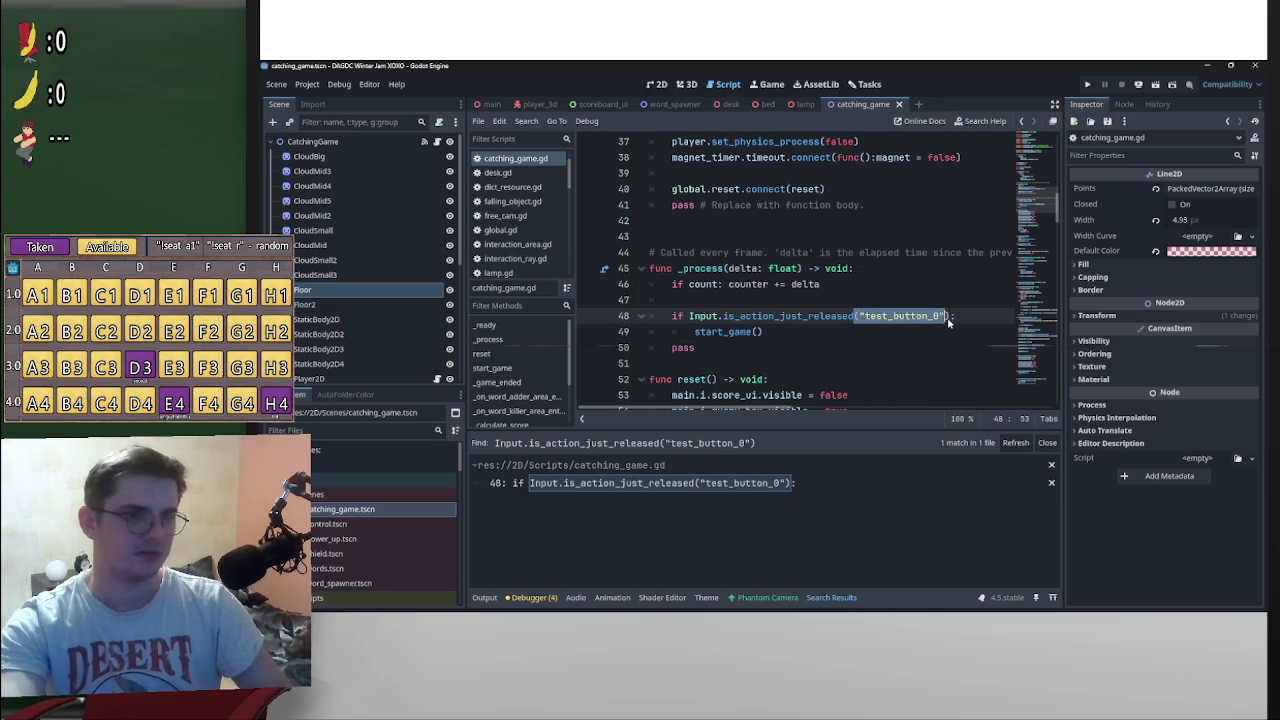
pyautogui.hotkey('ctrl', 'shift', 'f')
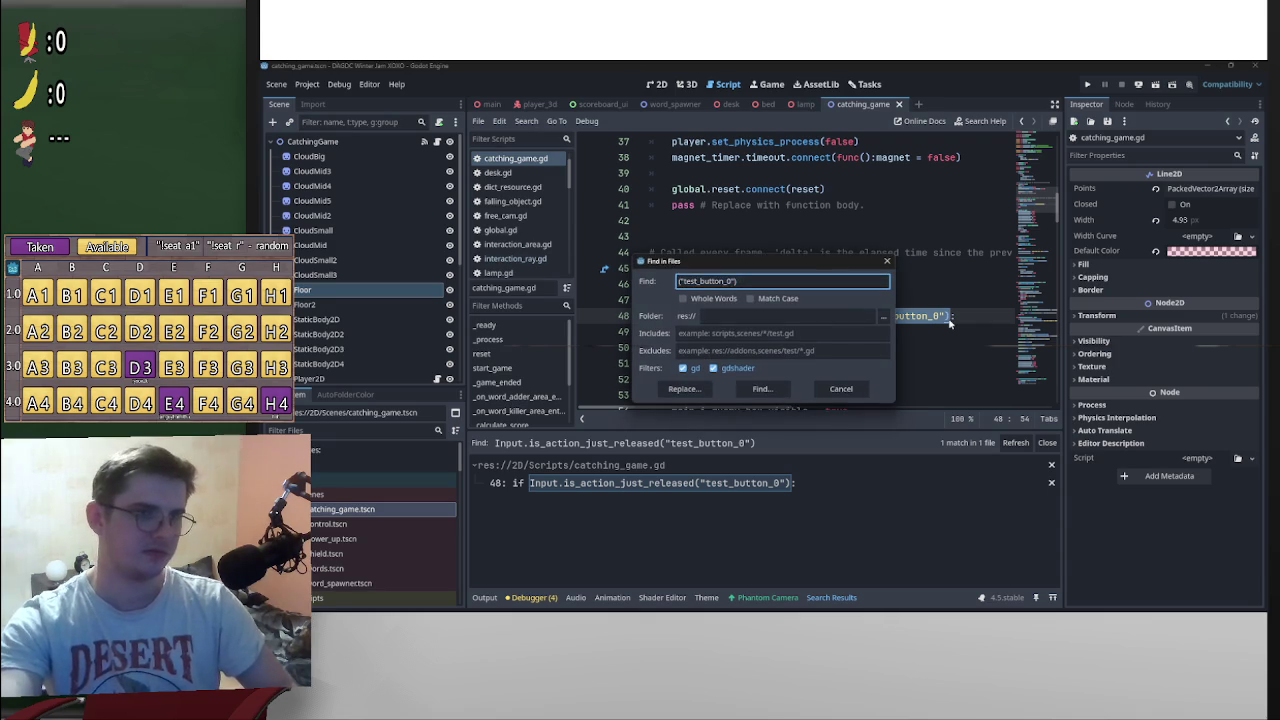
pyautogui.press('Return')
# Step: Delete the test_button_0 start-game block and its leftover empty line from _process
pyautogui.moveTo(763, 340); pyautogui.dragTo(609, 316)
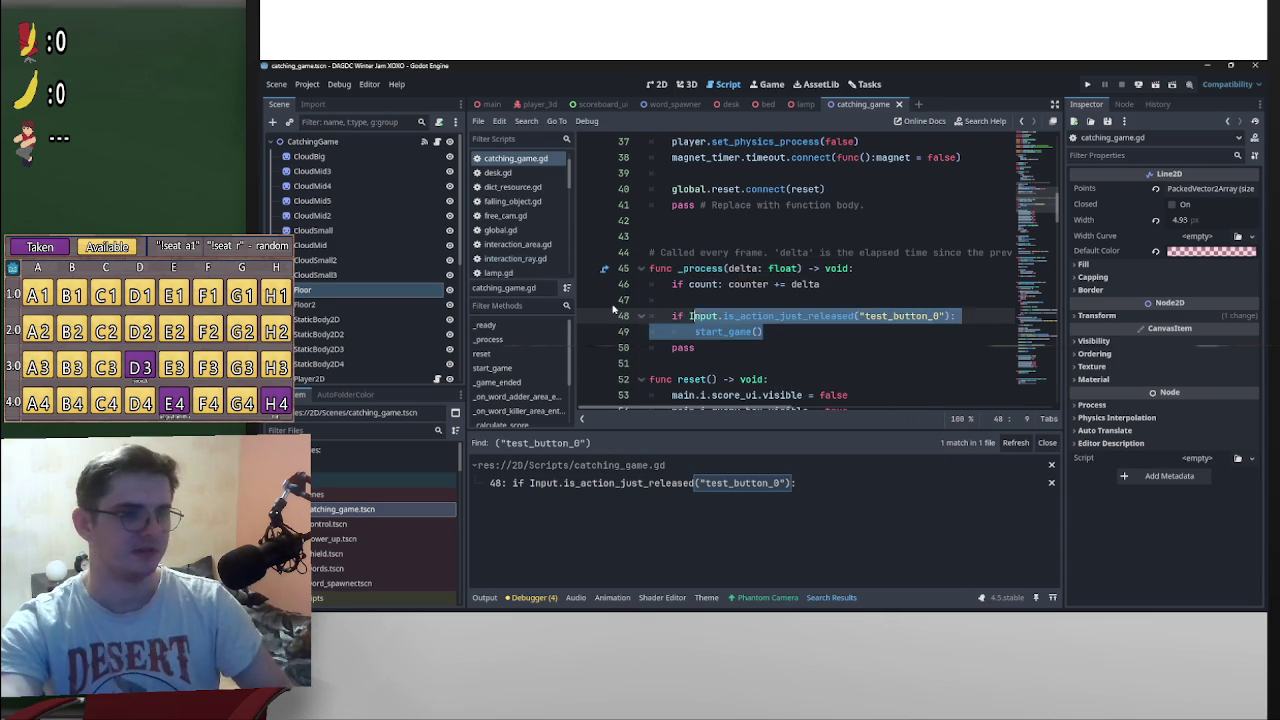
pyautogui.hotkey('ctrl', 'x')
pyautogui.press('BackSpace')
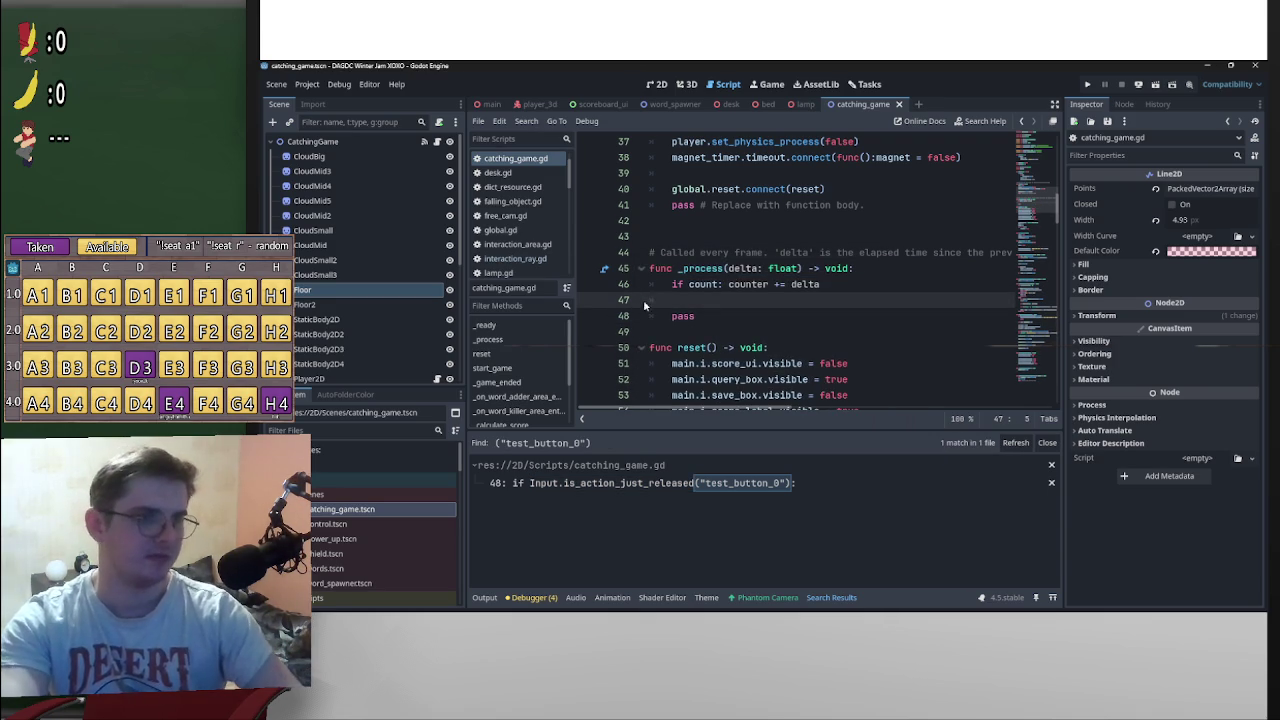
pyautogui.press('BackSpace')
pyautogui.press('BackSpace')
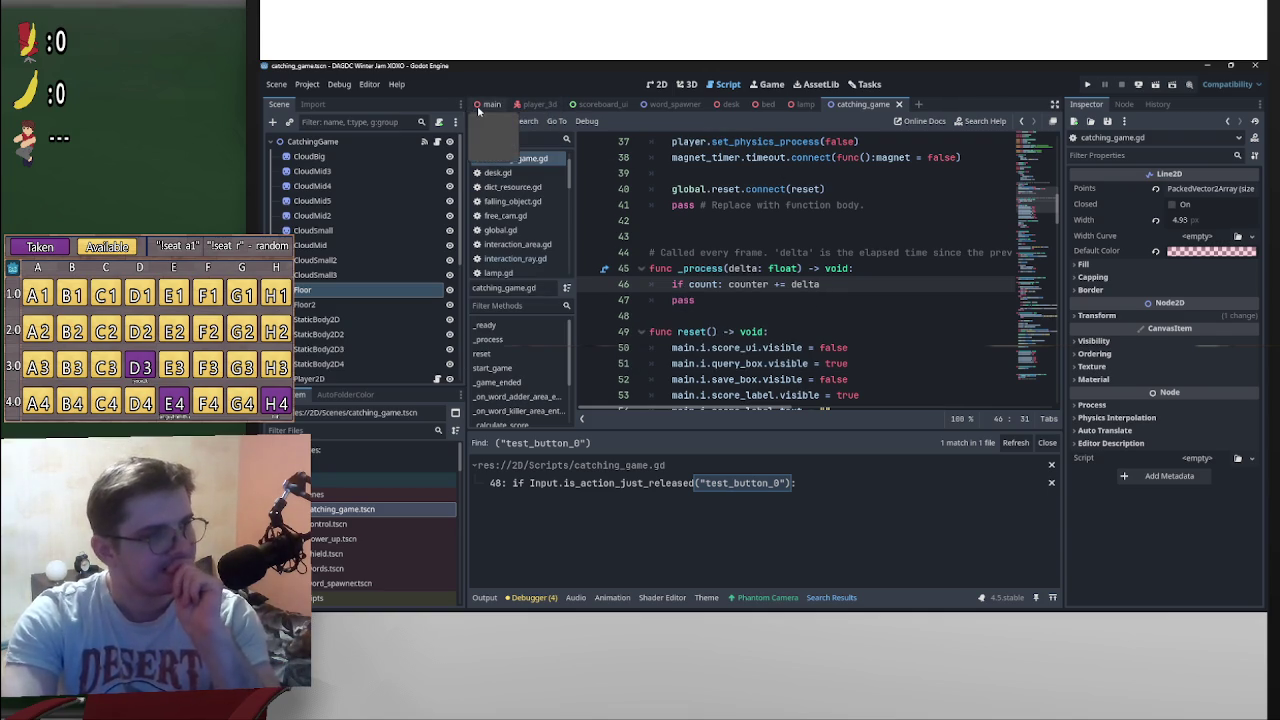
# Step: Run the game from the main scene and use P to pause, unpause, then pause again
pyautogui.click(484, 105)
pyautogui.click(1089, 86)
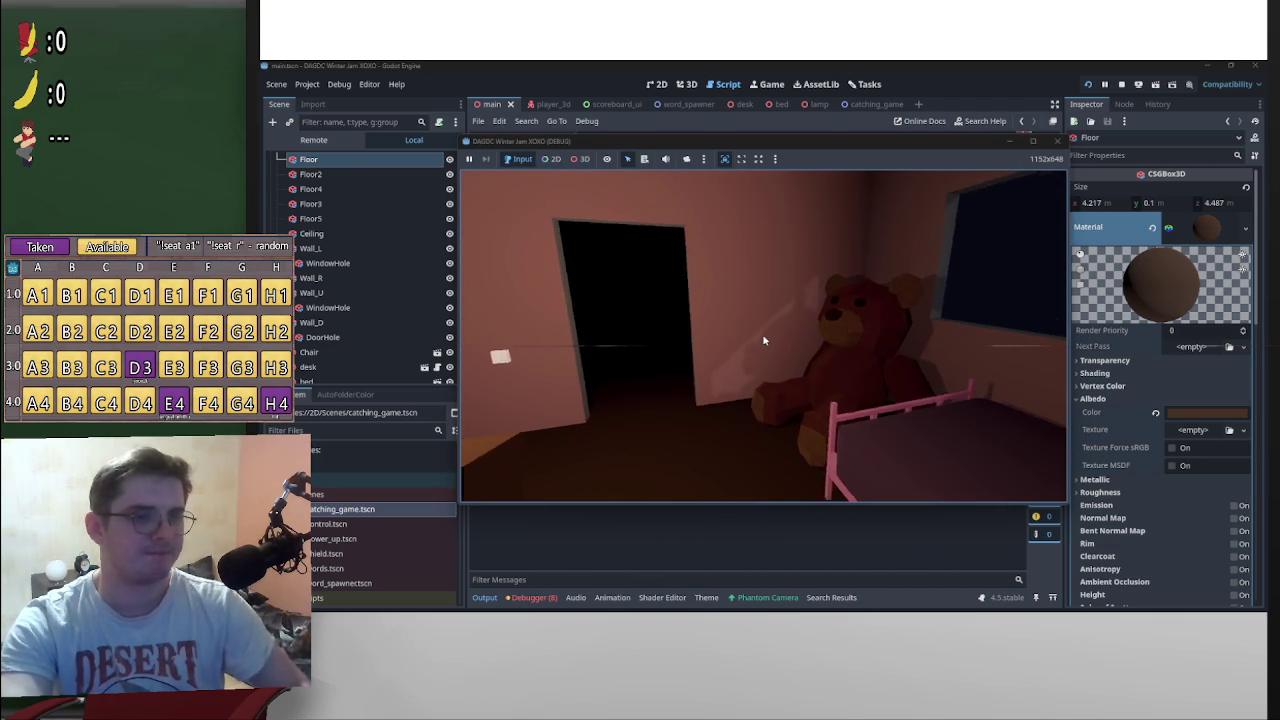
pyautogui.press('p')
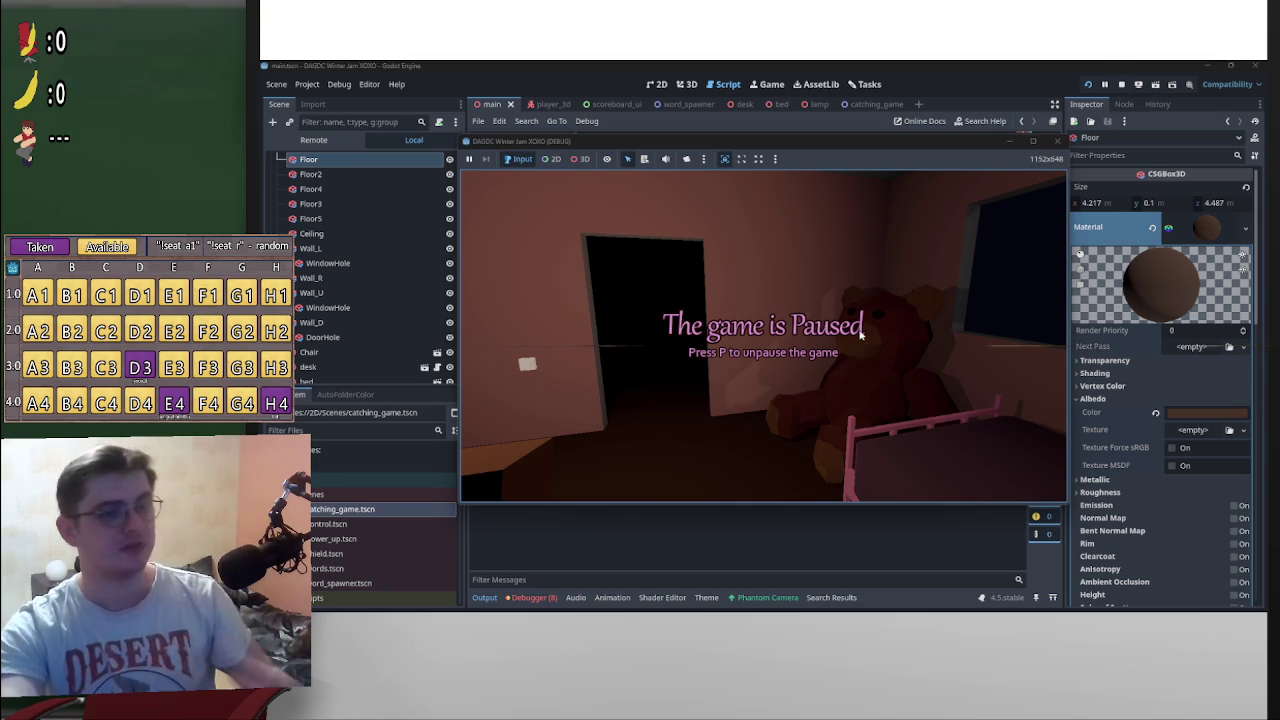
pyautogui.press('p')
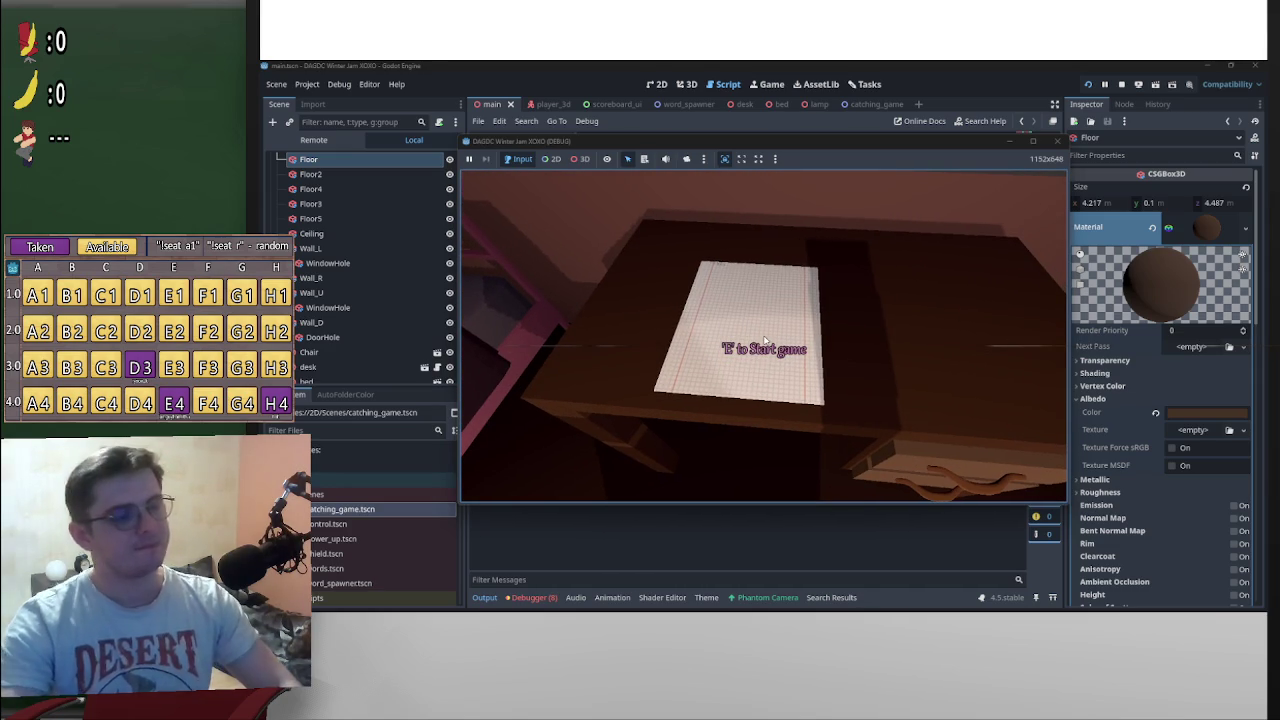
pyautogui.press('p')
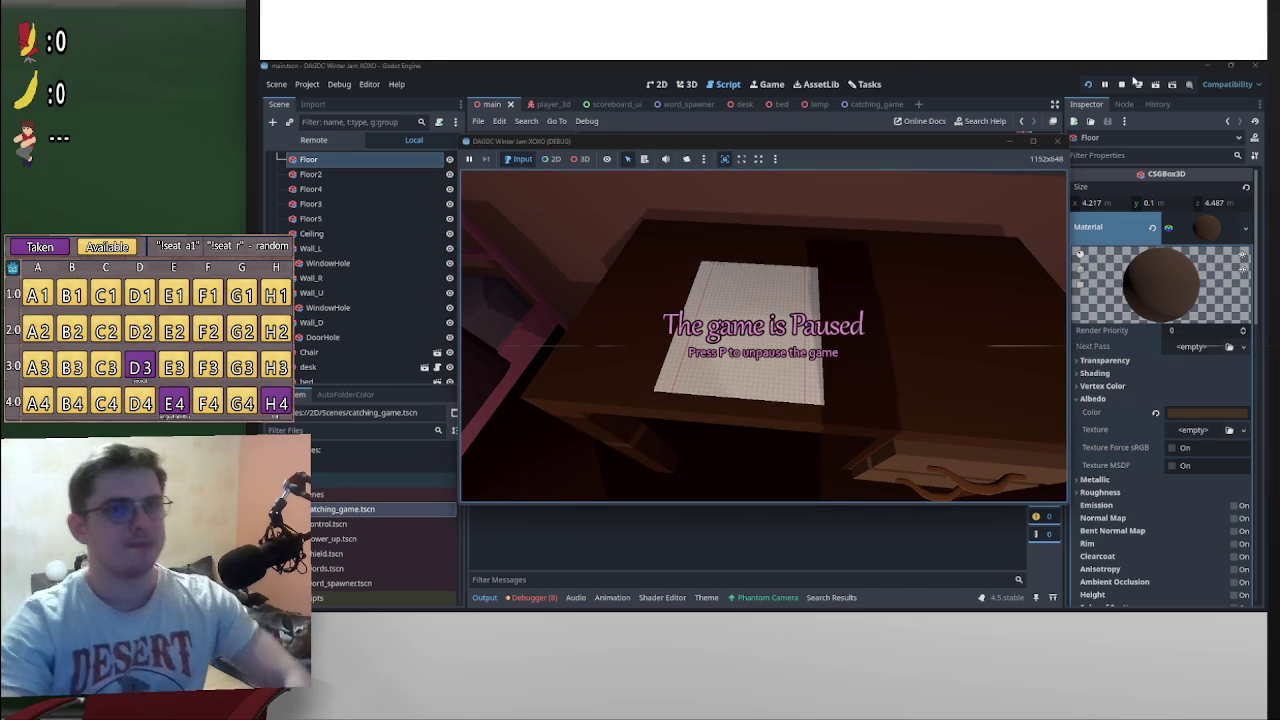
# Step: Stop the running game and open word_spawner.gd in the script editor
pyautogui.click(1121, 85)
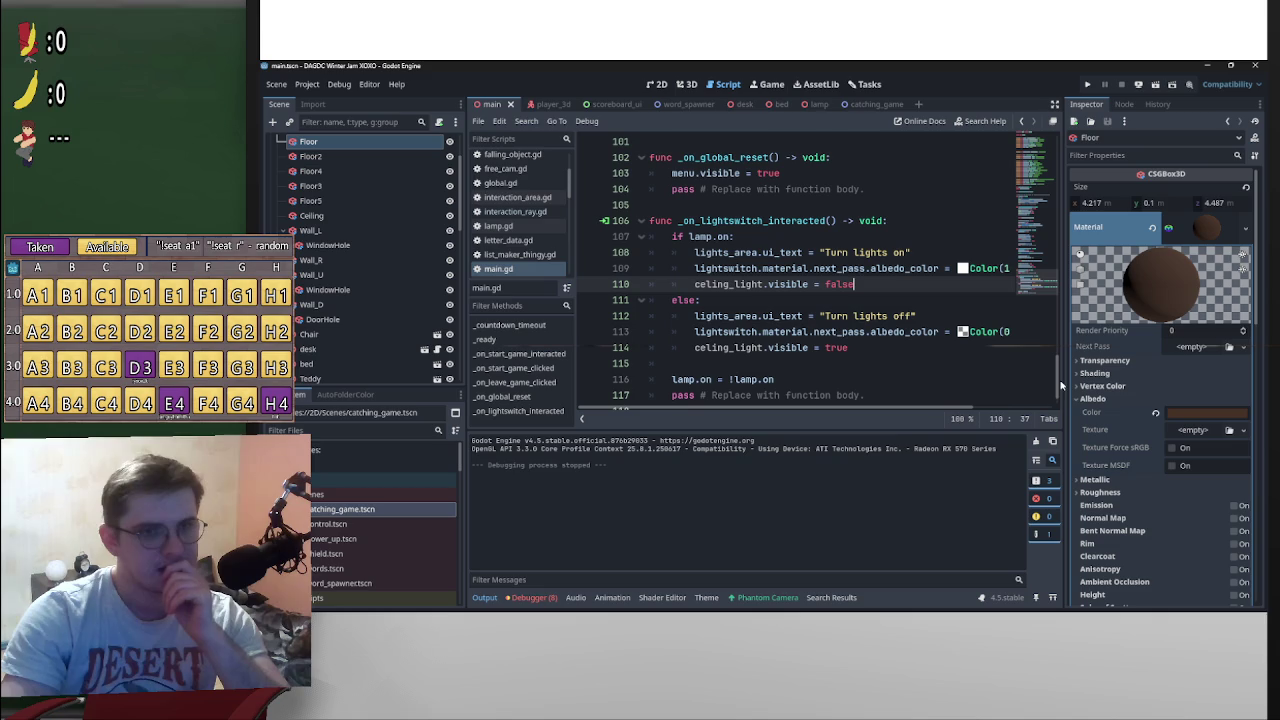
pyautogui.click(688, 104)
pyautogui.scroll(-4, 757, 337)
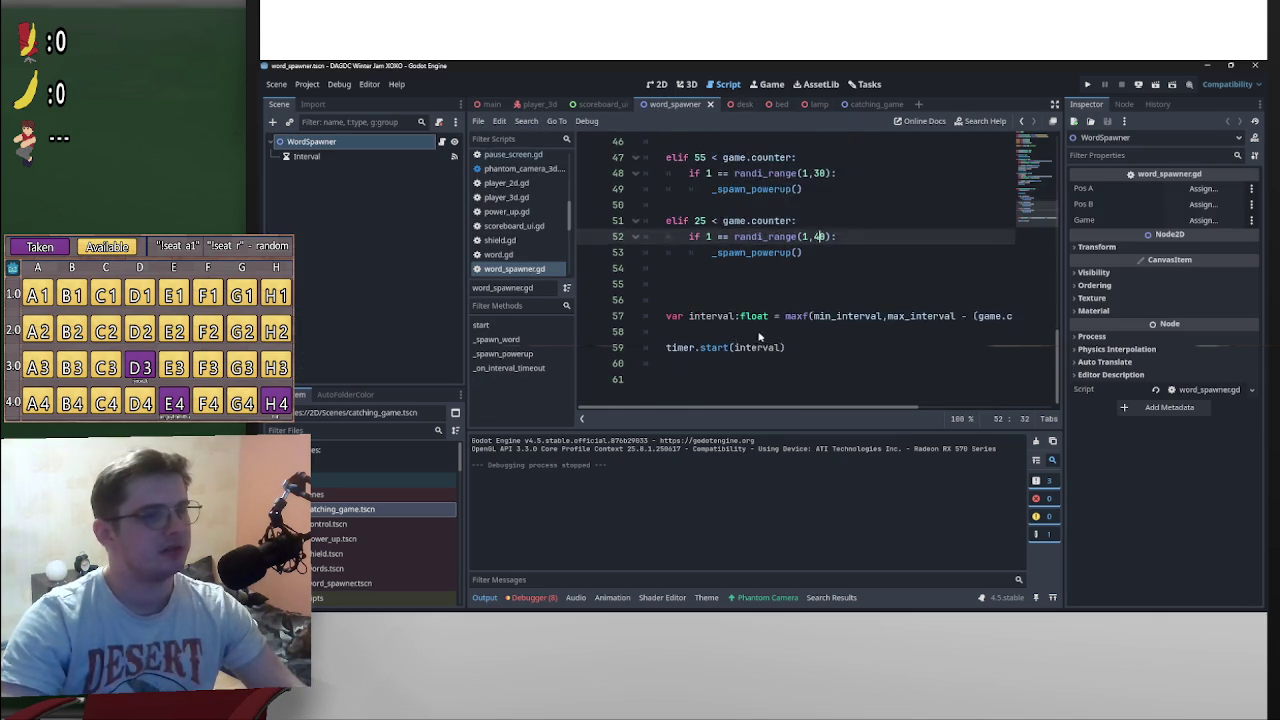
pyautogui.scroll(10, 780, 338)
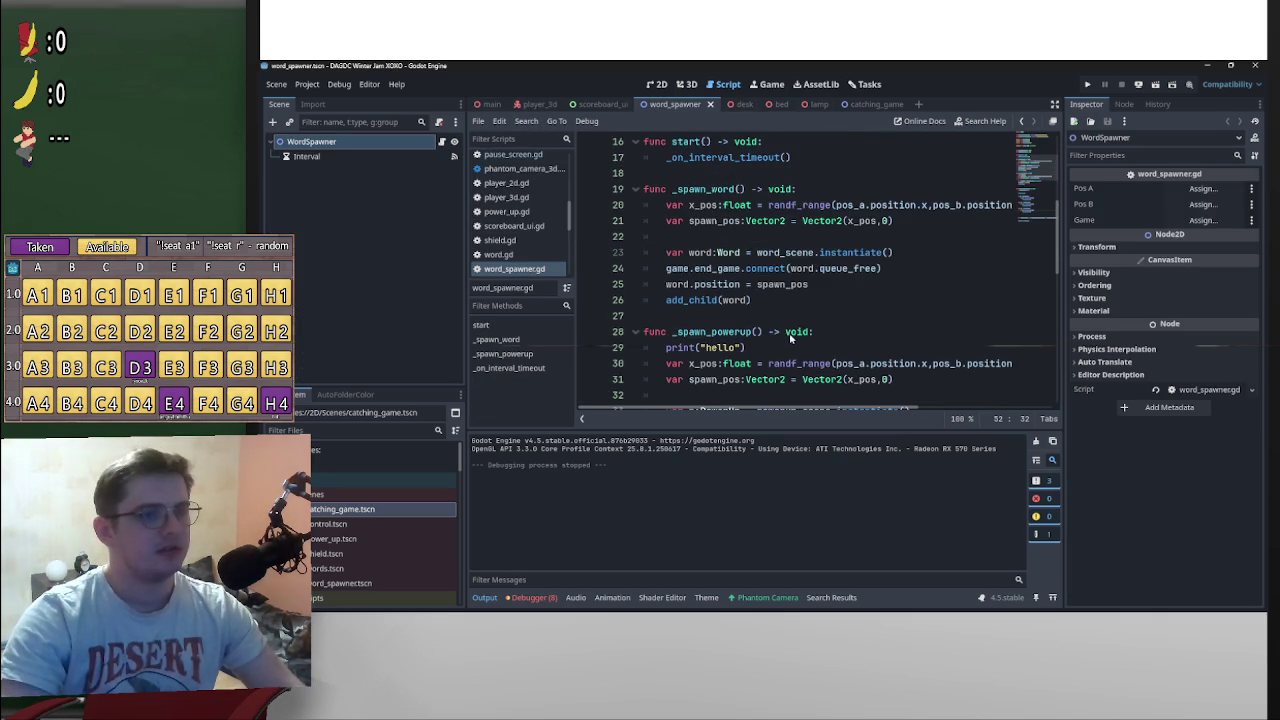
pyautogui.scroll(4, 790, 338)
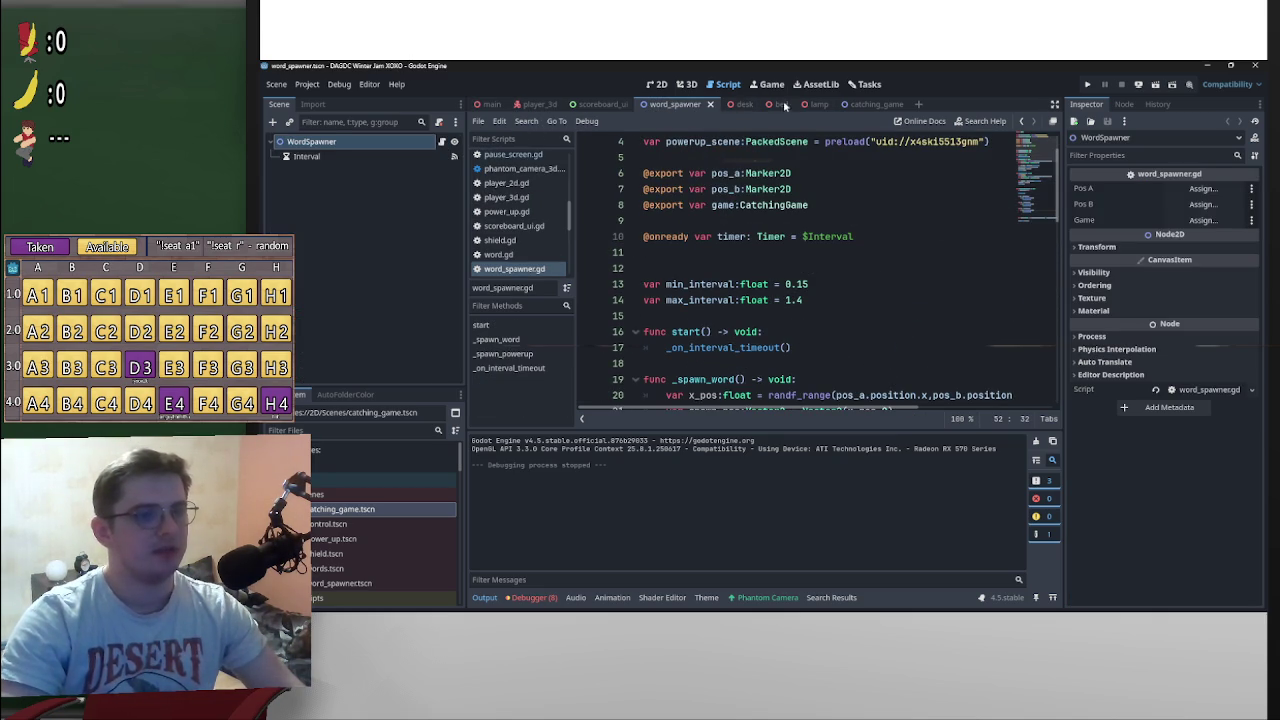
pyautogui.scroll(-6, 788, 251)
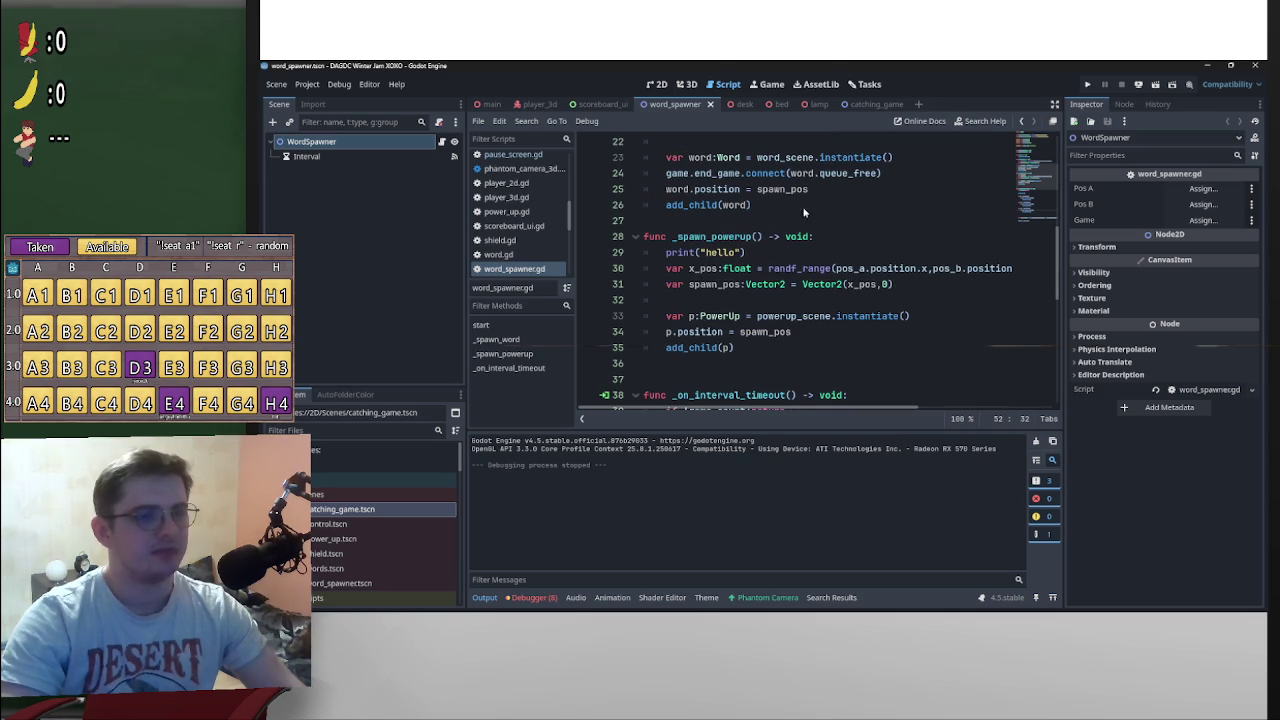
pyautogui.scroll(-5, 803, 212)
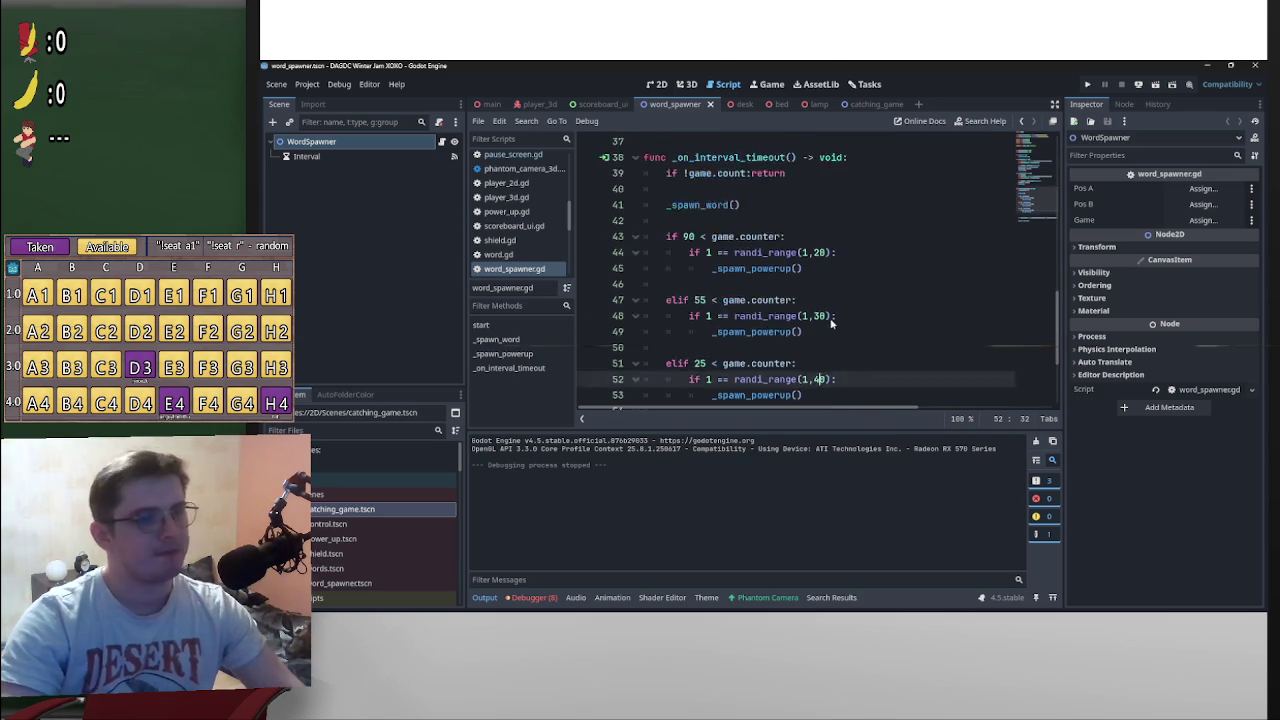
pyautogui.scroll(-2, 830, 322)
pyautogui.scroll(2, 818, 304)
pyautogui.scroll(-2, 800, 325)
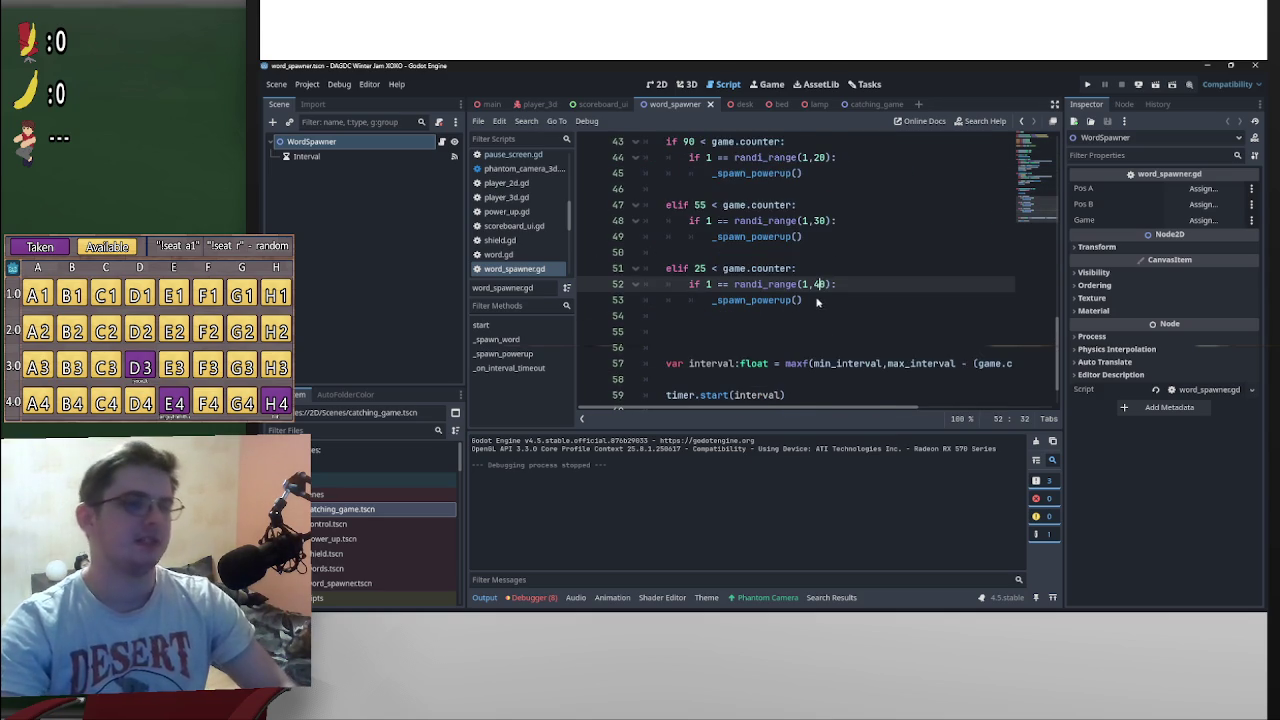
pyautogui.scroll(1, 817, 297)
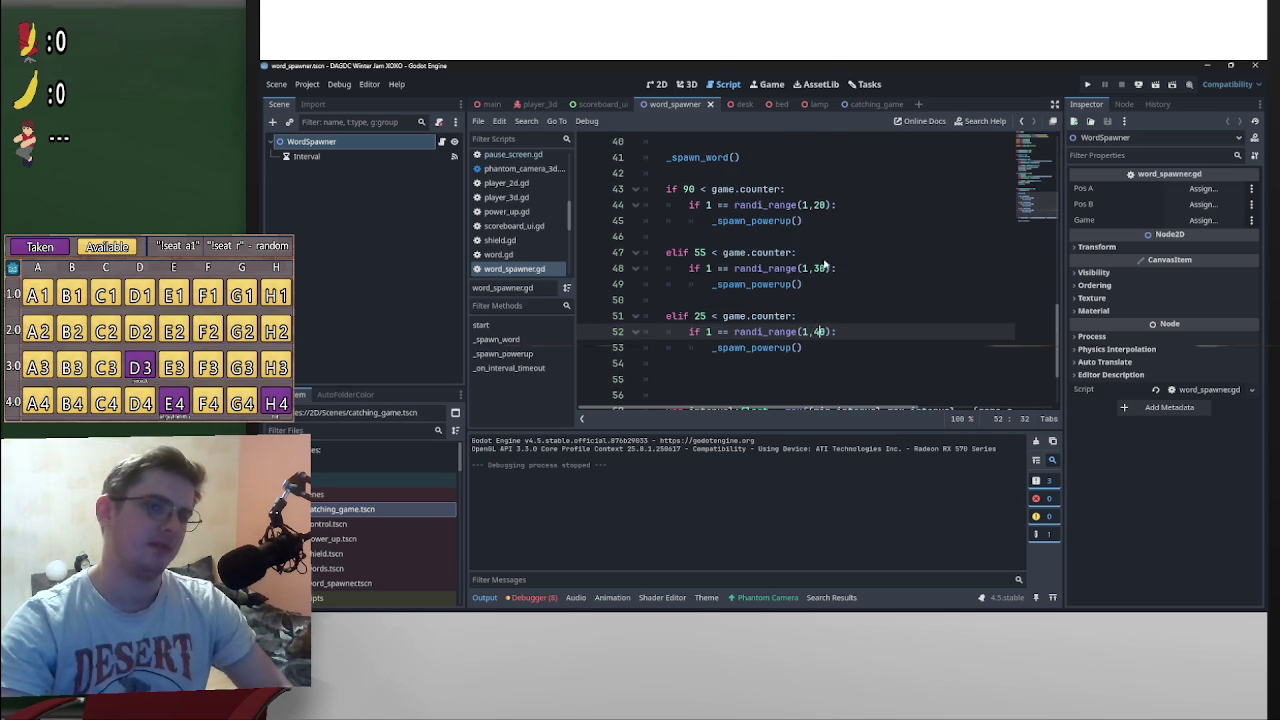
# Step: Change the first powerup chance roll from 20 to 25
pyautogui.doubleClick(821, 205)
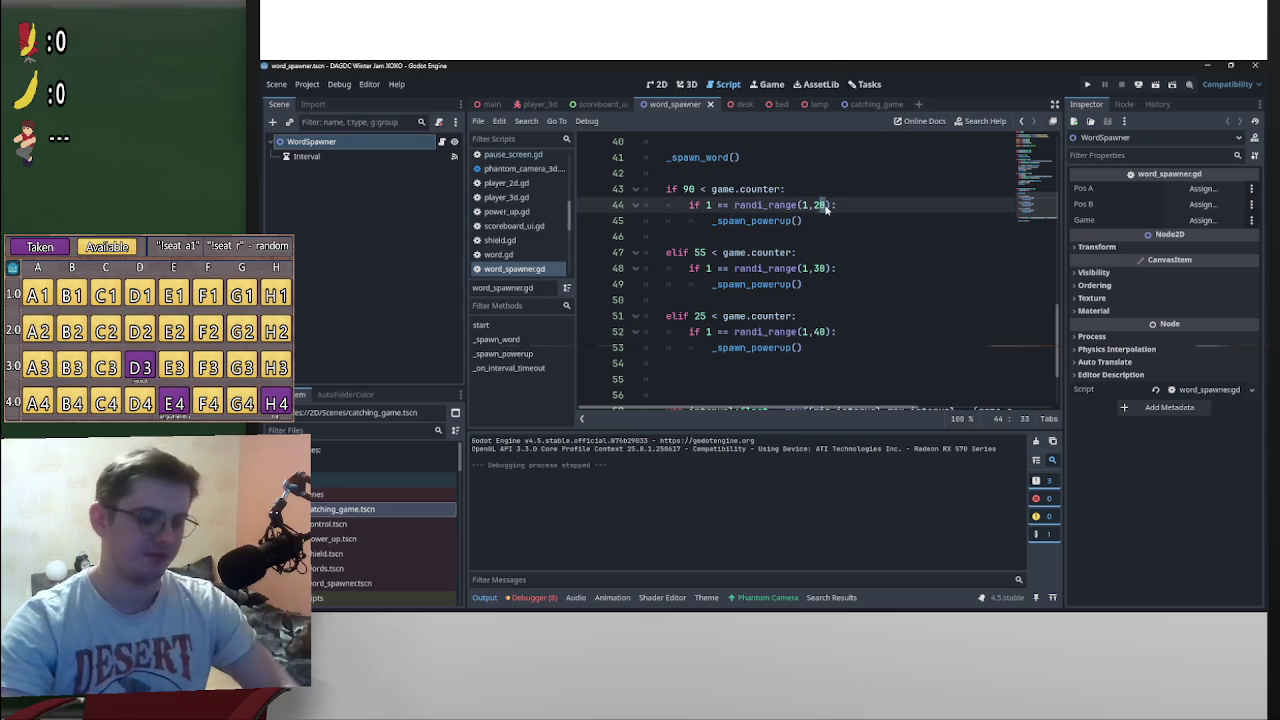
pyautogui.write('25')
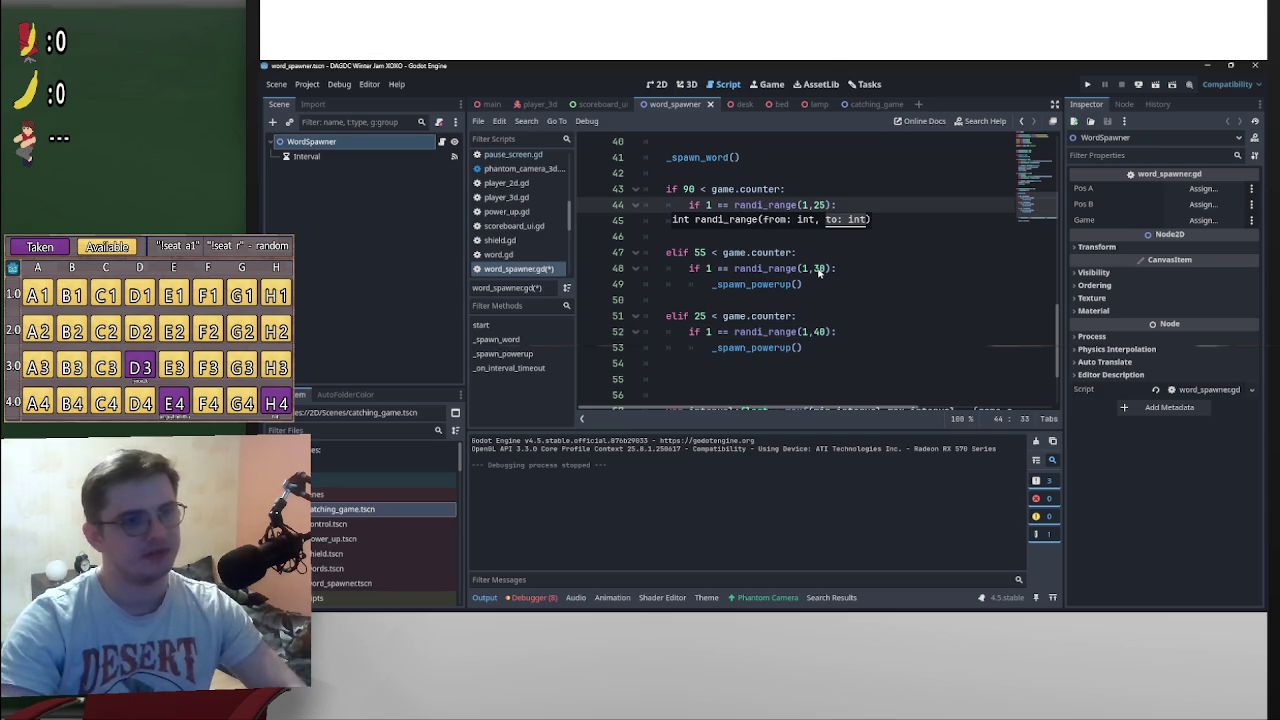
pyautogui.doubleClick(821, 269)
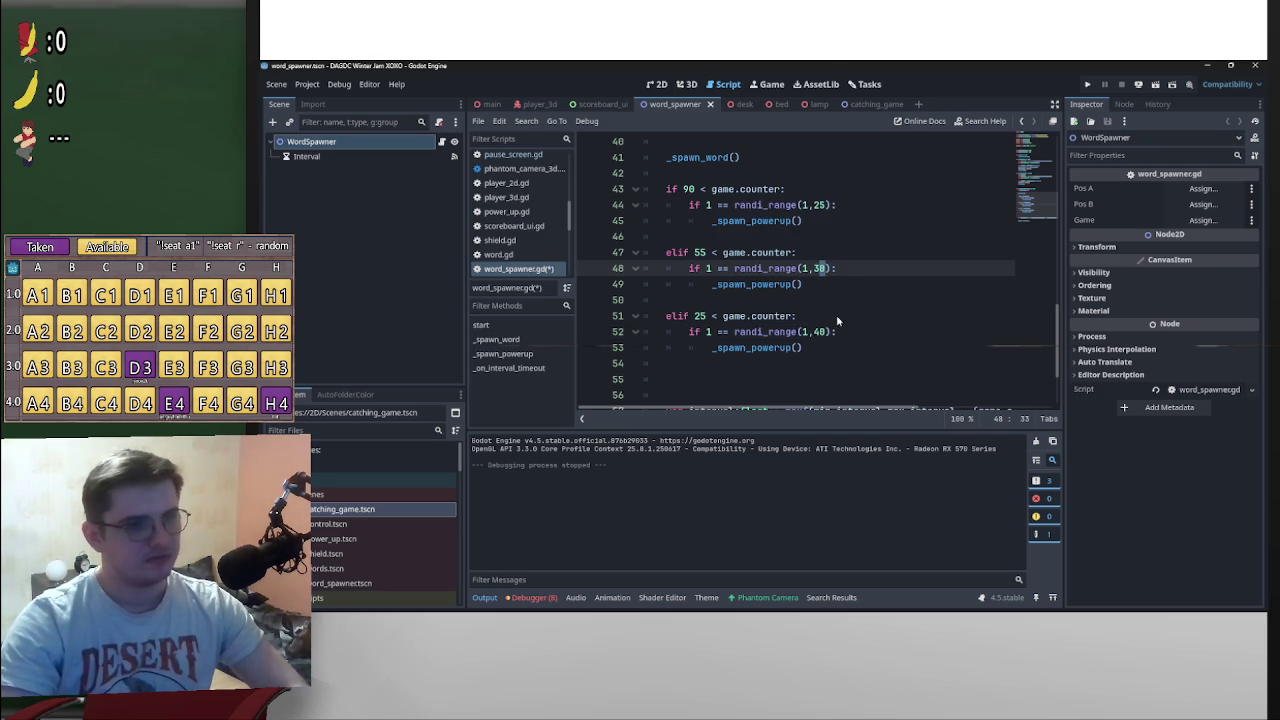
pyautogui.click(910, 207)
# Step: Paste a second copy of the if 90 / elif 55 / elif 25 block below the original
pyautogui.scroll(2, 854, 291)
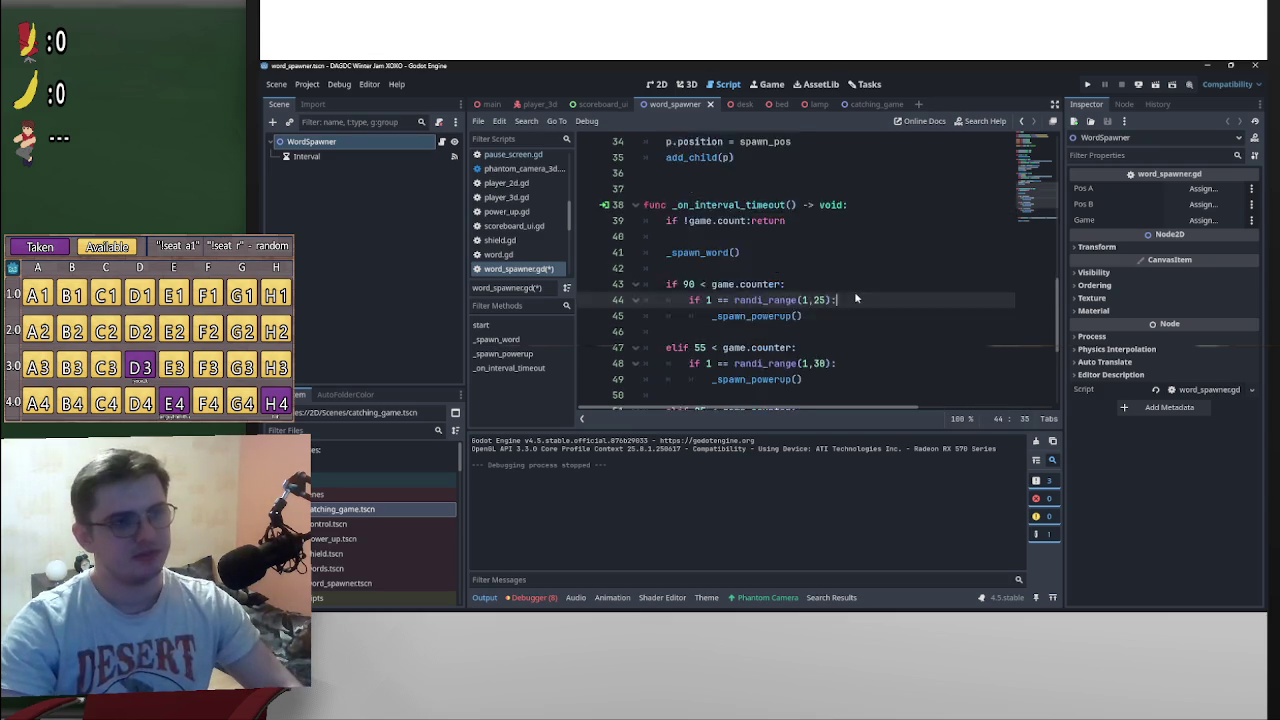
pyautogui.scroll(-3, 854, 291)
pyautogui.scroll(2, 825, 310)
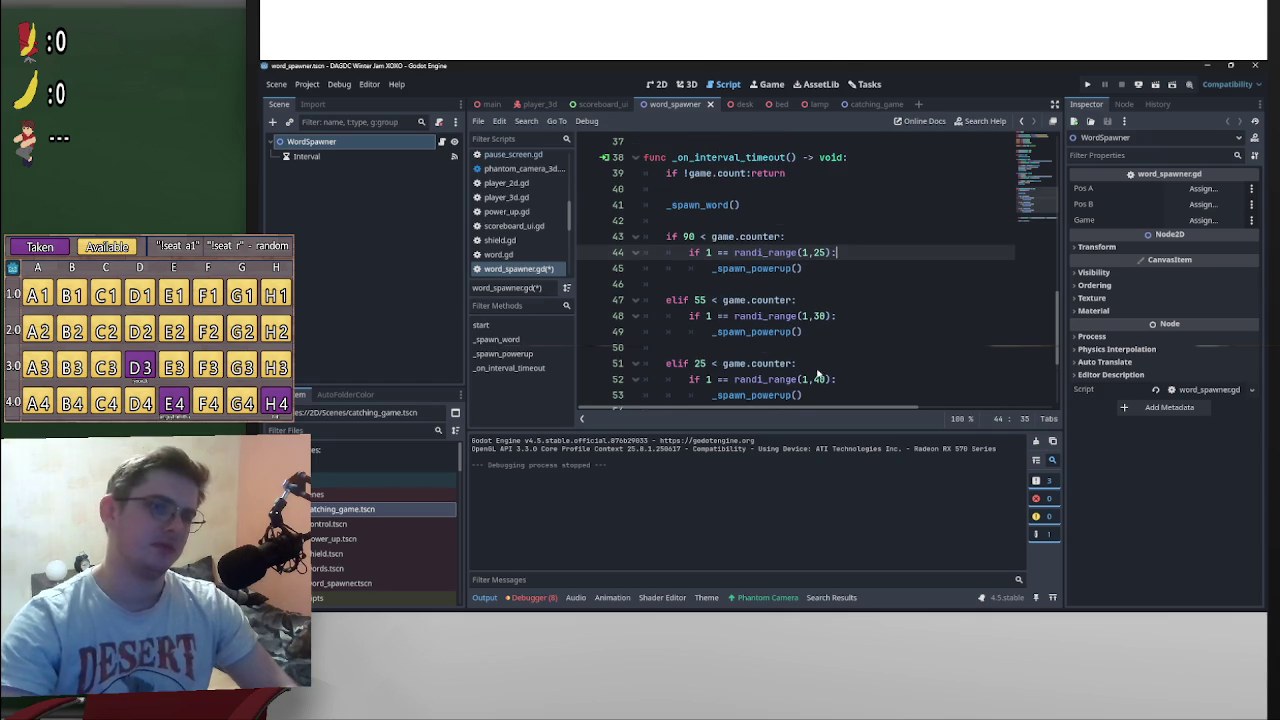
pyautogui.moveTo(820, 397)
pyautogui.mouseDown()
pyautogui.moveTo(700, 252)
pyautogui.moveTo(666, 237)
pyautogui.mouseUp()
pyautogui.hotkey('ctrl', 'c')
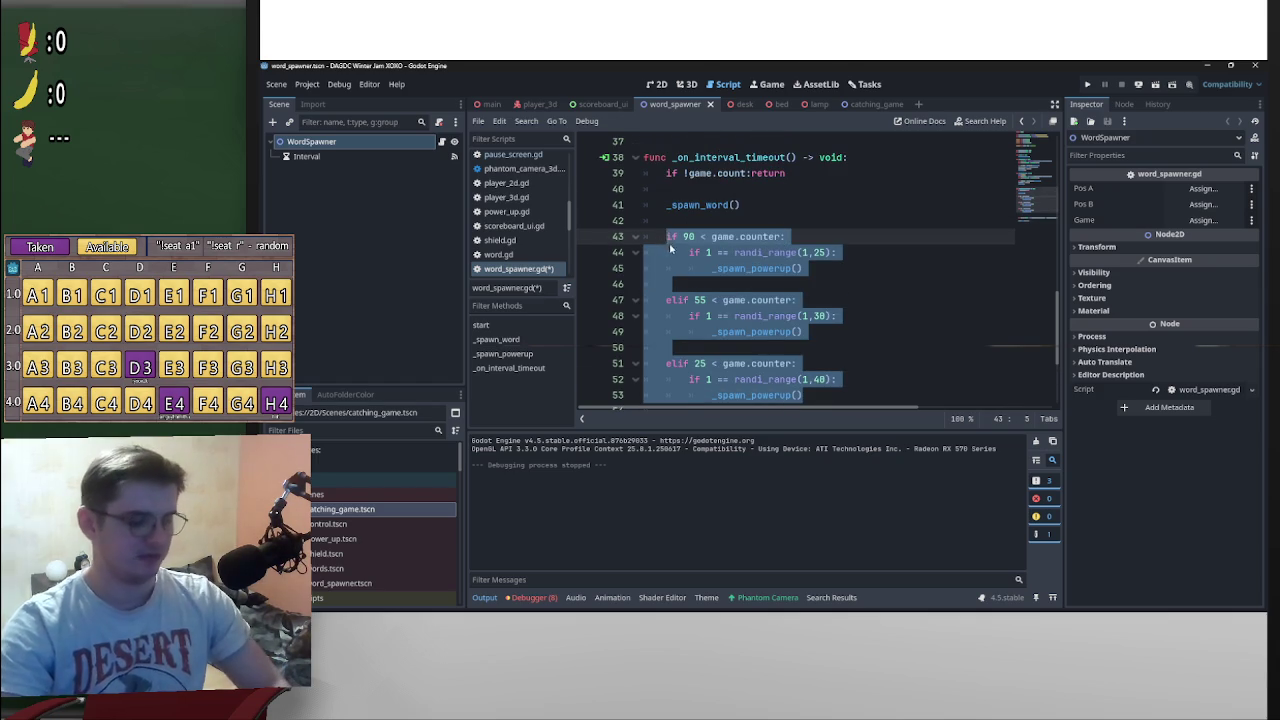
pyautogui.scroll(-3, 685, 287)
pyautogui.click(718, 285)
pyautogui.press('Return')
pyautogui.press('Return')
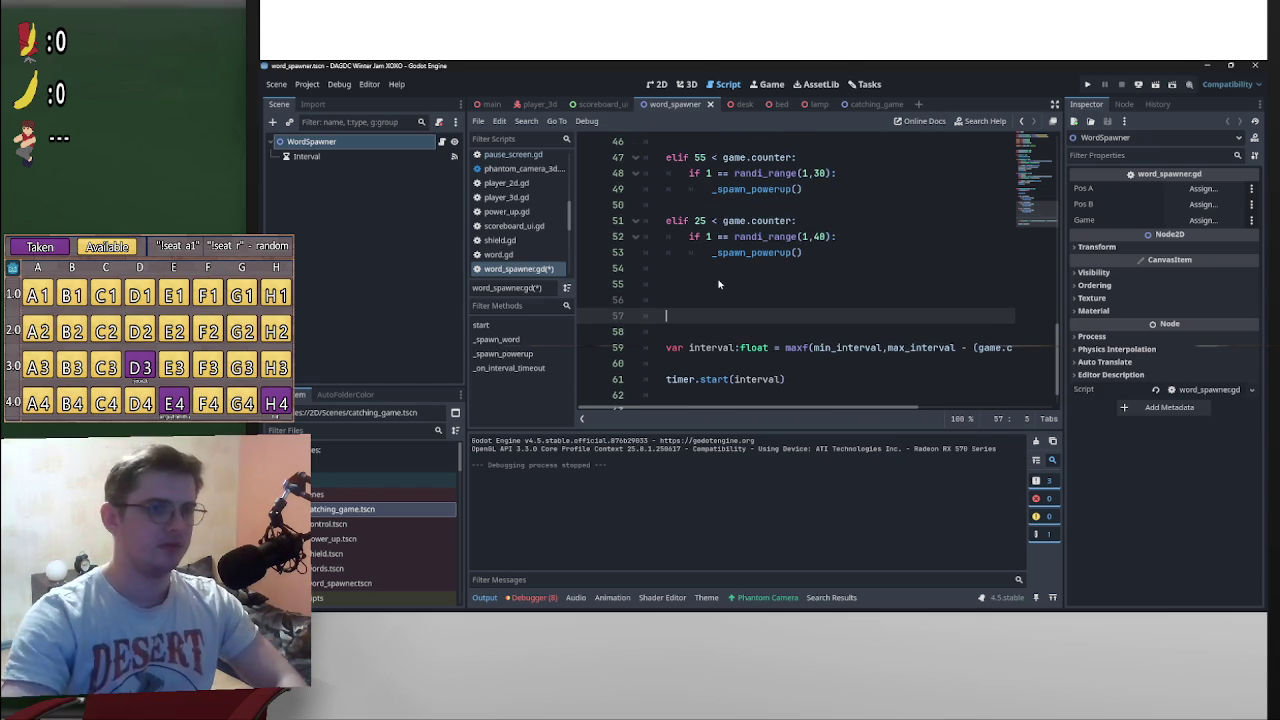
pyautogui.press('Up')
pyautogui.press('Up')
pyautogui.hotkey('ctrl', 'v')
pyautogui.scroll(1, 770, 302)
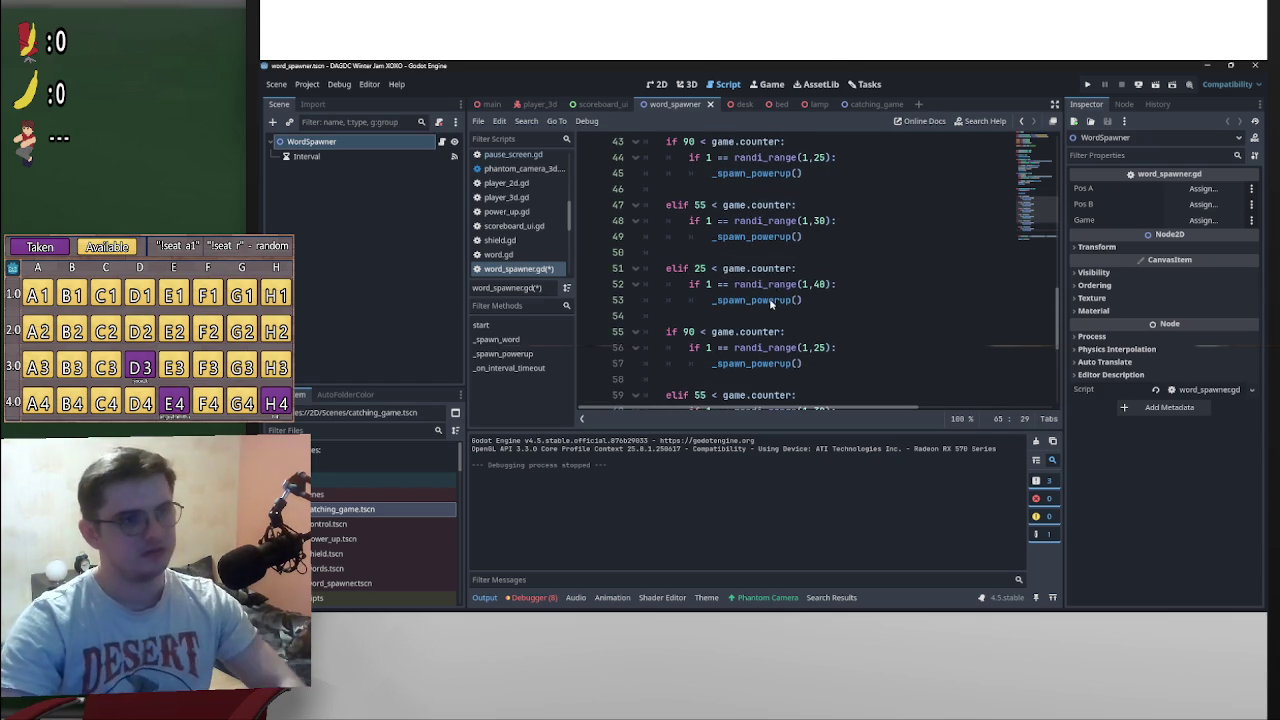
pyautogui.scroll(4, 716, 335)
pyautogui.scroll(7, 716, 335)
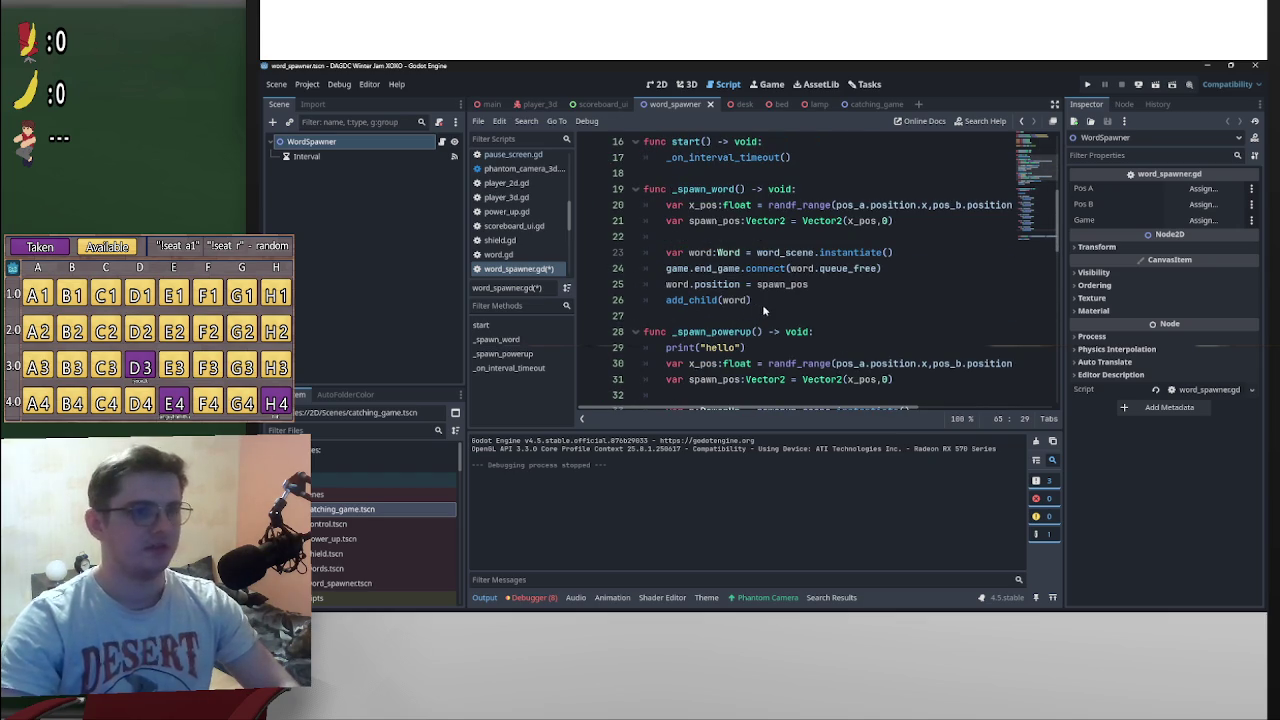
pyautogui.moveTo(771, 308)
pyautogui.mouseDown()
pyautogui.moveTo(700, 238)
pyautogui.moveTo(621, 192)
pyautogui.mouseUp()
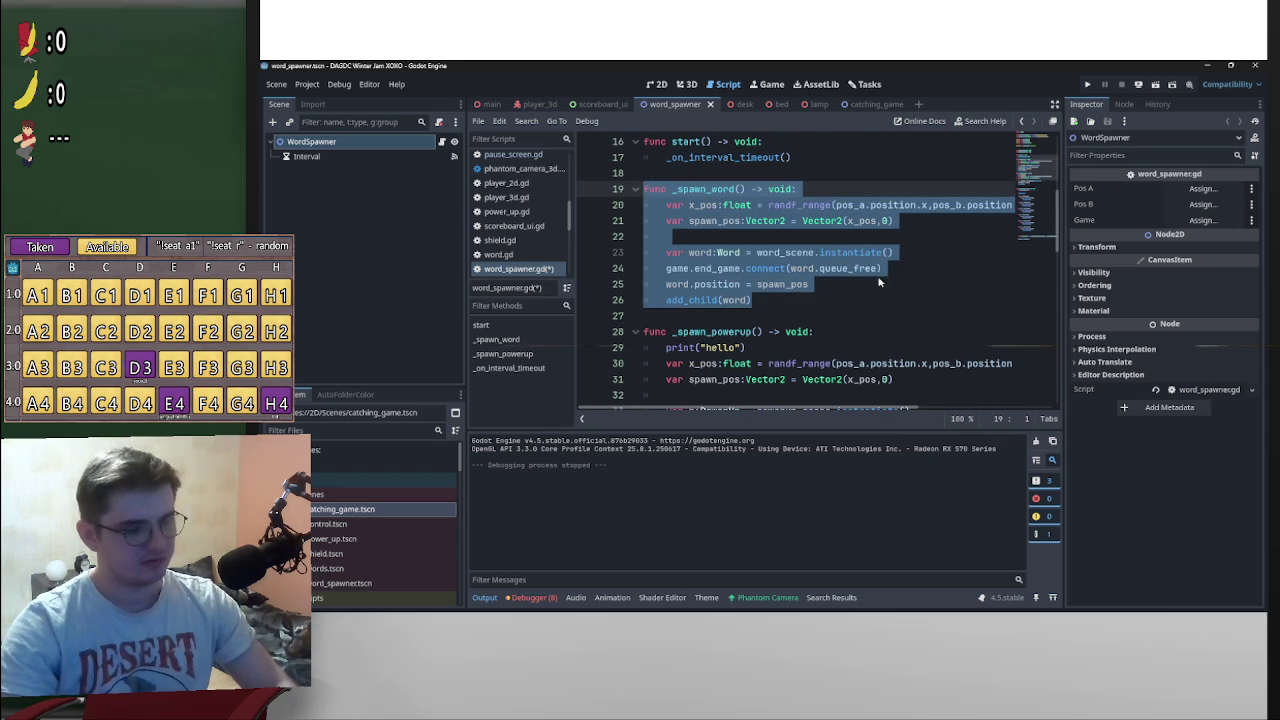
pyautogui.hotkey('ctrl', 'c')
pyautogui.click(735, 324)
pyautogui.press('Return')
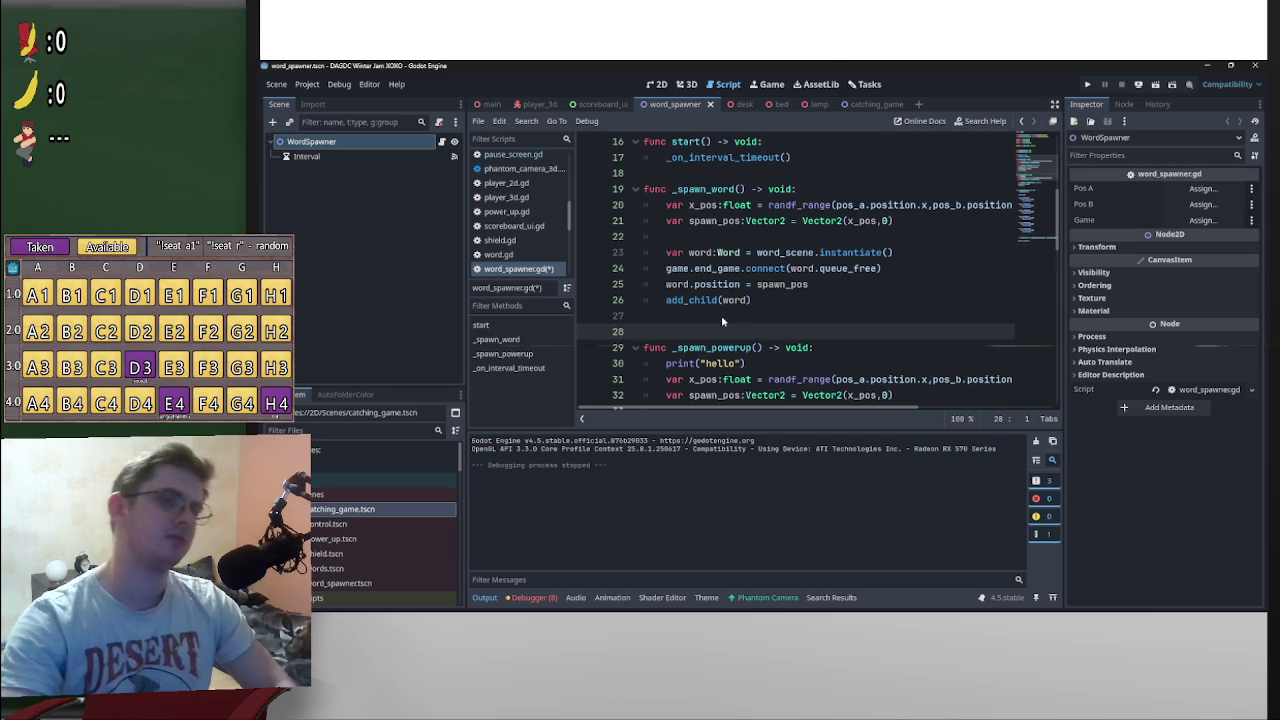
pyautogui.hotkey('ctrl', 'v')
pyautogui.scroll(3, 752, 300)
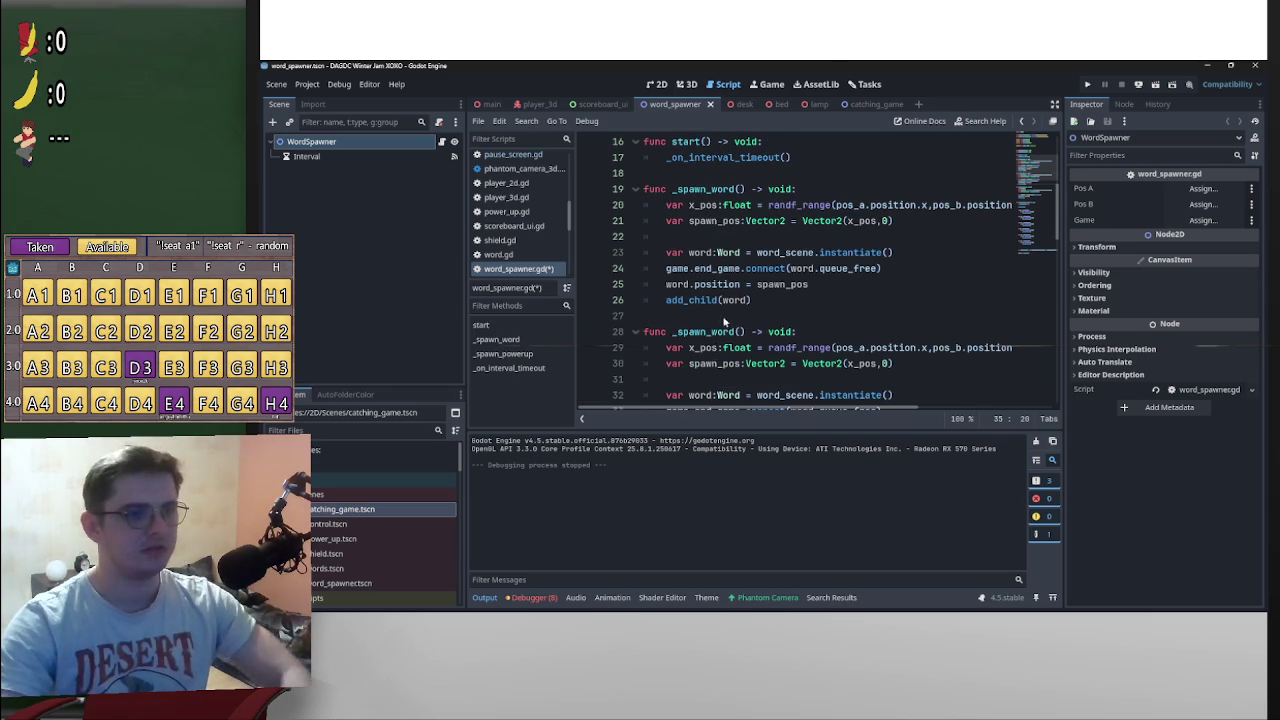
pyautogui.click(711, 331)
pyautogui.write('bad_')
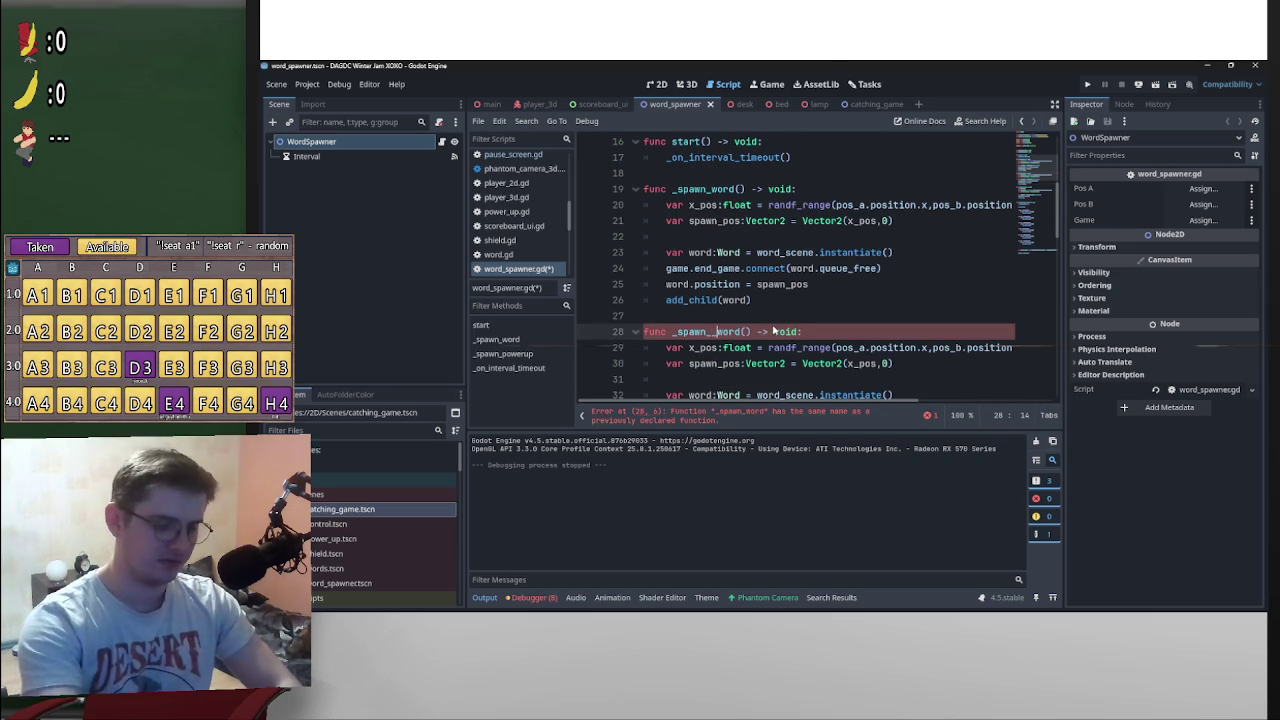
pyautogui.scroll(-2, 815, 315)
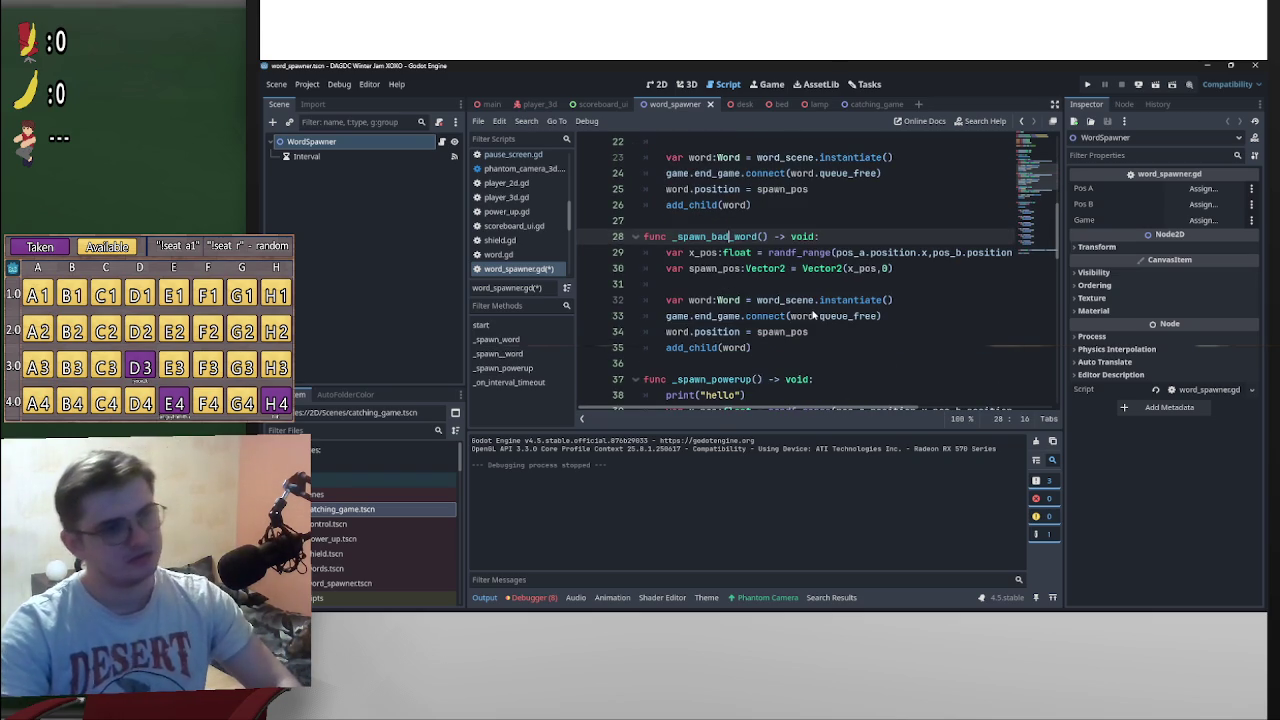
pyautogui.scroll(2, 865, 320)
pyautogui.scroll(-1, 865, 320)
pyautogui.scroll(-3, 863, 319)
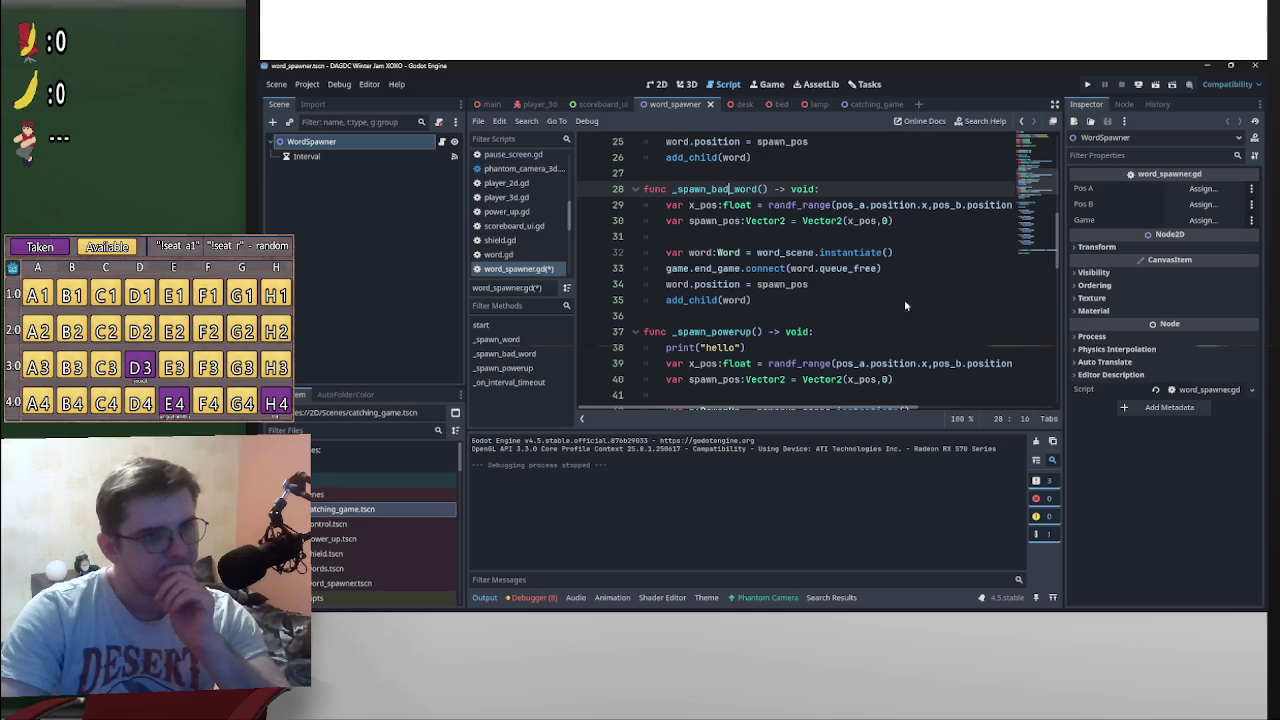
pyautogui.scroll(3, 885, 306)
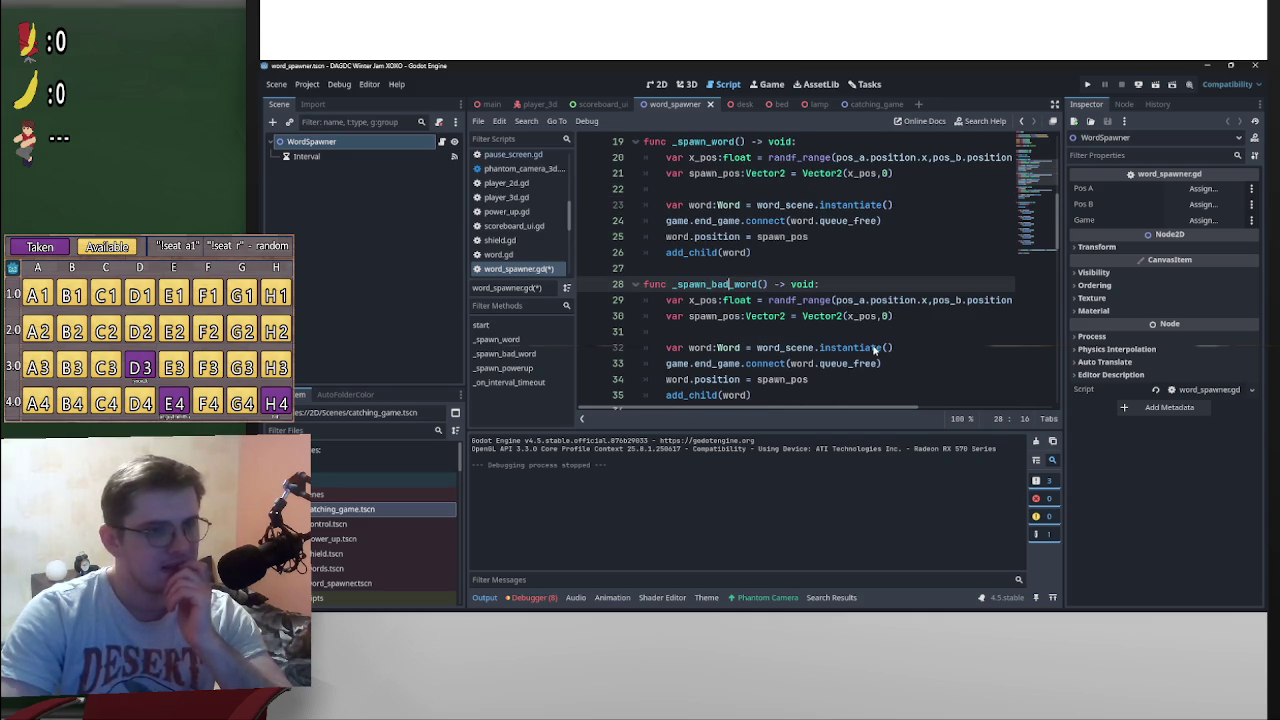
pyautogui.scroll(-3, 864, 344)
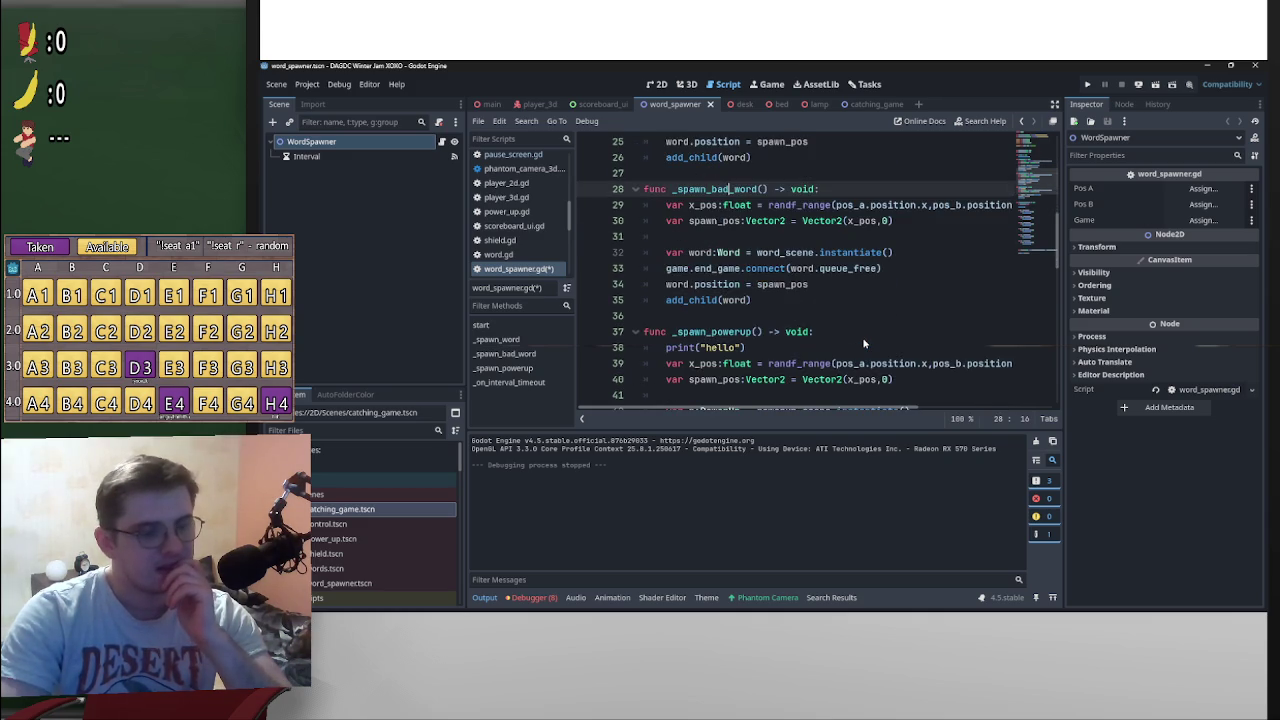
pyautogui.scroll(3, 864, 344)
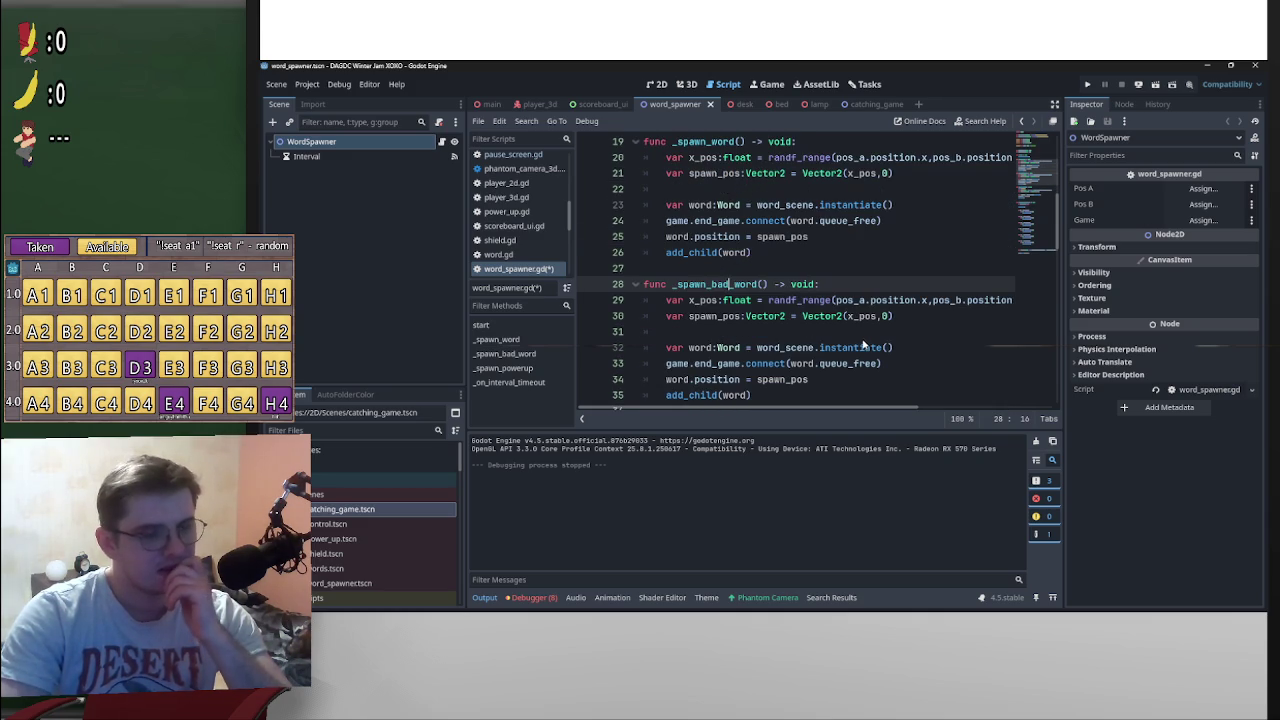
pyautogui.scroll(-3, 826, 365)
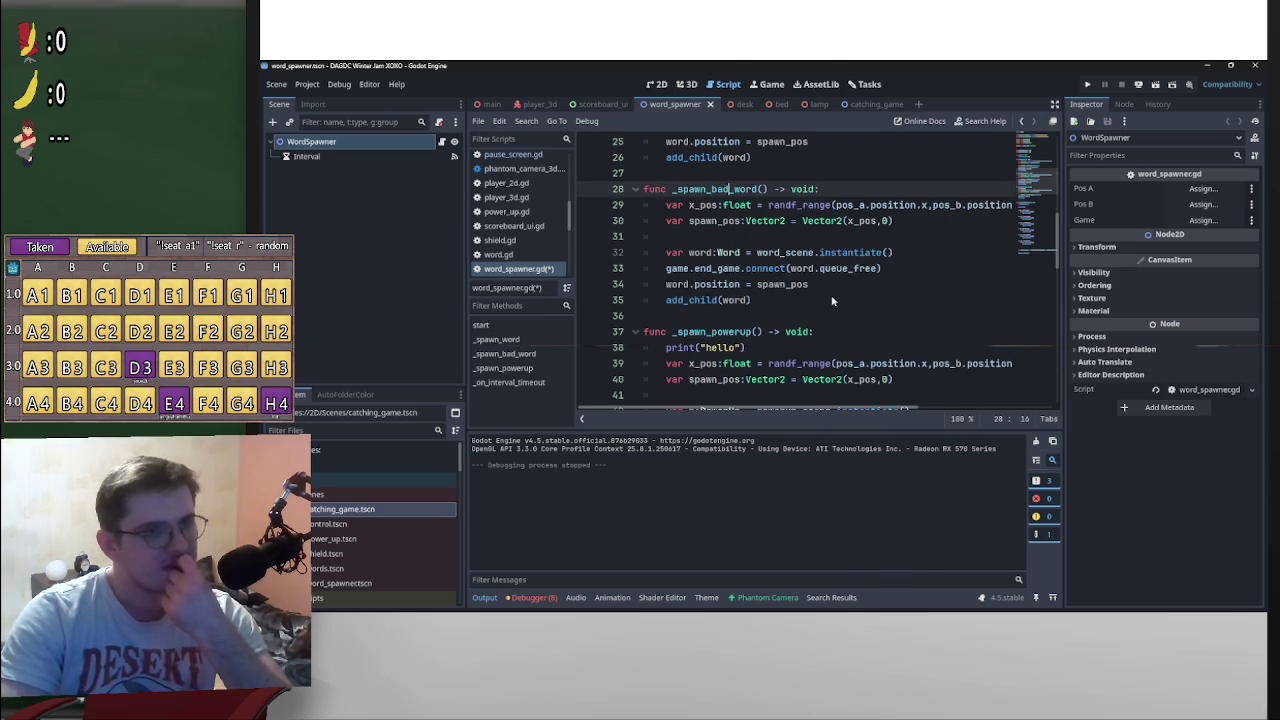
pyautogui.click(822, 252)
pyautogui.scroll(3, 838, 280)
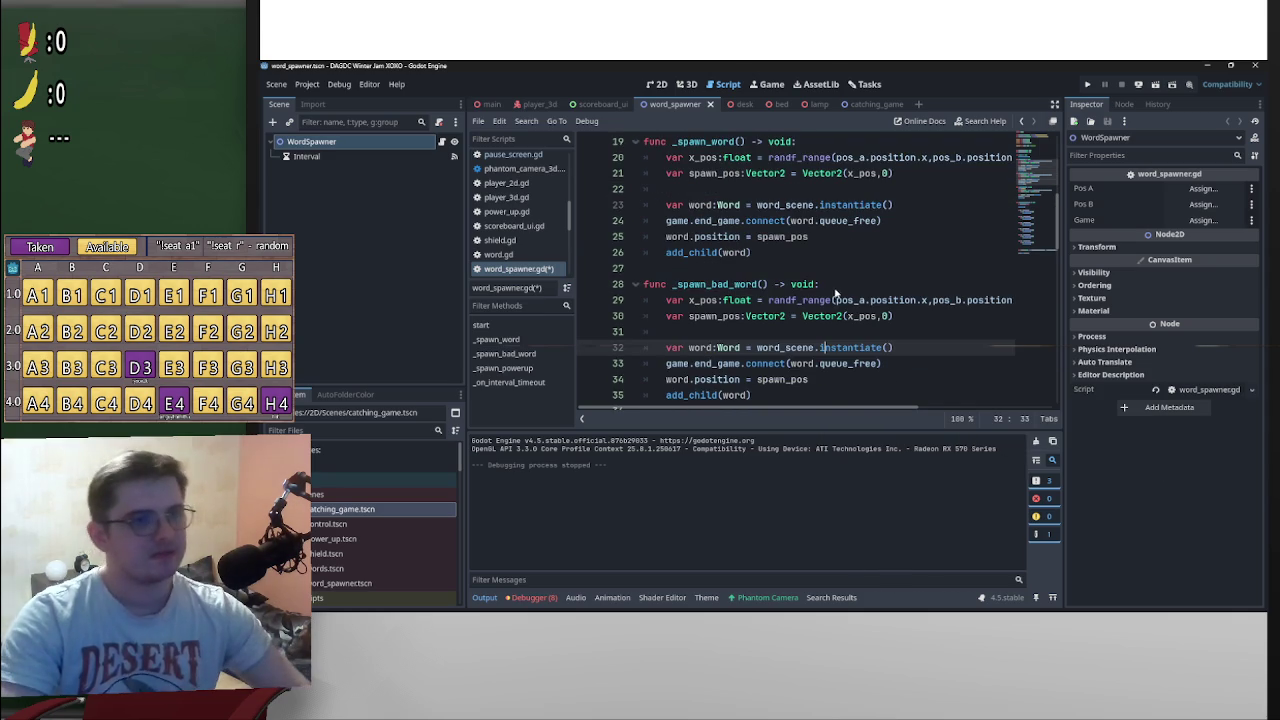
pyautogui.scroll(-1, 836, 292)
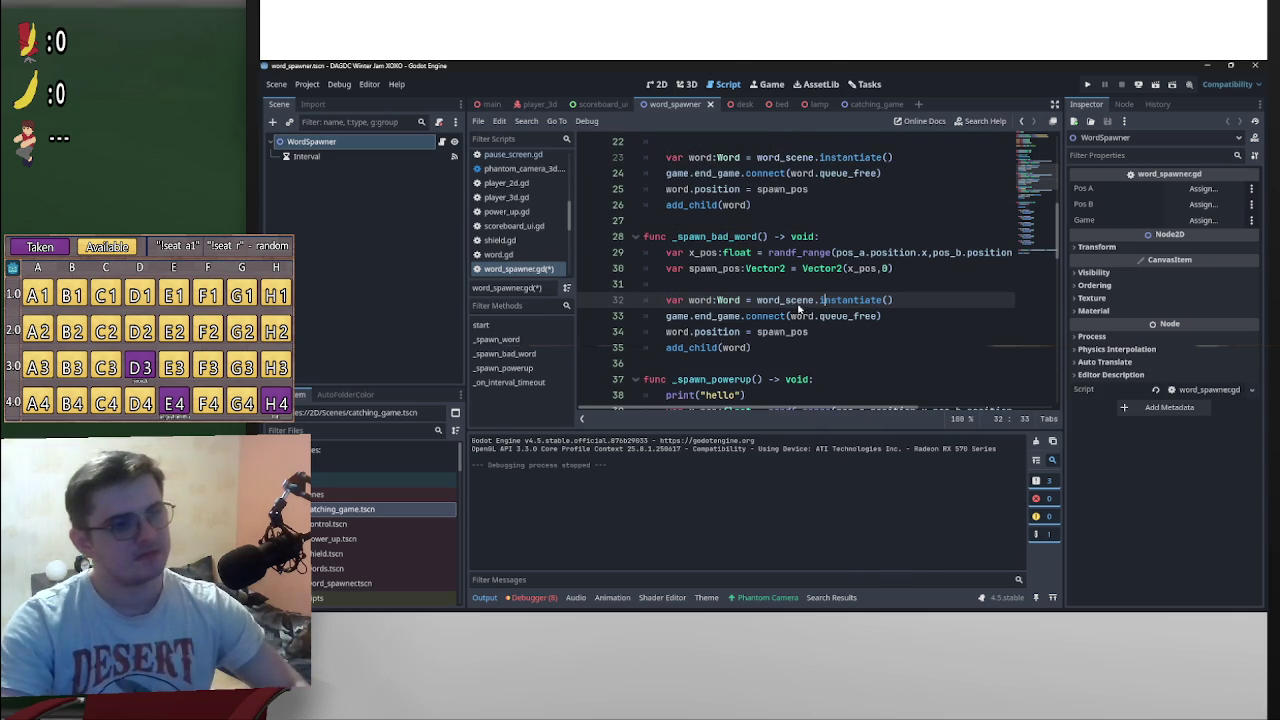
pyautogui.press('Up')
pyautogui.press('Up')
pyautogui.press('Up')
pyautogui.press('Home')
pyautogui.hotkey('shift', 'Down')
pyautogui.hotkey('shift', 'Down')
pyautogui.hotkey('shift', 'Down')
pyautogui.hotkey('shift', 'End')
pyautogui.press('Delete')
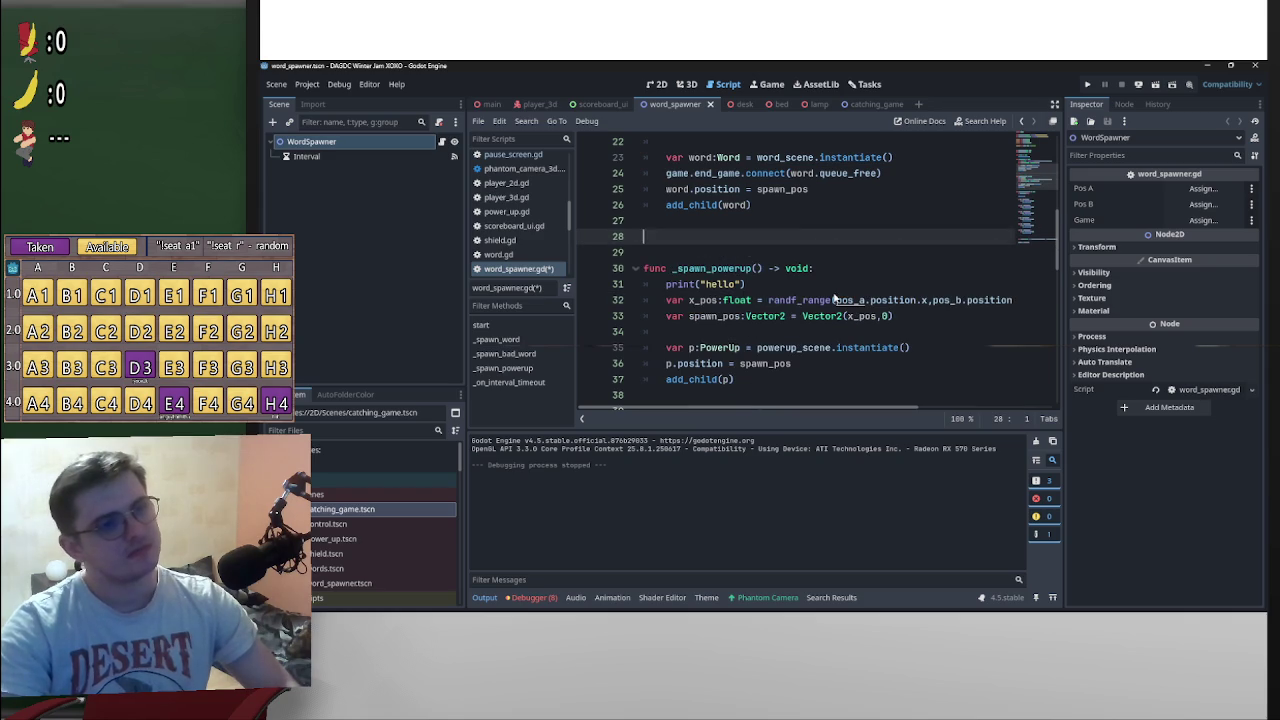
pyautogui.press('BackSpace')
# Step: In word.gd, add 'var good:bool = true' after the declarations and save the scripts
pyautogui.scroll(4, 815, 298)
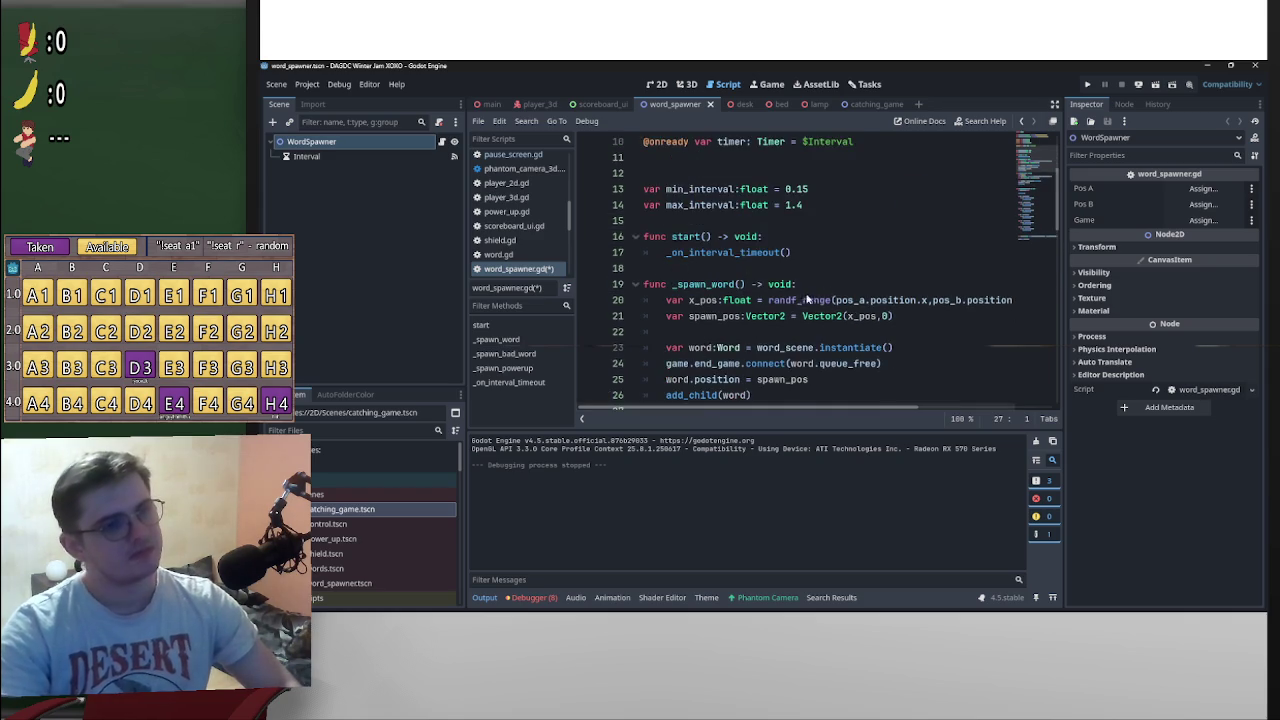
pyautogui.scroll(-3, 806, 287)
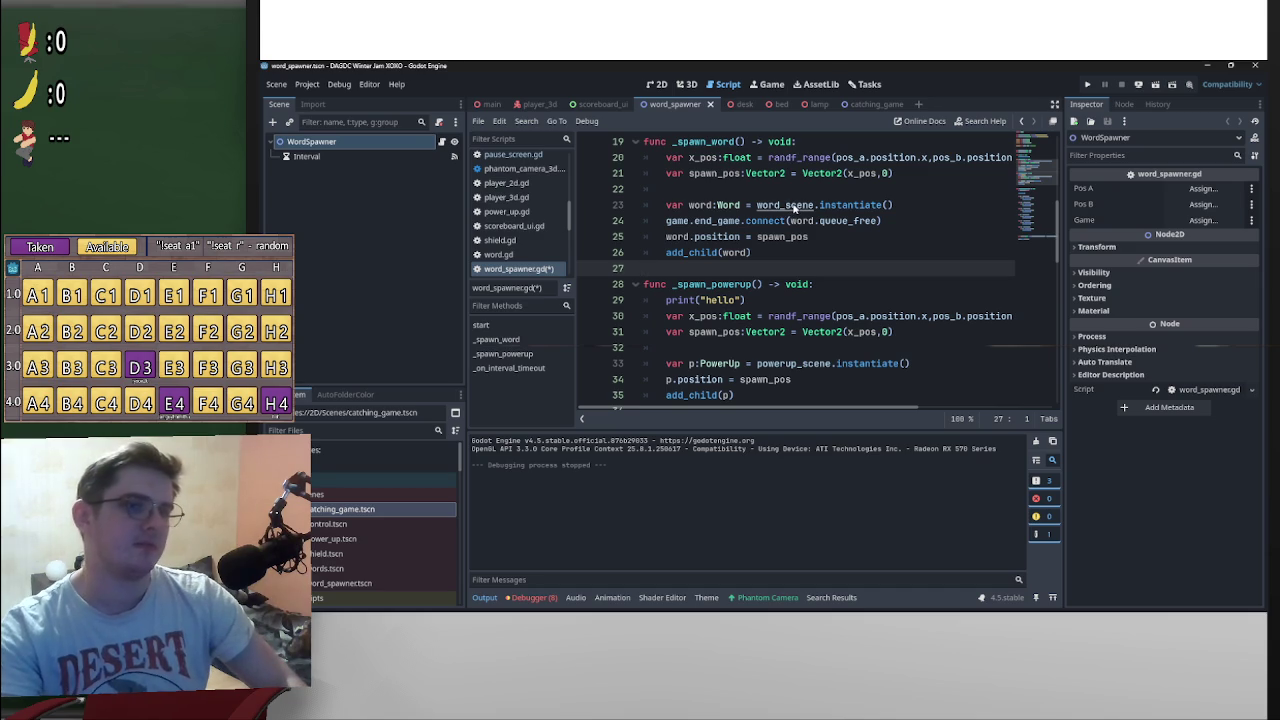
pyautogui.keyDown('ctrl'); pyautogui.click(728, 205); pyautogui.keyUp('ctrl')
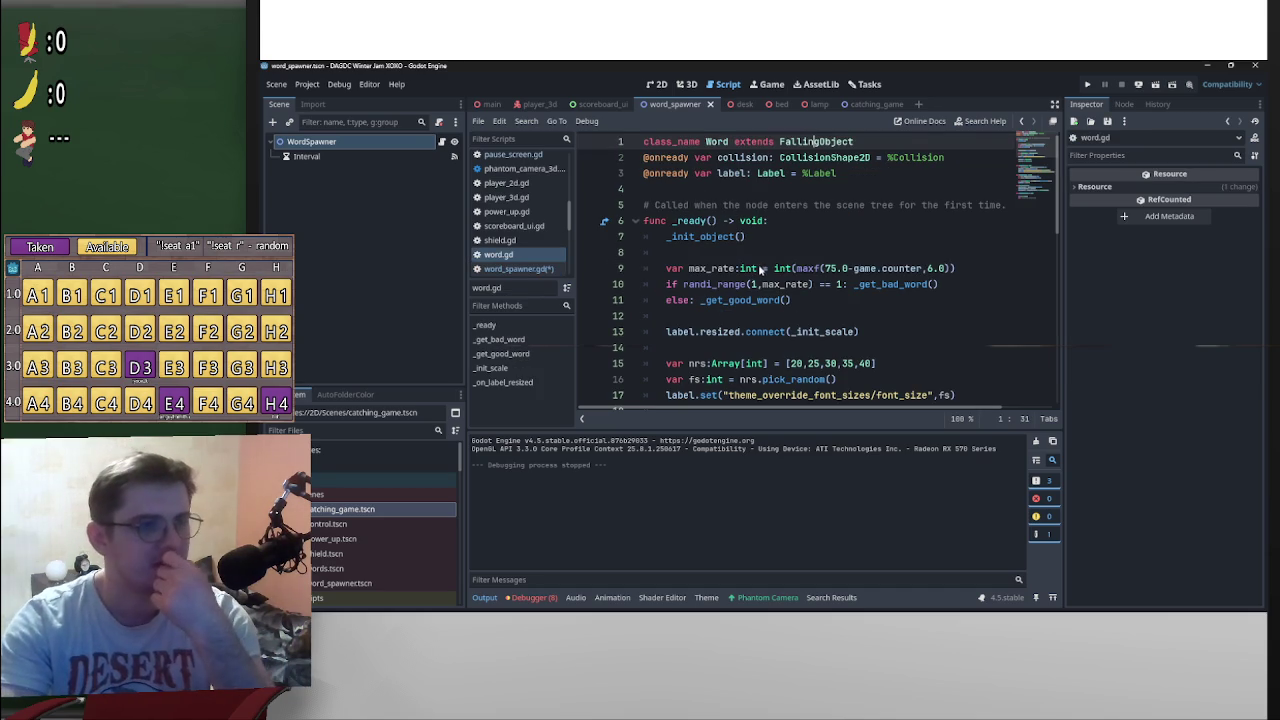
pyautogui.click(759, 184)
pyautogui.press('Return')
pyautogui.press('Return')
pyautogui.press('Up')
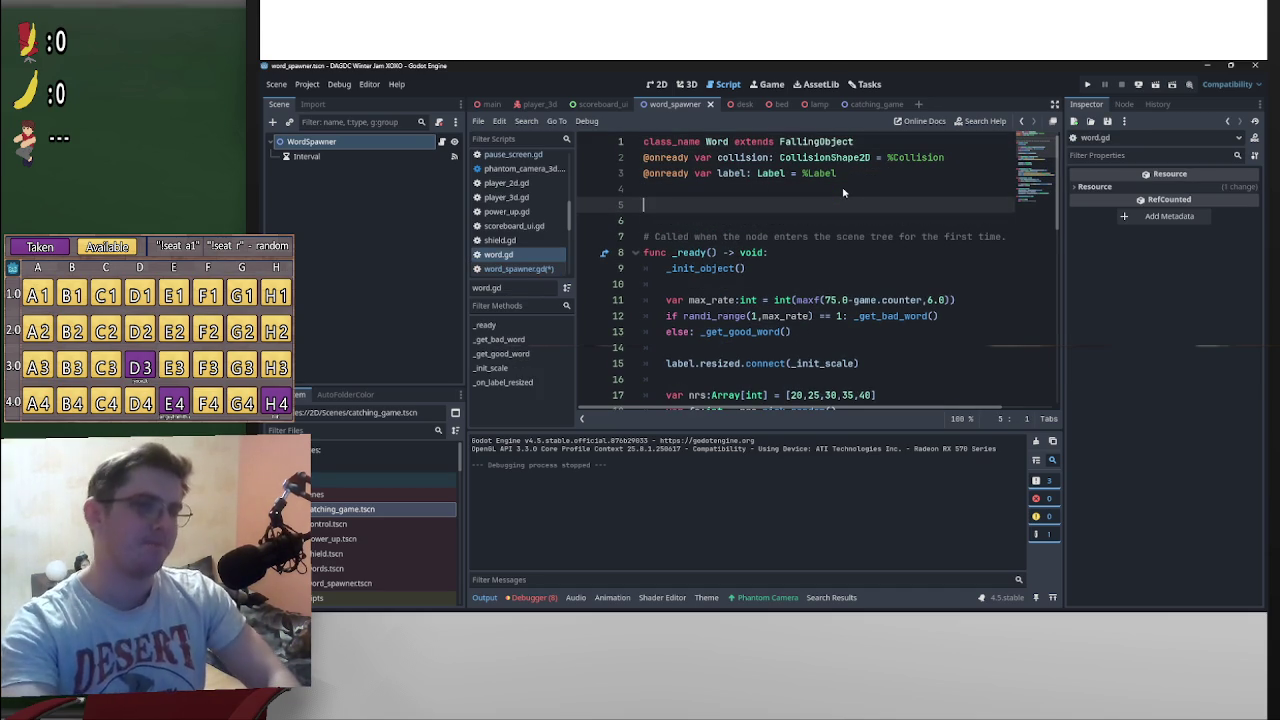
pyautogui.write('var good')
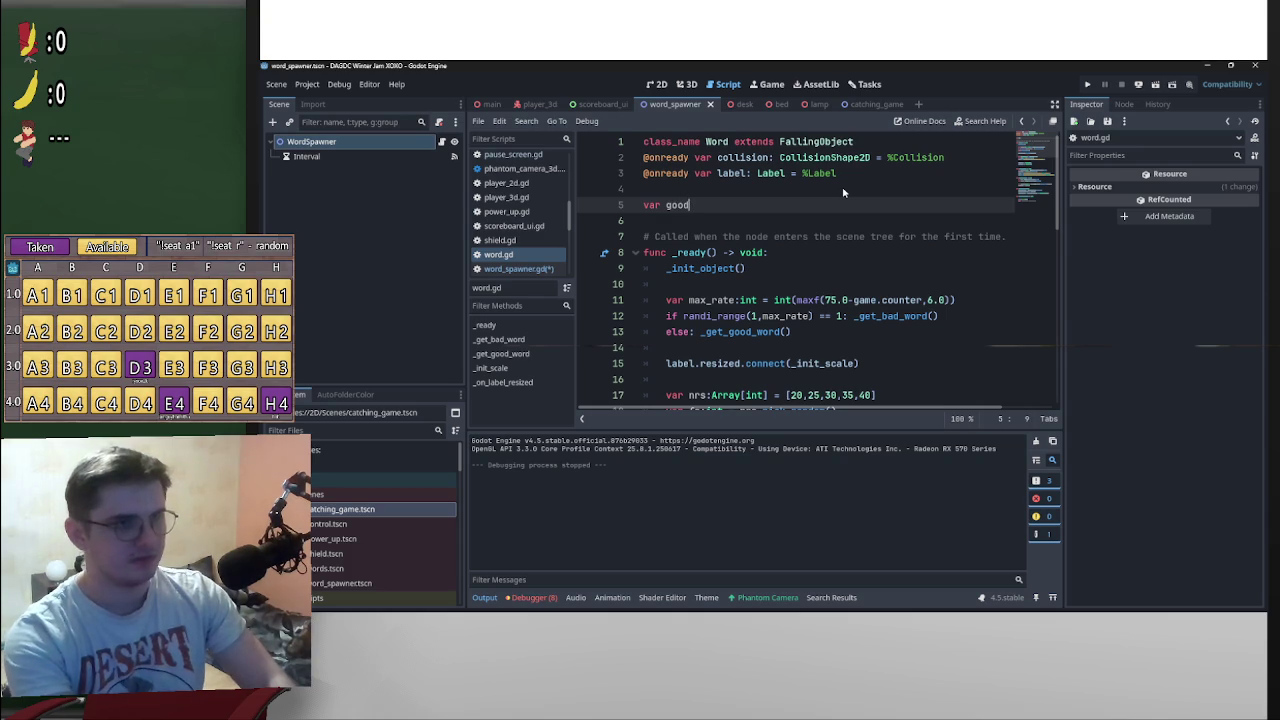
pyautogui.write(':bool')
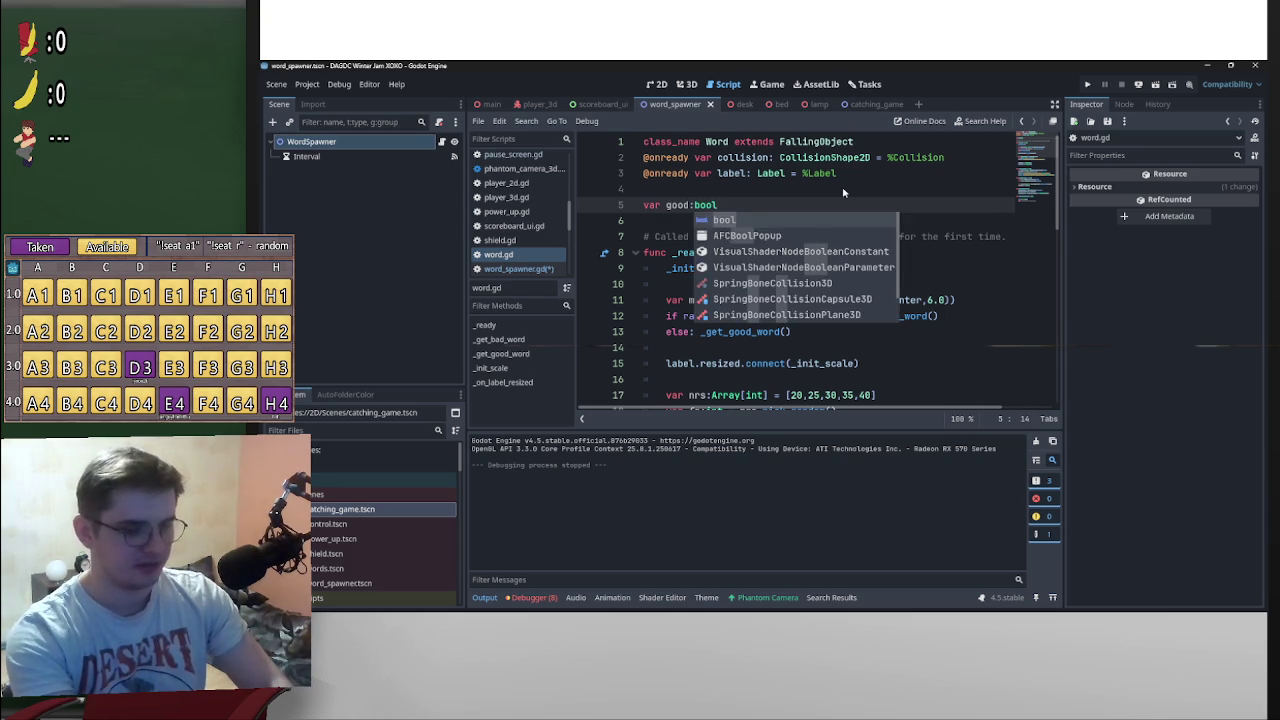
pyautogui.write(' = true')
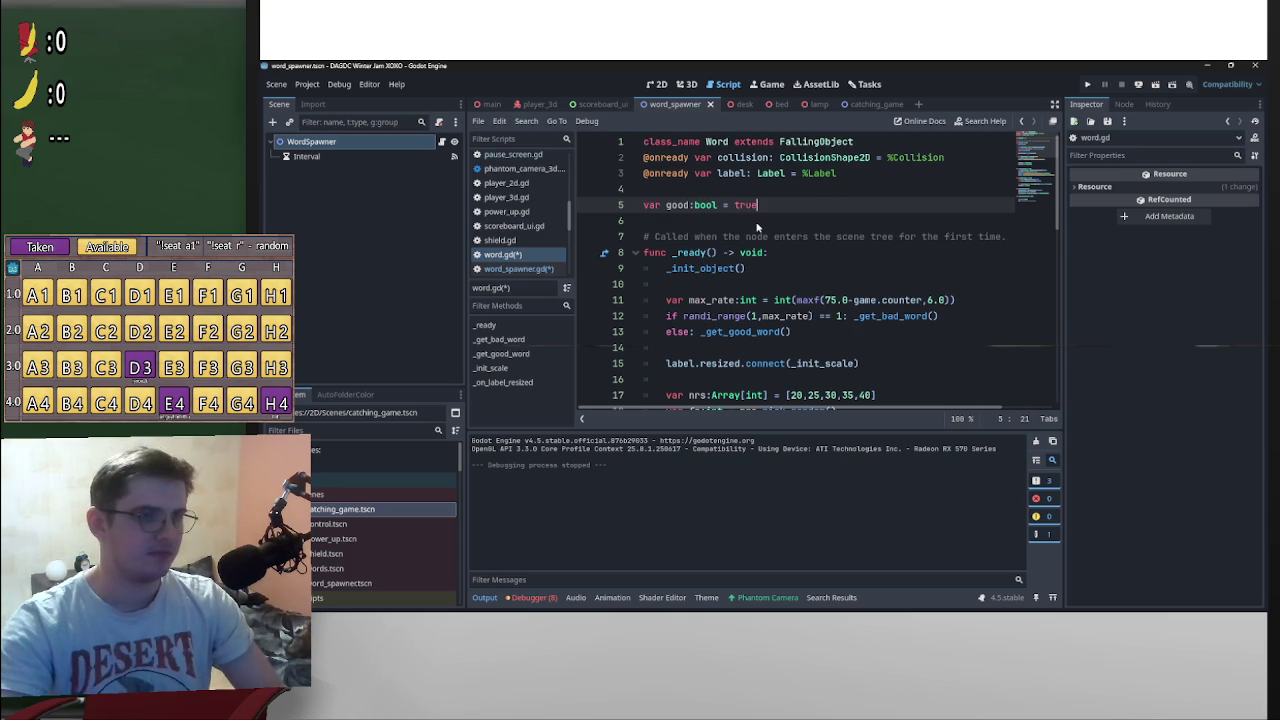
pyautogui.hotkey('ctrl', 's')
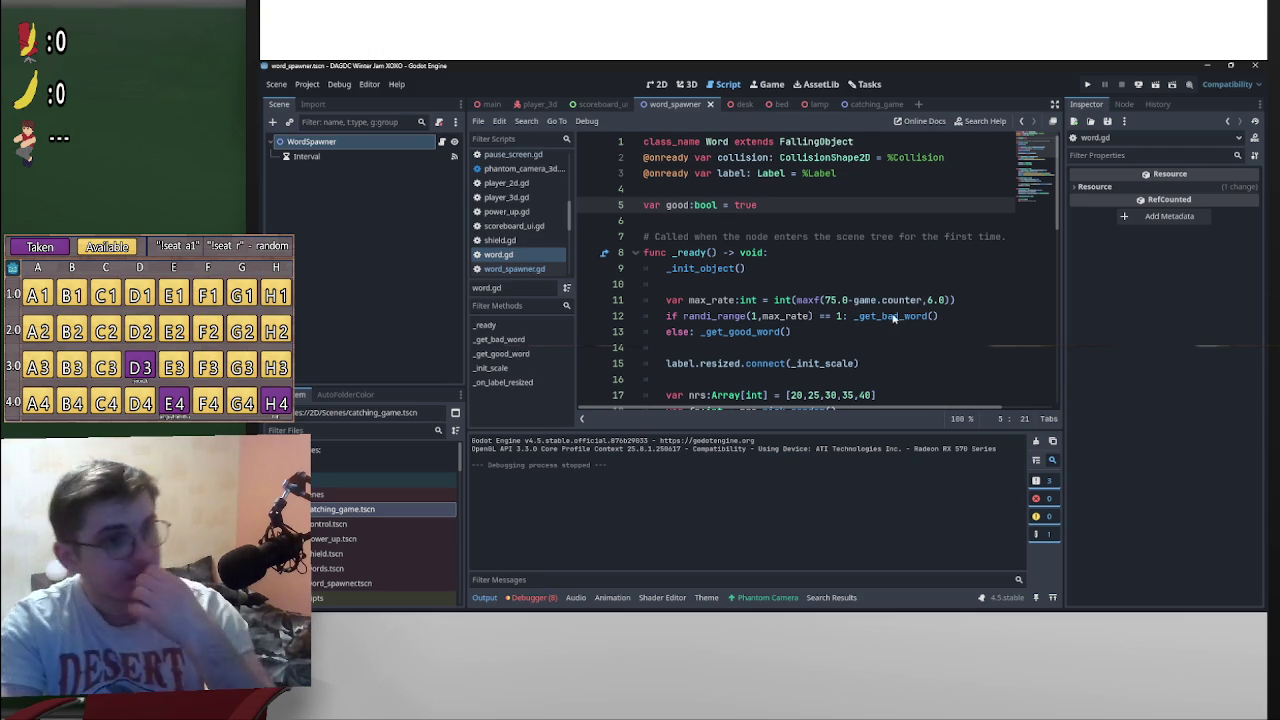
pyautogui.scroll(-2, 915, 300)
pyautogui.scroll(2, 916, 340)
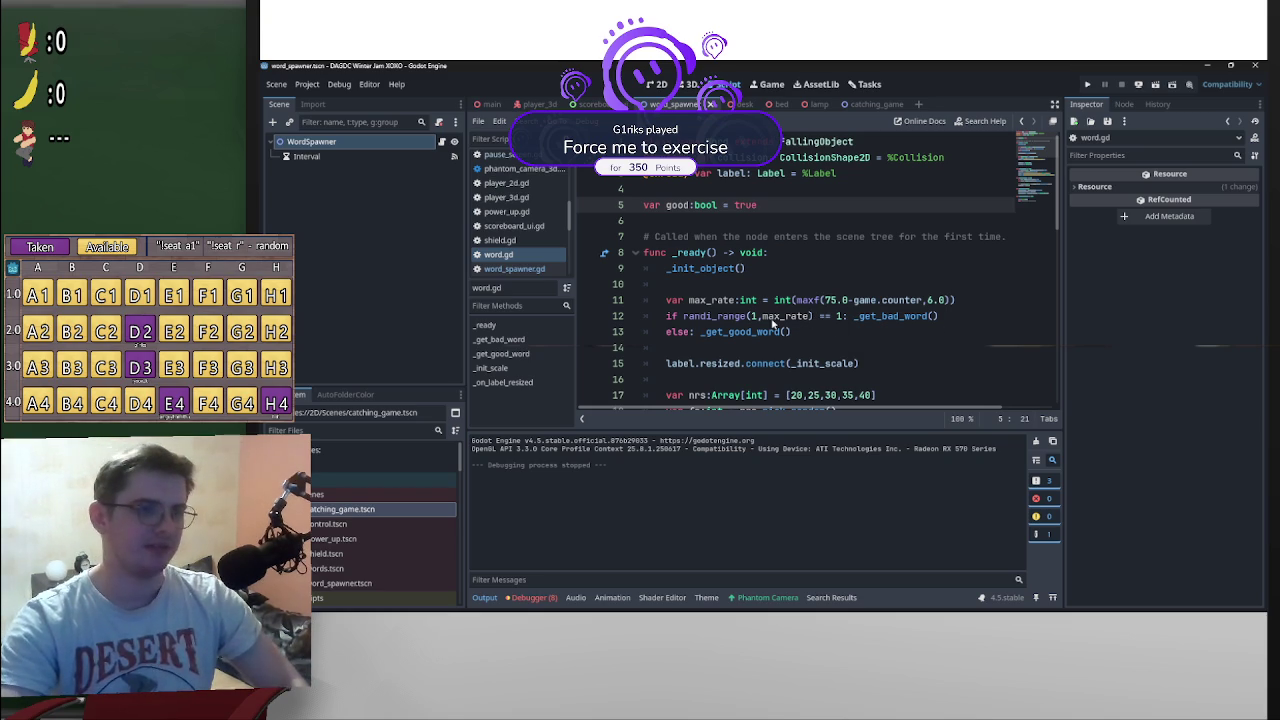
pyautogui.moveTo(810, 320); pyautogui.dragTo(668, 312)
pyautogui.hotkey('ctrl', 'c')
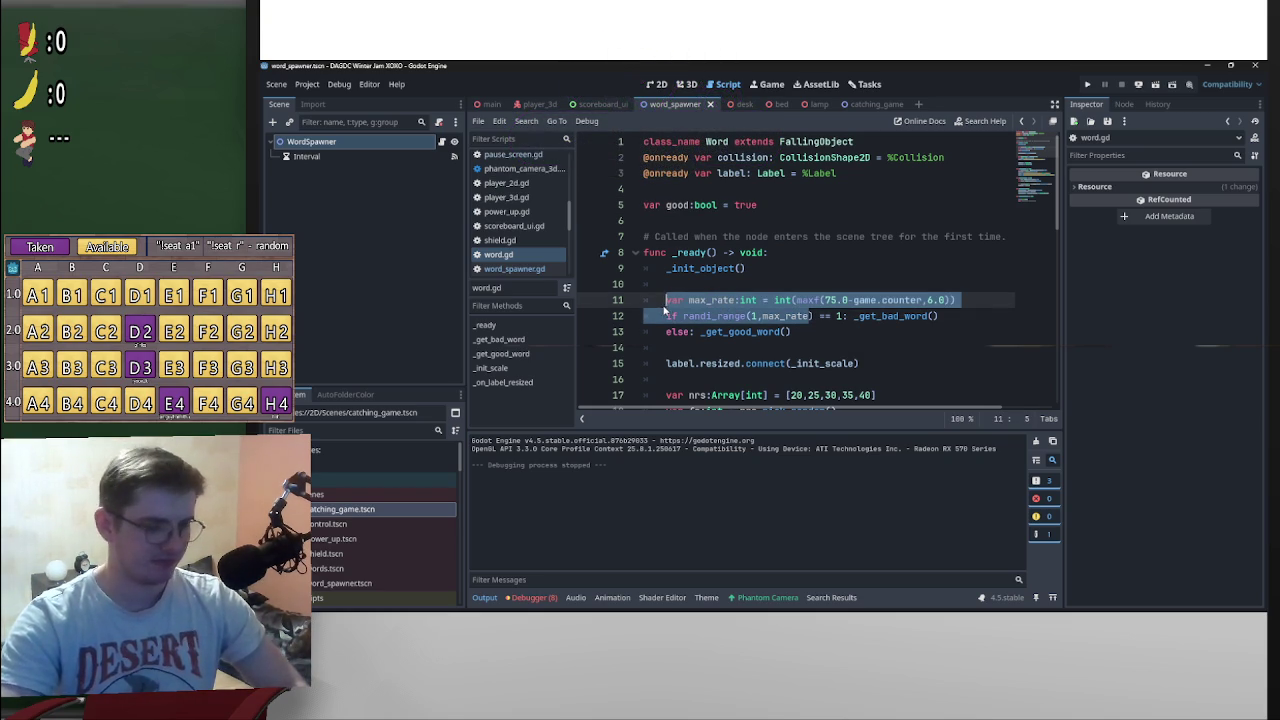
# Step: Paste the copied max_rate lines at the end of _on_interval_timeout and indent them
pyautogui.hotkey('alt', 'Left')
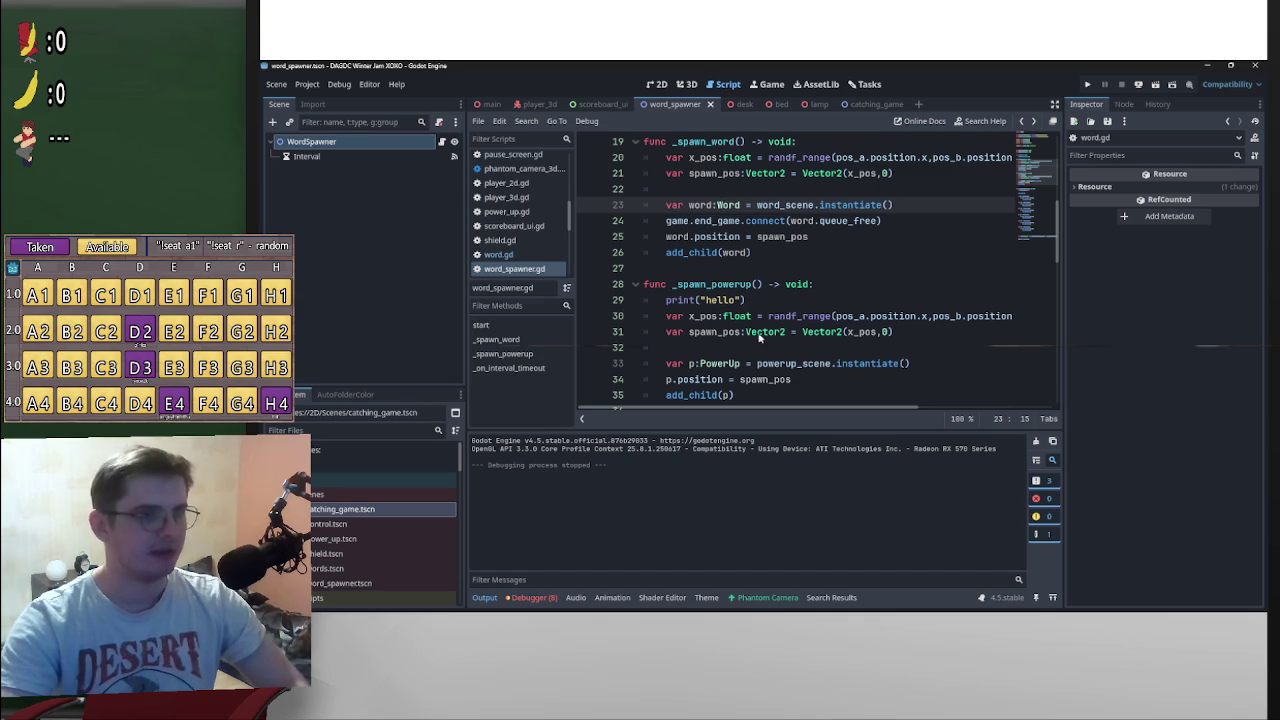
pyautogui.scroll(-4, 757, 338)
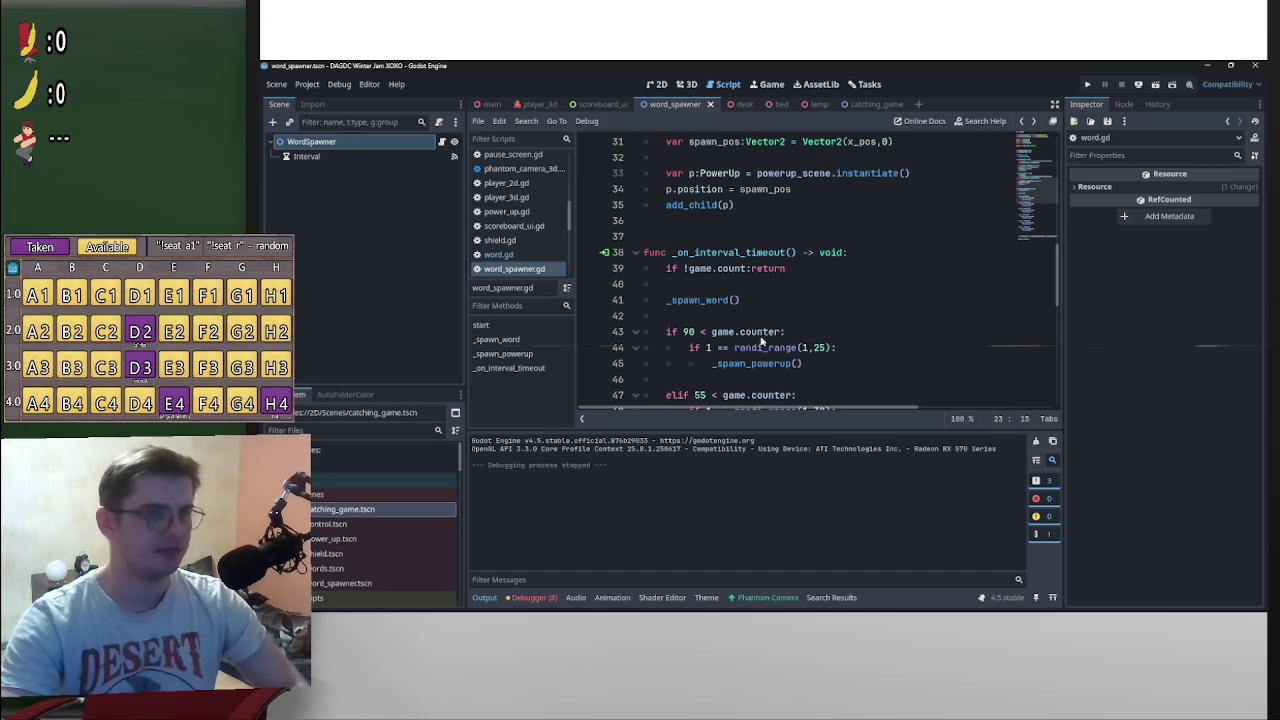
pyautogui.scroll(-7, 760, 340)
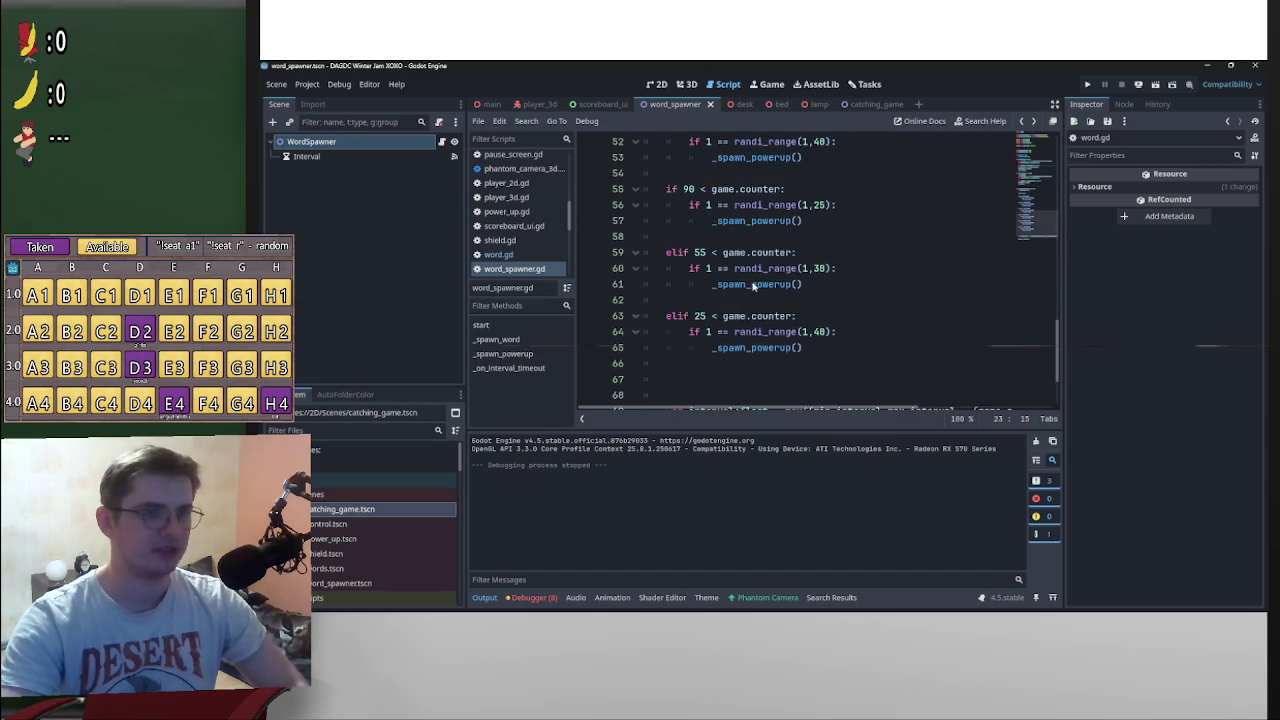
pyautogui.scroll(-1, 753, 286)
pyautogui.moveTo(803, 300); pyautogui.dragTo(648, 145)
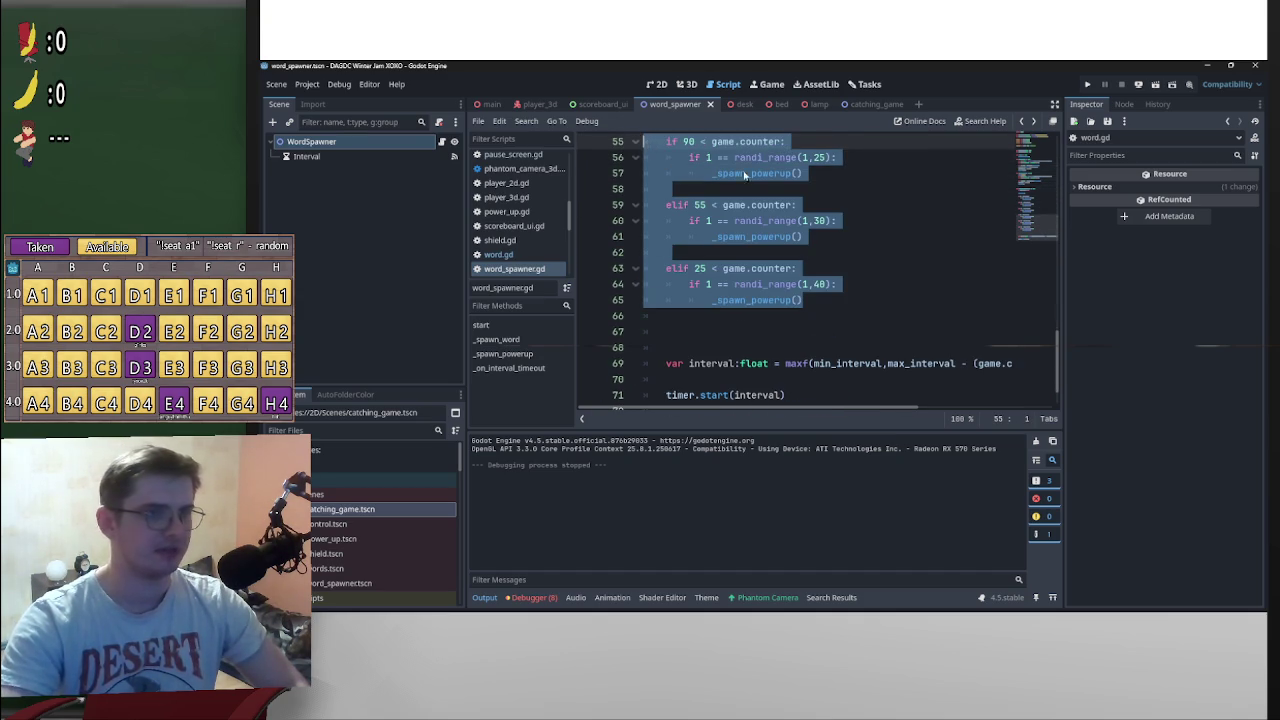
pyautogui.hotkey('ctrl', 'v')
pyautogui.scroll(3, 643, 289)
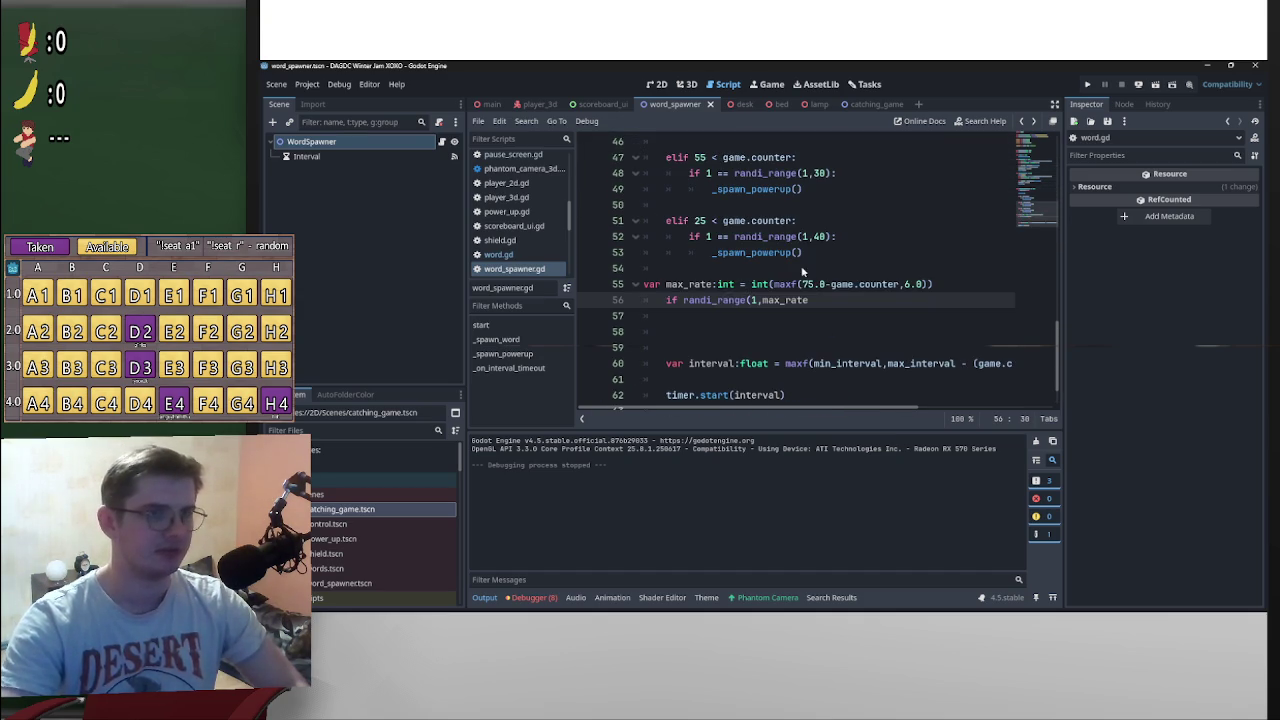
pyautogui.click(646, 285)
pyautogui.press('Tab')
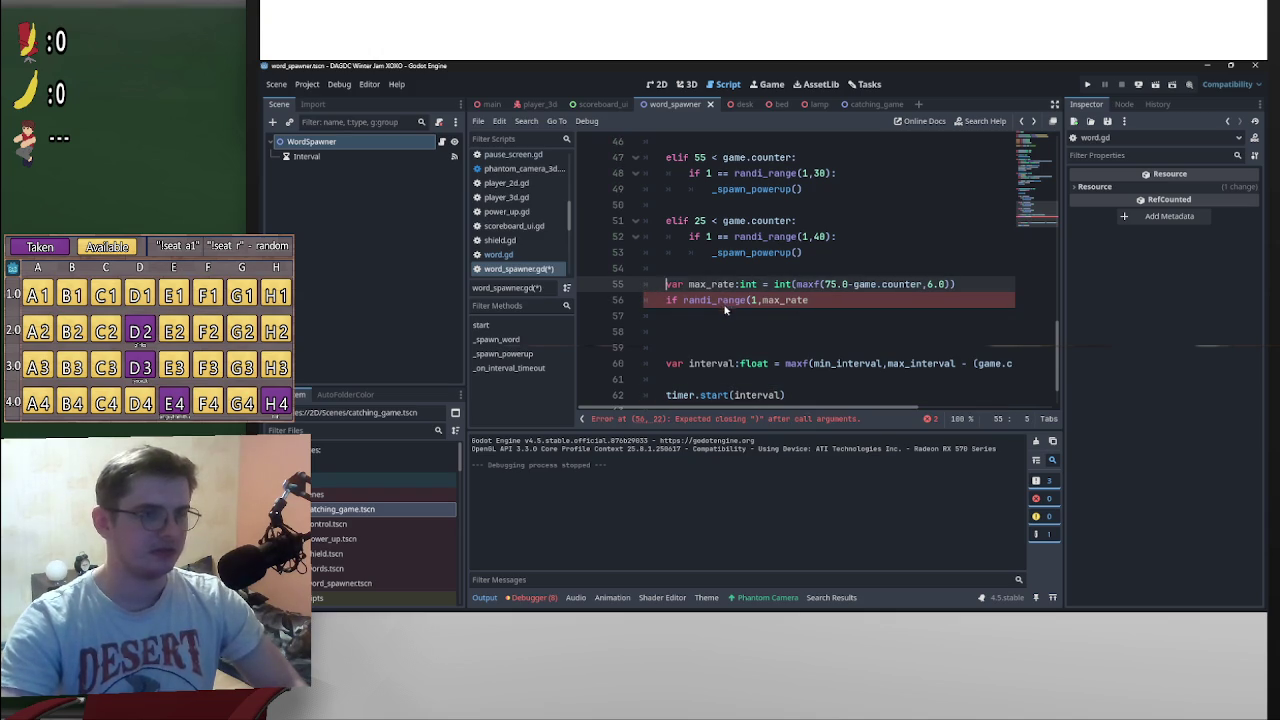
# Step: Copy '== 1:' from word.gd onto the randi_range line, forming if randi_range(1,max_rate) == 1:
pyautogui.click(842, 307)
pyautogui.write(')')
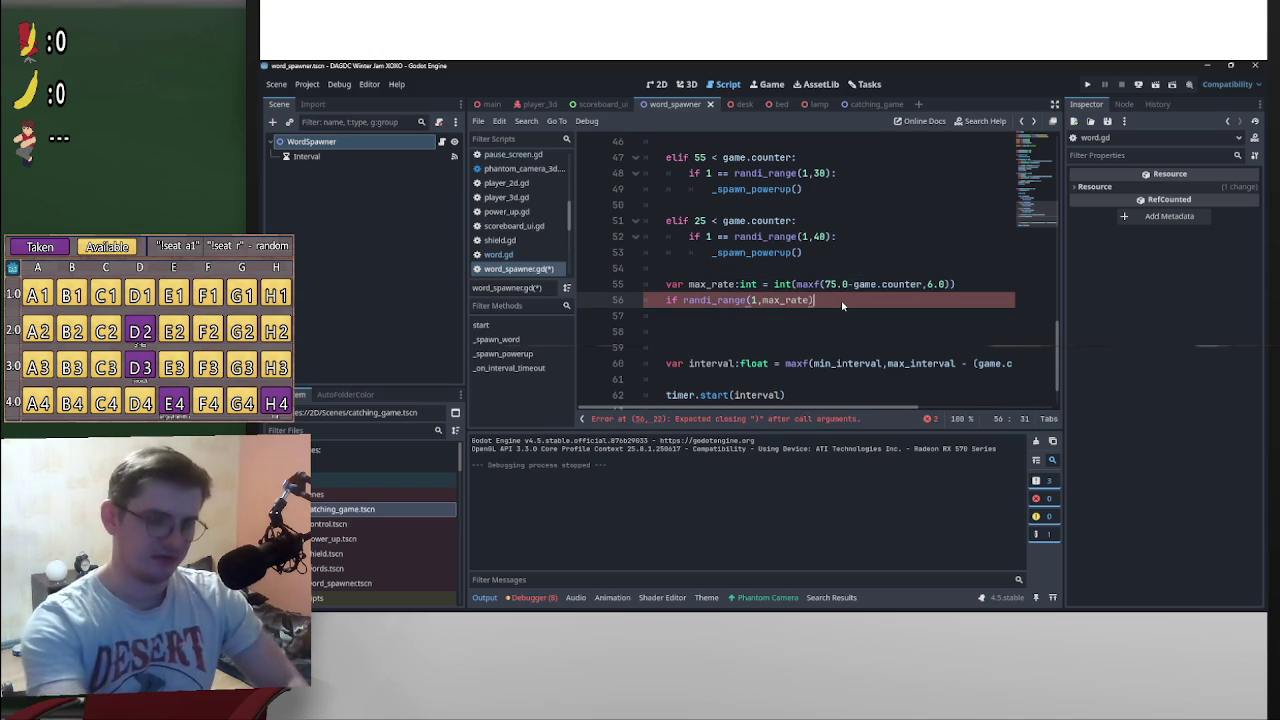
pyautogui.hotkey('alt', 'Left')
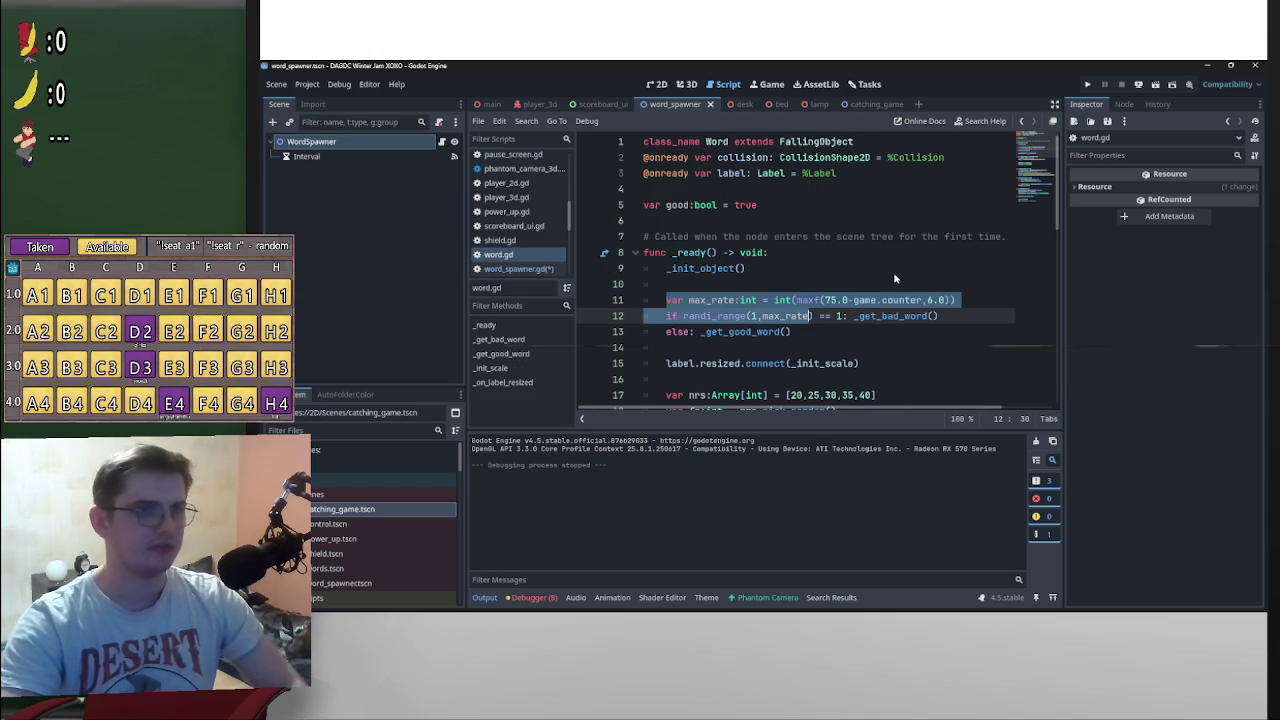
pyautogui.moveTo(970, 316); pyautogui.dragTo(814, 316)
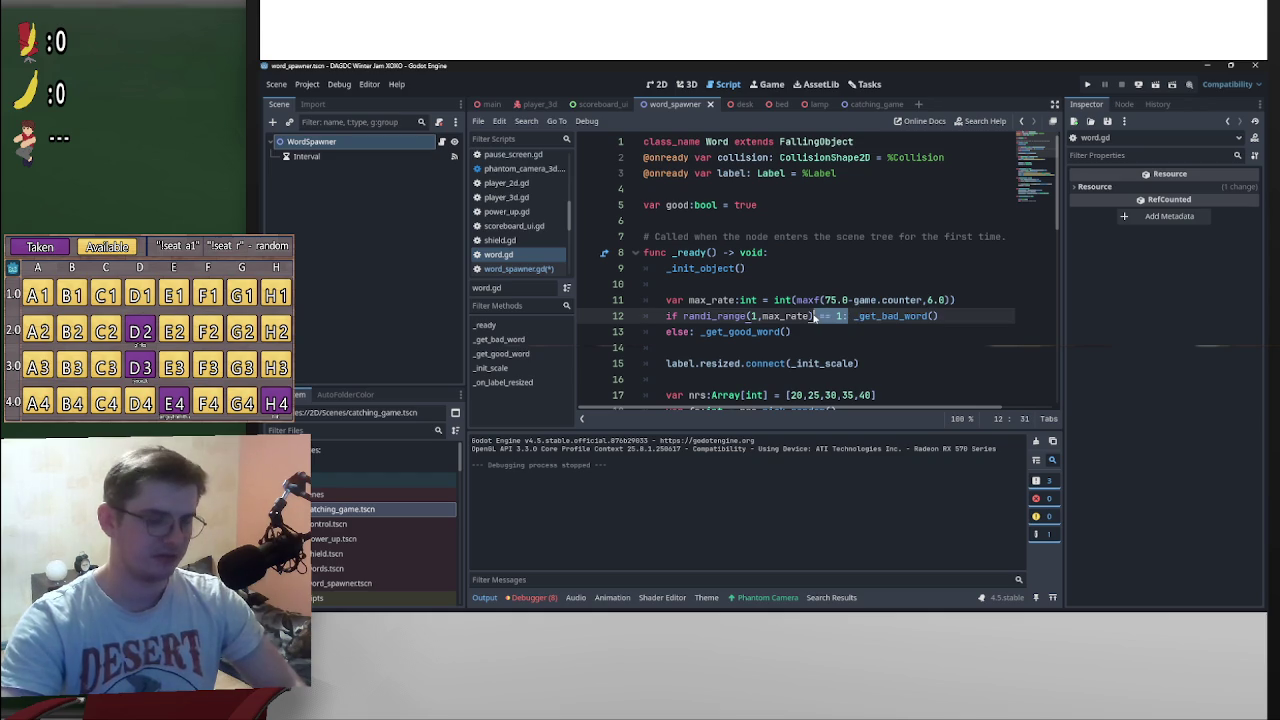
pyautogui.hotkey('ctrl', 'c')
pyautogui.hotkey('alt', 'Right')
pyautogui.hotkey('ctrl', 'v')
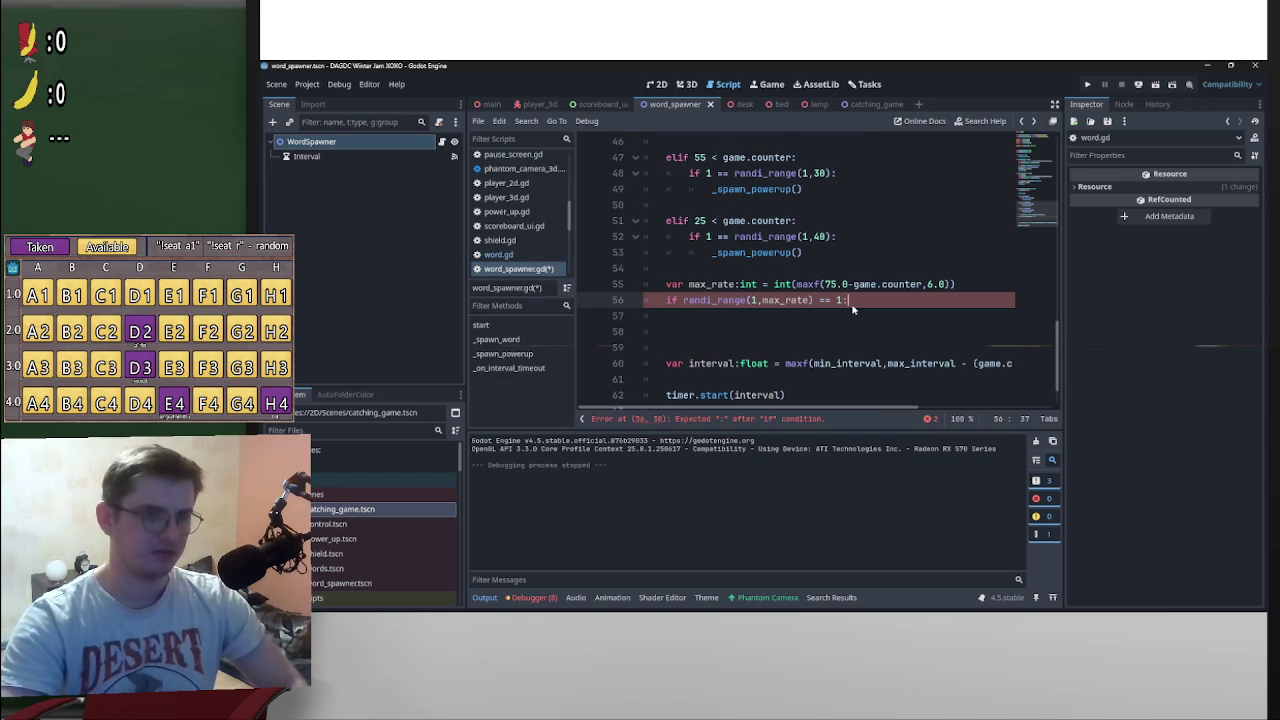
pyautogui.scroll(4, 837, 320)
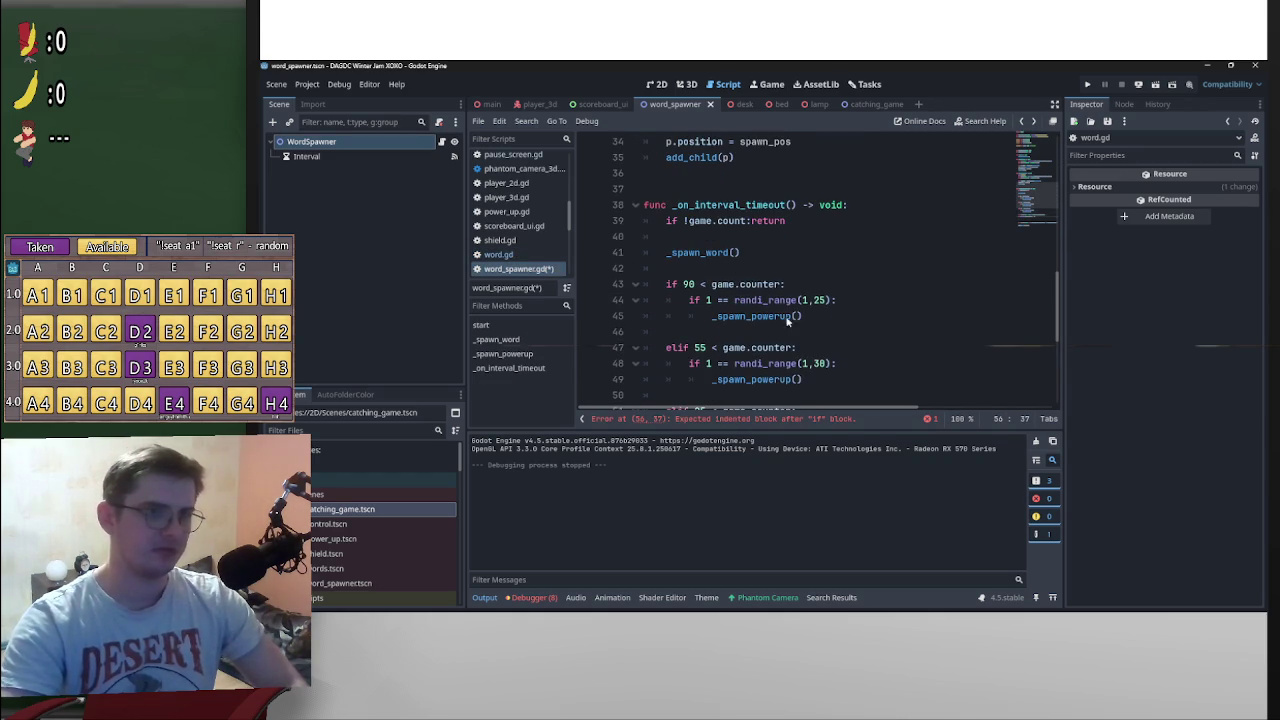
pyautogui.moveTo(740, 252); pyautogui.dragTo(667, 252)
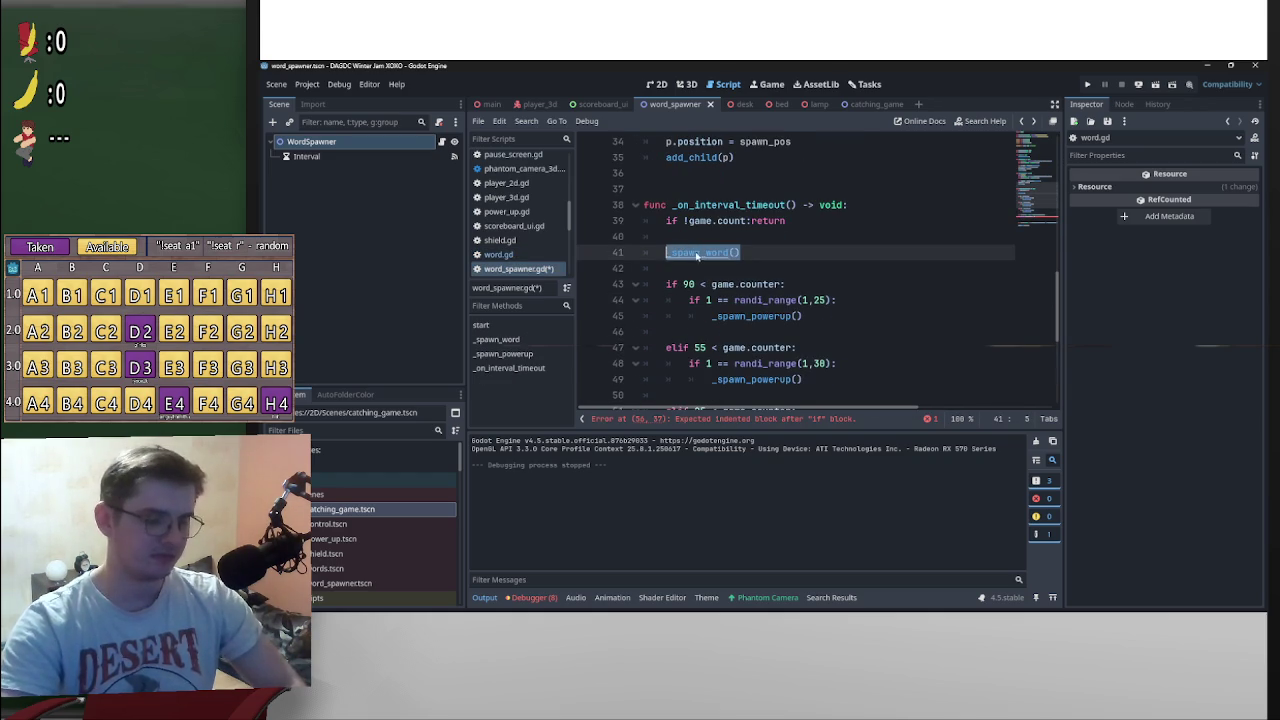
pyautogui.scroll(-4, 880, 340)
pyautogui.scroll(7, 830, 330)
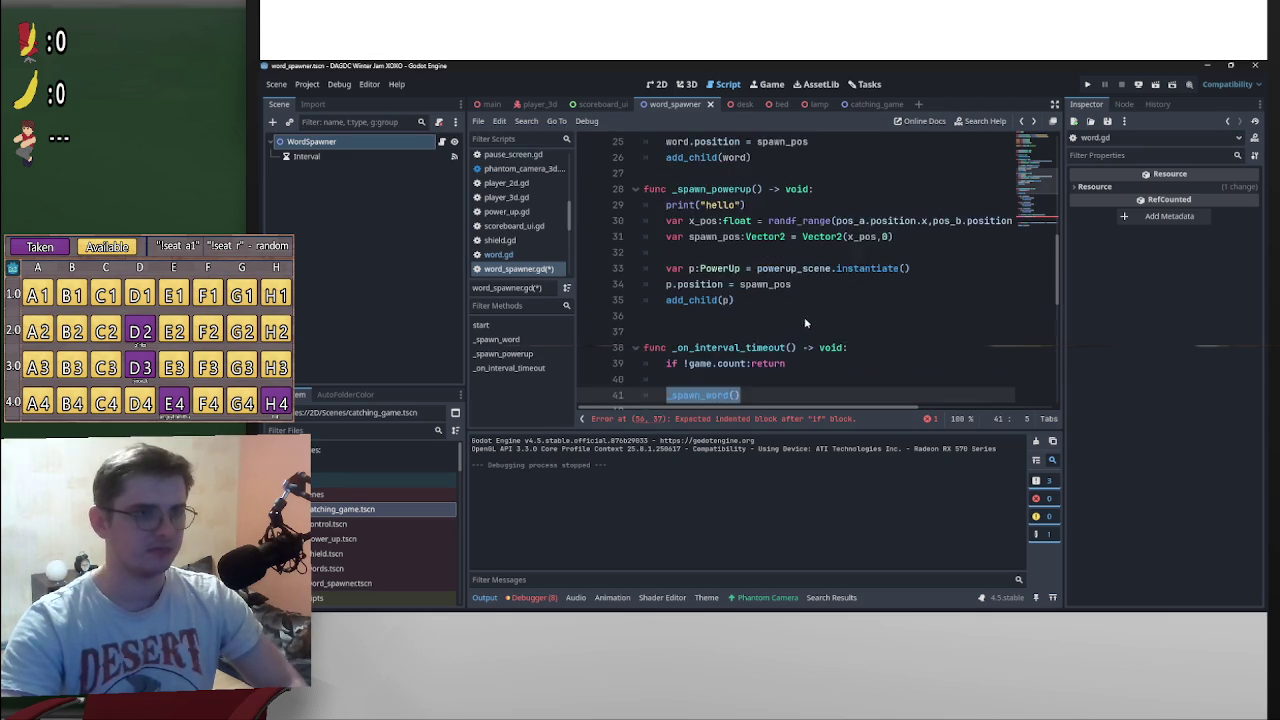
pyautogui.scroll(6, 800, 318)
# Step: Give _spawn_word the parameter good:bool = true
pyautogui.scroll(-3, 775, 312)
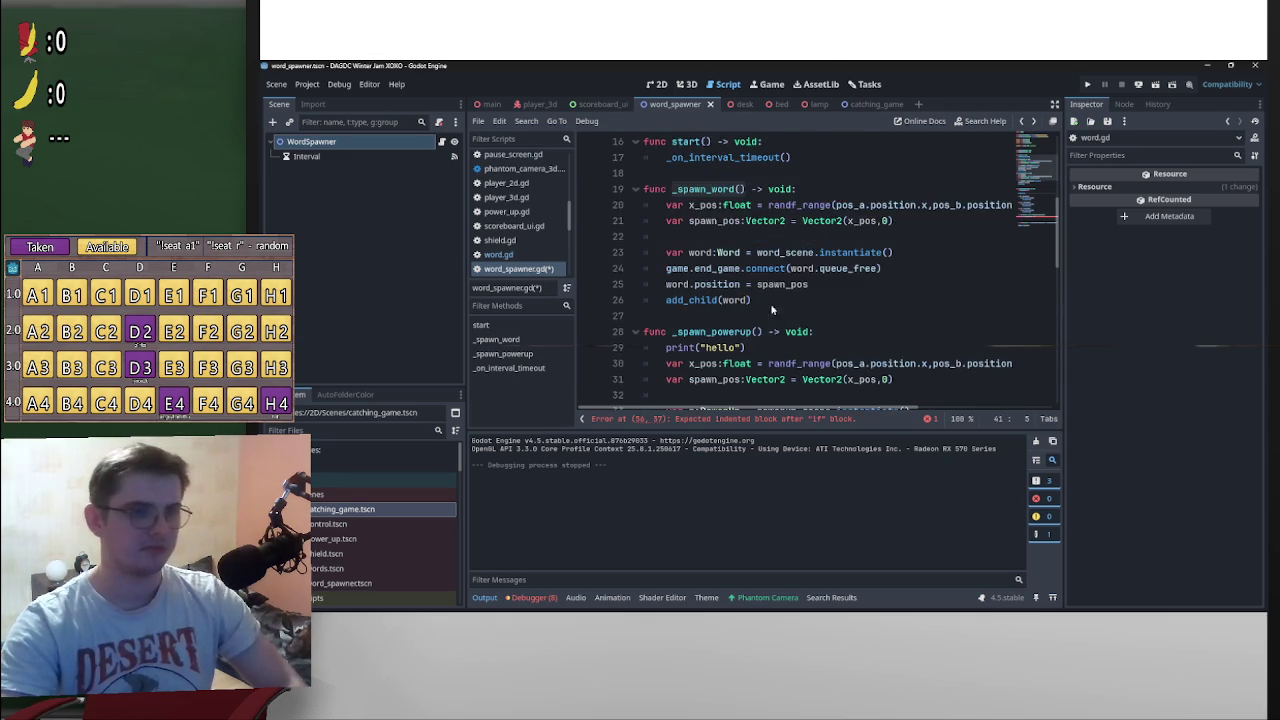
pyautogui.scroll(1, 771, 310)
pyautogui.click(740, 237)
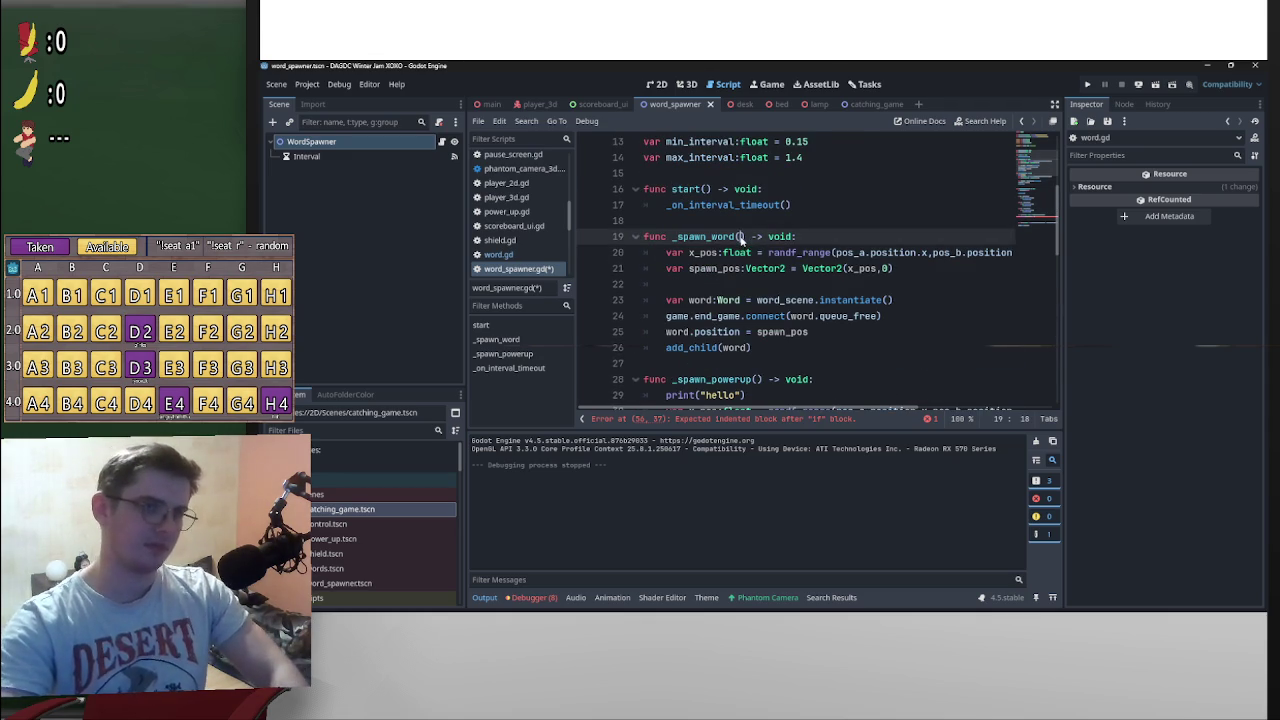
pyautogui.write('good = tru')
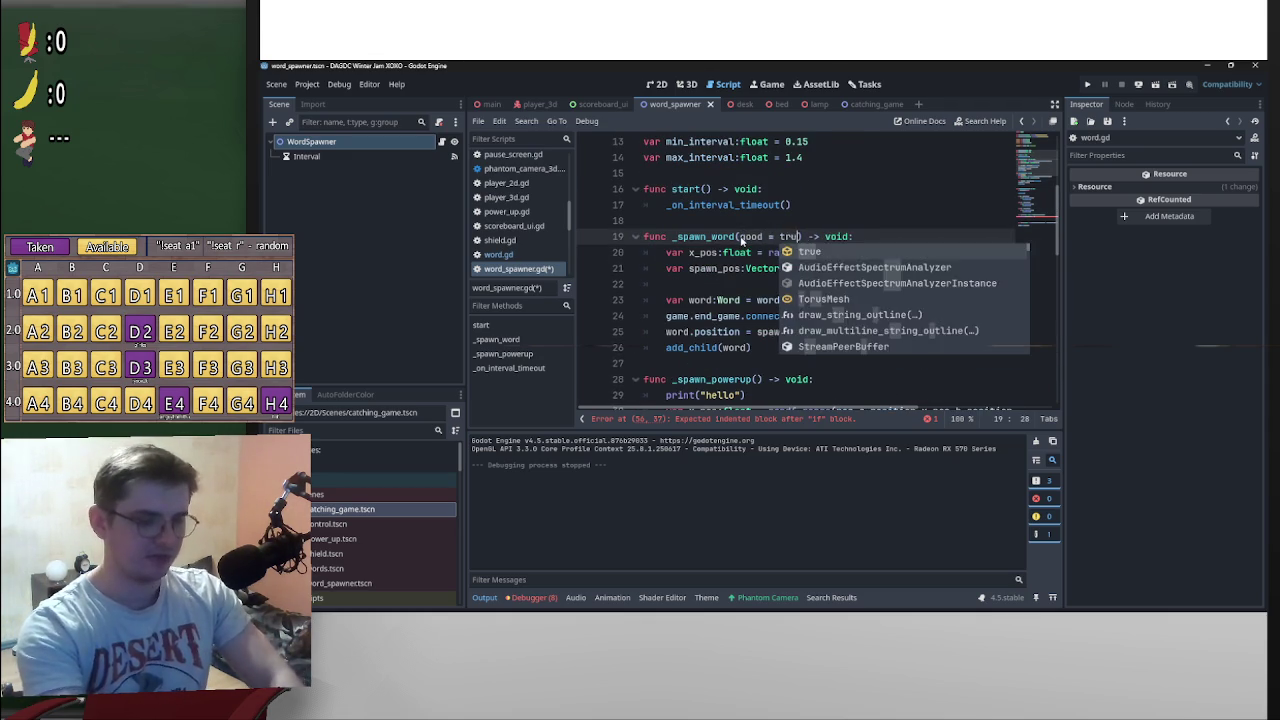
pyautogui.press('Return')
pyautogui.click(765, 237)
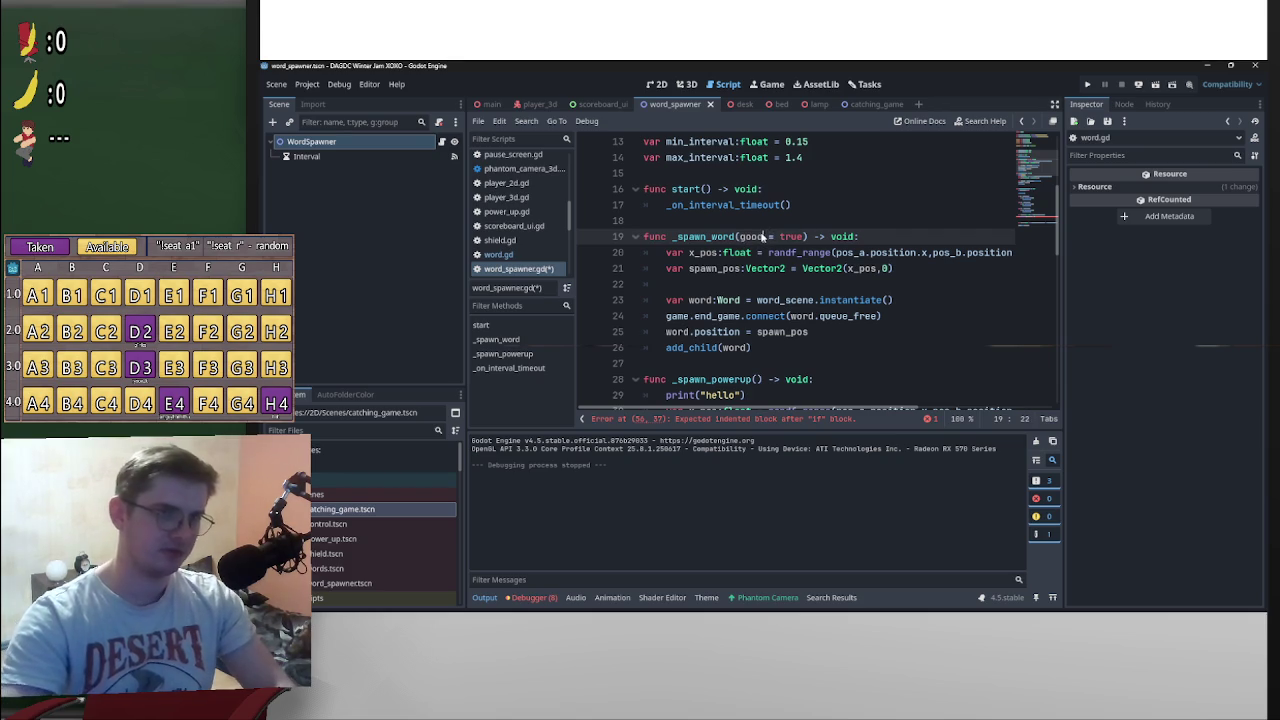
pyautogui.write(':')
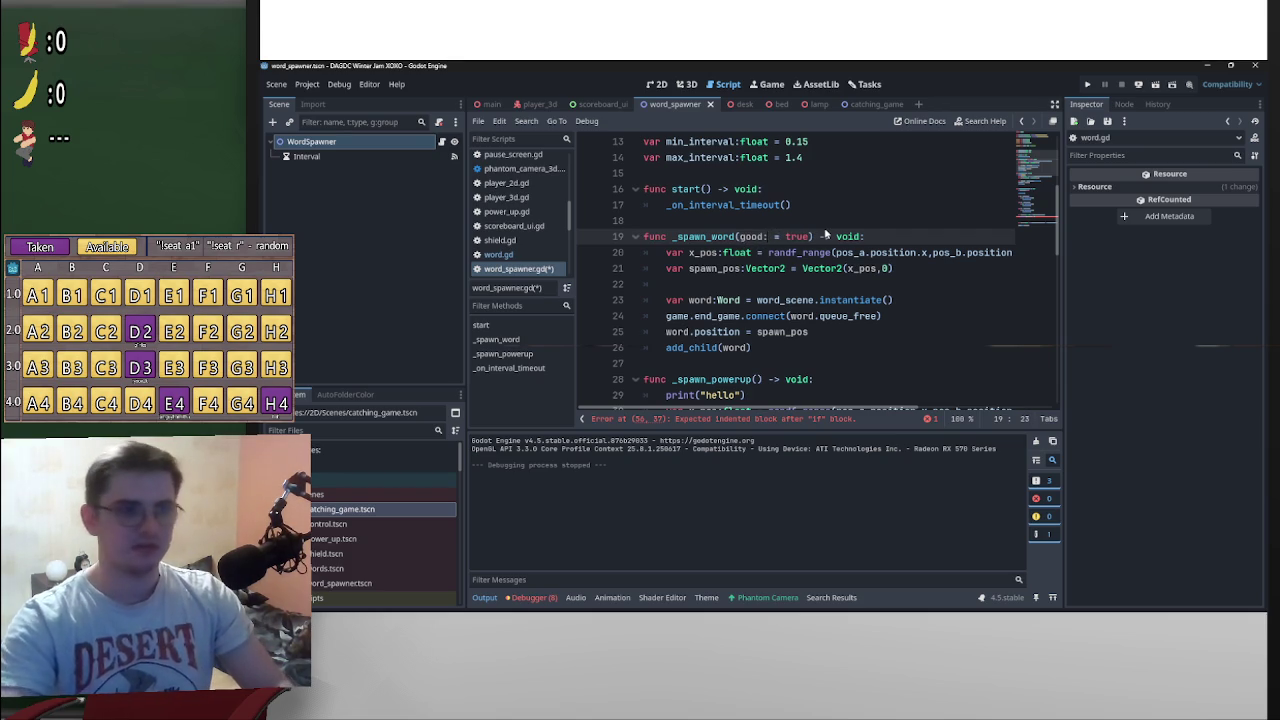
pyautogui.write('bool')
# Step: Make the max_rate branch on line 56 call _spawn_word(false)
pyautogui.scroll(-6, 760, 312)
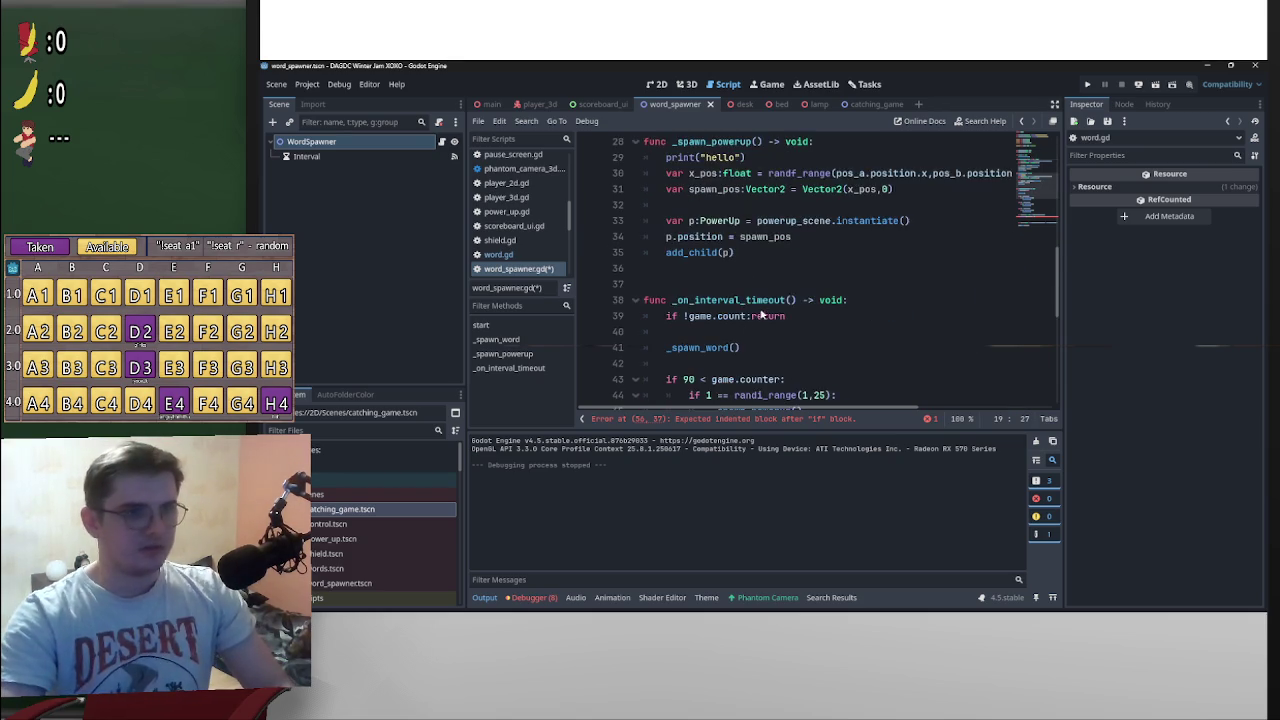
pyautogui.scroll(-4, 736, 301)
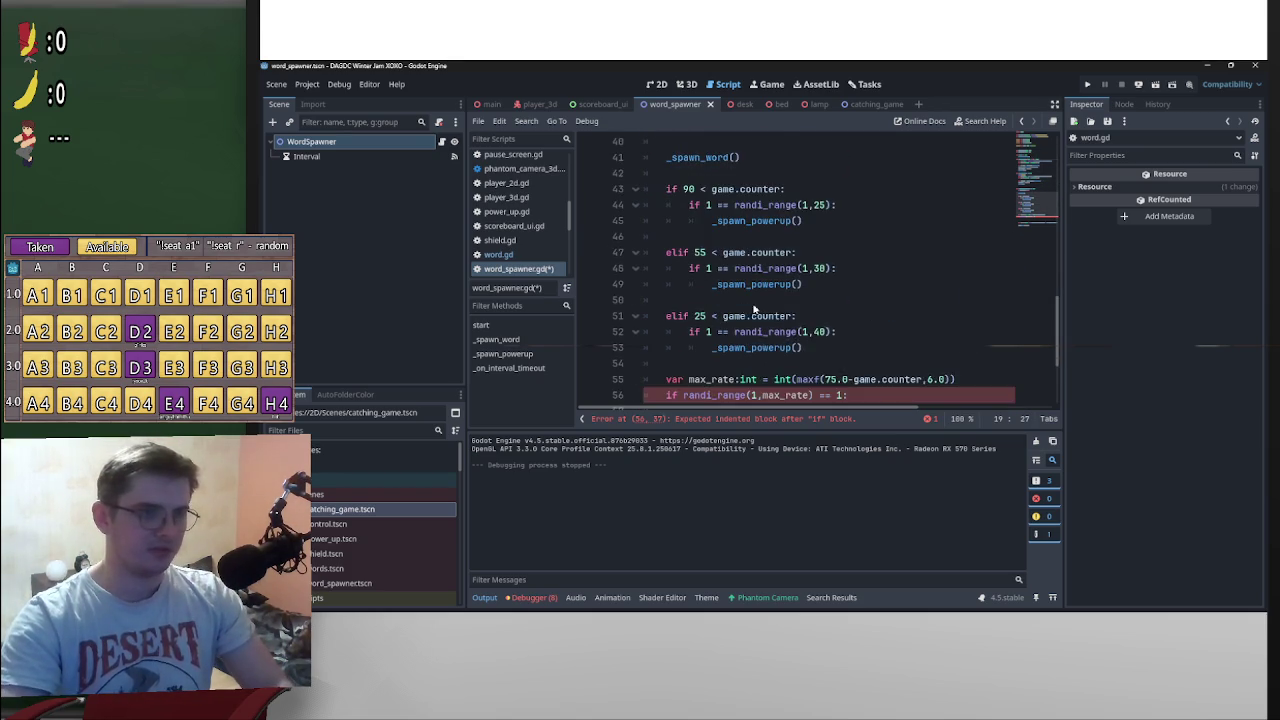
pyautogui.click(895, 349)
pyautogui.write('_s')
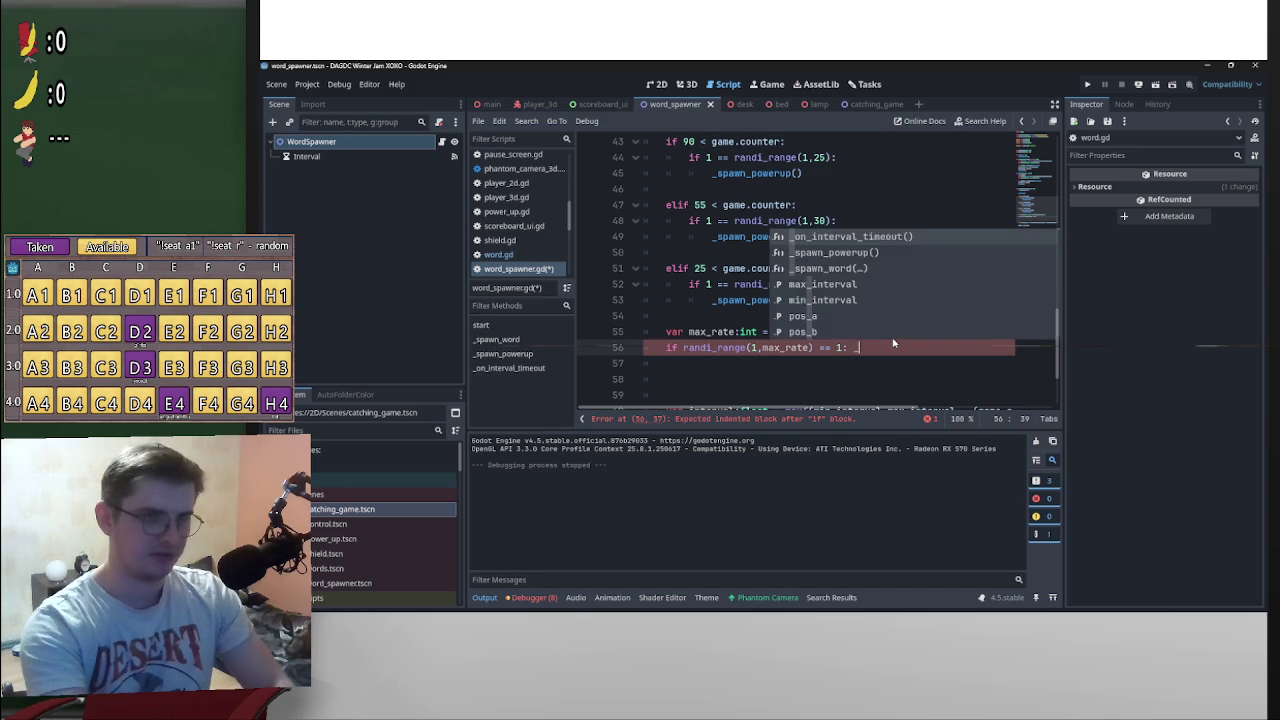
pyautogui.press('Down')
pyautogui.press('Return')
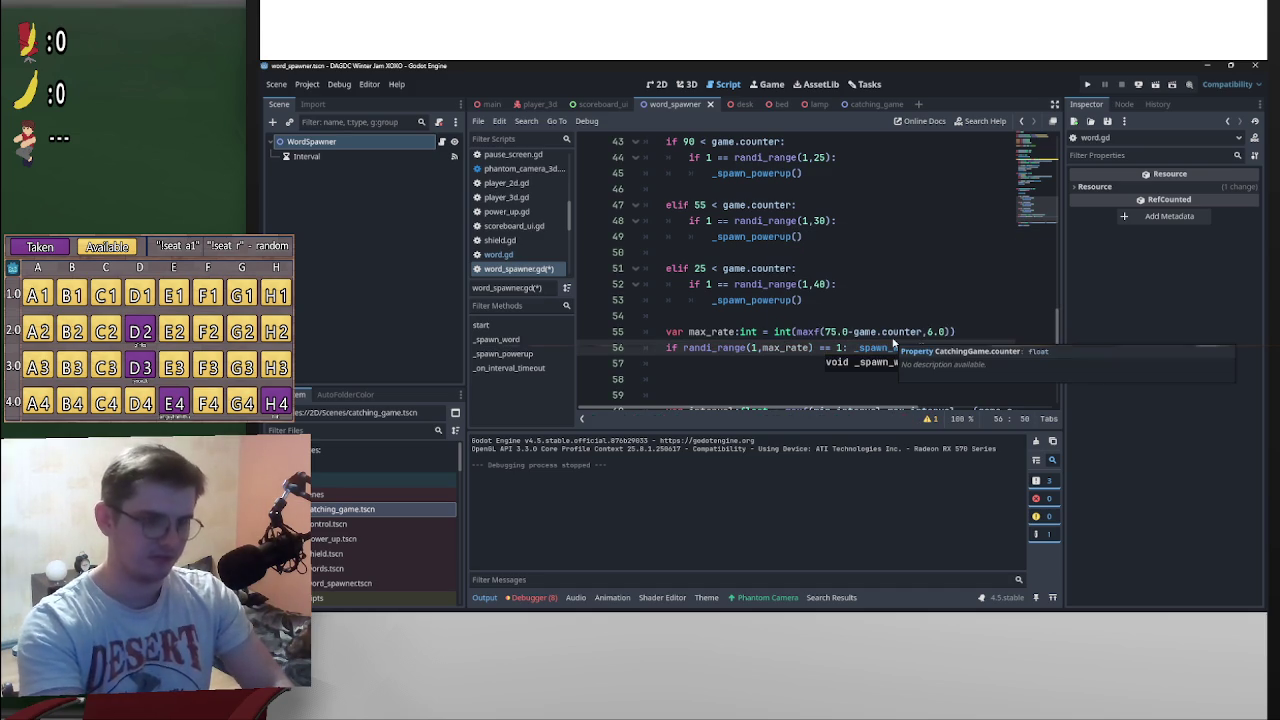
pyautogui.click(898, 282)
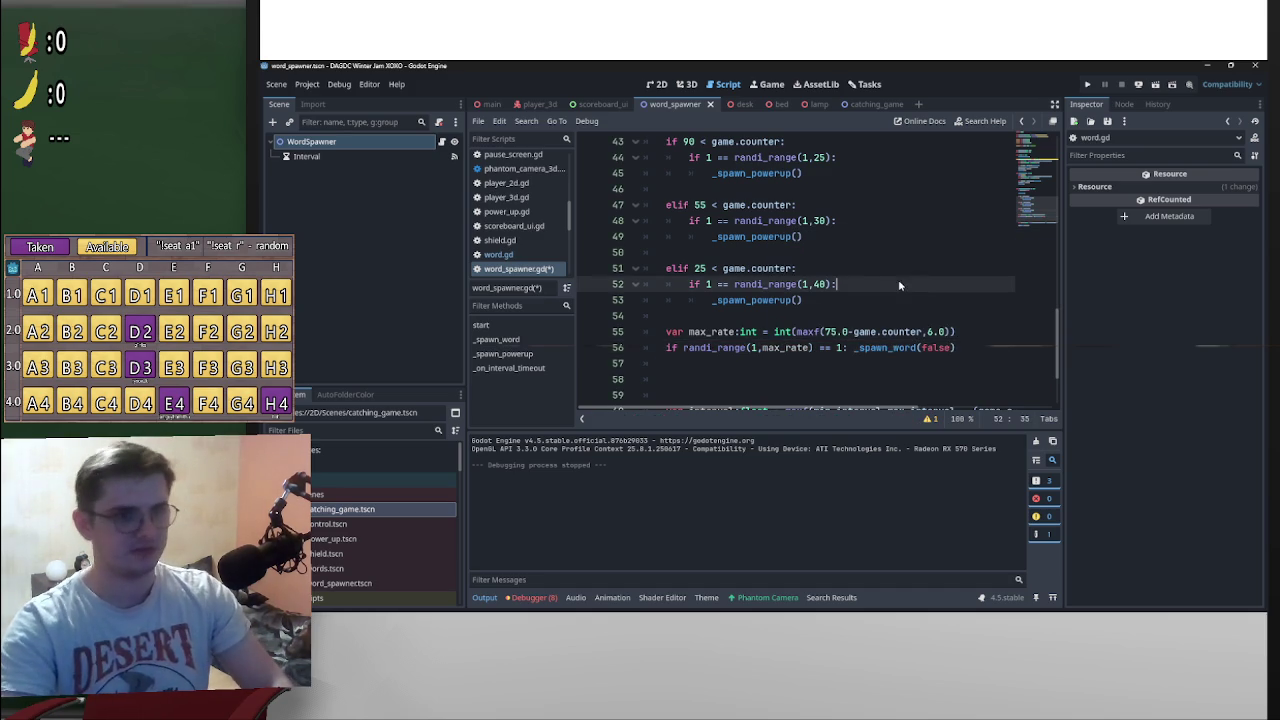
pyautogui.scroll(3, 922, 289)
pyautogui.scroll(7, 917, 288)
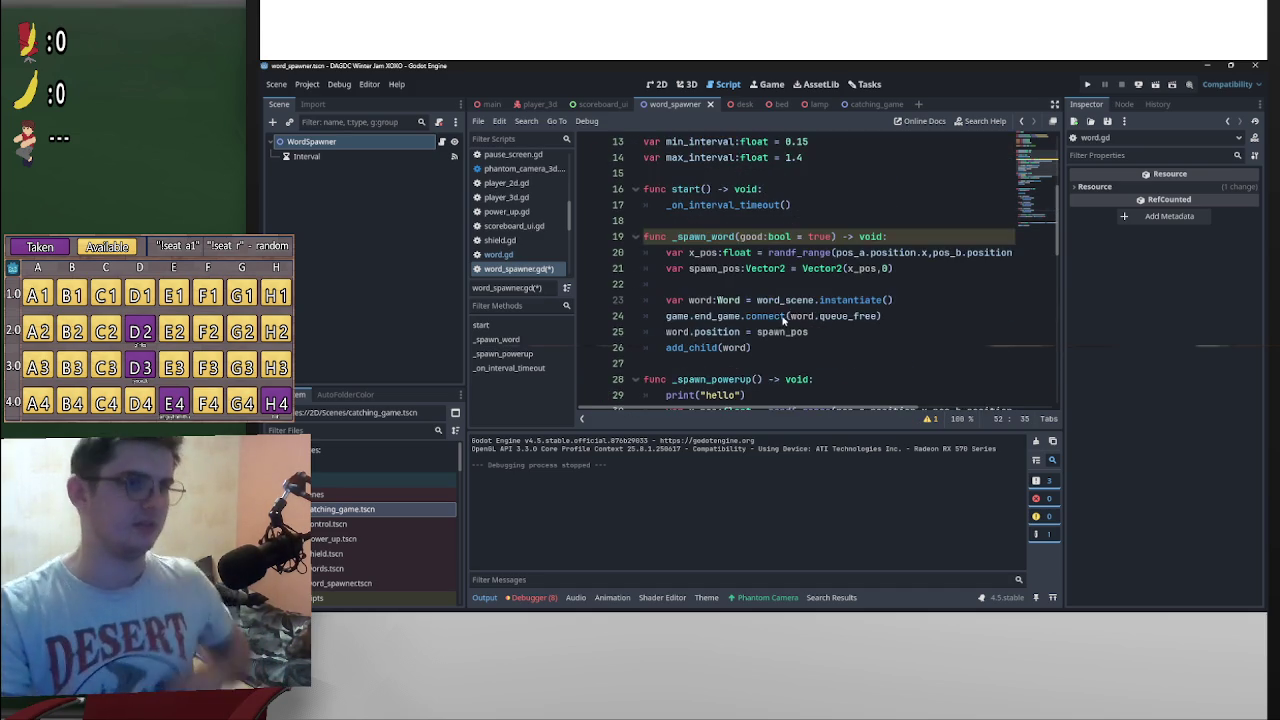
# Step: Add 'word.good = good' after the word instantiation on line 23, then go to word.gd
pyautogui.scroll(-1, 811, 318)
pyautogui.click(915, 252)
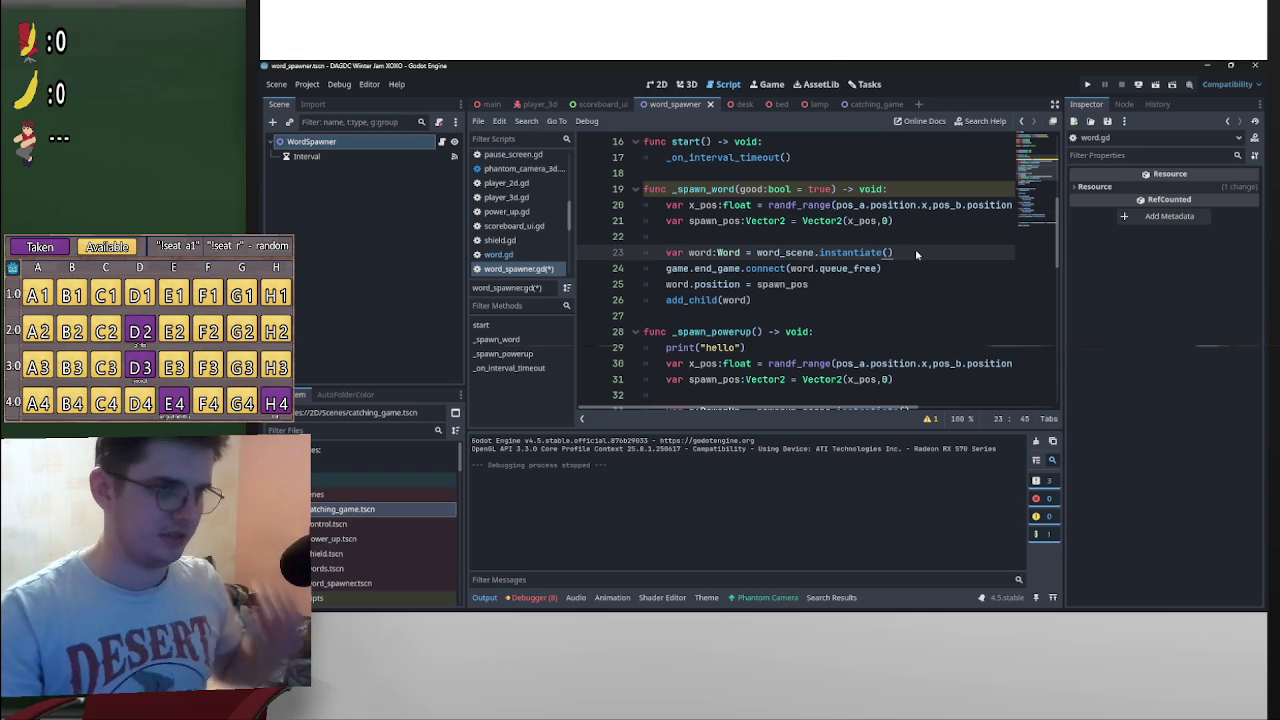
pyautogui.press('Return')
pyautogui.write('word.g')
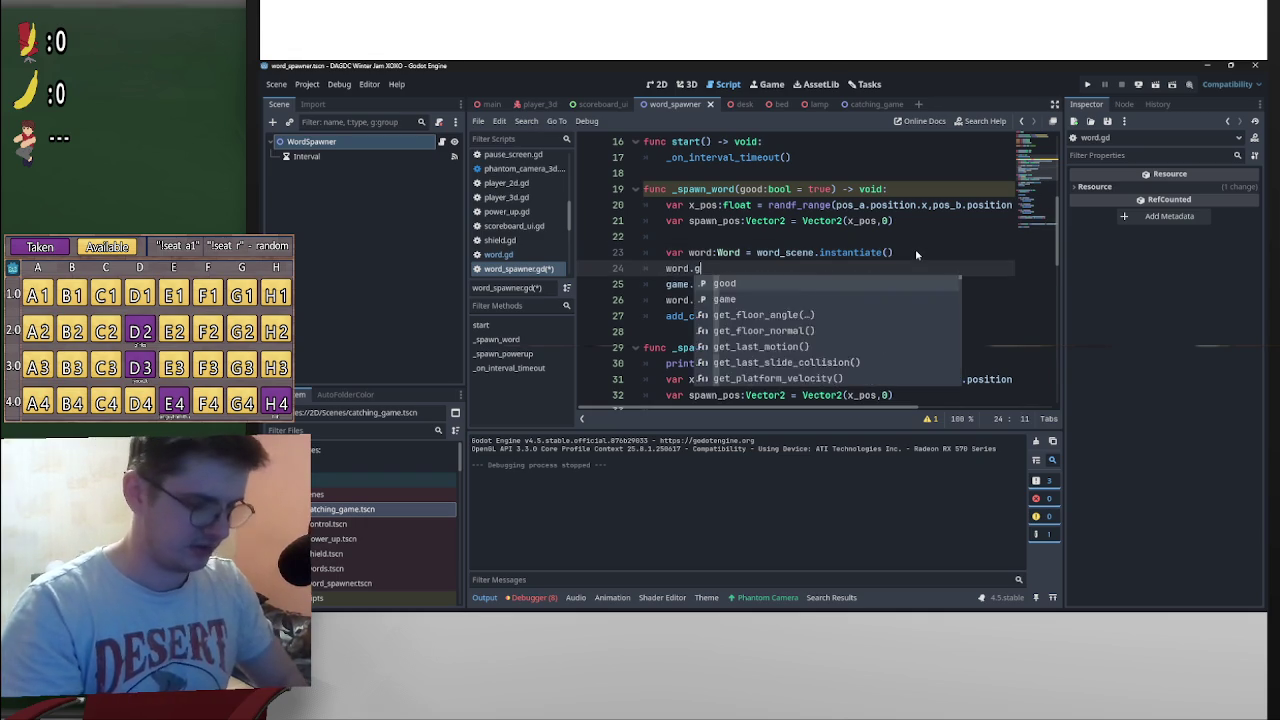
pyautogui.write('ood = good')
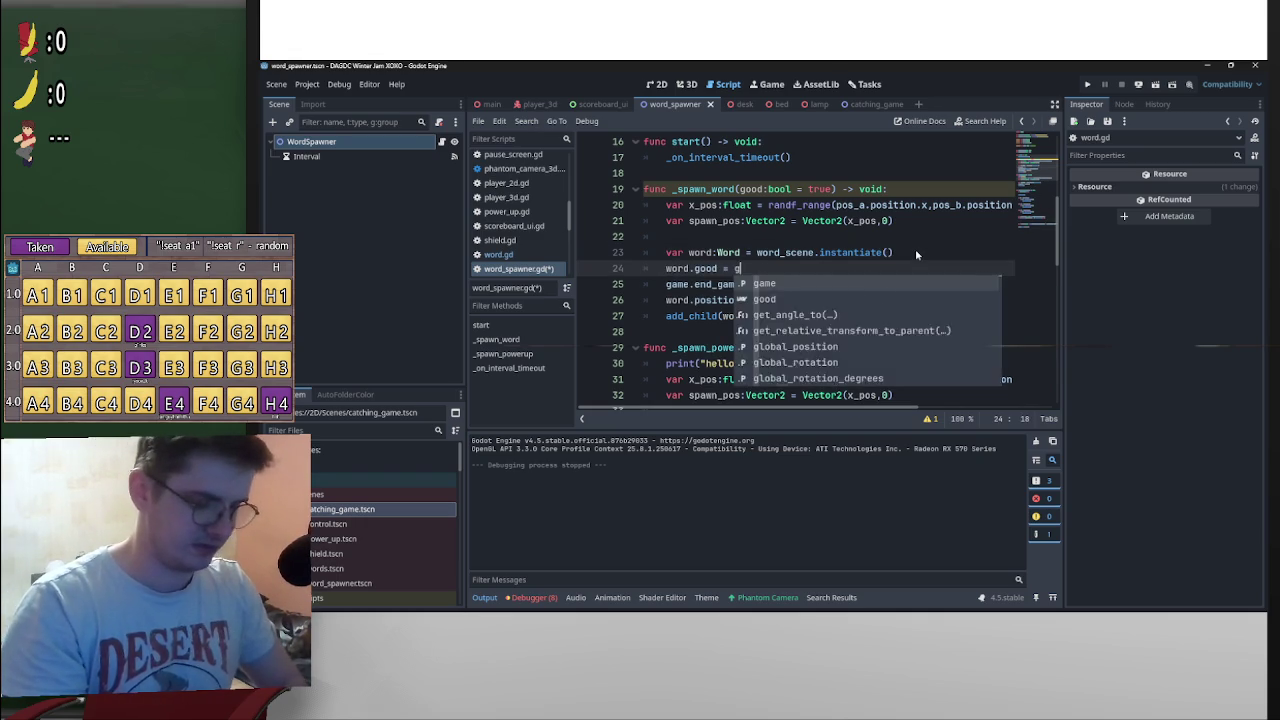
pyautogui.press('Escape')
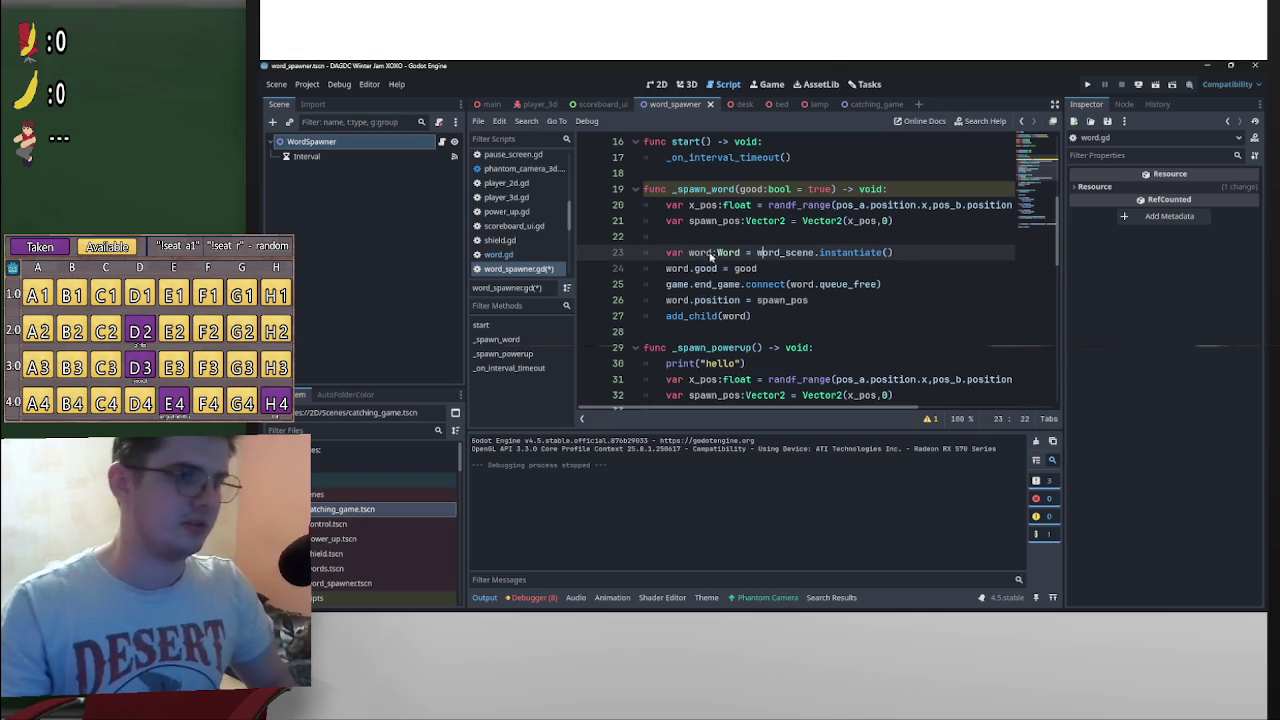
pyautogui.keyDown('ctrl'); pyautogui.click(733, 254); pyautogui.keyUp('ctrl')
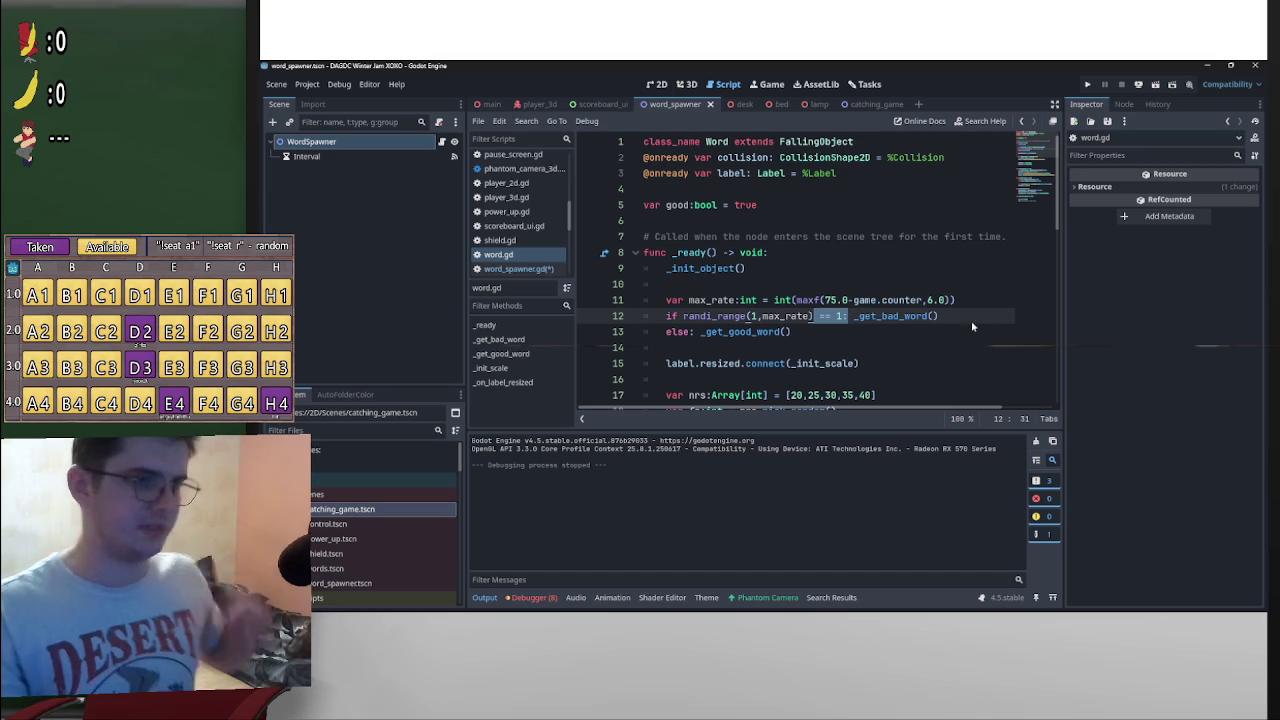
# Step: Replace word.gd's random max_rate condition with 'if !good', save, and return to word_spawner.gd
pyautogui.click(846, 316)
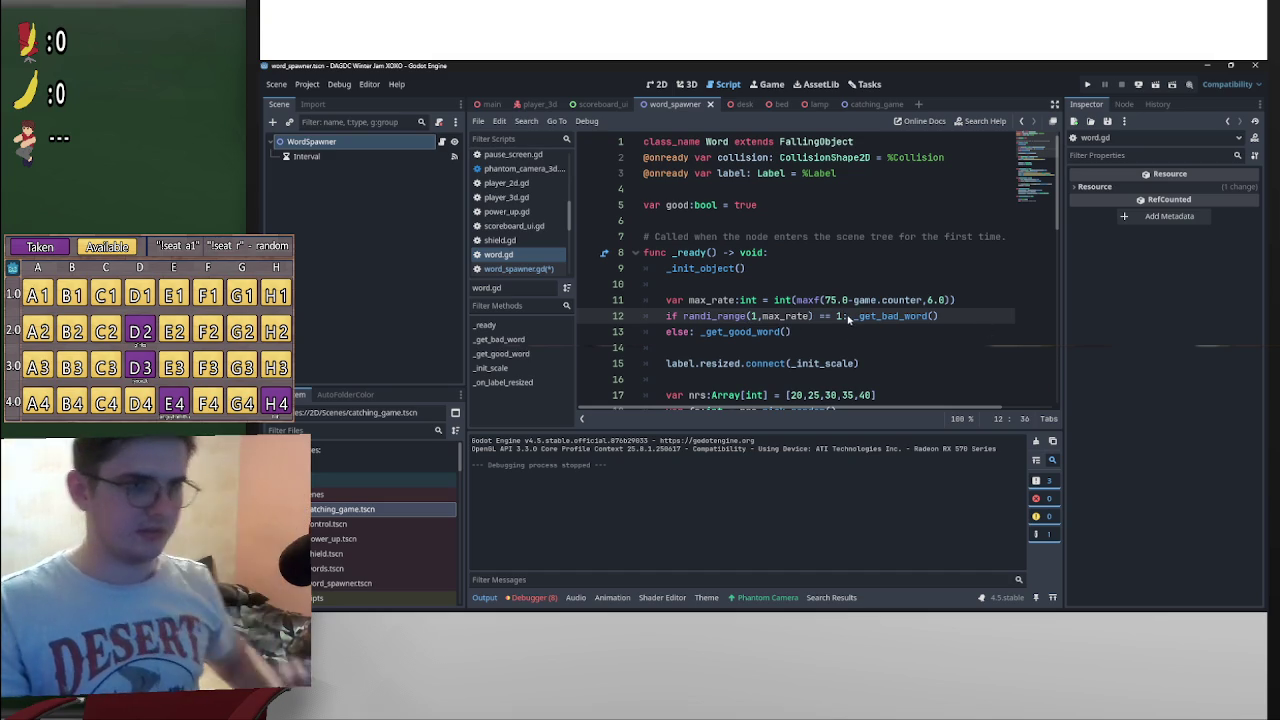
pyautogui.moveTo(846, 316); pyautogui.dragTo(656, 302)
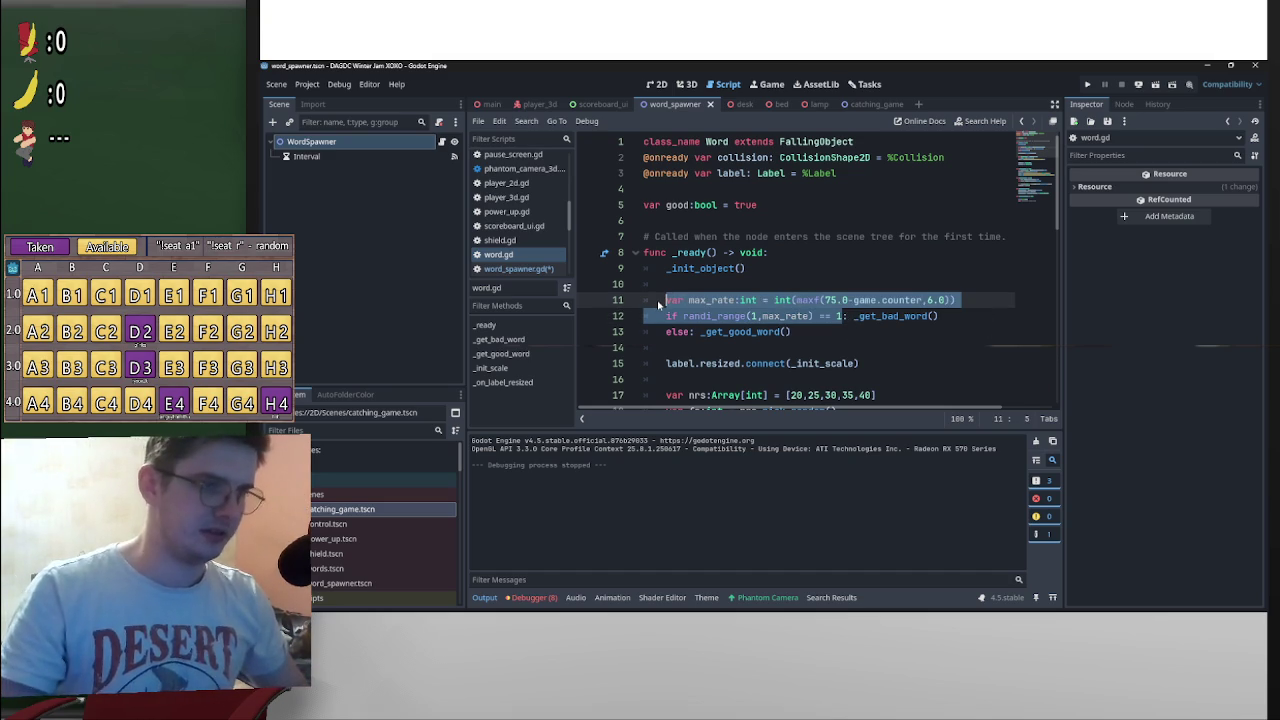
pyautogui.press('BackSpace')
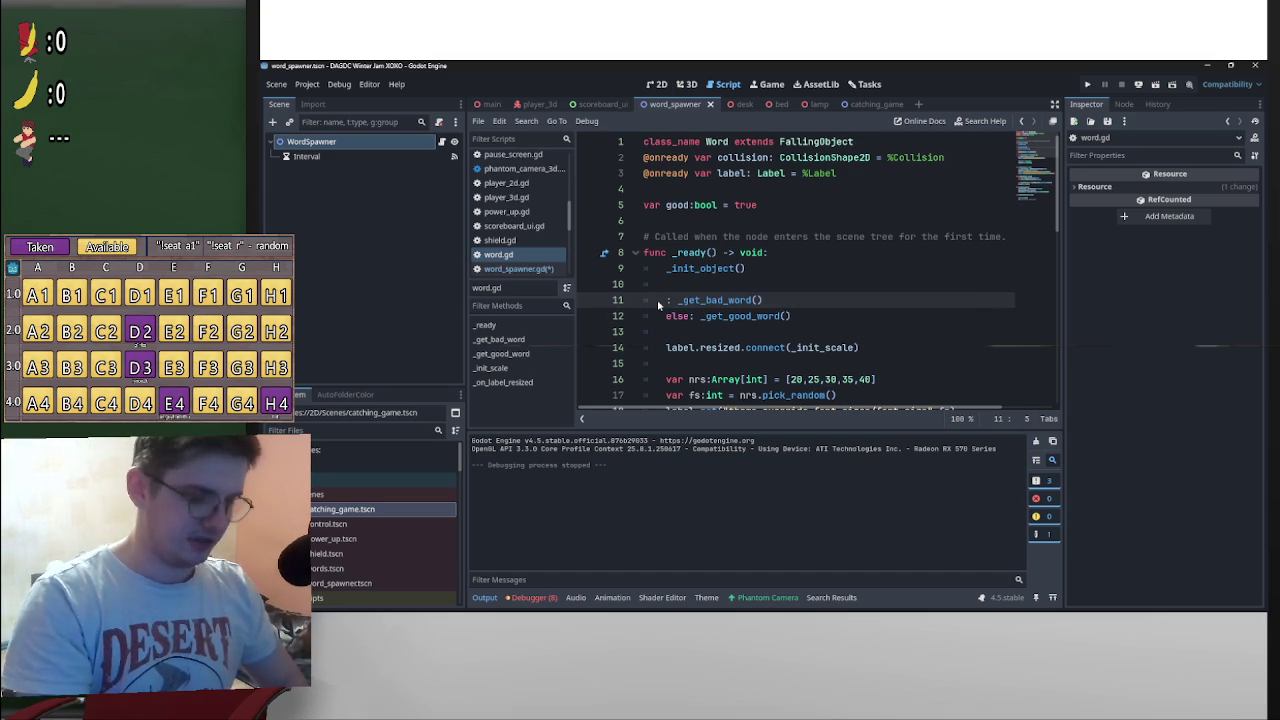
pyautogui.write('if !go')
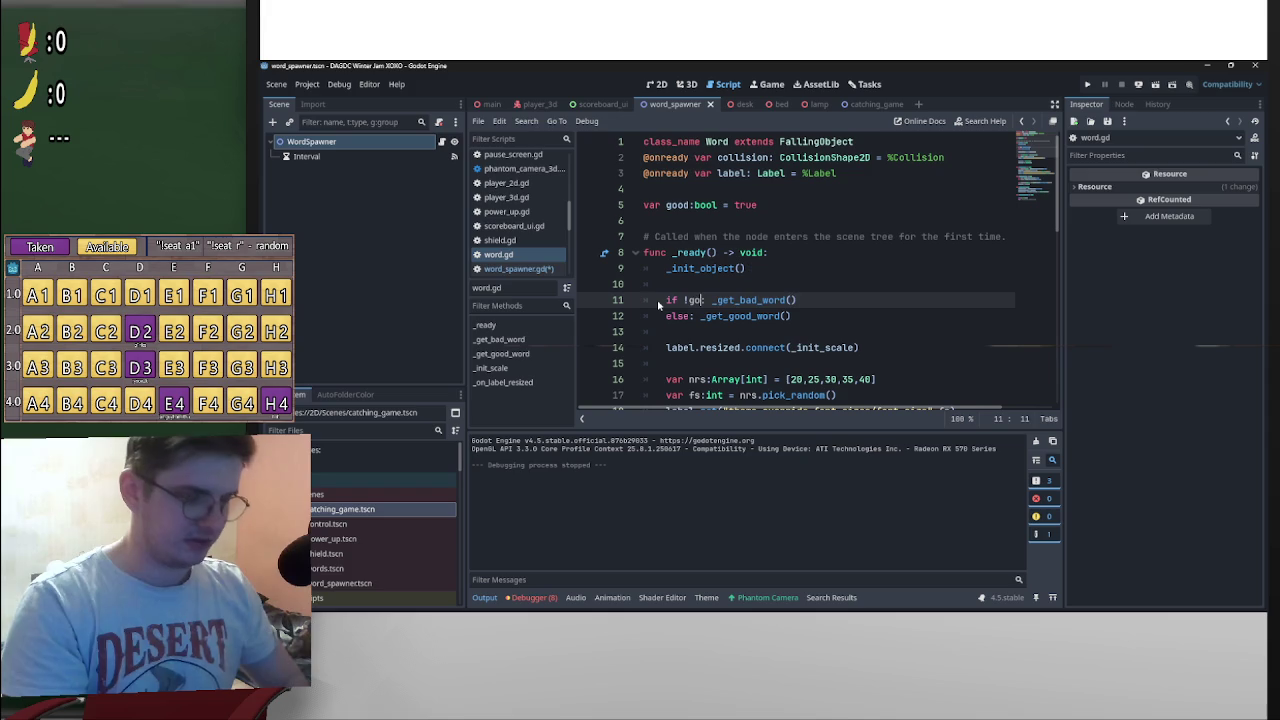
pyautogui.write('od:')
pyautogui.click(764, 304)
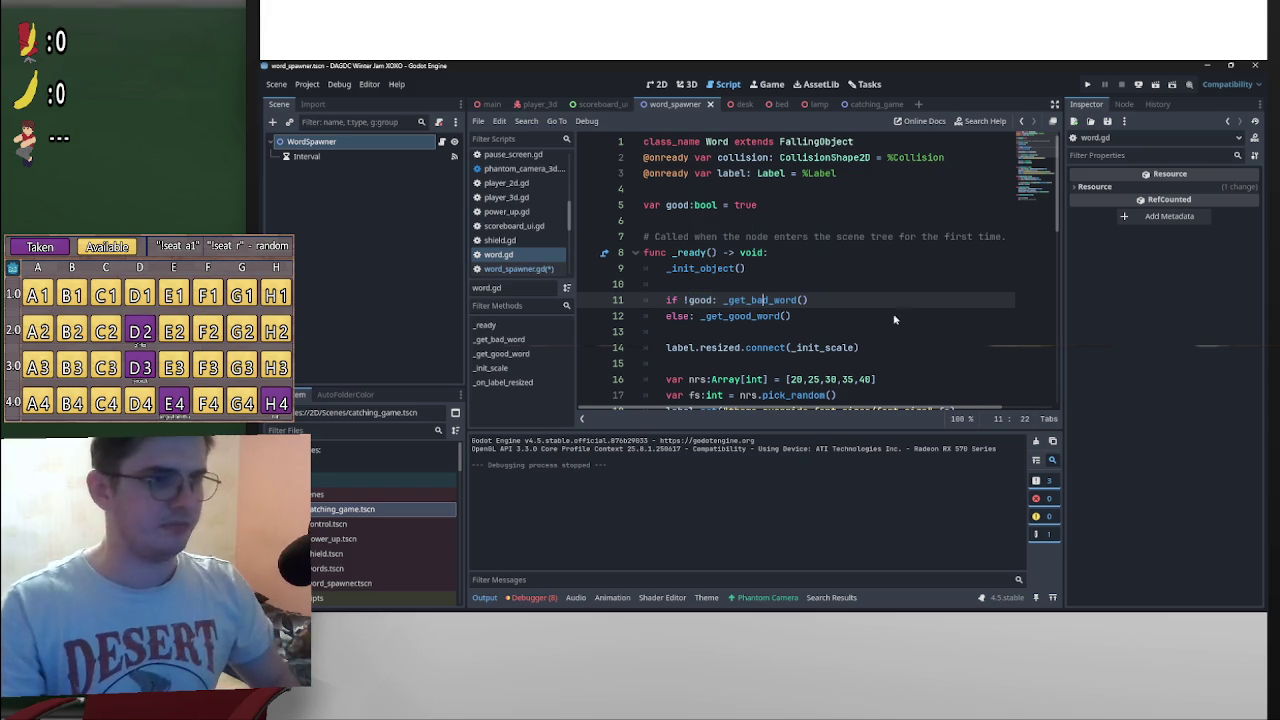
pyautogui.click(786, 316)
pyautogui.hotkey('ctrl', 's')
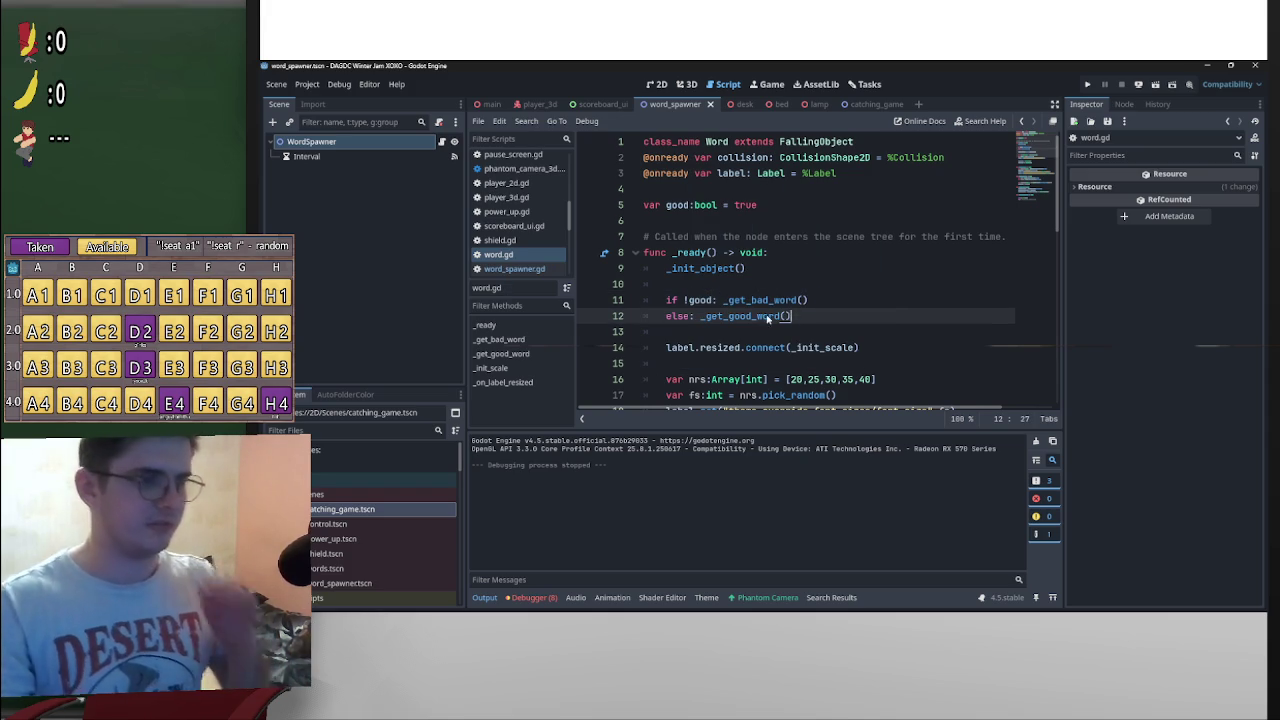
pyautogui.scroll(-4, 805, 290)
pyautogui.hotkey('alt', 'Left')
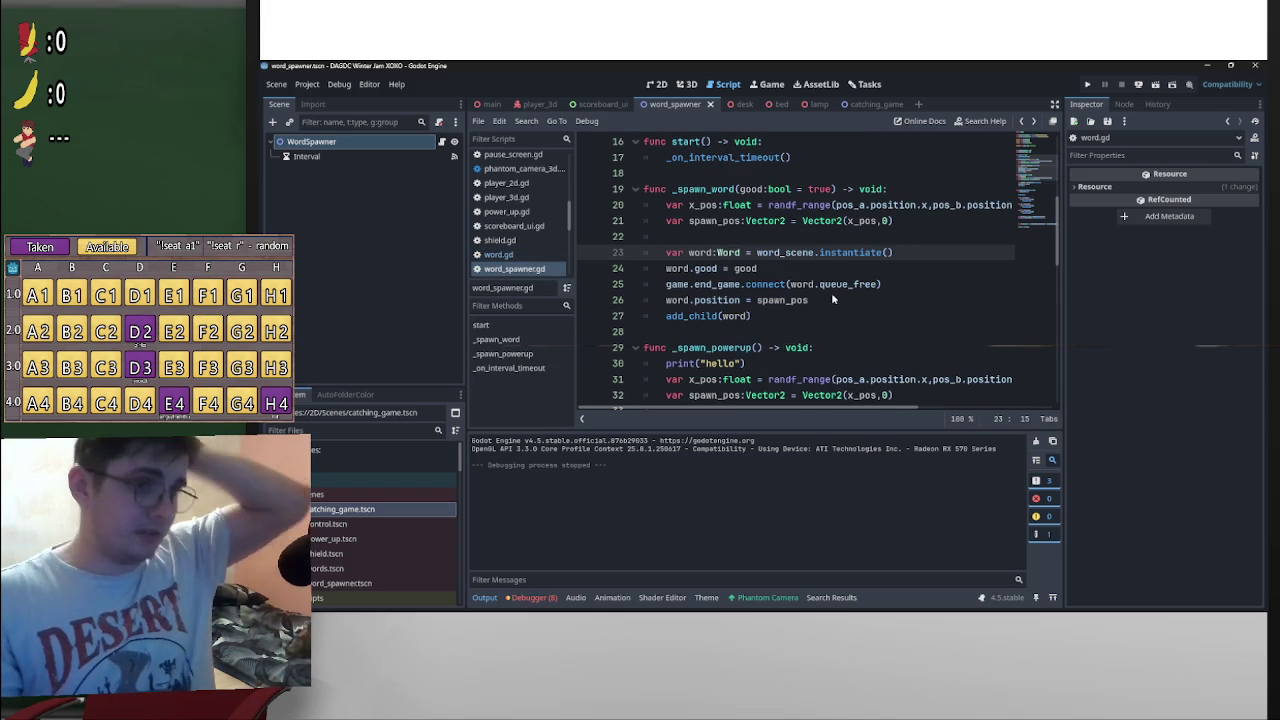
pyautogui.scroll(-11, 835, 300)
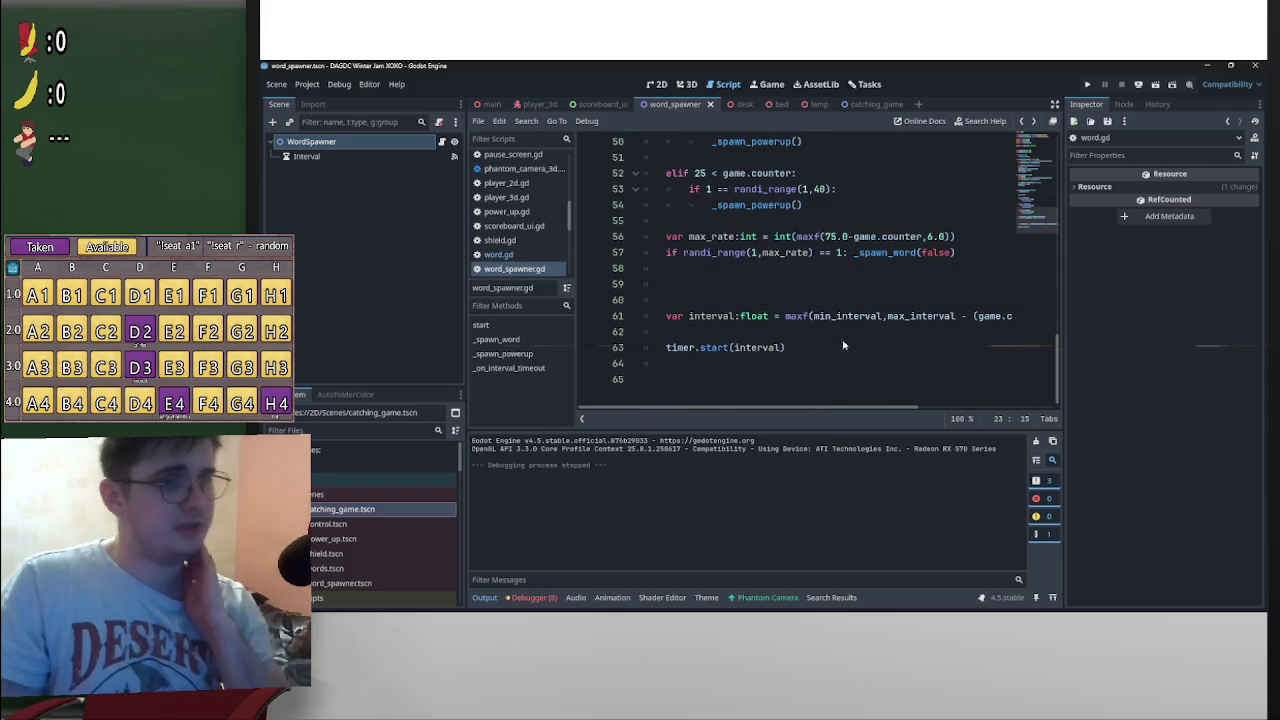
pyautogui.scroll(2, 860, 320)
pyautogui.click(907, 314)
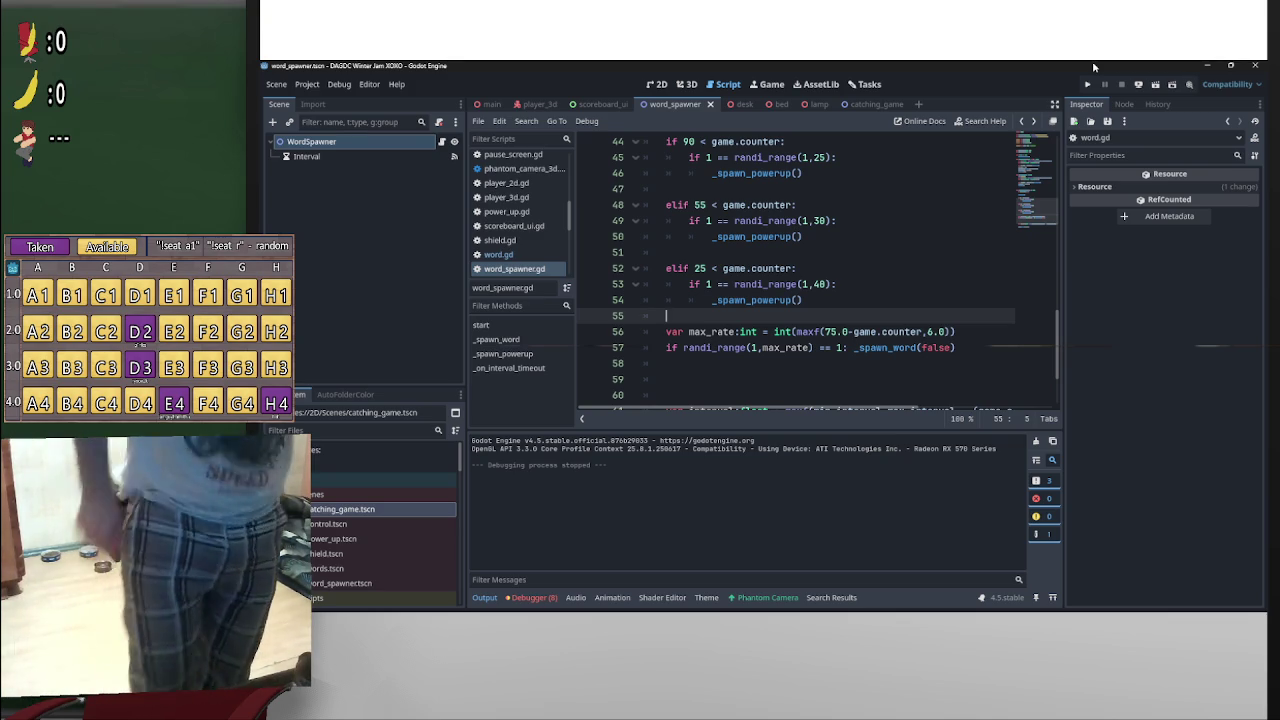
pyautogui.scroll(5, 747, 367)
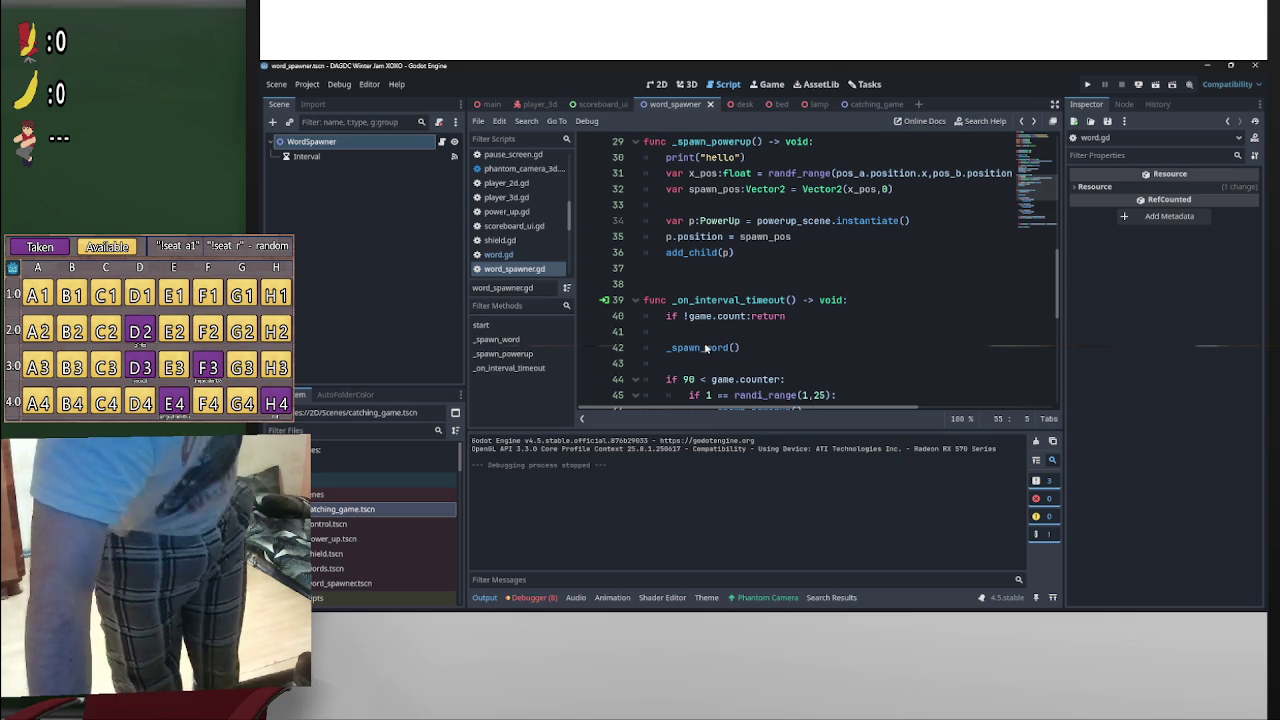
pyautogui.scroll(-2, 734, 358)
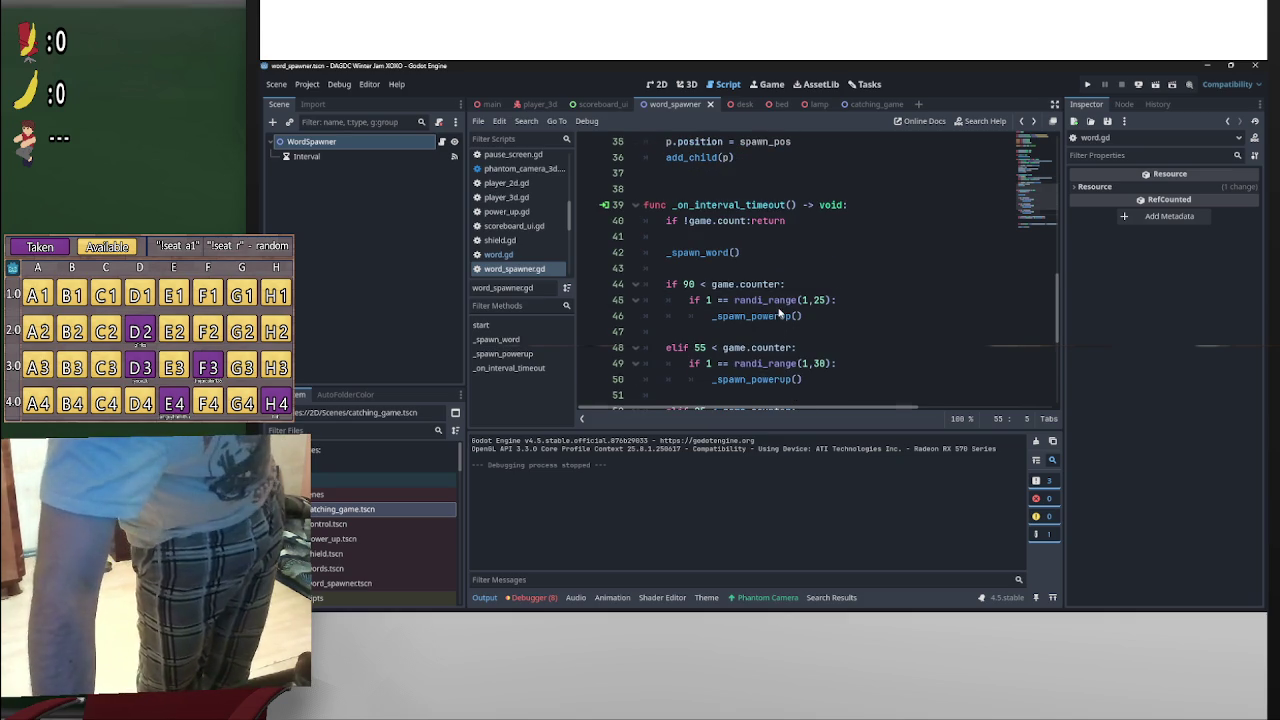
pyautogui.scroll(-2, 779, 313)
pyautogui.scroll(-1, 770, 320)
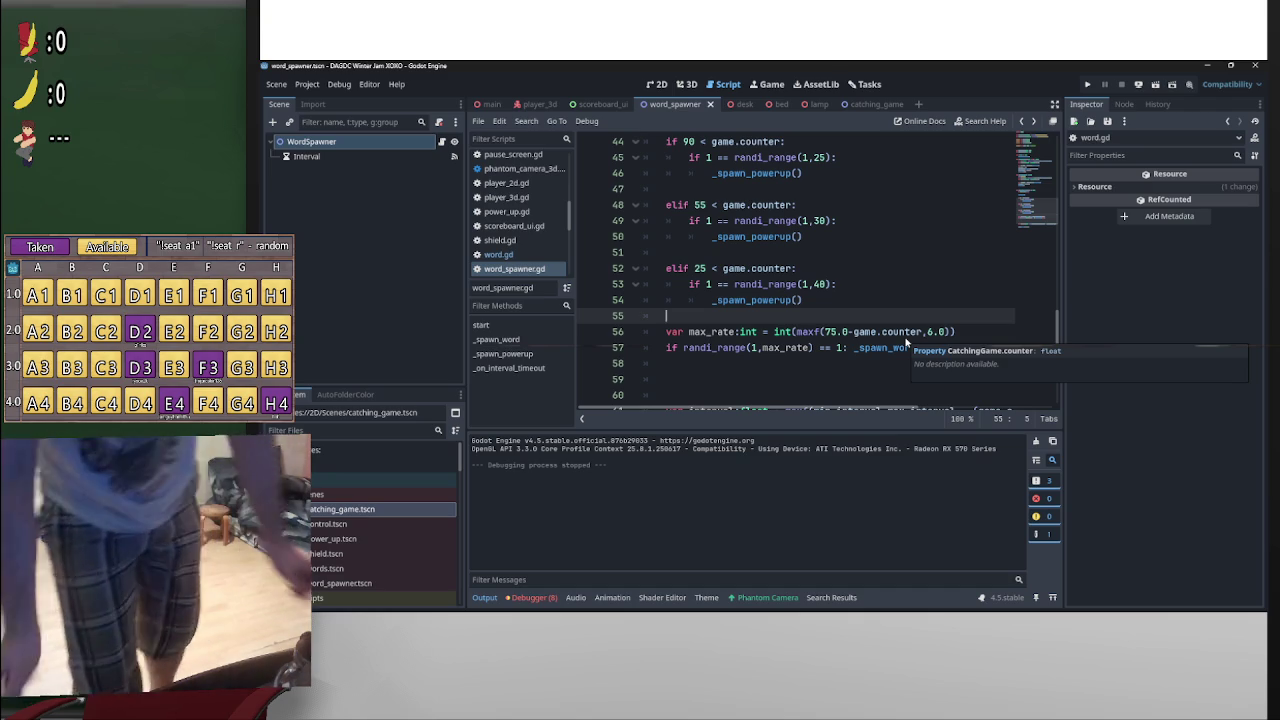
# Step: Bring up the GodotDeck control deck from the taskbar
pyautogui.press('super')
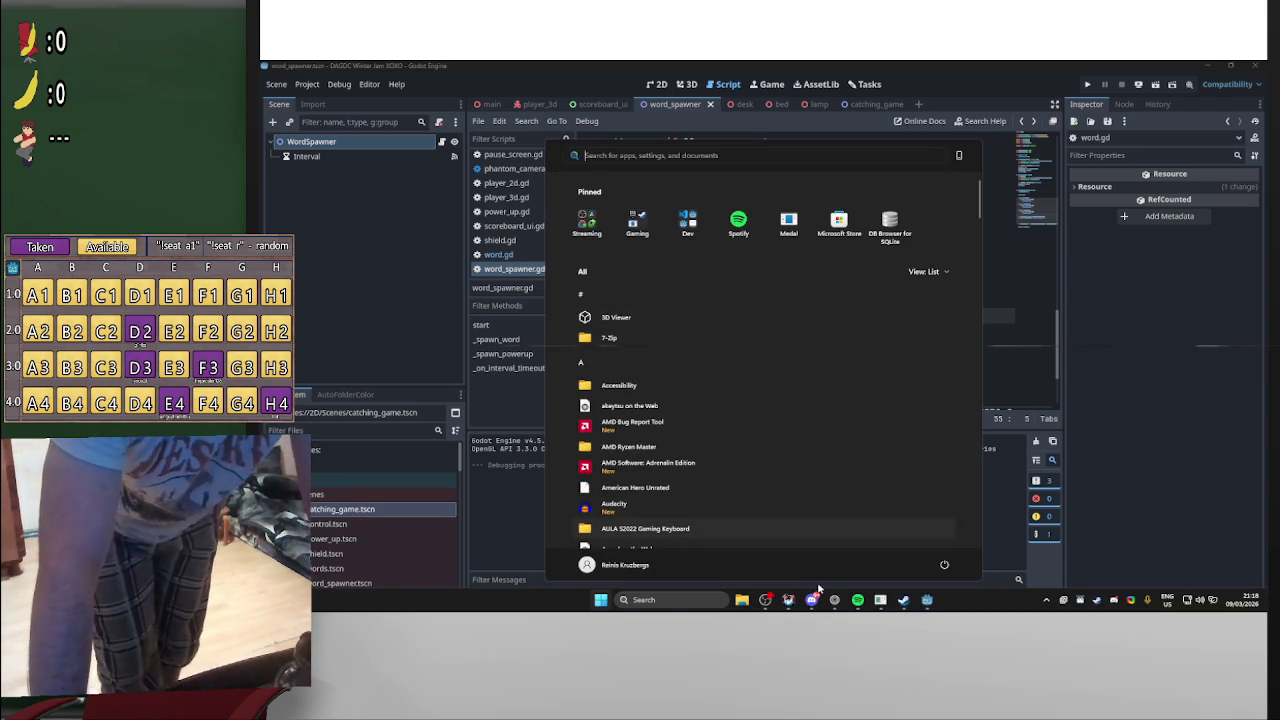
pyautogui.click(812, 600)
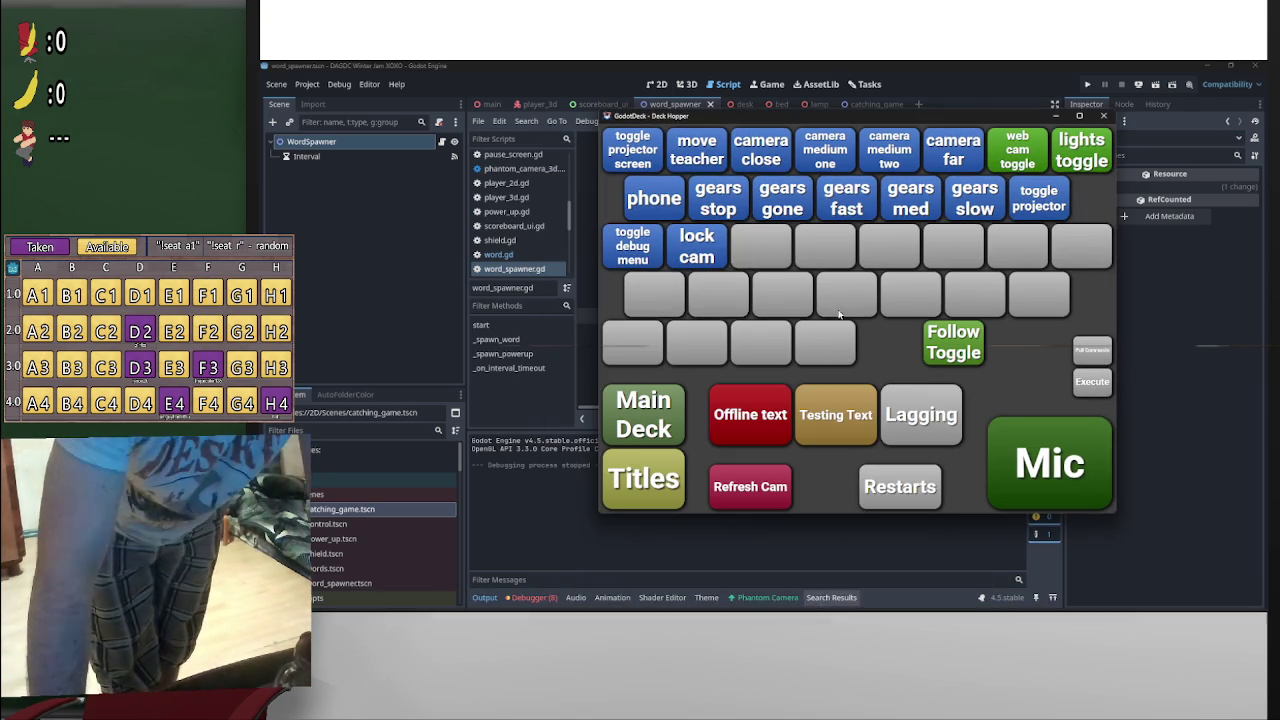
pyautogui.click(1055, 115)
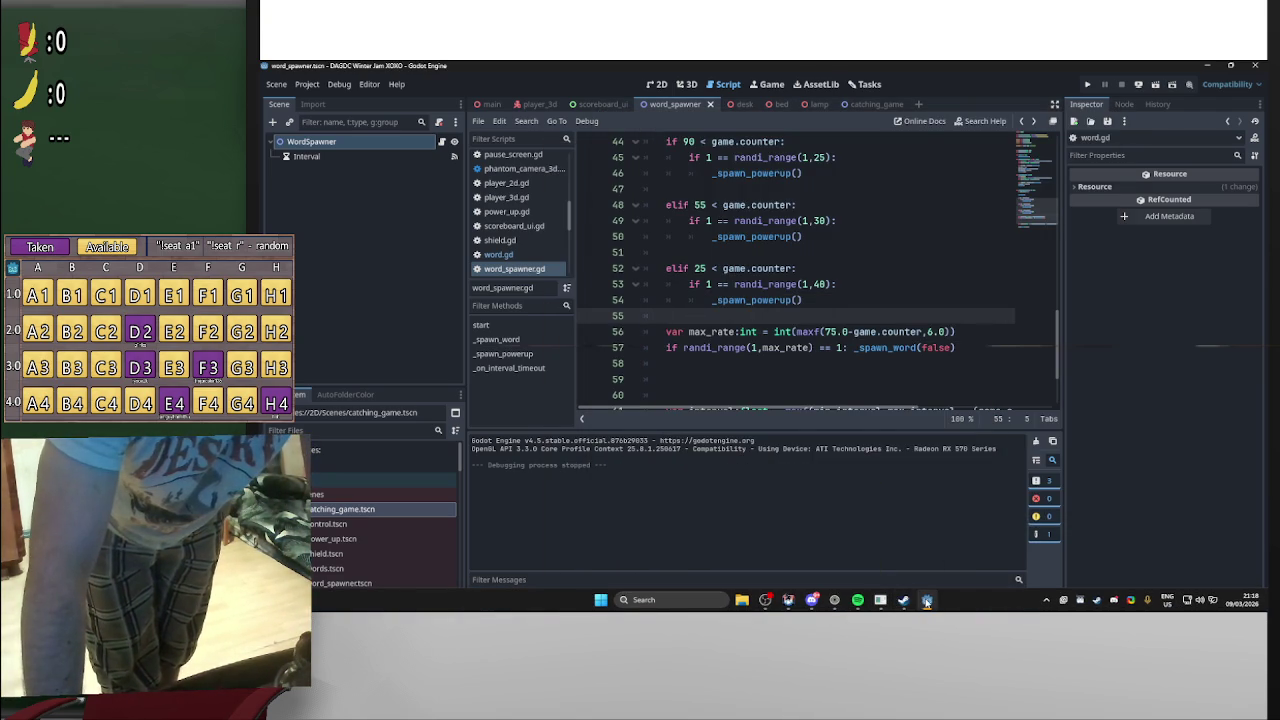
pyautogui.click(926, 601)
pyautogui.click(926, 601)
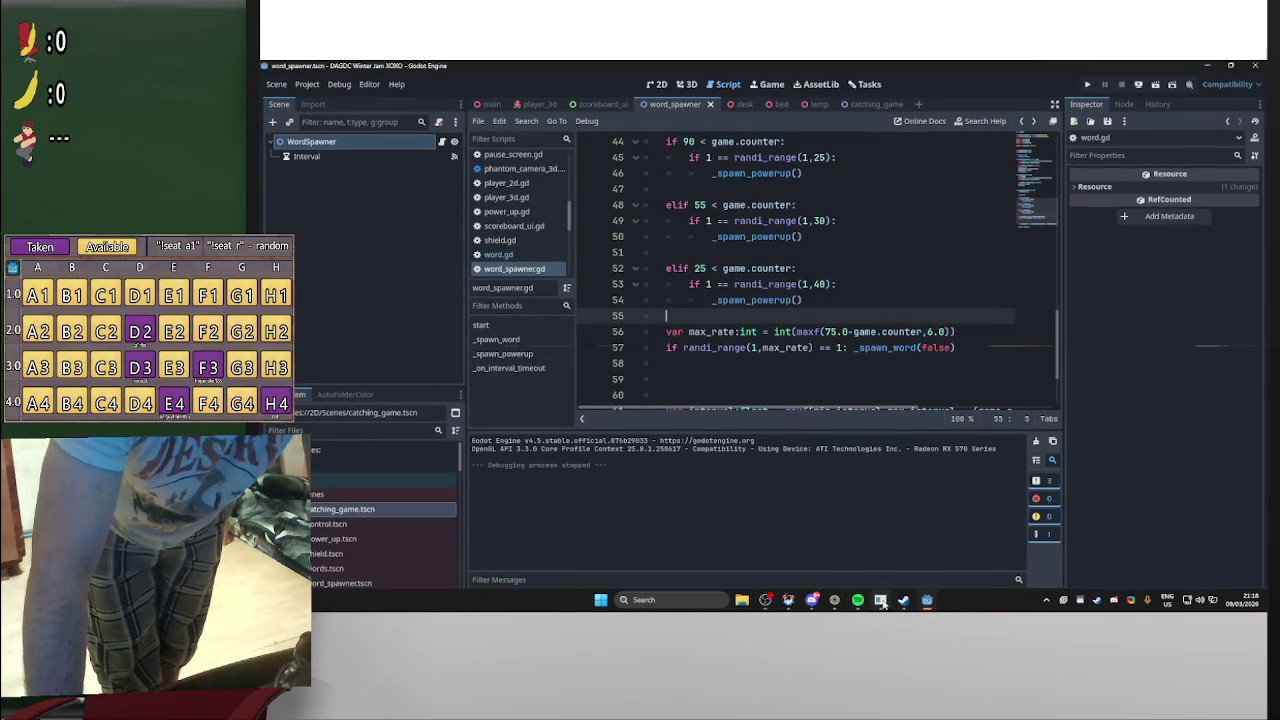
pyautogui.click(899, 603)
pyautogui.click(899, 603)
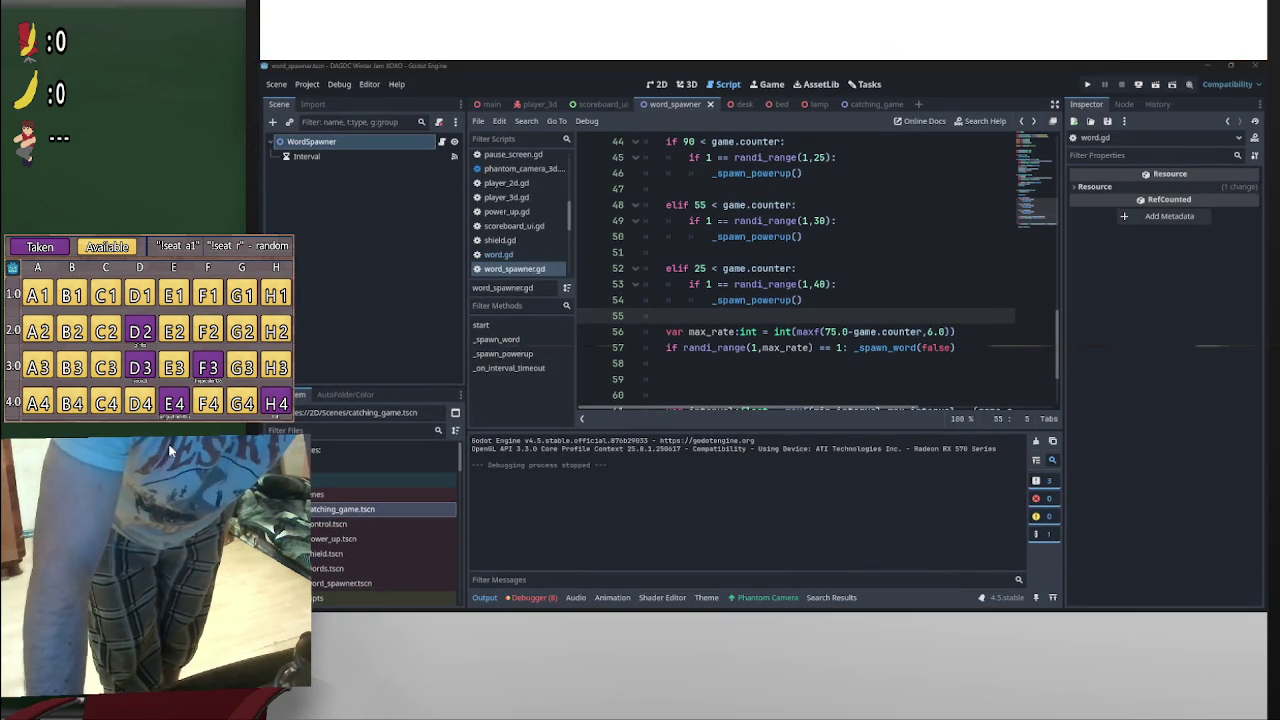
pyautogui.click(789, 601)
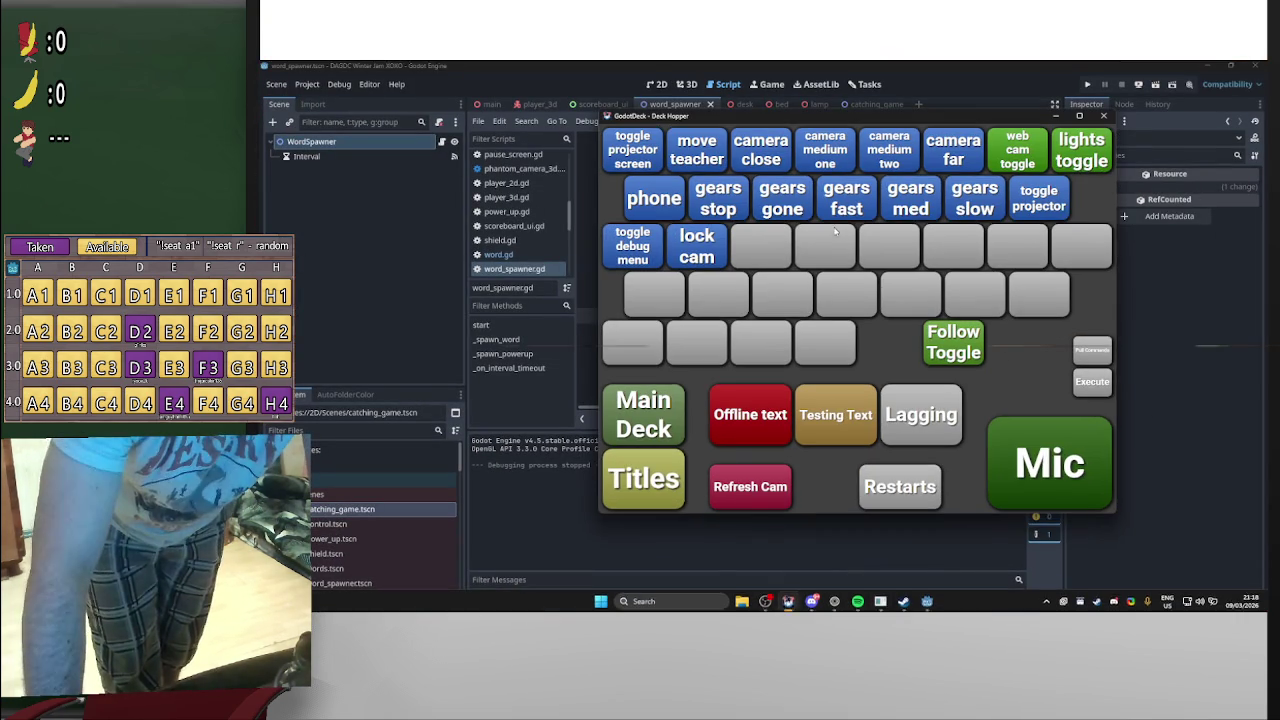
# Step: Set the overlay's exercise field to 'Pushups: 20', then hide the debug menu and deck
pyautogui.click(649, 254)
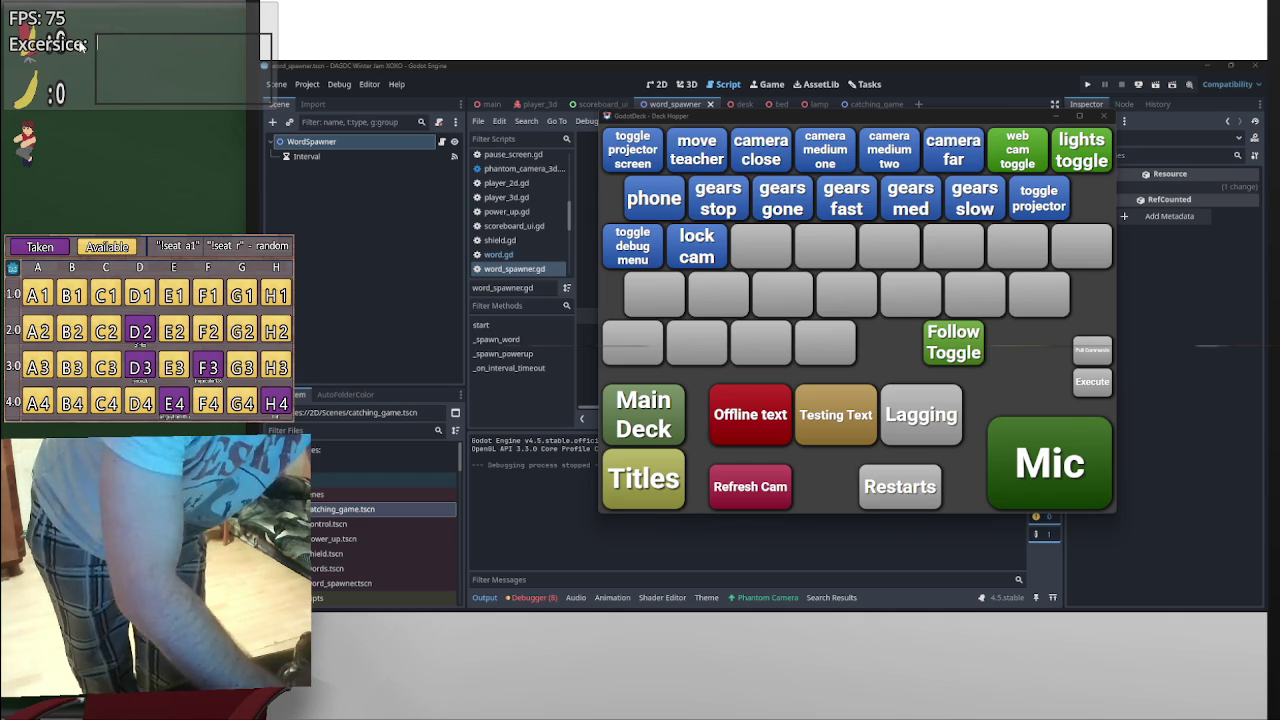
pyautogui.write('Pus')
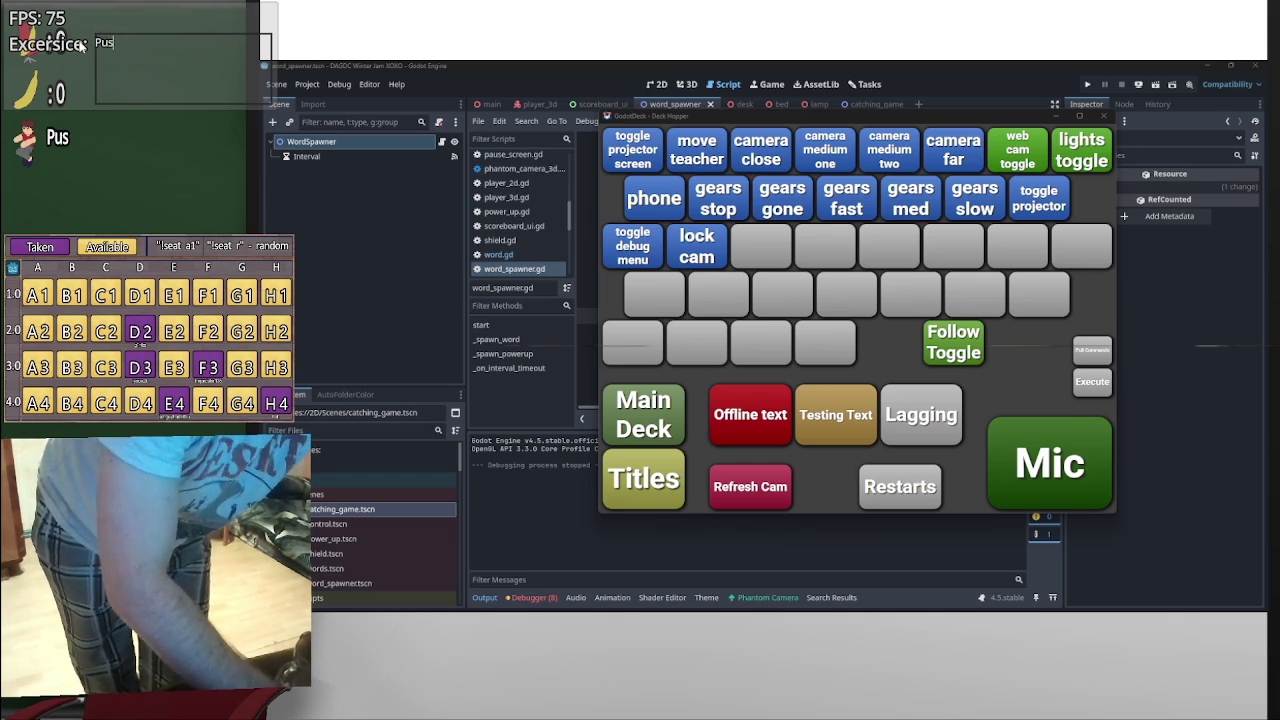
pyautogui.write('hups: ')
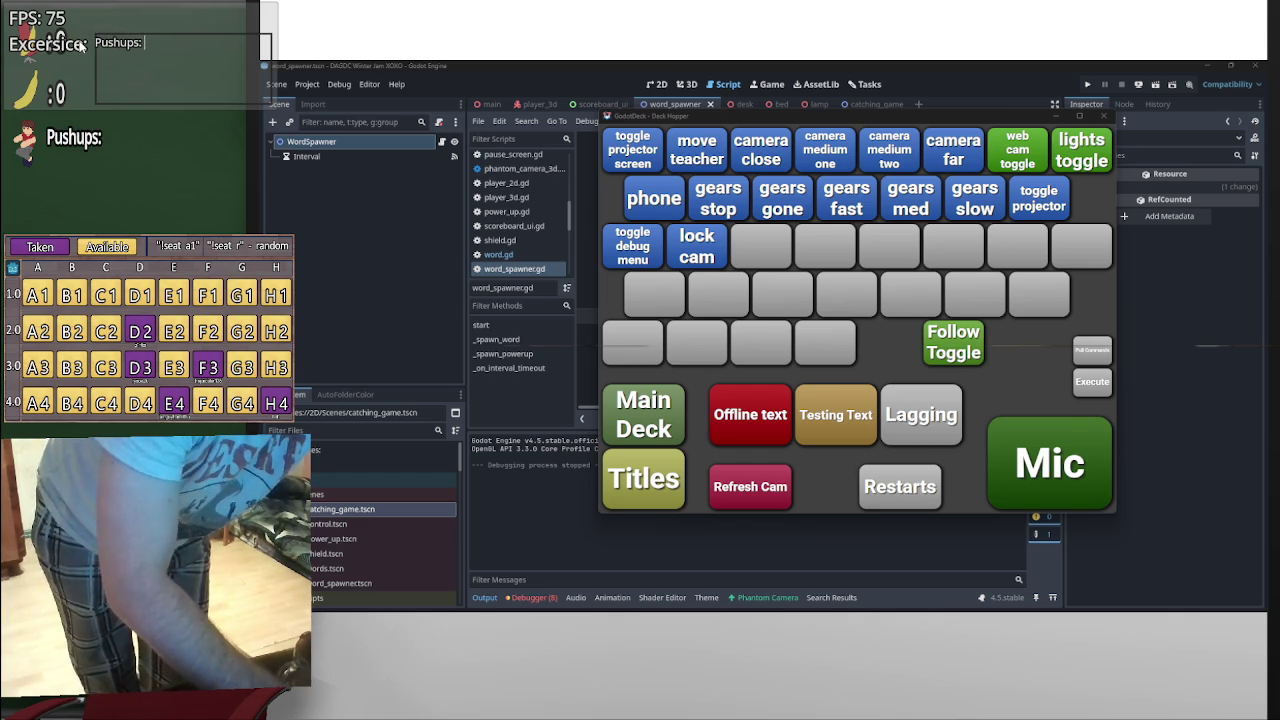
pyautogui.write('20')
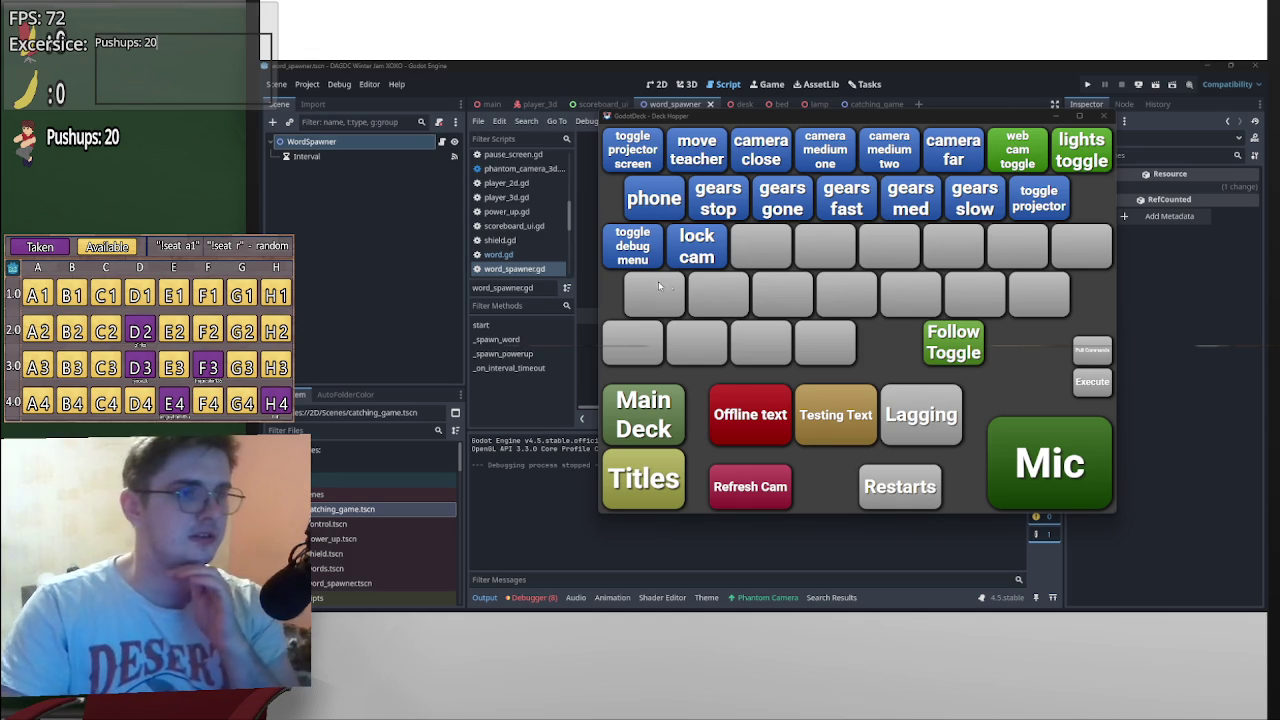
pyautogui.click(638, 247)
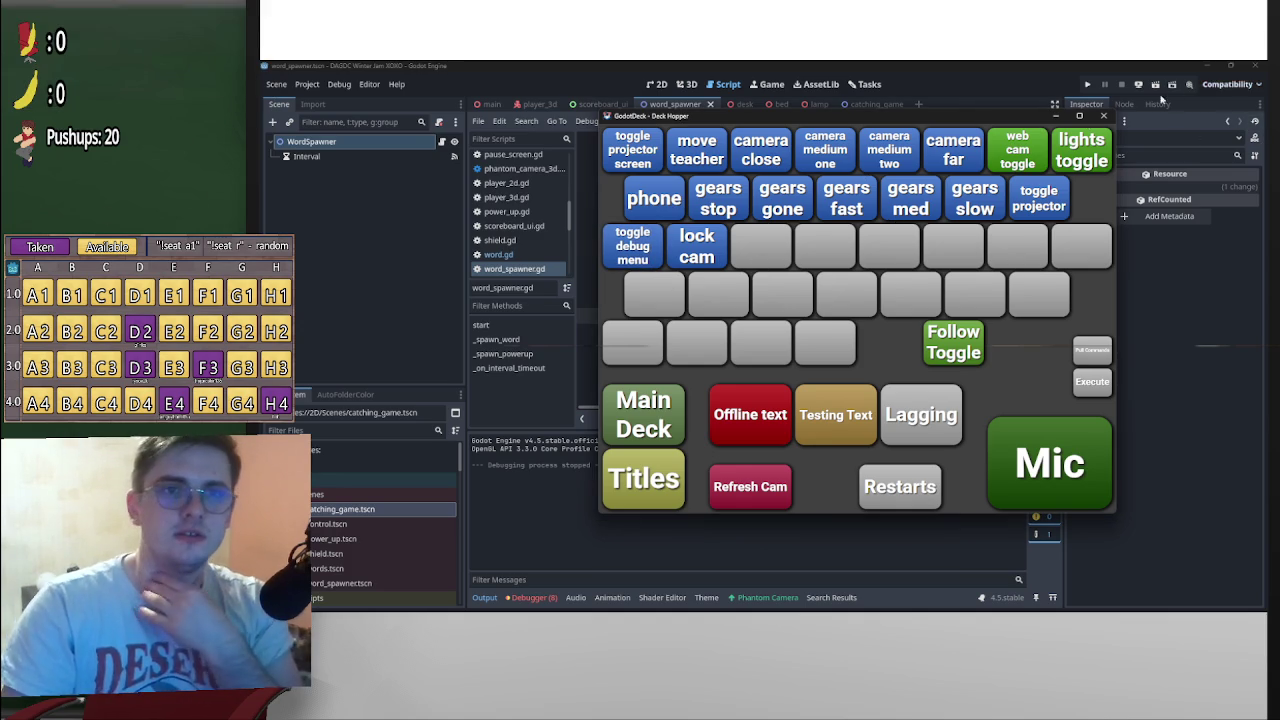
pyautogui.click(1055, 116)
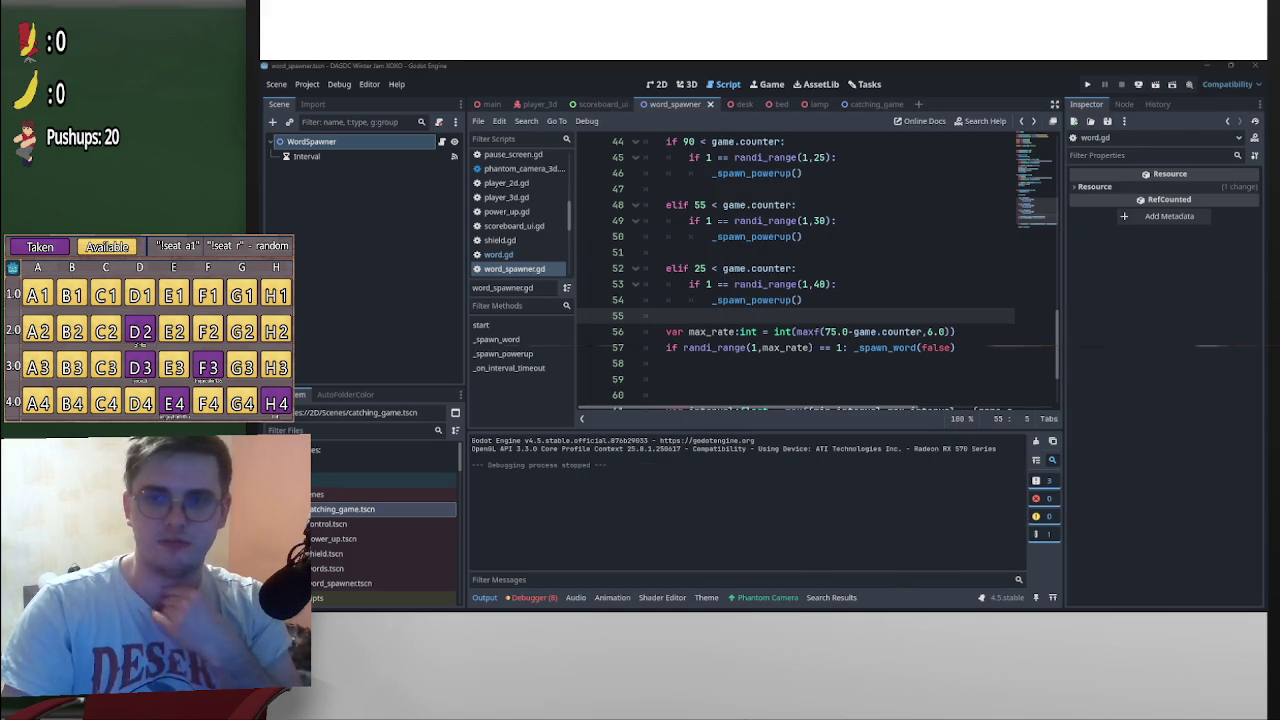
# Step: Glance at Discord's #announcements, return to Godot, and run the project
pyautogui.hotkey('alt', 'Tab')
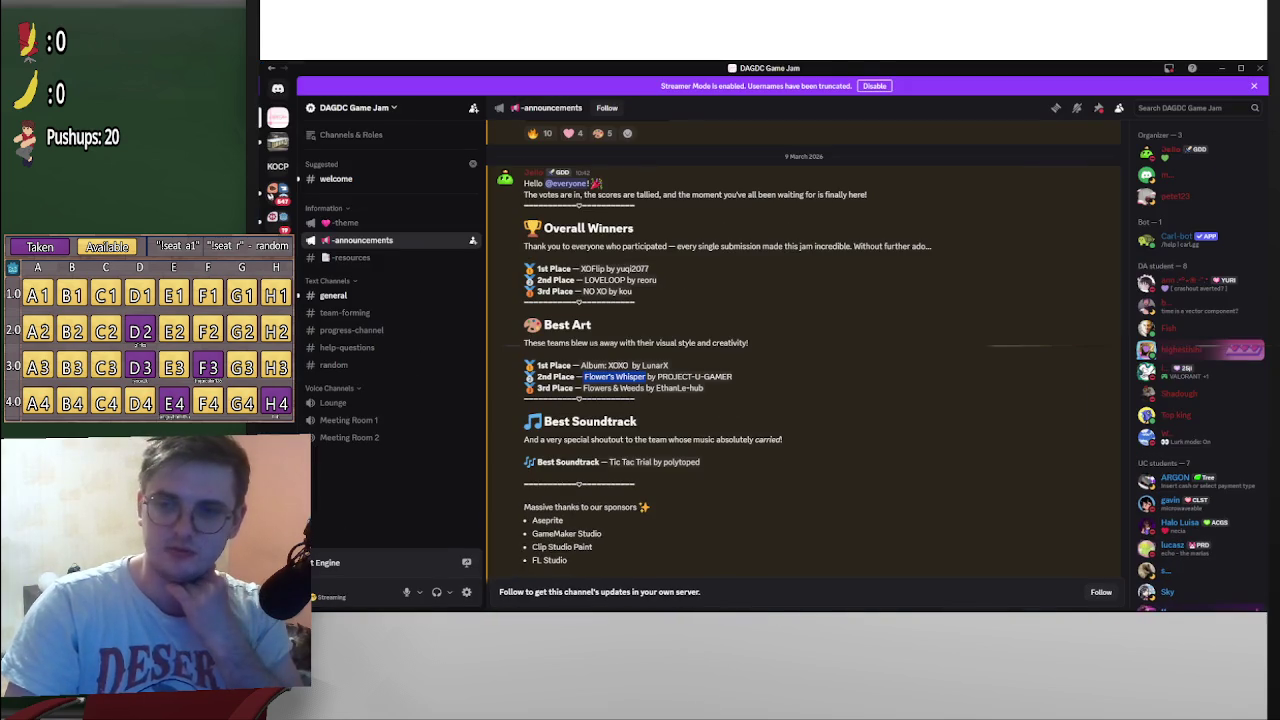
pyautogui.click(1222, 68)
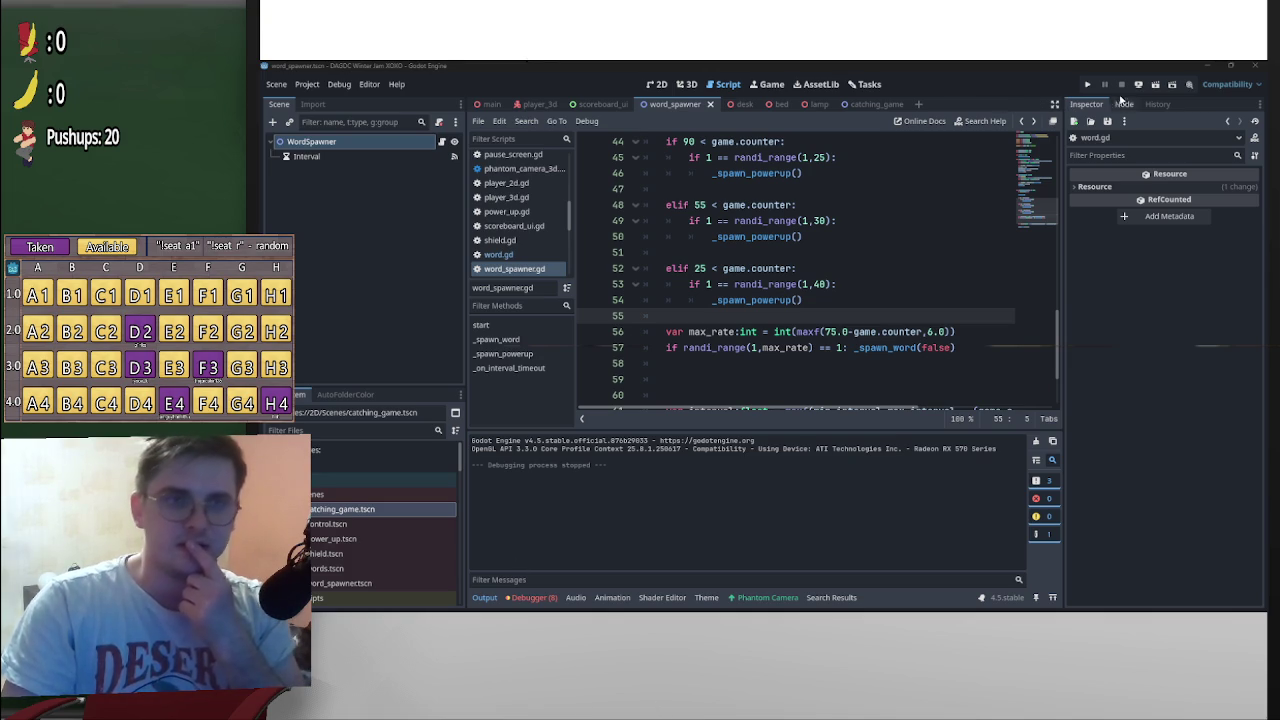
pyautogui.click(1088, 85)
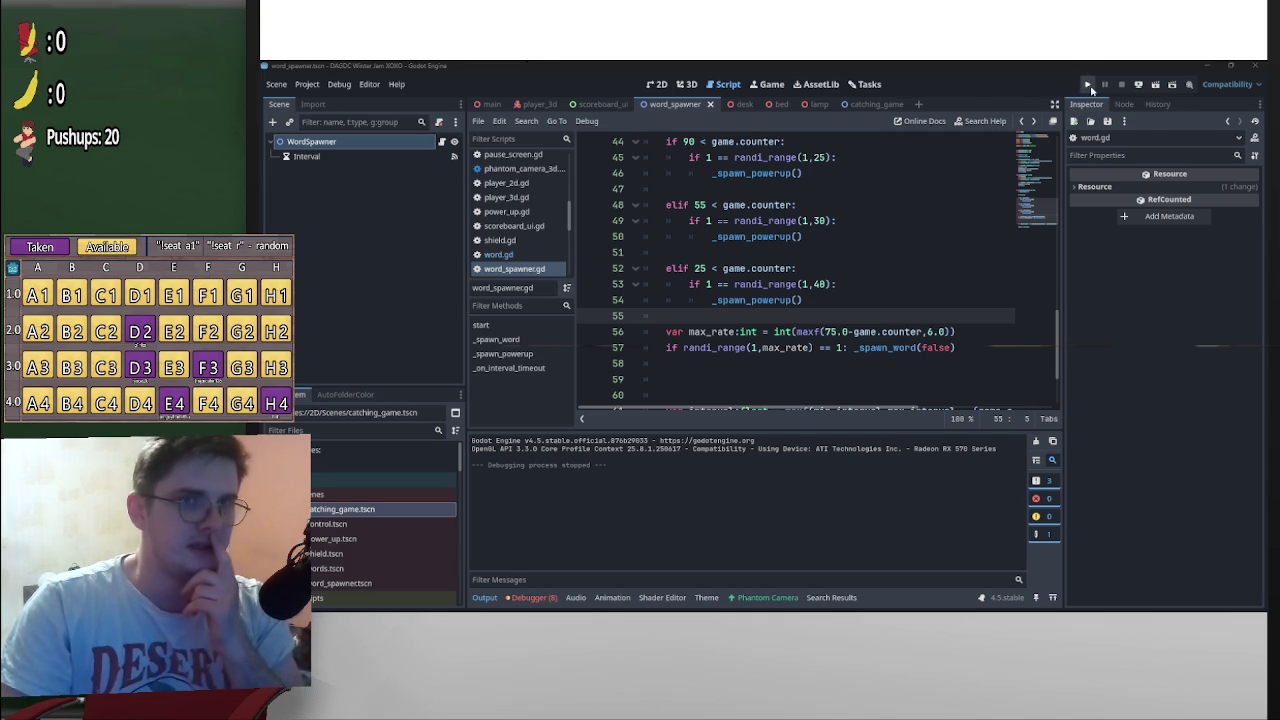